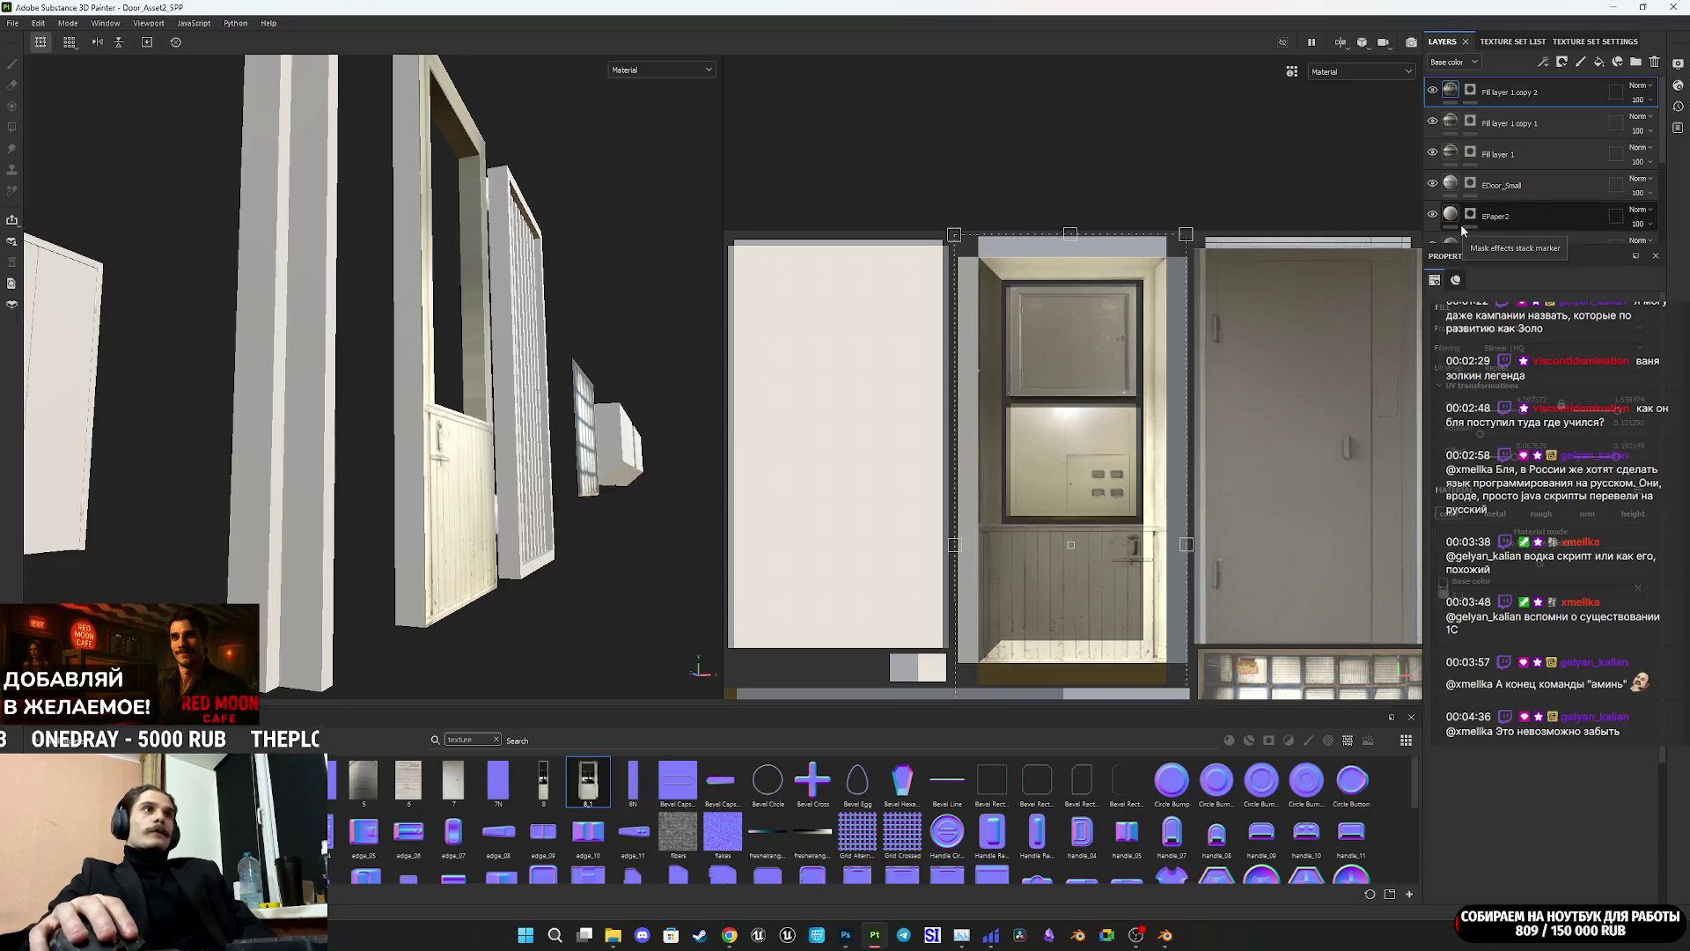
Step: Toggle Fill layer 1 copy 1's visibility, duplicate it, then delete the extra Fill layer 1 copy 3
left_click(1434, 126)
left_click(1434, 126)
left_click(1453, 128)
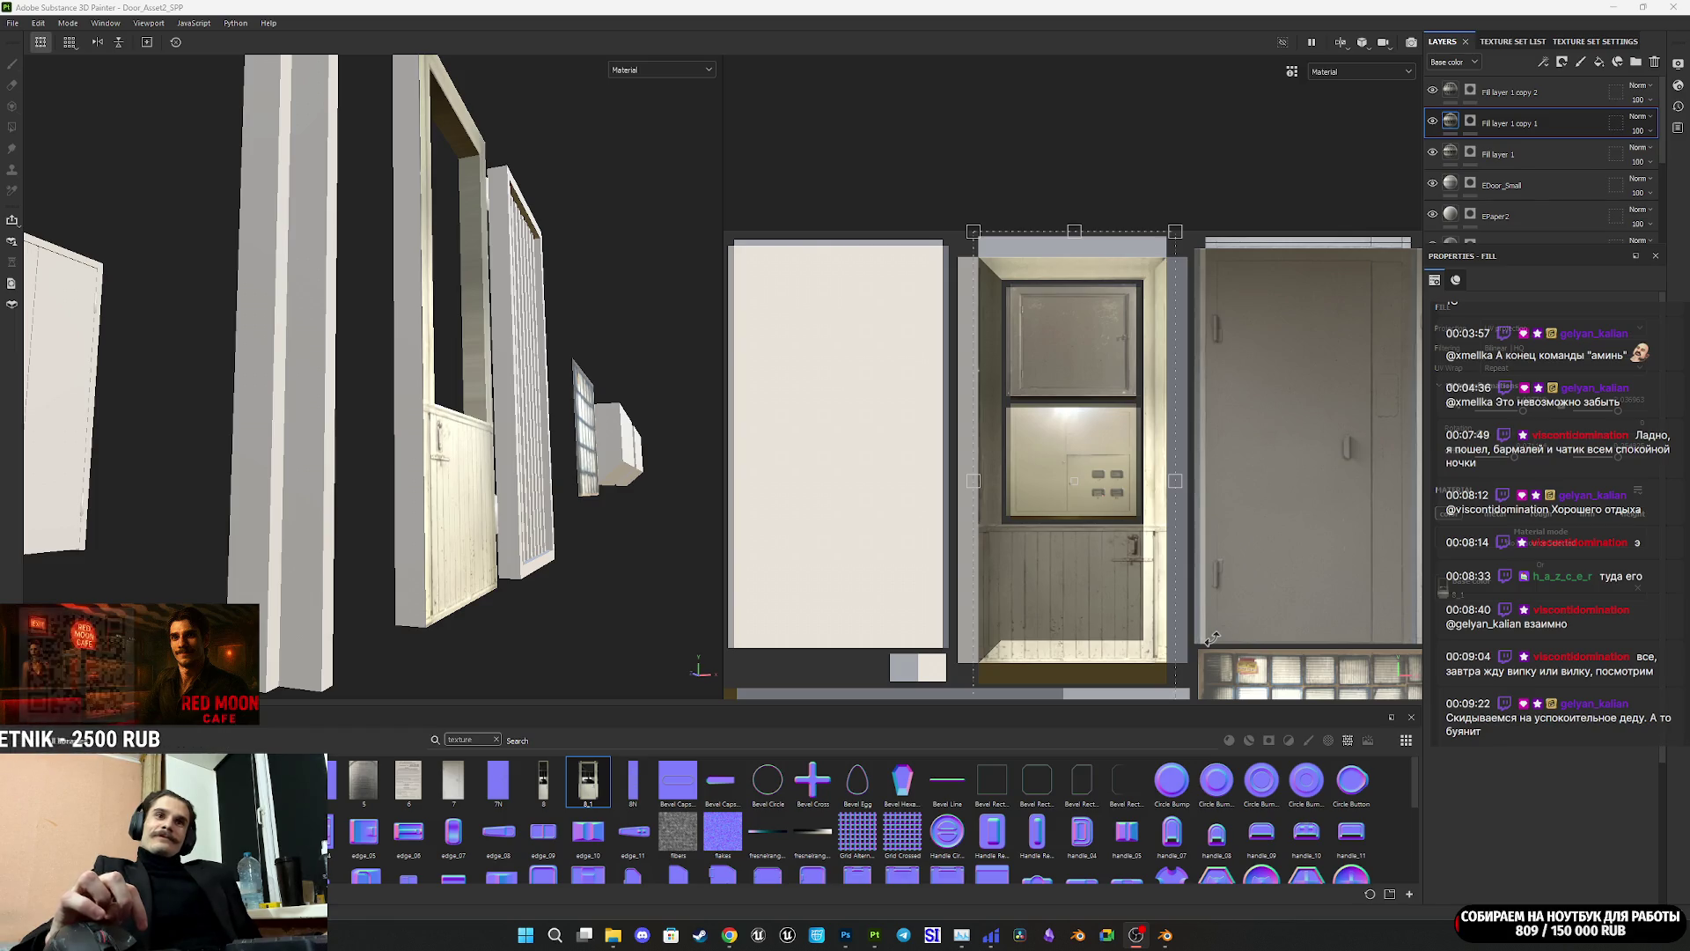
scroll(1081, 554, "up", 2)
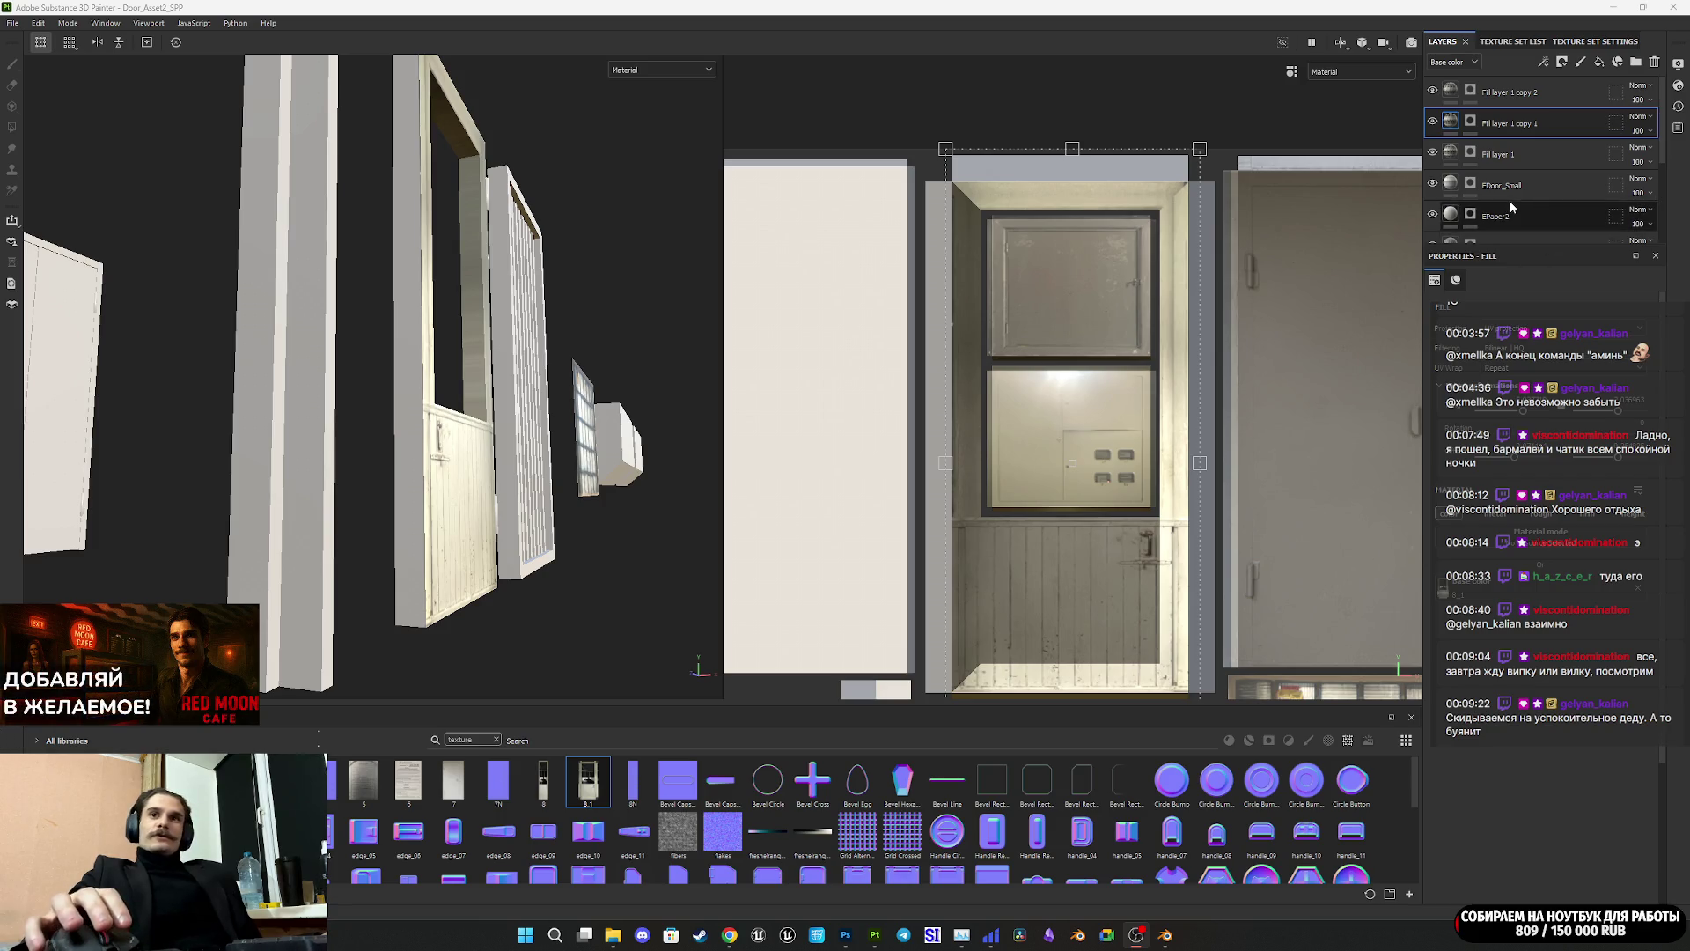
mouse_move(1554, 125)
left_mouse_down()
mouse_move(1564, 115)
mouse_move(1523, 75)
mouse_move(1496, 79)
left_mouse_up()
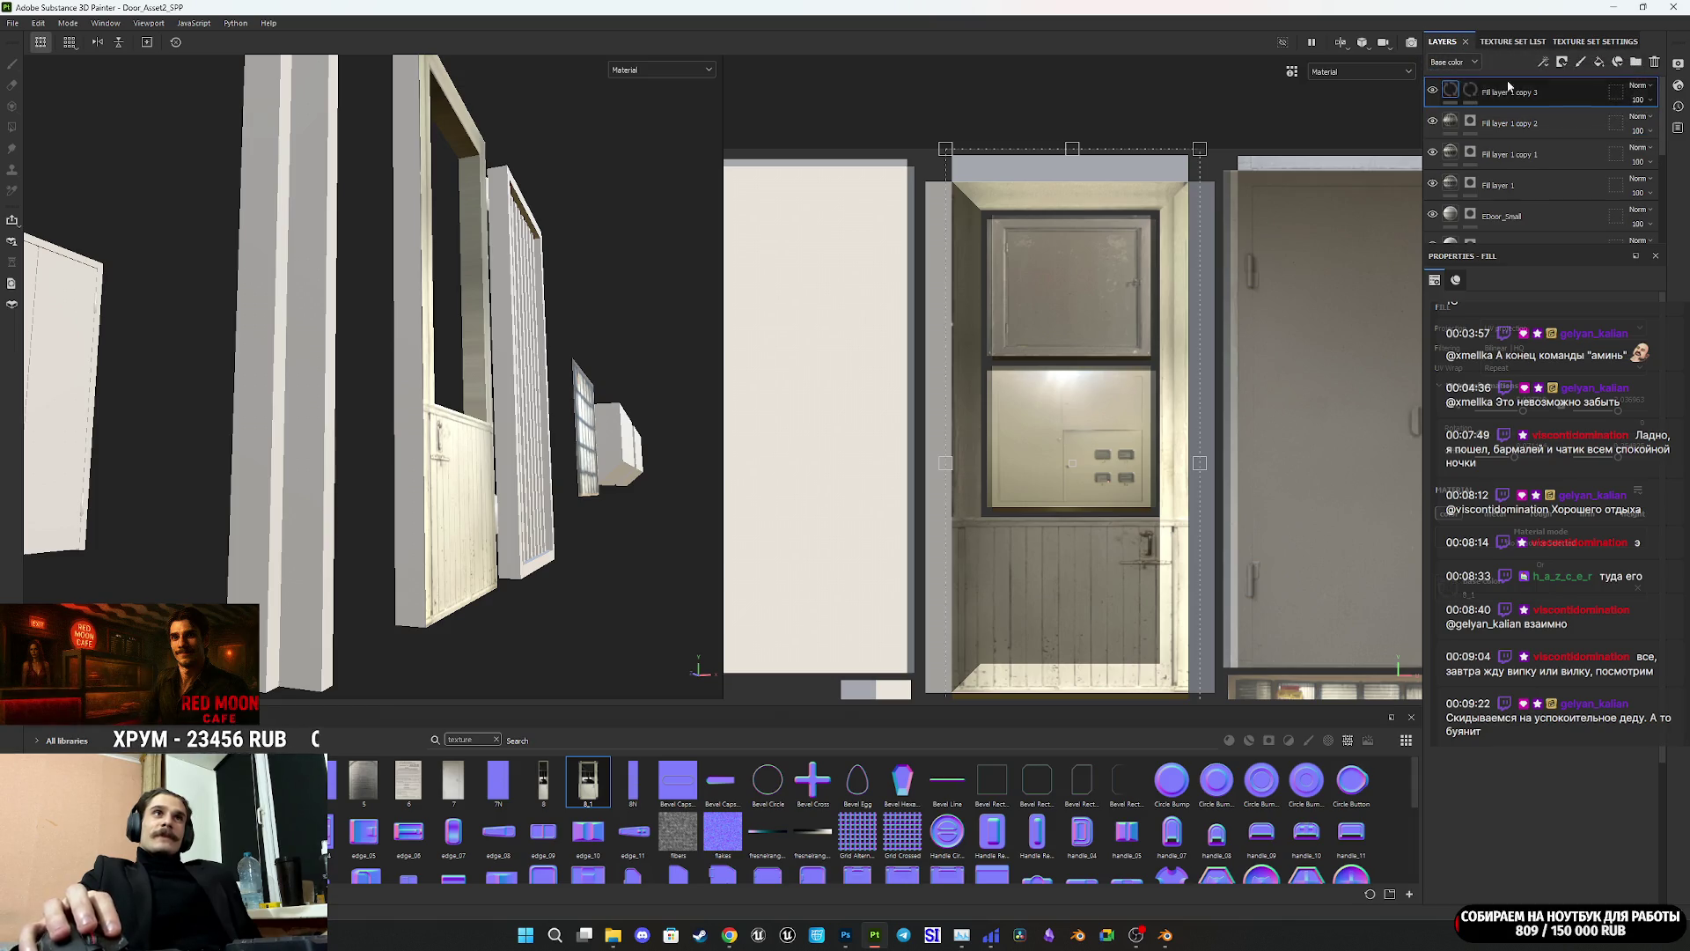
right_click(1470, 89)
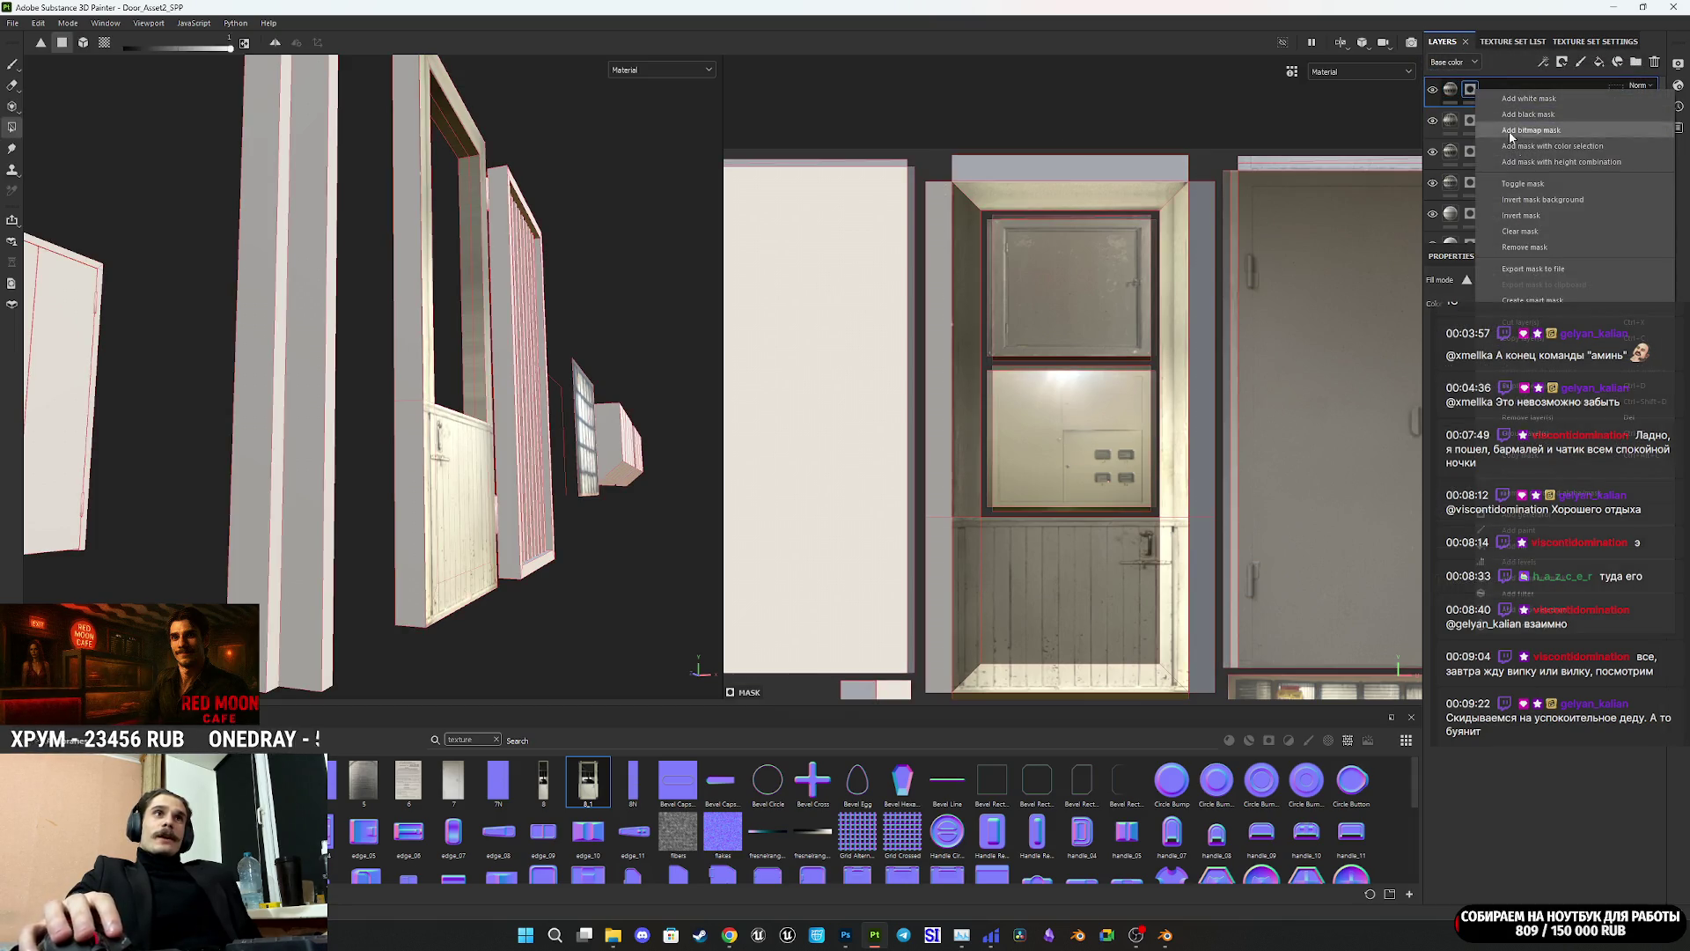
key("Escape")
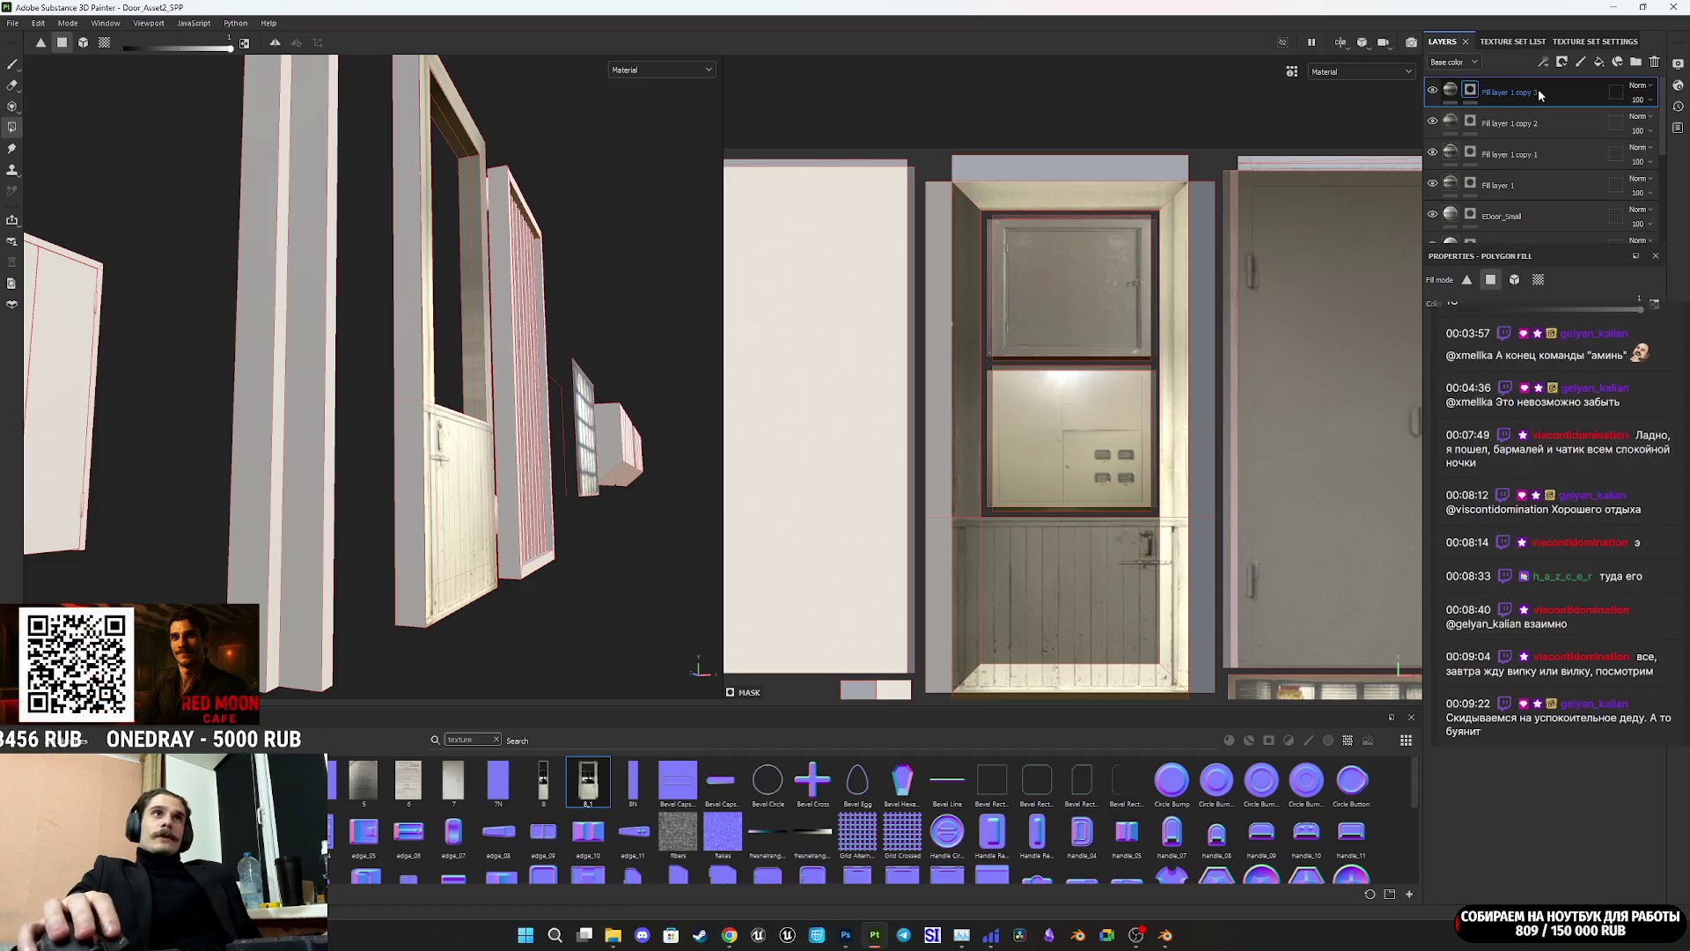
left_click(1654, 61)
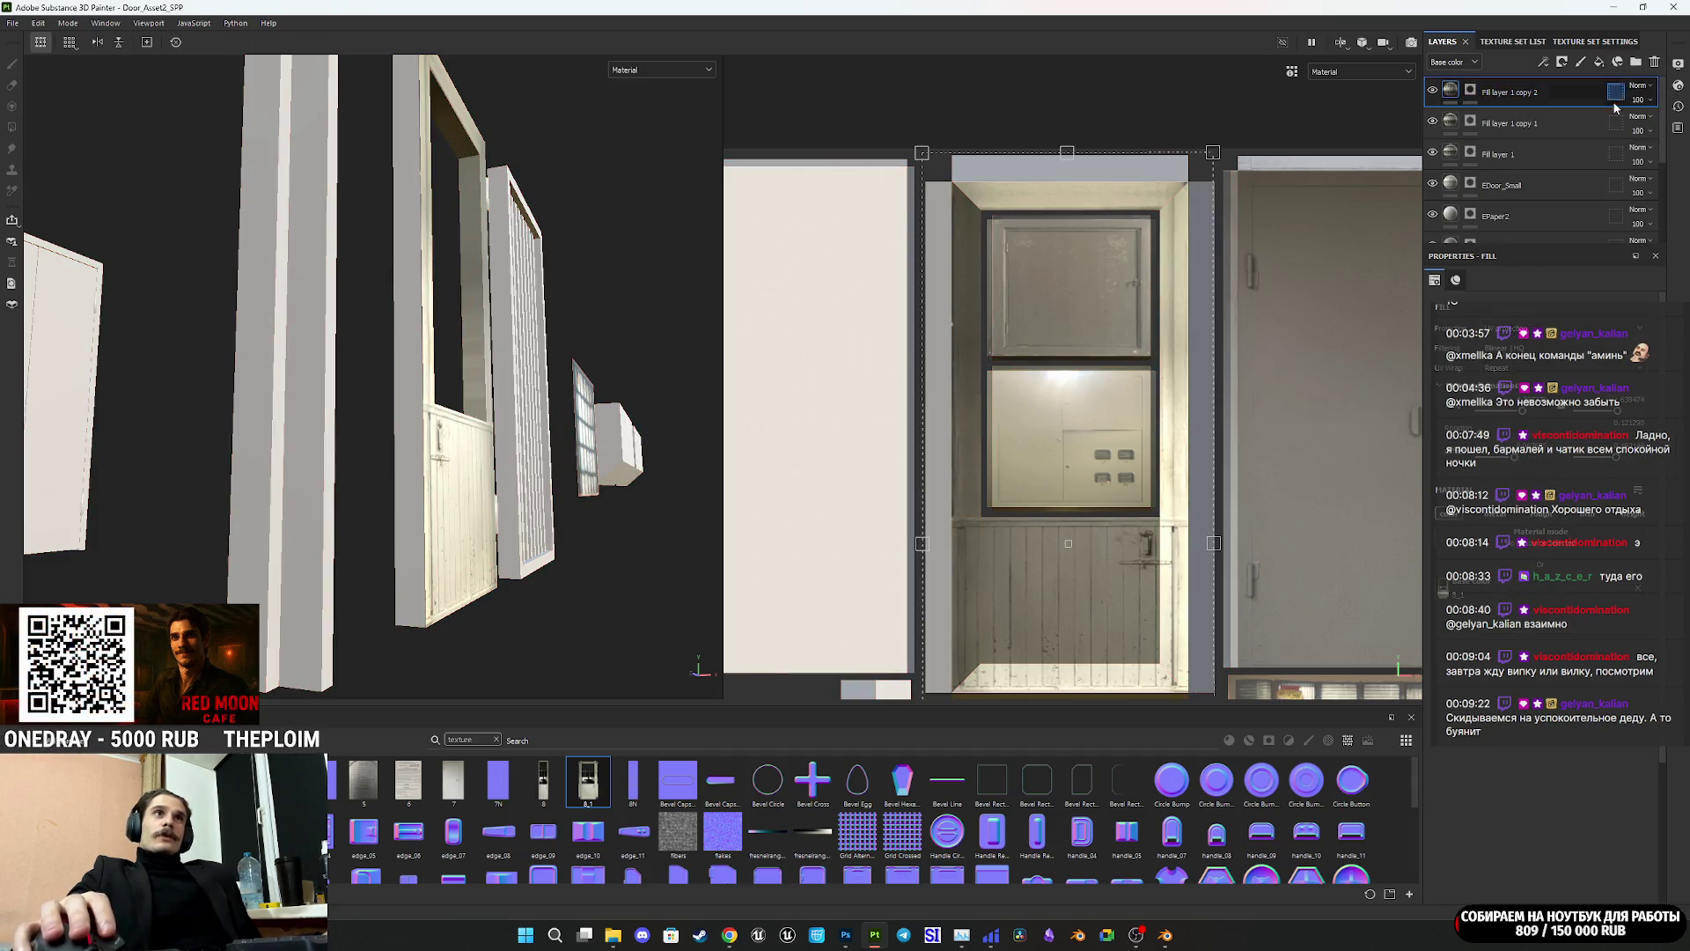
Step: Load the new door photo into NormalMap-Online's HeightMap panel to generate its maps
mouse_move(729, 934)
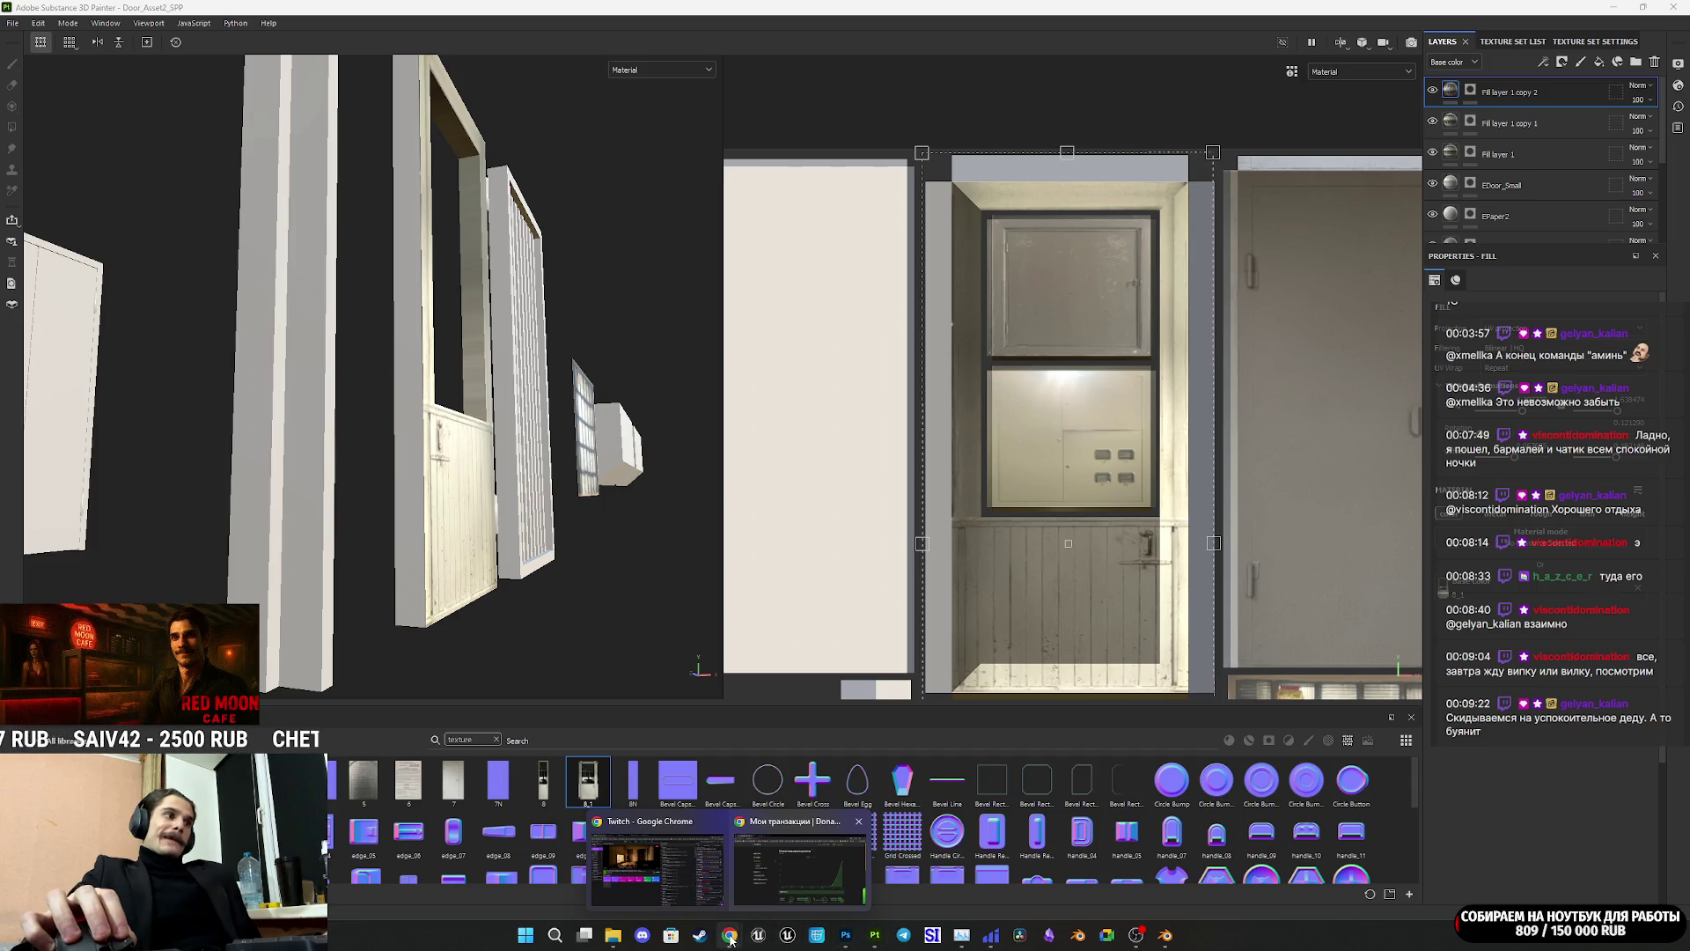
left_click(694, 886)
left_click(238, 14)
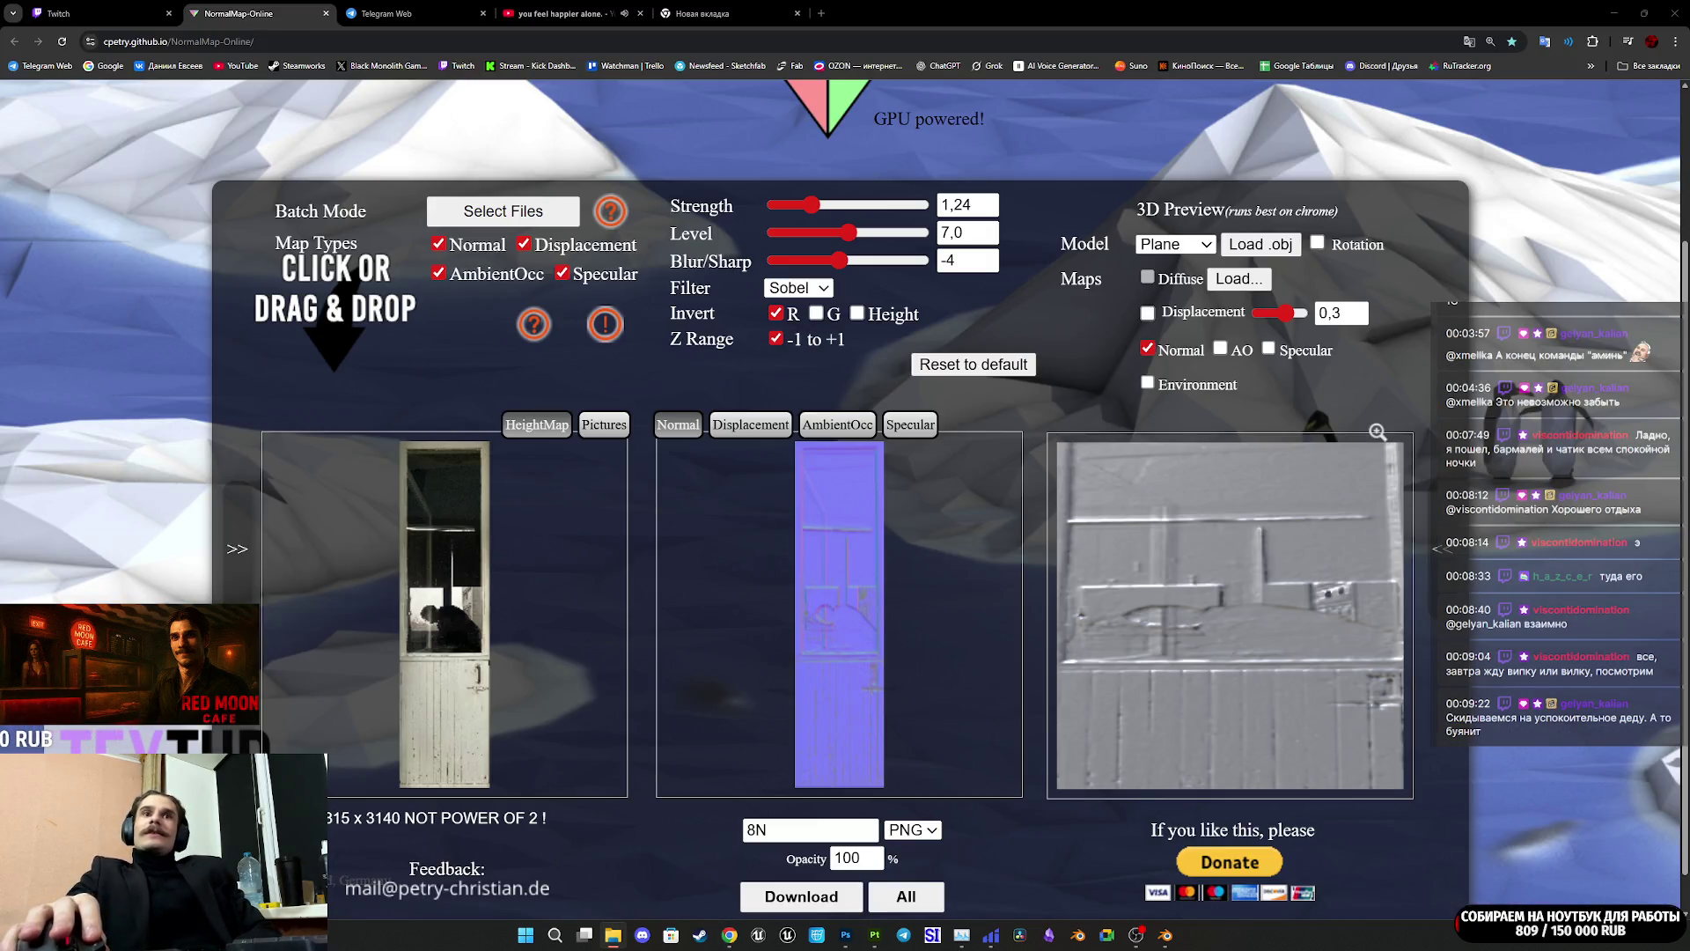
left_click_drag(846, 554, 581, 577)
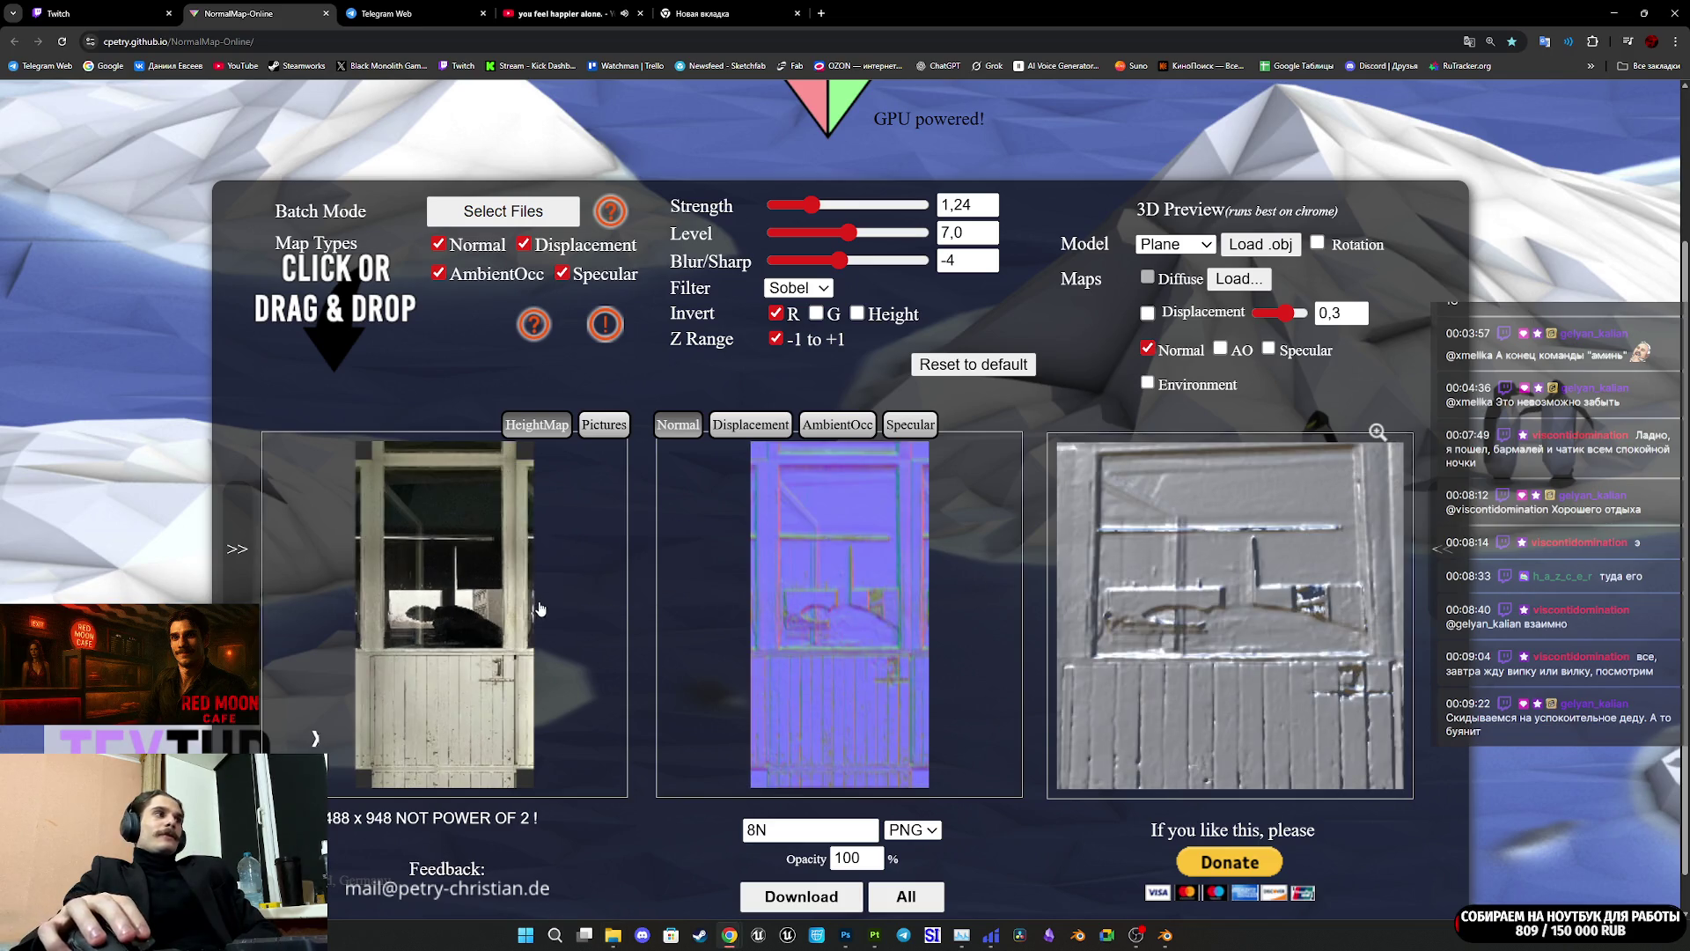
Step: Rename the output to 8_1N and save the normal map as 8_1N.png
left_click(800, 826)
type("_1")
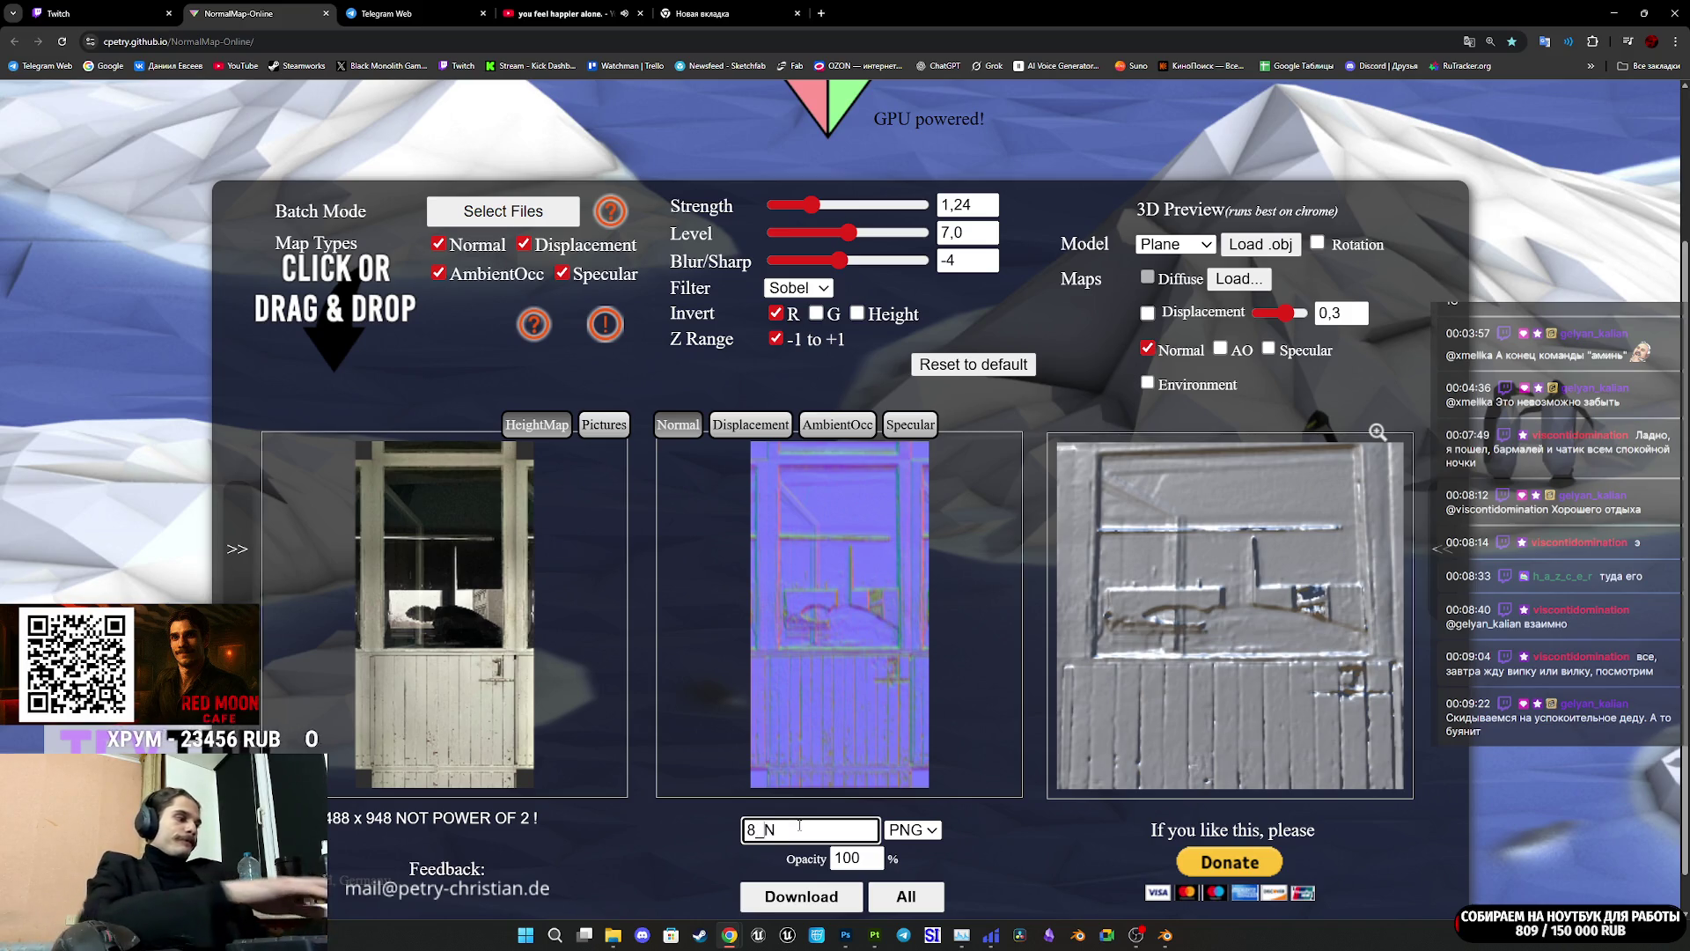
left_click(811, 904)
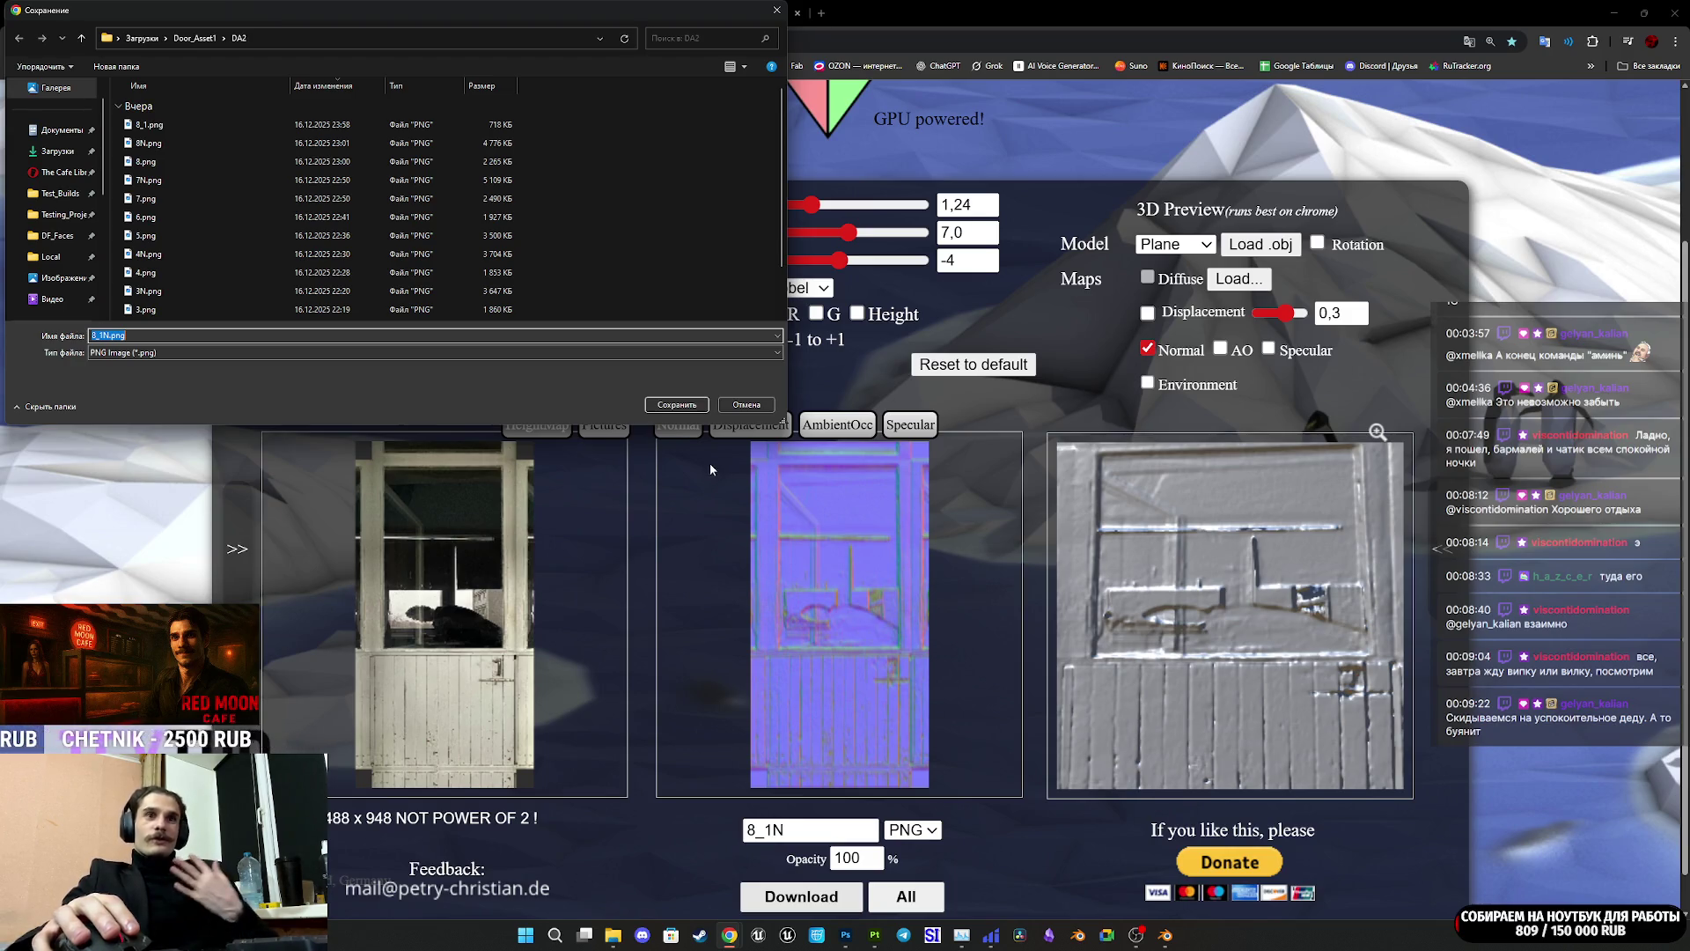
left_click(676, 405)
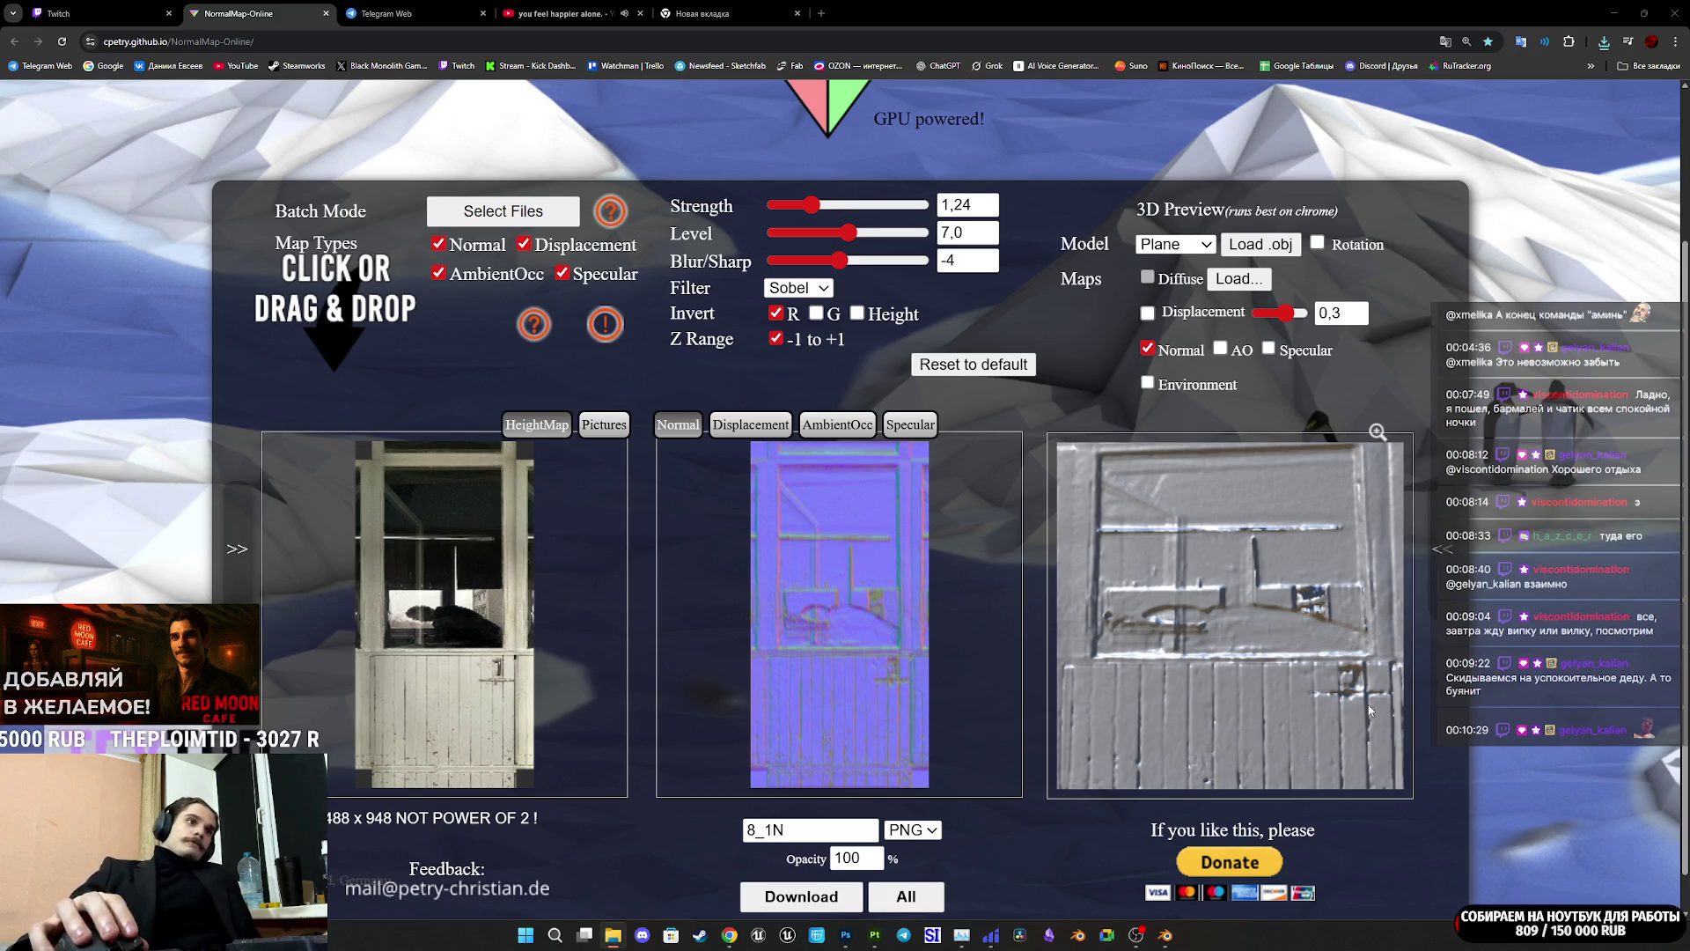
left_click(845, 934)
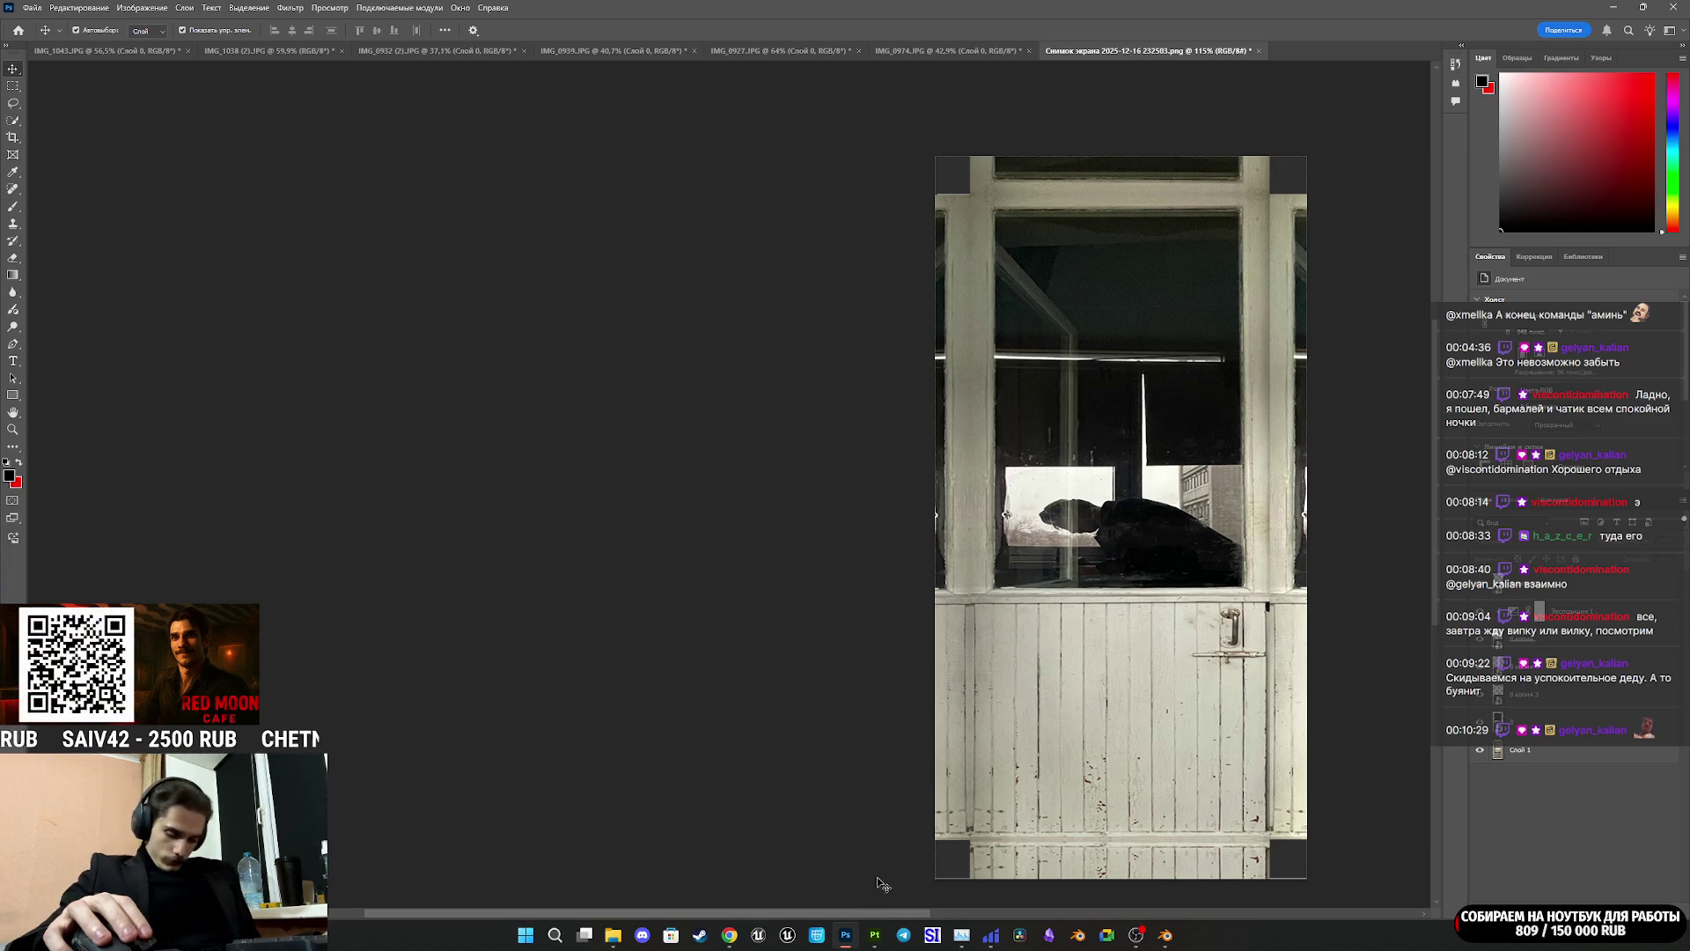
Step: Switch from Photoshop back to the Substance 3D Painter door project
mouse_move(879, 943)
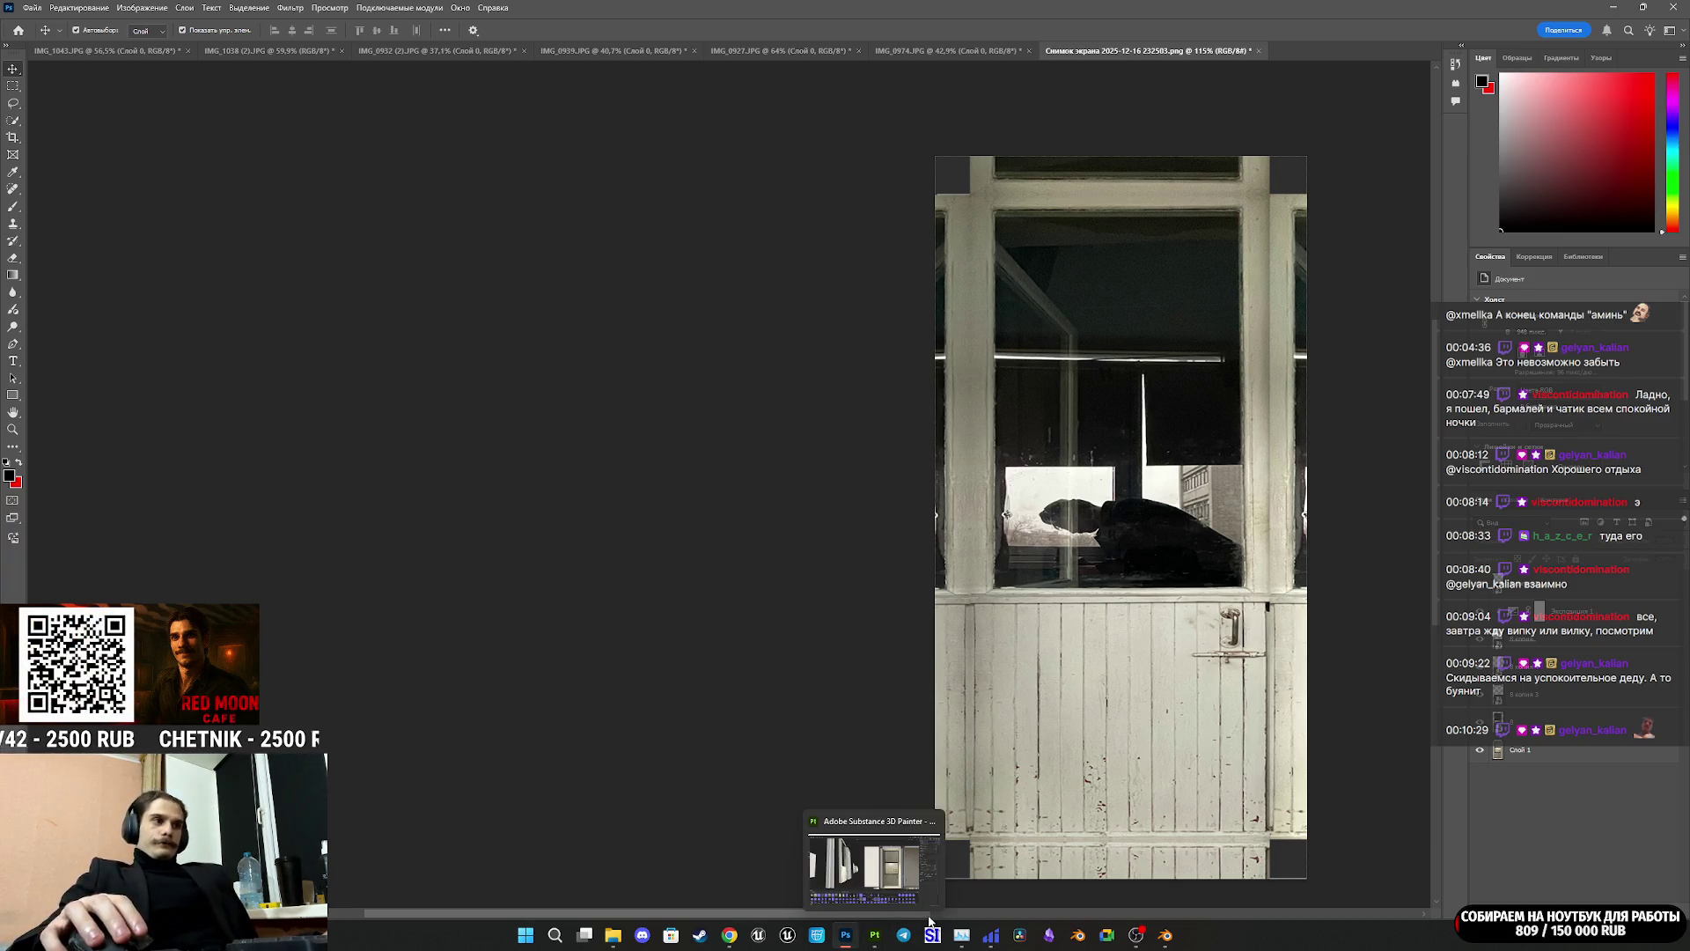
left_click(880, 941)
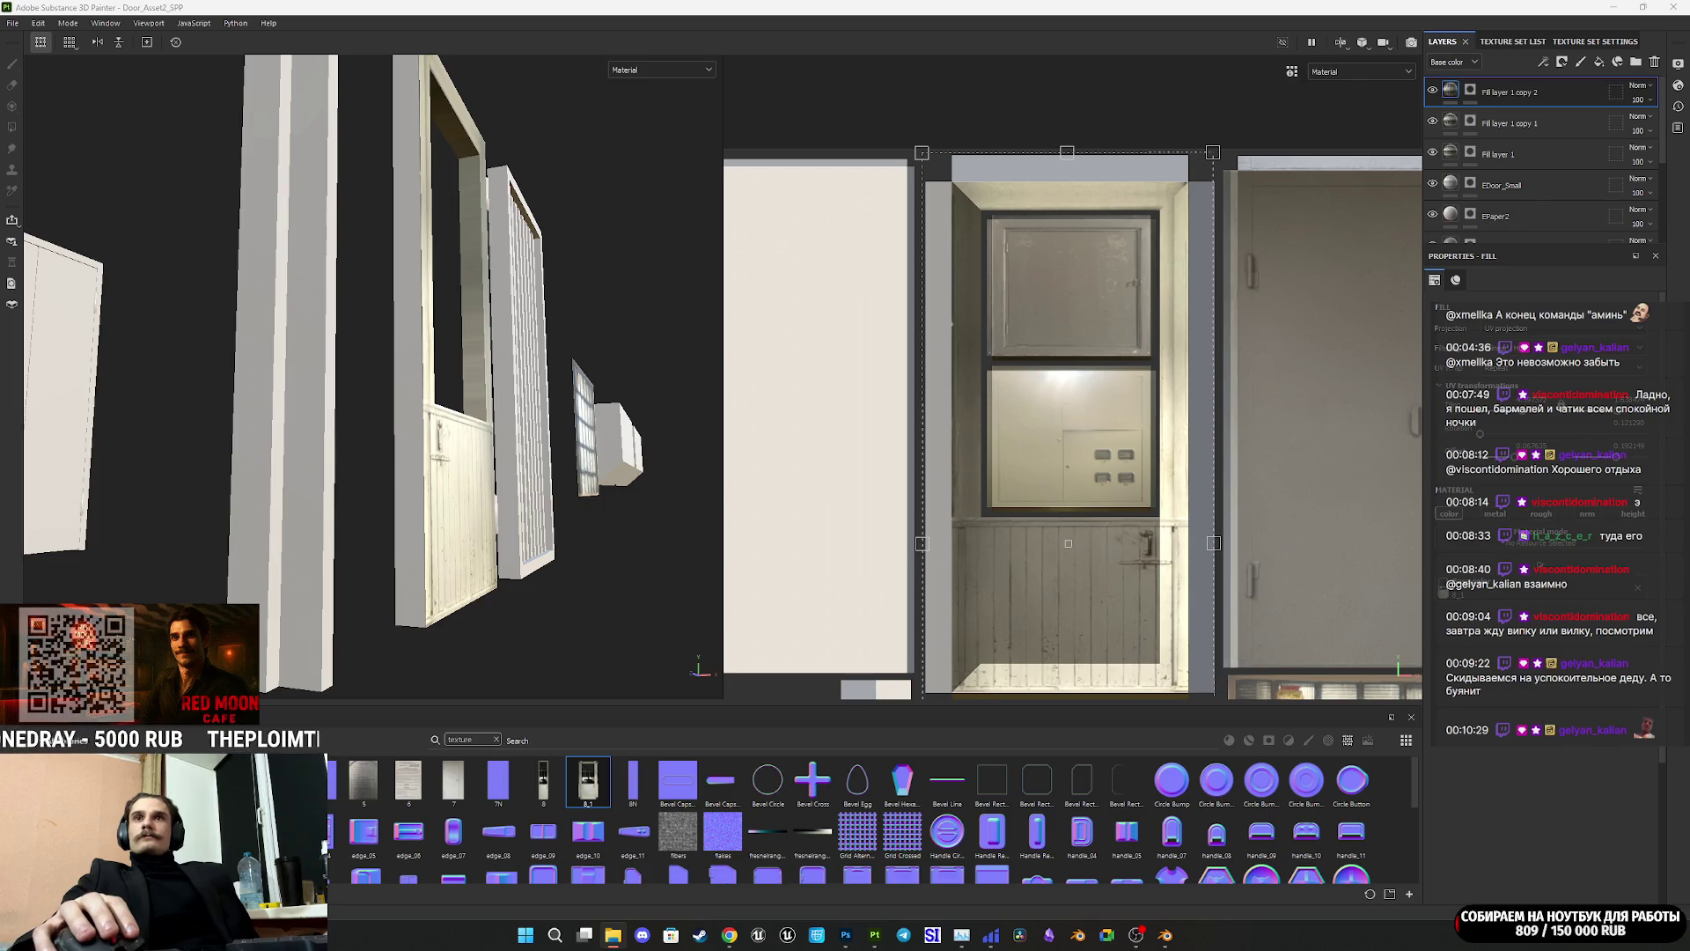
Step: Import 8_1N.png onto the shelf with its usage type and import destination set
left_click_drag(1000, 821, 1000, 822)
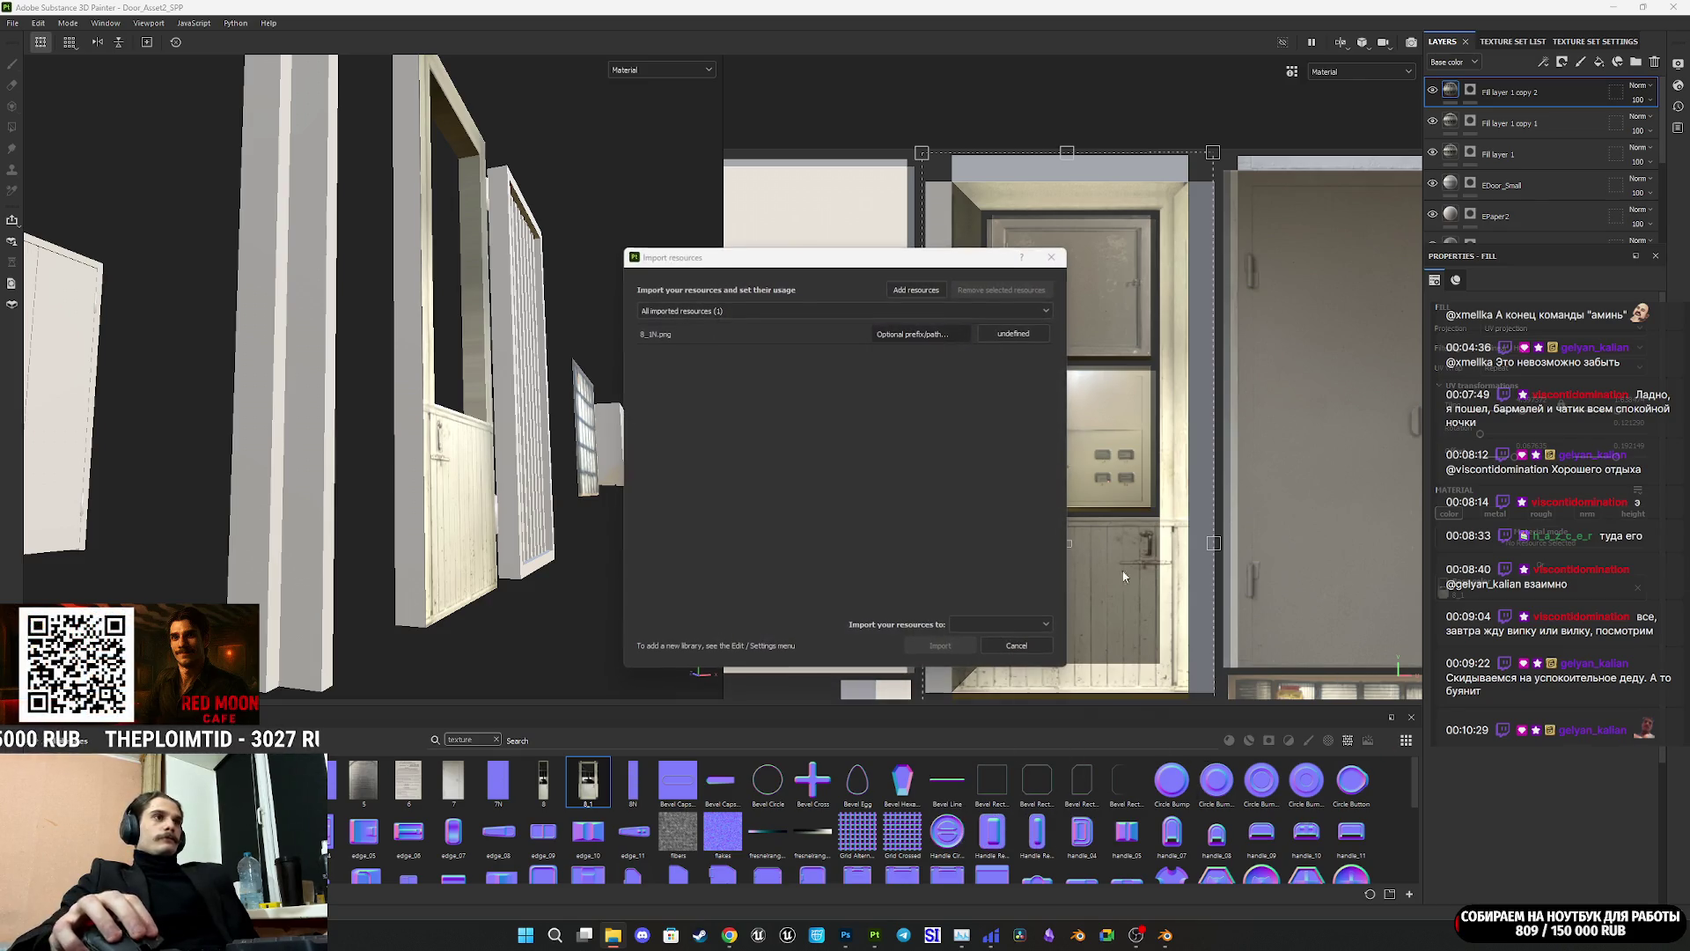
left_click(1022, 334)
left_click(1020, 624)
left_click(986, 643)
left_click(939, 647)
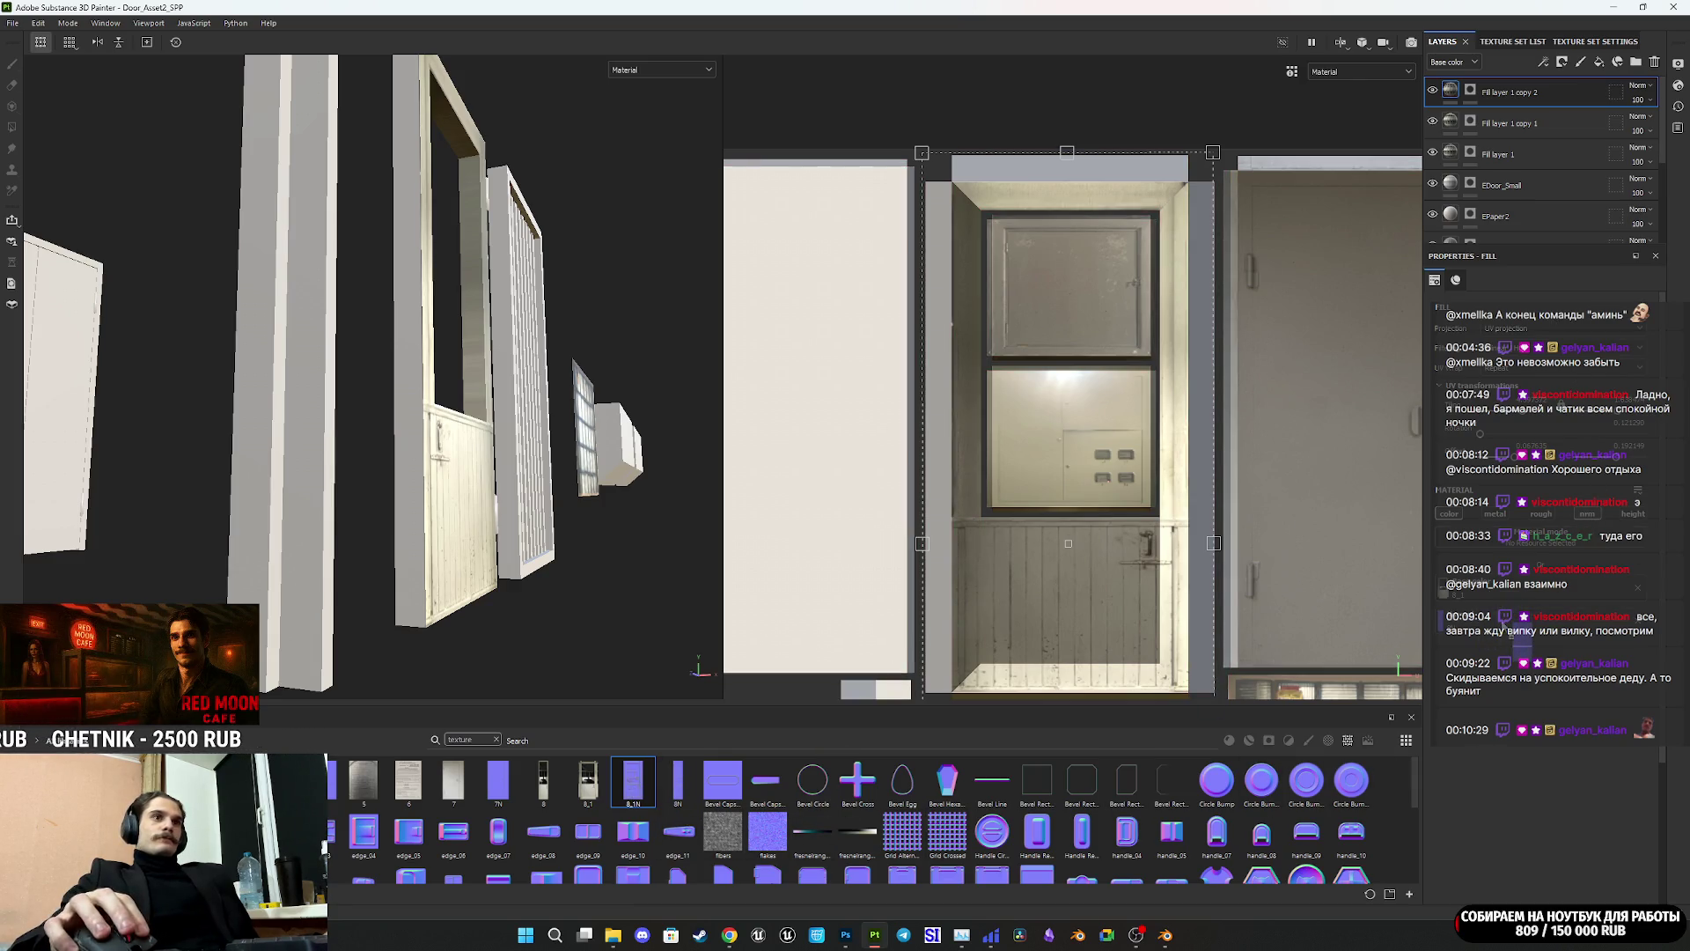
Step: Apply 8_1N as the normal map on Fill layer 1 copy 1 and Fill layer 1
left_click(1451, 122)
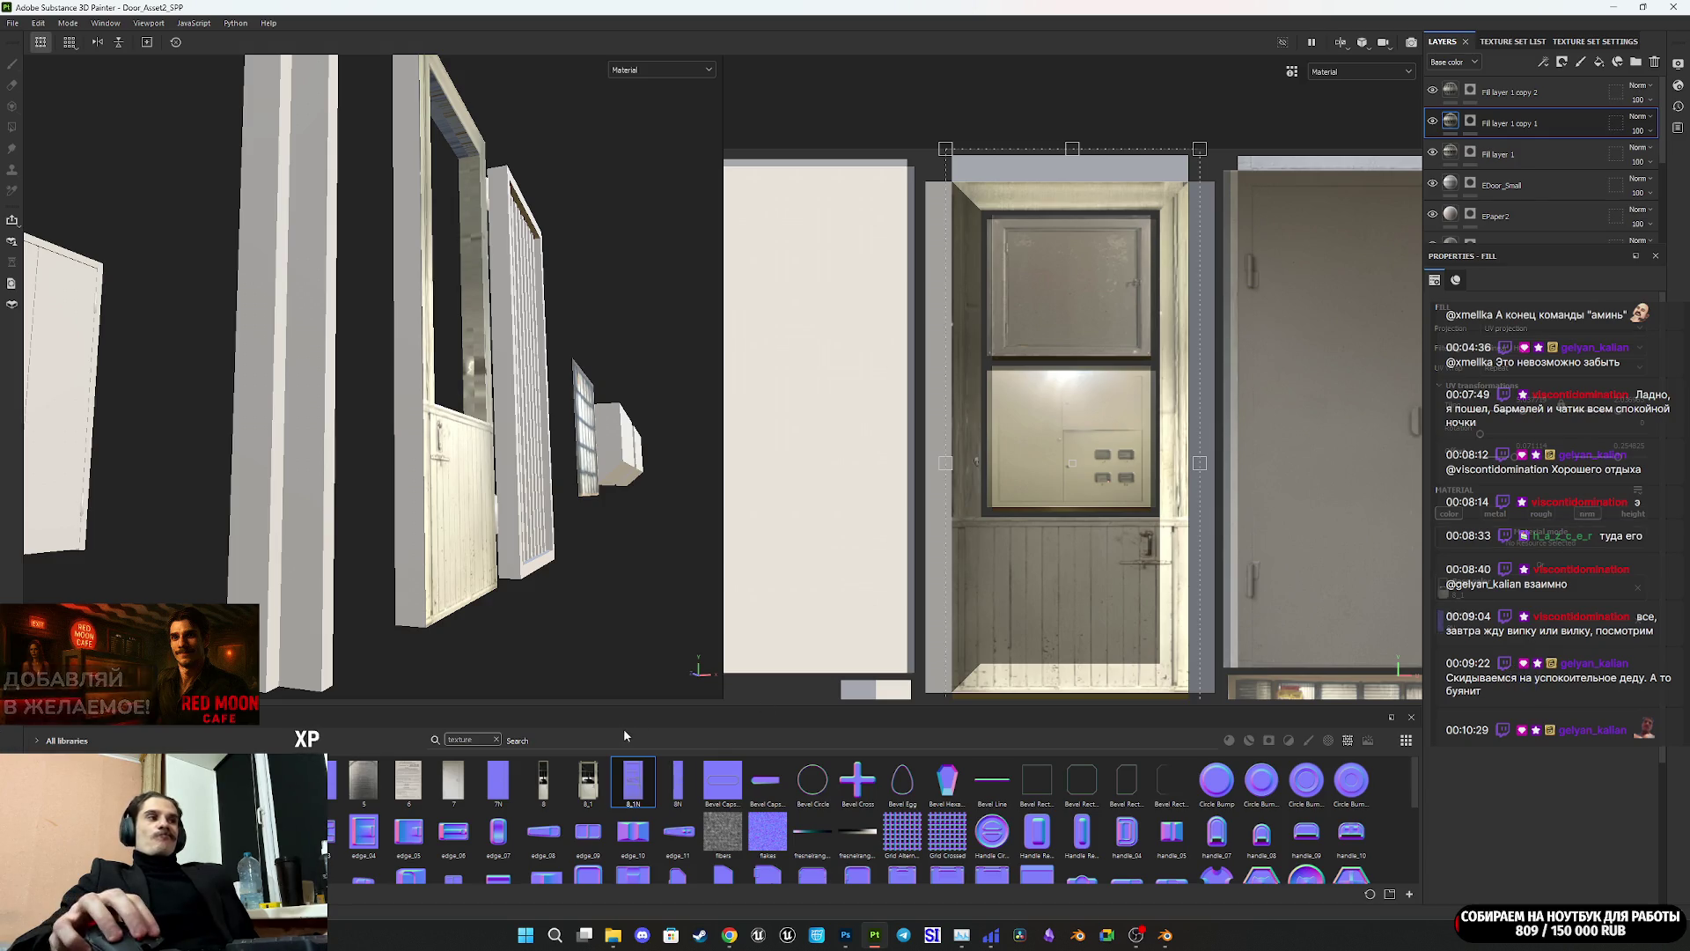
left_click_drag(678, 781, 1373, 688)
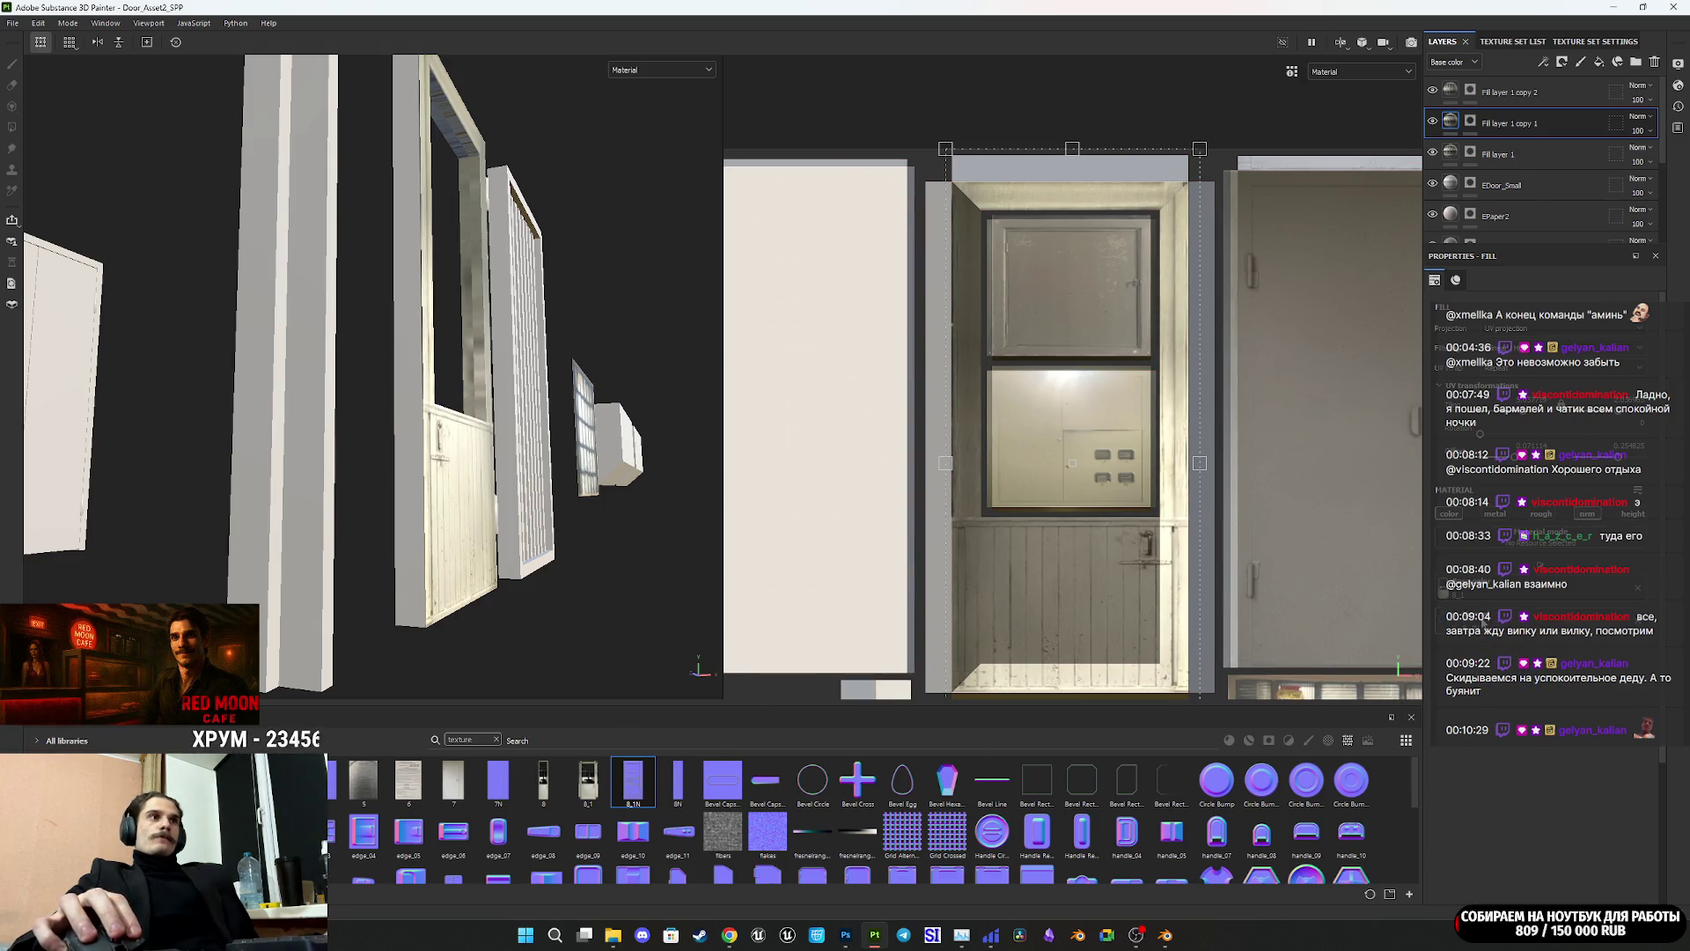
left_click(1507, 154)
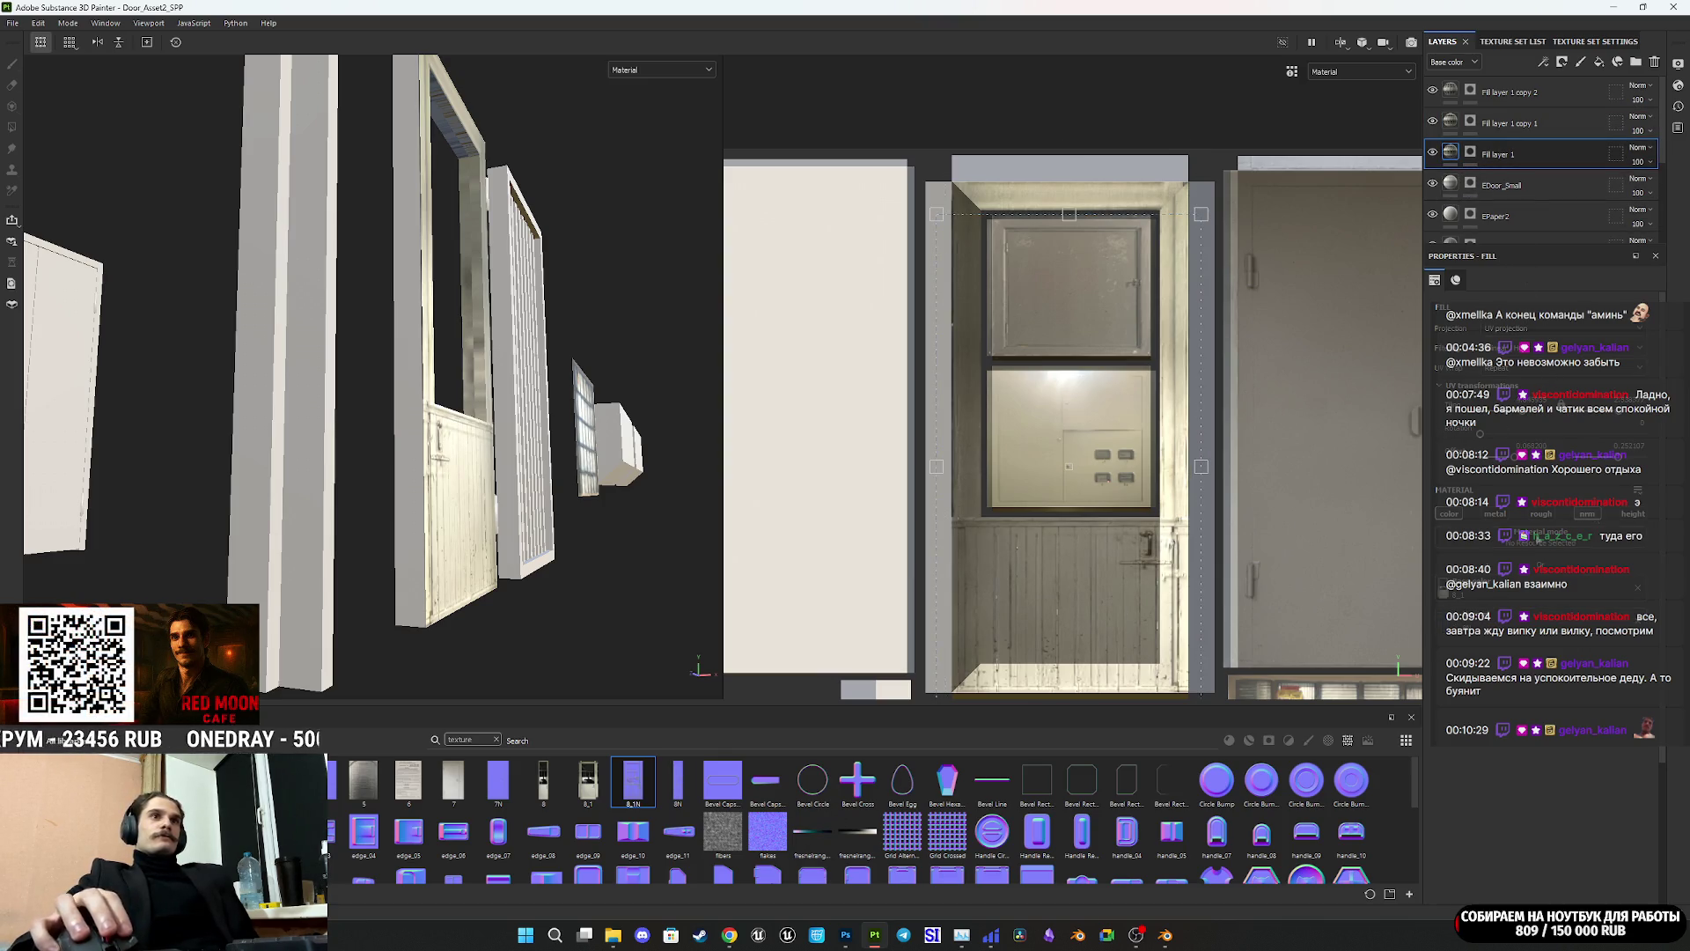
left_click(1490, 618)
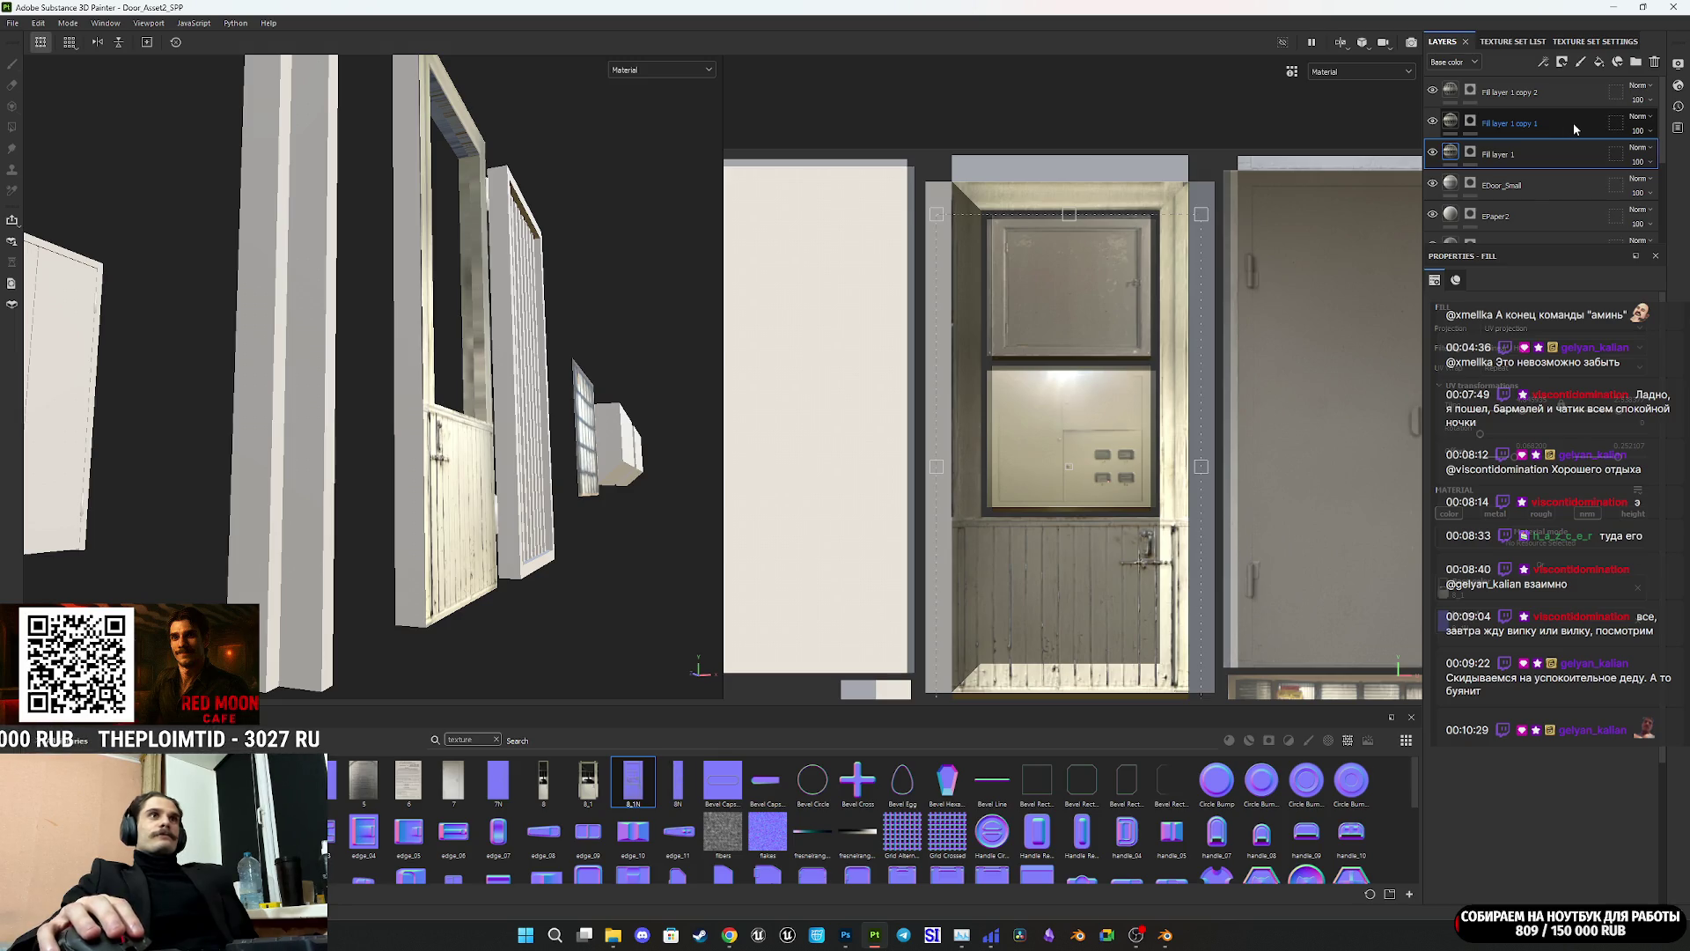
mouse_move(467, 458)
left_mouse_down("alt")
mouse_move(208, 467)
mouse_move(290, 458)
mouse_move(219, 467)
mouse_move(512, 494)
mouse_move(418, 444)
mouse_move(444, 453)
mouse_move(491, 521)
mouse_move(455, 552)
left_mouse_up("alt")
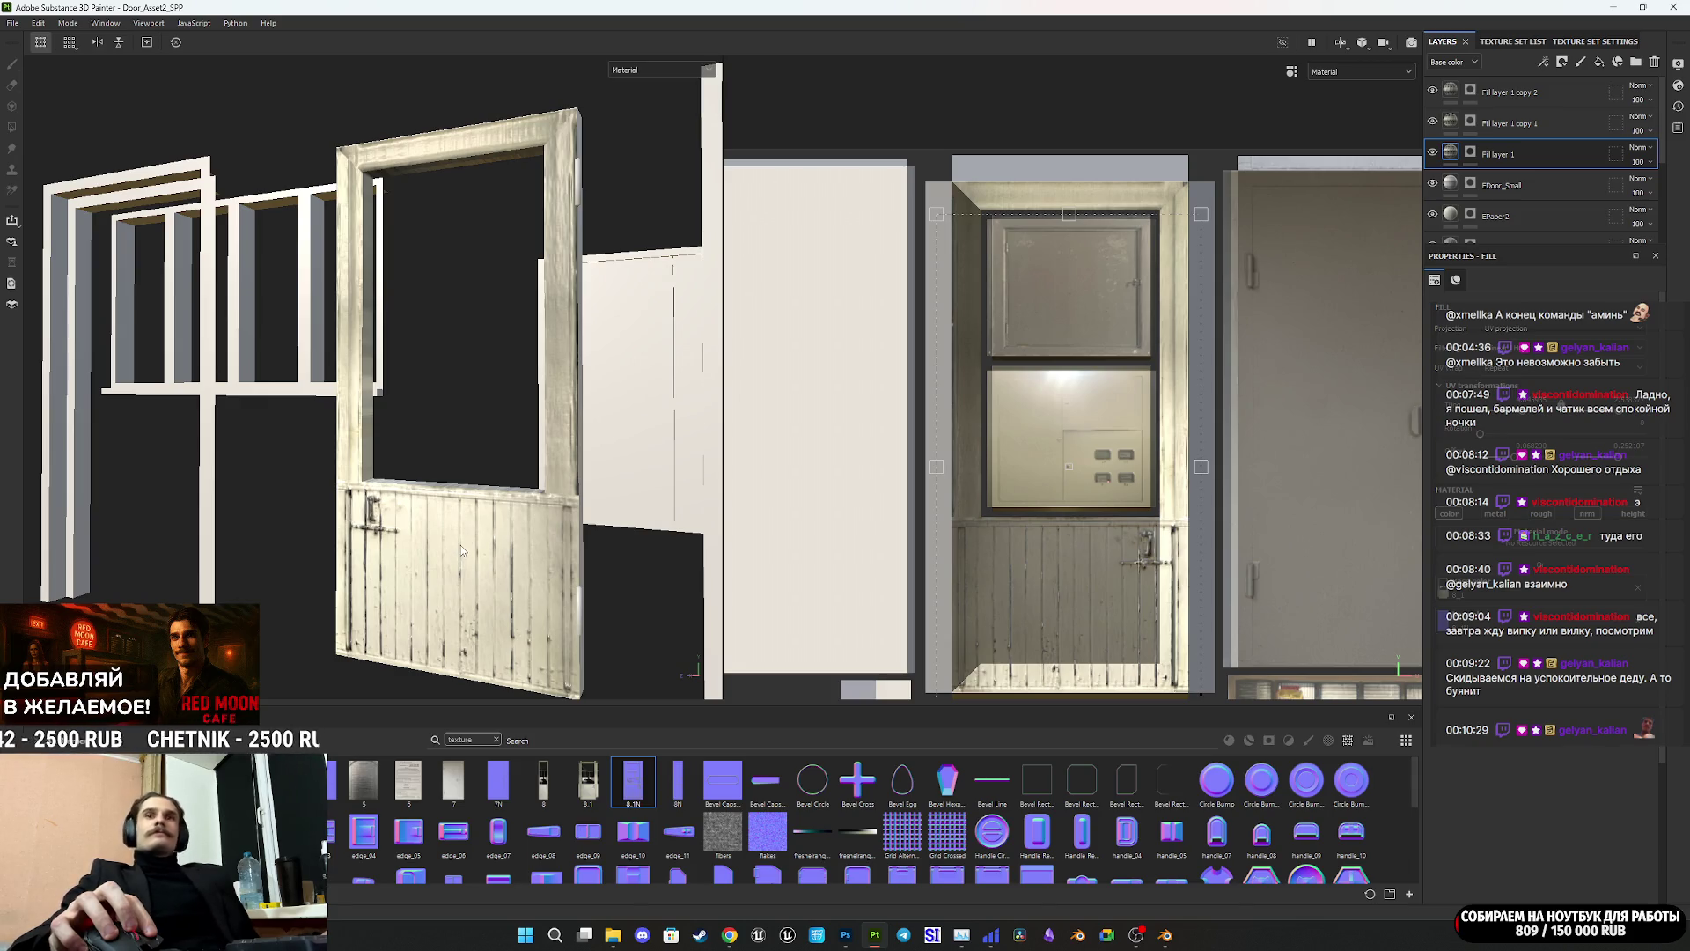
Step: Try filling the brown UV strip into Fill layer 1's mask with UV-island fill, then undo it
left_click(1568, 124)
scroll(1135, 510, "down", 2)
scroll(1134, 510, "up", 1)
scroll(1134, 511, "up", 1)
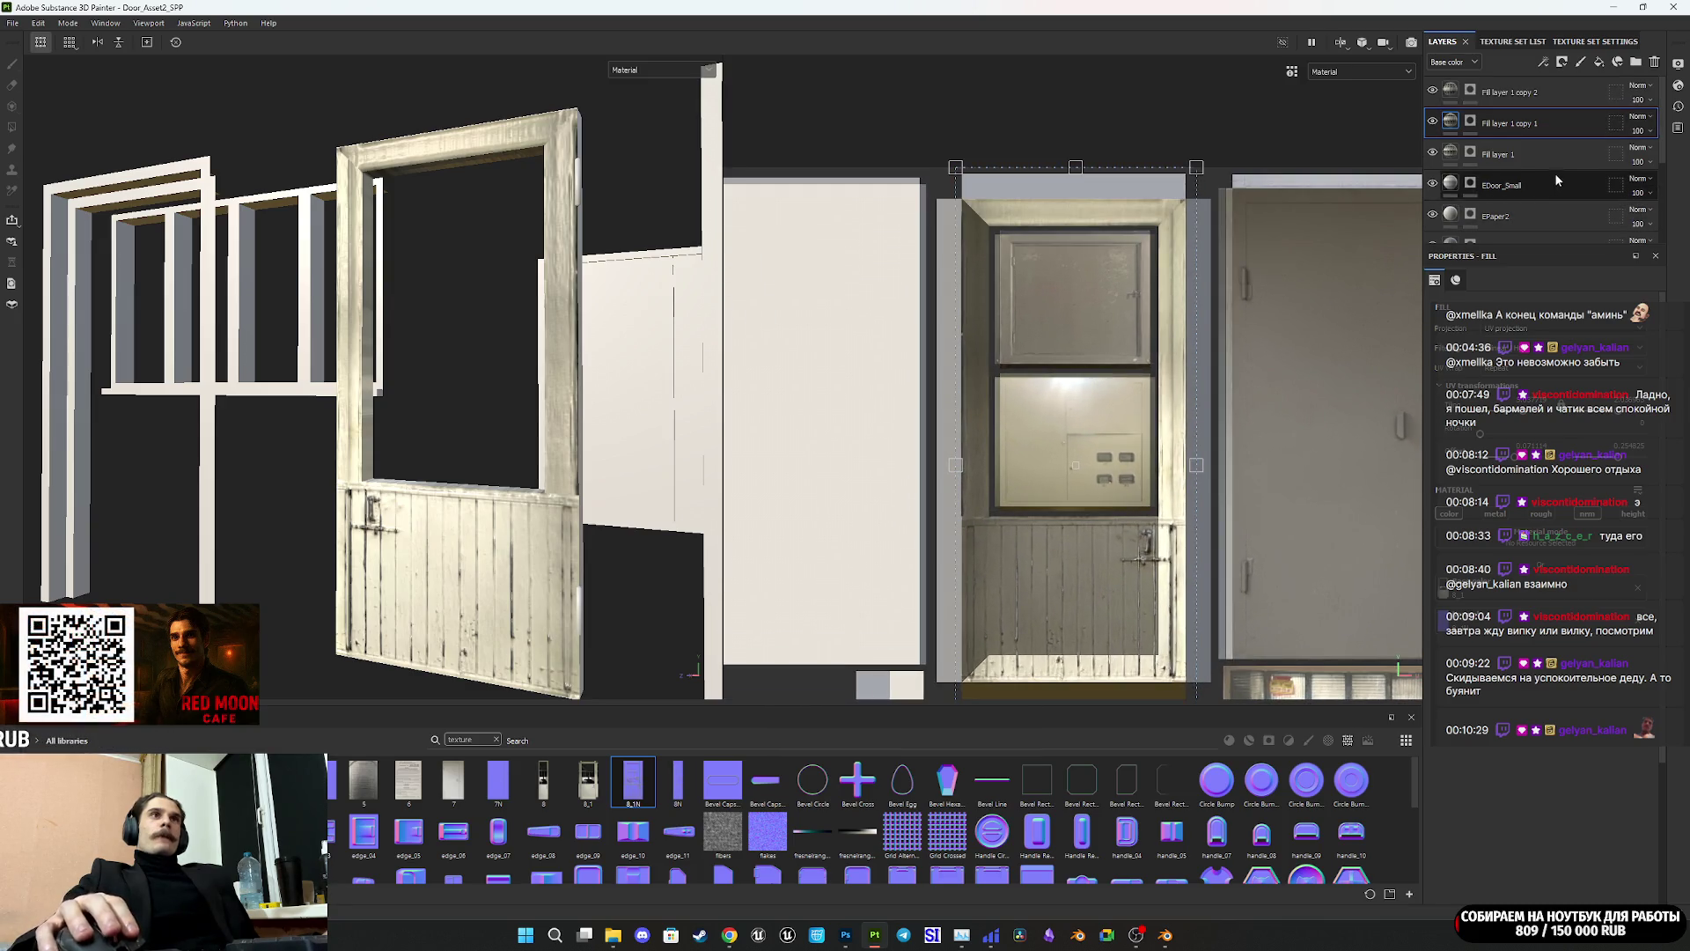
scroll(1014, 616, "down", 2)
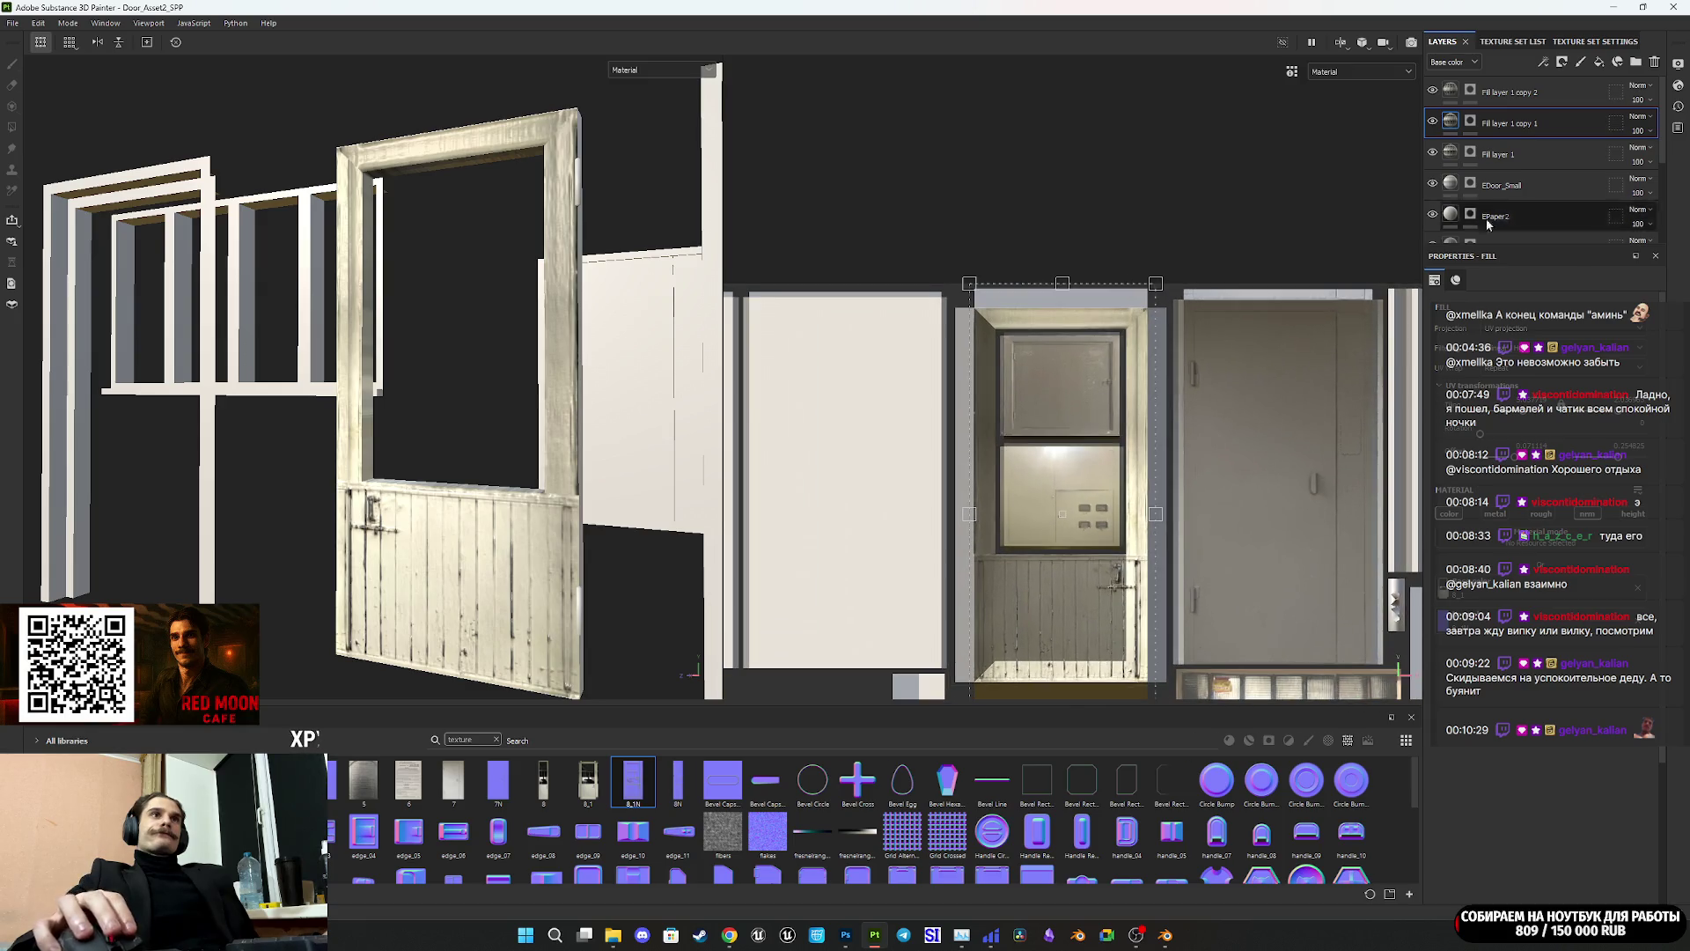
left_click(1472, 155)
key("4")
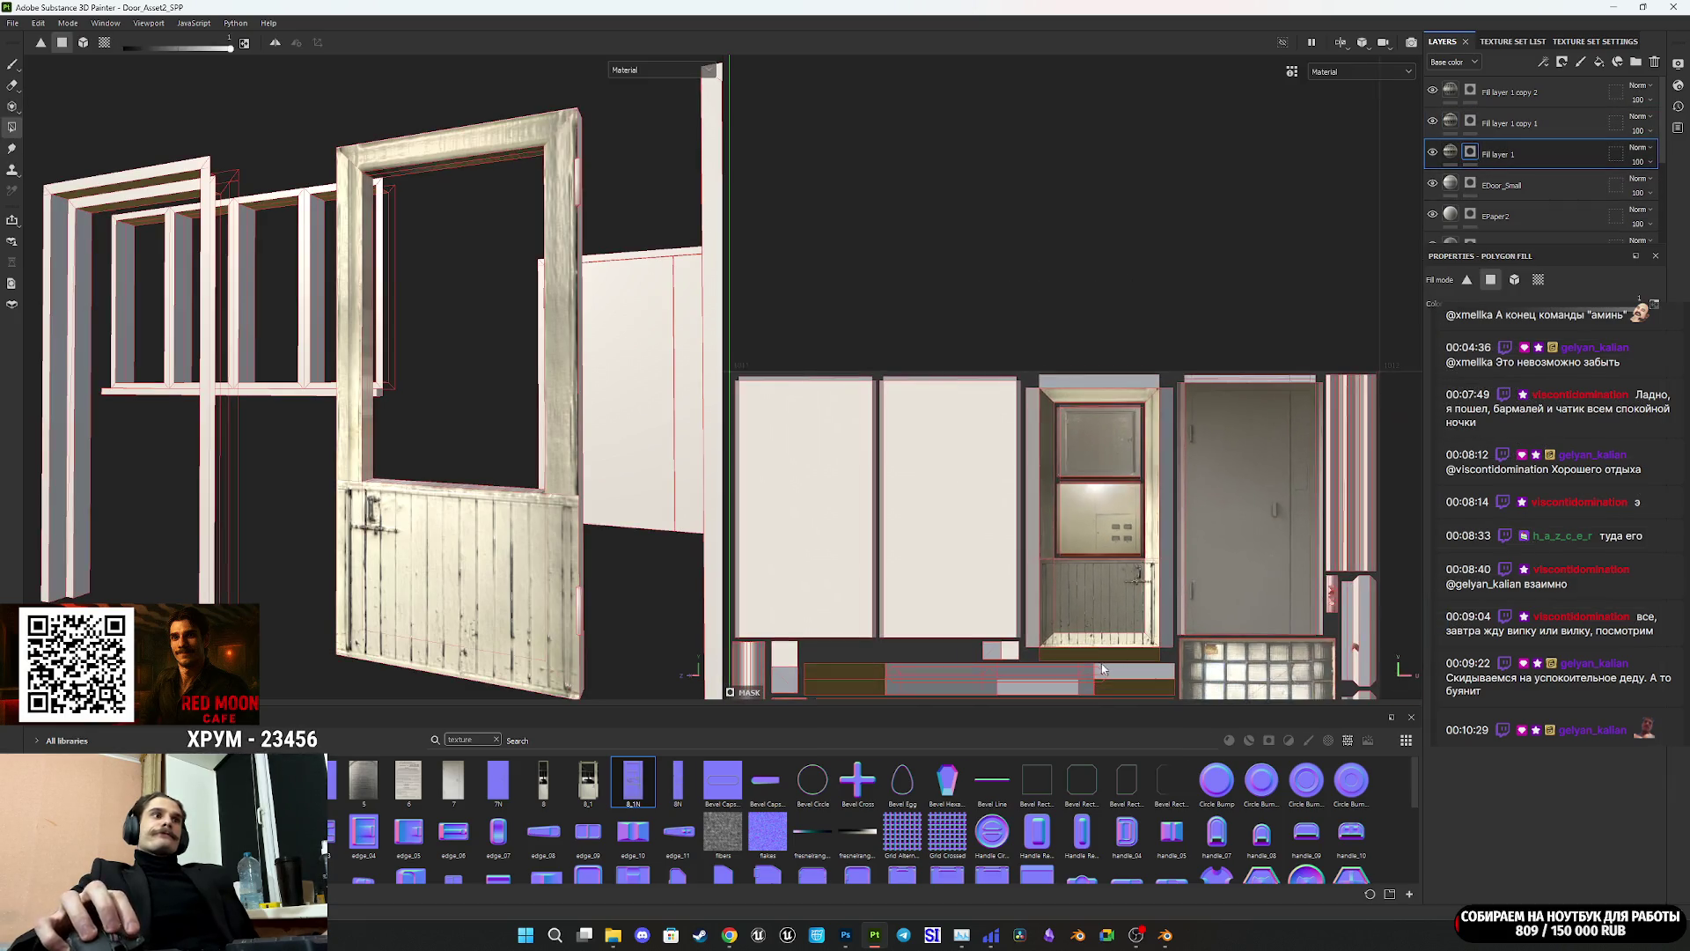
middle_click_drag(1110, 654, 1101, 573)
scroll(1101, 572, "up", 3)
left_click(1090, 523)
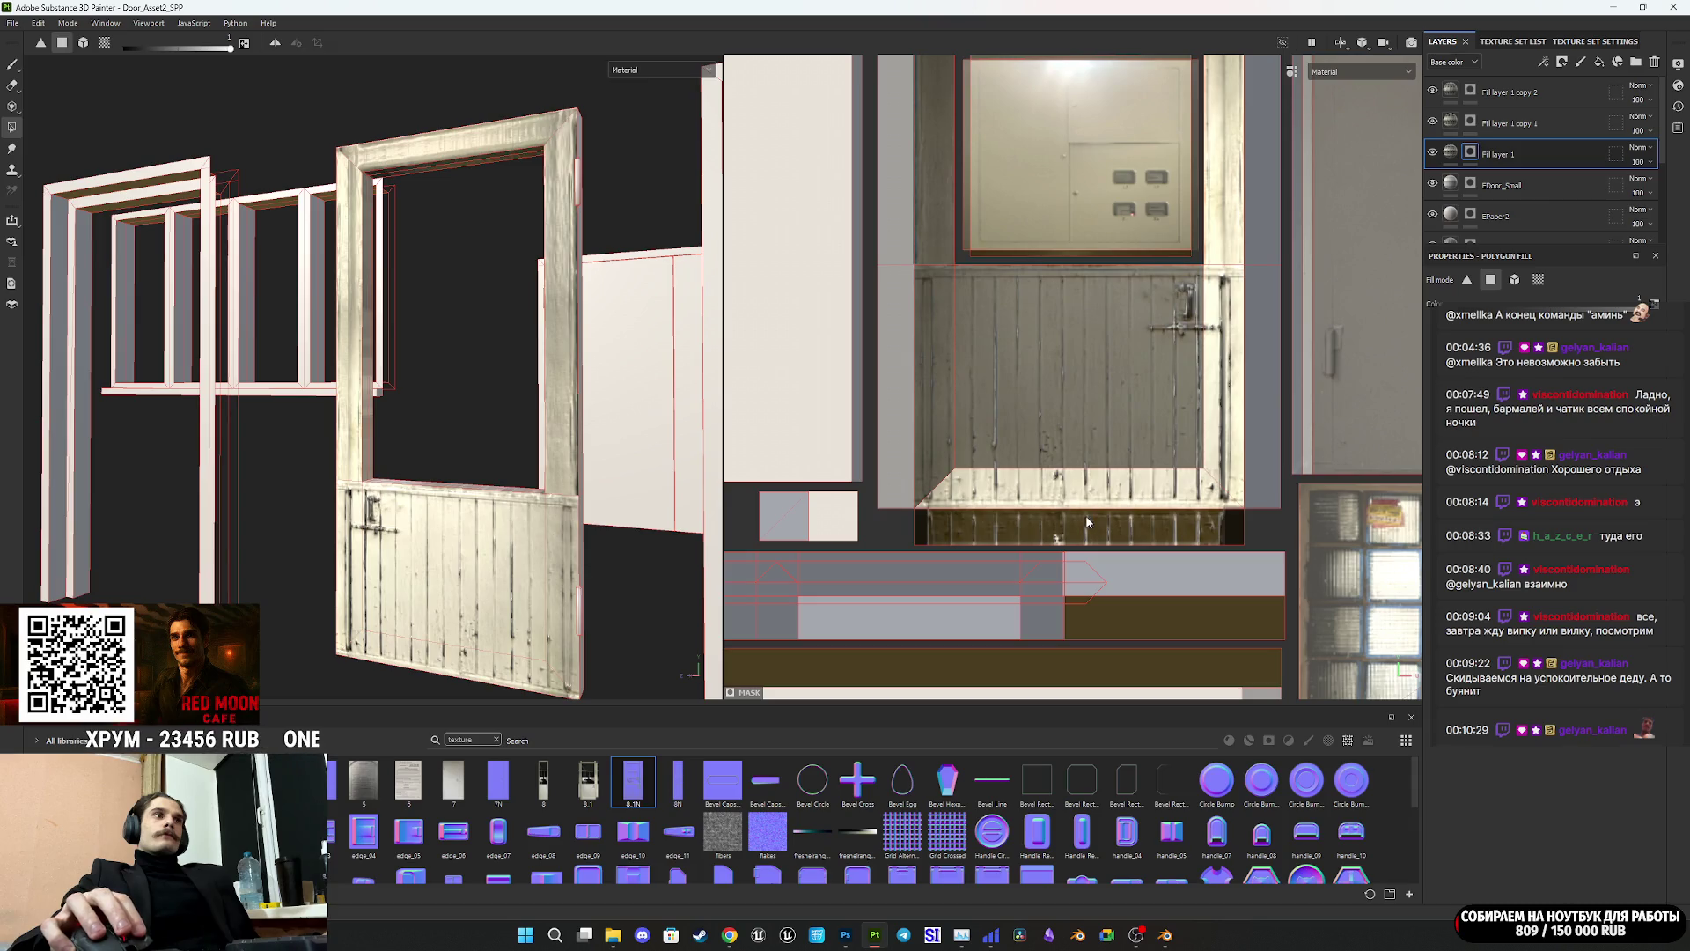
key("ctrl+z")
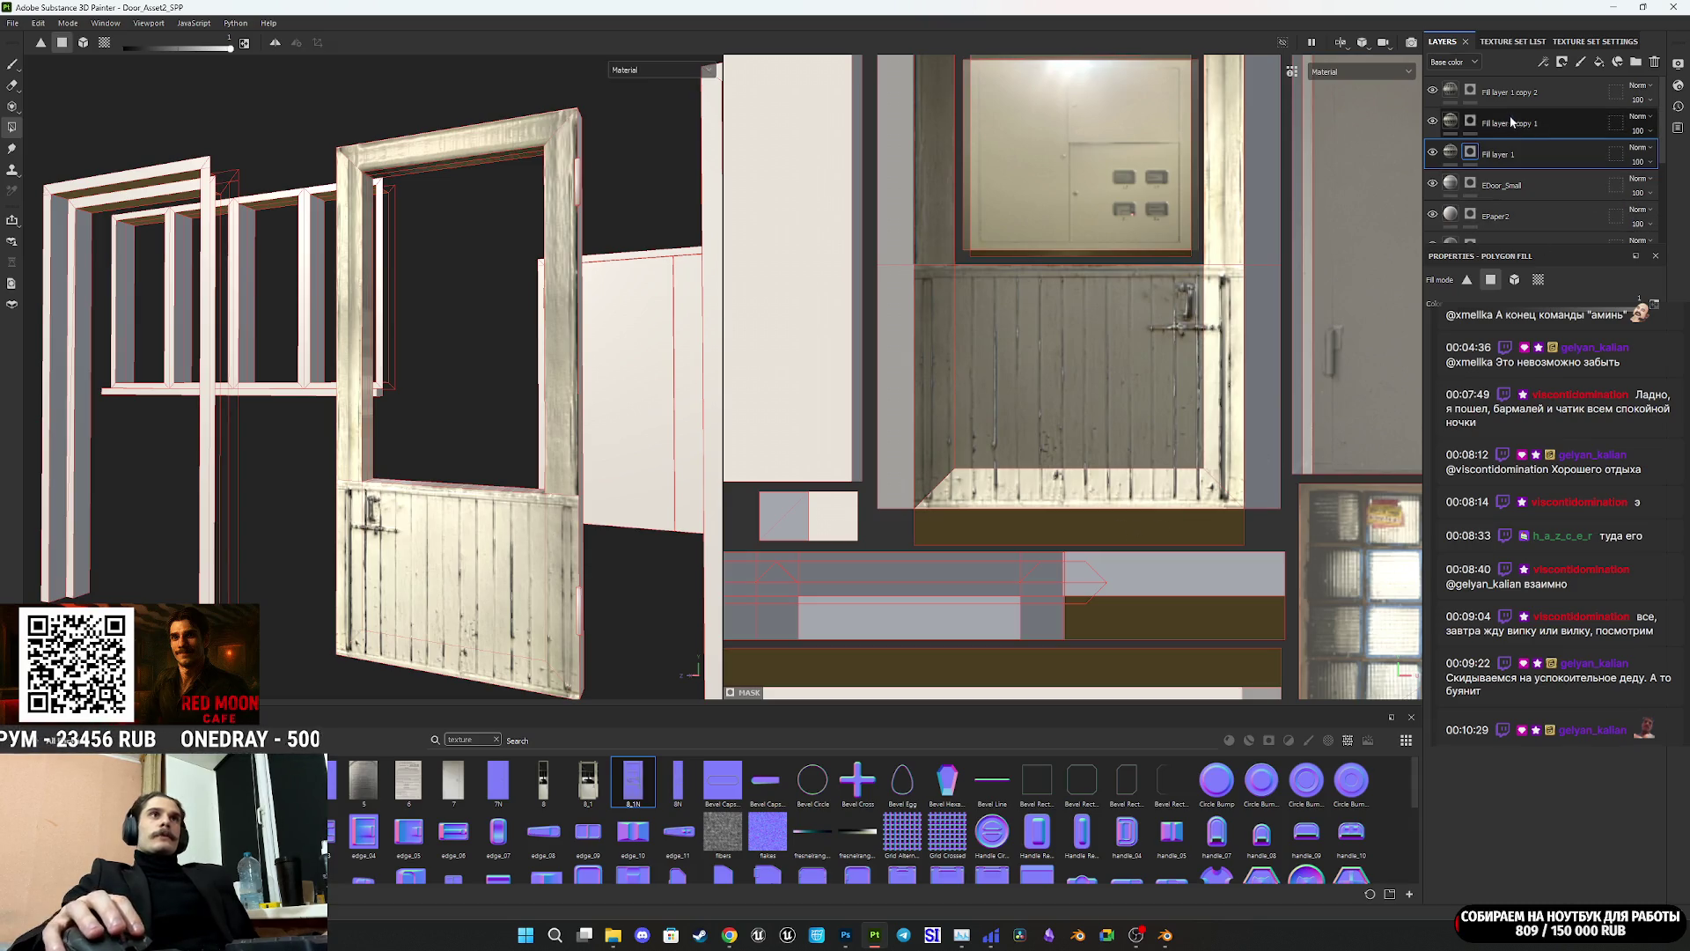
Step: Select Fill layer 1 copy 2's projection and toggle its visibility to compare
left_click(1504, 92)
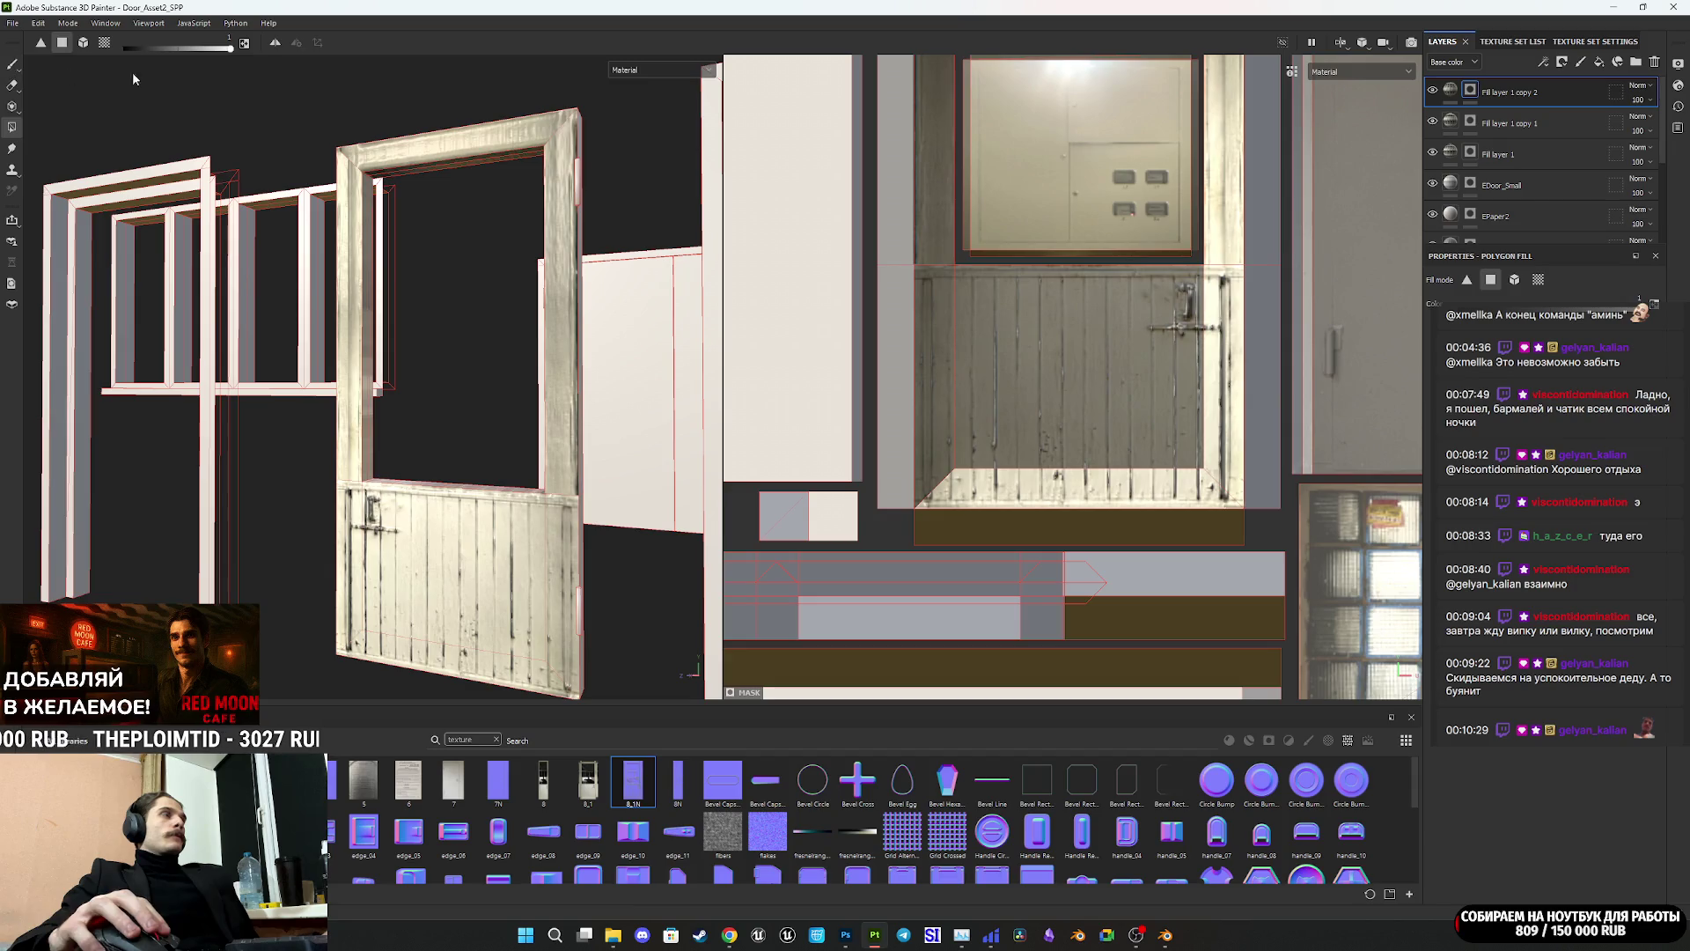
left_click(1450, 89)
scroll(1128, 359, "up", 3)
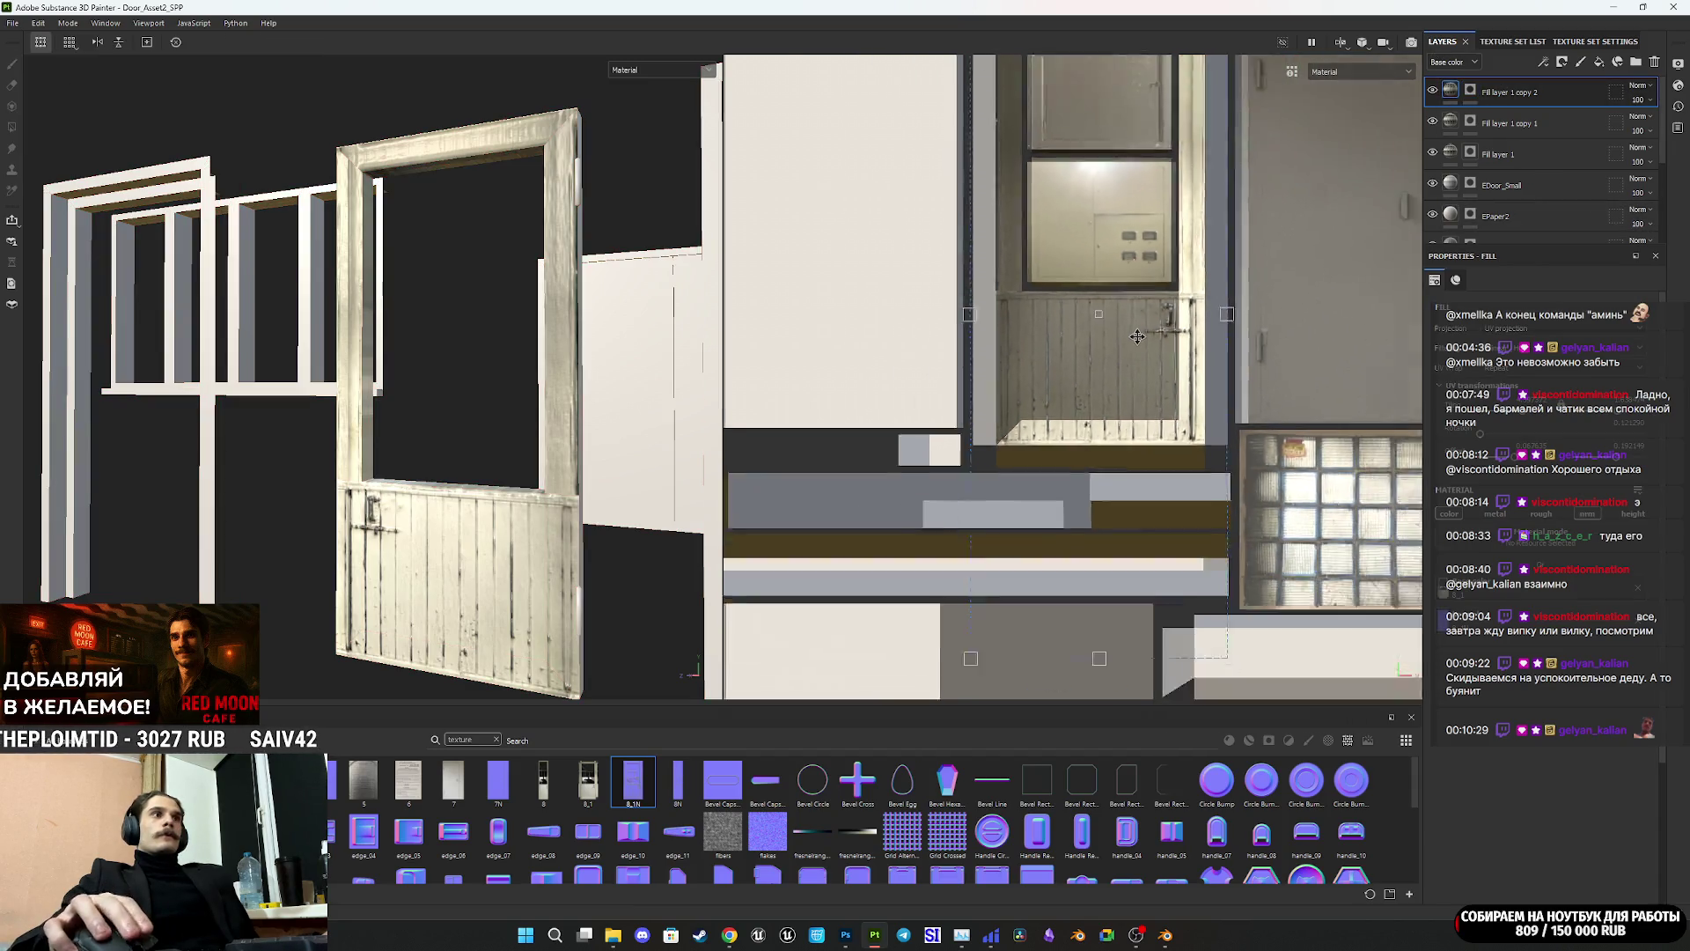
scroll(1128, 359, "up", 3)
left_click(1434, 91)
left_click(1433, 91)
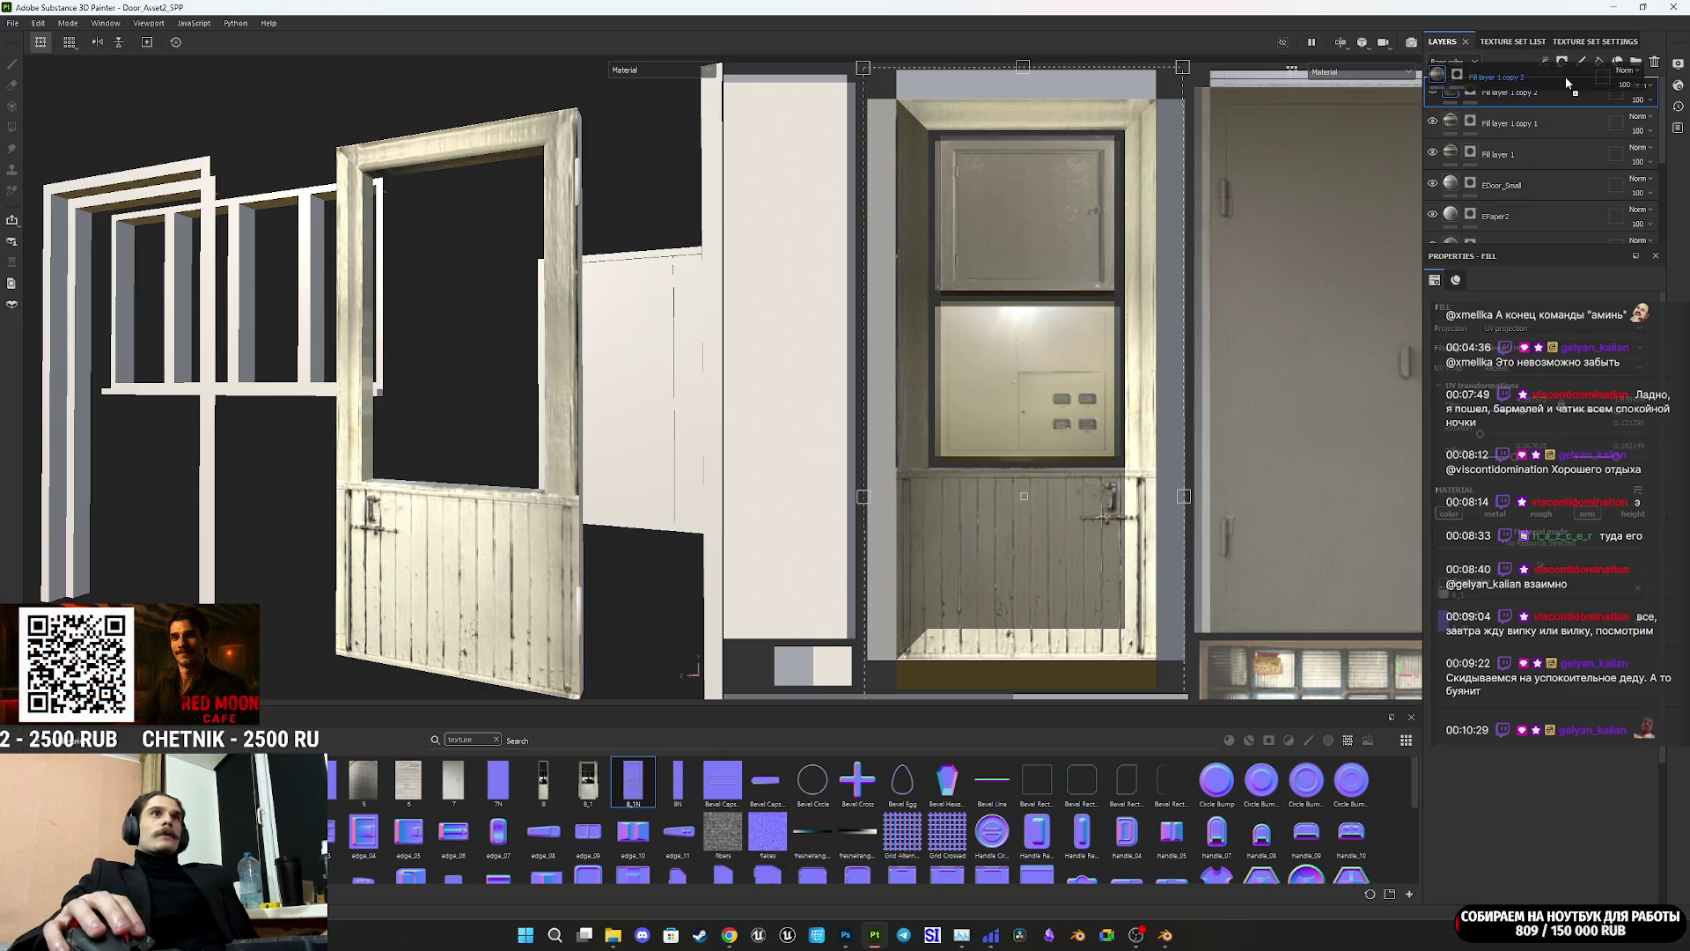
Step: Clear Fill layer 1 copy 2's mask and shift its projected photo upward on the frame
left_click(1470, 90)
right_click(1471, 92)
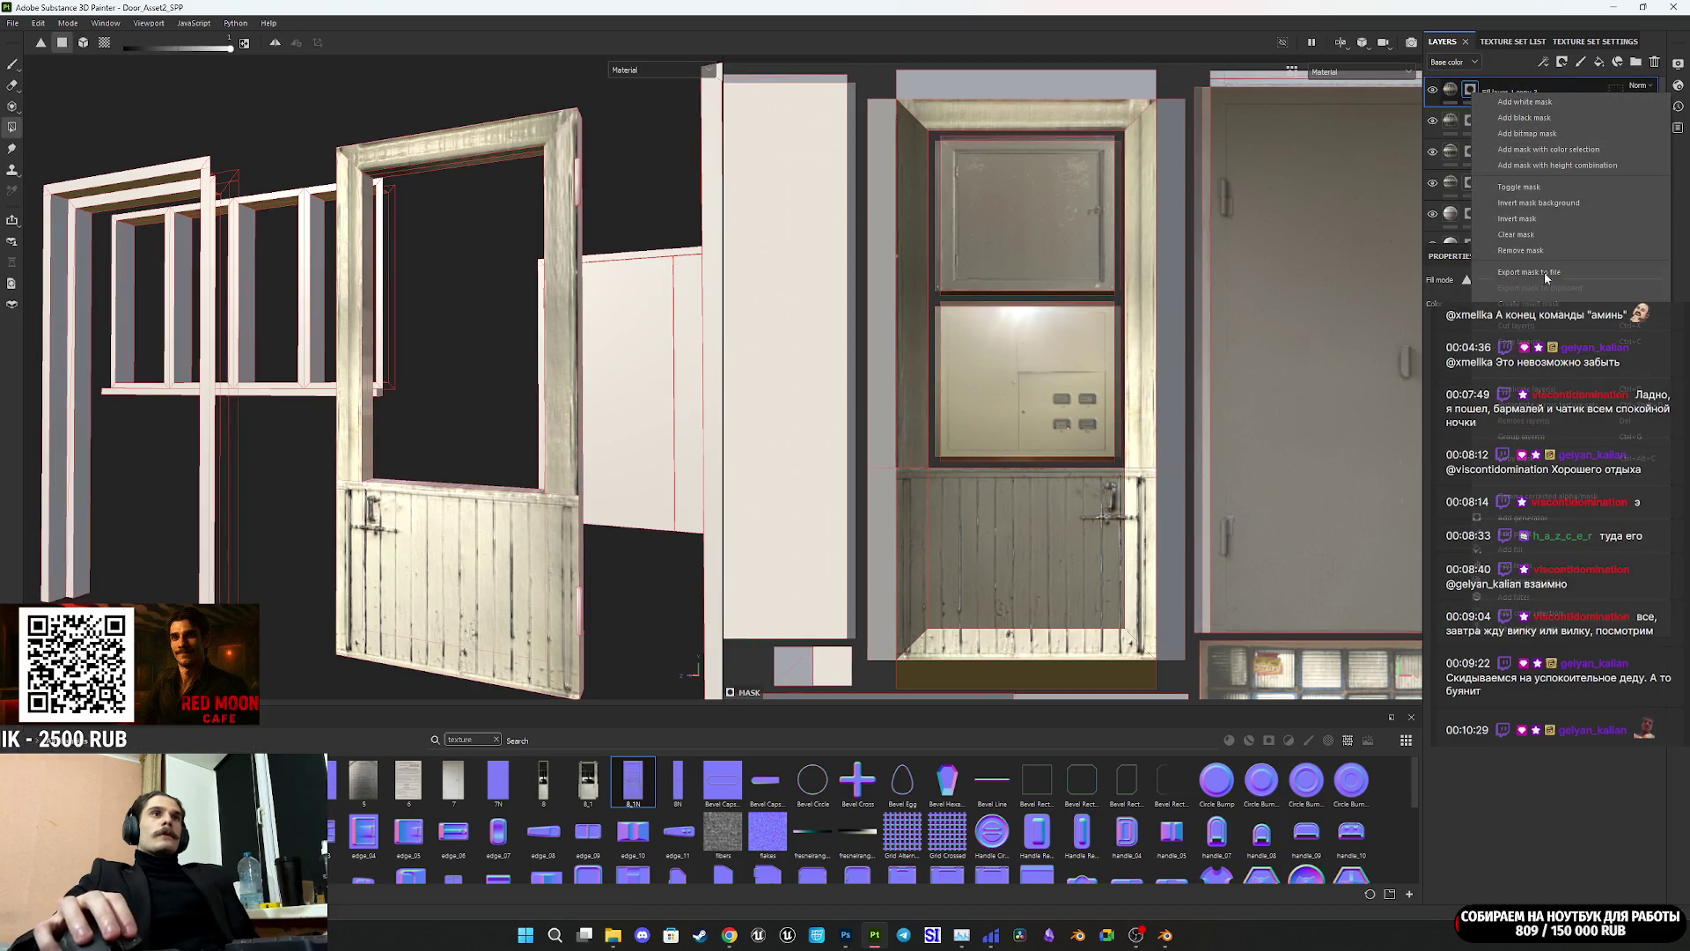
left_click(1533, 234)
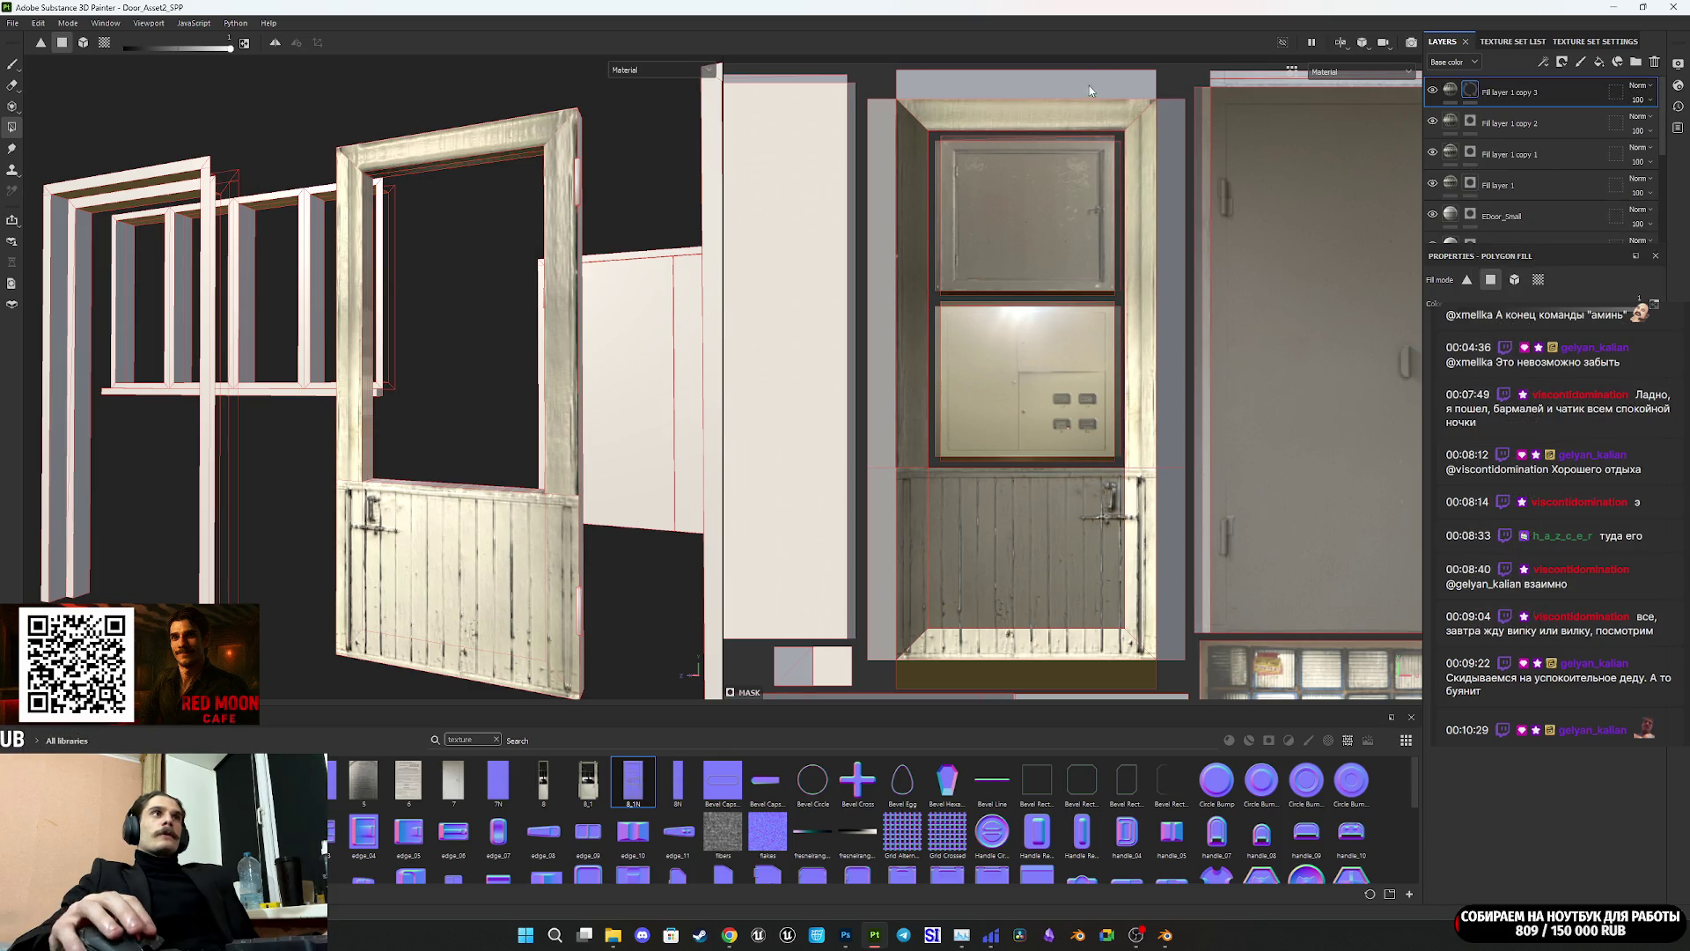
left_click(1450, 91)
left_click_drag(1063, 246, 1065, 218)
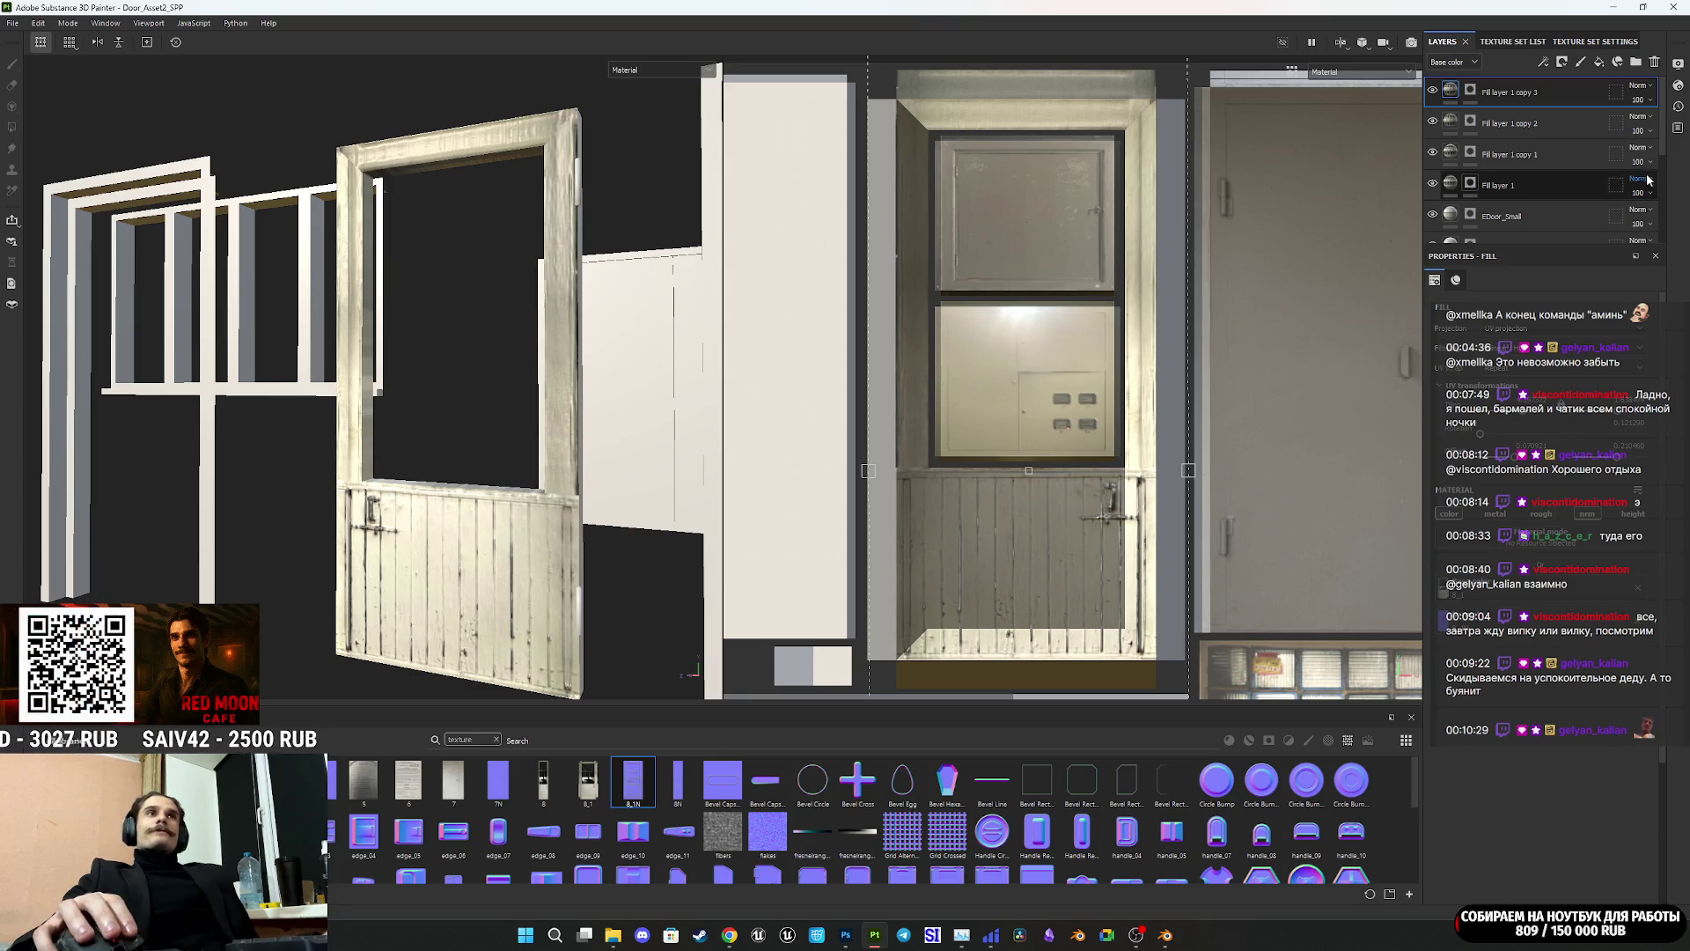
Step: Toggle visibility of Fill layer 1 copy 2 and copy 1 to compare them
left_click(1433, 122)
left_click(1435, 120)
left_click(1431, 154)
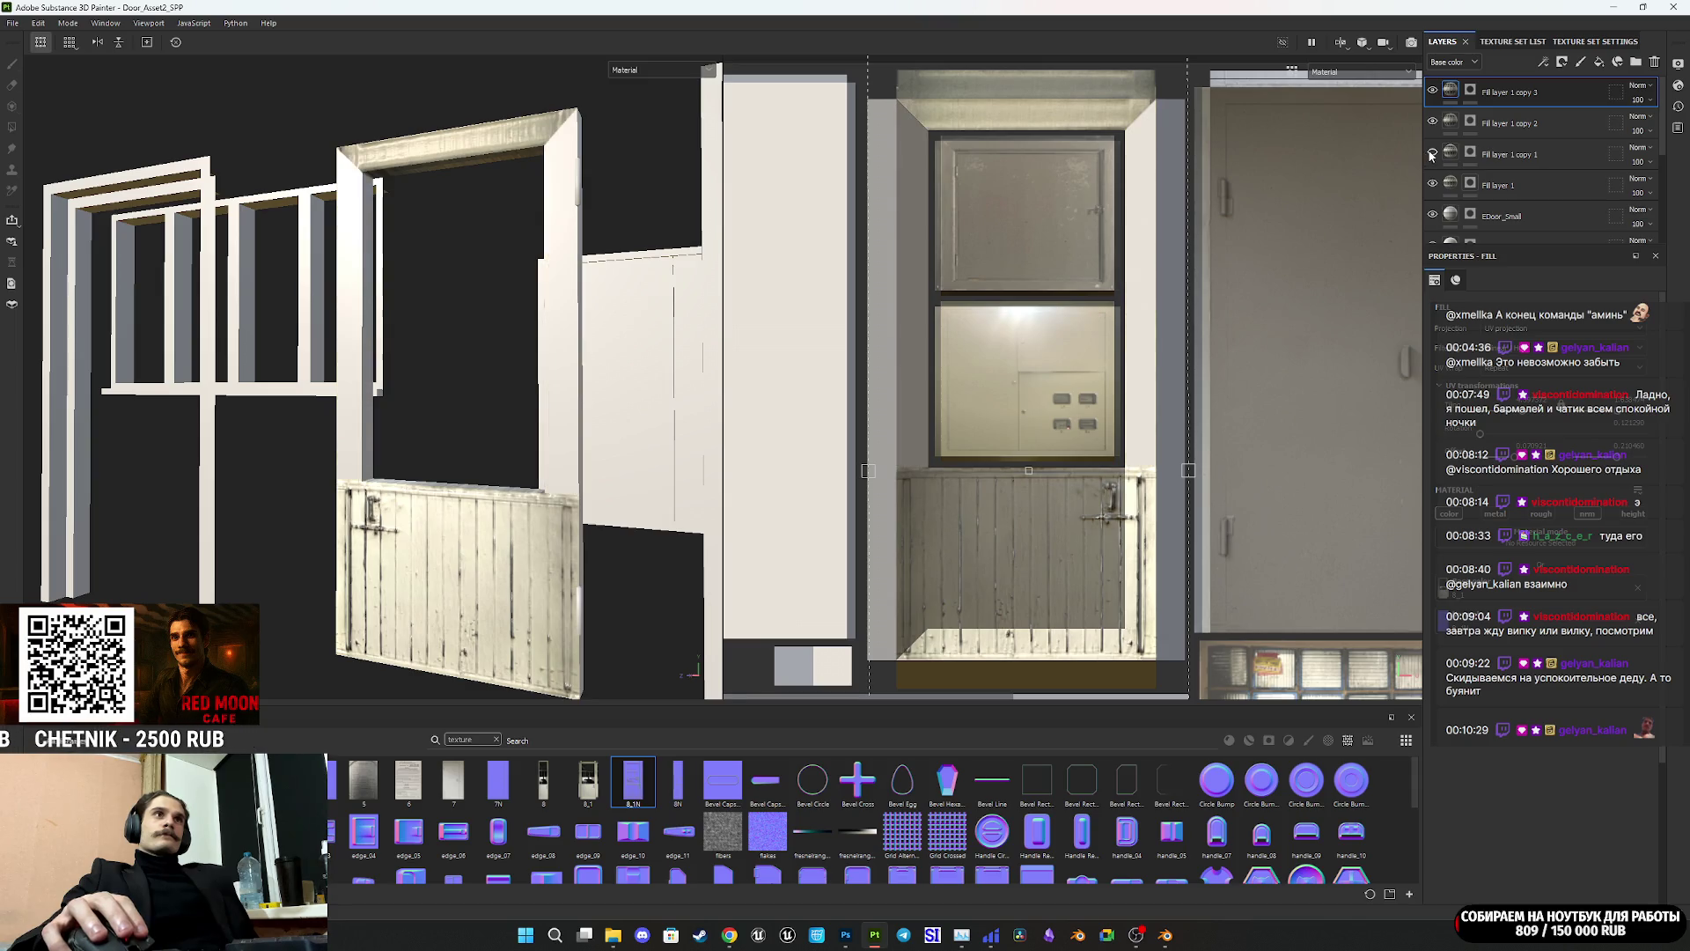
left_click(1432, 154)
left_click(1432, 155)
left_click(1431, 155)
left_click(1449, 155)
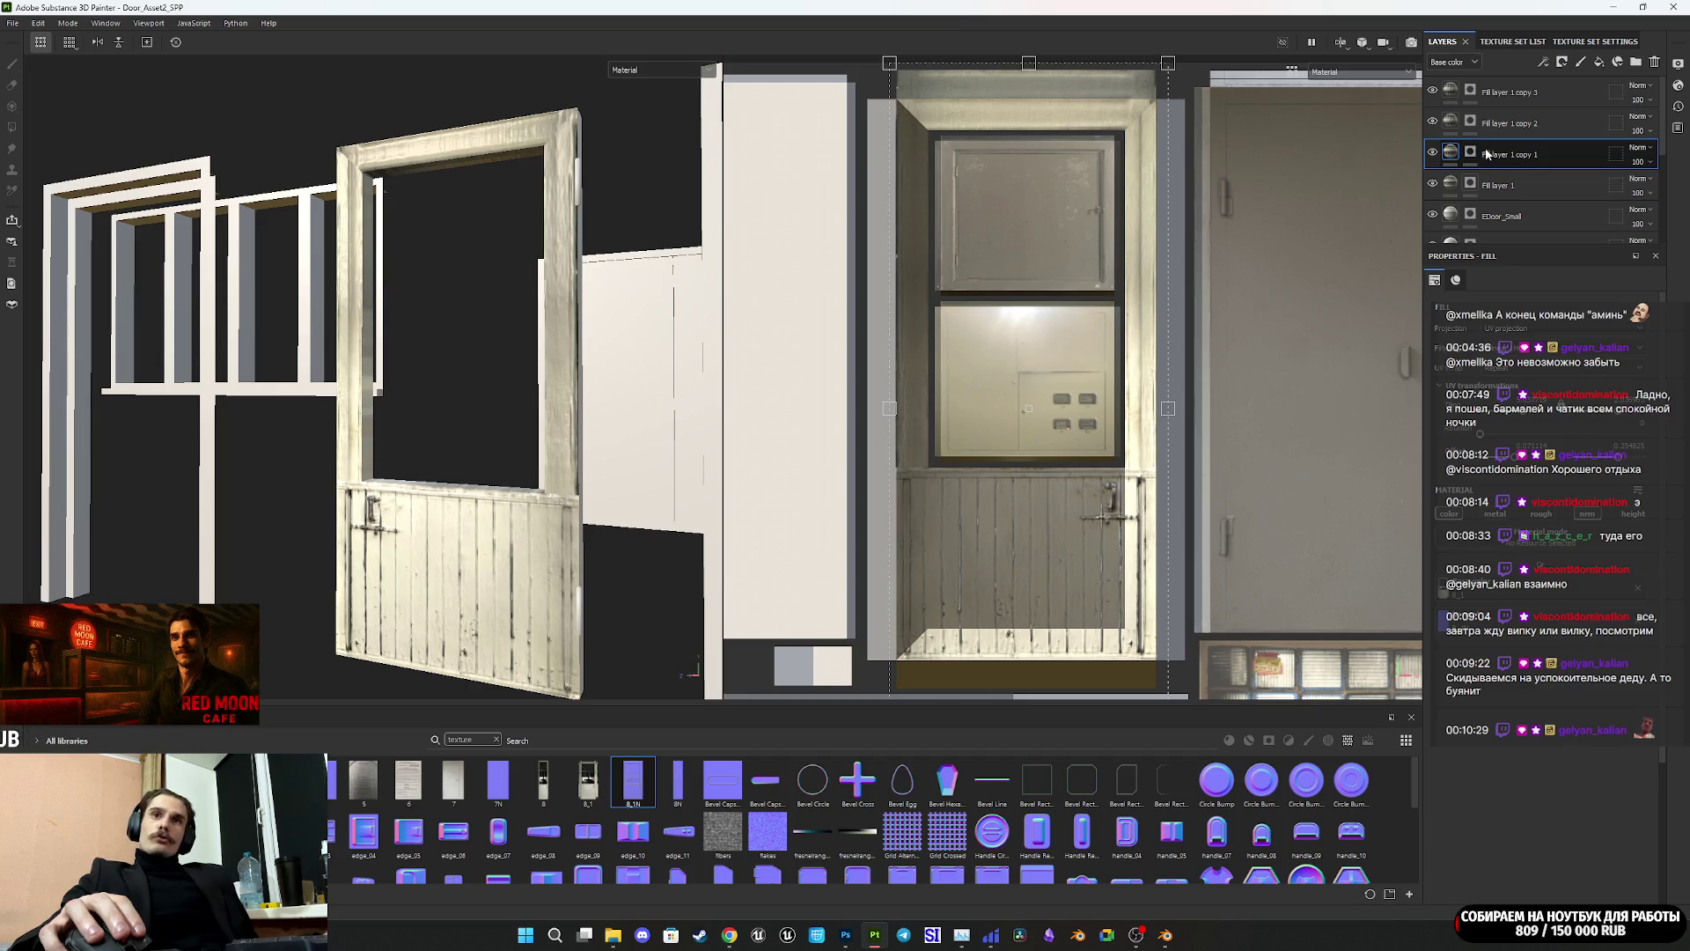
double_click(1488, 154)
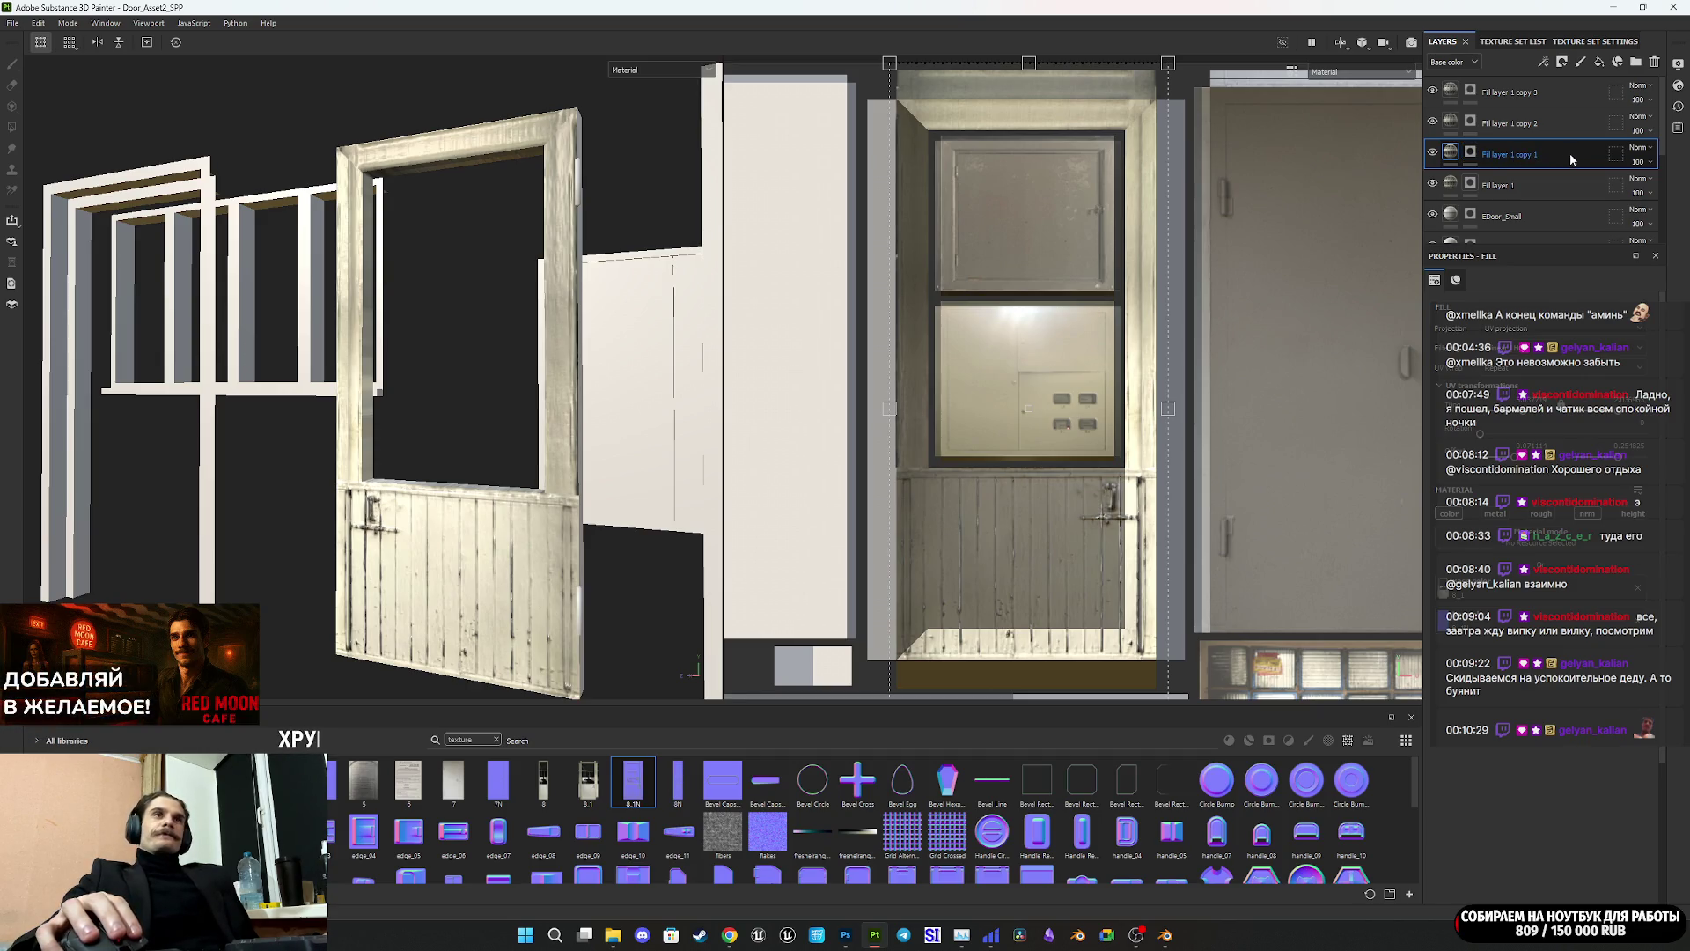
Step: Place a fill copy on top, mask the side jamb and grey edge strip, and shift its texture right
left_click_drag(1570, 151, 1549, 88)
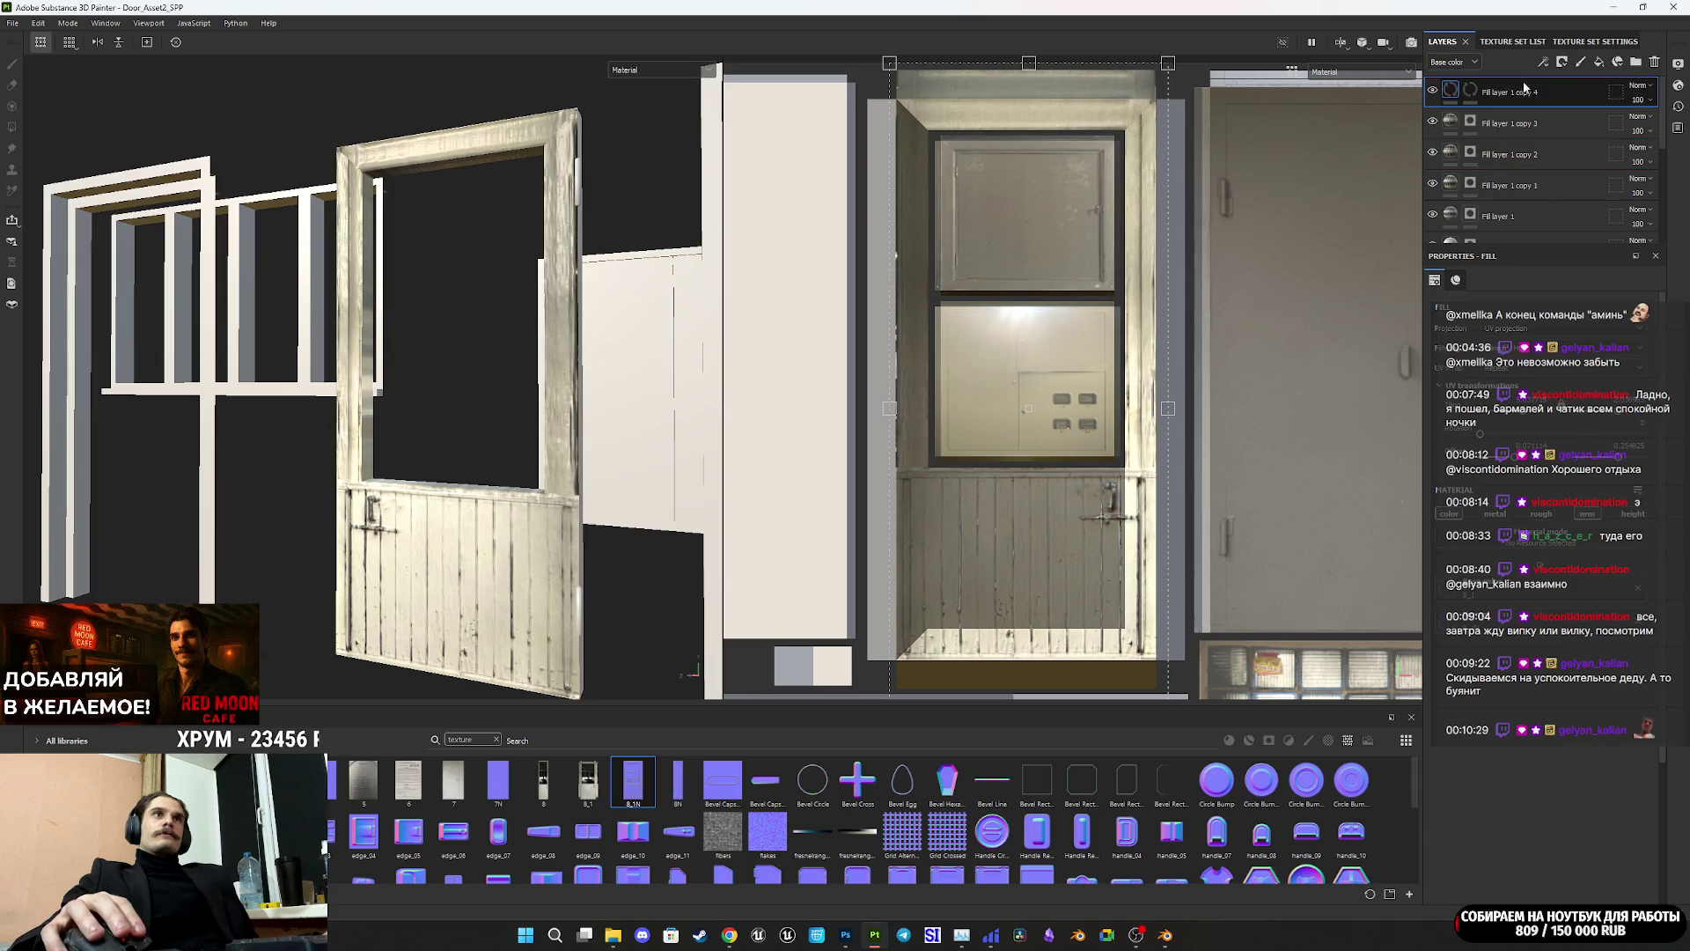
right_click(1470, 89)
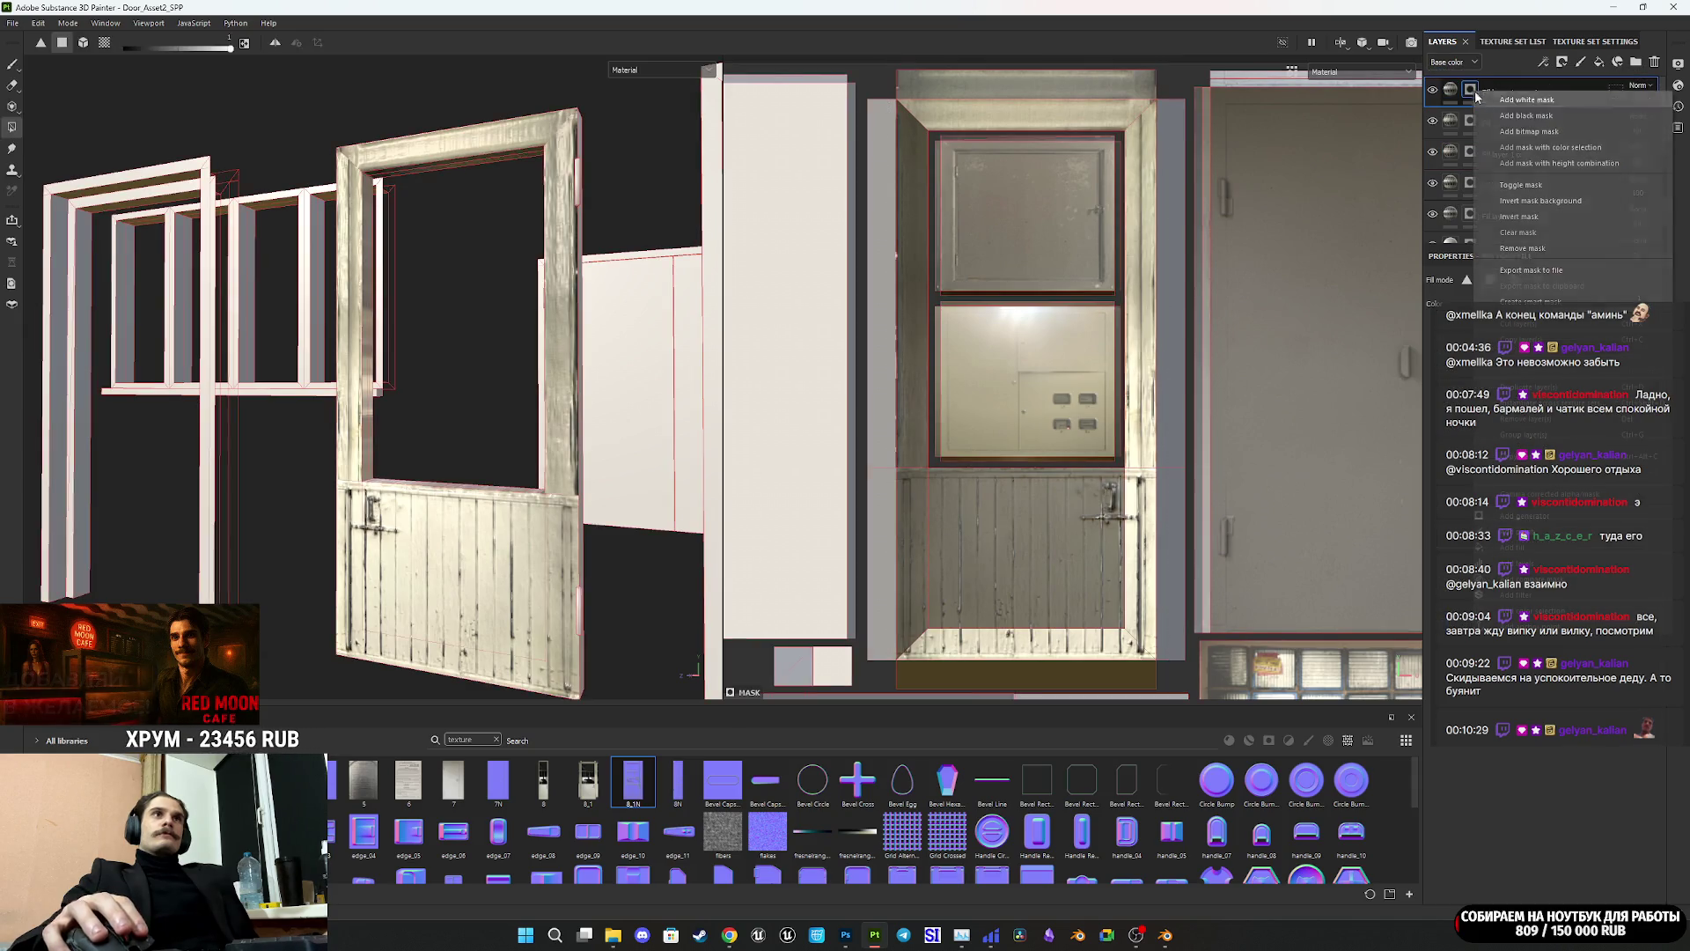
left_click(1540, 232)
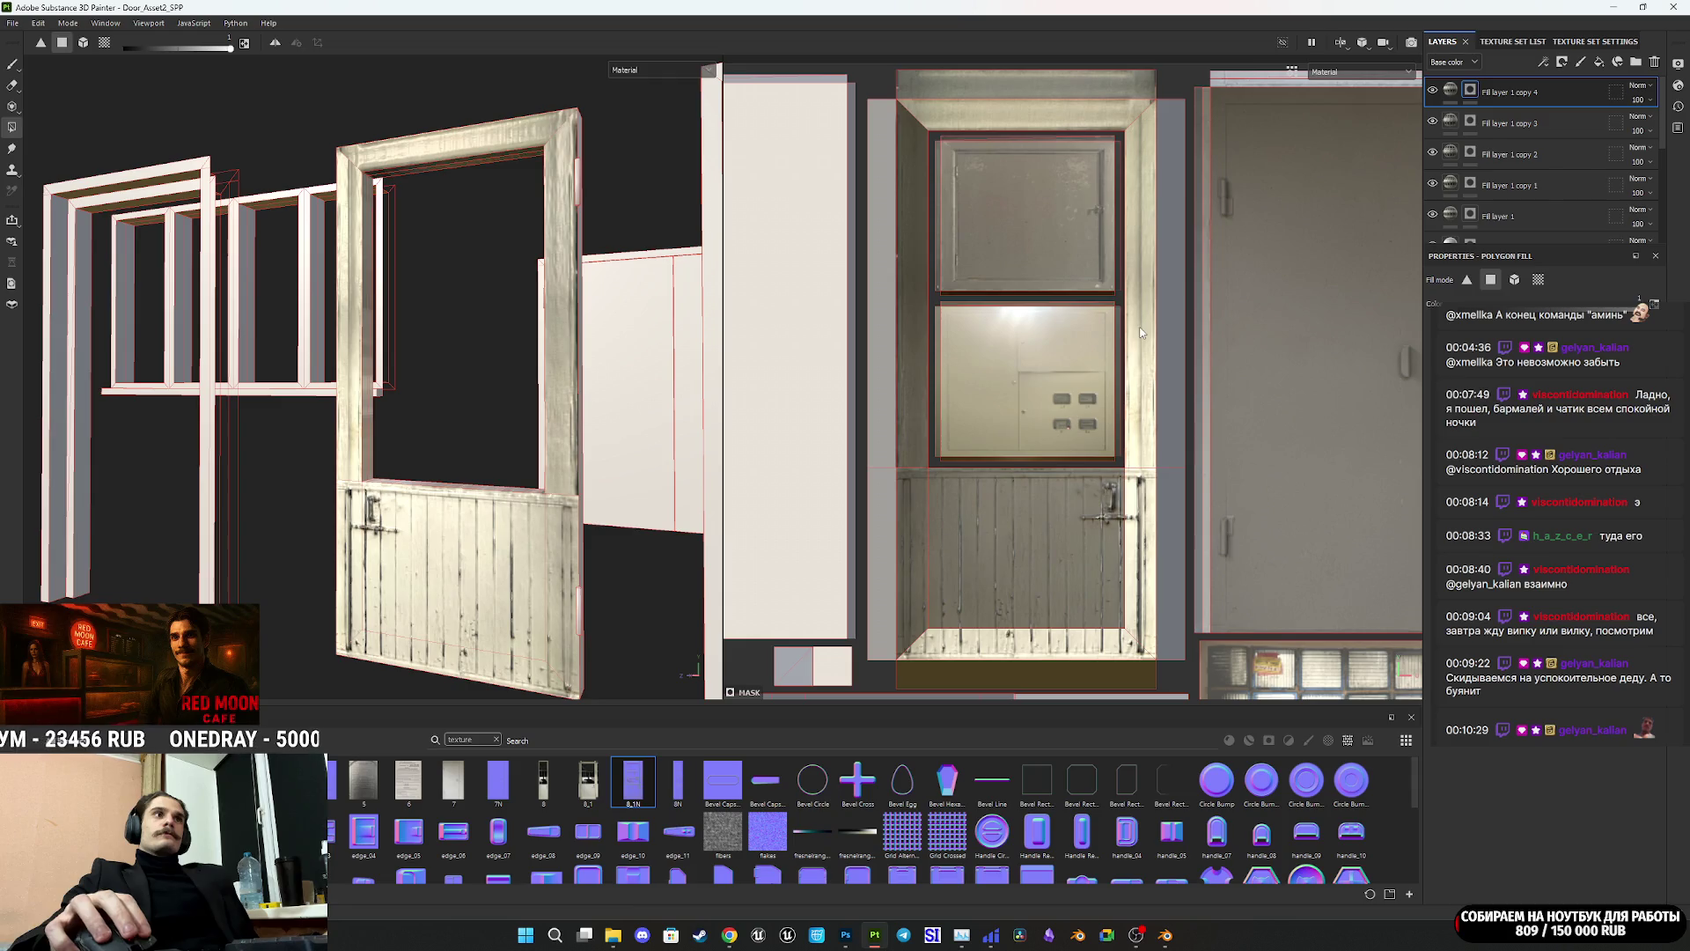
left_click(1159, 284)
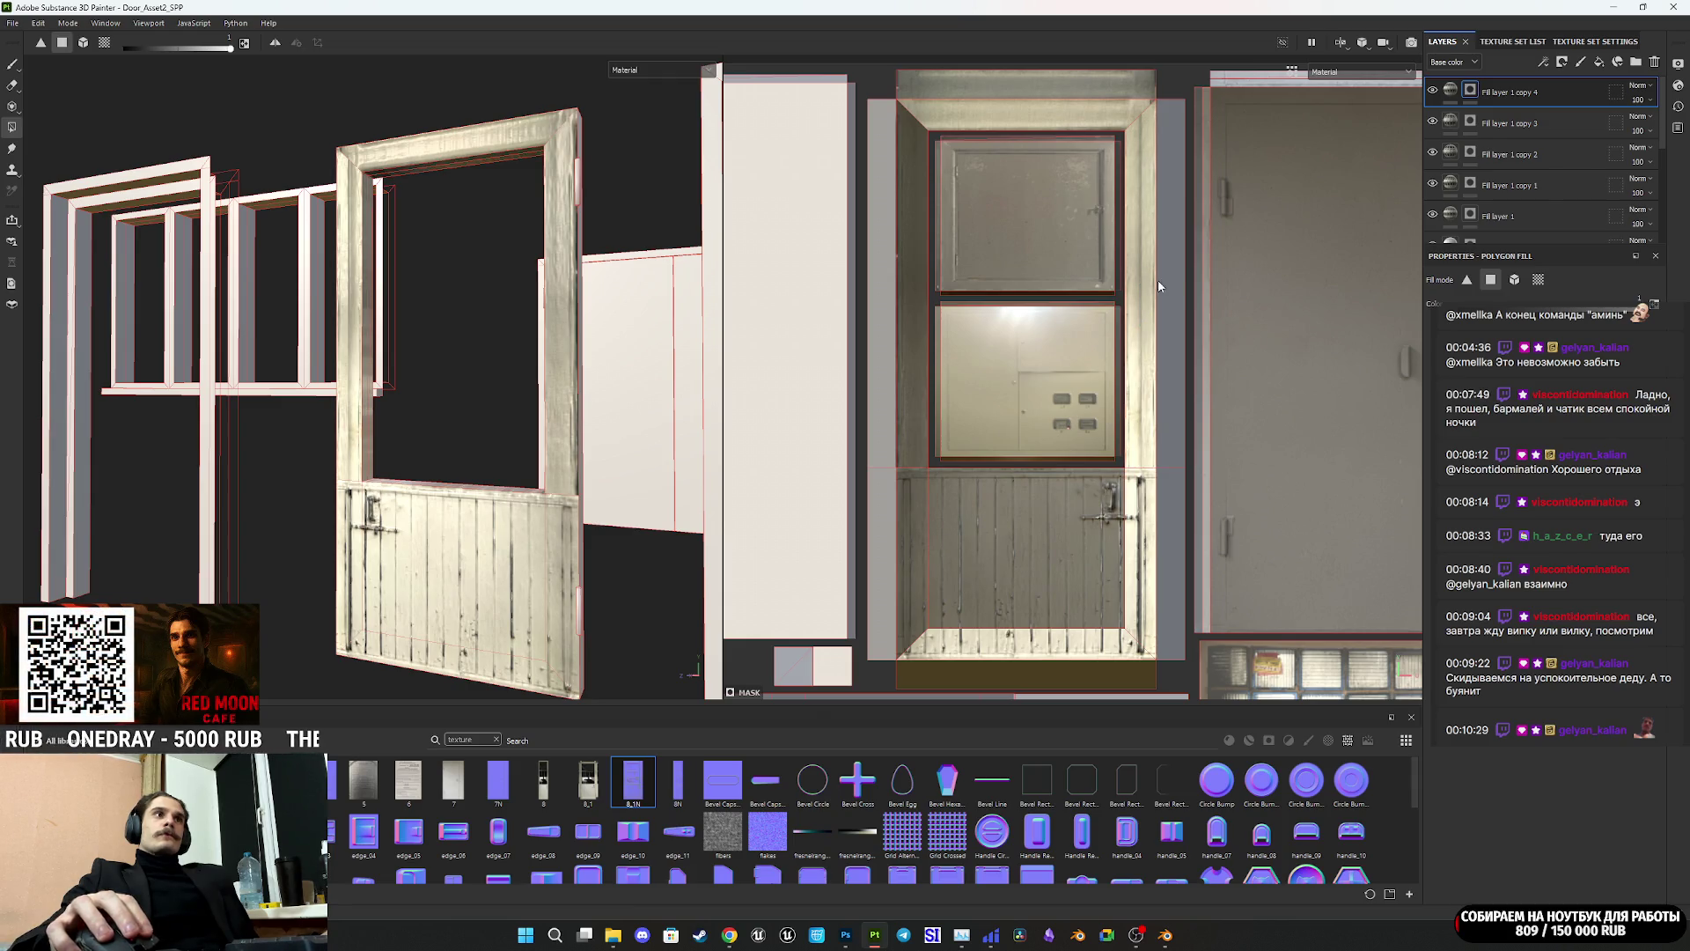
left_click(1165, 300)
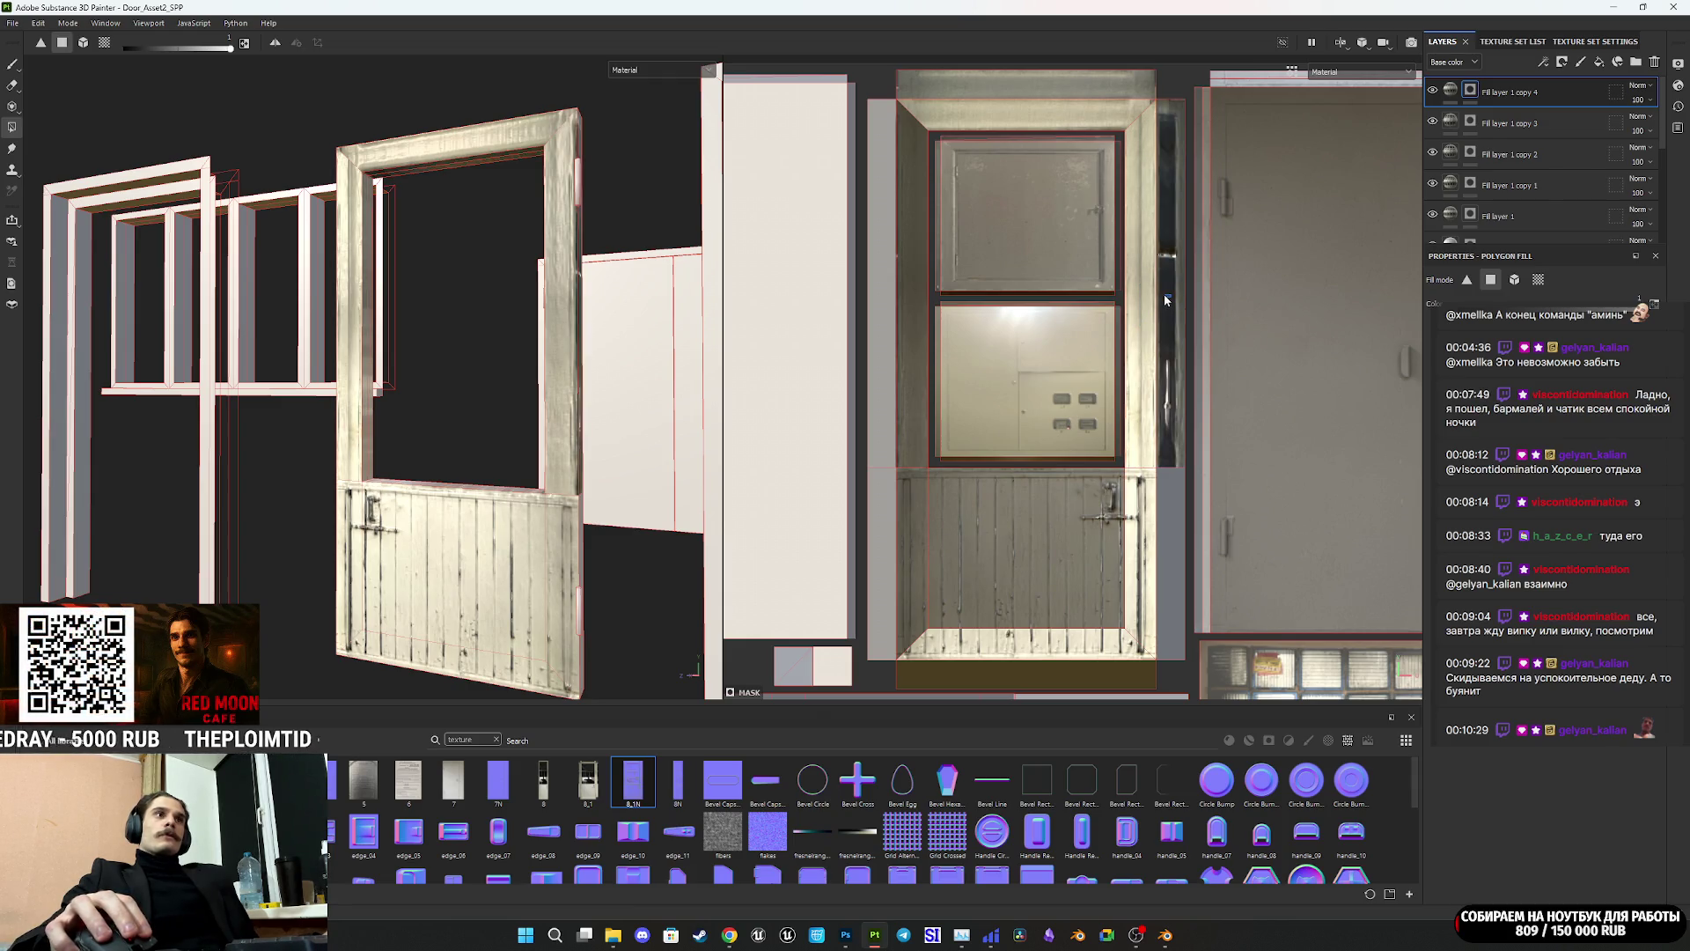
left_click(1451, 92)
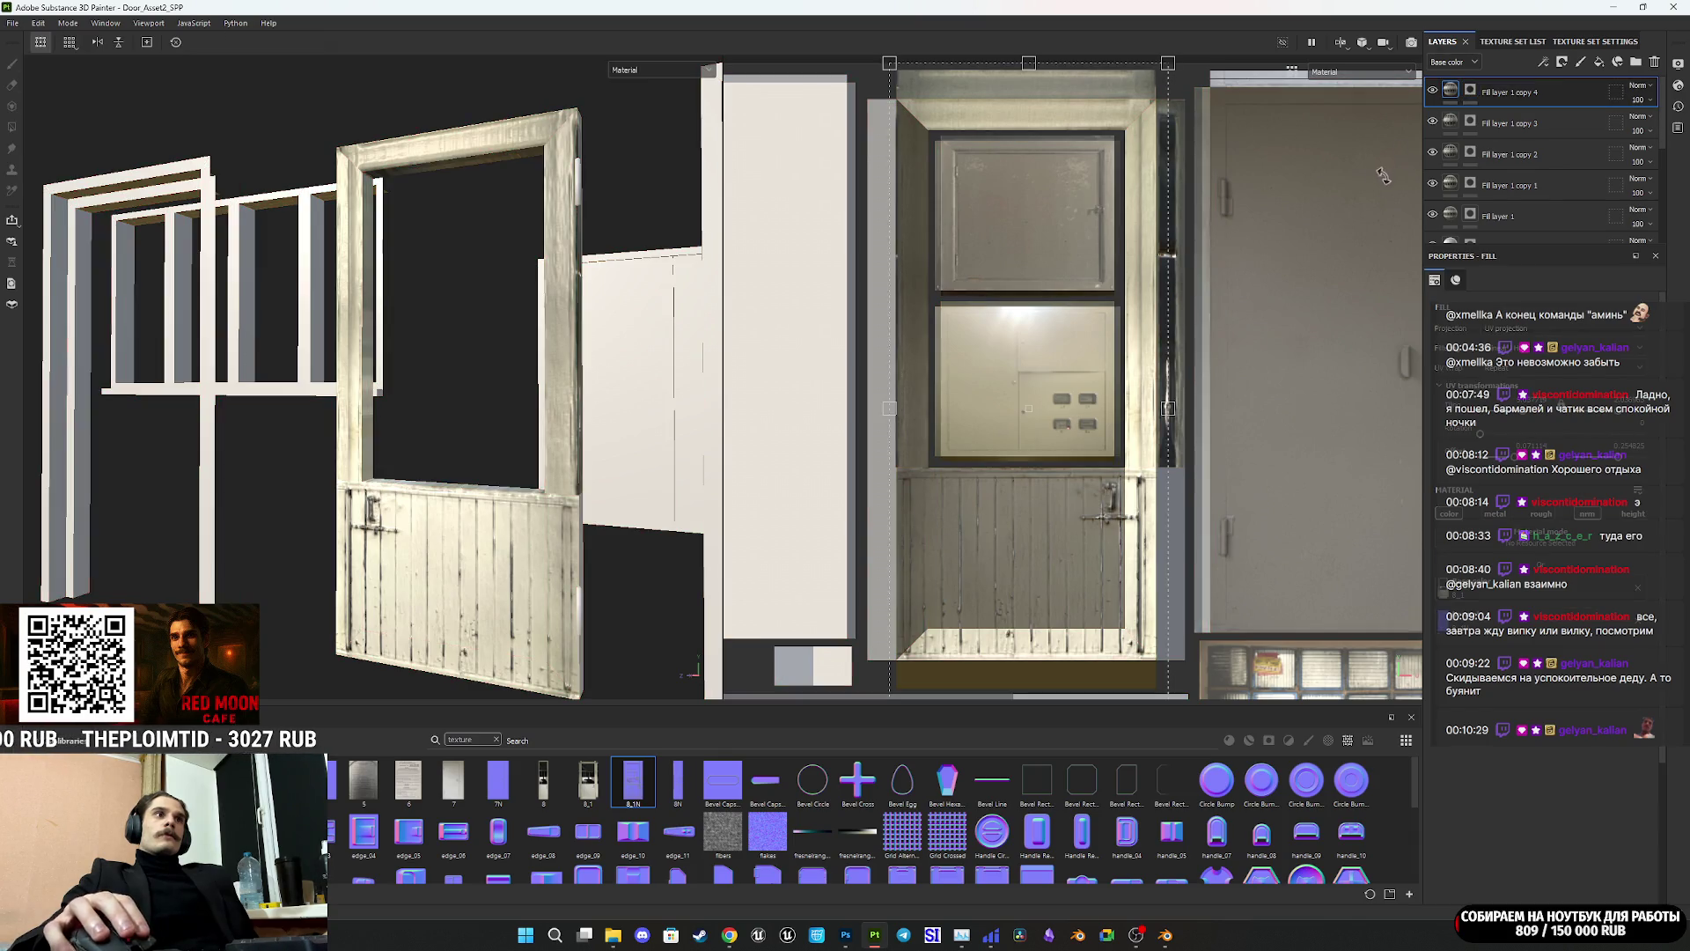
left_click_drag(1101, 318, 1134, 319)
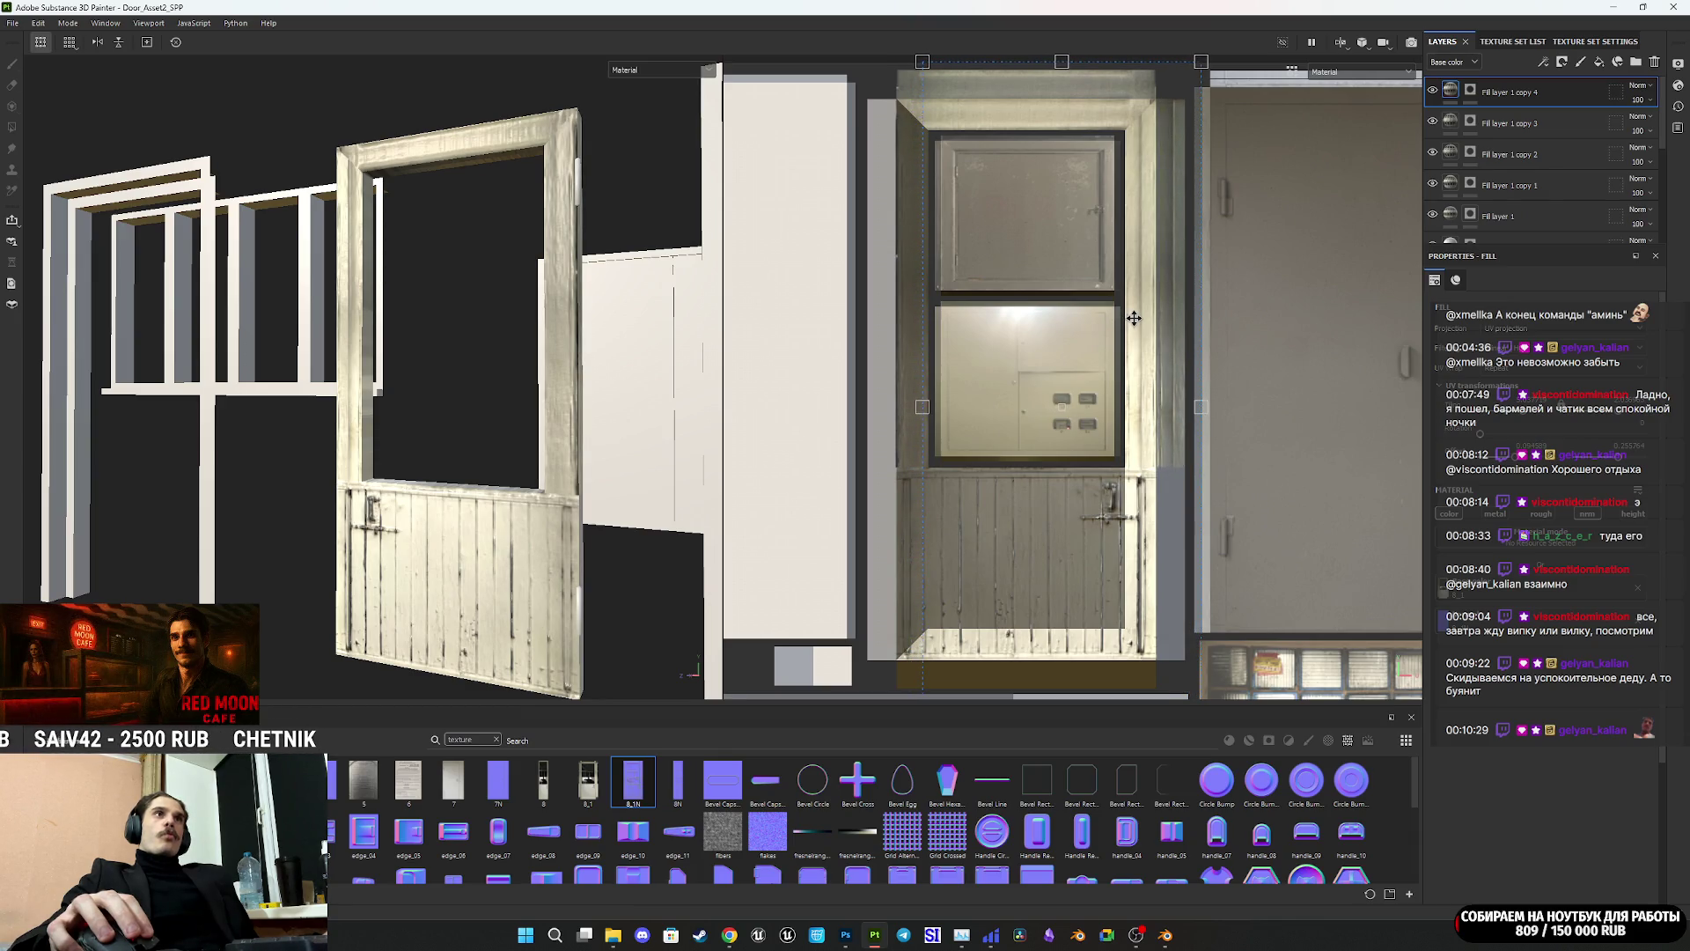
Step: Duplicate the layer, mask only the door's left strip, and nudge its projection right and up
key("ctrl+d")
right_click(1468, 94)
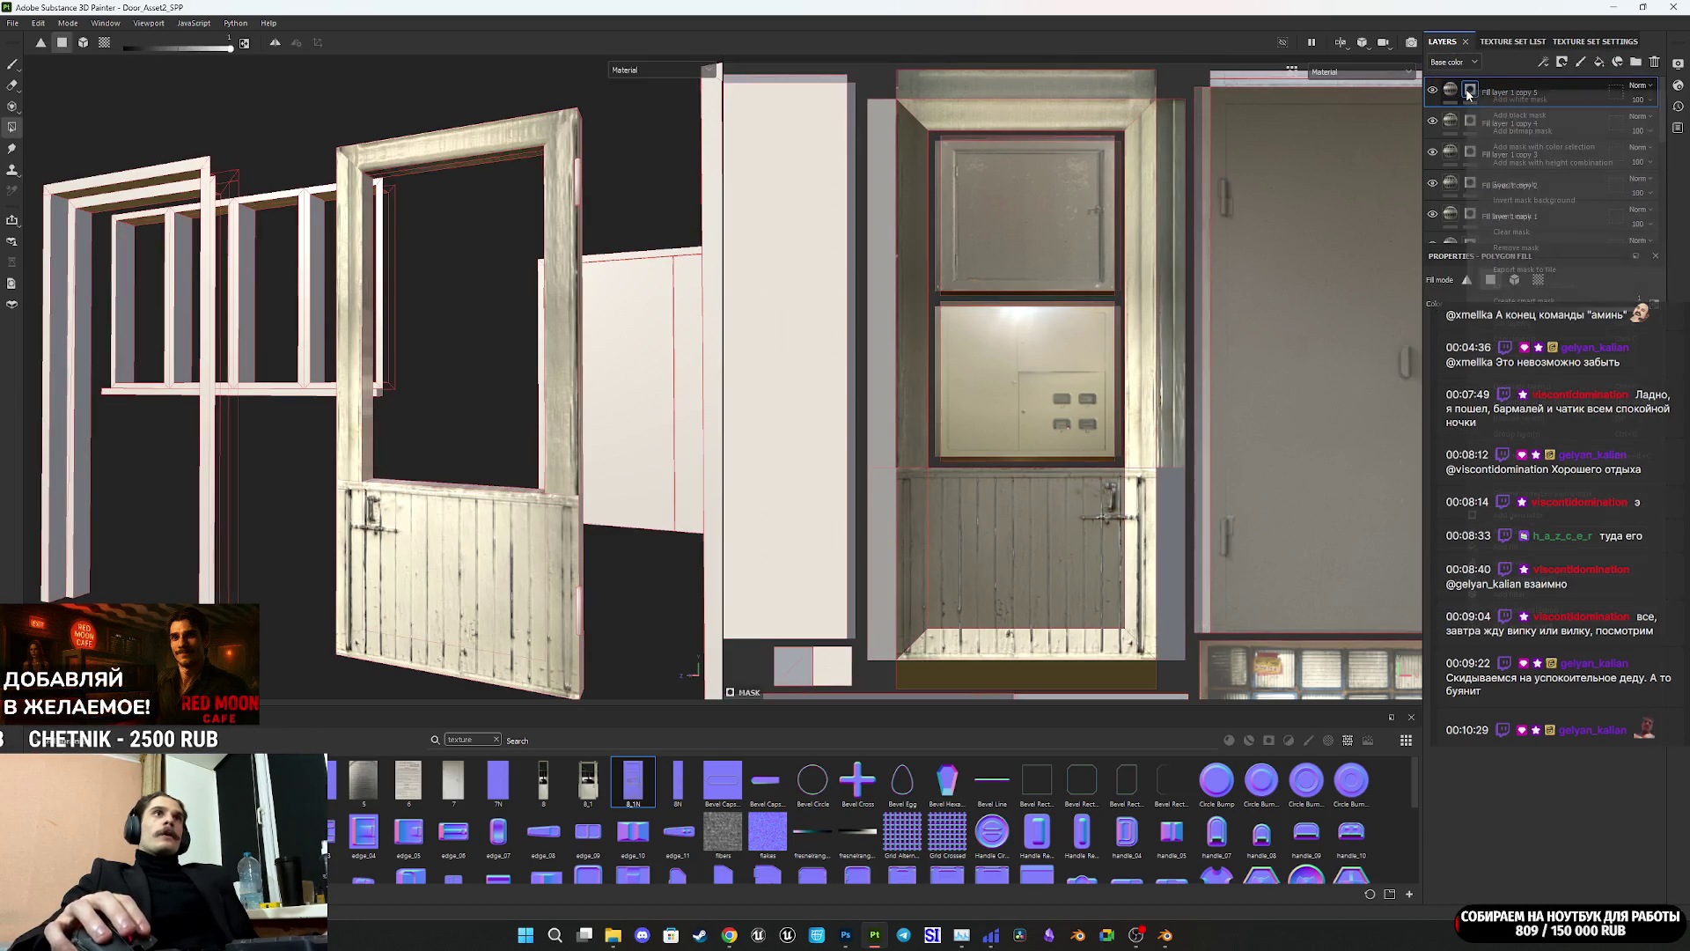
left_click(1457, 195)
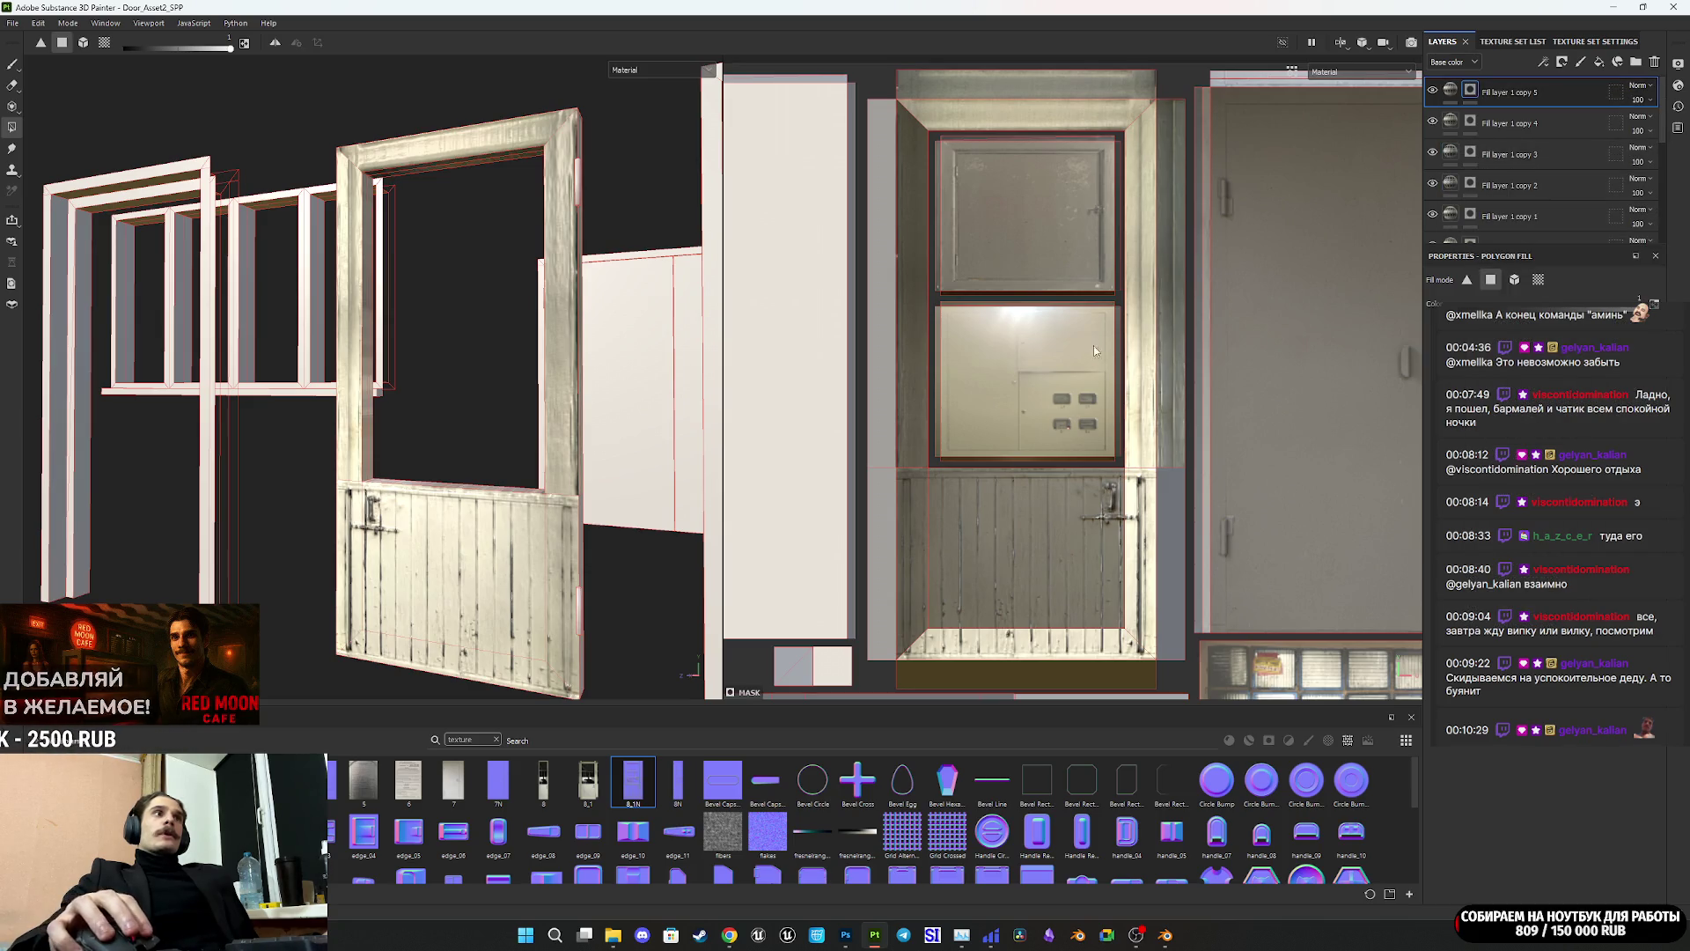
left_click(880, 393)
left_click(1450, 91)
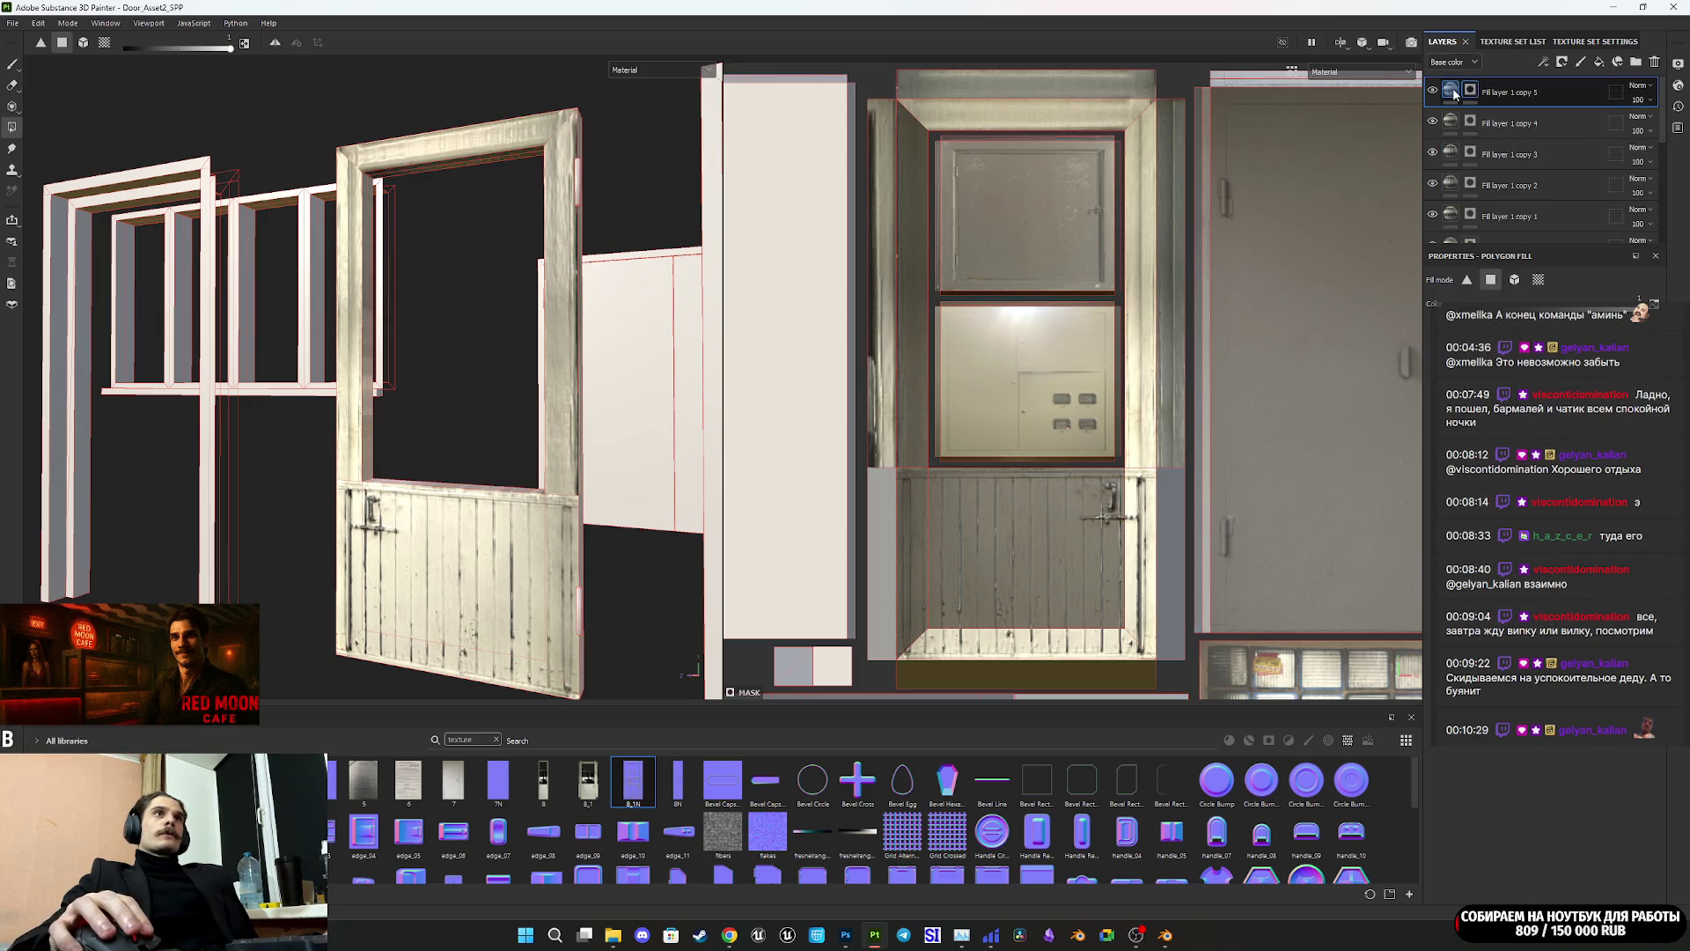
left_click_drag(998, 373, 1003, 367)
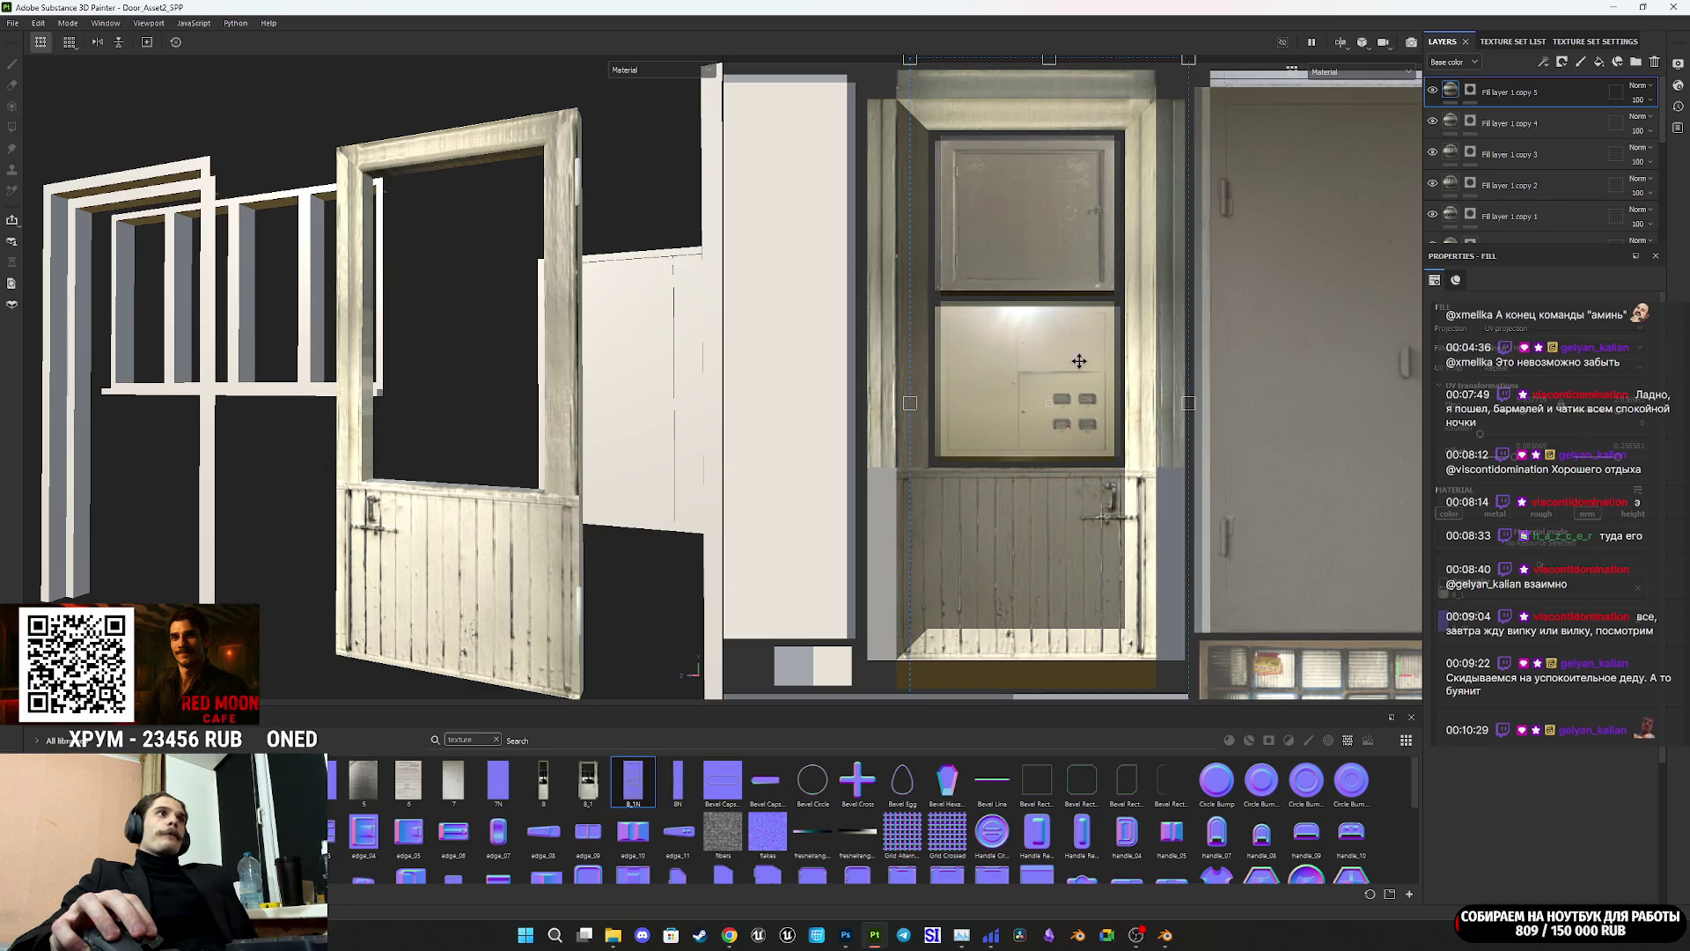
Step: Slide Fill layer 1 copy 5's projected texture further right and ready its mask for polygon filling
mouse_move(1097, 363)
left_mouse_down()
mouse_move(1137, 365)
mouse_move(1040, 367)
left_mouse_up()
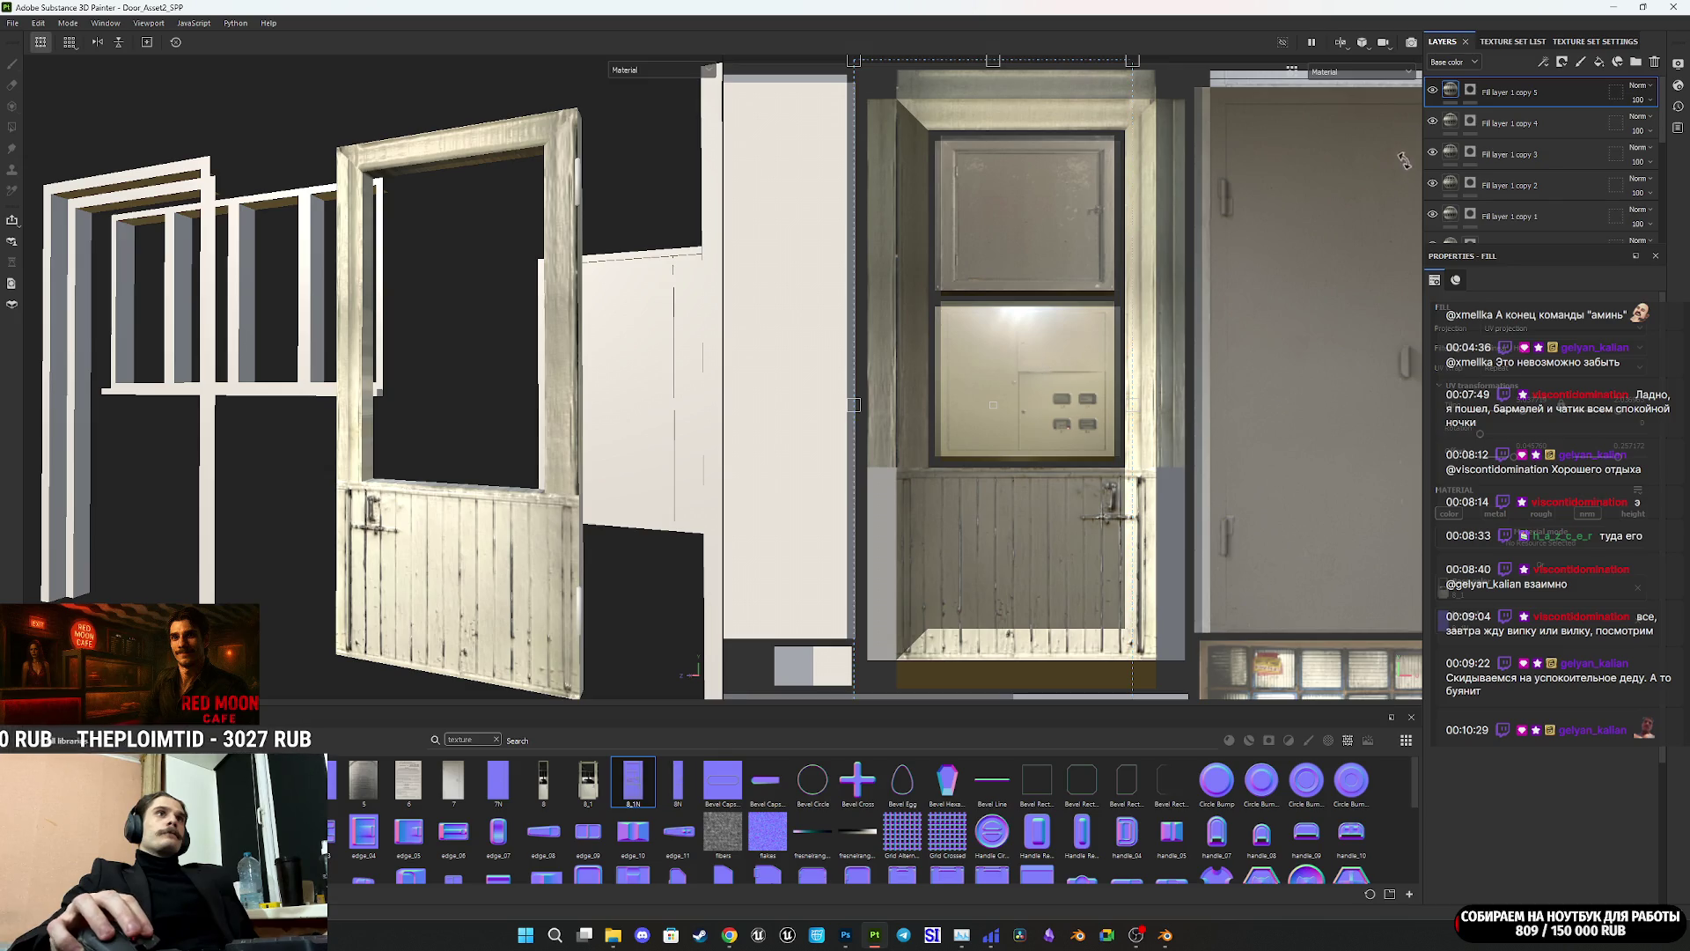
mouse_move(528, 423)
left_mouse_down("alt")
mouse_move(425, 426)
mouse_move(475, 493)
mouse_move(426, 593)
mouse_move(593, 501)
mouse_move(780, 502)
mouse_move(446, 489)
mouse_move(578, 249)
mouse_move(611, 437)
mouse_move(649, 445)
left_mouse_up("alt")
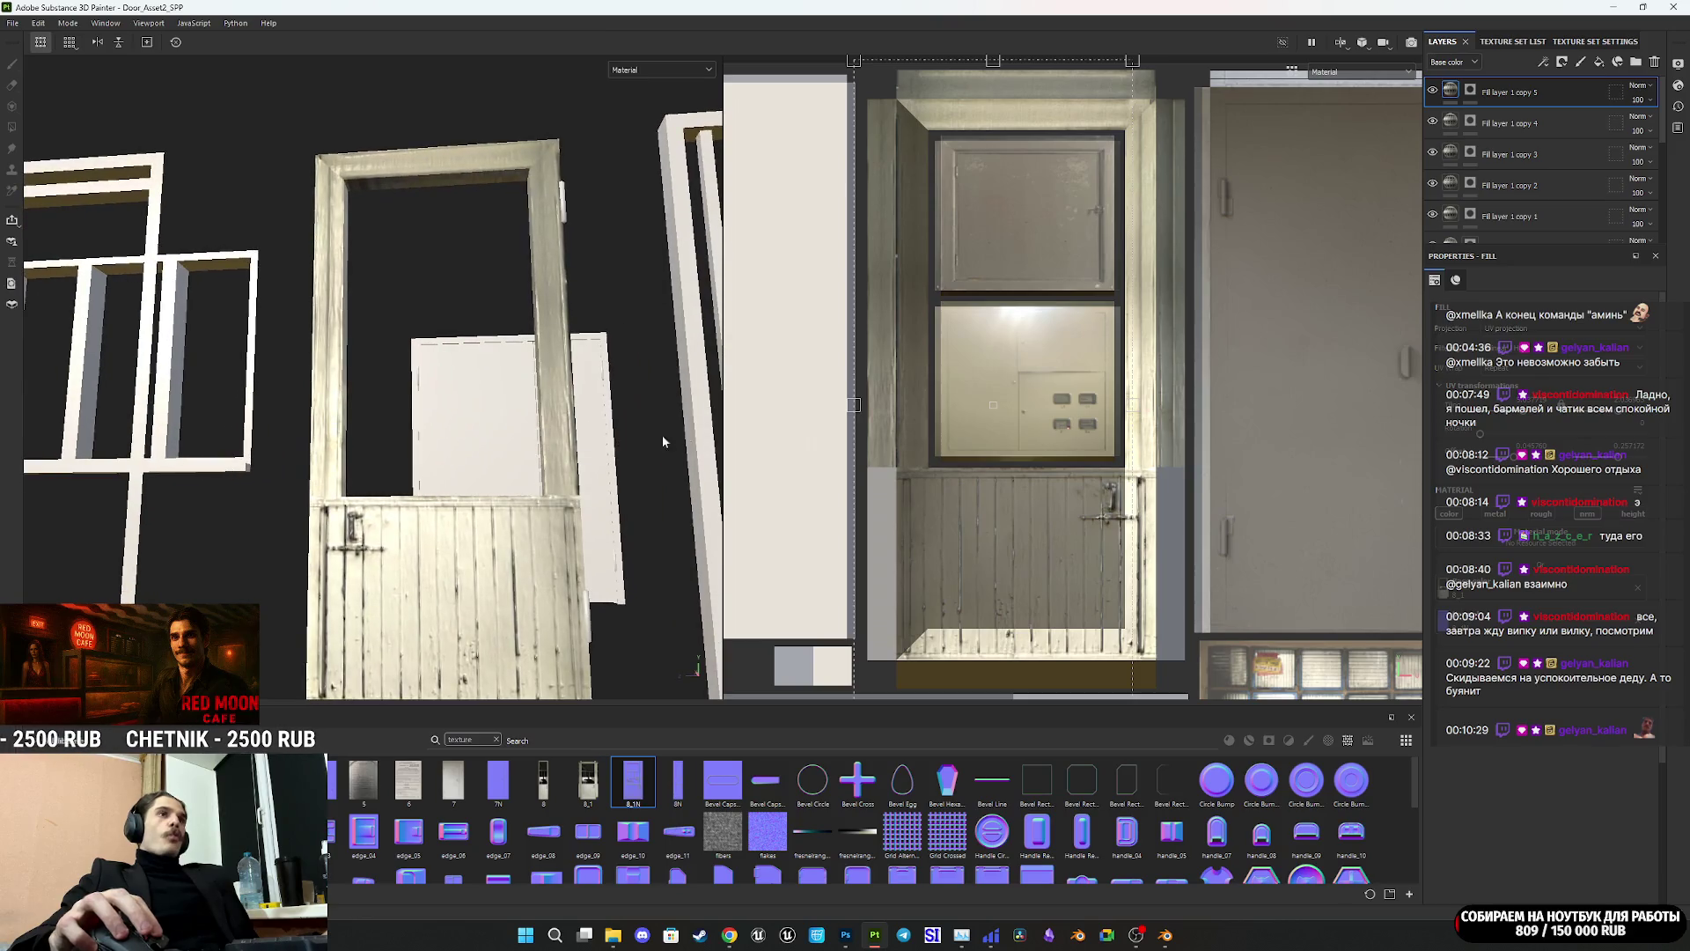
left_click_drag(1014, 370, 1021, 374, "alt")
left_click_drag(1217, 337, 1259, 362, "alt")
scroll(1259, 363, "down", 5)
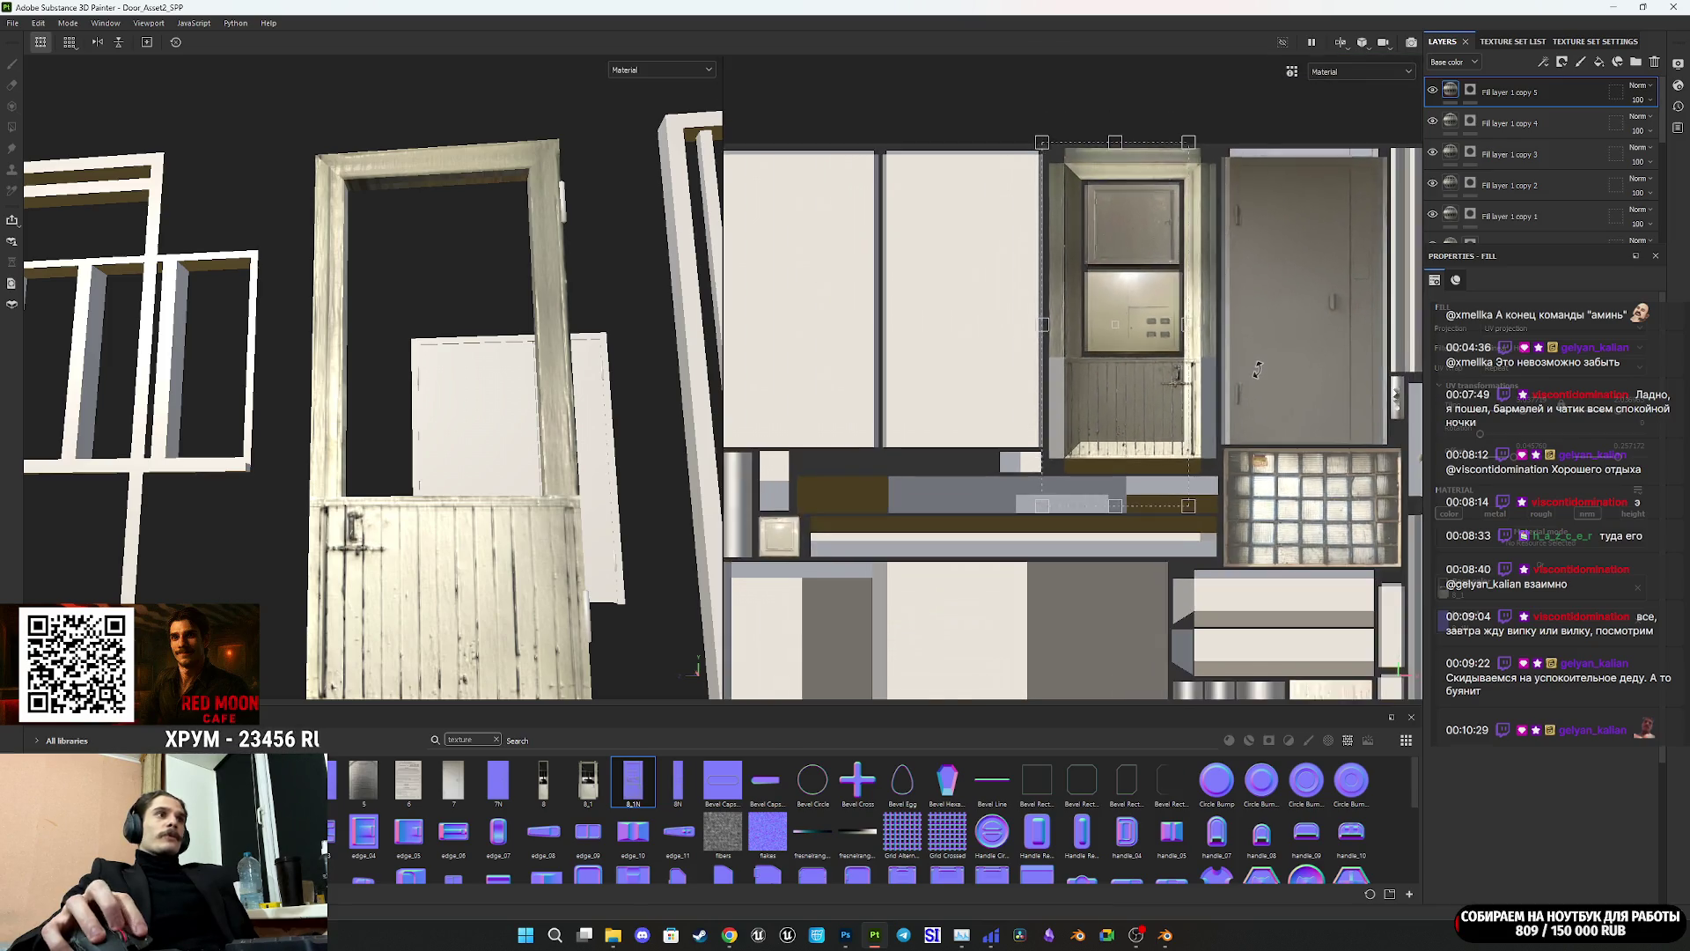
scroll(1257, 370, "up", 4)
mouse_move(1257, 370)
middle_mouse_down()
mouse_move(1254, 458)
mouse_move(1265, 444)
middle_mouse_up()
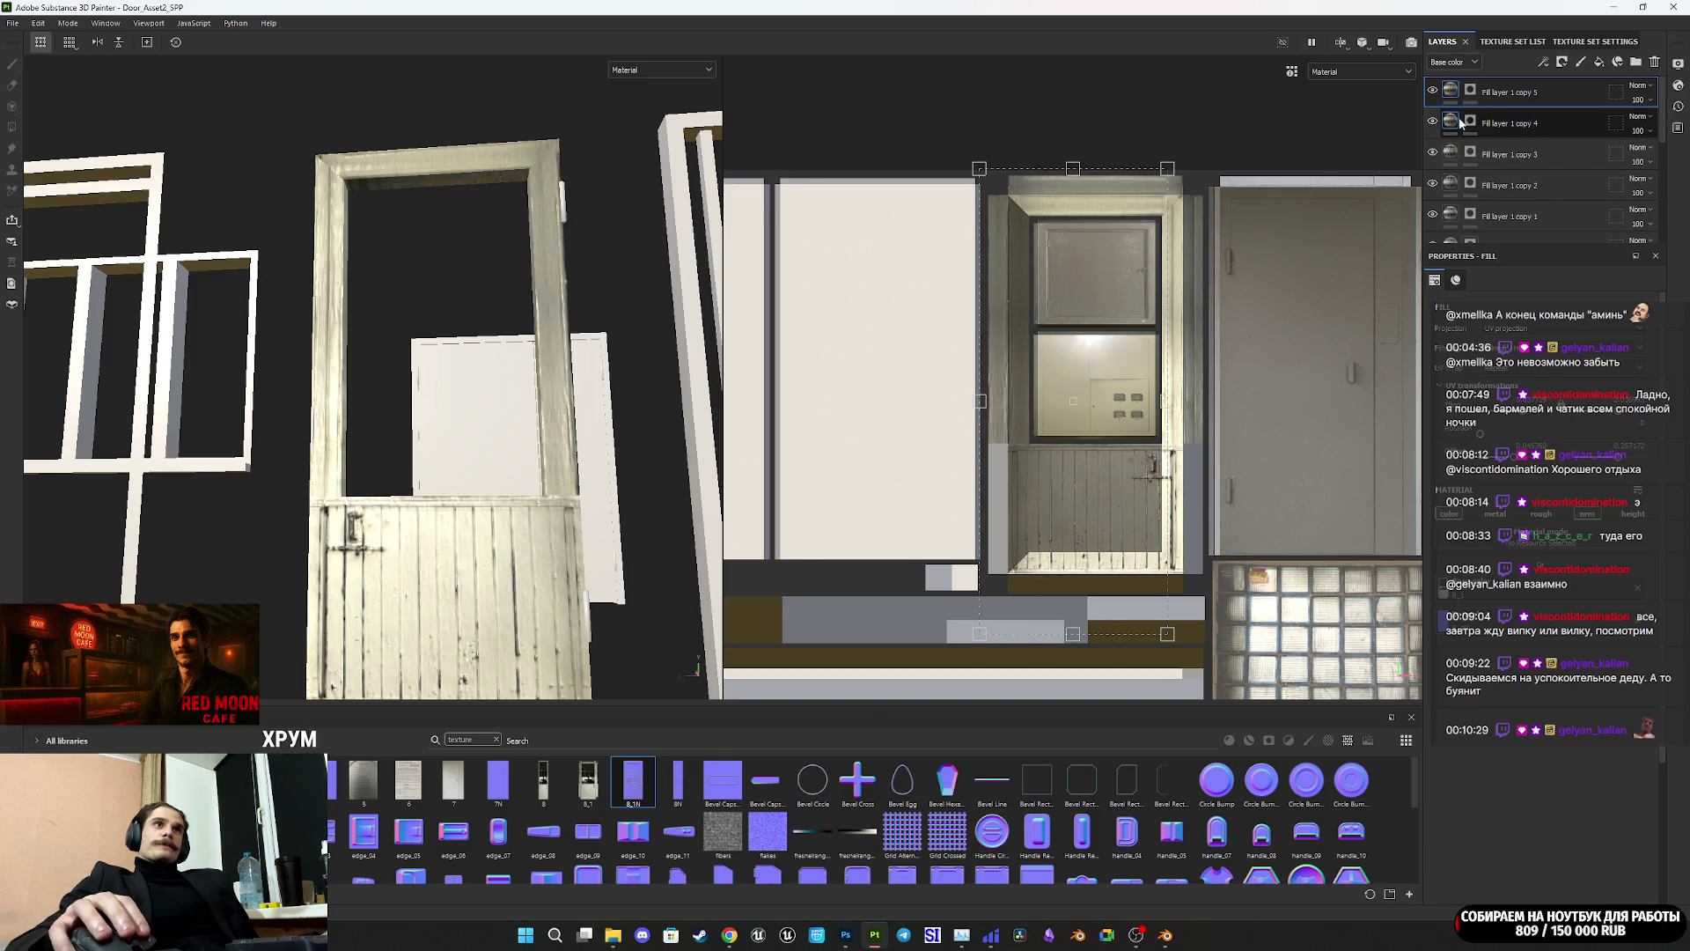
left_click(1470, 89)
key("4")
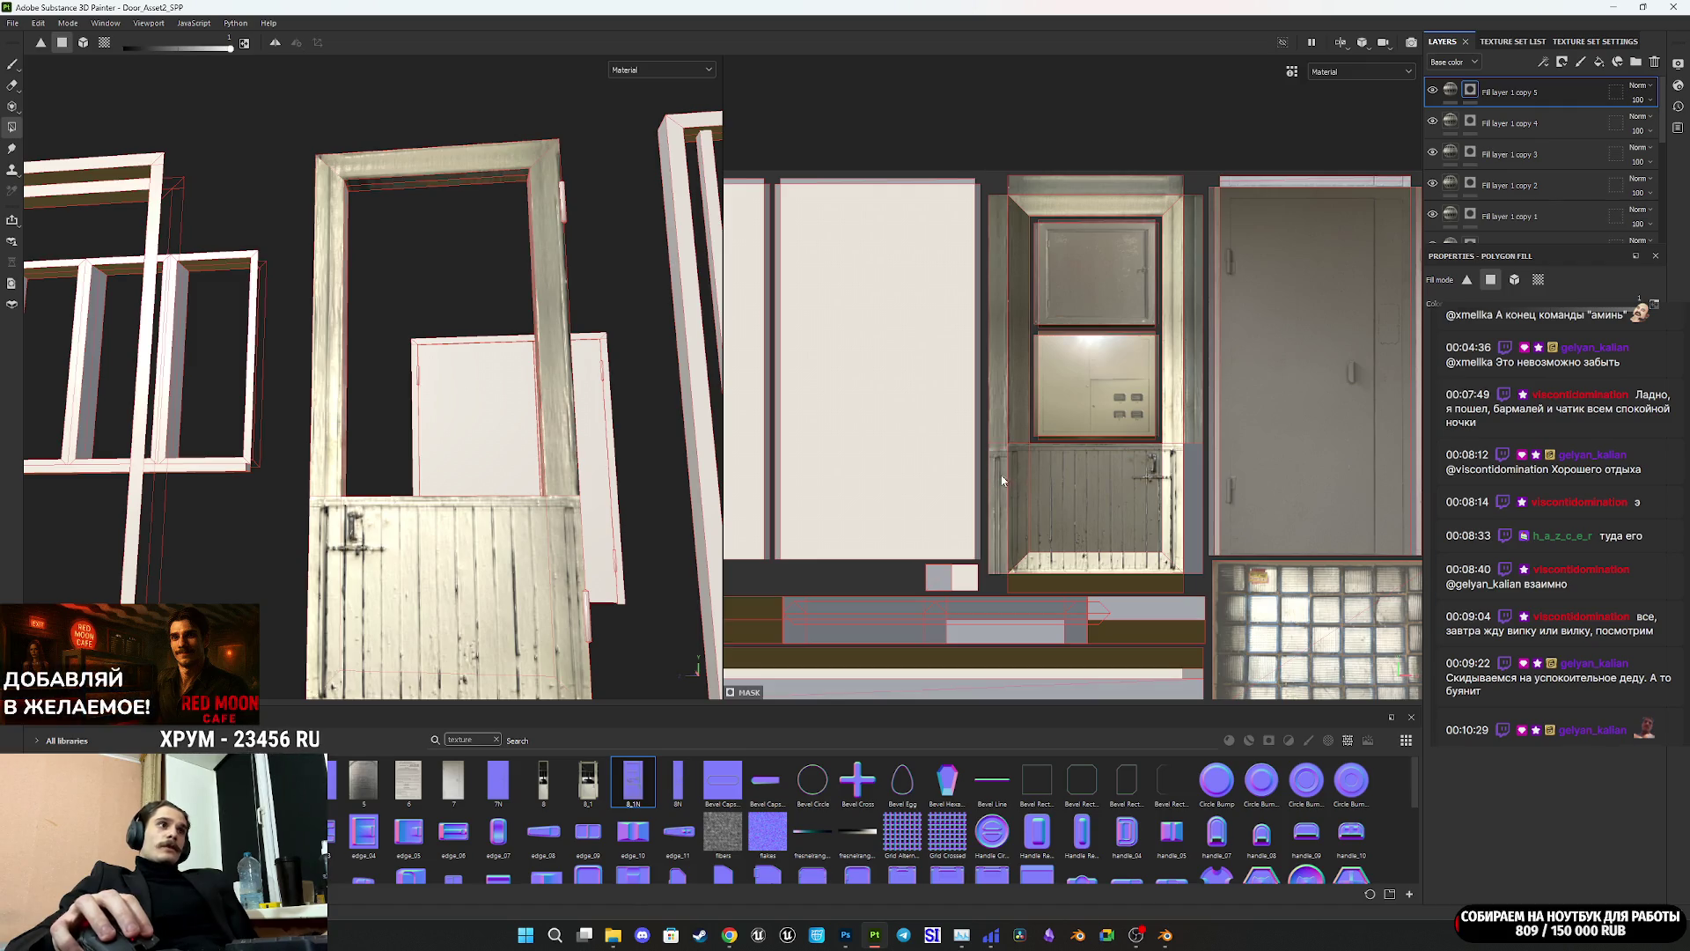
left_click(1450, 90)
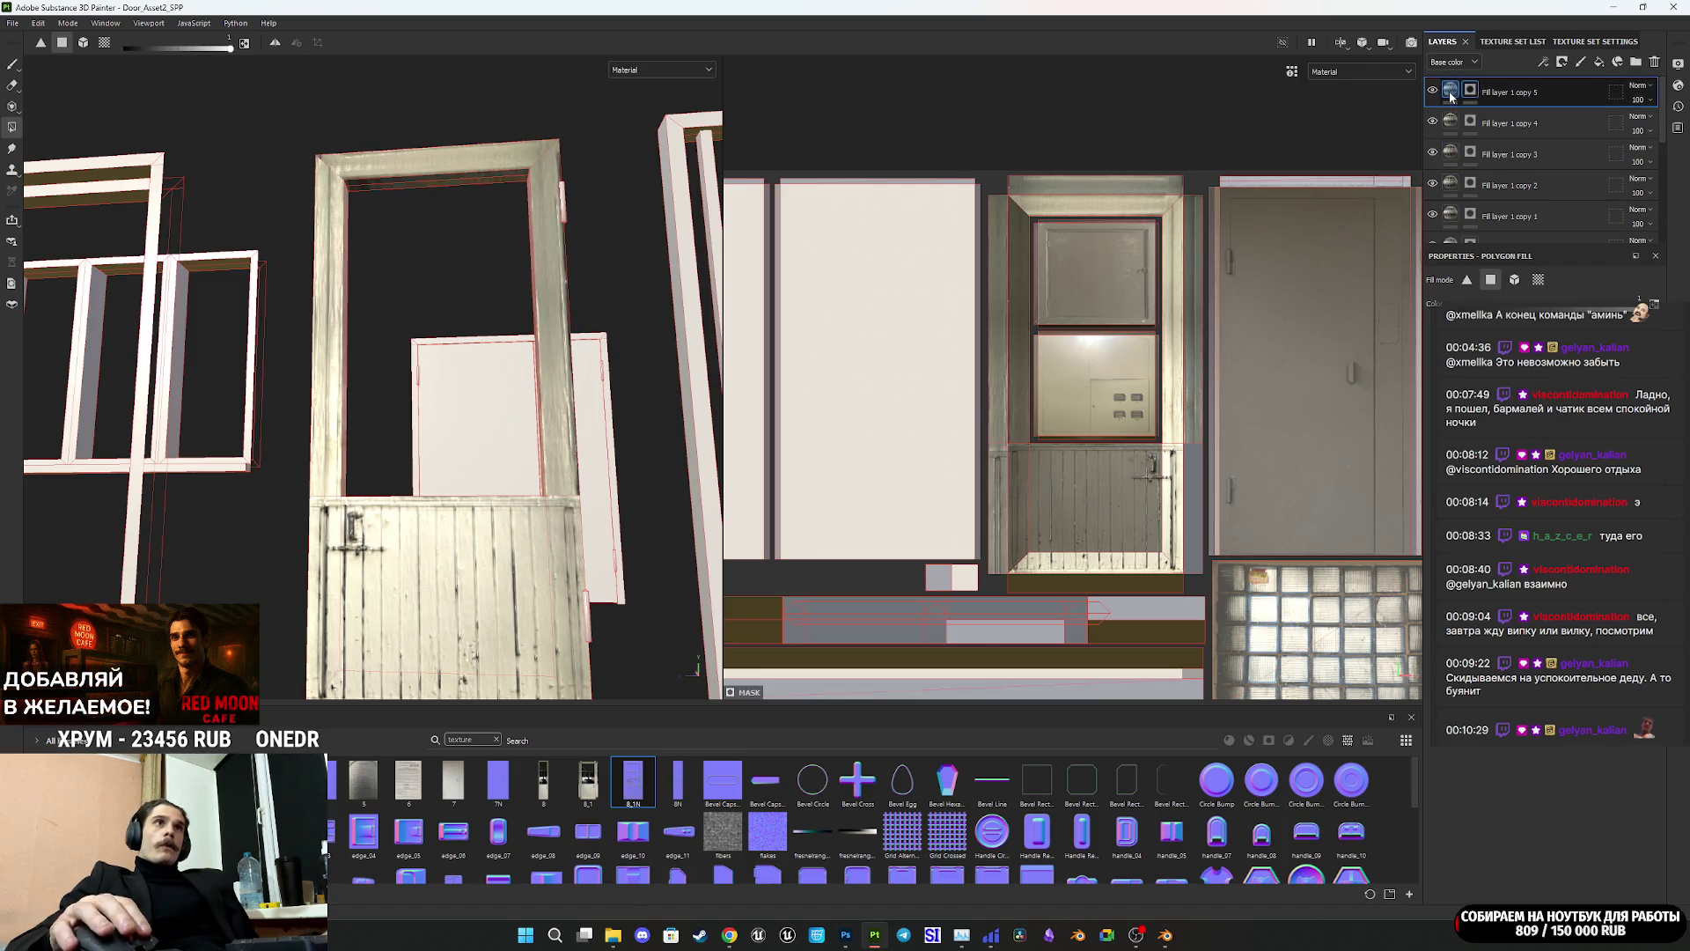
scroll(994, 483, "up", 5)
scroll(1056, 467, "down", 2)
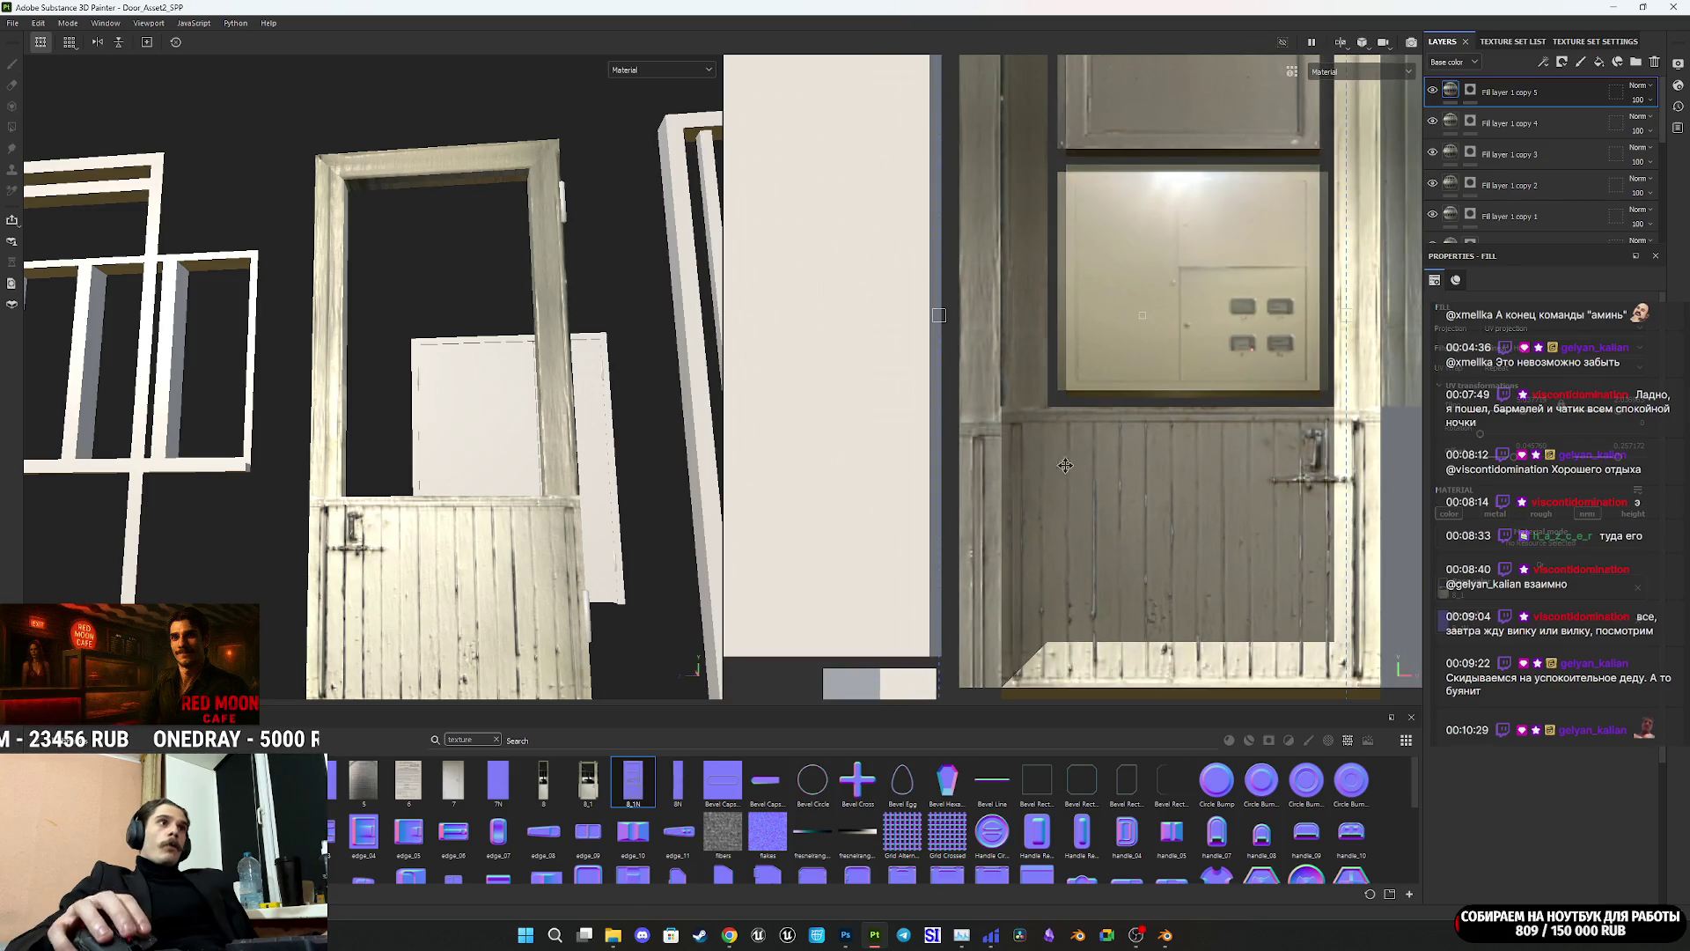
scroll(1541, 492, "down", 3)
scroll(1540, 405, "up", 3)
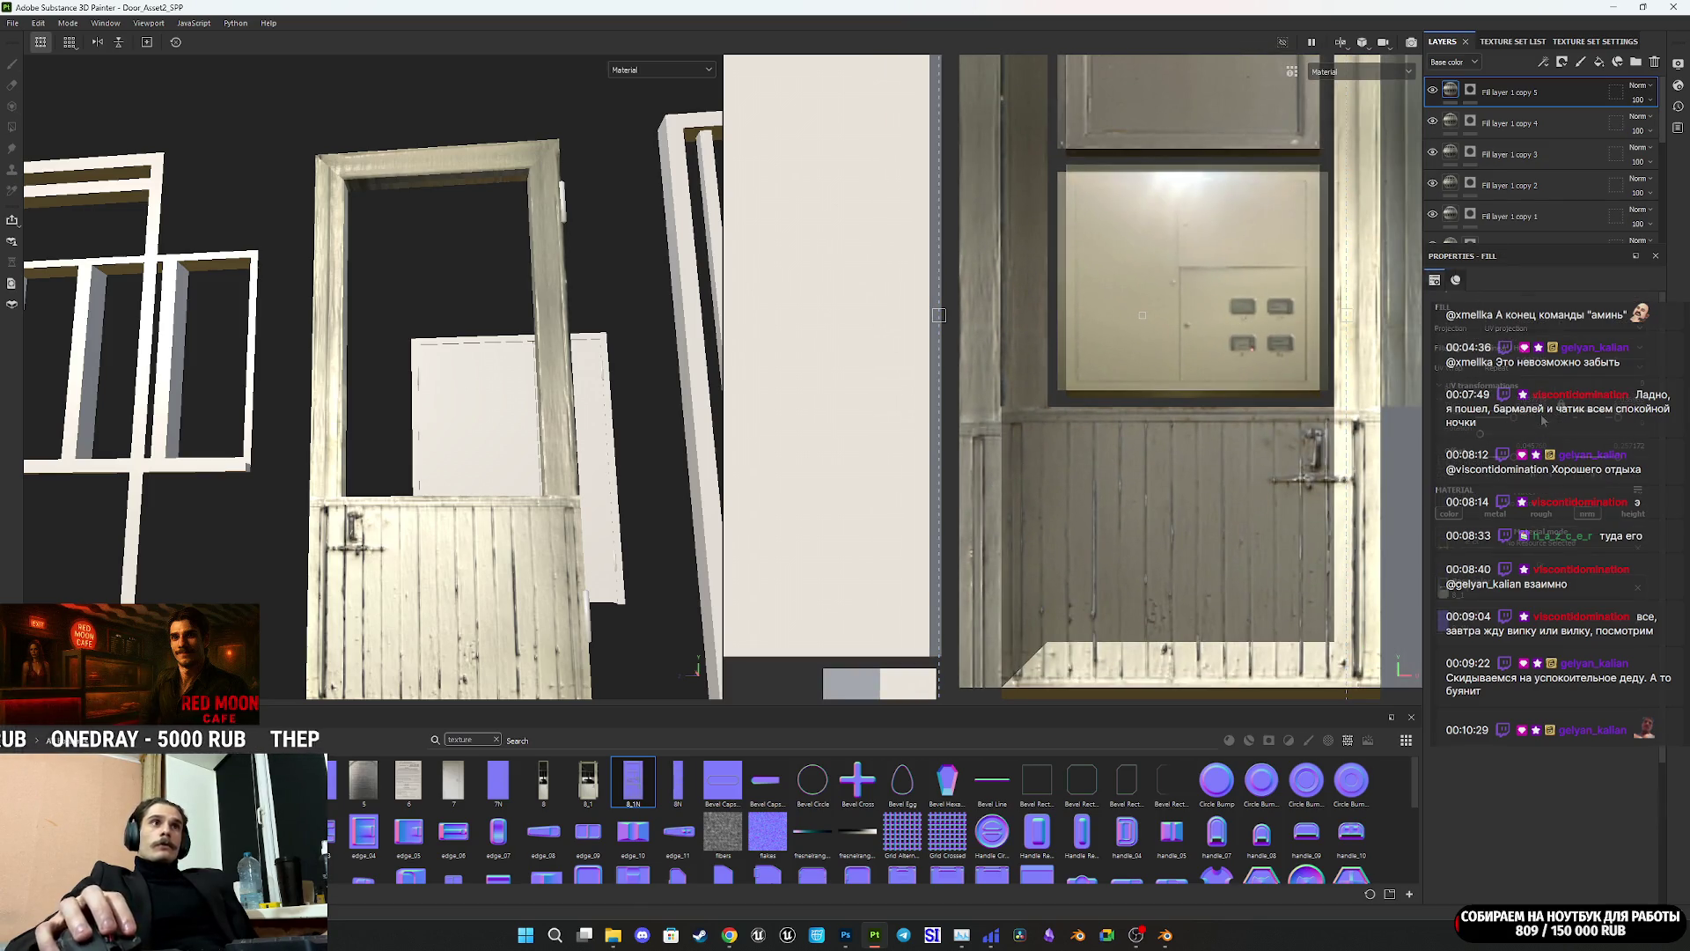
left_click(1470, 123)
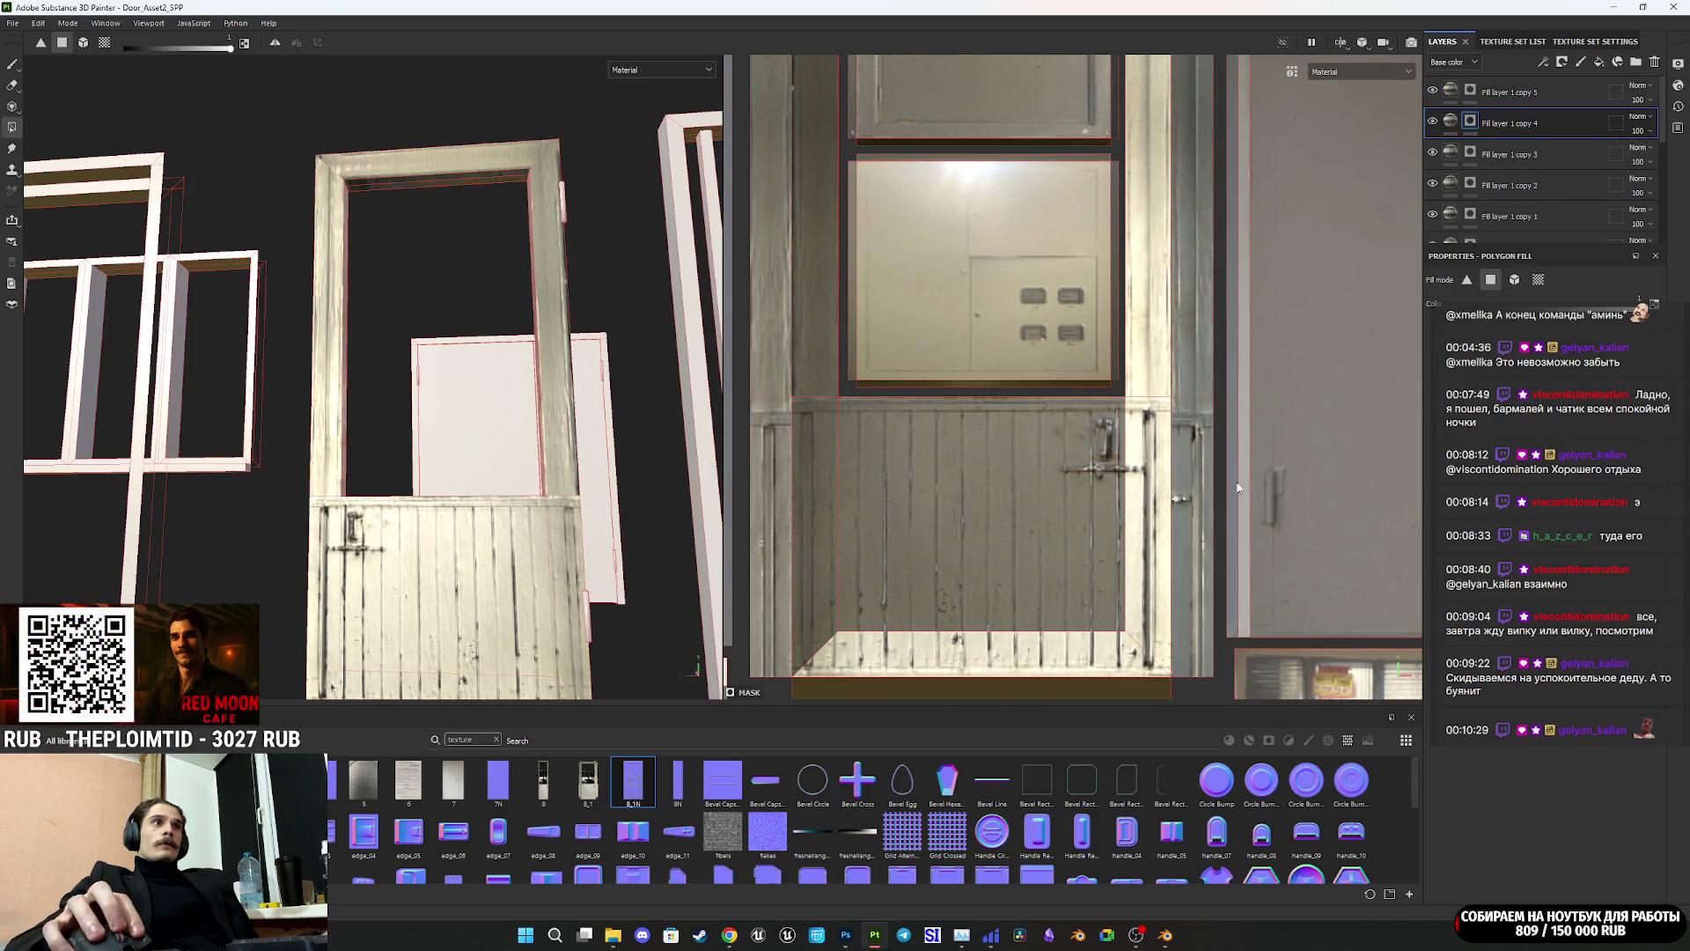
left_click(1510, 91)
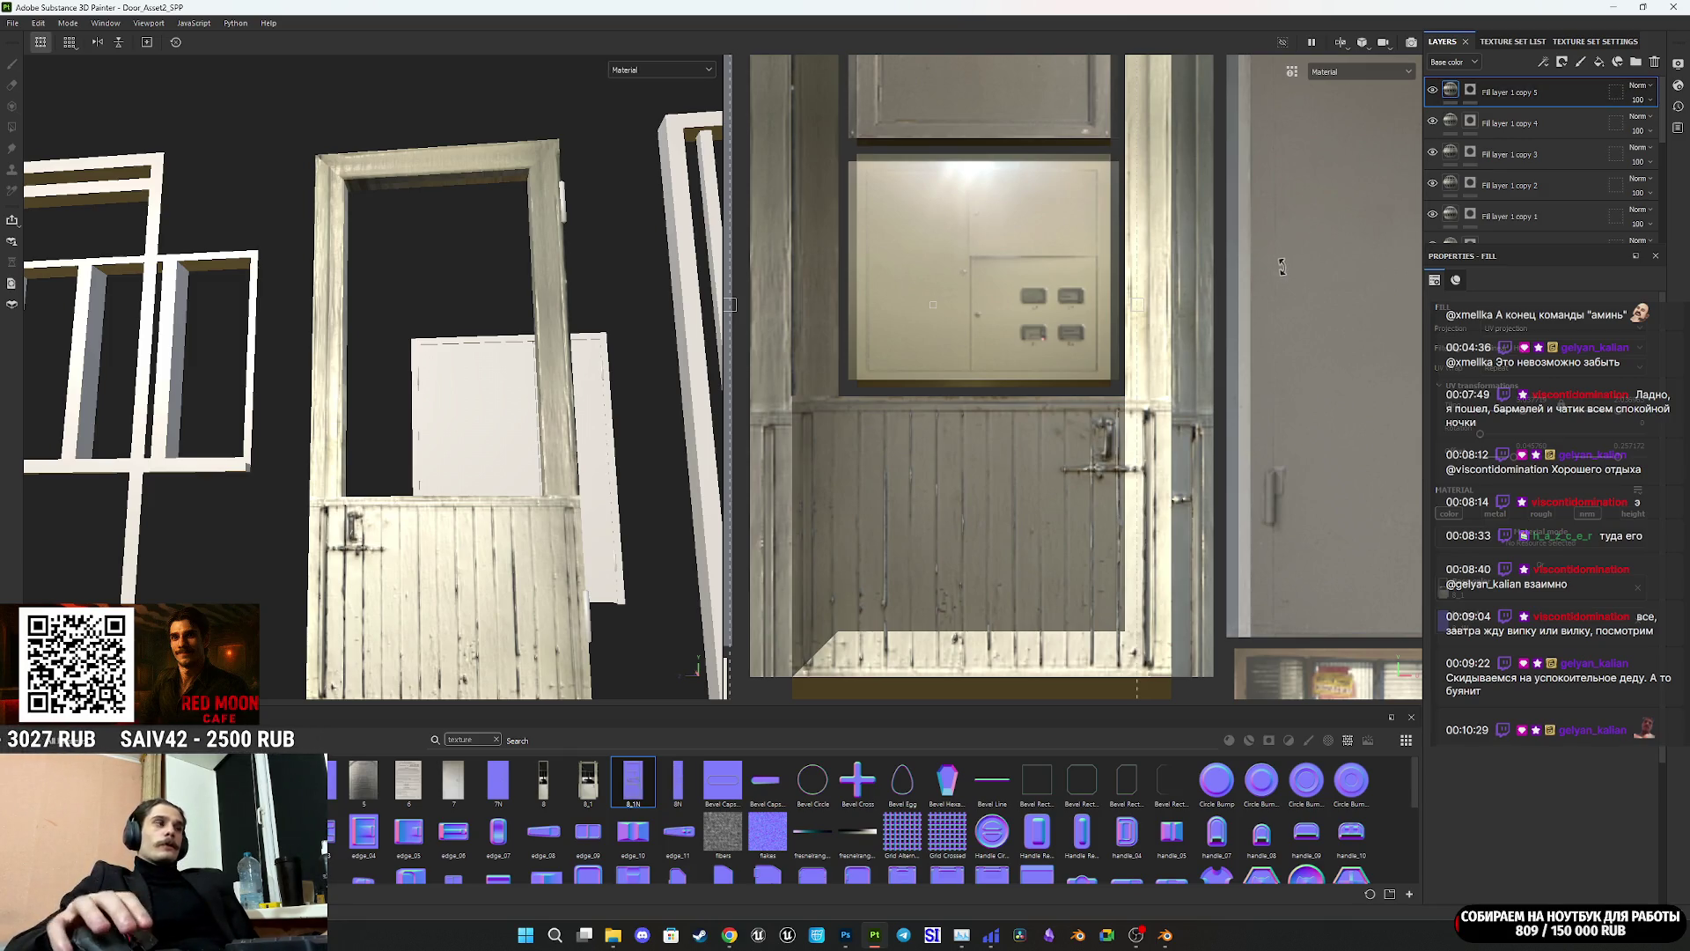
mouse_move(721, 535)
left_mouse_down("alt")
mouse_move(746, 581)
mouse_move(565, 604)
left_mouse_up("alt")
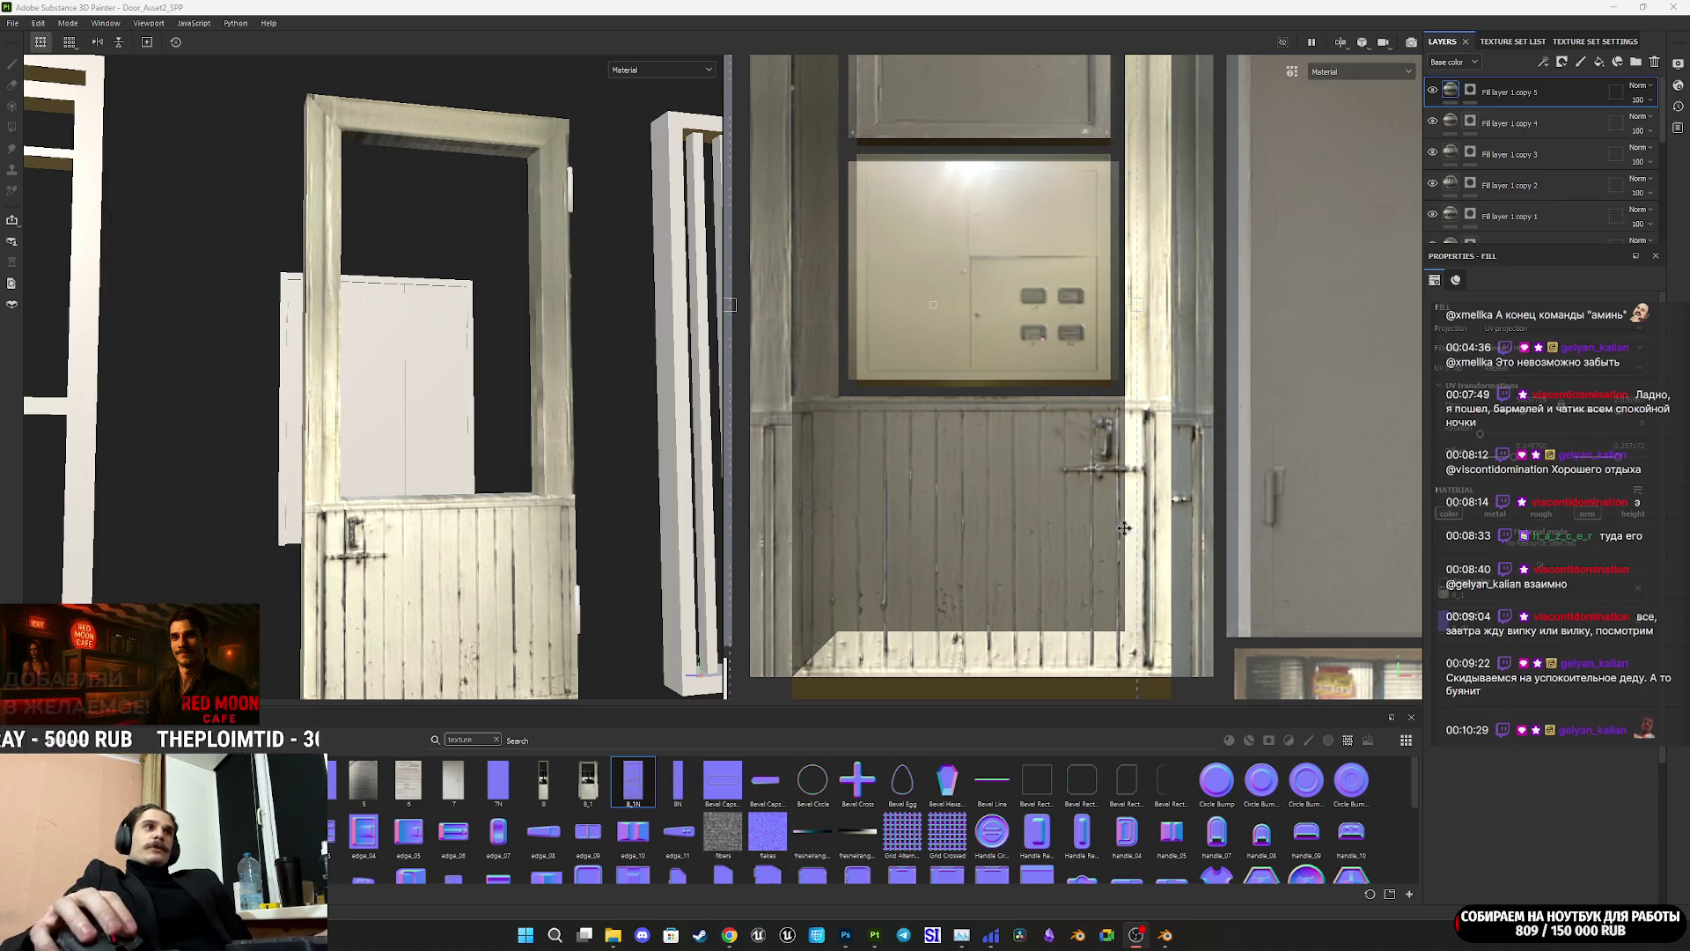
scroll(1140, 539, "down", 5)
middle_click_drag(1042, 447, 1045, 455)
scroll(1056, 473, "up", 2)
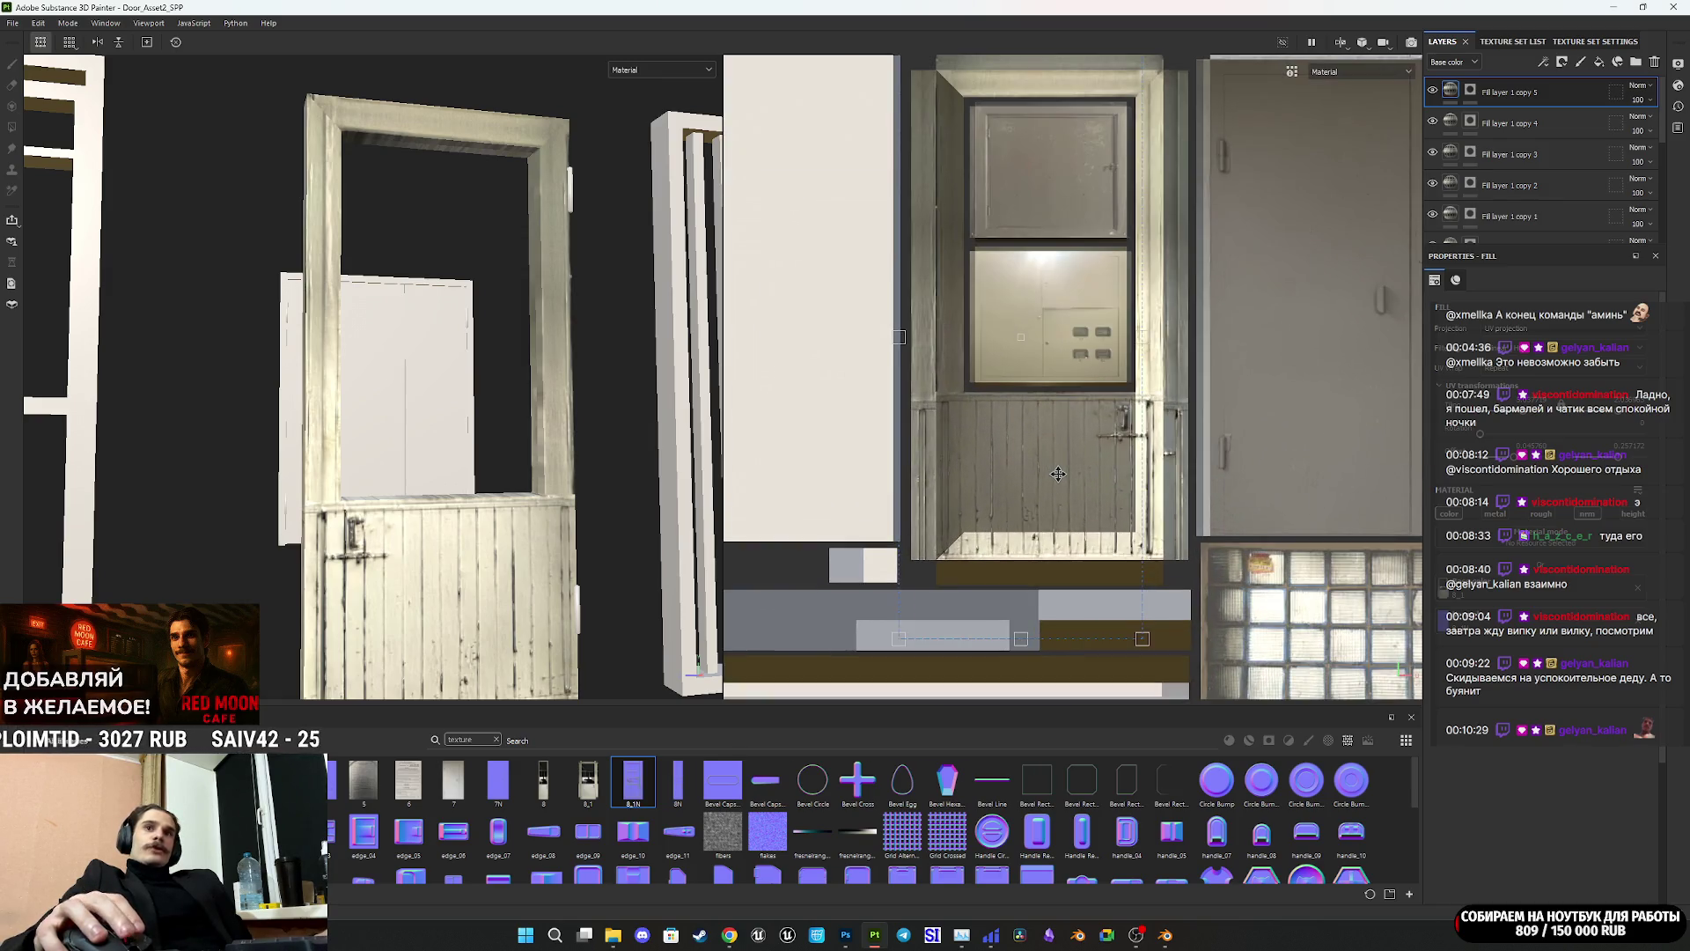
scroll(1106, 483, "up", 2)
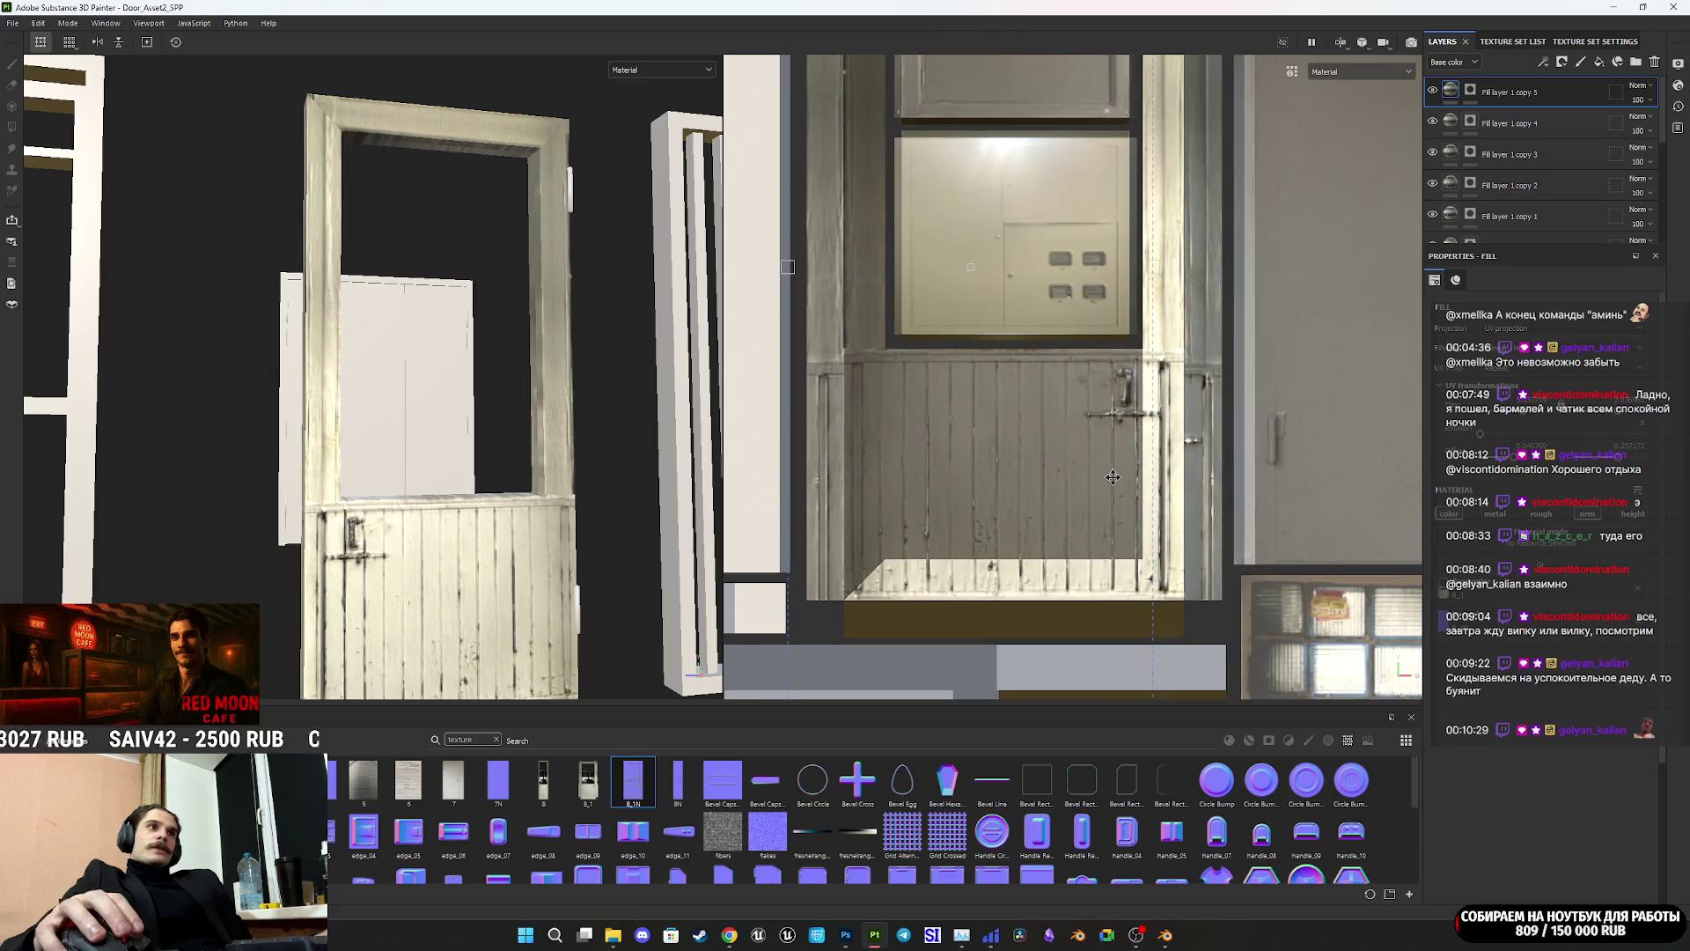
mouse_move(1296, 442)
middle_mouse_down()
mouse_move(1146, 486)
mouse_move(1005, 577)
middle_mouse_up()
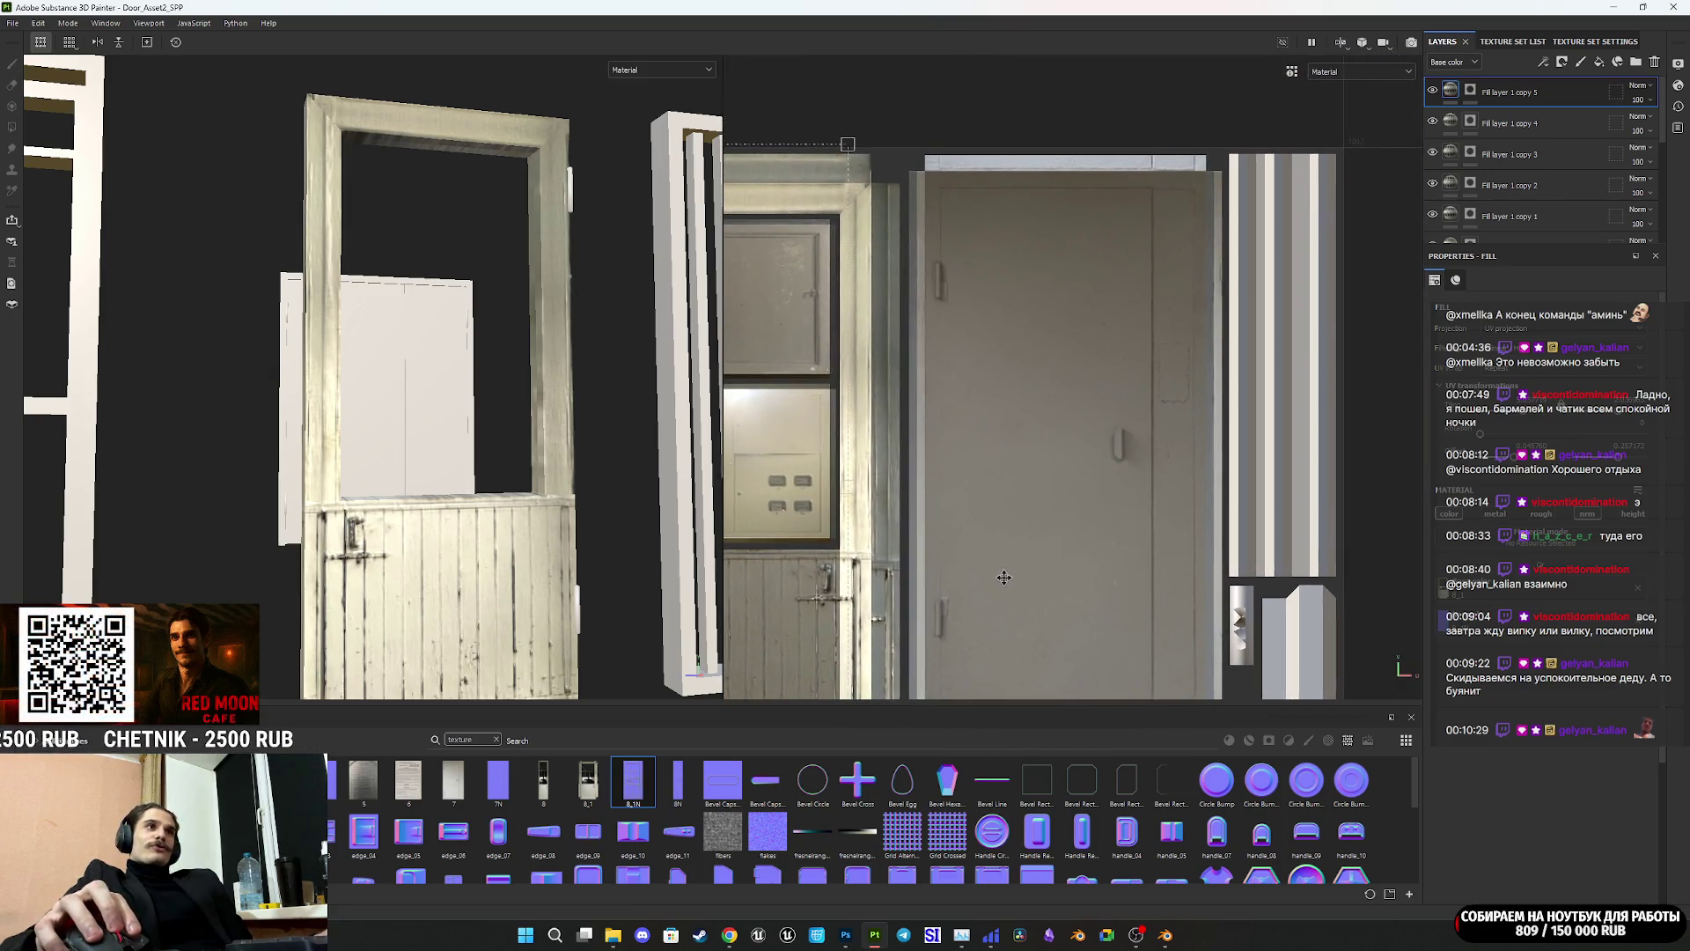
scroll(1084, 412, "down", 1)
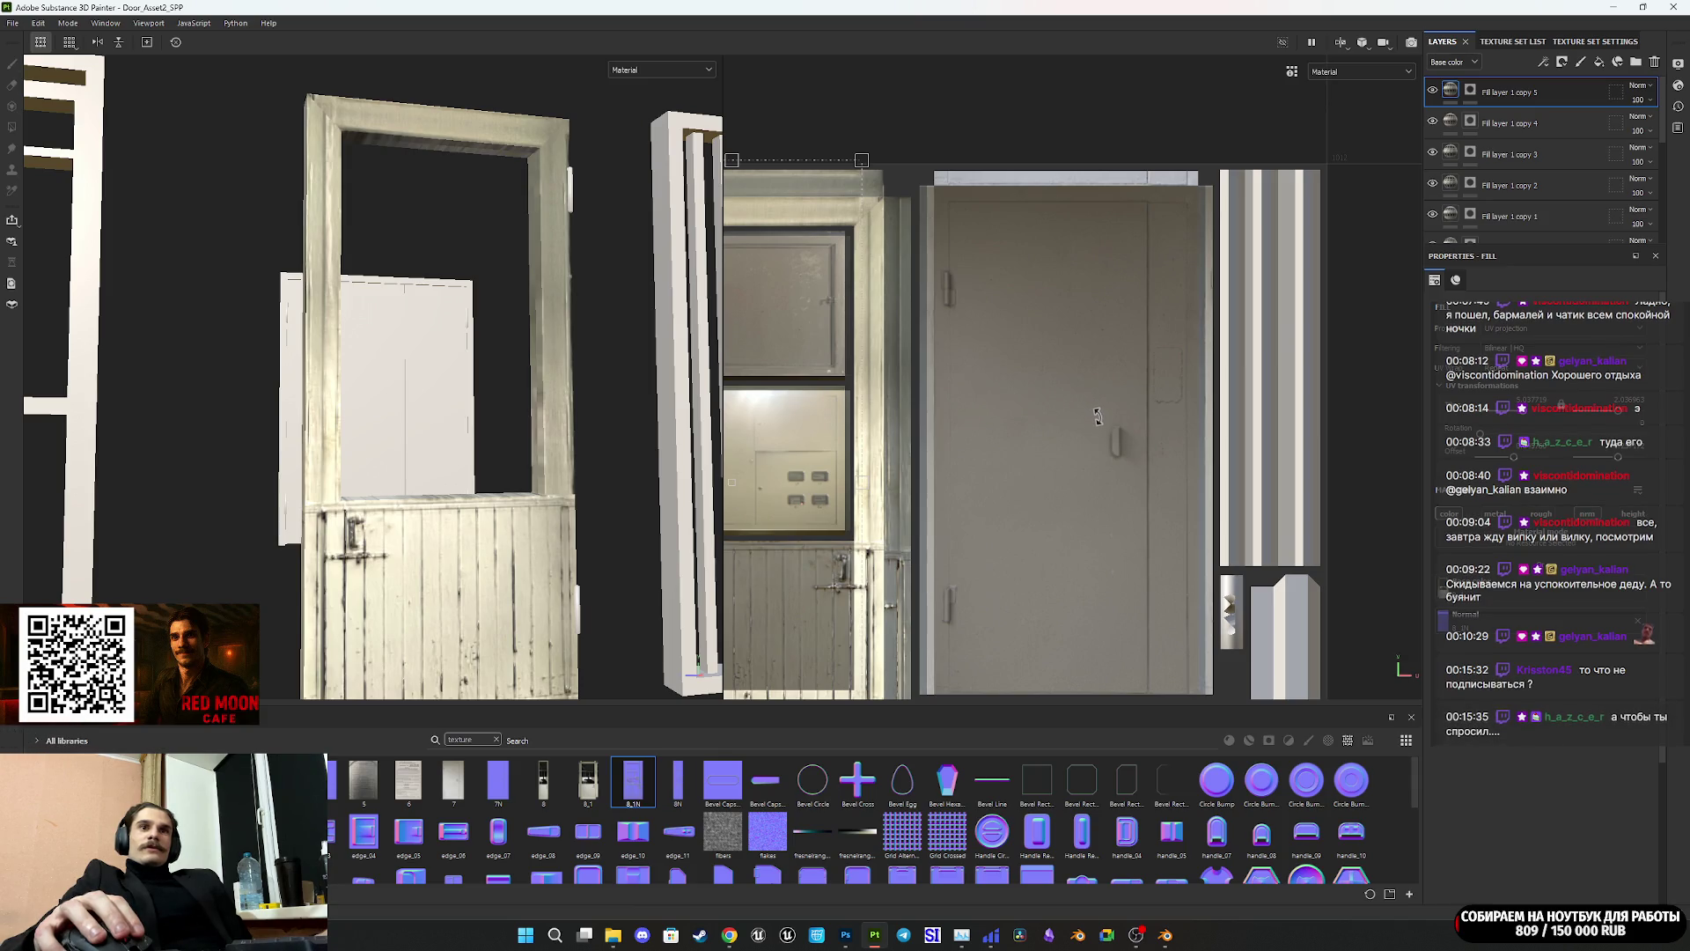
key("alt")
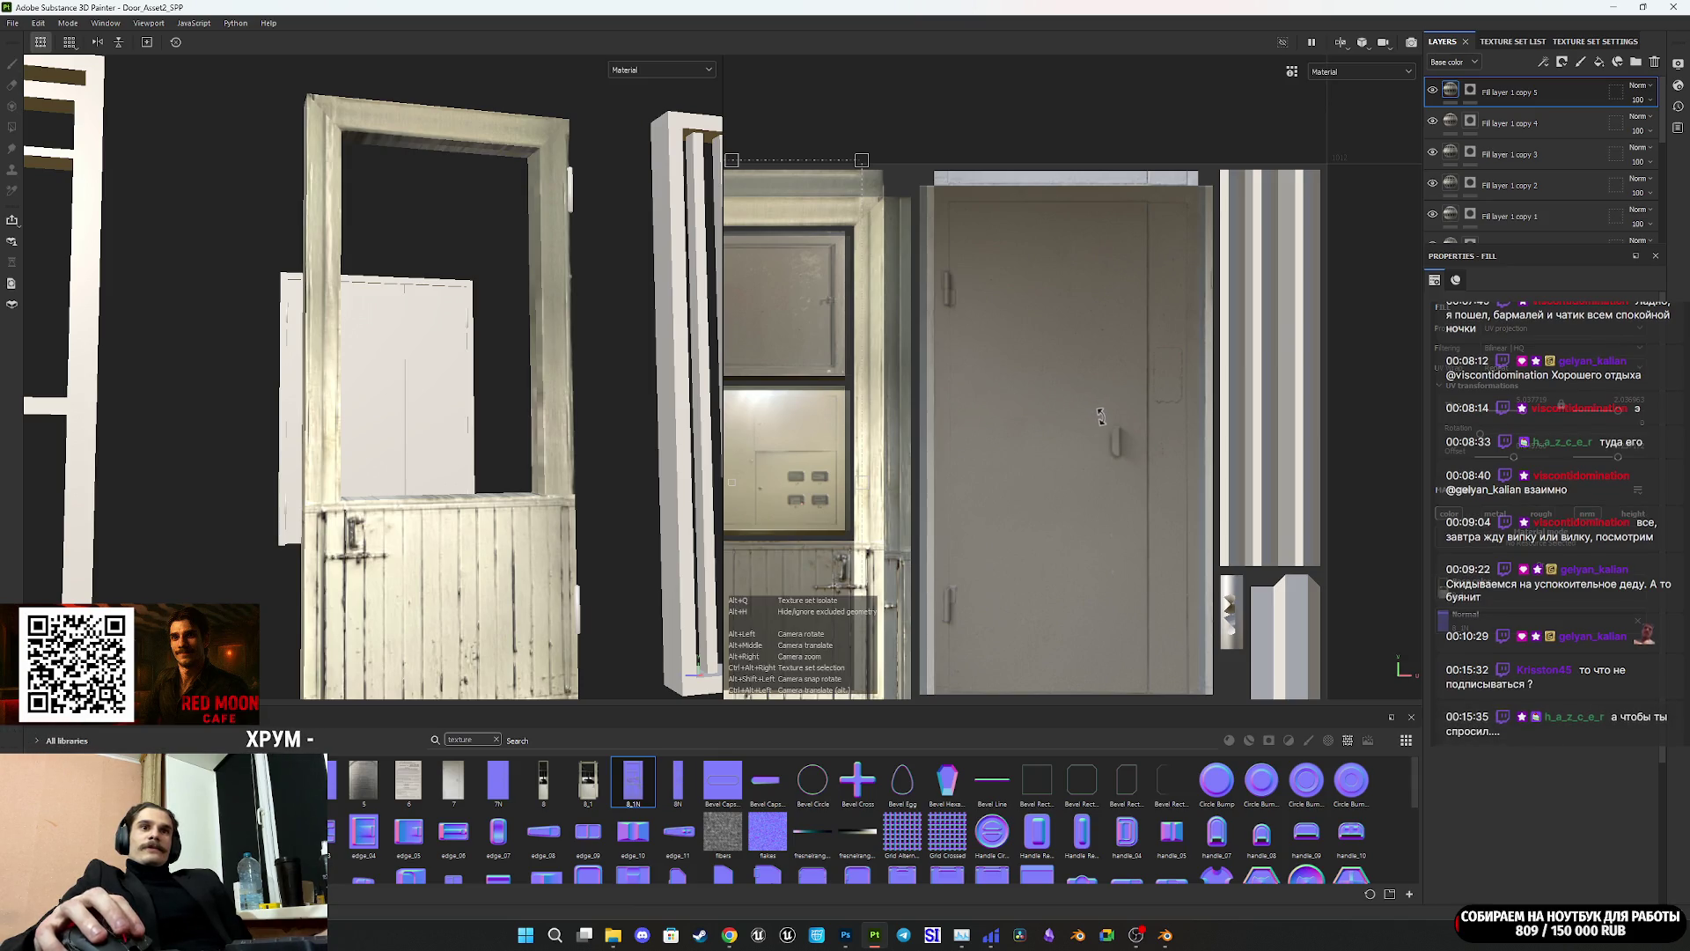
mouse_move(1099, 416)
middle_mouse_down("alt")
mouse_move(1140, 371)
mouse_move(1175, 387)
mouse_move(1261, 375)
mouse_move(1226, 454)
middle_mouse_up("alt")
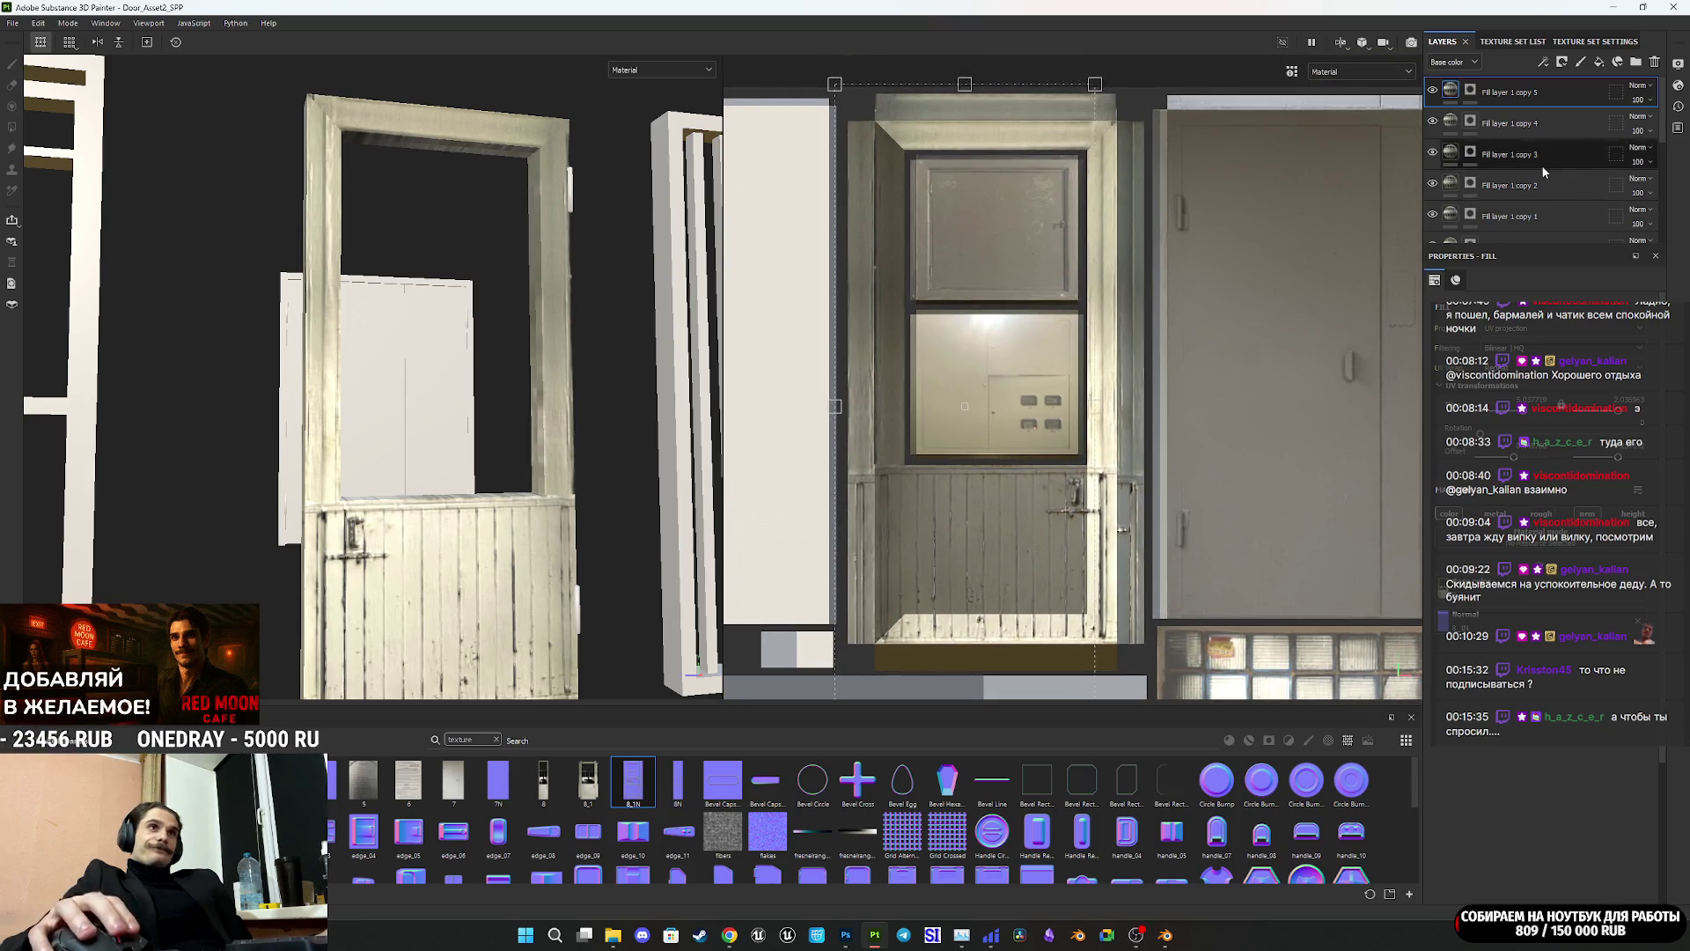
left_click(1514, 124)
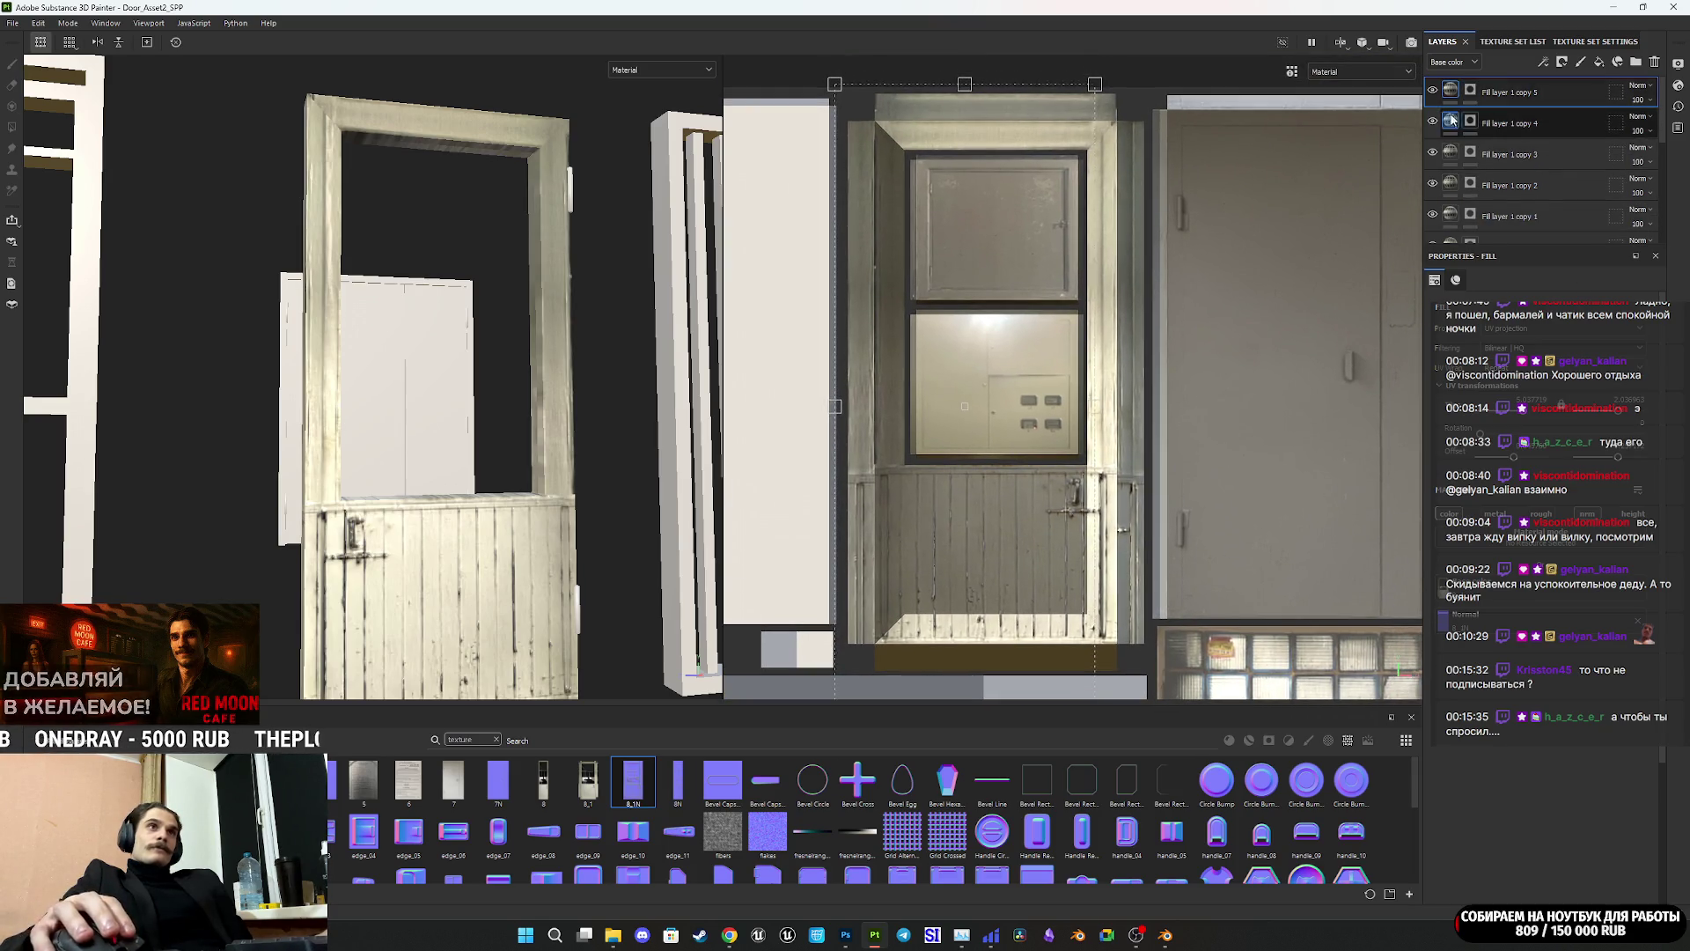
Step: Check Fill layer 1 copy 3, then duplicate it to the top as copy 6 and remove its mask
left_click(1440, 155)
left_click(1433, 154)
left_click(1435, 155)
left_click(1468, 155)
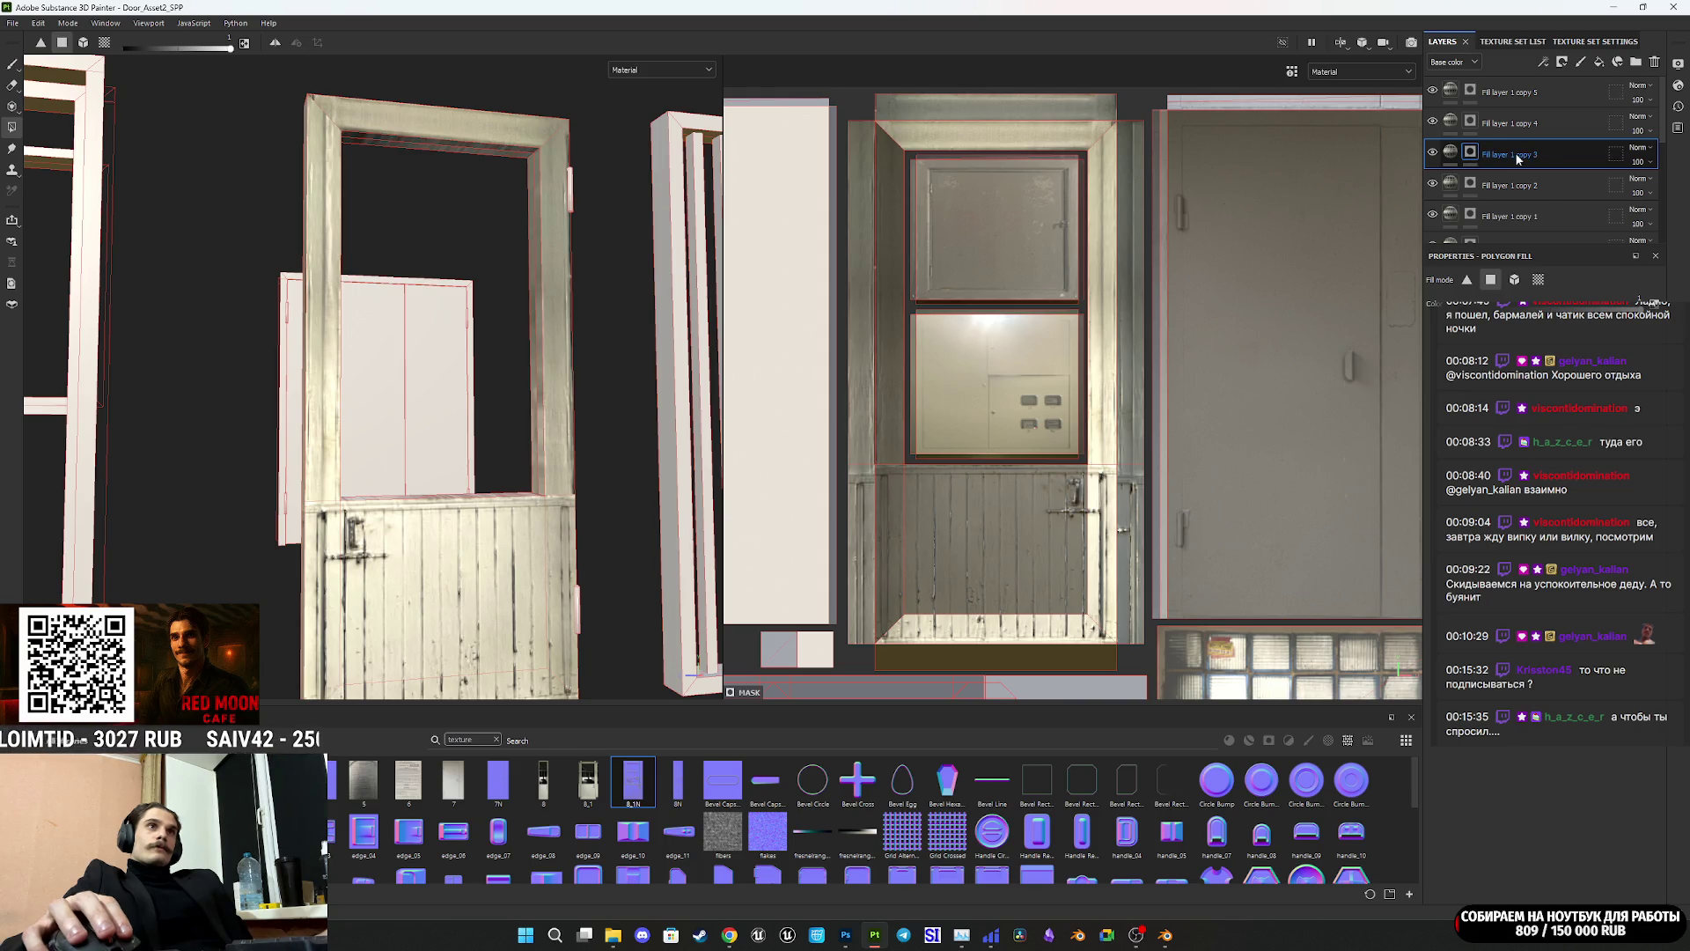
mouse_move(1570, 151)
left_mouse_down()
mouse_move(1552, 85)
mouse_move(1484, 95)
left_mouse_up()
right_click(1475, 92)
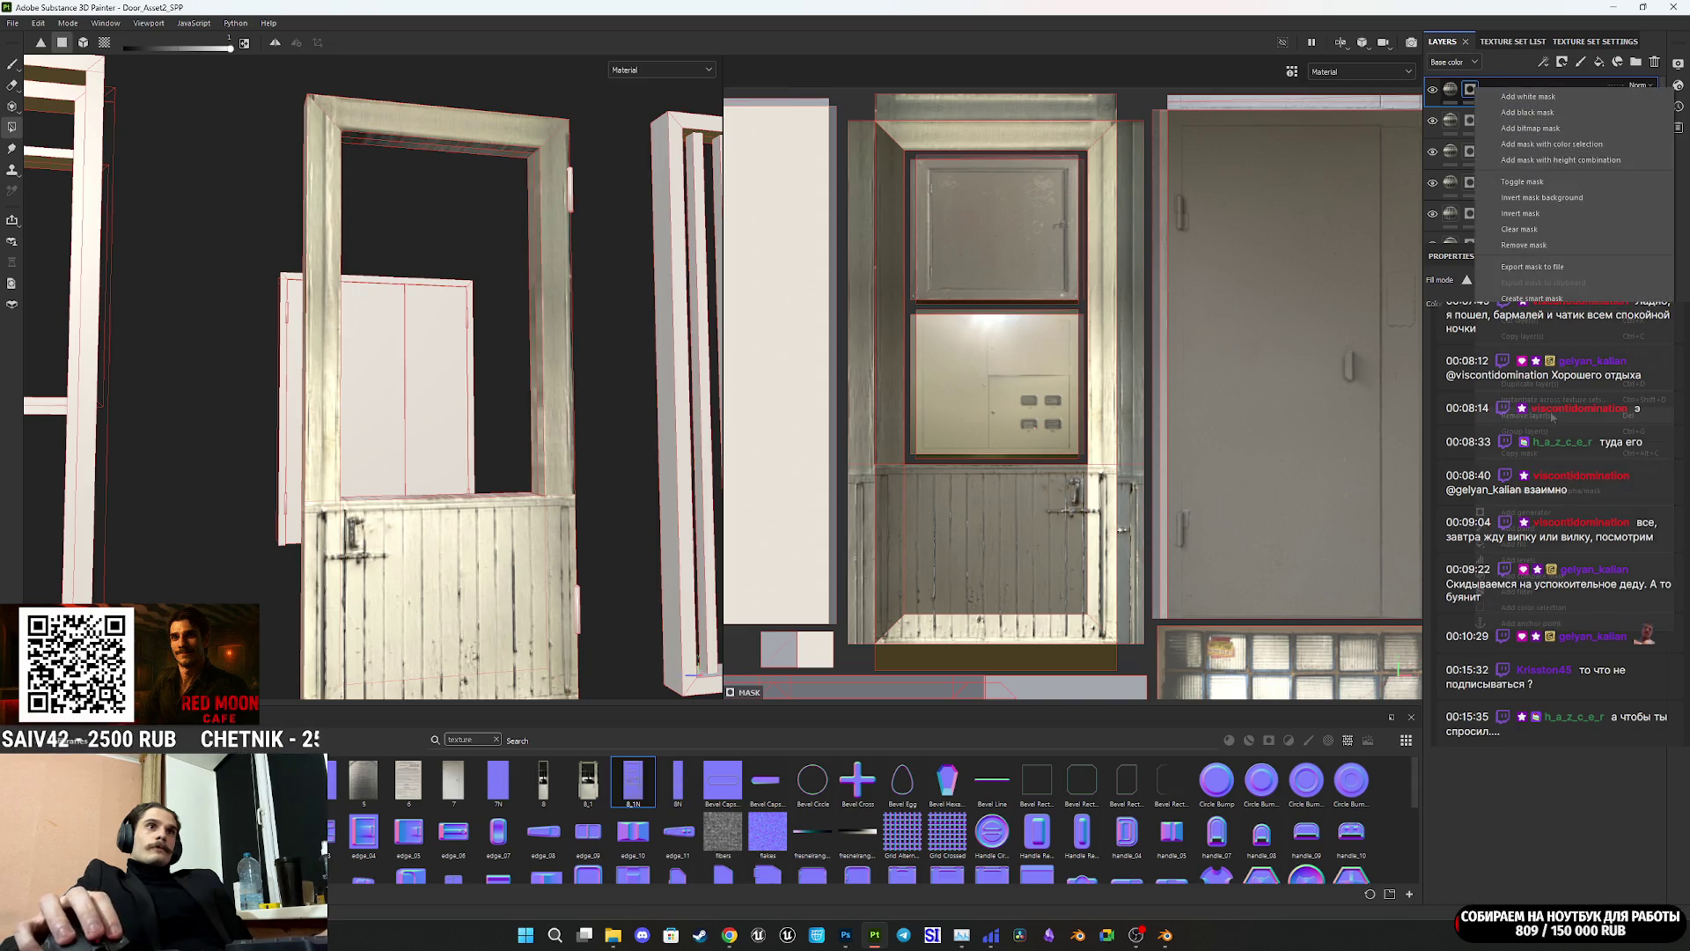
left_click(1539, 230)
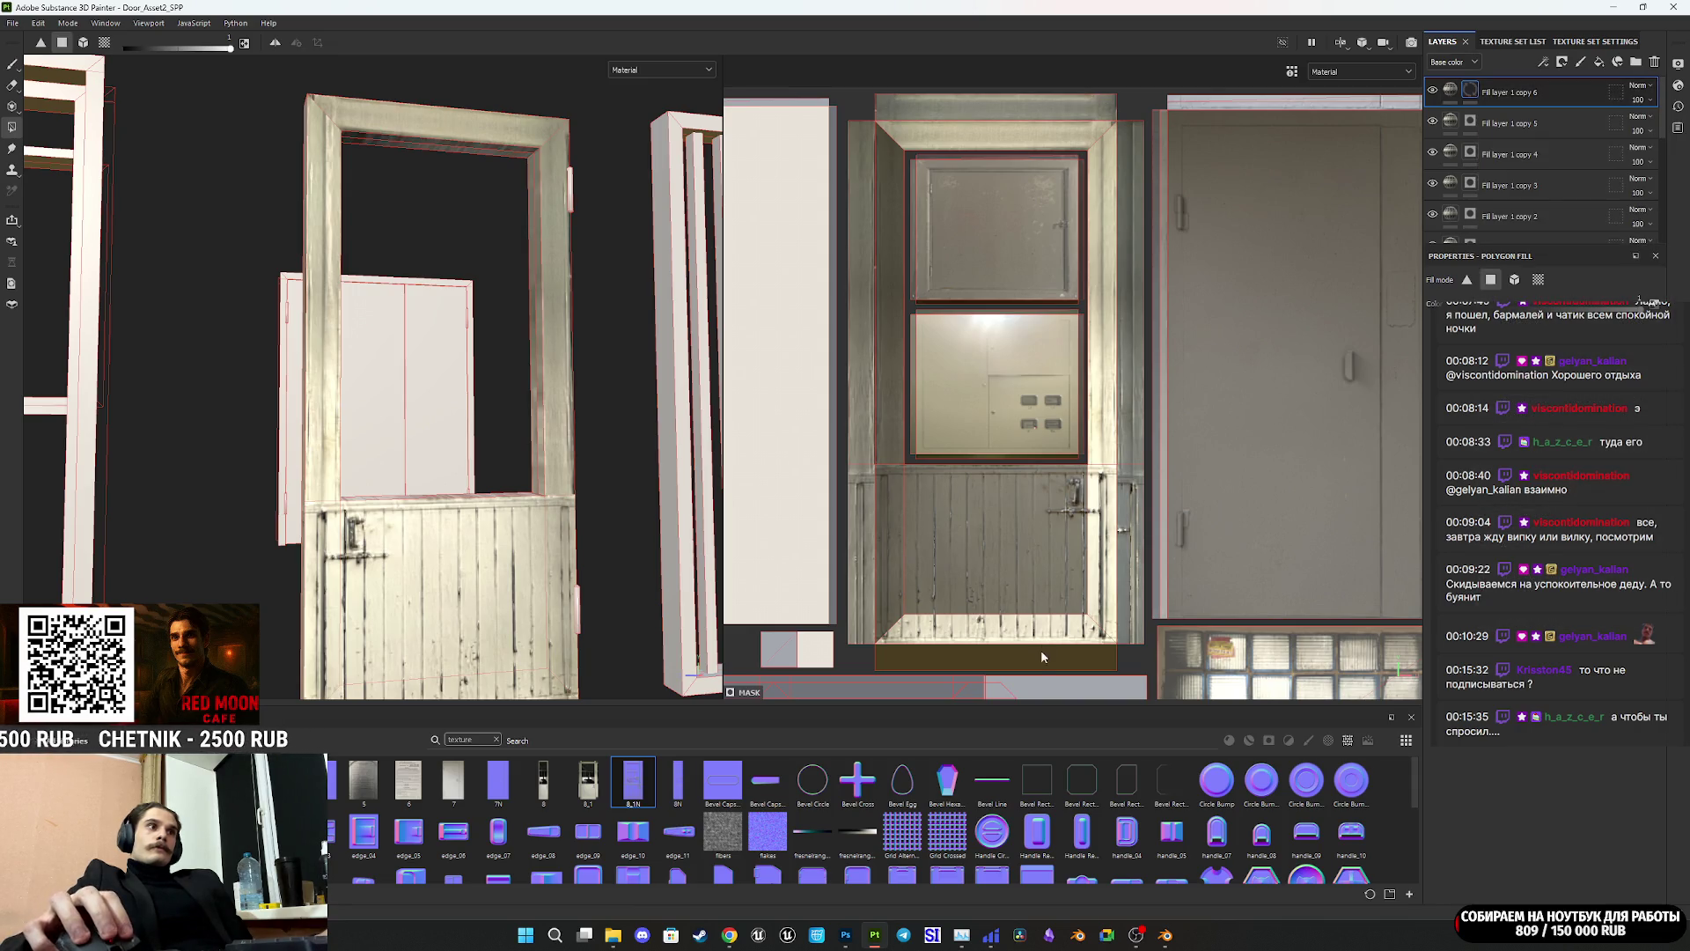
Step: Shift Fill layer 1 copy 6's projected photo slightly up and right on the door
left_click(1457, 95)
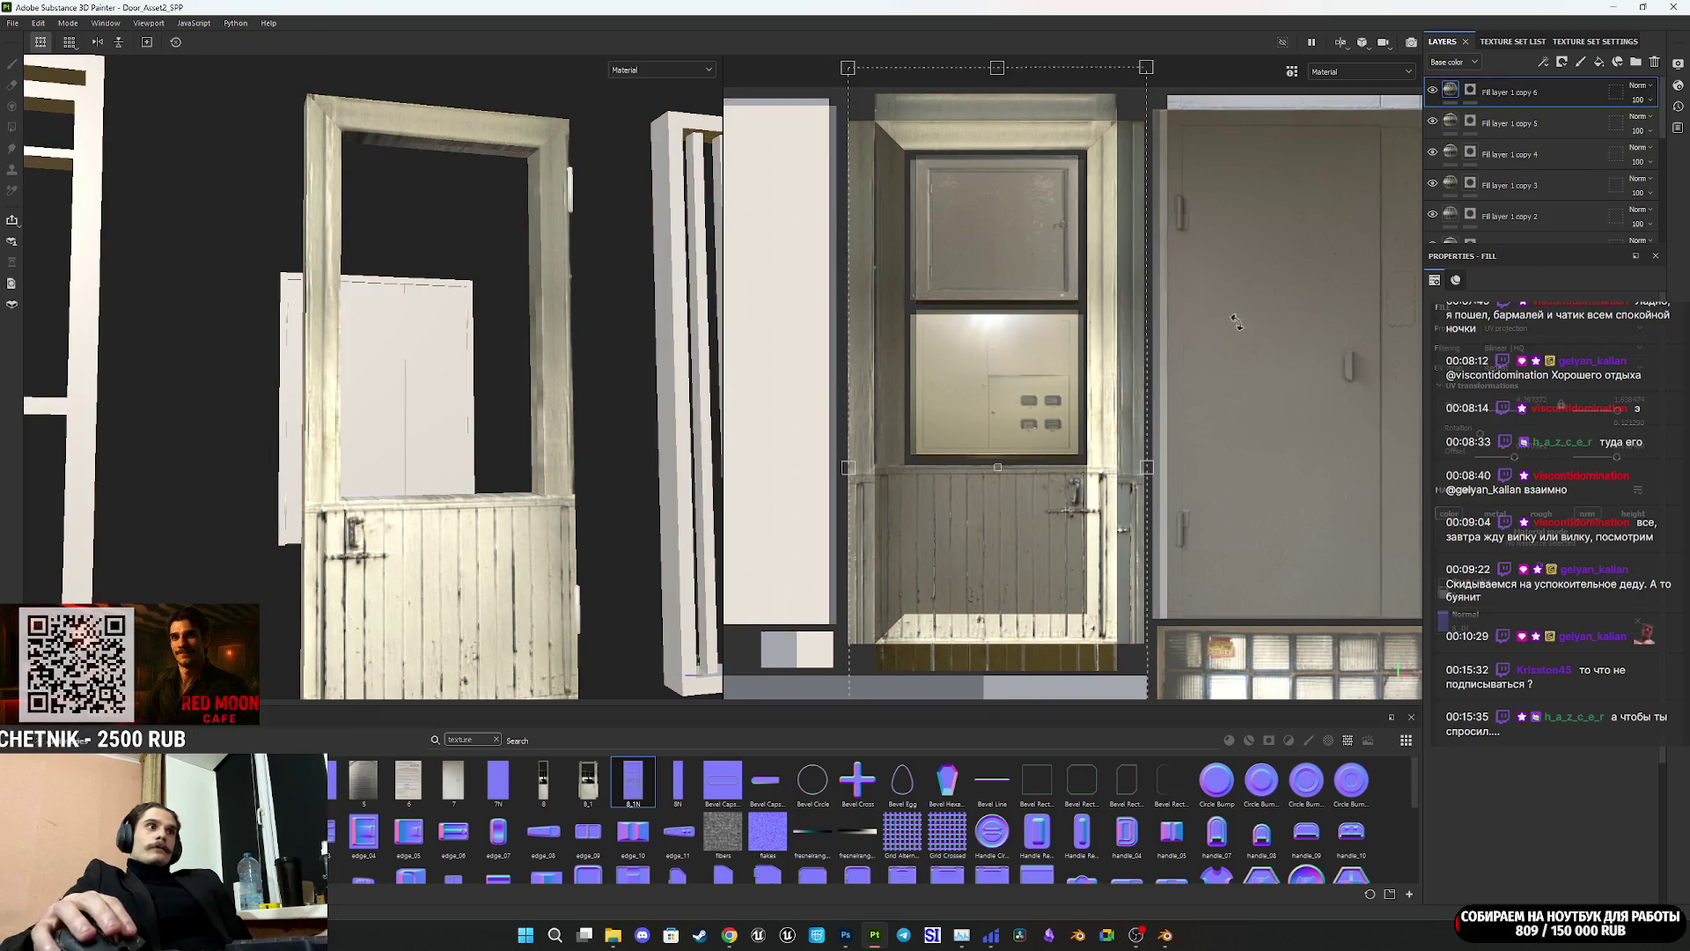
scroll(1055, 368, "down", 2)
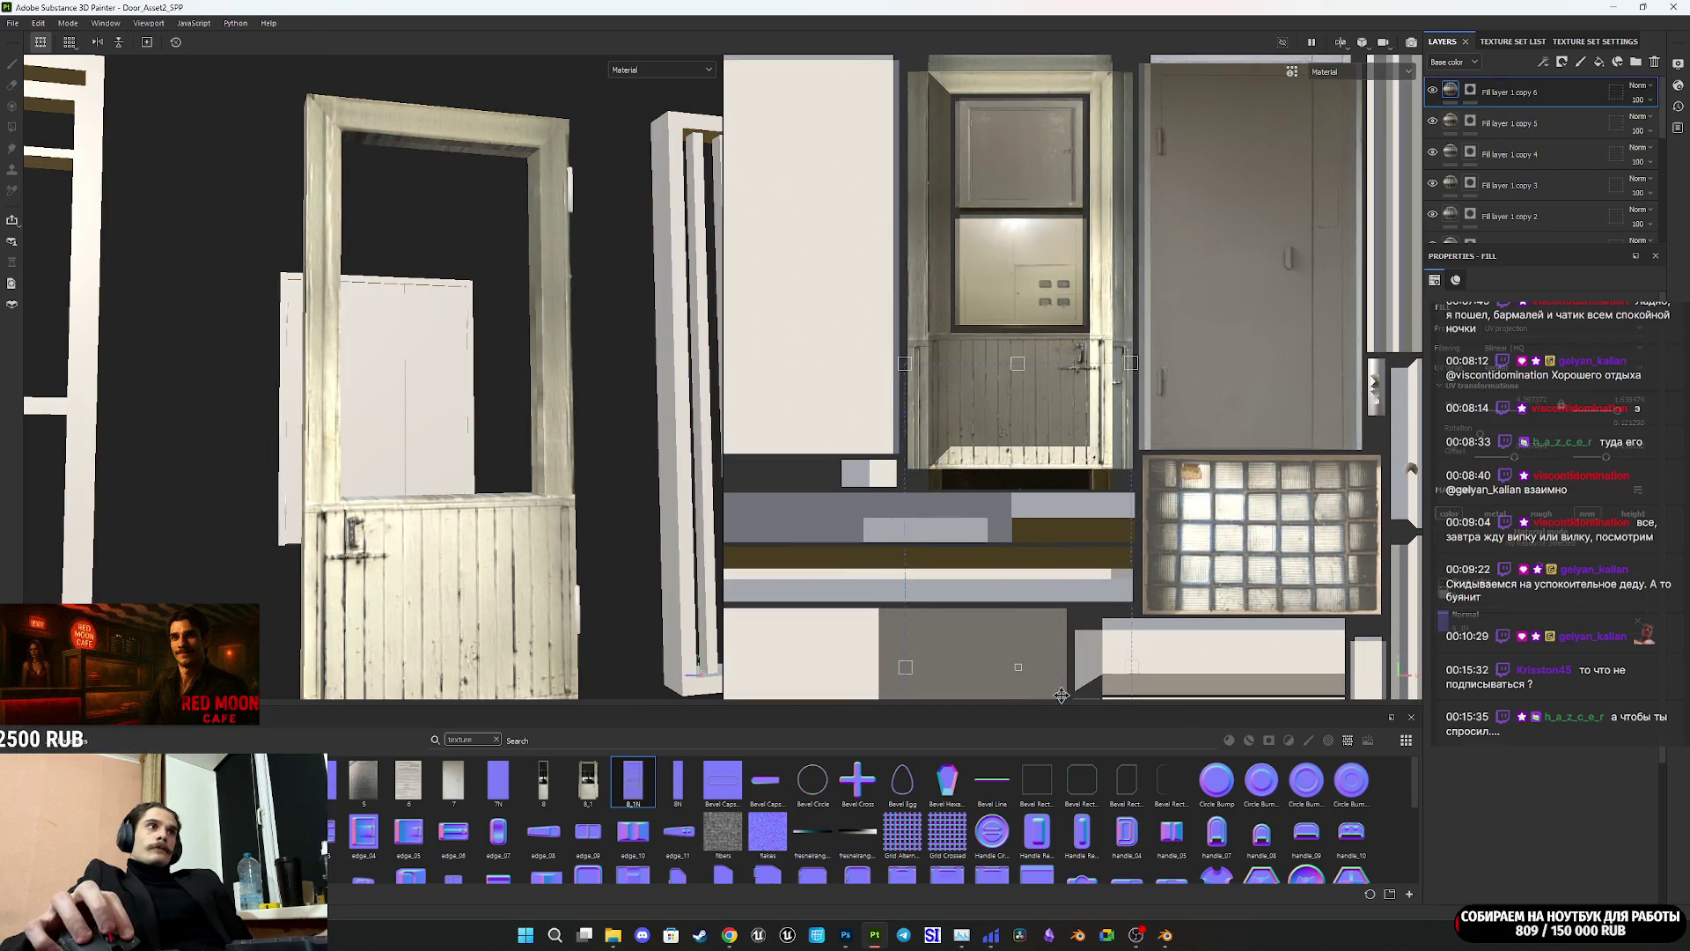
scroll(1080, 551, "down", 2)
scroll(1080, 551, "up", 4)
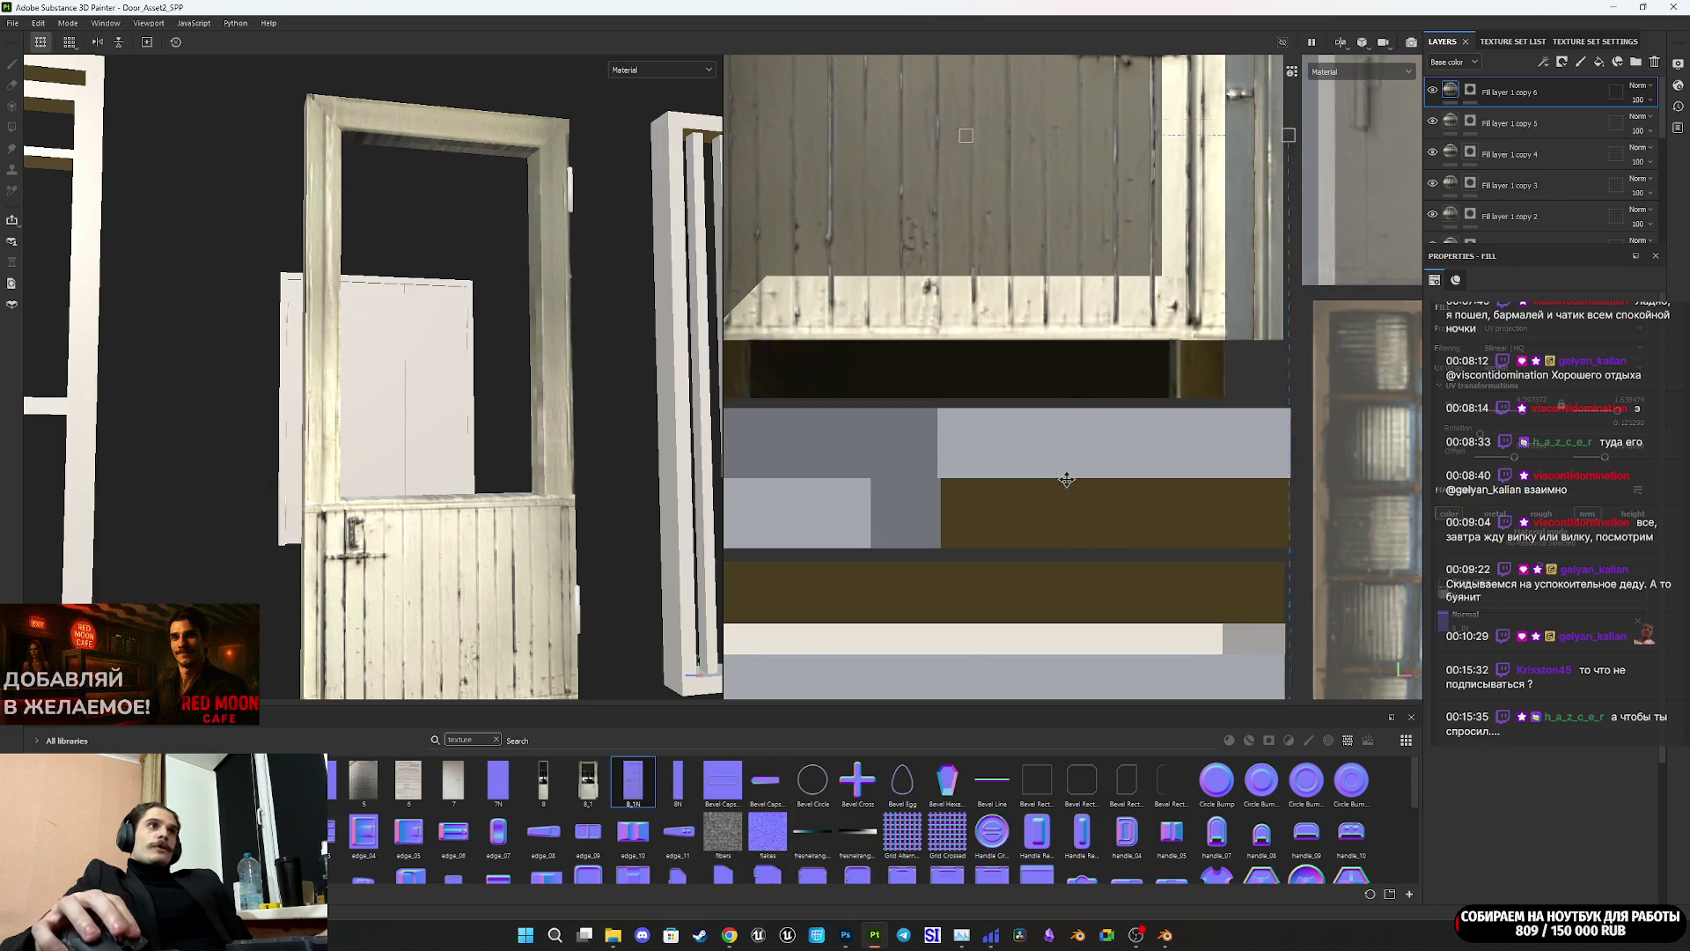
left_click_drag(1081, 616, 1085, 608)
Step: Nudge the photo upward while viewing Base color alone, then return to the full material view
left_click(660, 69)
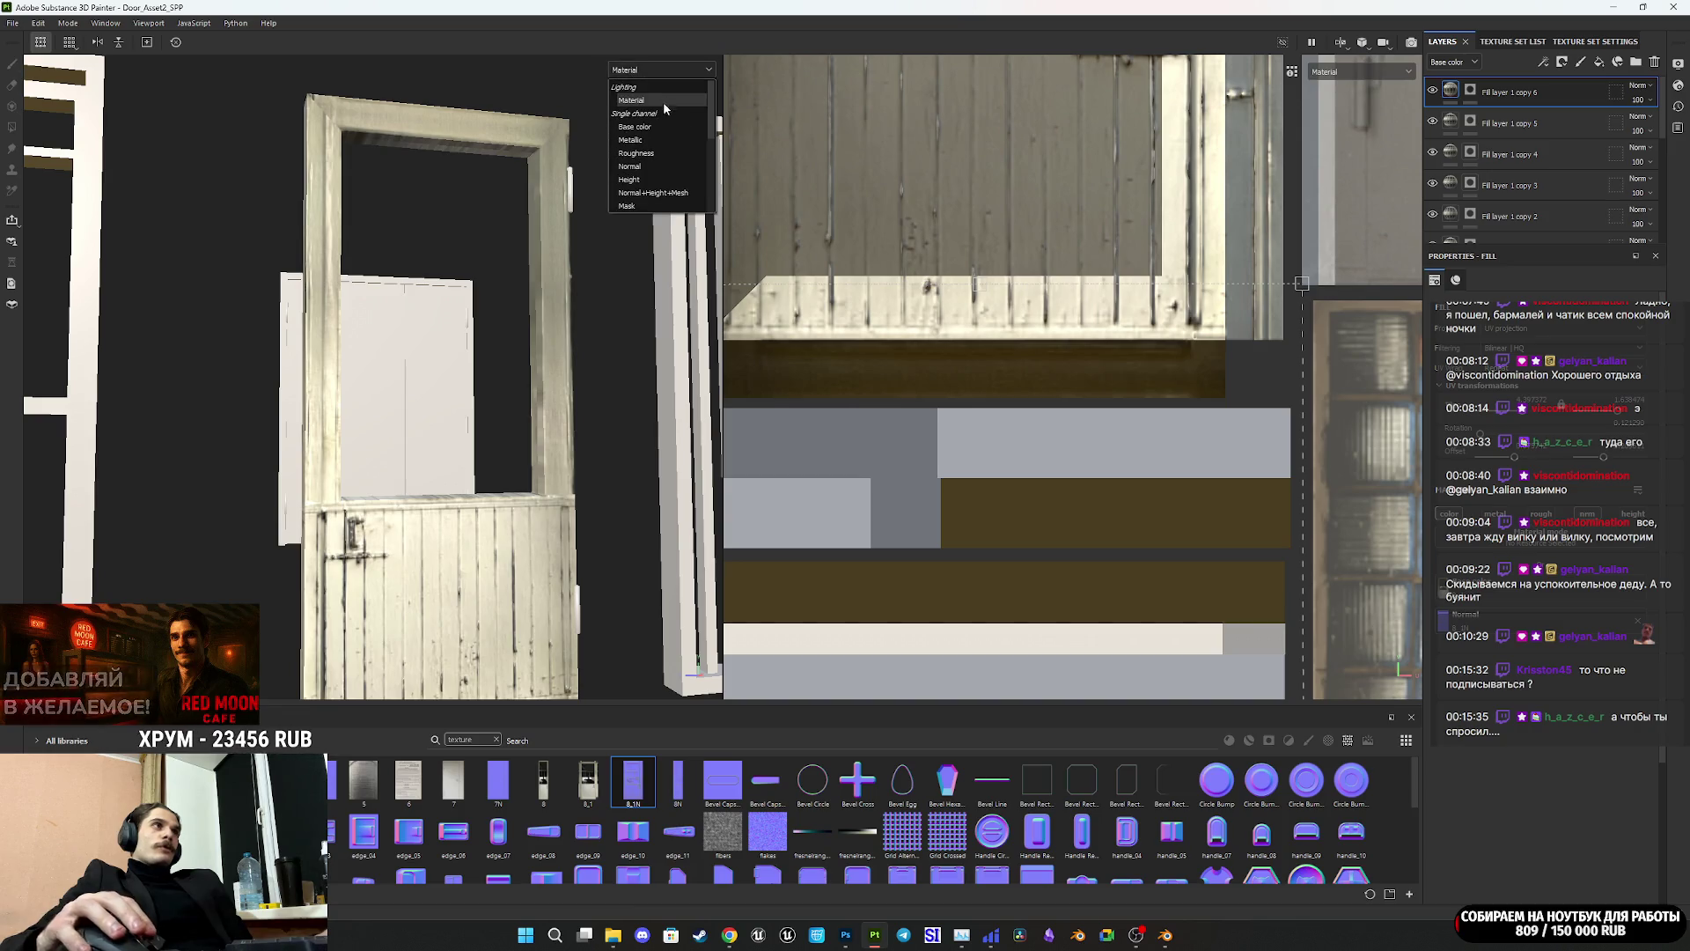
left_click(655, 123)
left_click_drag(1111, 364, 1113, 358)
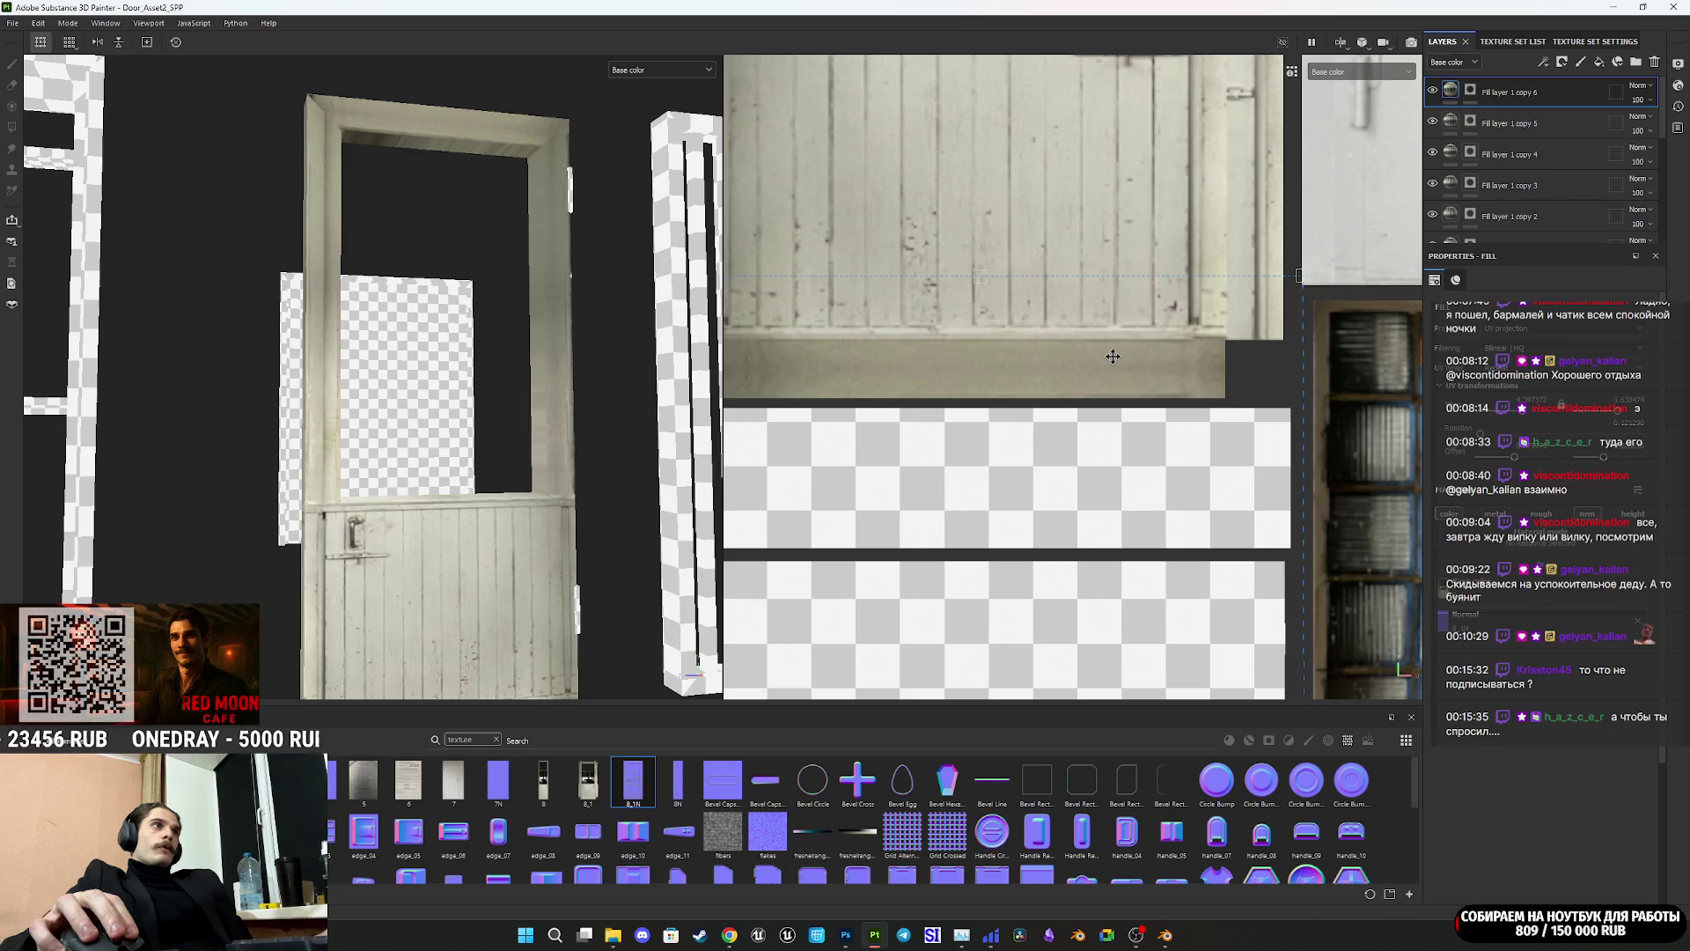
key("f")
scroll(1102, 330, "up", 3)
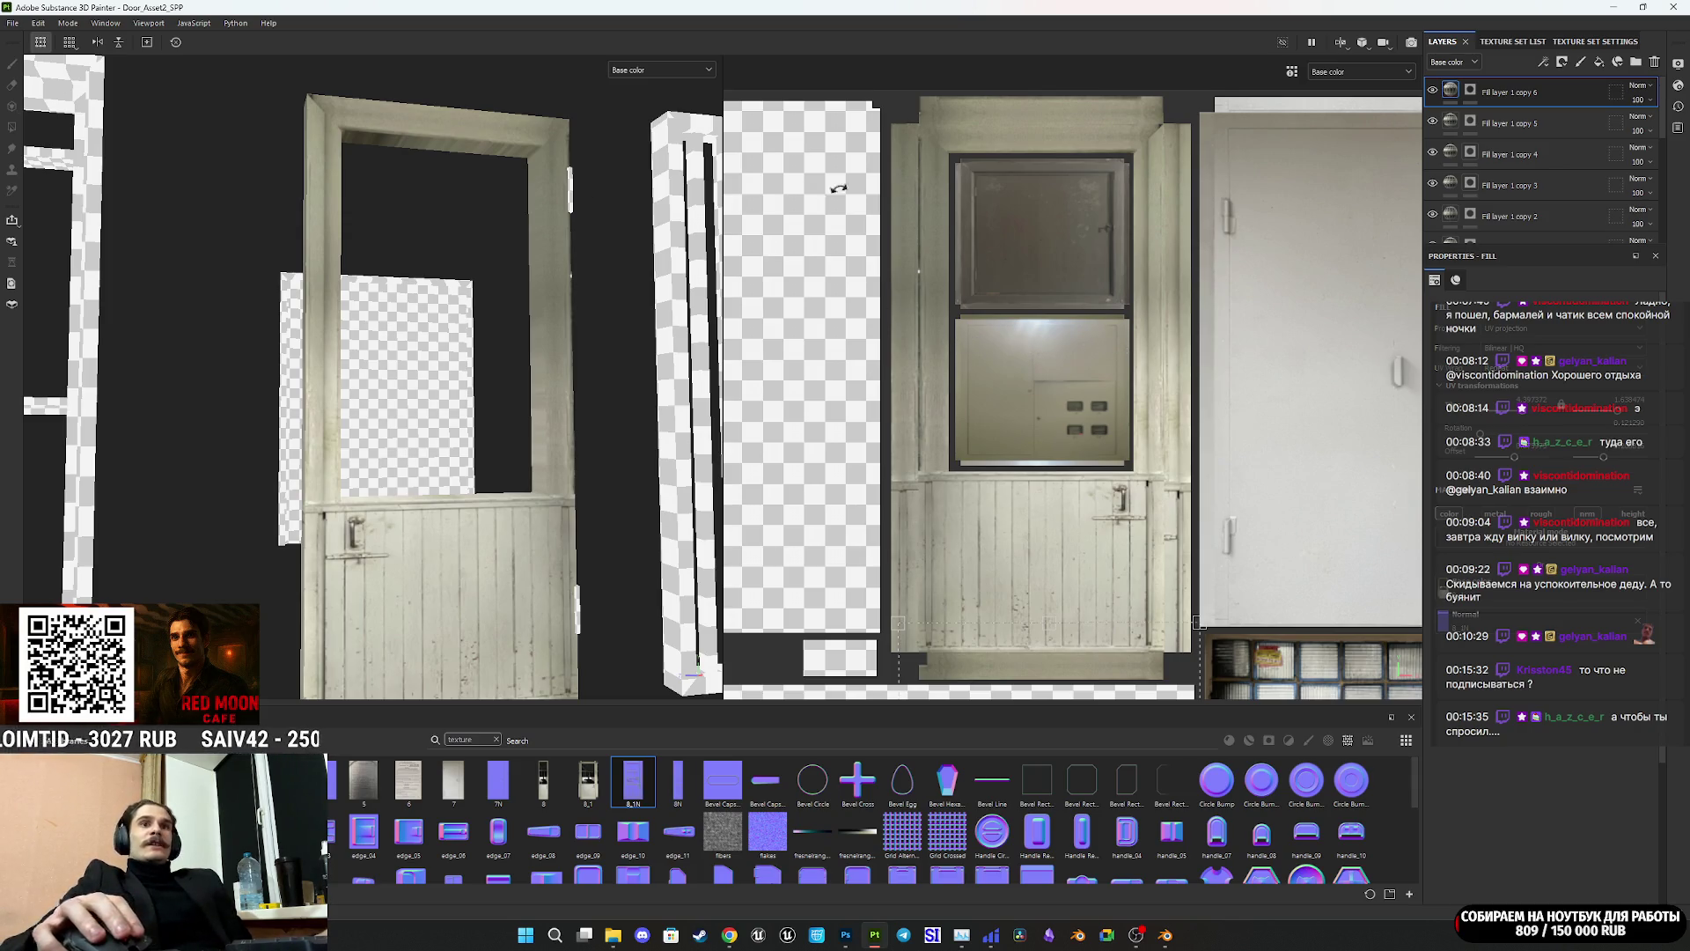
left_click(662, 69)
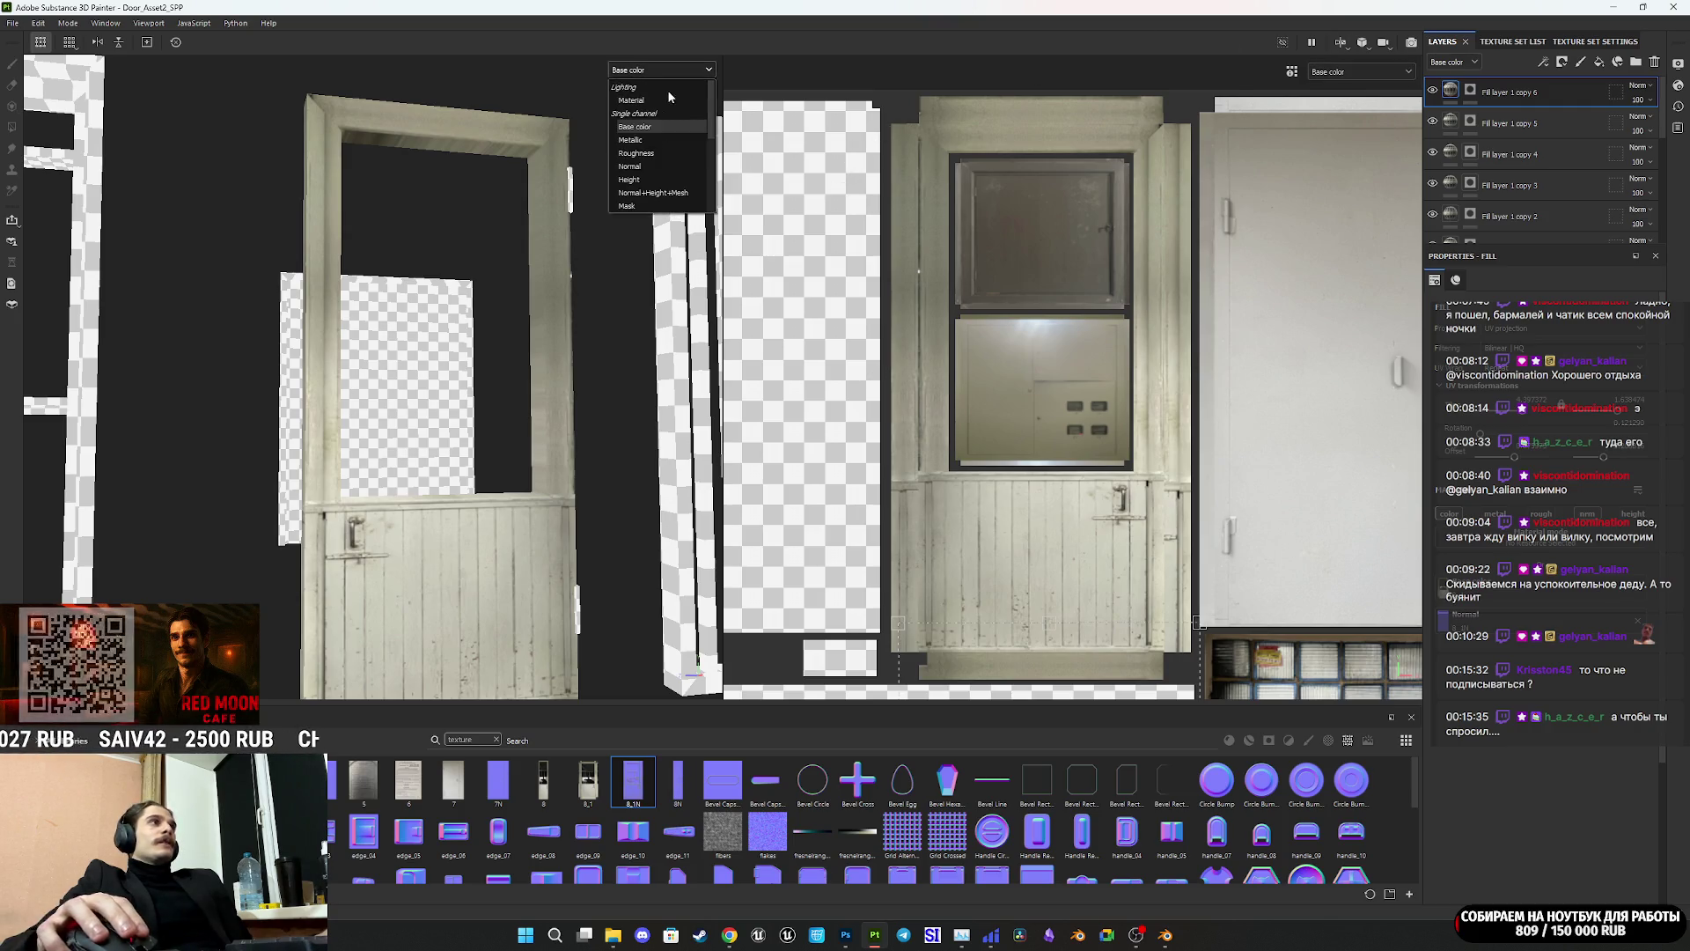
left_click(666, 99)
scroll(1587, 189, "down", 3)
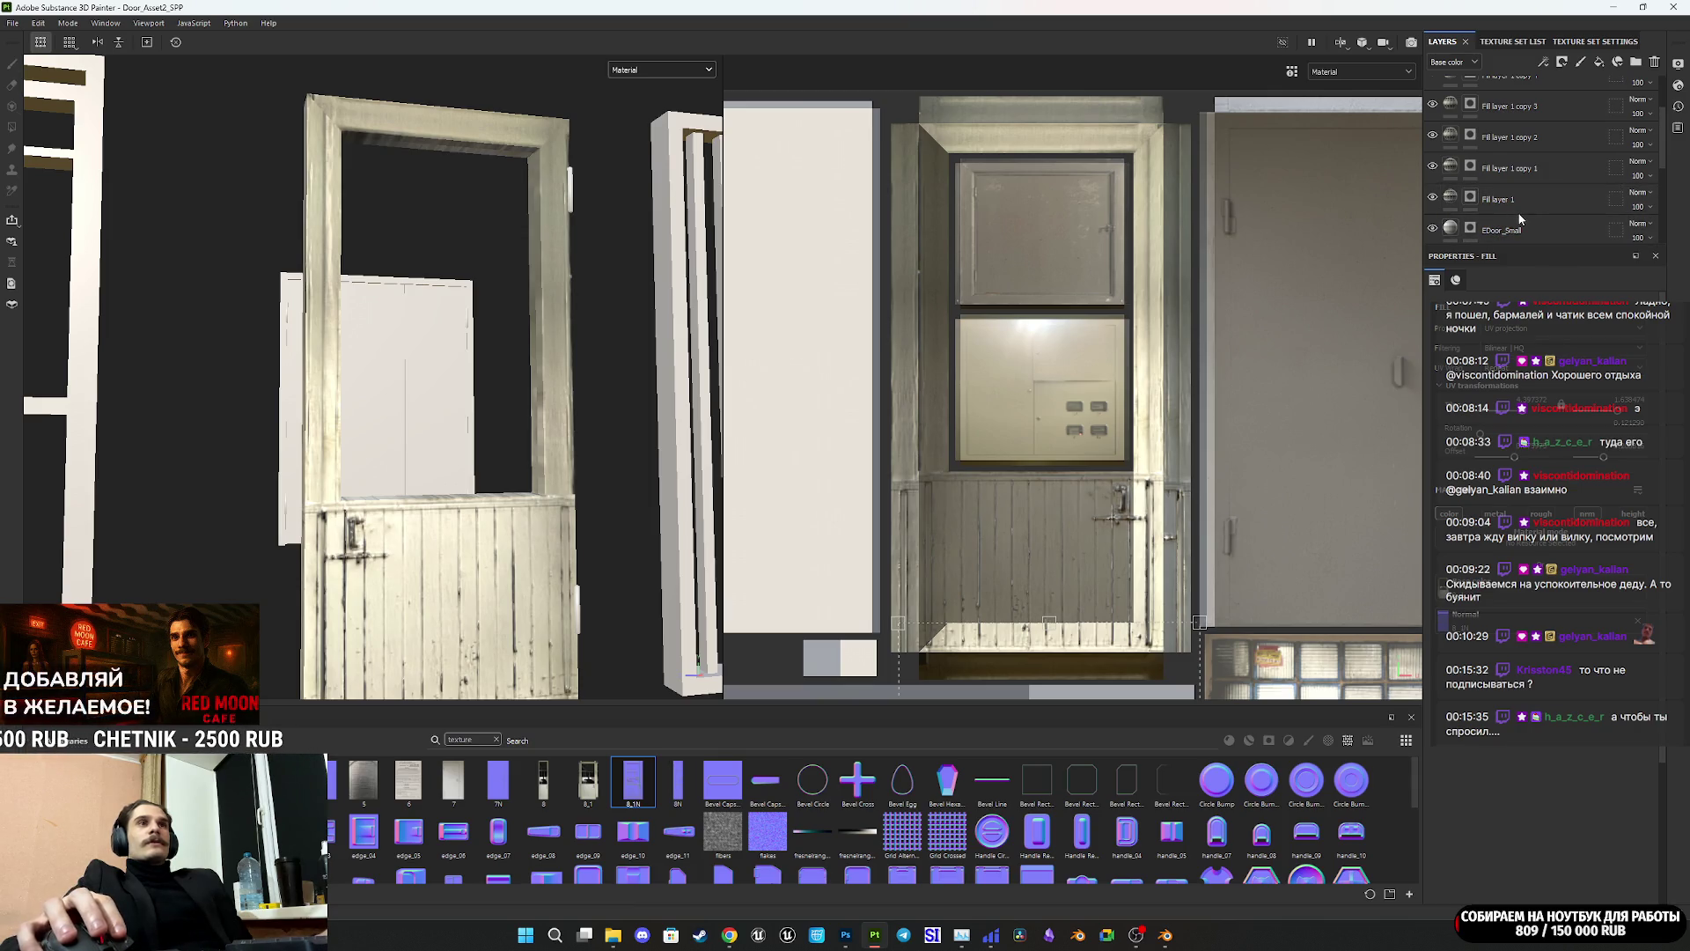
left_click(1562, 206)
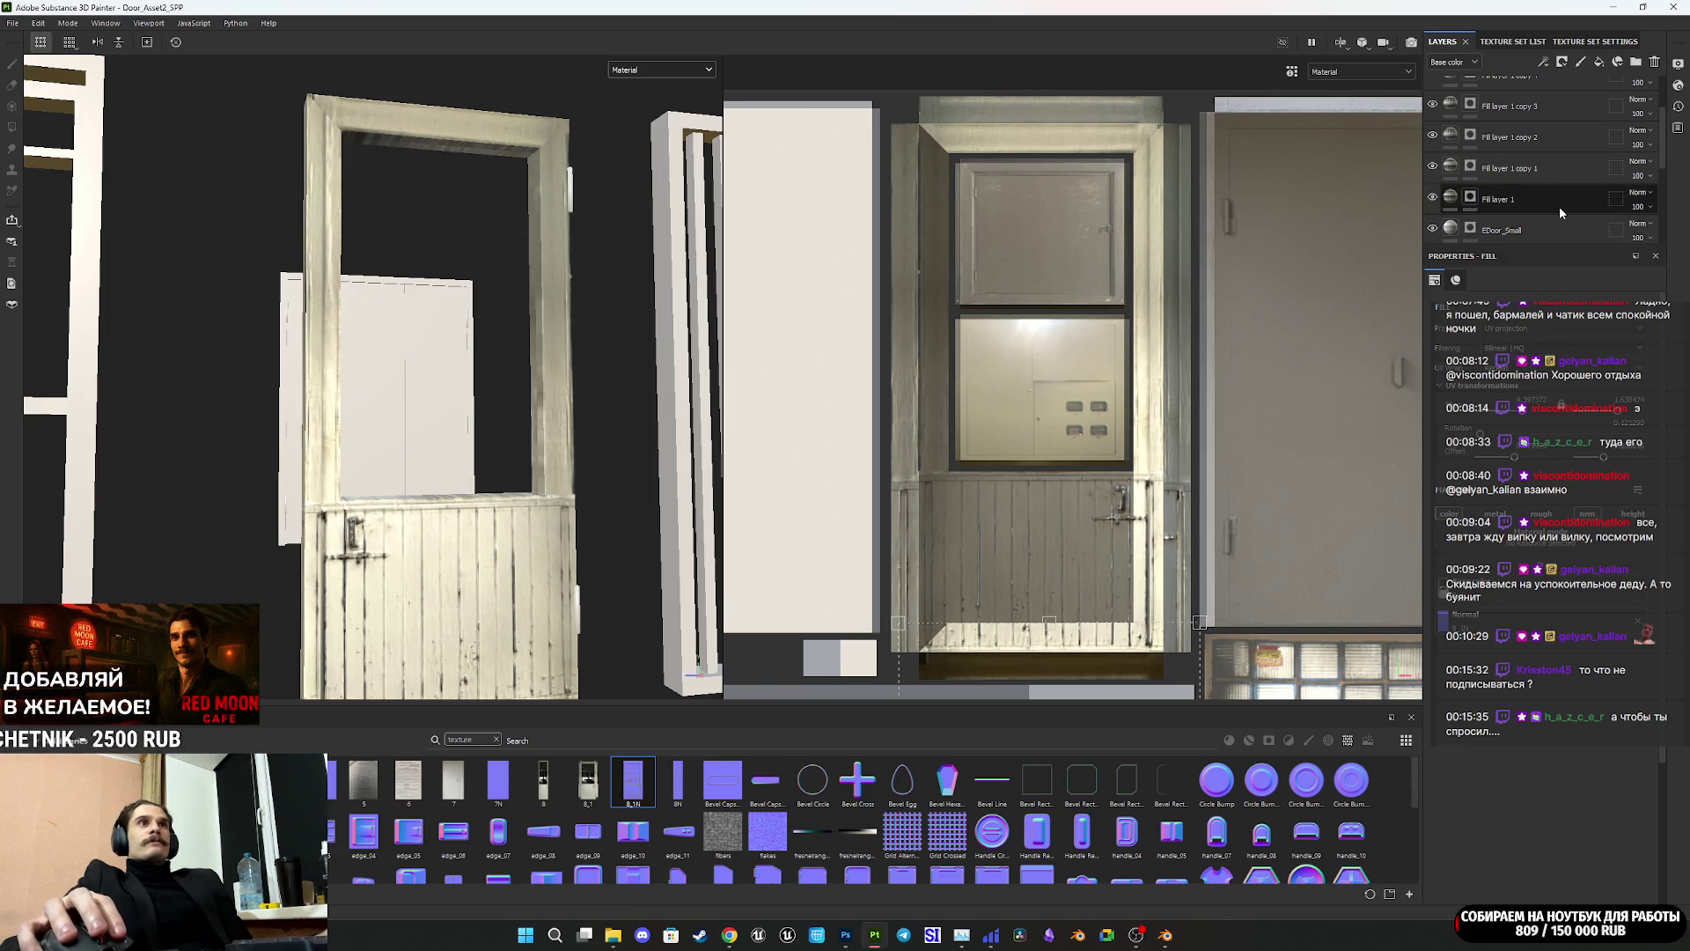
Step: Group Fill layer 1 through Fill layer 1 copy 6 into a new Folder 1
mouse_move(1562, 206)
left_mouse_down()
mouse_move(1574, 94)
mouse_move(1643, 81)
left_mouse_up()
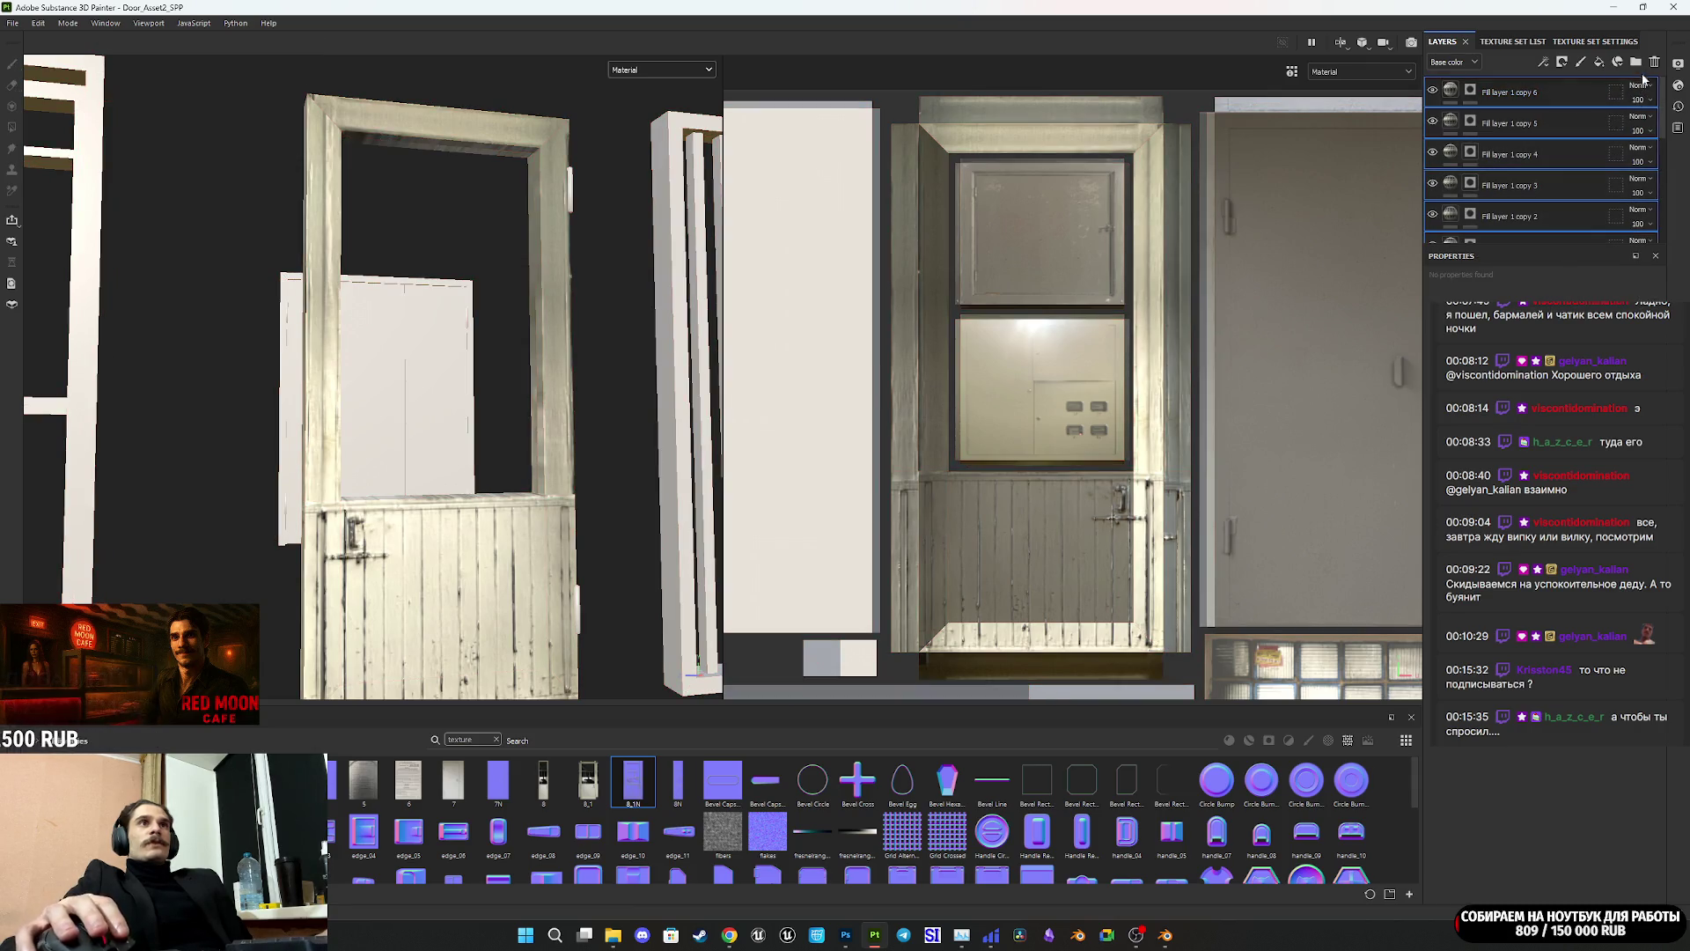
left_click(1561, 123)
mouse_move(1567, 138)
left_mouse_down()
mouse_move(1549, 194)
mouse_move(1565, 97)
mouse_move(1568, 128)
mouse_move(1448, 97)
left_mouse_up()
left_click(1550, 100)
Step: Rename Folder 1 to Balcony_Door
double_click(1490, 93)
type("B")
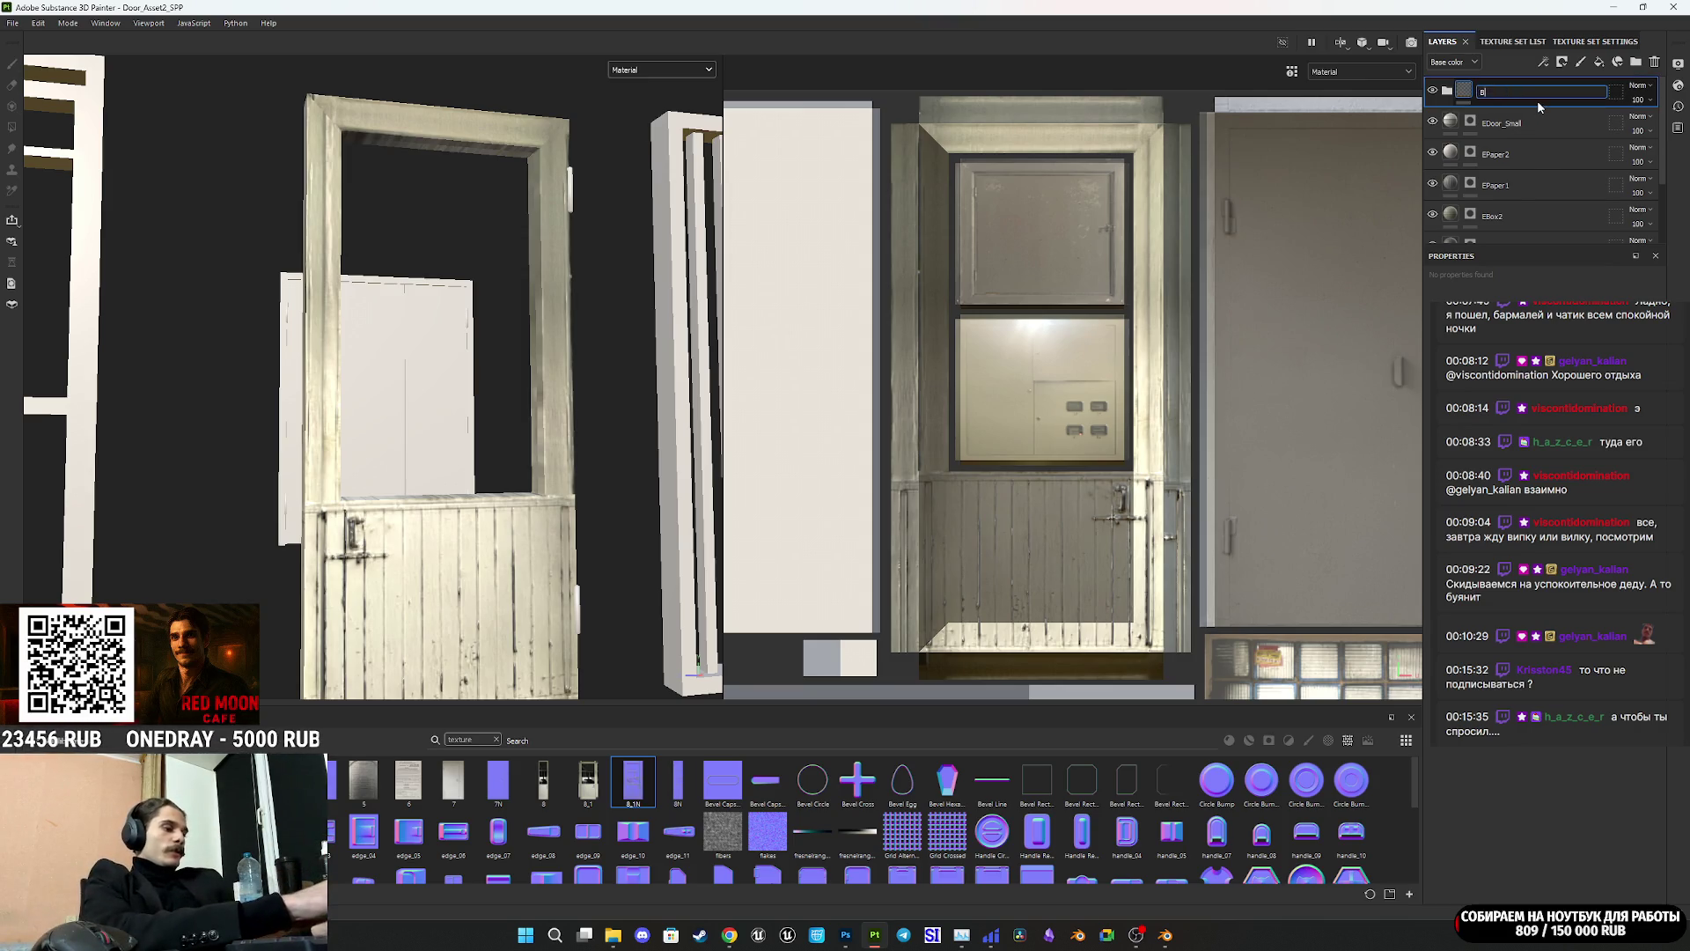
type("alcony_DO")
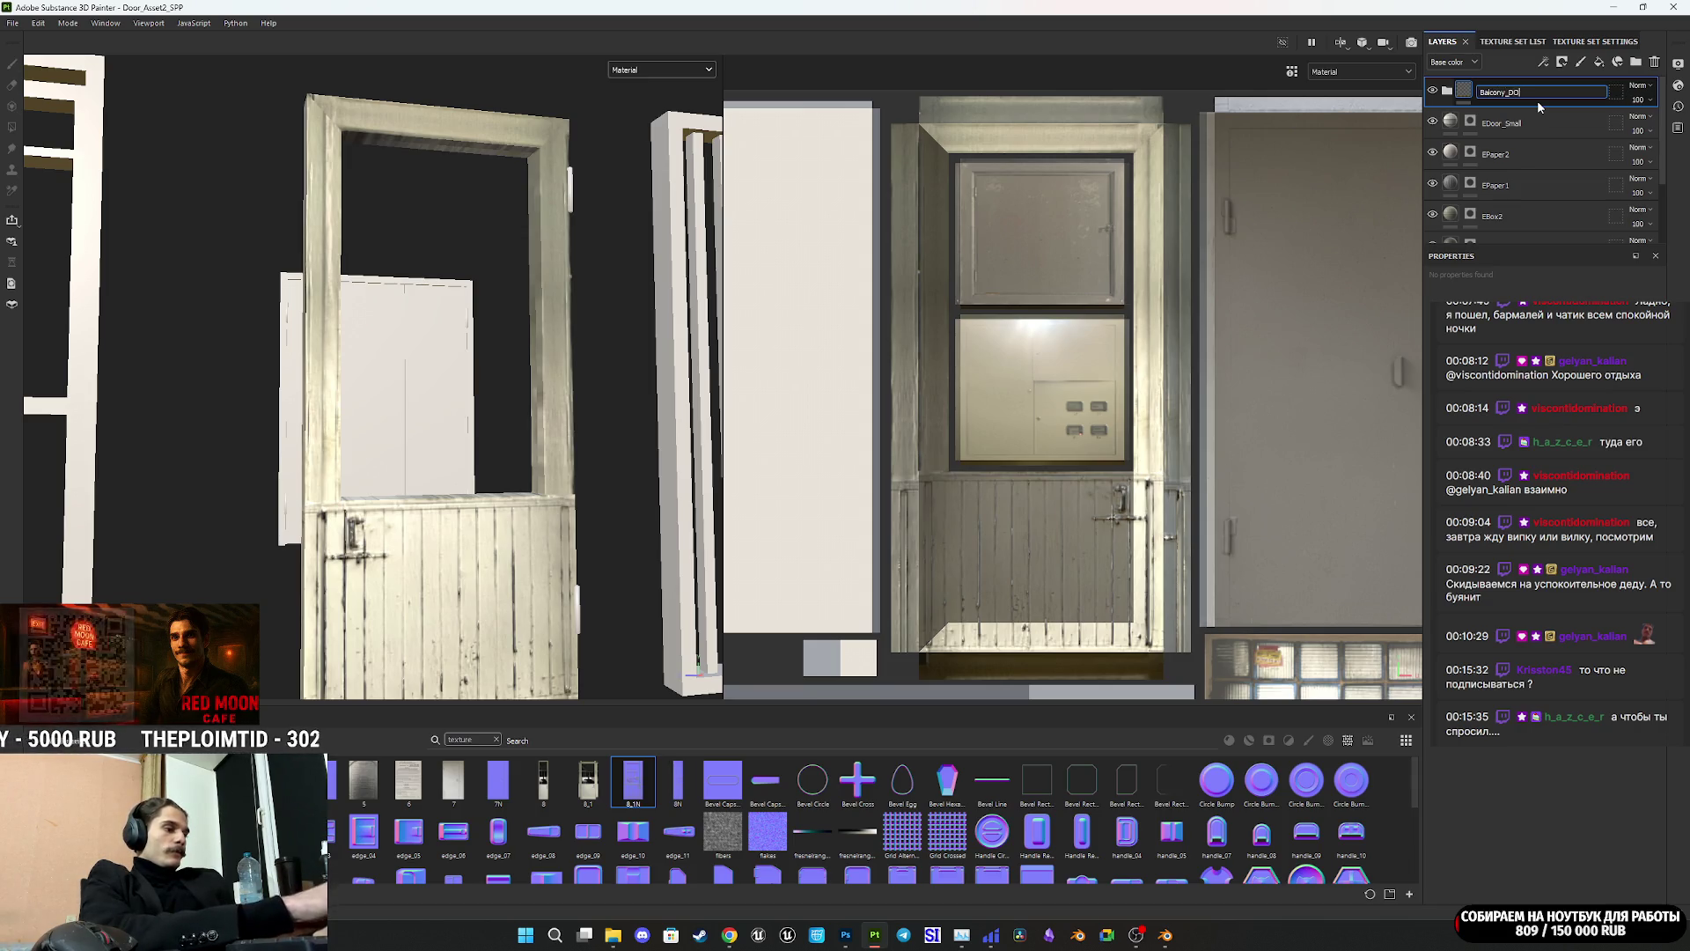
key("BackSpace")
type("oor")
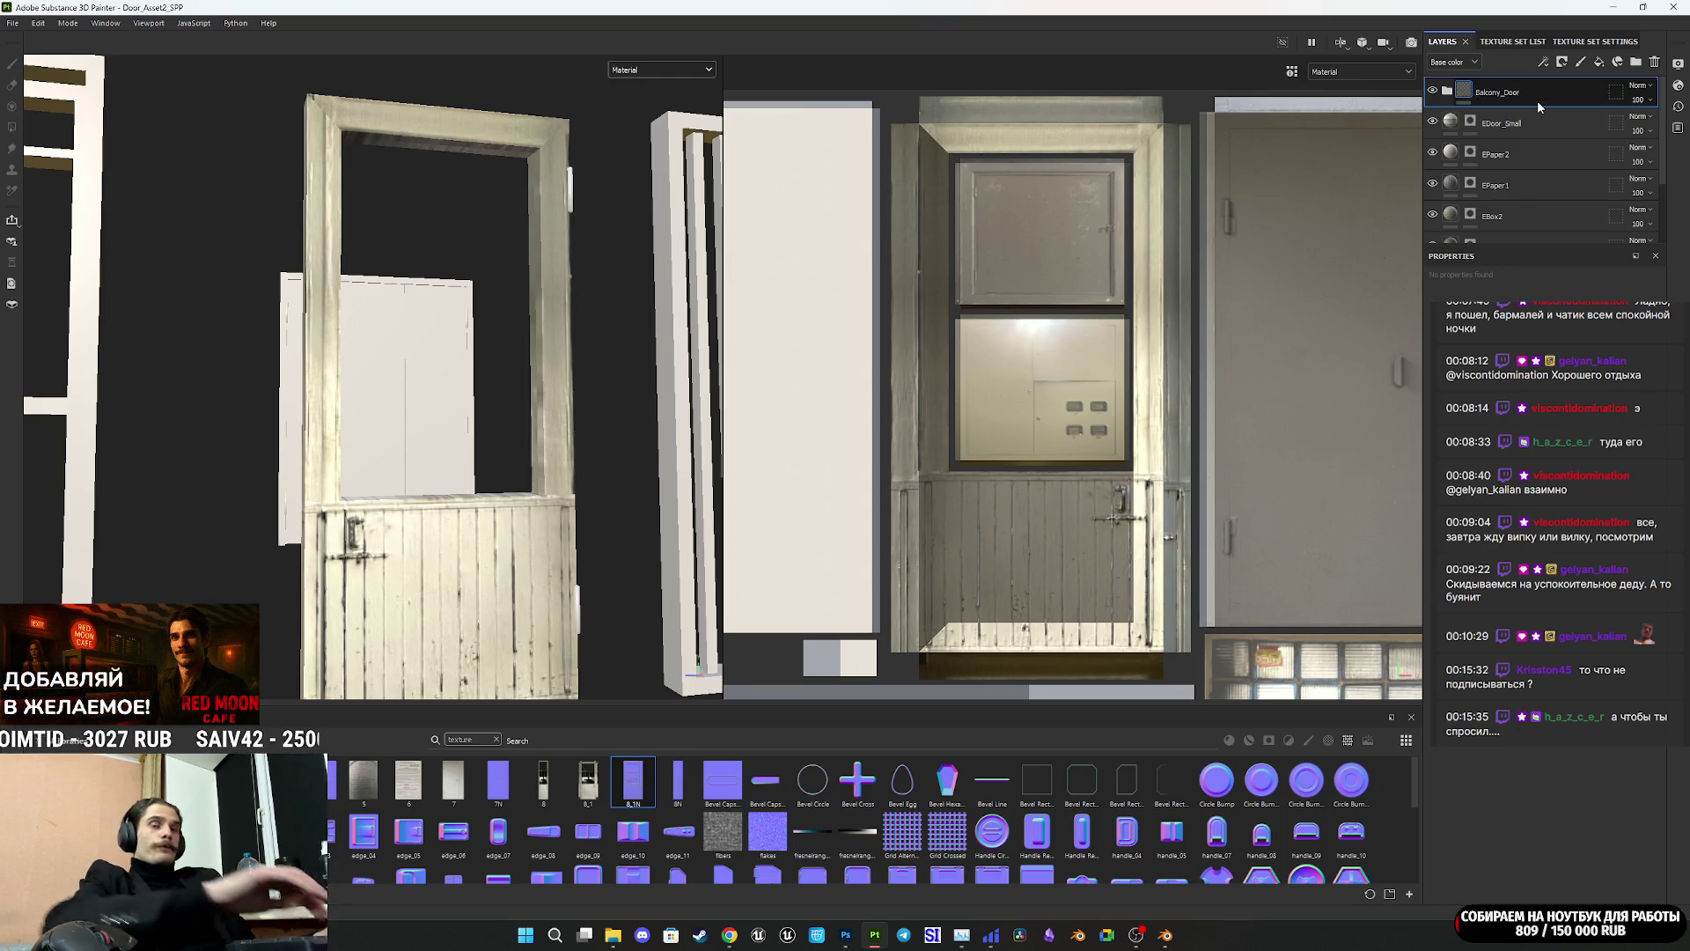
key("Return")
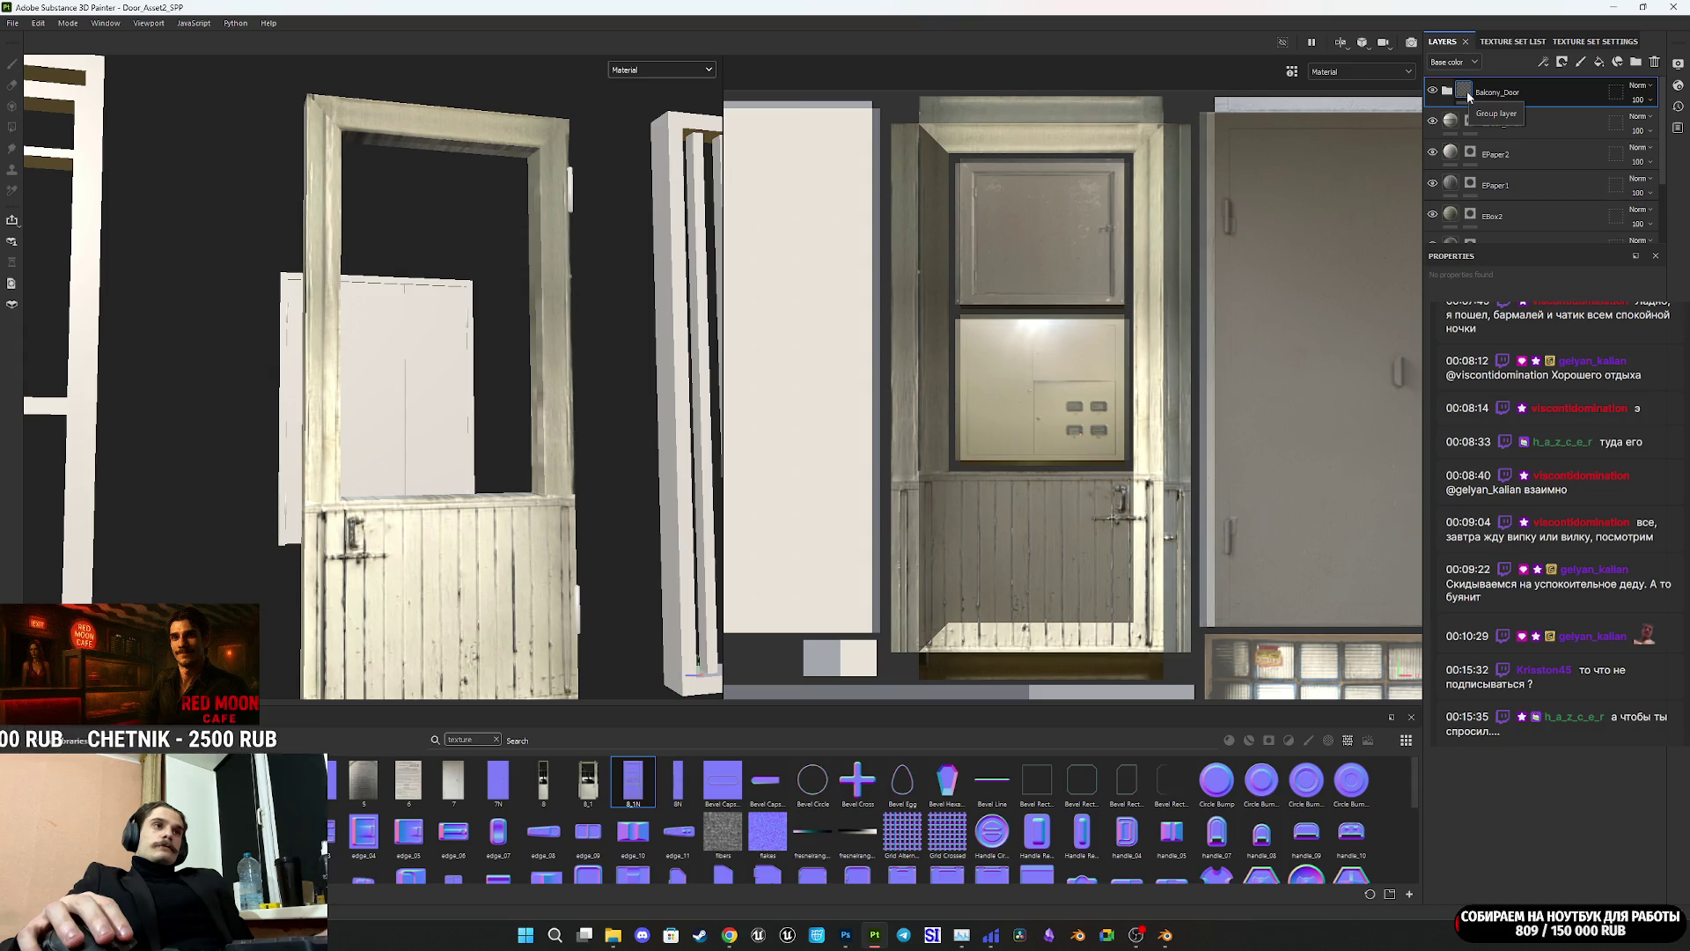
scroll(1250, 277, "down", 4)
middle_click_drag(1108, 363, 1118, 371)
scroll(1004, 473, "down", 2)
mouse_move(1004, 474)
middle_mouse_down()
mouse_move(1012, 272)
mouse_move(973, 384)
middle_mouse_up()
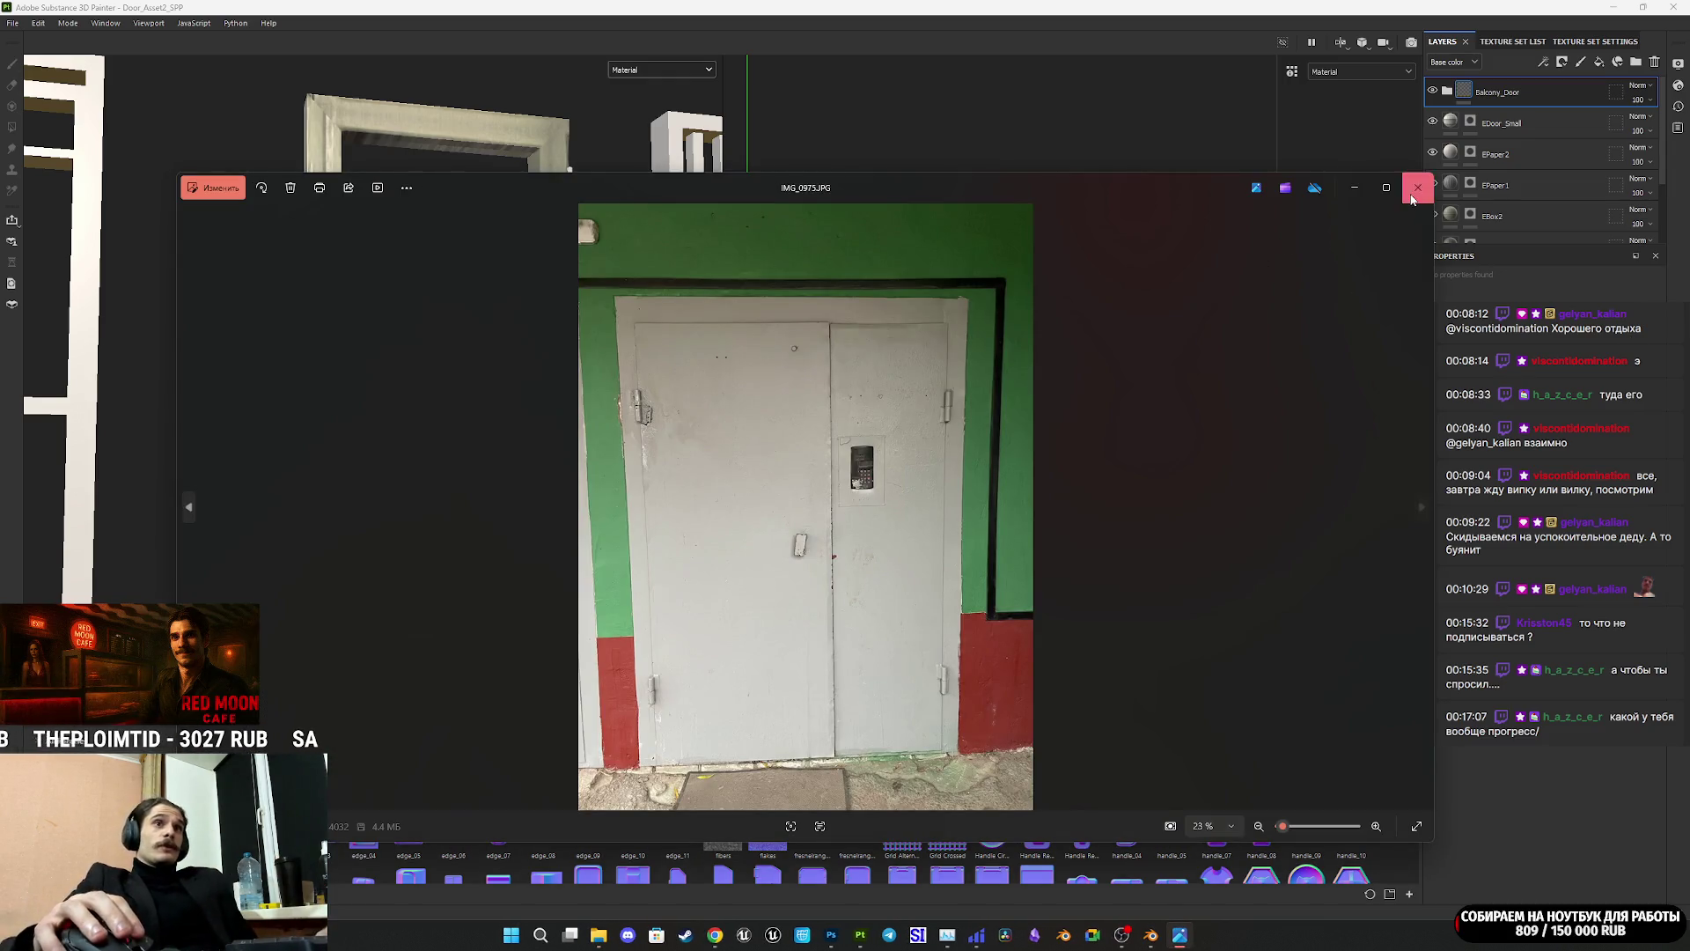
Step: Close the IMG_0975.JPG double-door photo in Windows Photos
left_click(1413, 192)
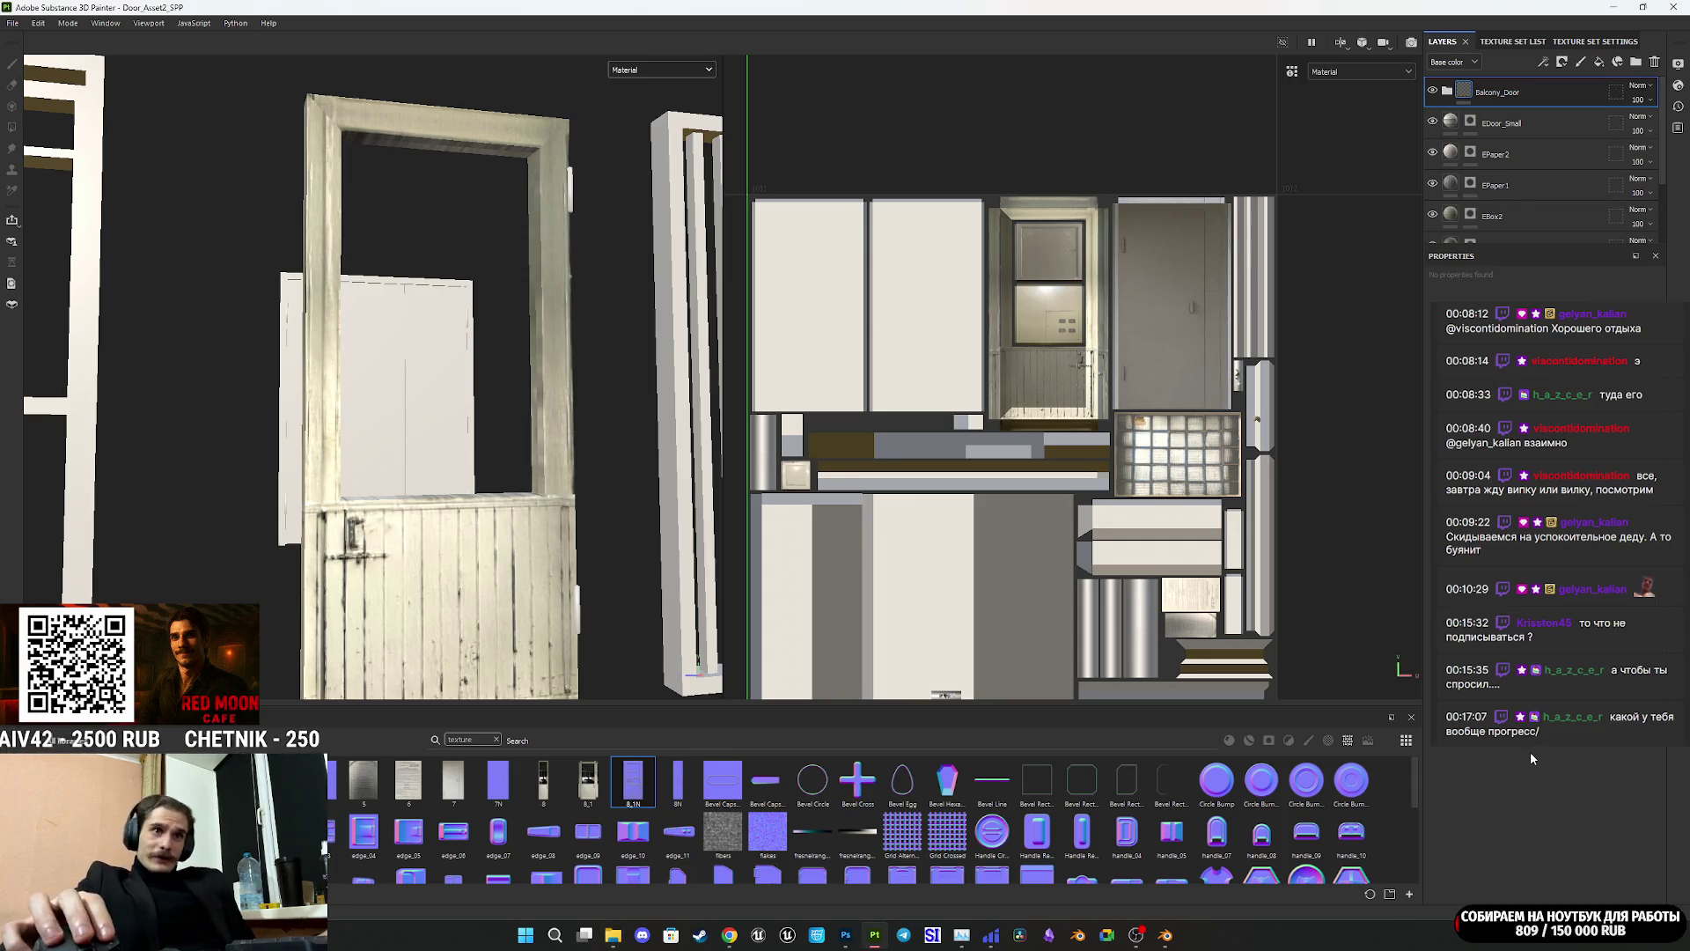
left_click(845, 940)
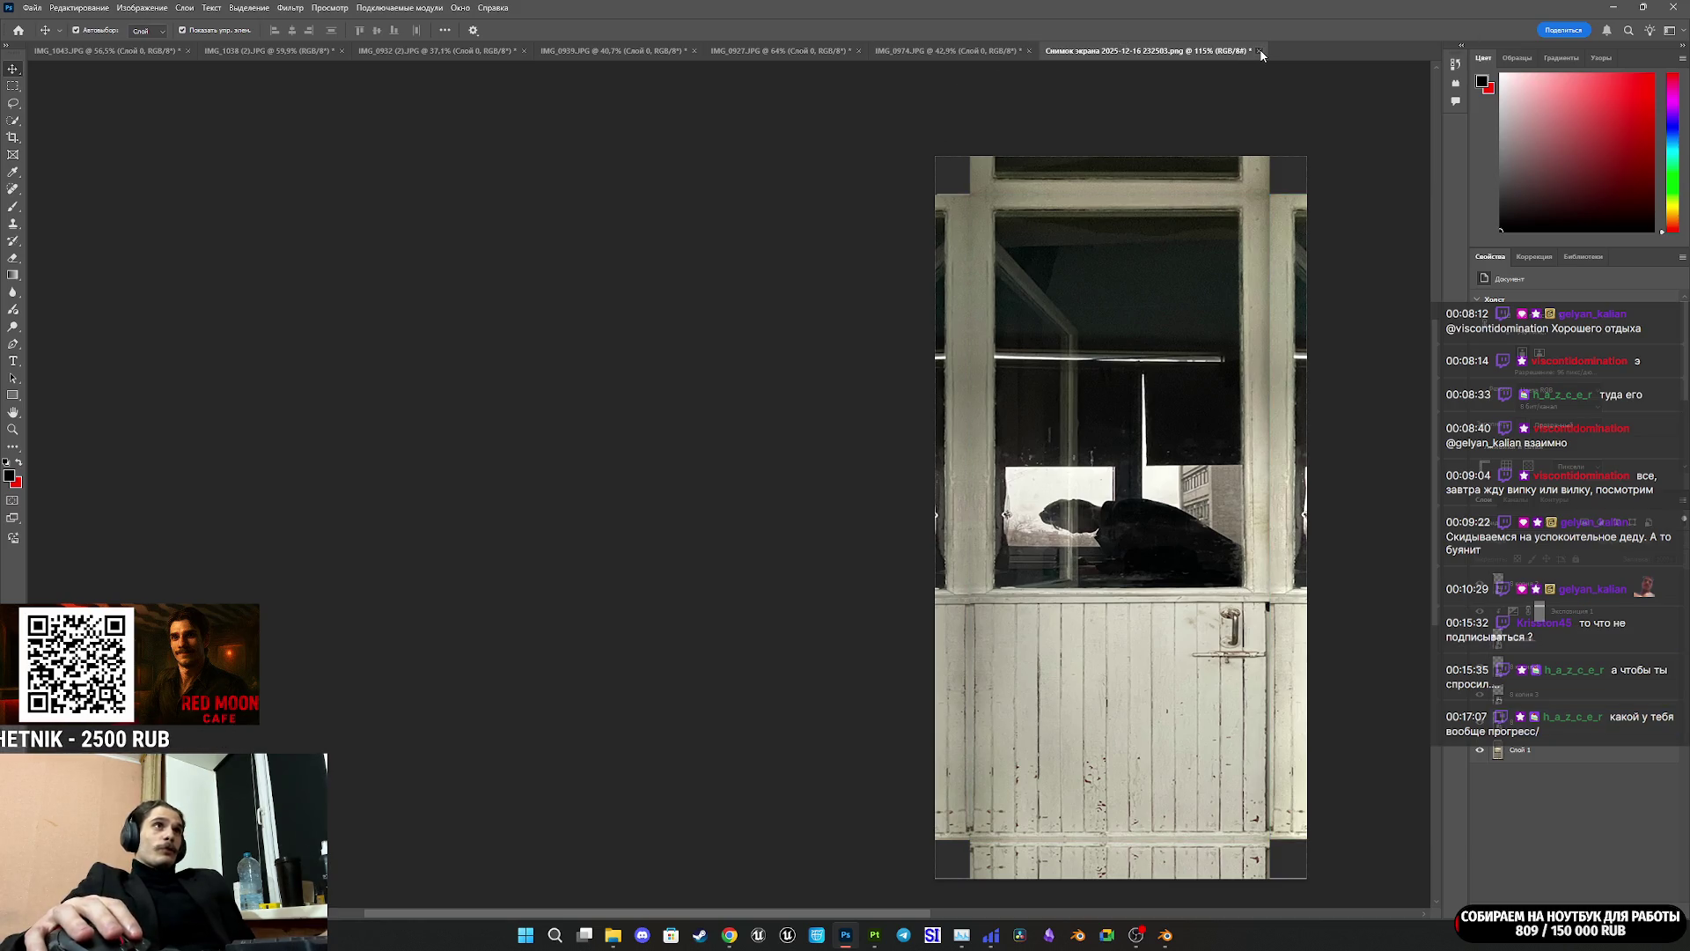
Step: Close the door screenshot, IMG_0974.JPG and IMG_0927.JPG without saving, leaving IMG_0939.JPG open
left_click(1260, 51)
left_click(899, 351)
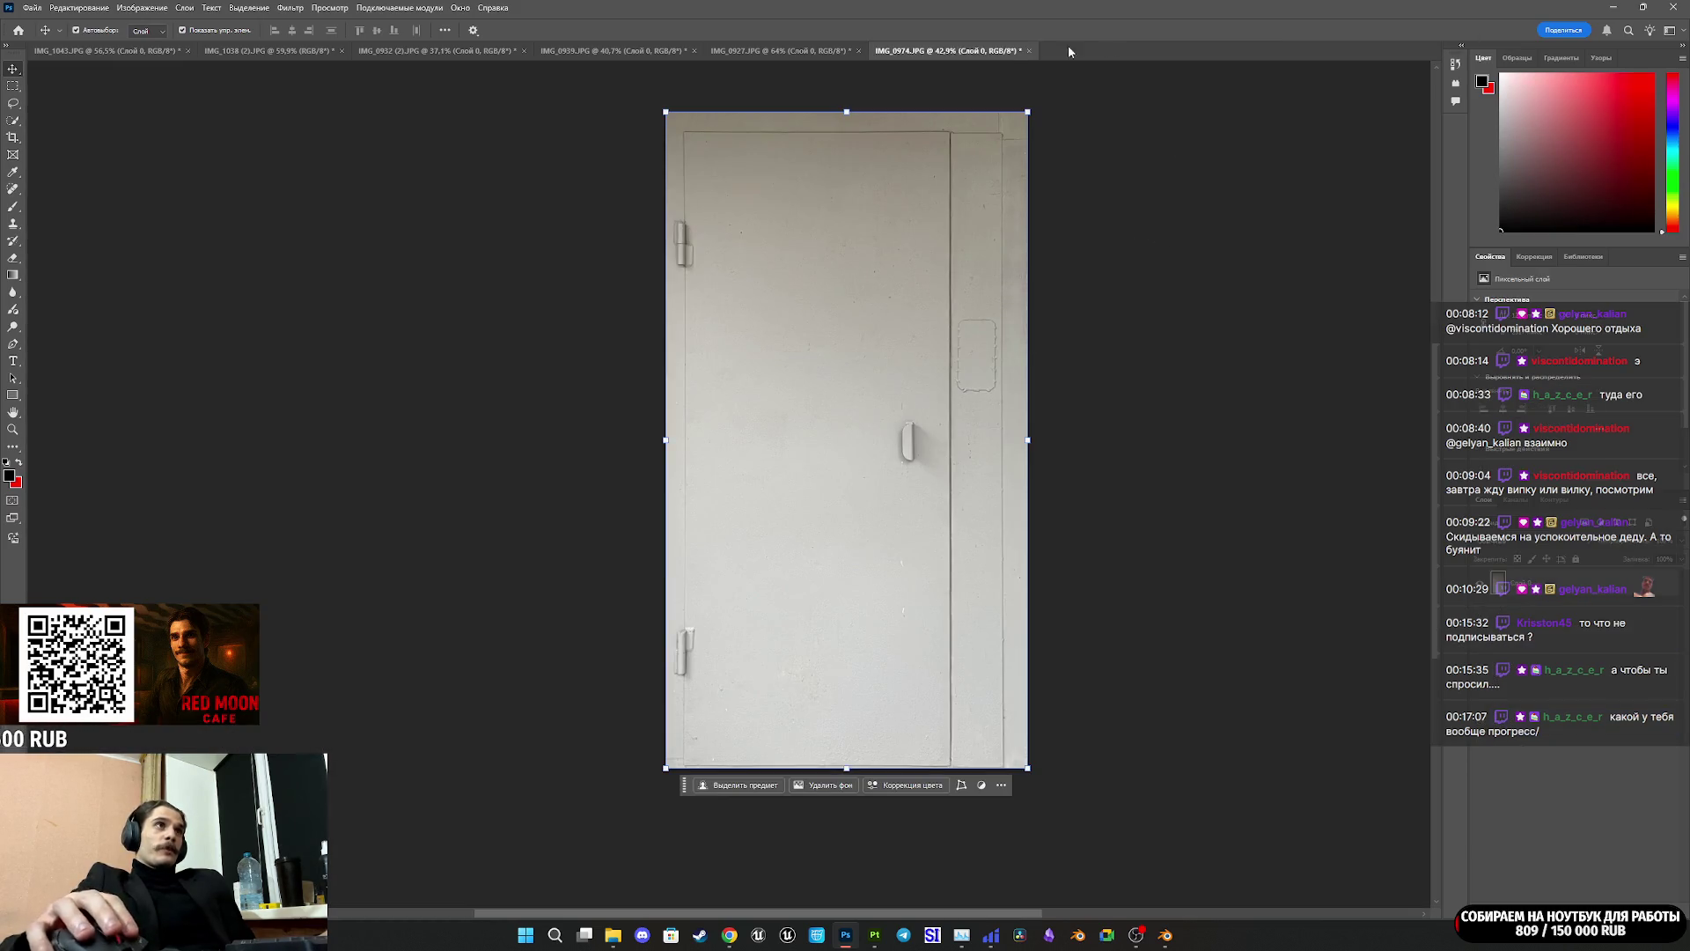
left_click(1029, 51)
left_click(914, 340)
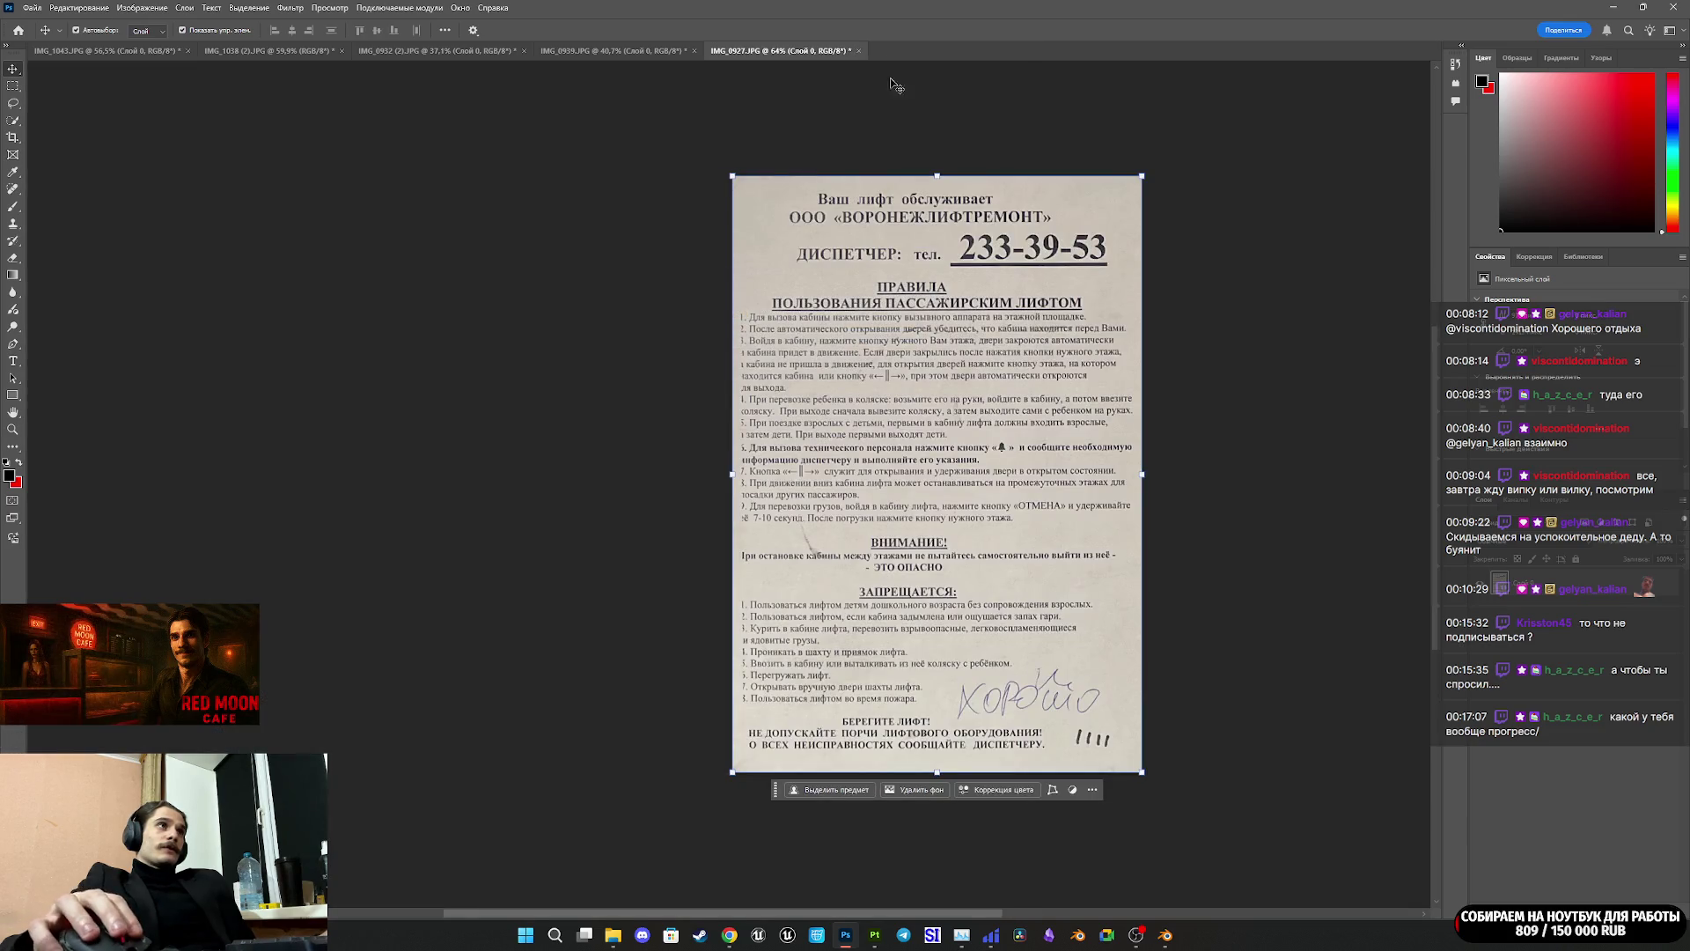
left_click(861, 50)
left_click(891, 345)
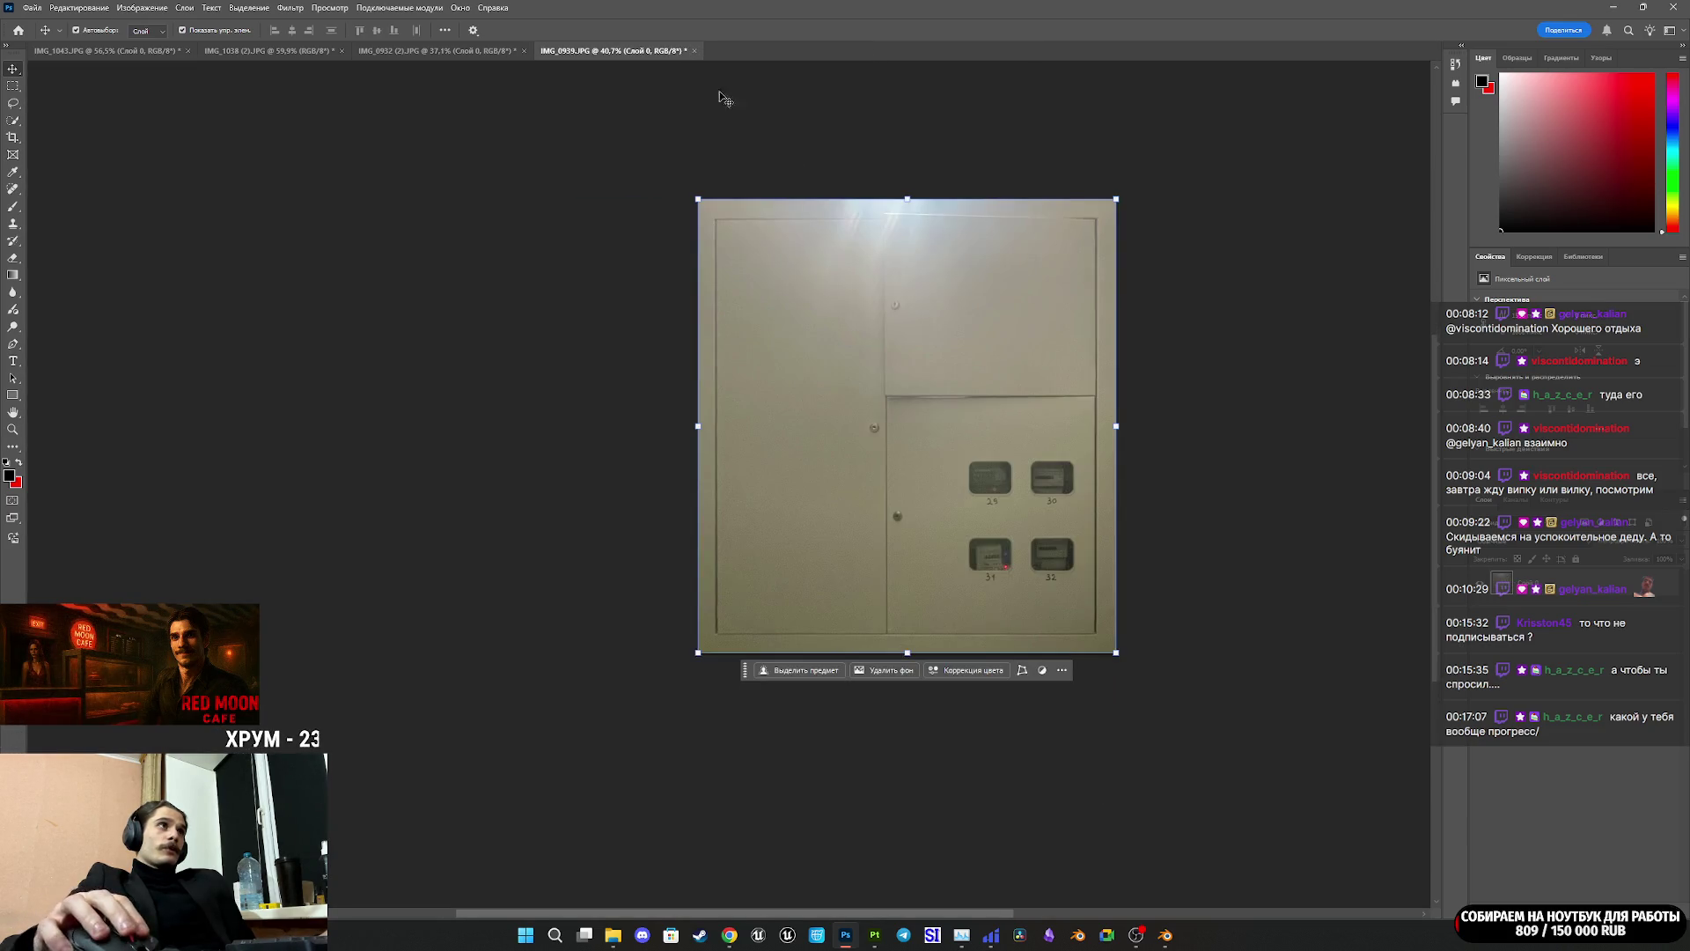
Step: Close IMG_0939, IMG_0932 (2) and IMG_1038 (2) without saving, leaving only IMG_1043 open
left_click(694, 50)
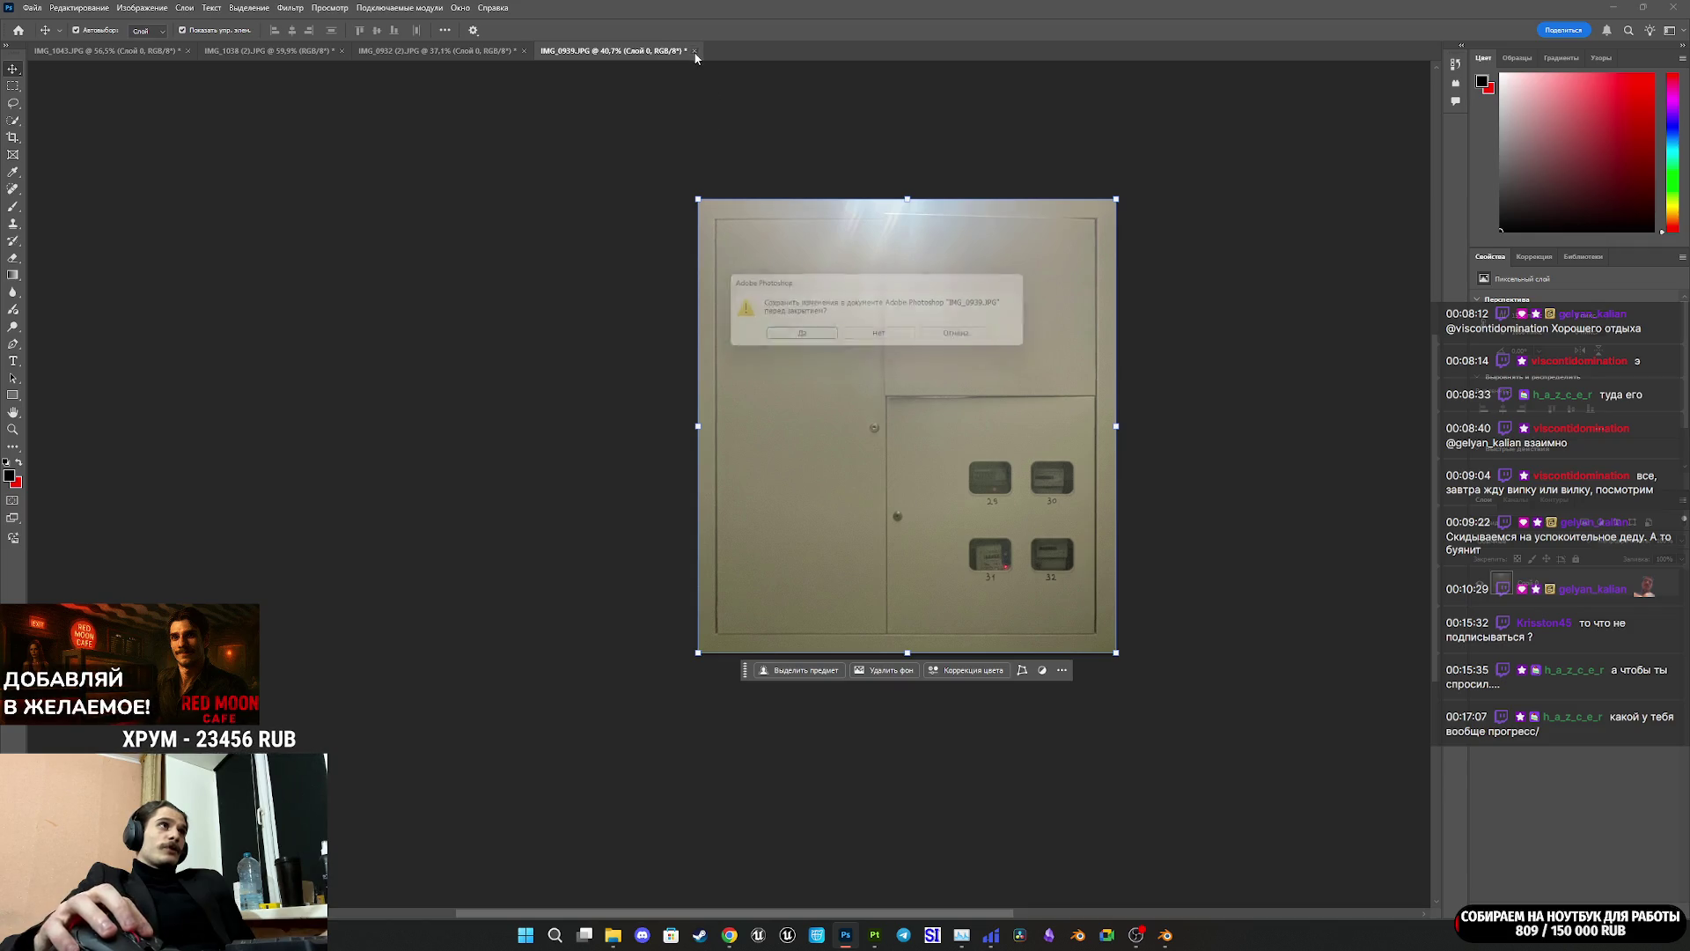
left_click(876, 338)
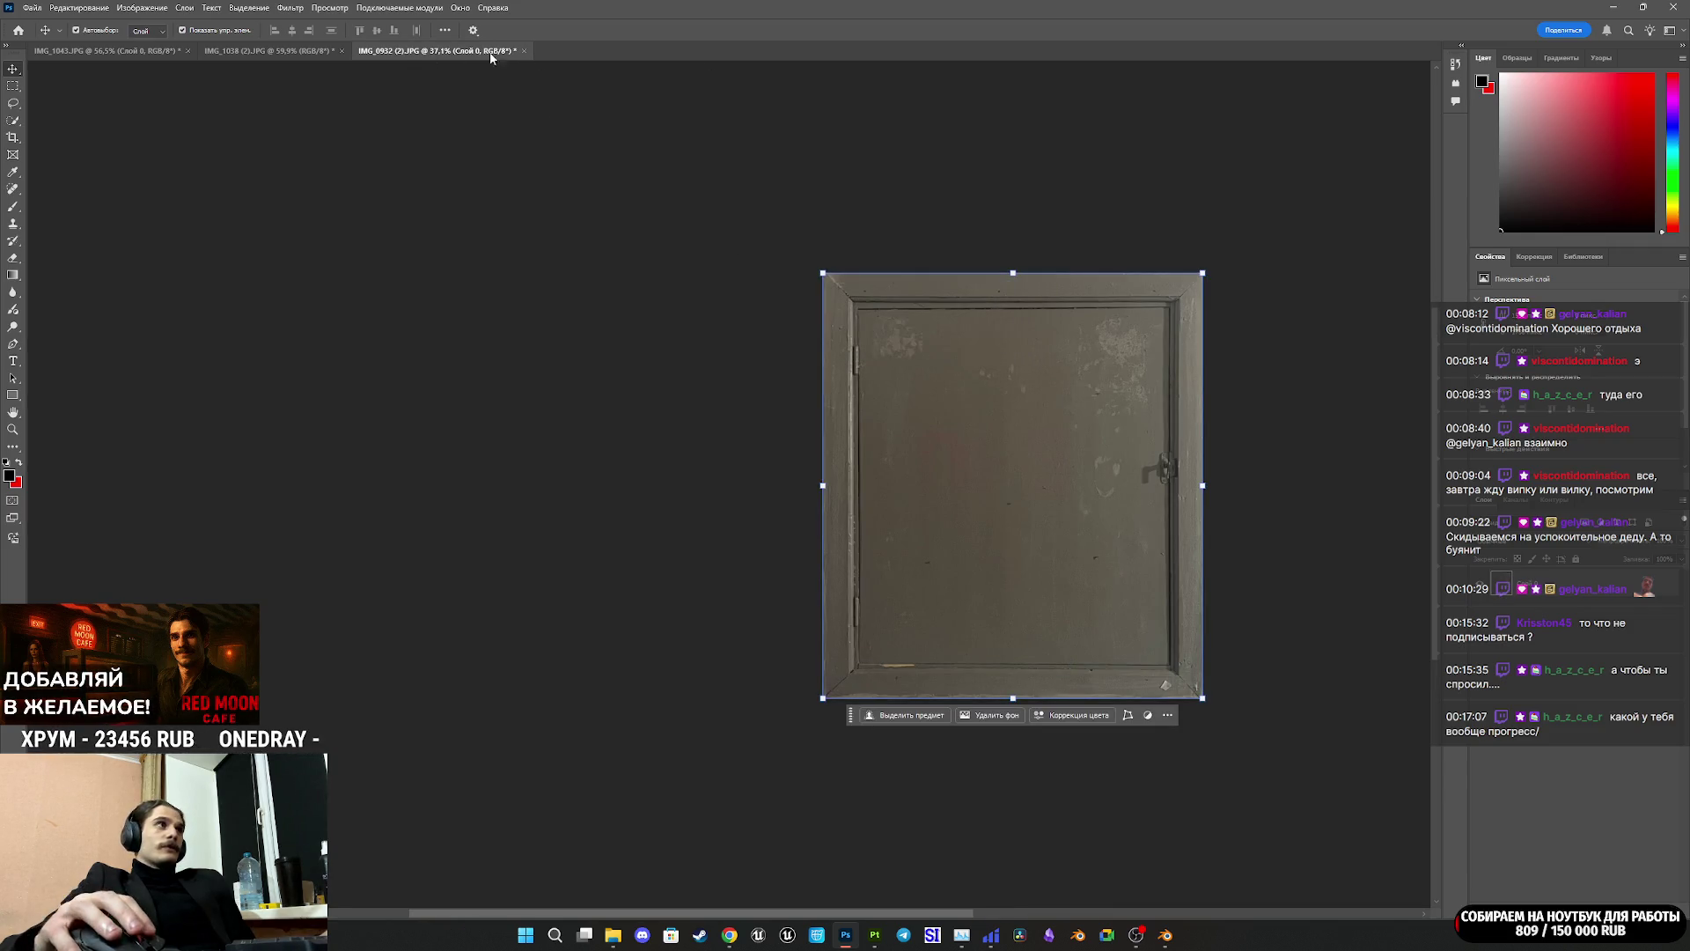
left_click(525, 51)
left_click(882, 338)
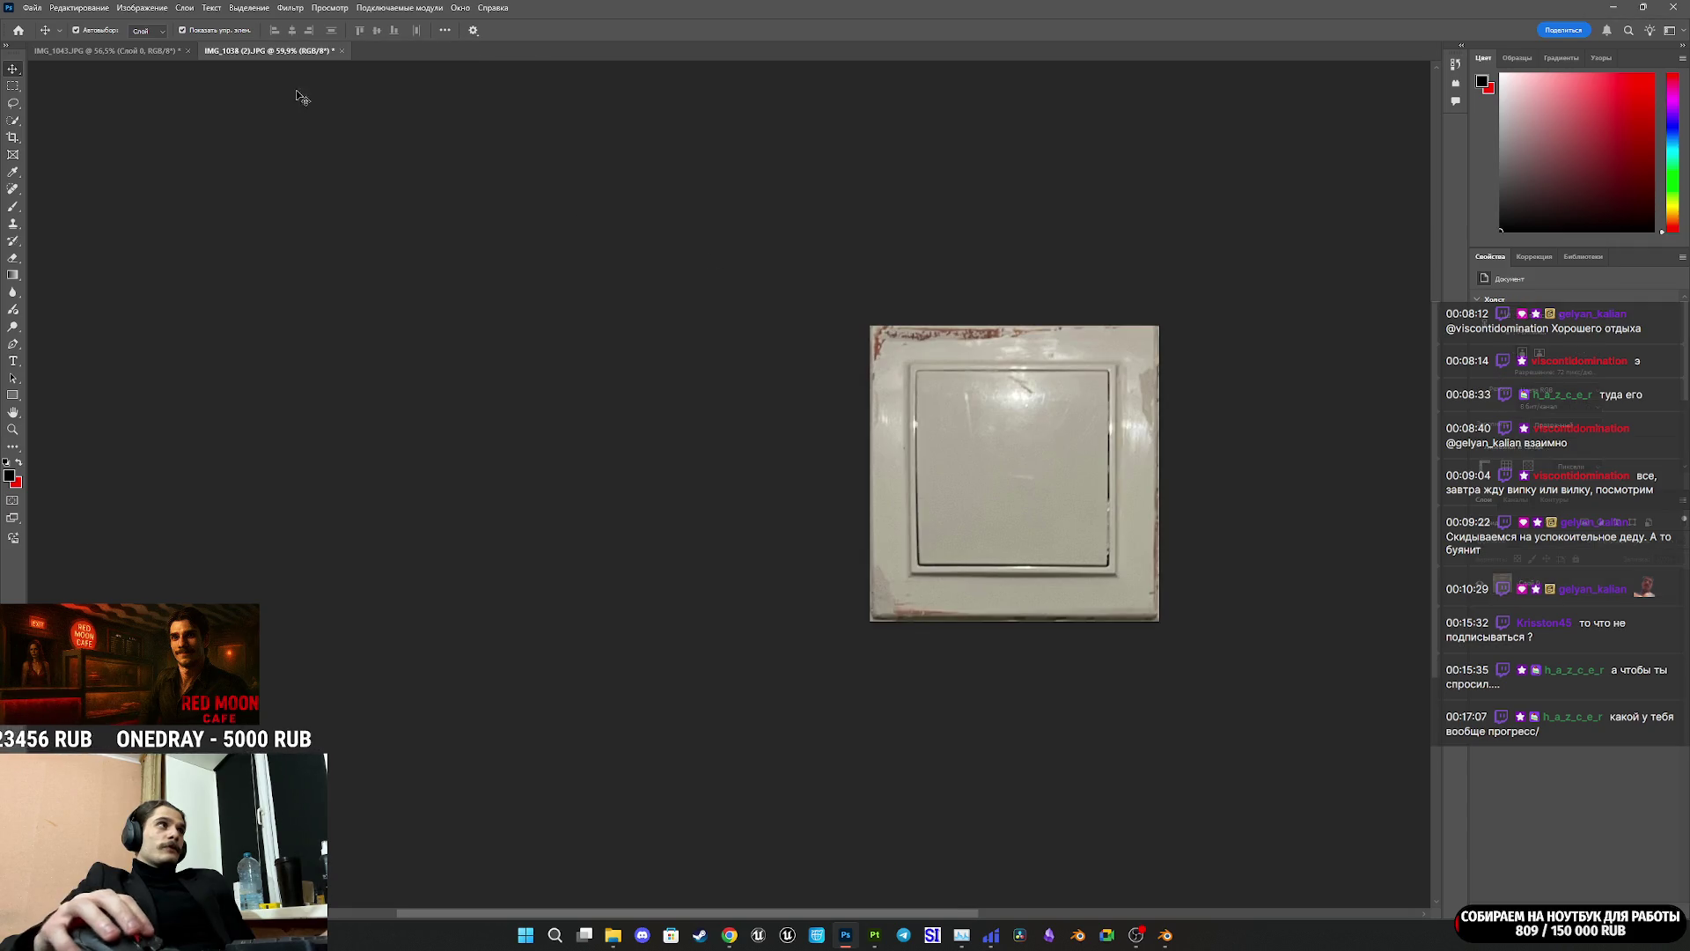
left_click(343, 50)
left_click(884, 338)
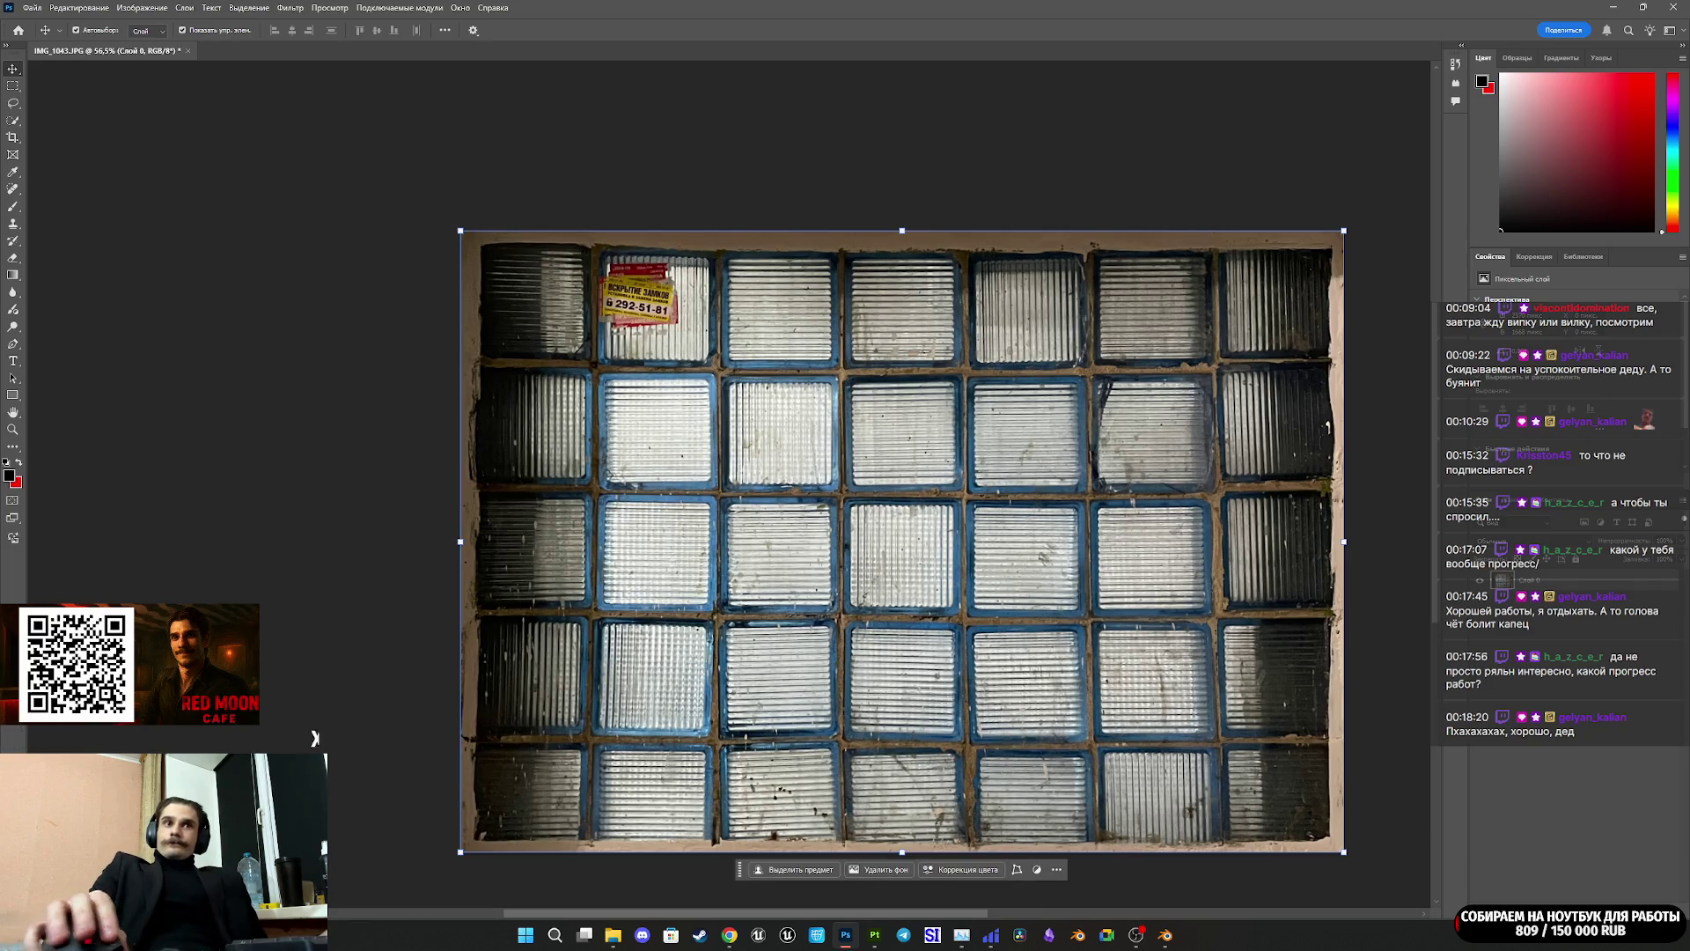
Step: Accept the colour-profile prompt to open IMG_0975.JPG, the grey double-door photo
left_click(897, 387)
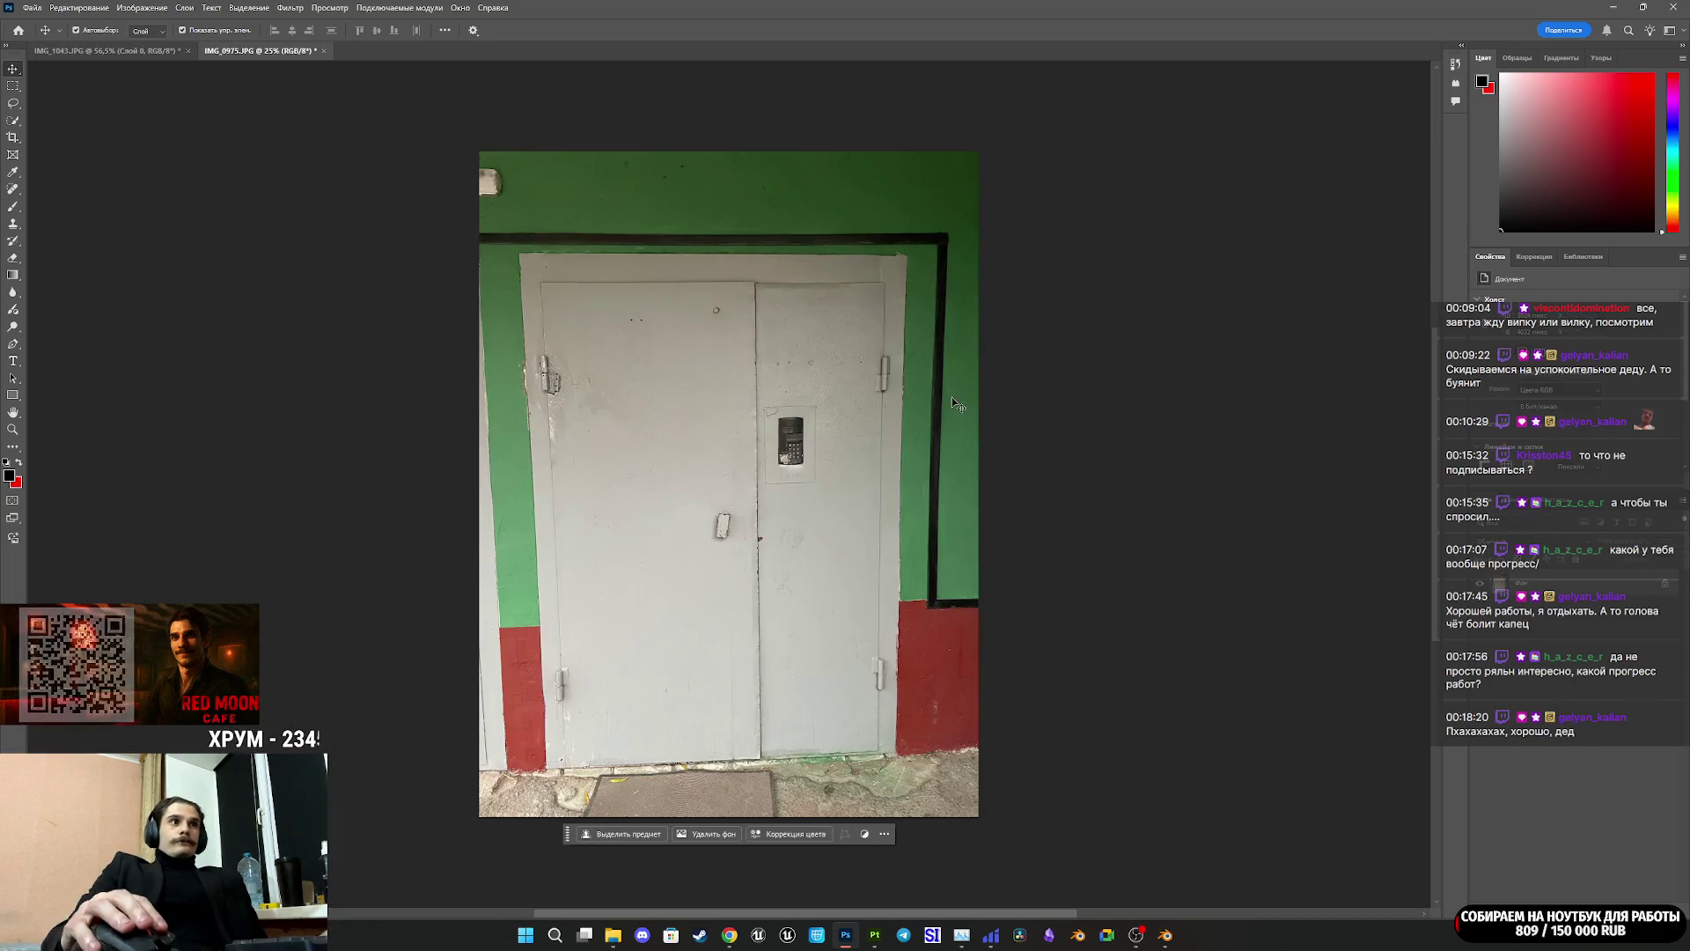
Step: Unlock IMG_0975's Background layer so it becomes an editable Layer 0
left_click(1662, 584)
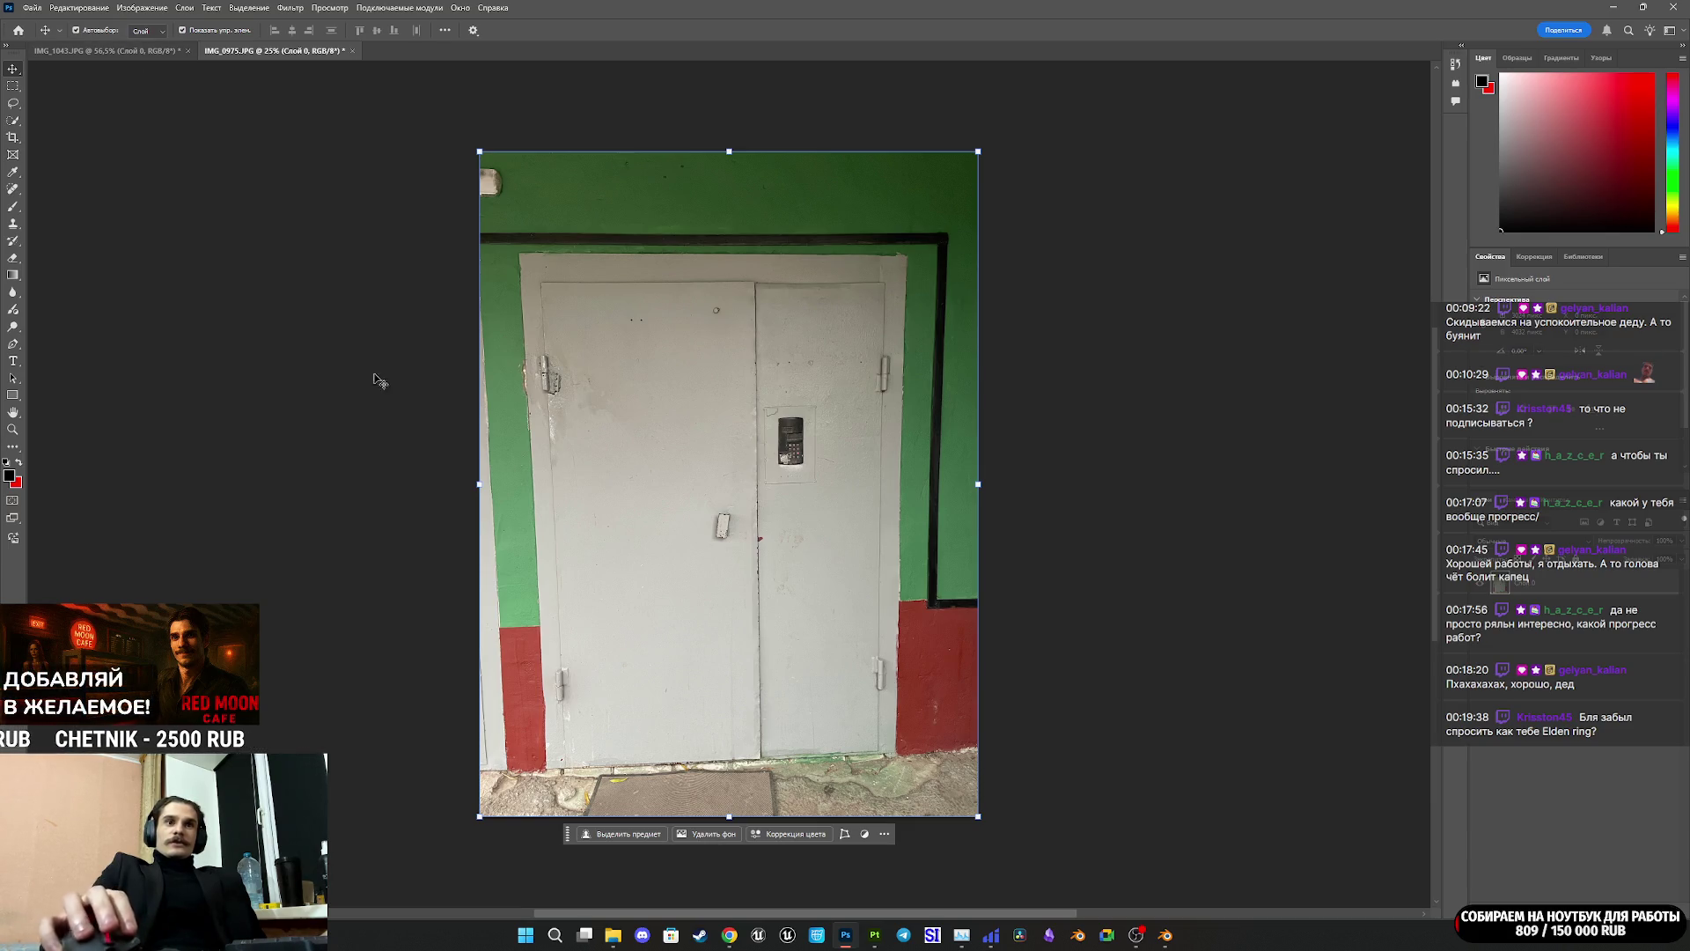
scroll(738, 522, "up", 1)
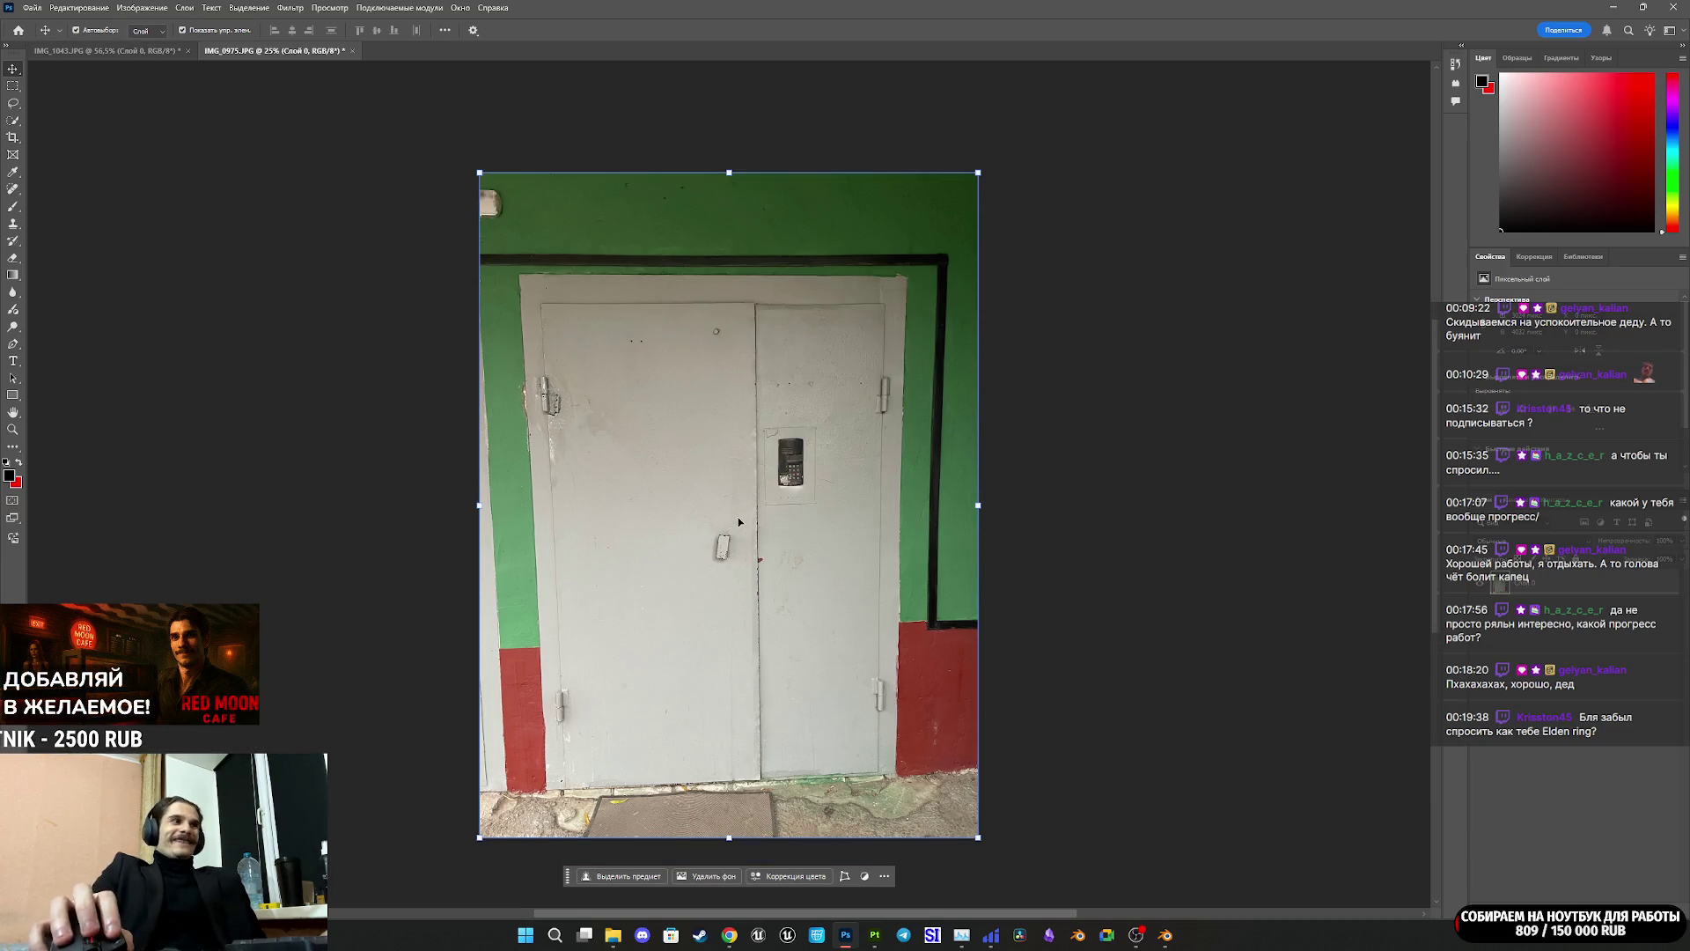
Step: Start a Perspective Warp and draw a grid over the double door, pinning its bottom-right corner
left_click(88, 11)
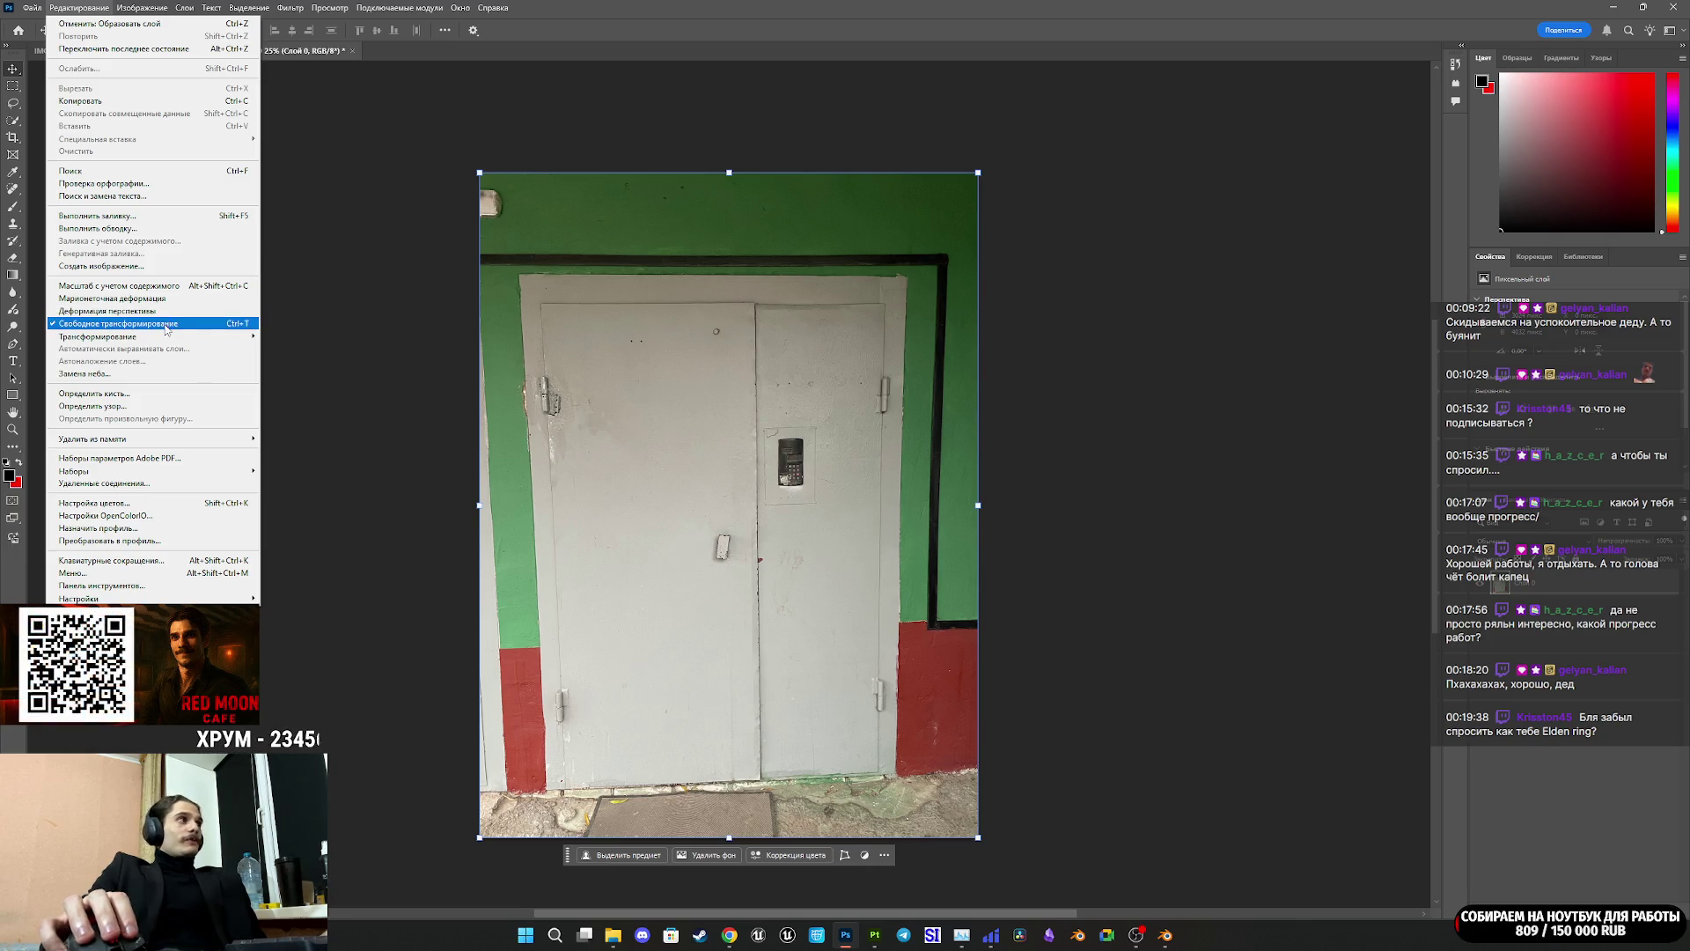
left_click(124, 311)
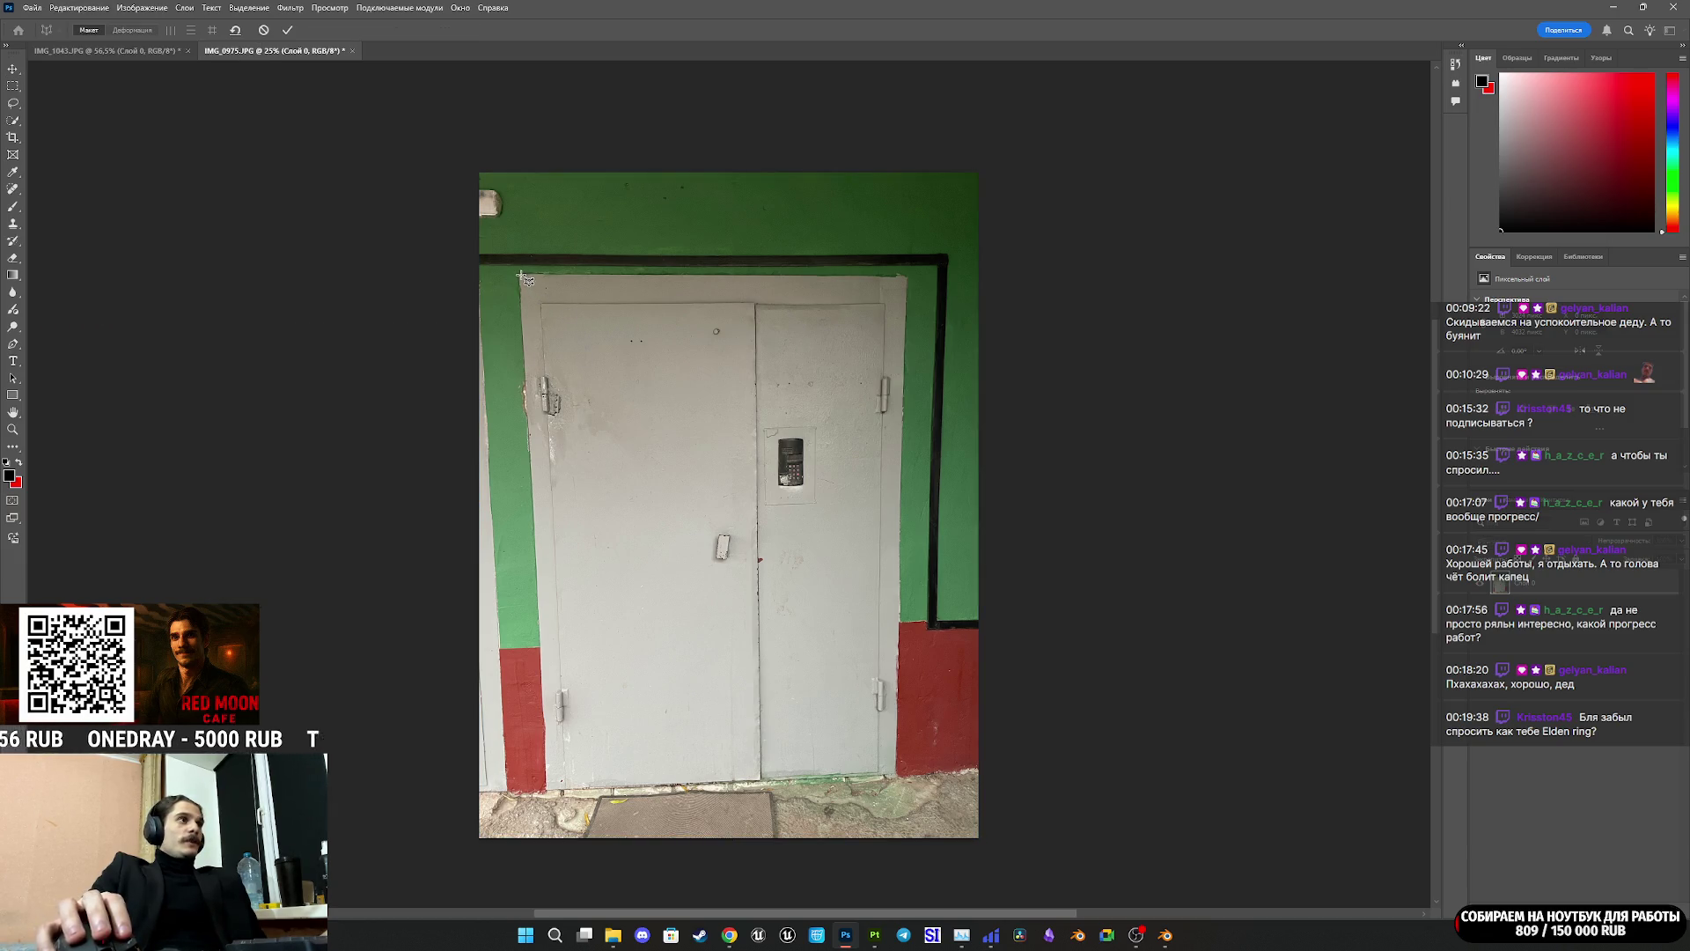
mouse_move(519, 275)
left_mouse_down()
mouse_move(887, 699)
mouse_move(895, 775)
left_mouse_up()
scroll(895, 776, "down", 1)
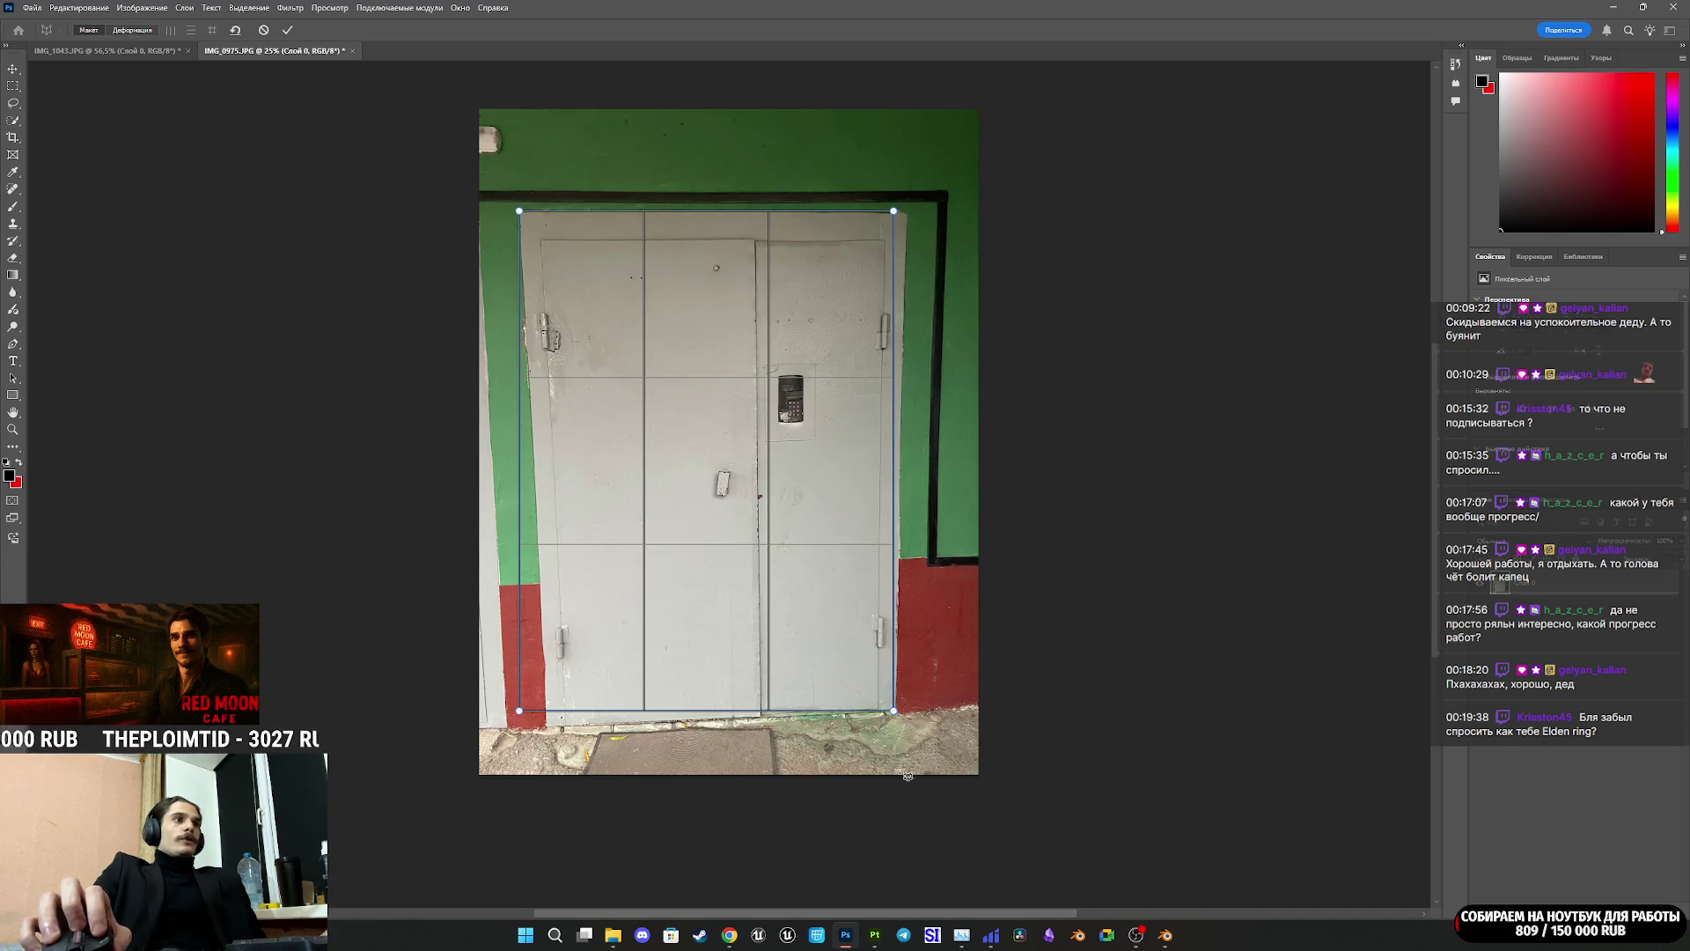
scroll(898, 775, "up", 5, "alt")
scroll(911, 678, "up", 3, "alt")
left_click_drag(875, 616, 885, 608)
Step: Snap the grid's top-right, top-left and bottom-left corners to the door's corners
scroll(883, 605, "down", 8, "alt")
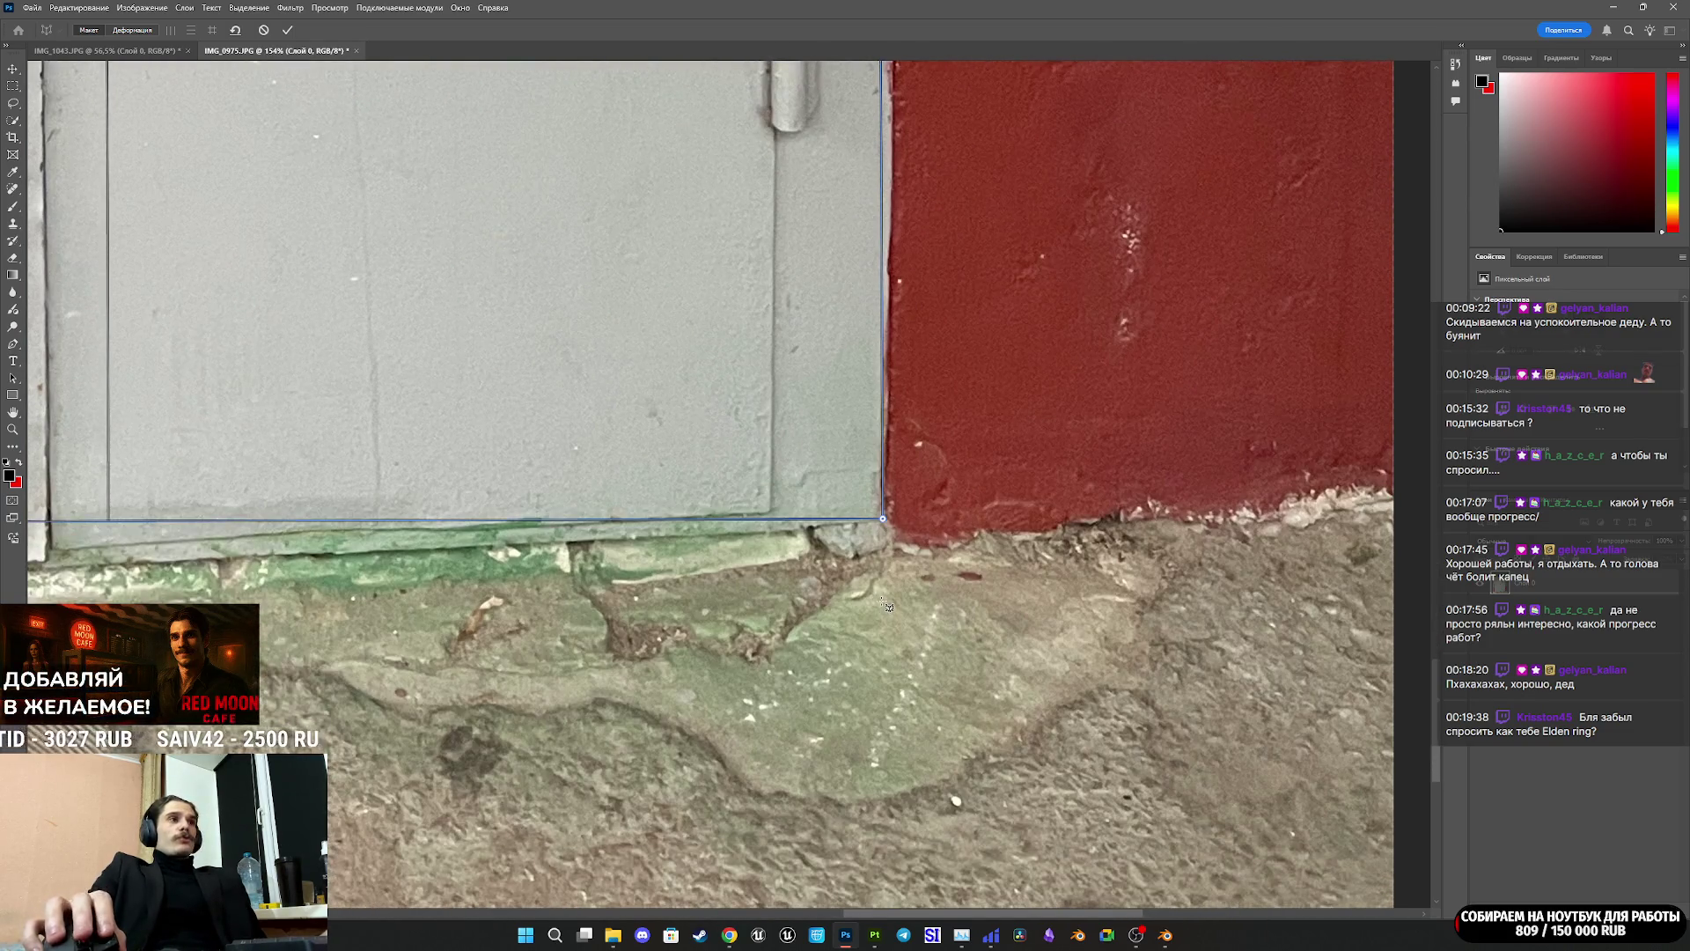
scroll(880, 227, "up", 8, "alt")
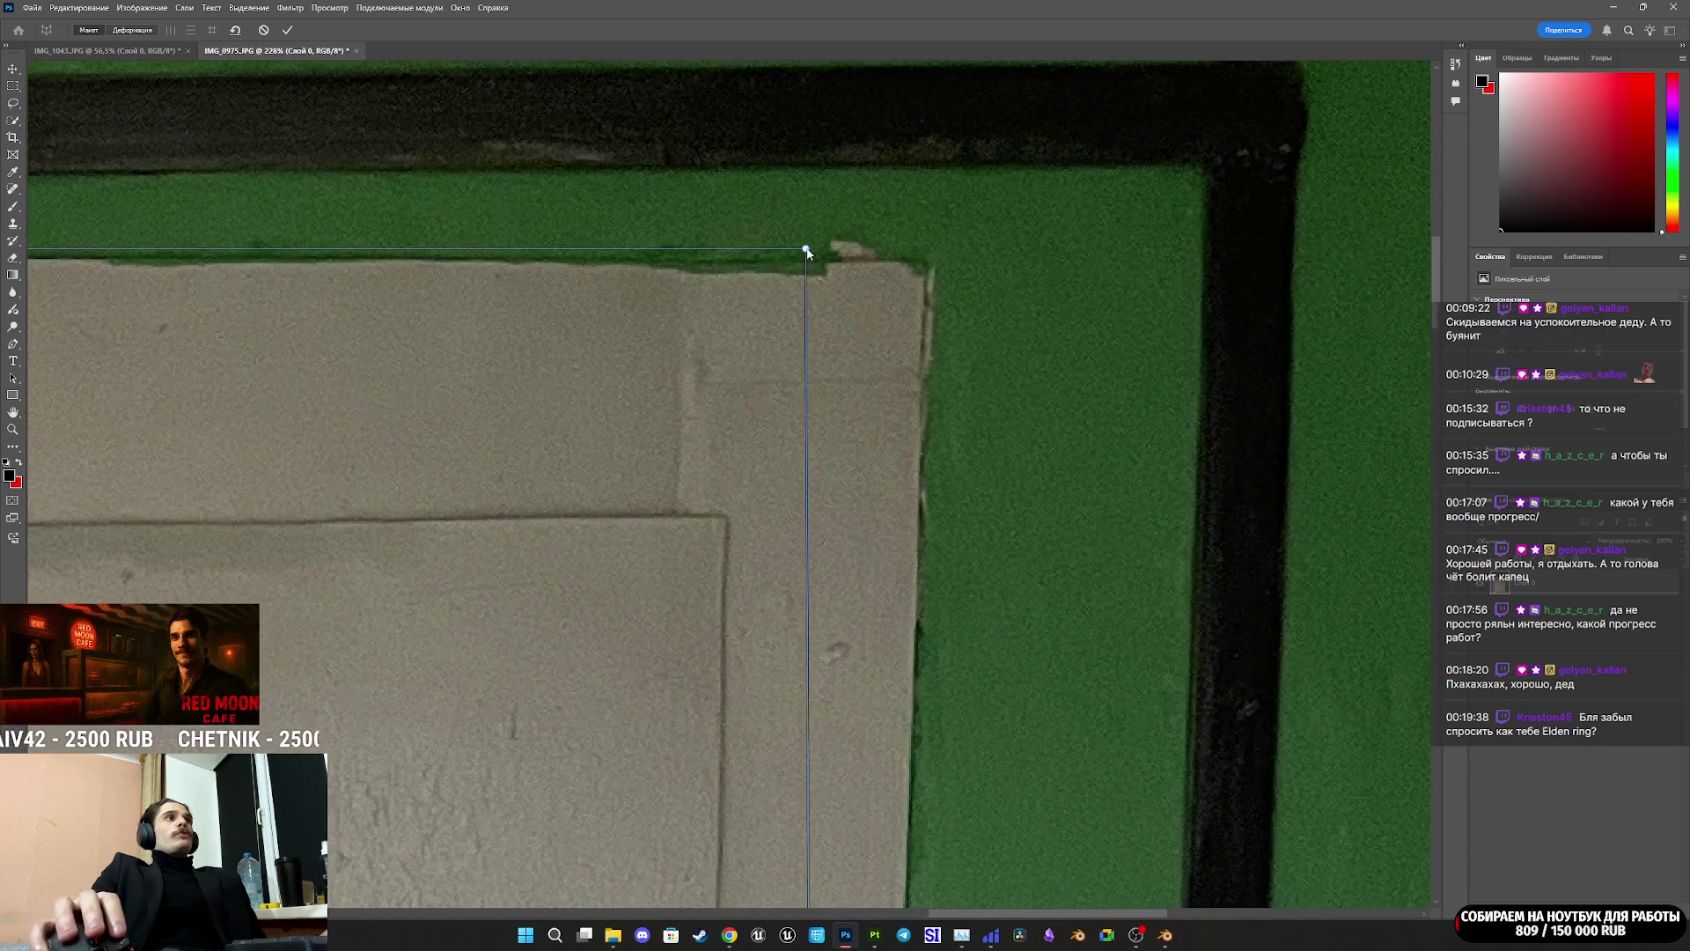
left_click_drag(806, 251, 920, 266)
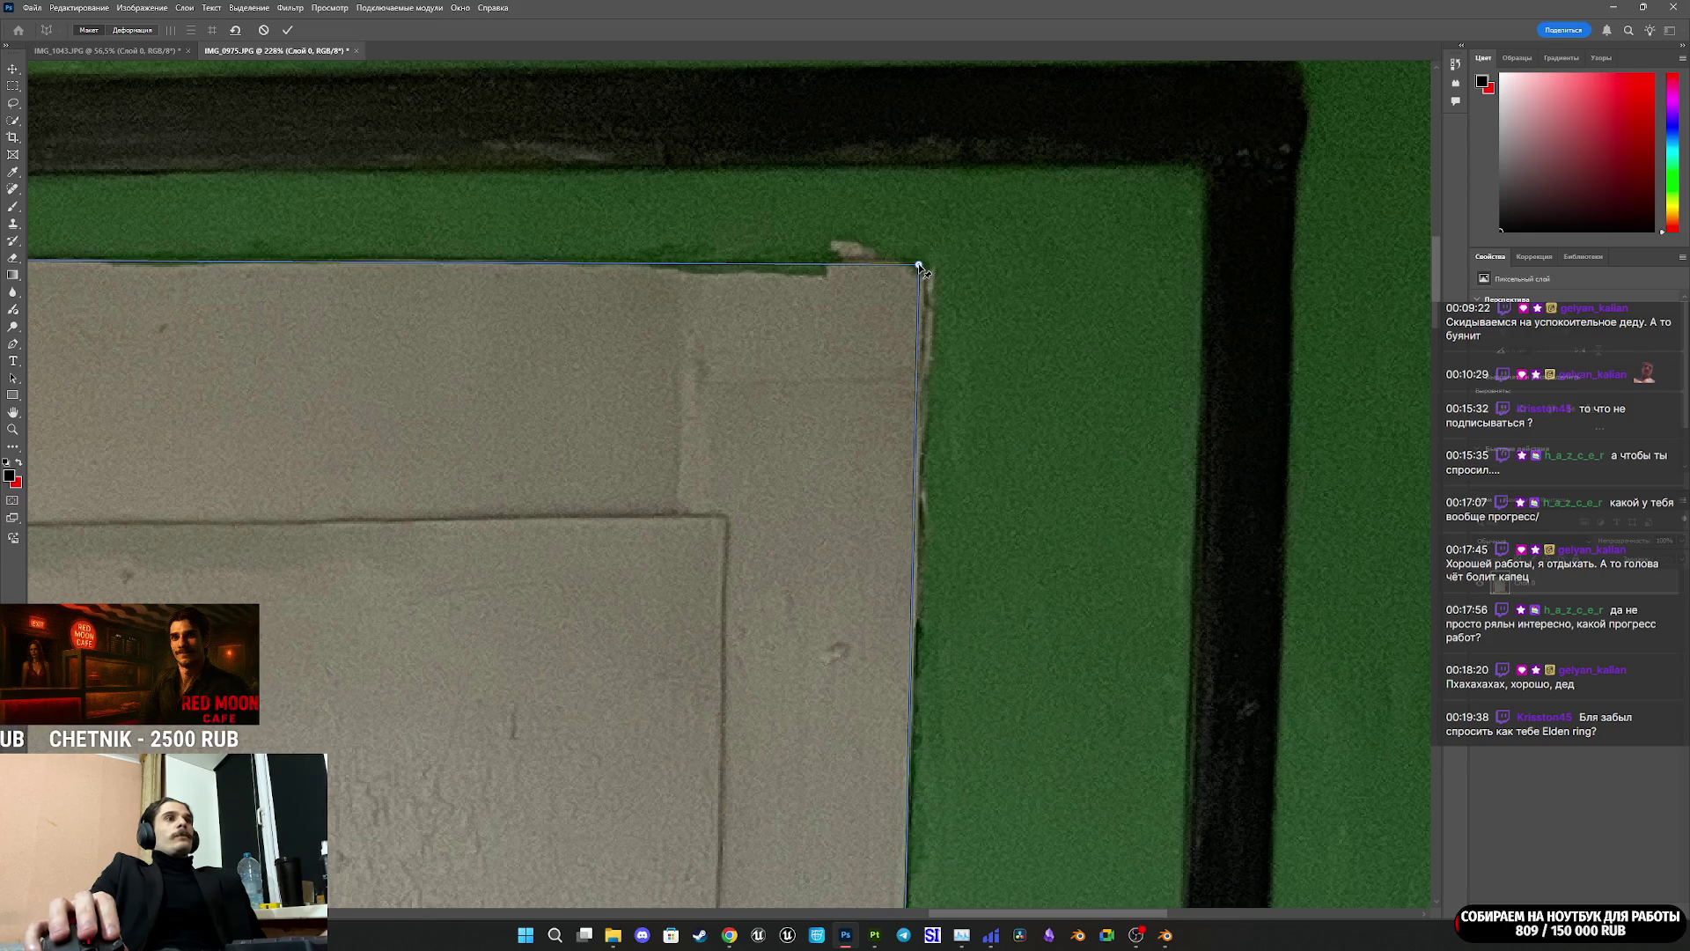
scroll(918, 265, "down", 7, "alt")
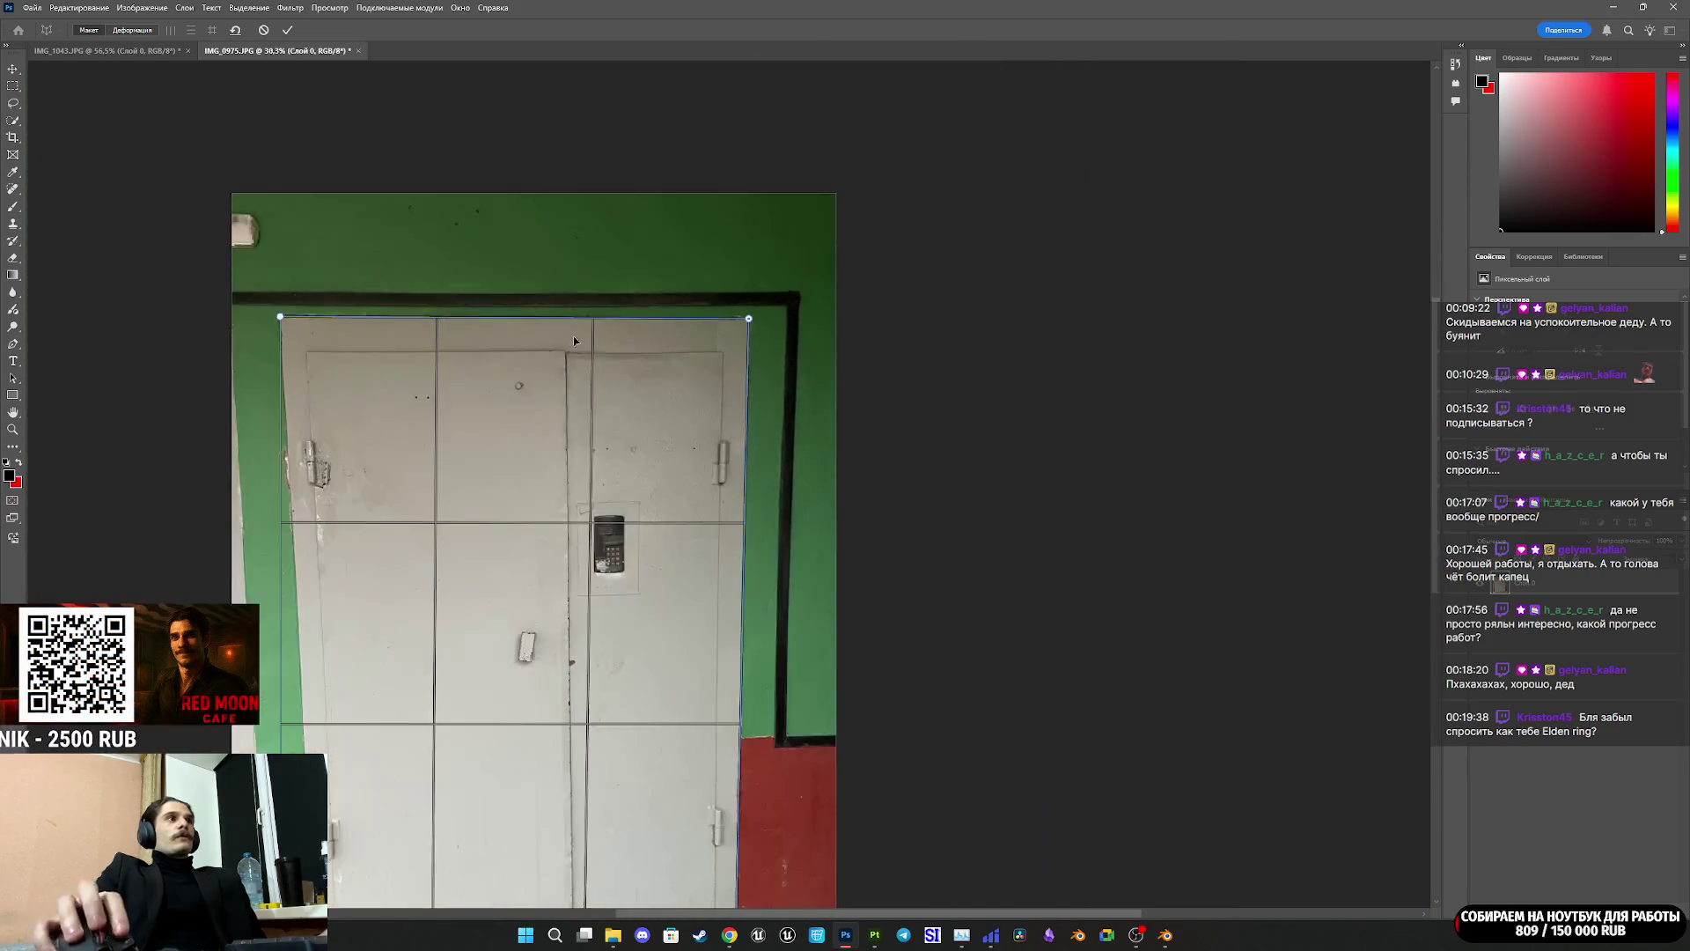
scroll(572, 352, "down", 2, "alt")
scroll(496, 329, "up", 10, "alt")
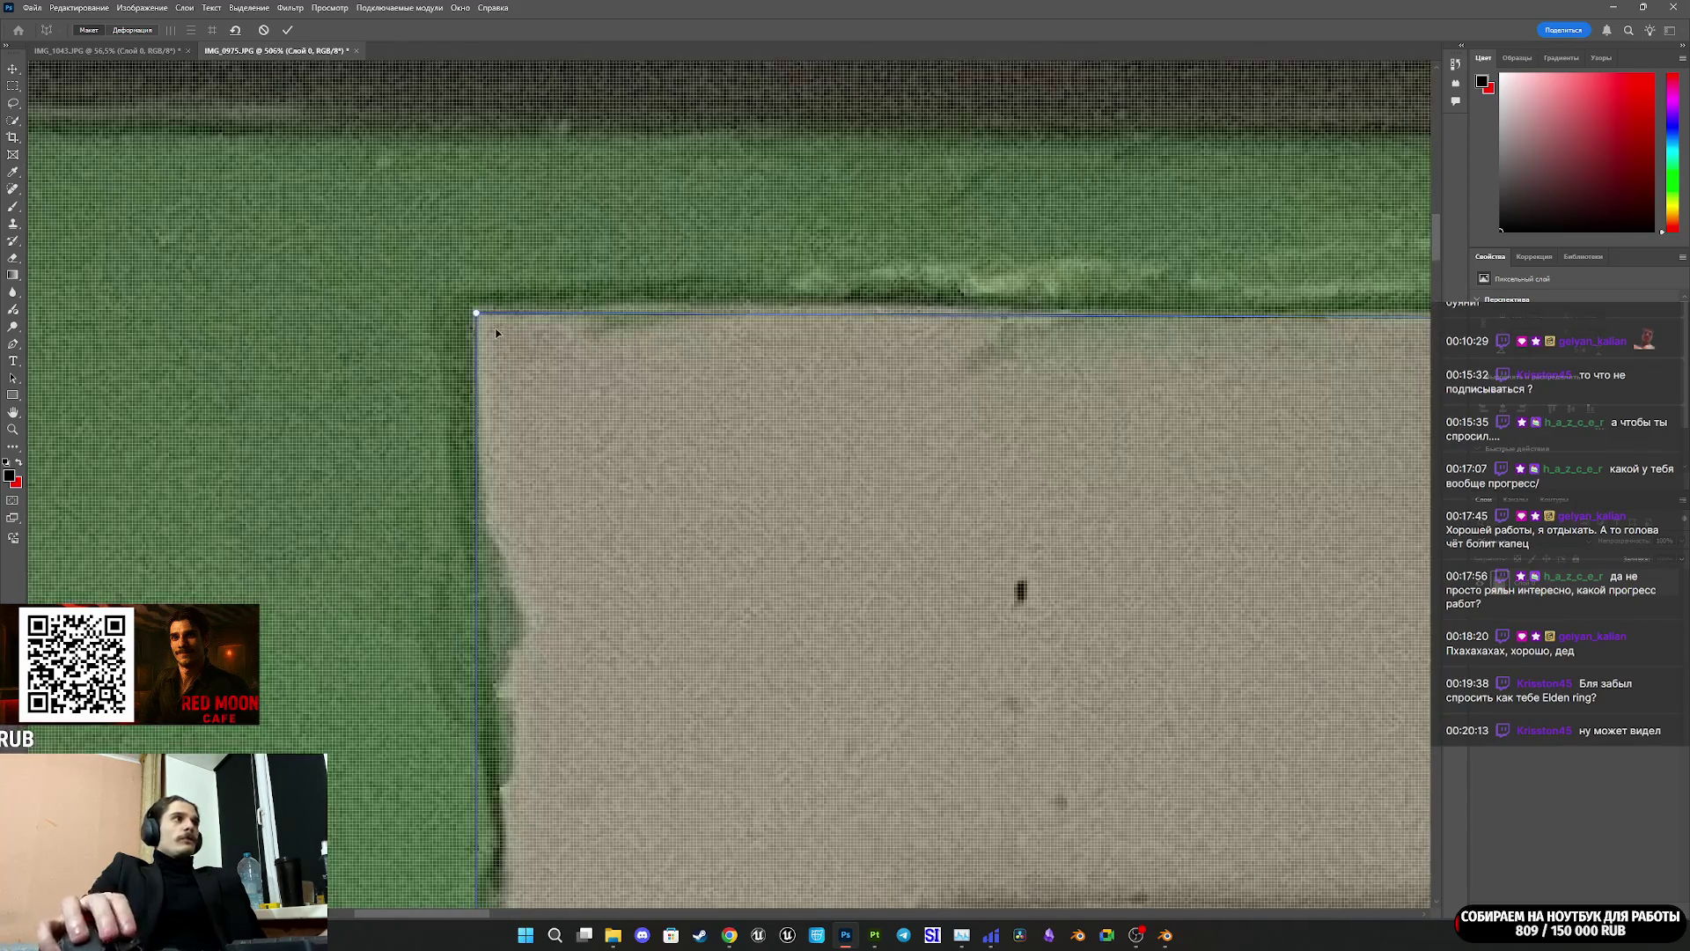
left_click_drag(478, 314, 483, 317)
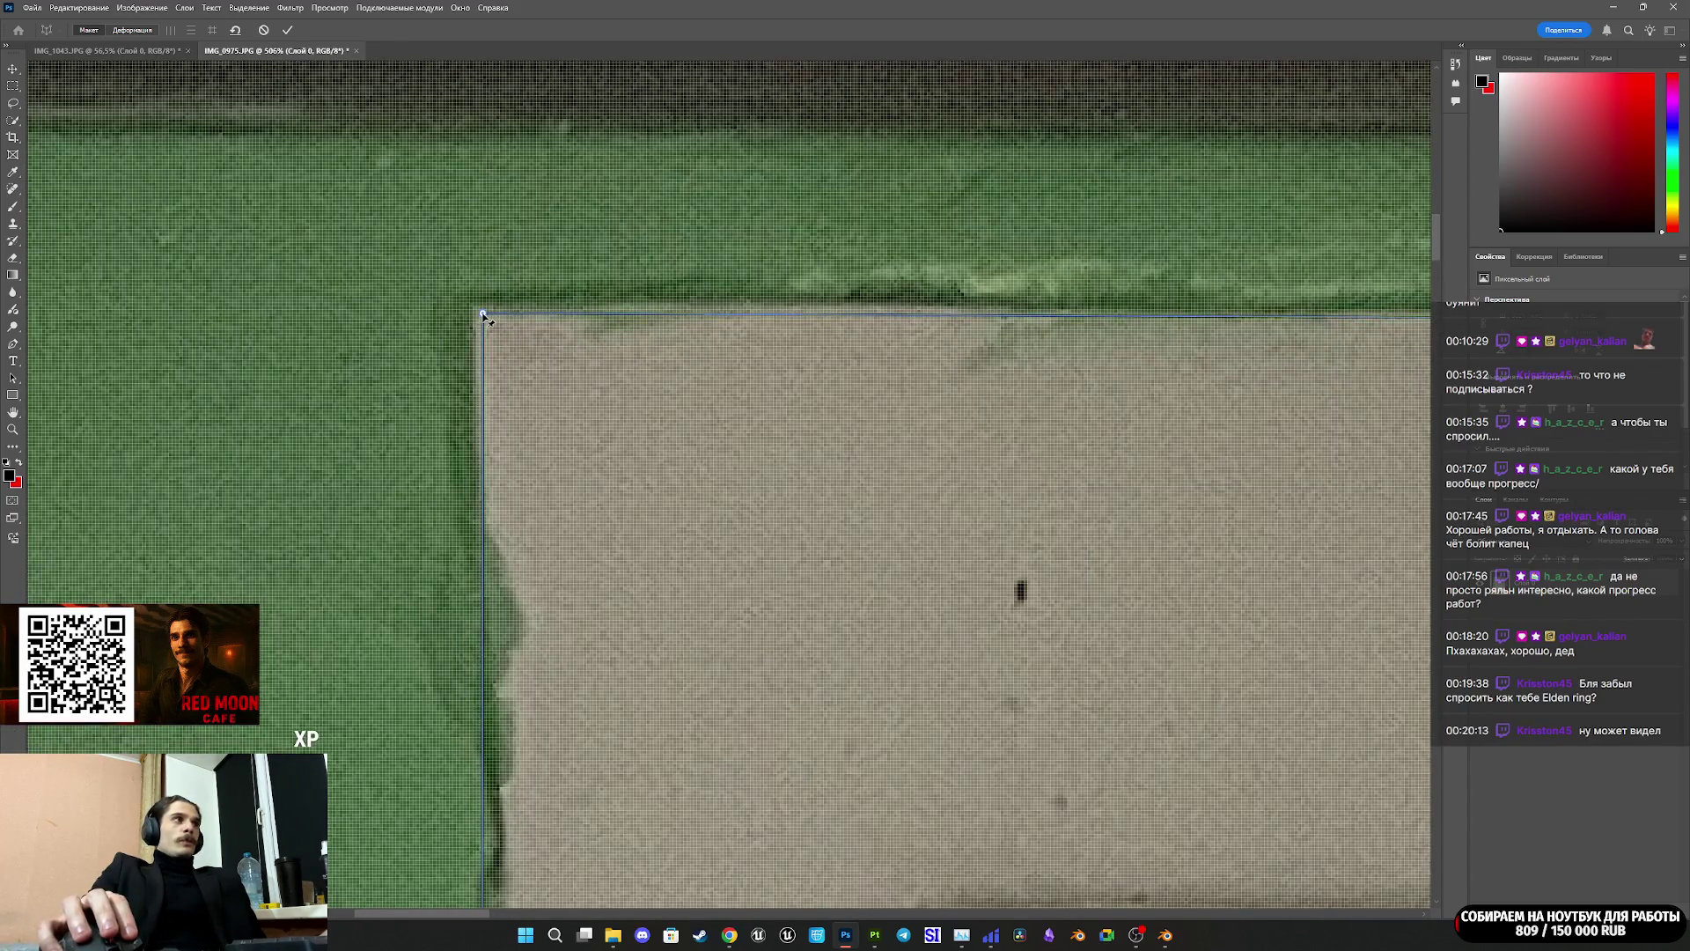
scroll(537, 431, "down", 4, "alt")
scroll(546, 438, "down", 2, "alt")
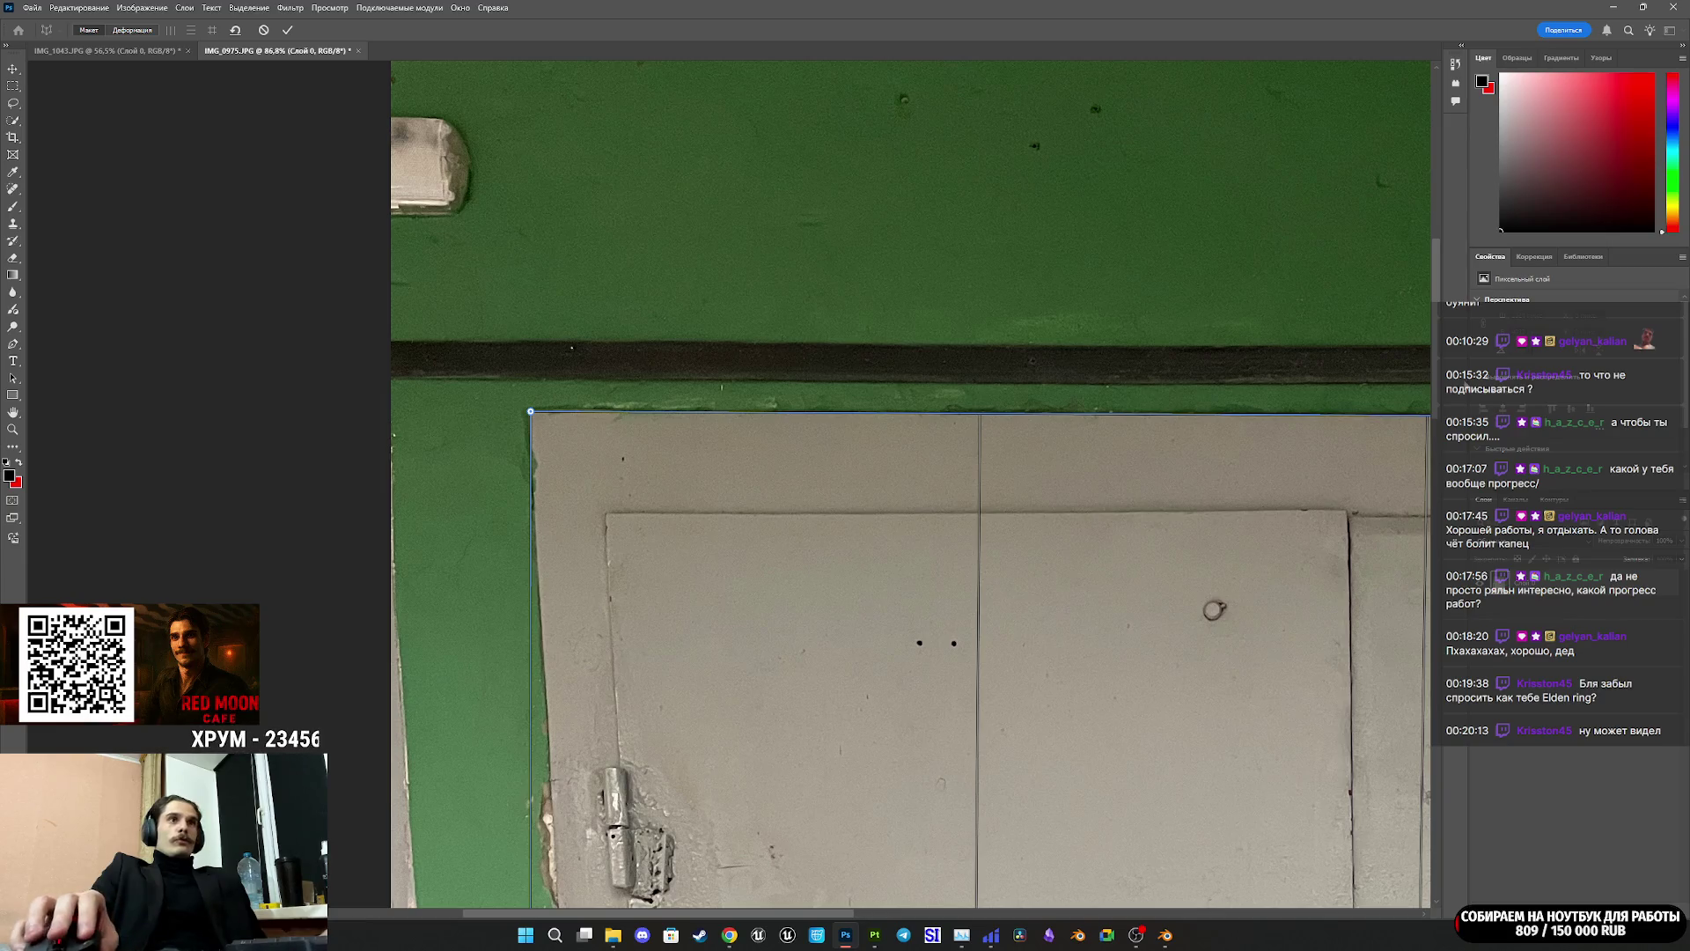
scroll(1413, 693, "down", 8)
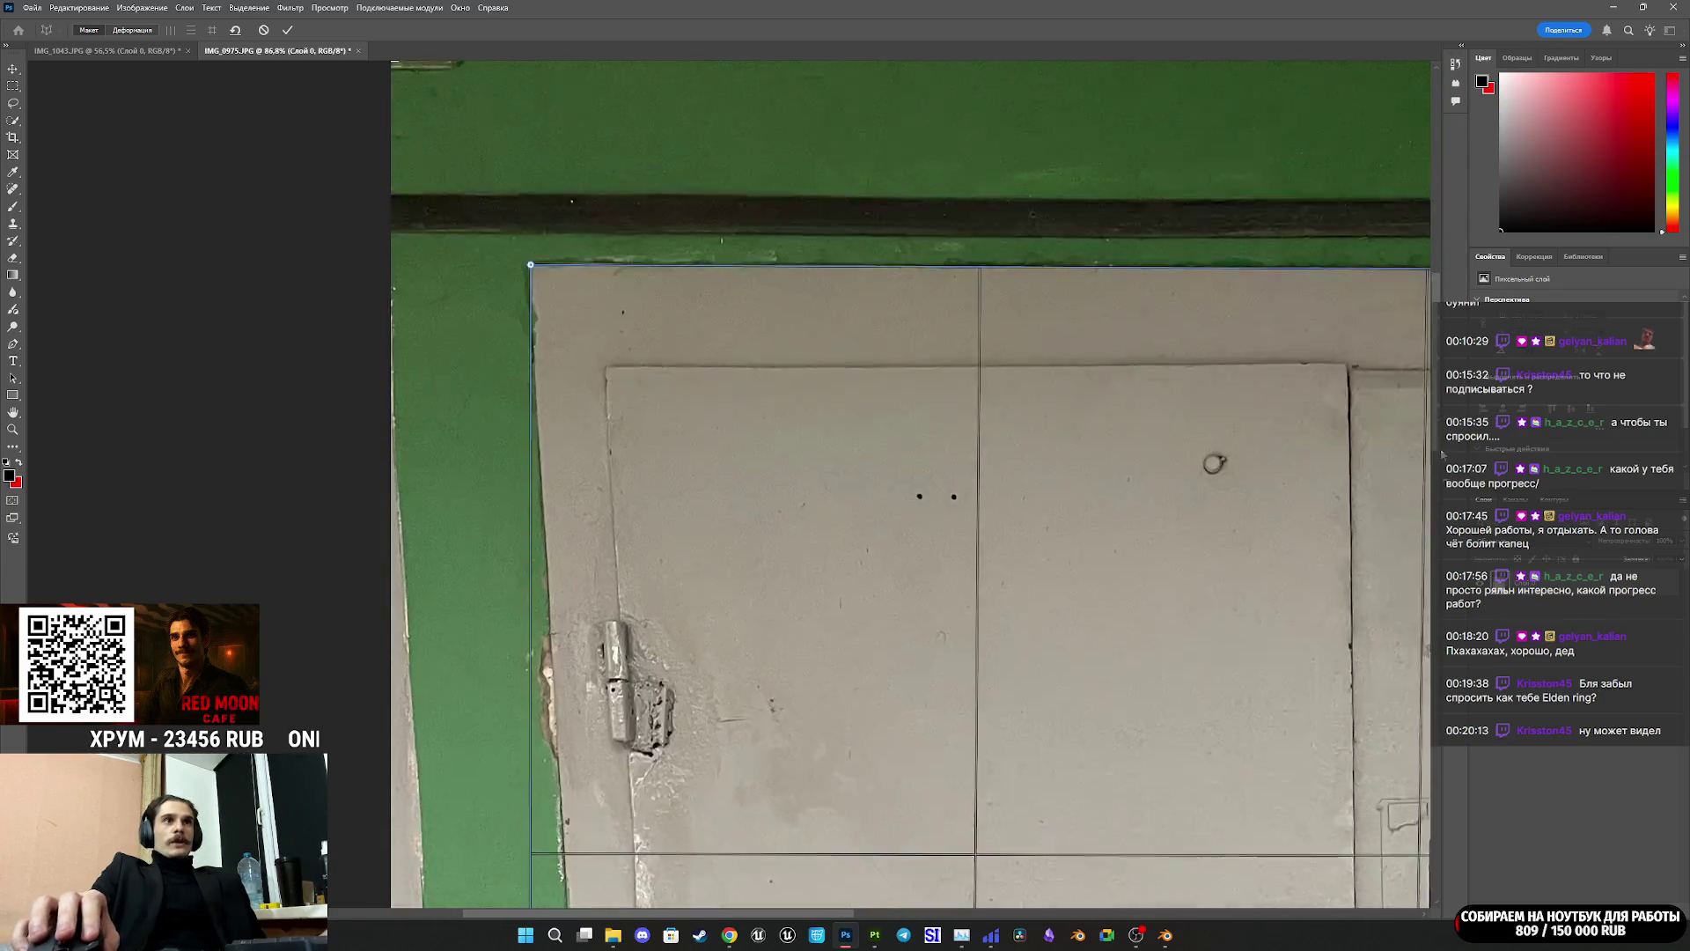
scroll(1414, 693, "down", 5)
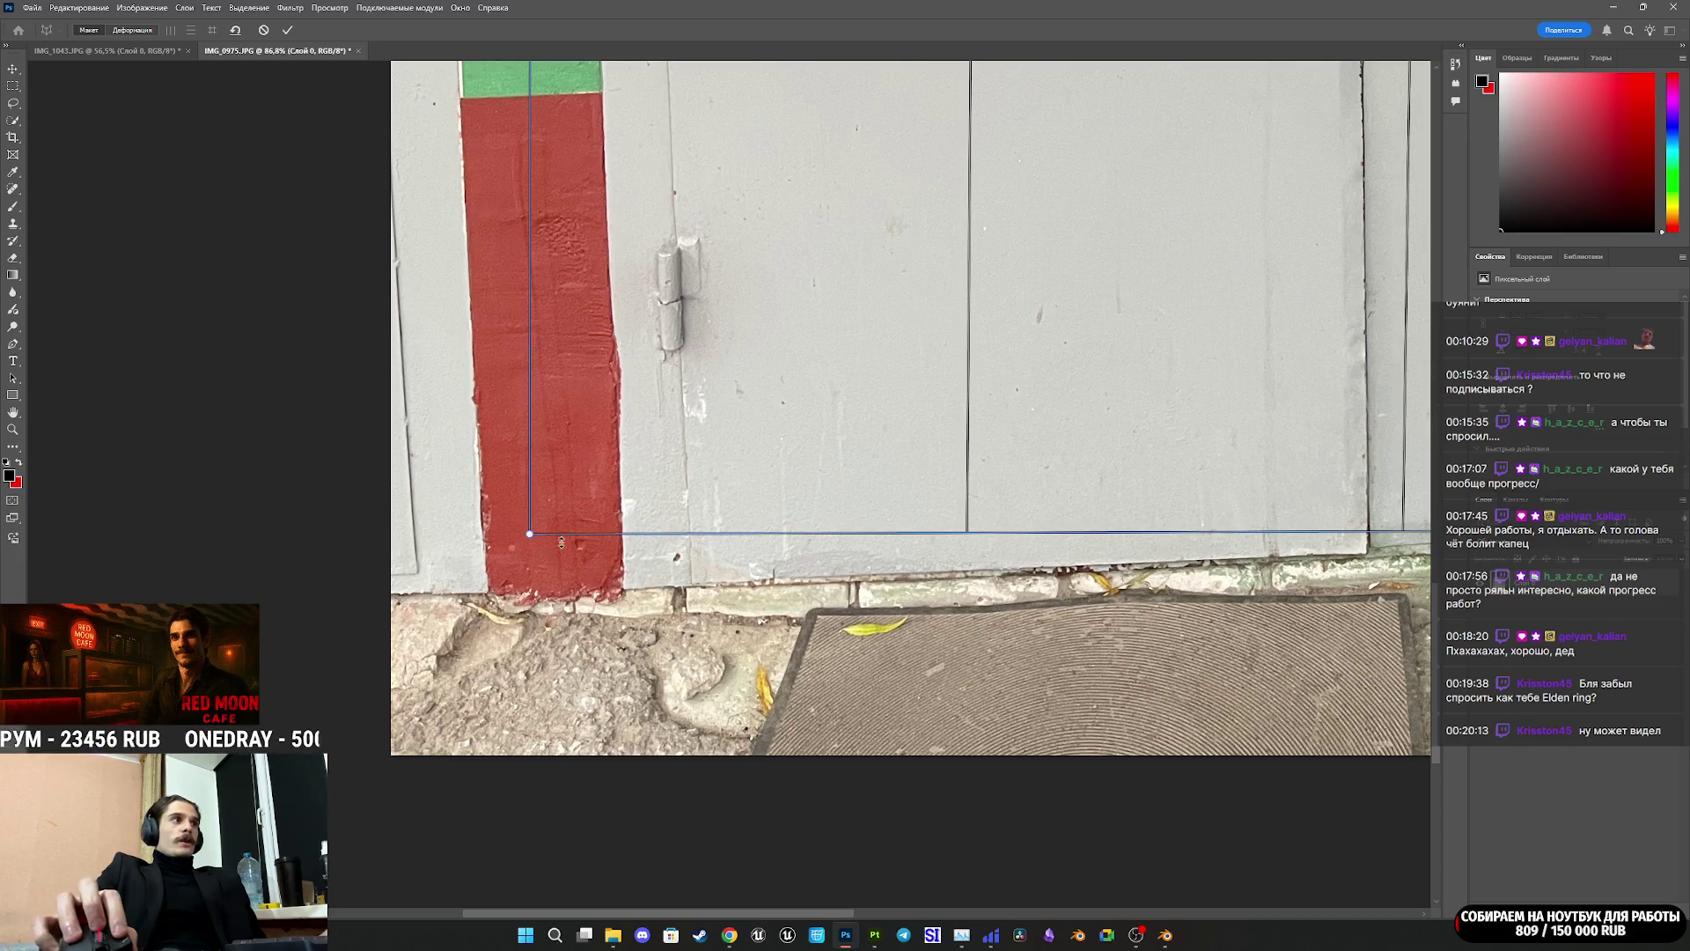
left_click_drag(532, 536, 630, 591)
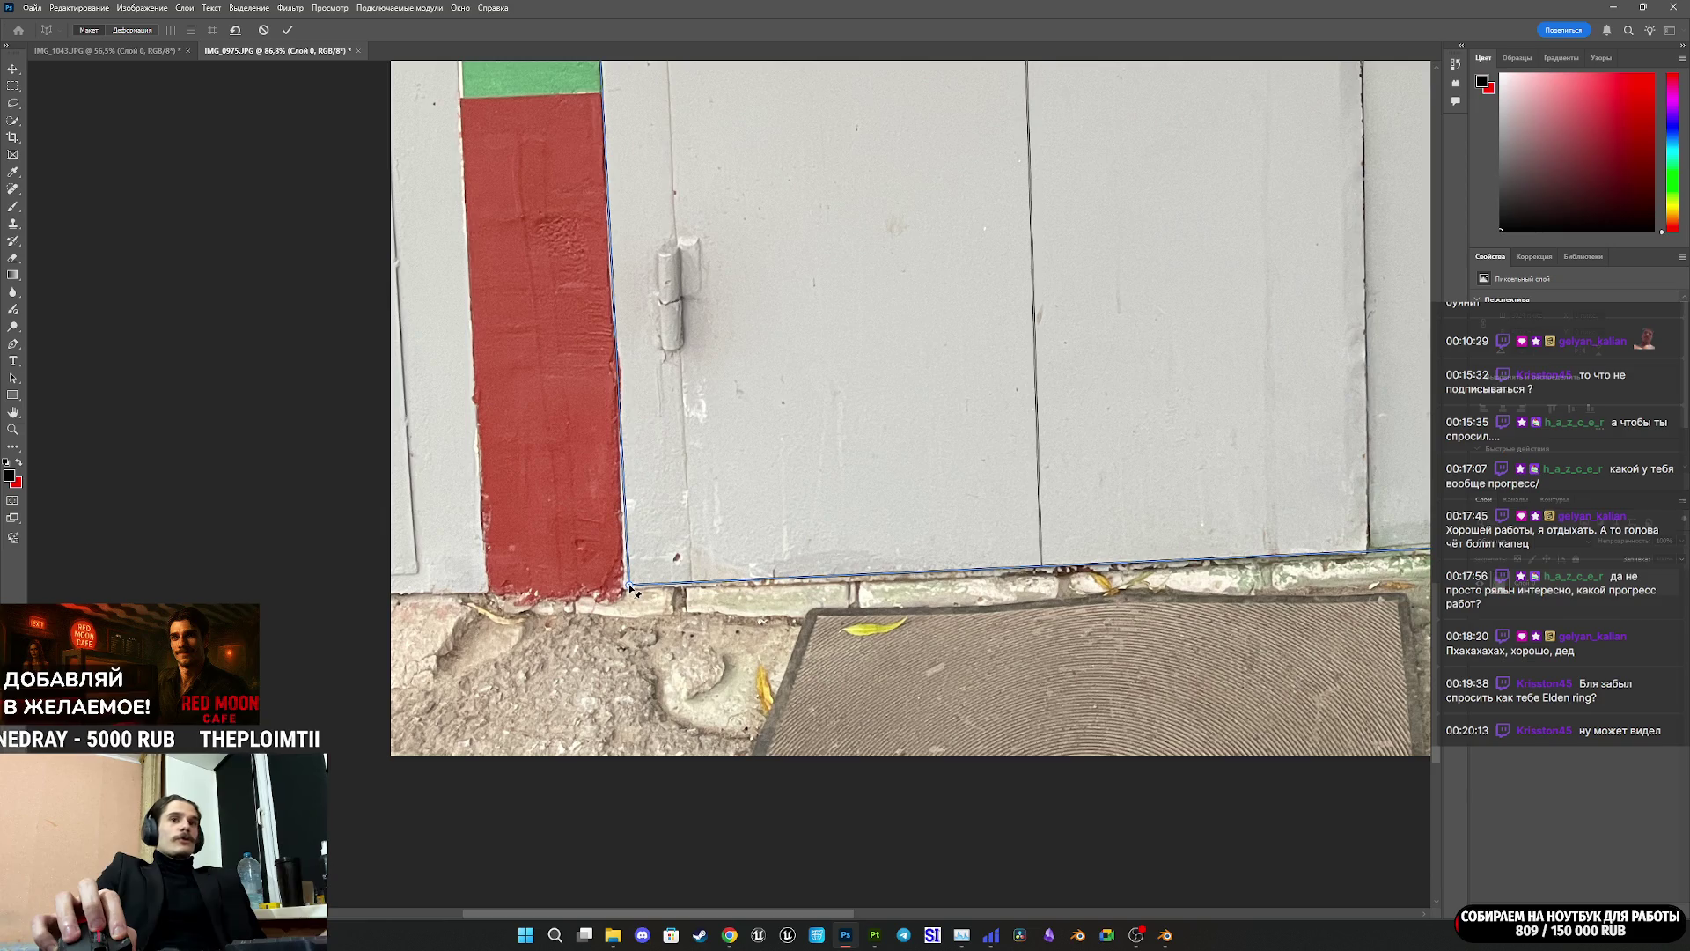
Step: Switch to Warp mode, auto-straighten the door edges and commit the perspective correction
scroll(839, 496, "down", 3, "alt")
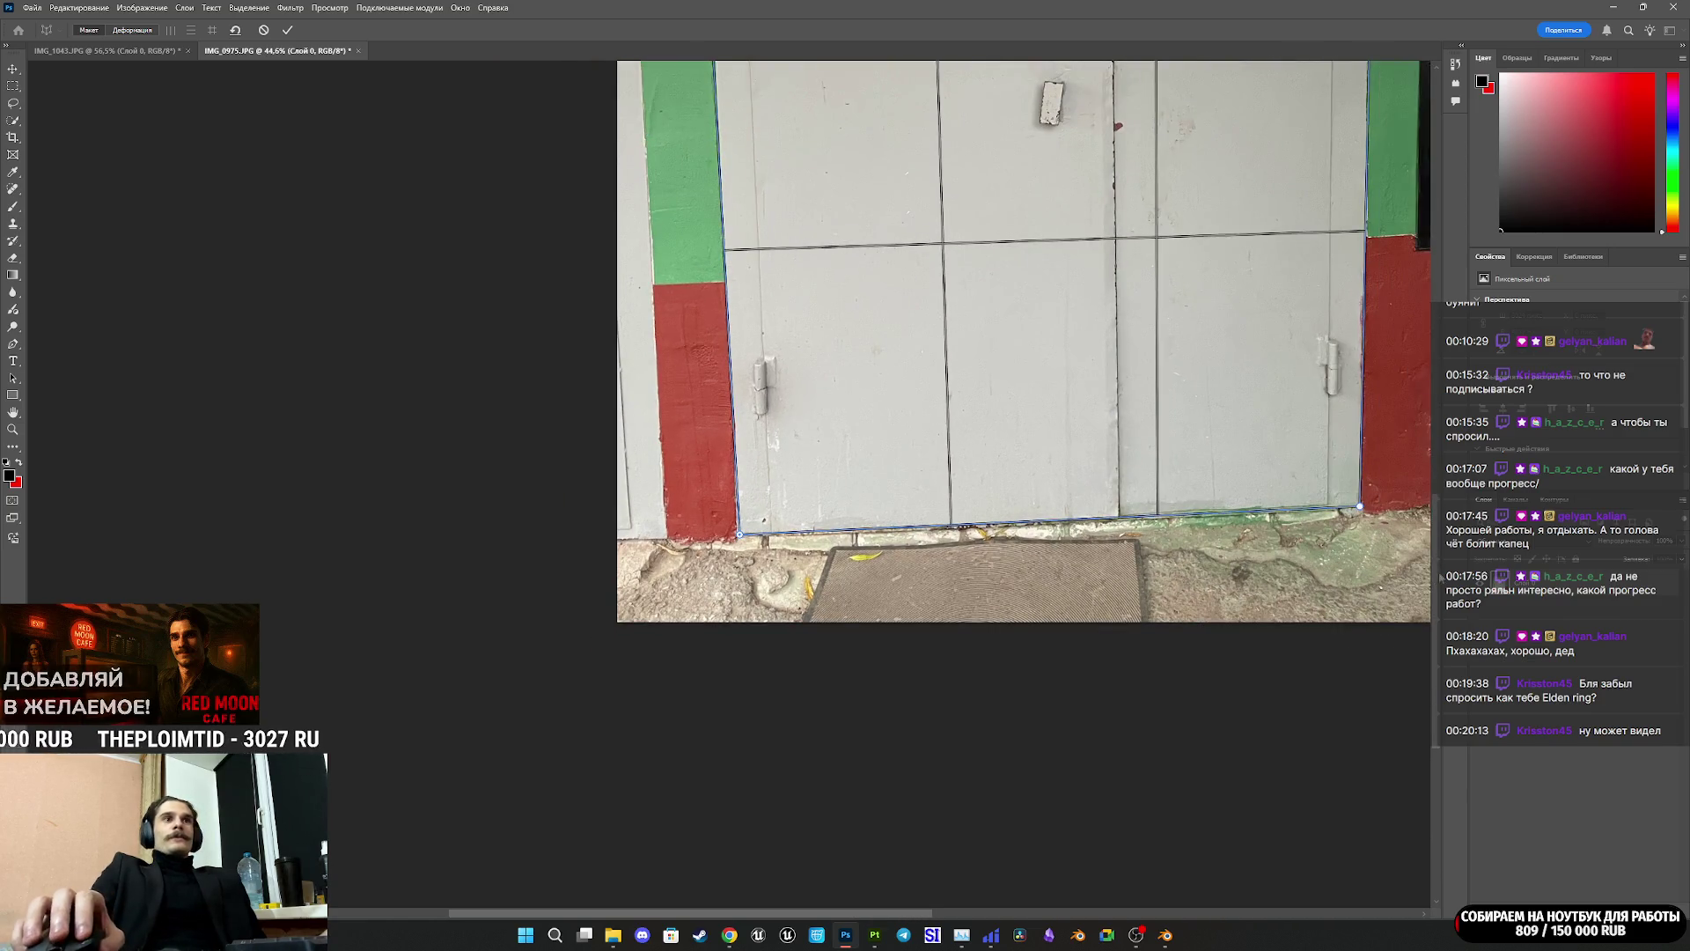
left_click_drag(1440, 553, 1440, 405)
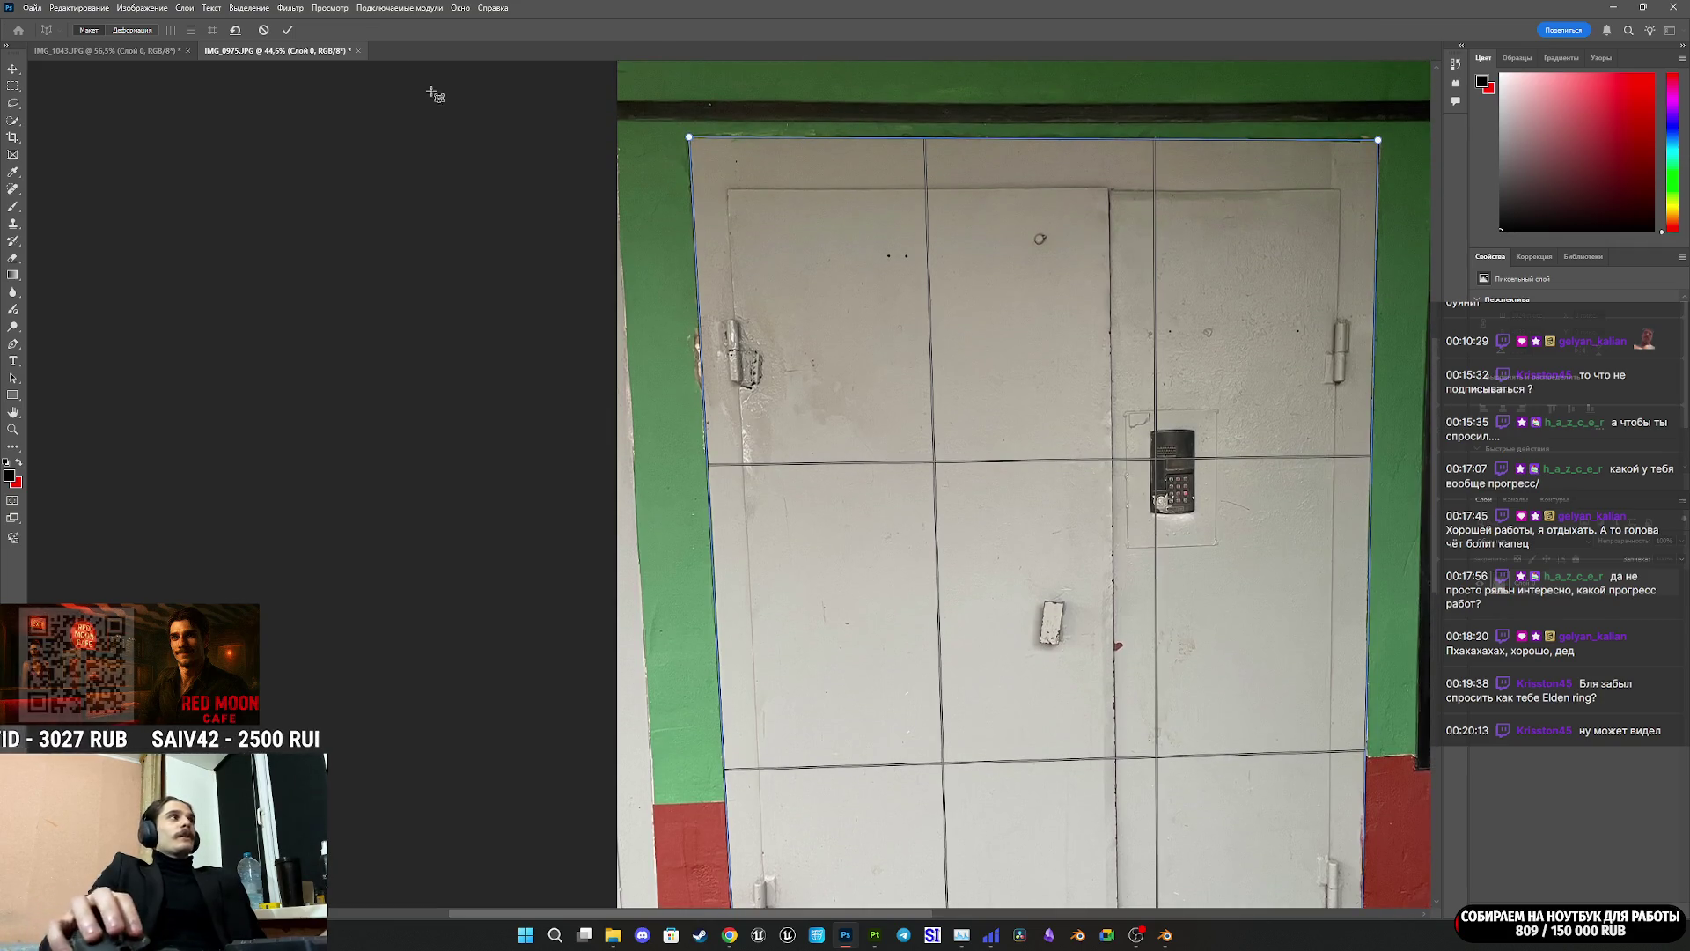
left_click(214, 31)
left_click(220, 32)
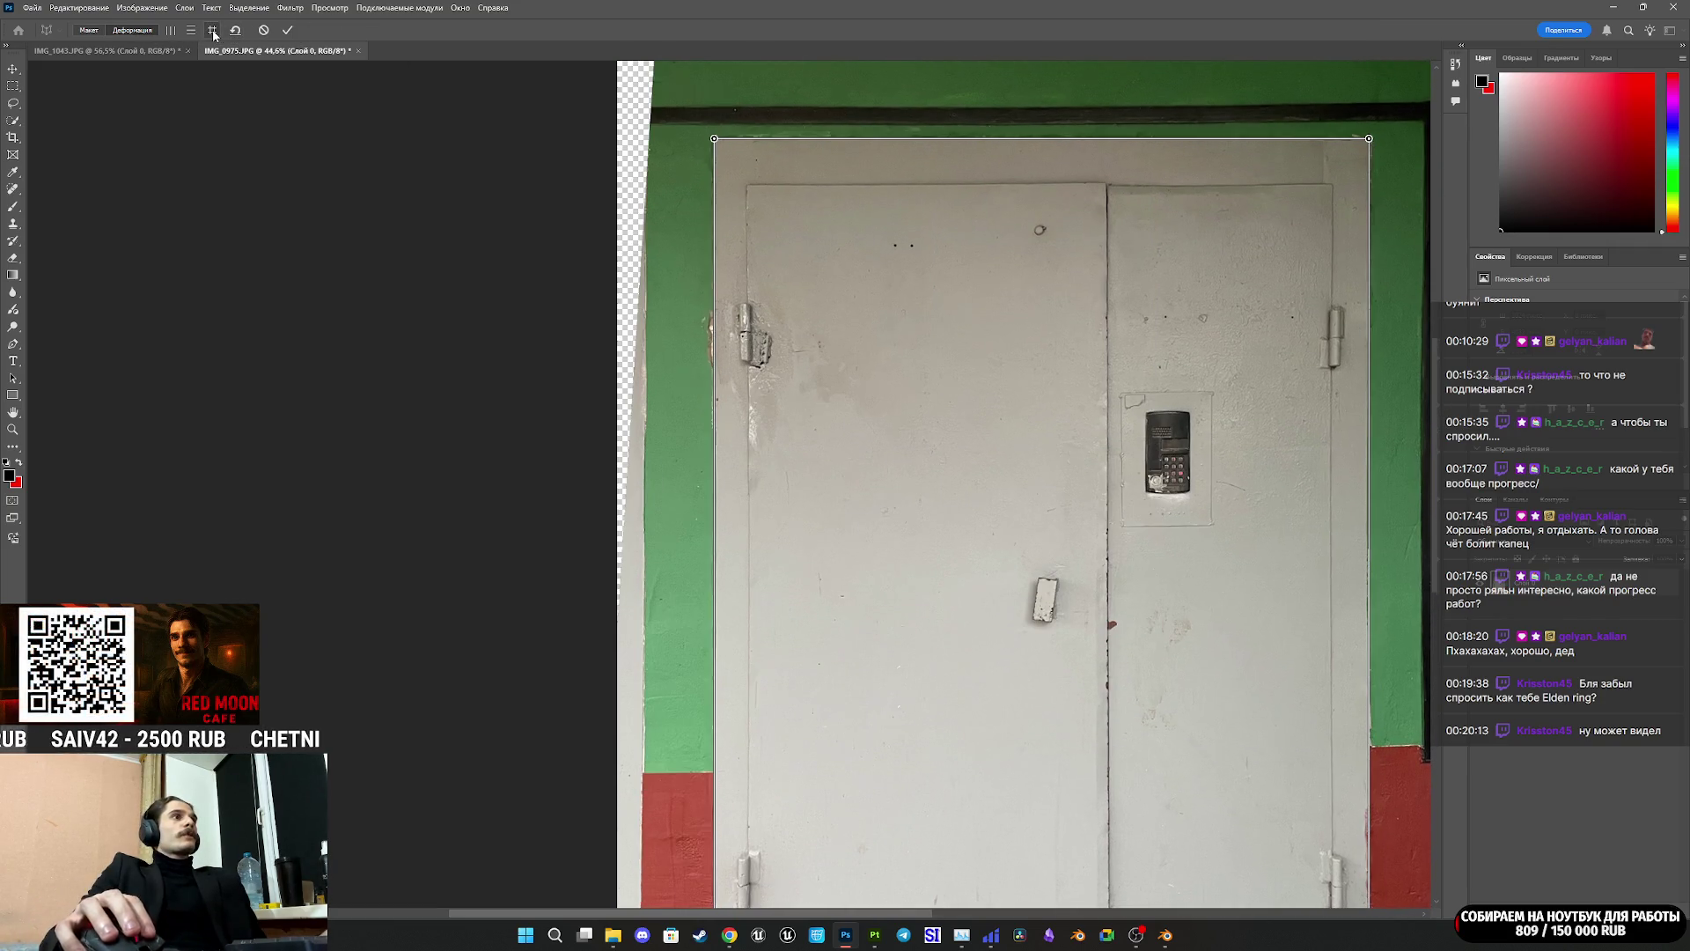
left_click(289, 31)
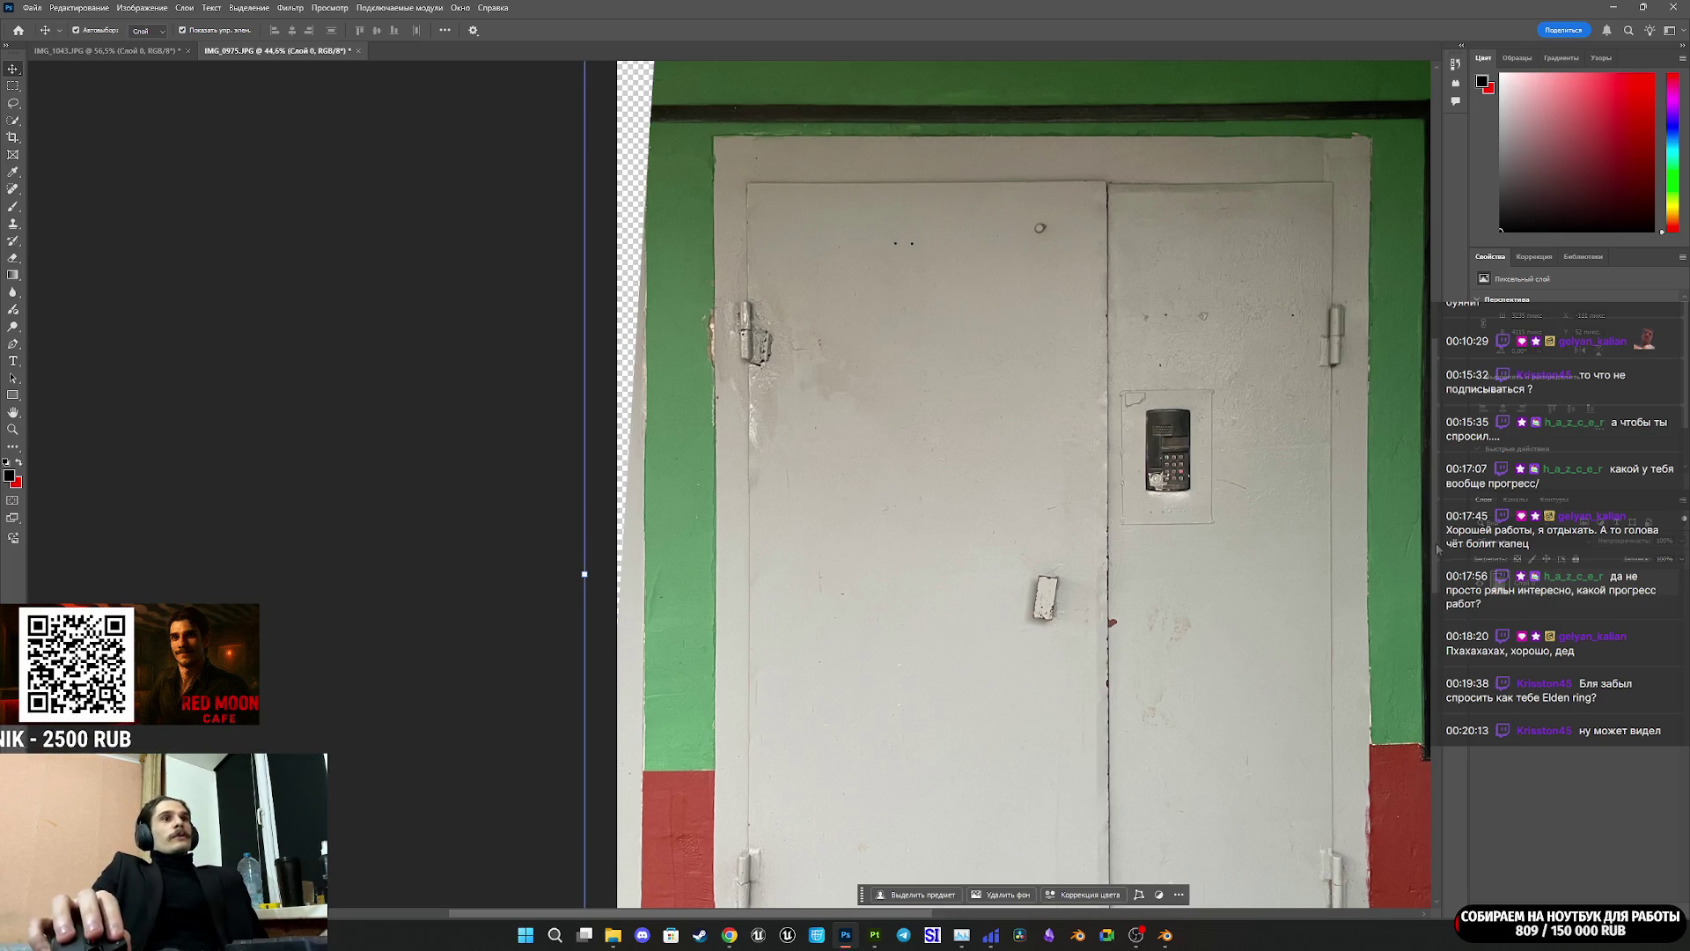
Step: Crop IMG_0975 to the door, trimming the transparent left strip, top, bottom and right edges
scroll(969, 521, "down", 3, "alt")
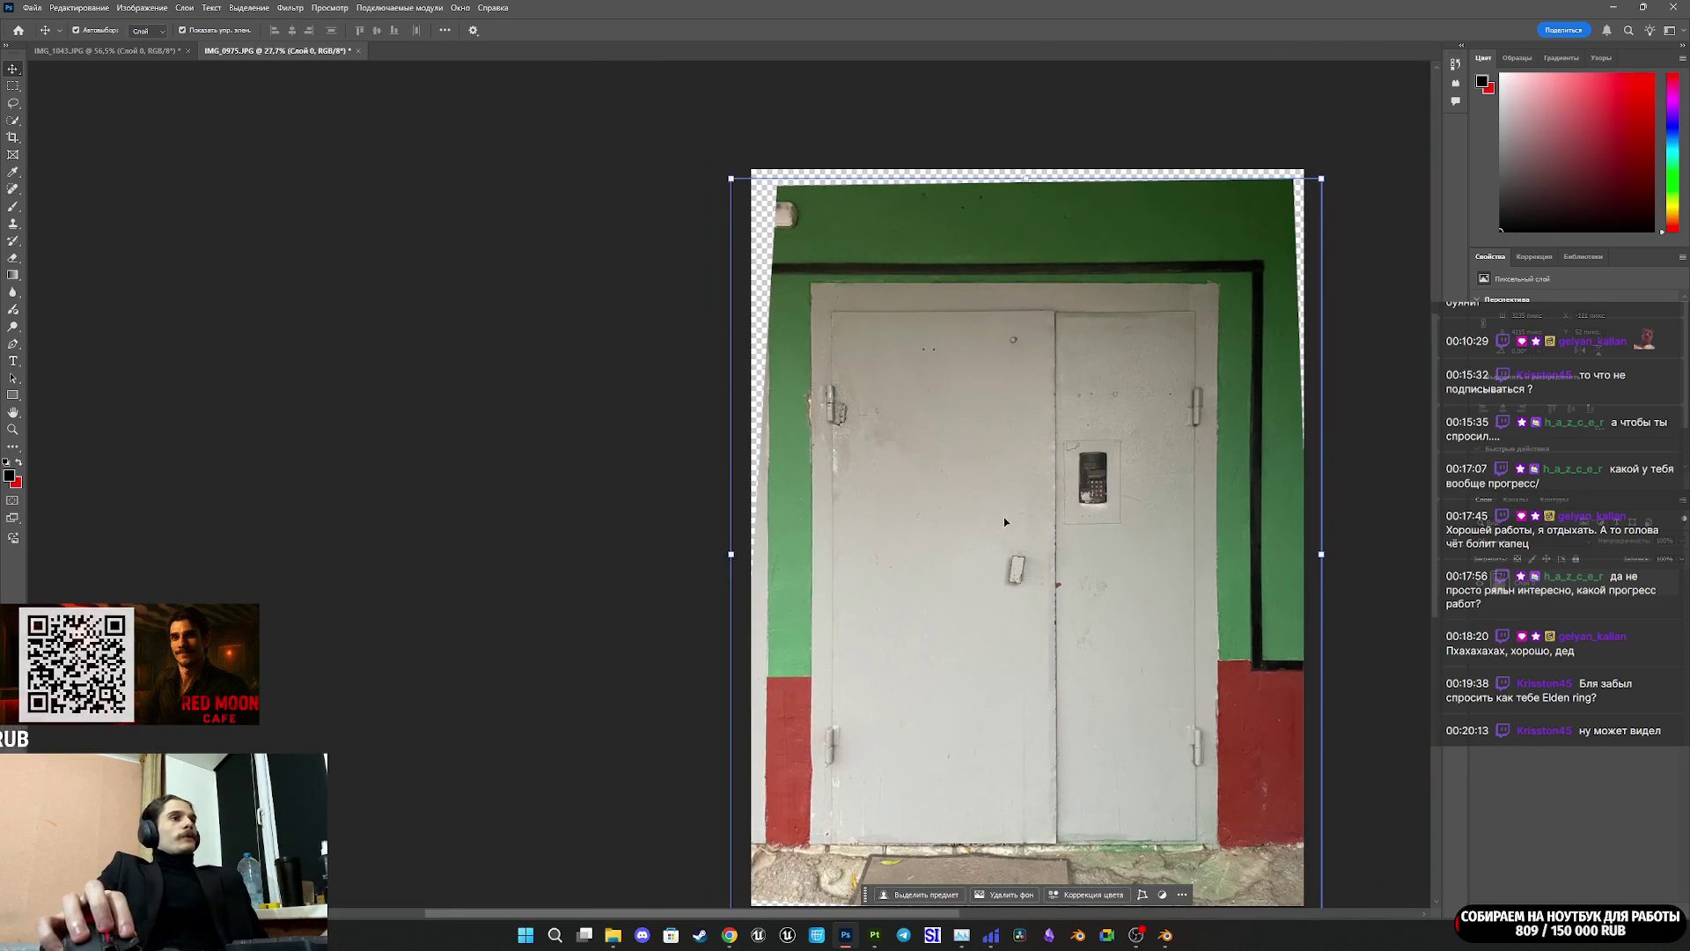
key("c")
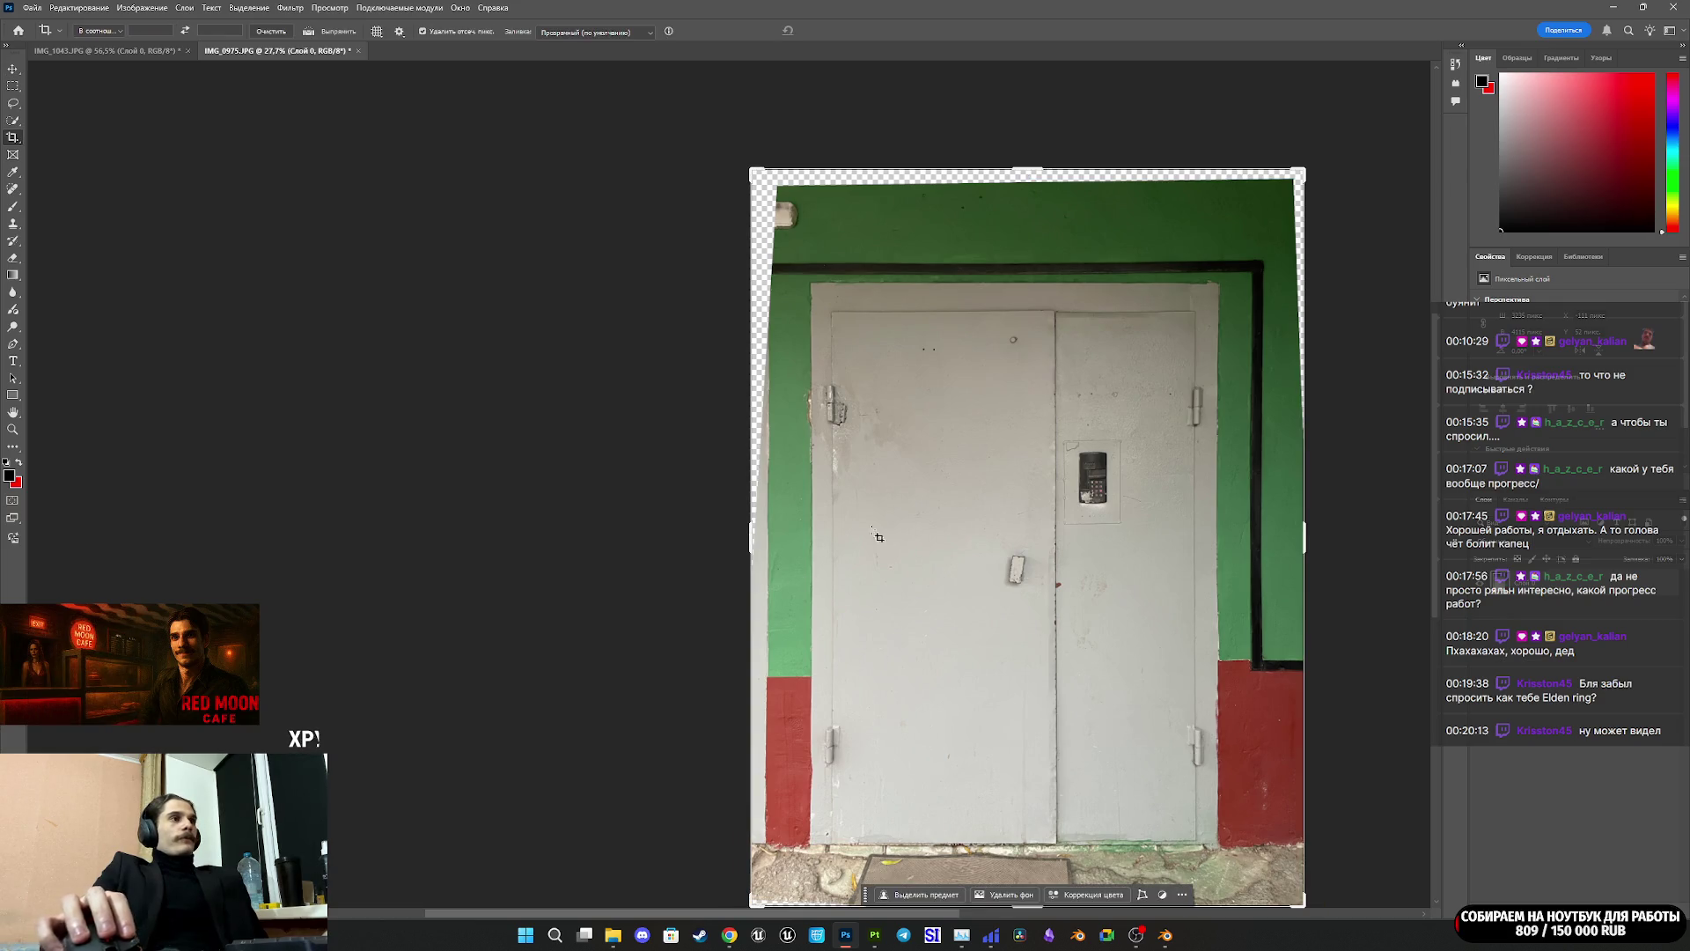
left_click_drag(749, 539, 779, 529)
left_click(1038, 172)
left_click_drag(1031, 169, 1026, 225)
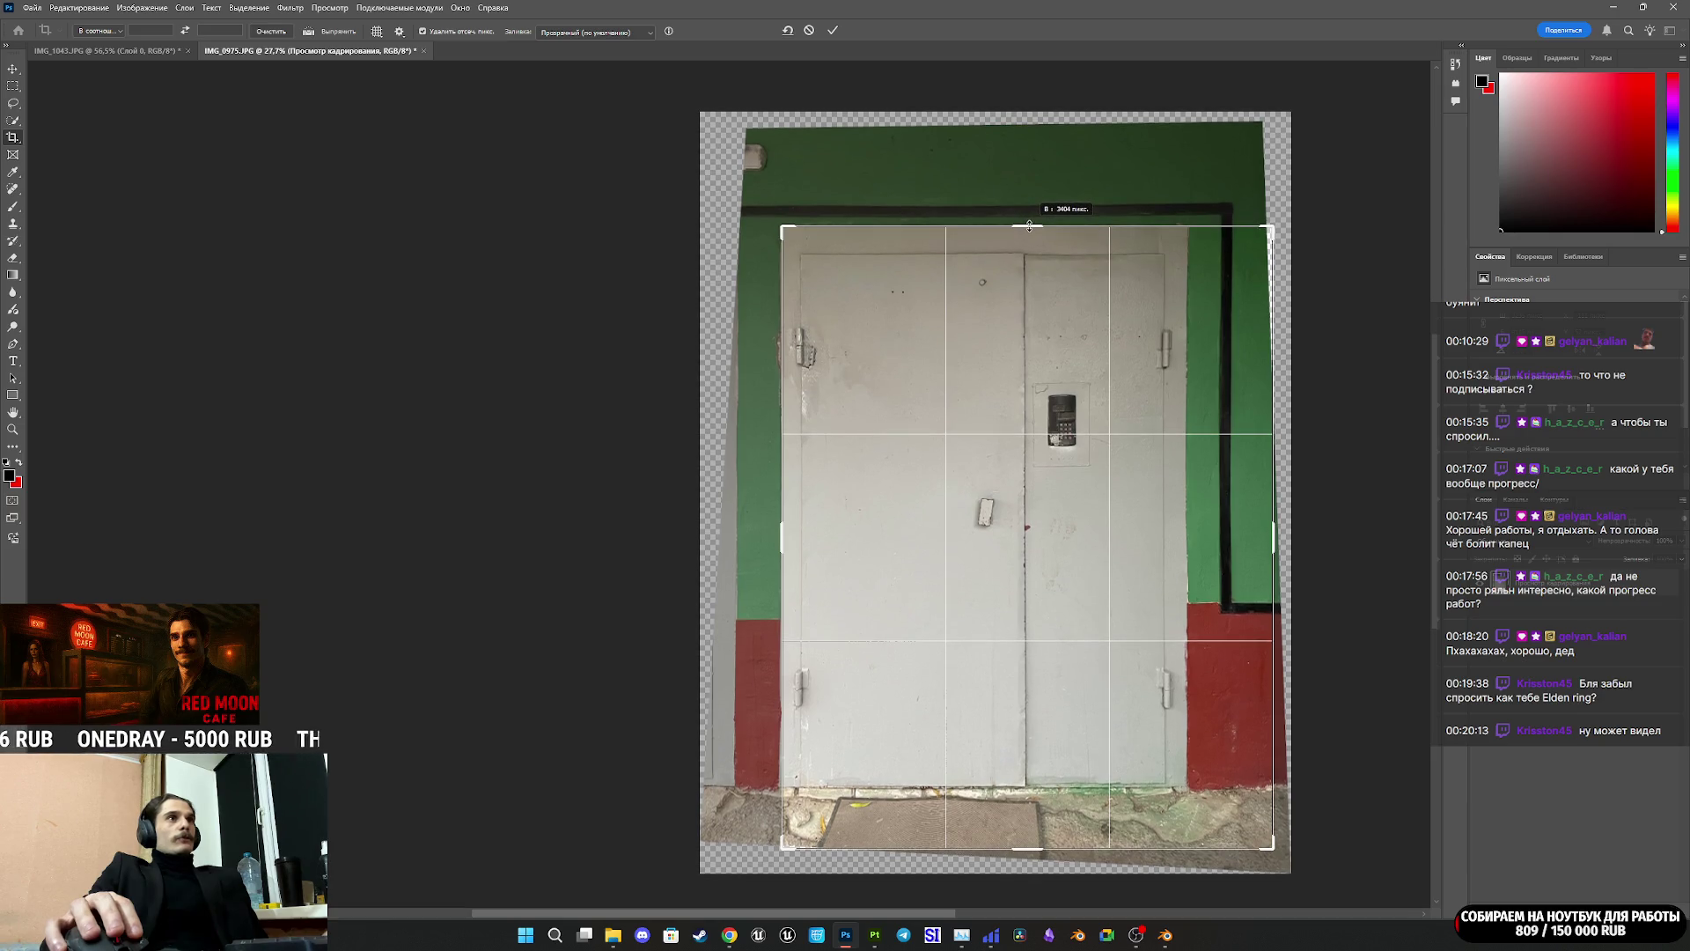
left_click_drag(1027, 848, 1028, 818)
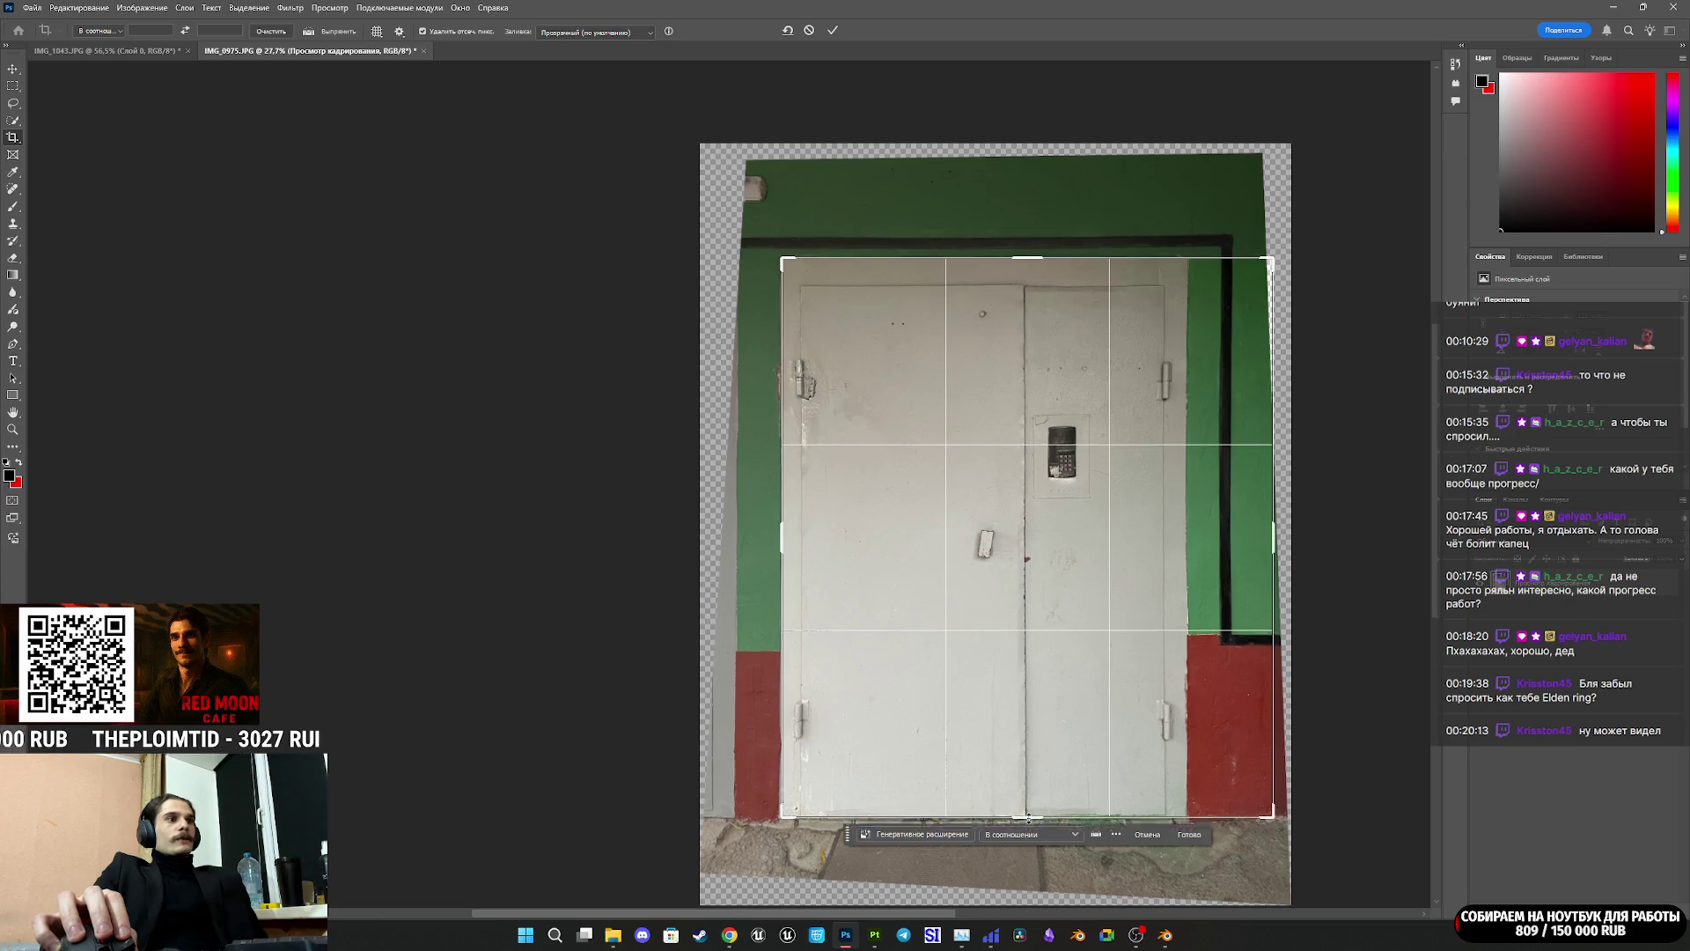
left_click_drag(1279, 539, 1235, 568)
left_click(832, 30)
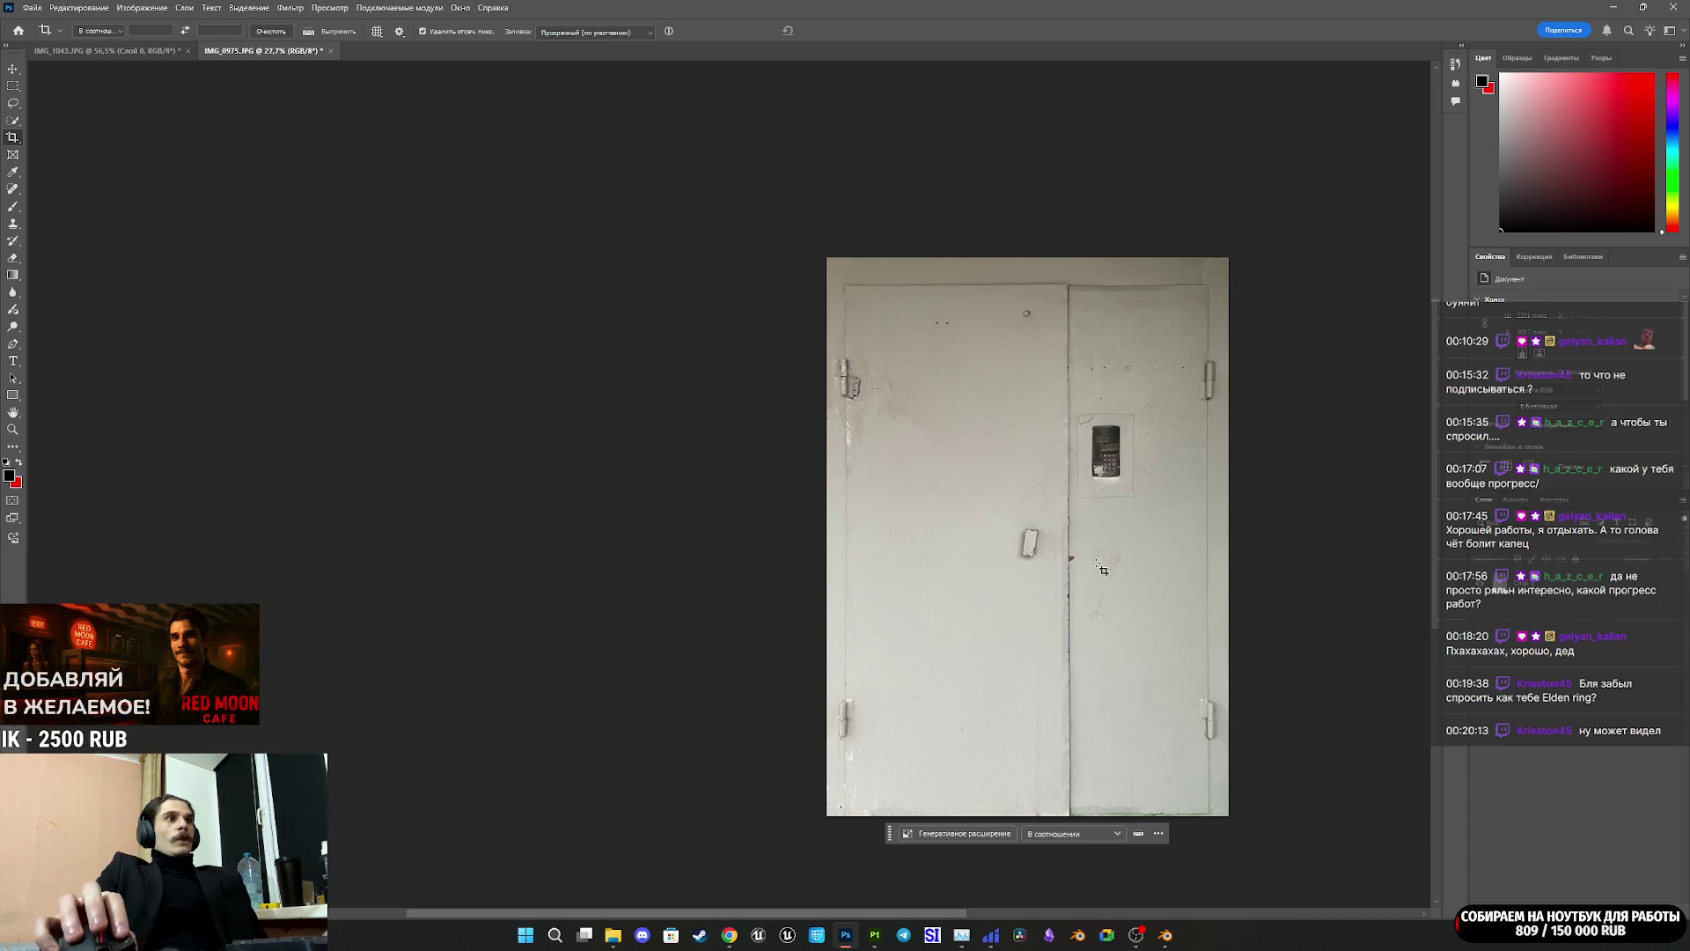
Step: Use File > Export As to save the cropped door as IMG_0975.png in DA2
left_click(32, 8)
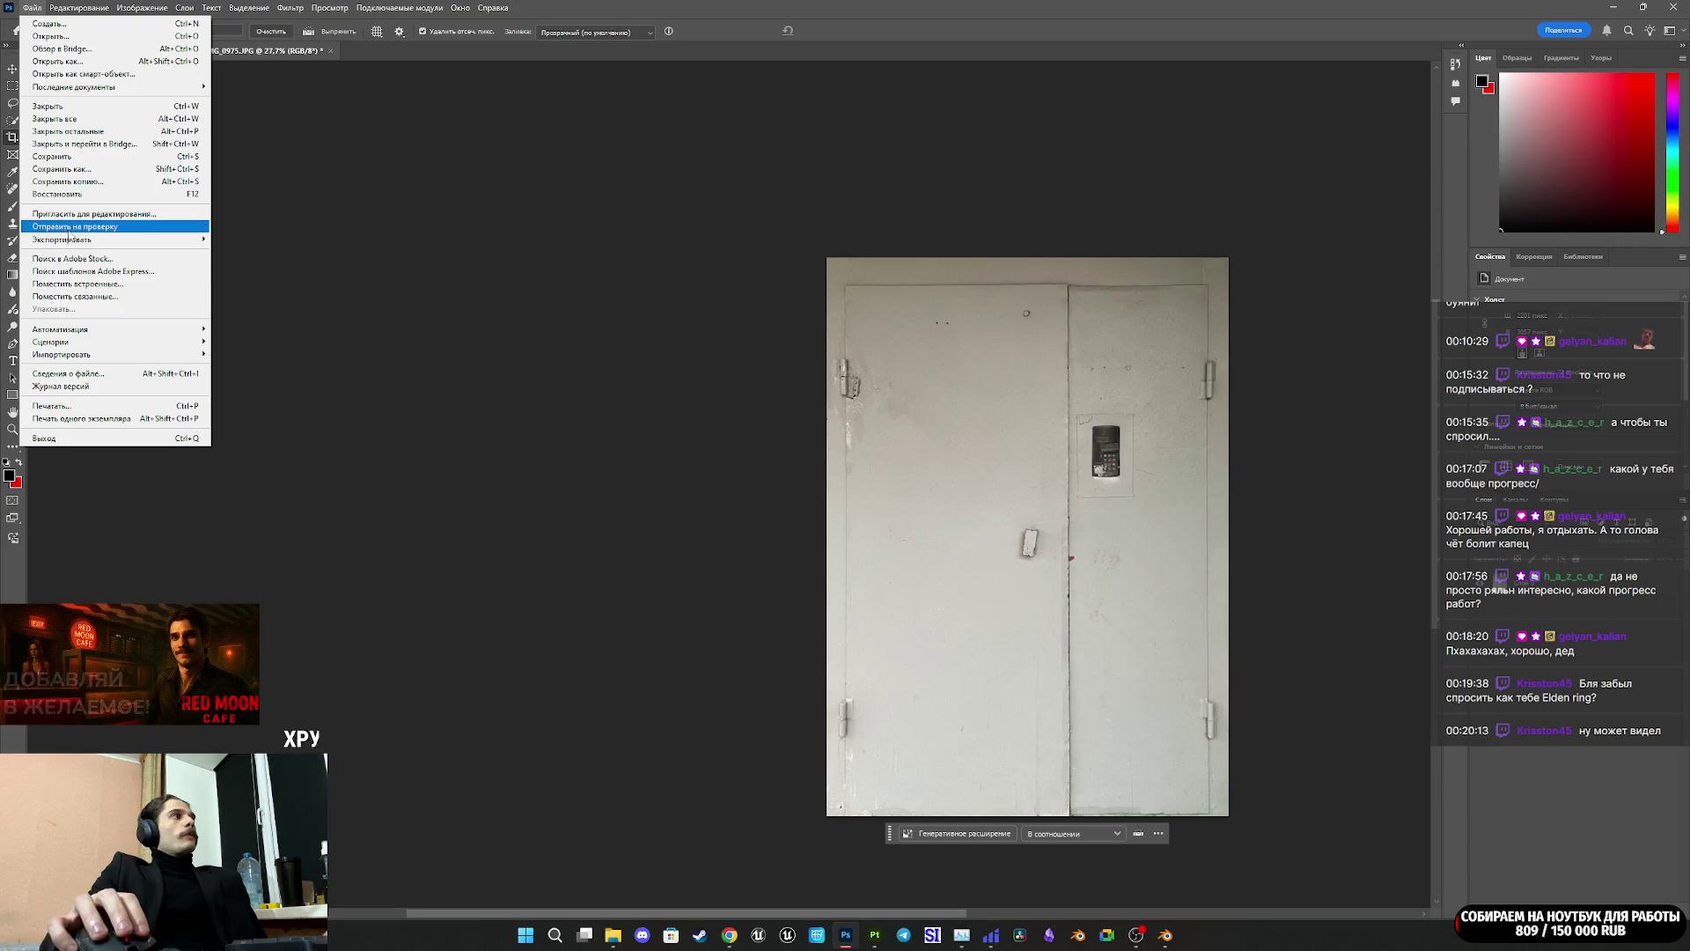
mouse_move(81, 242)
left_click(259, 252)
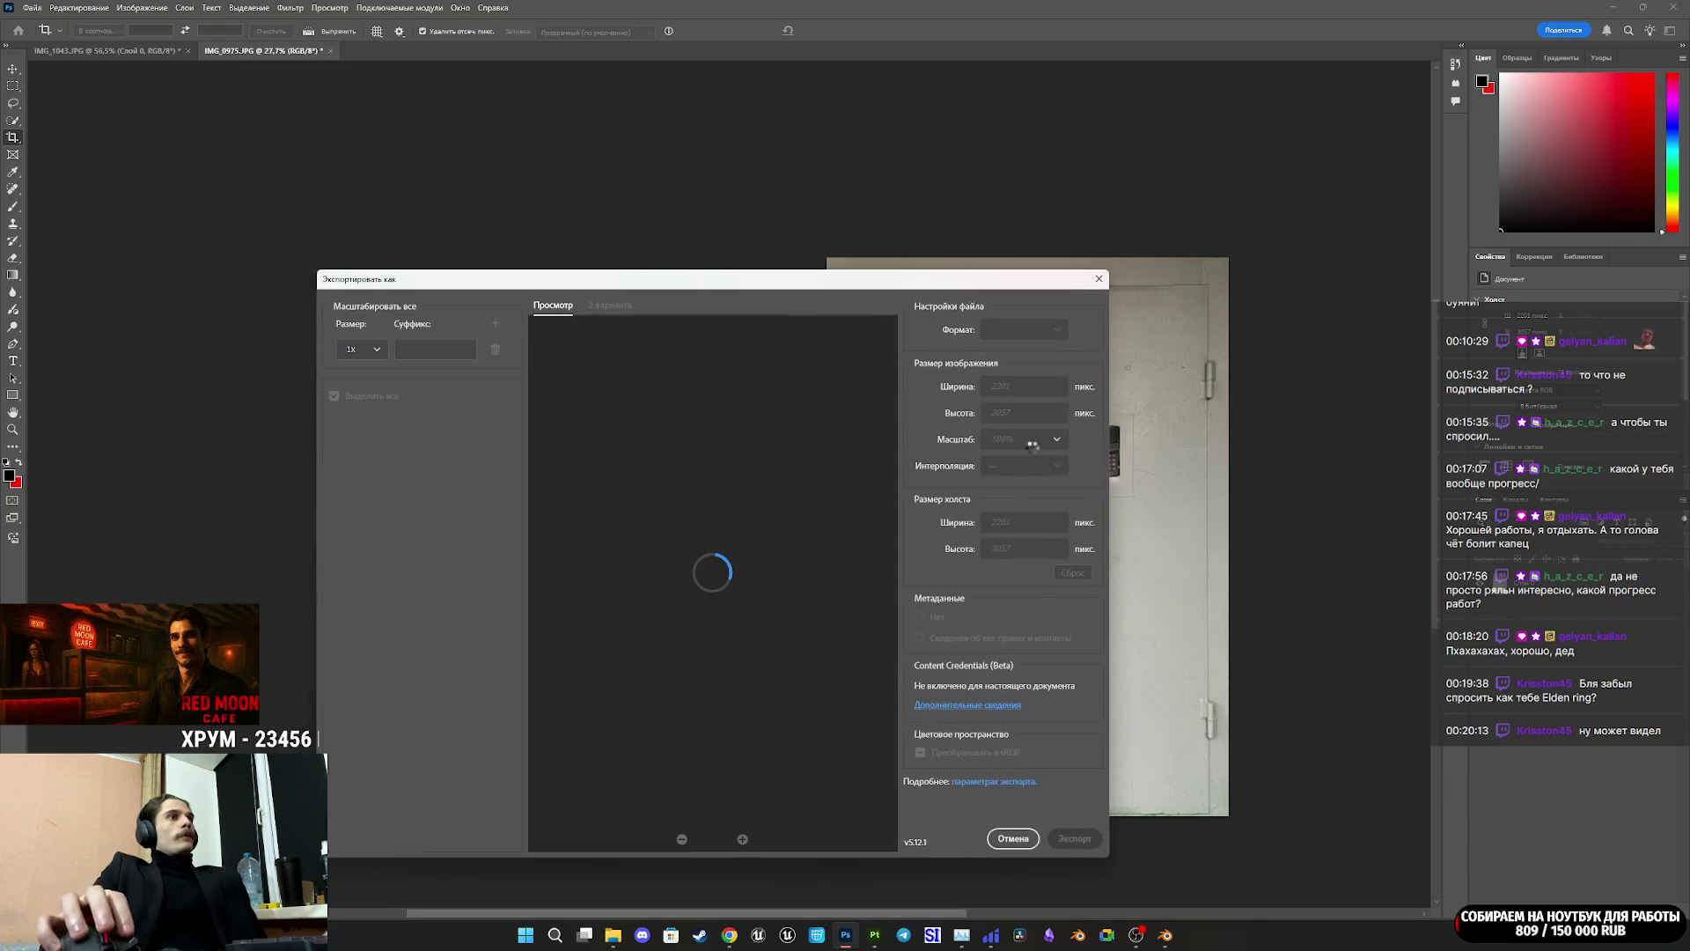
left_click(1076, 839)
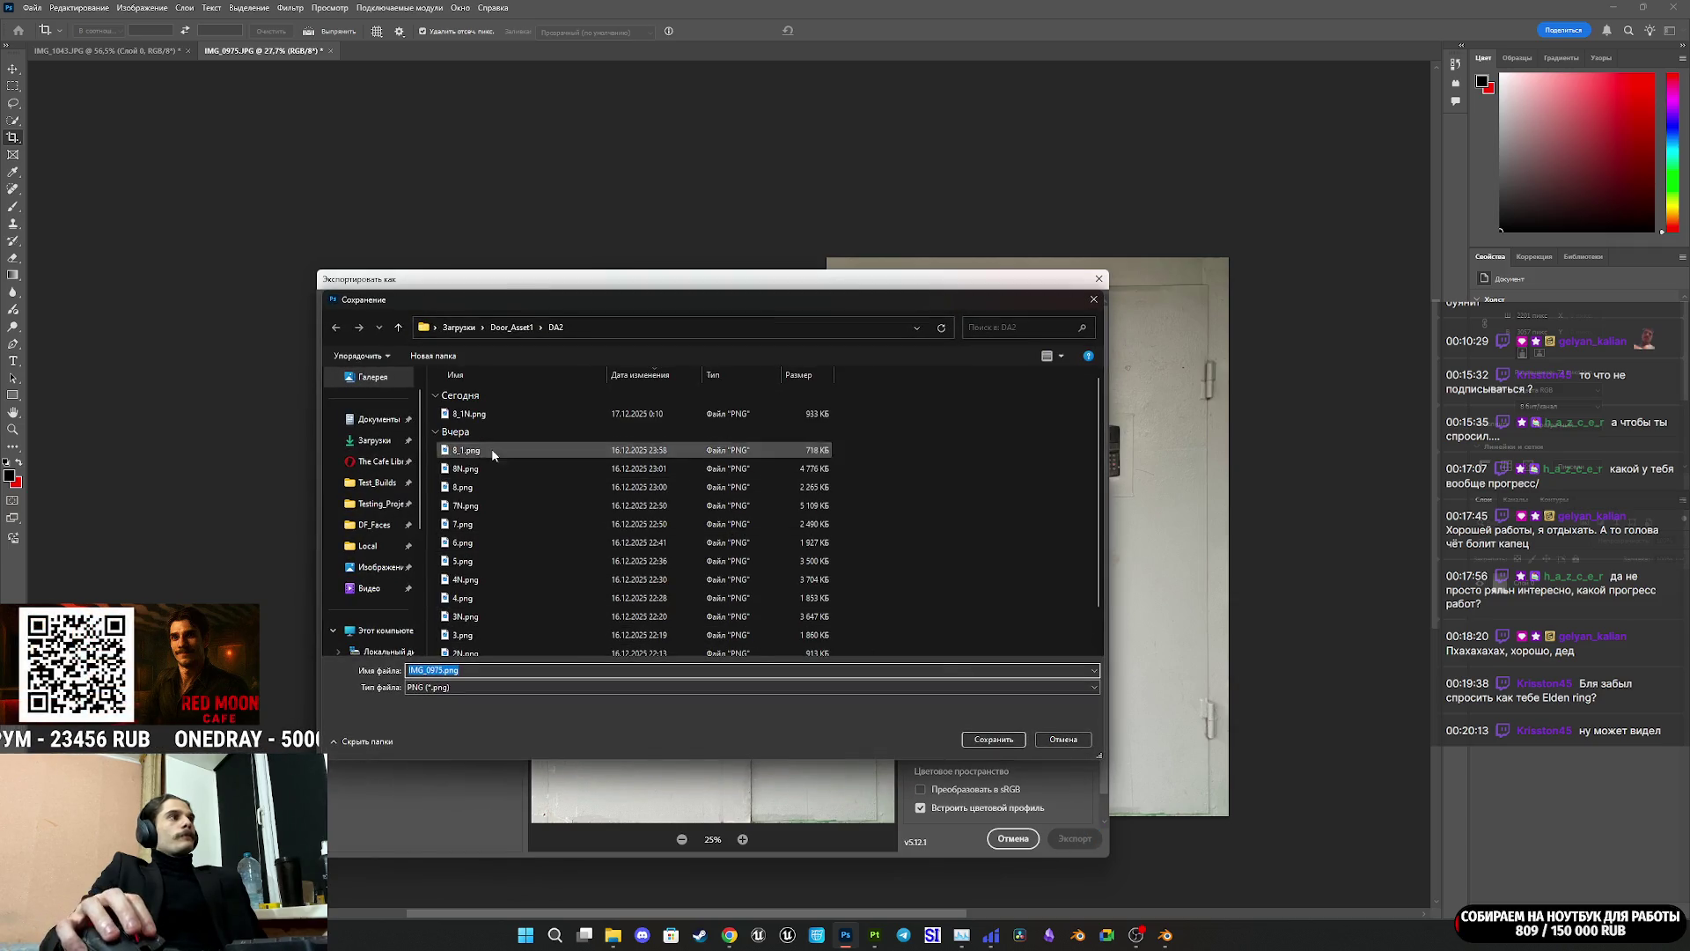
type("9")
left_click(995, 740)
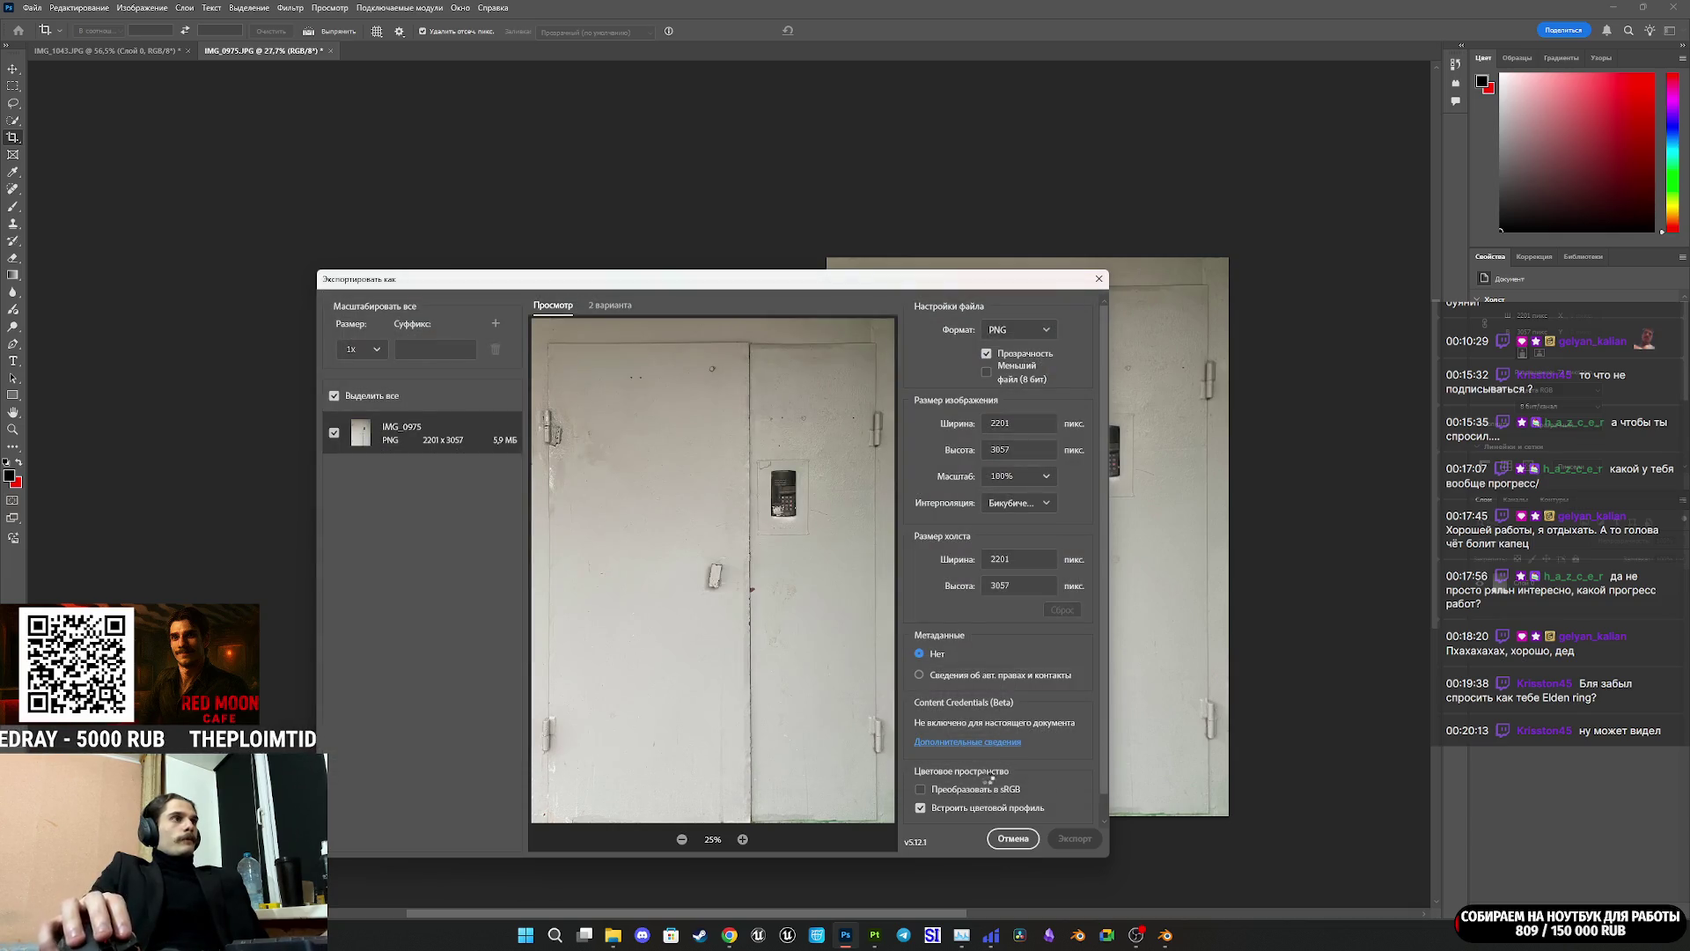
Step: Bring the NormalMap-Online browser window to the front
left_click(875, 935)
mouse_move(730, 935)
left_click(694, 896)
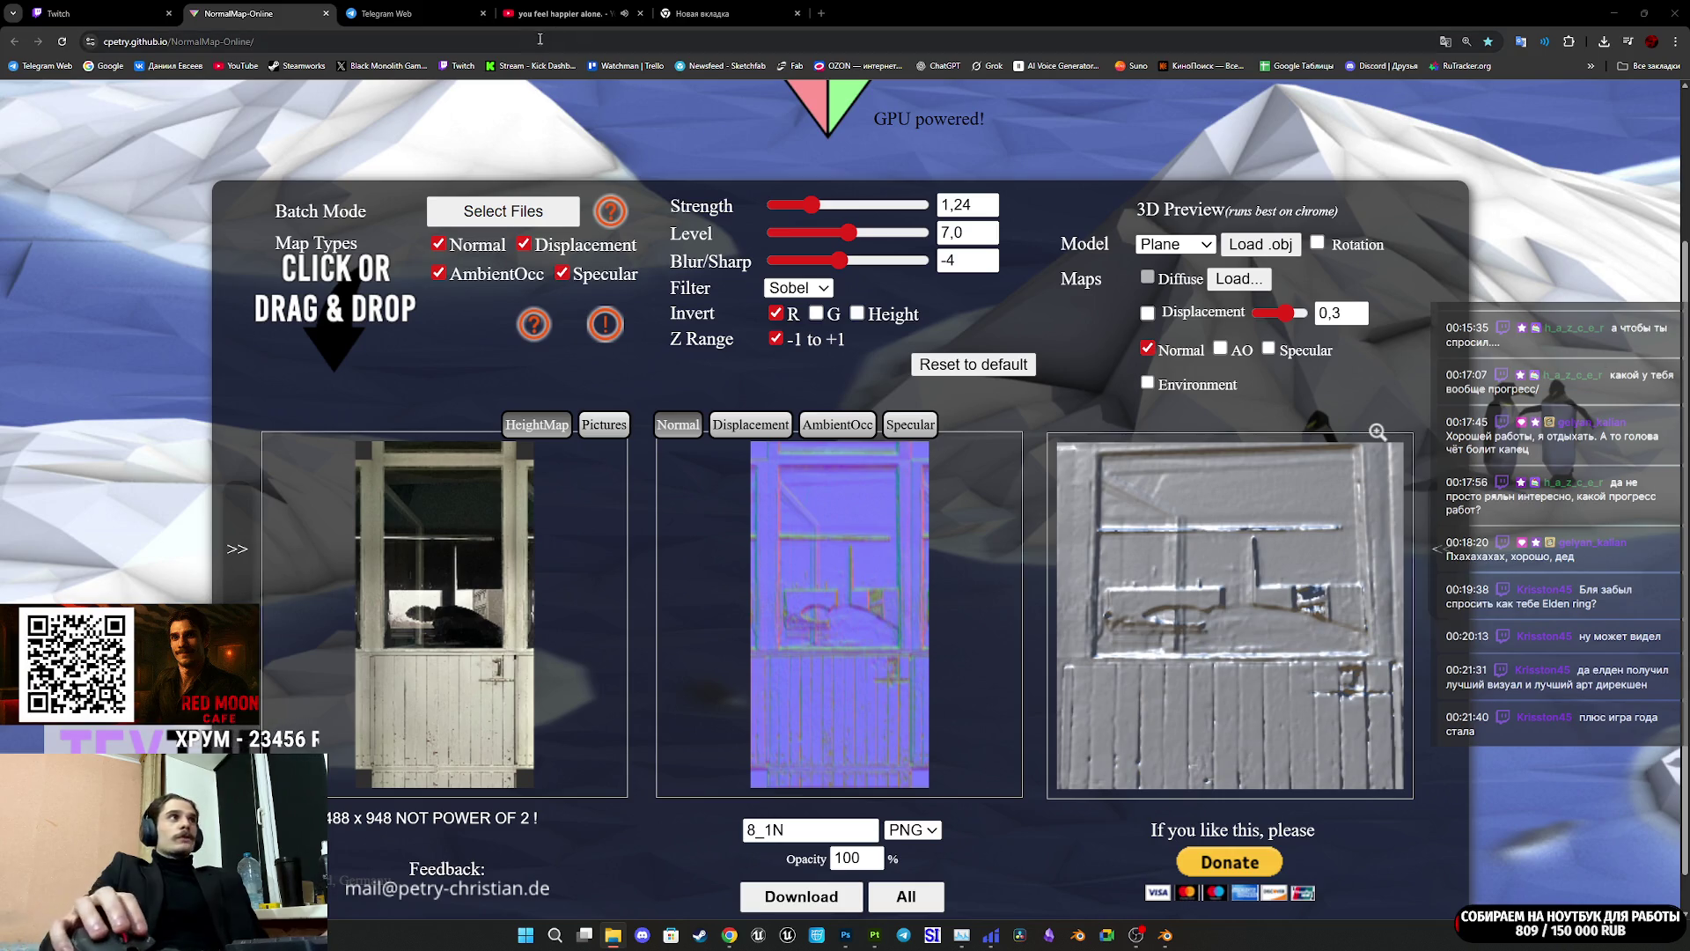
Step: Switch the browser to the Twitch stream-manager tab
left_click(388, 10)
left_click(121, 7)
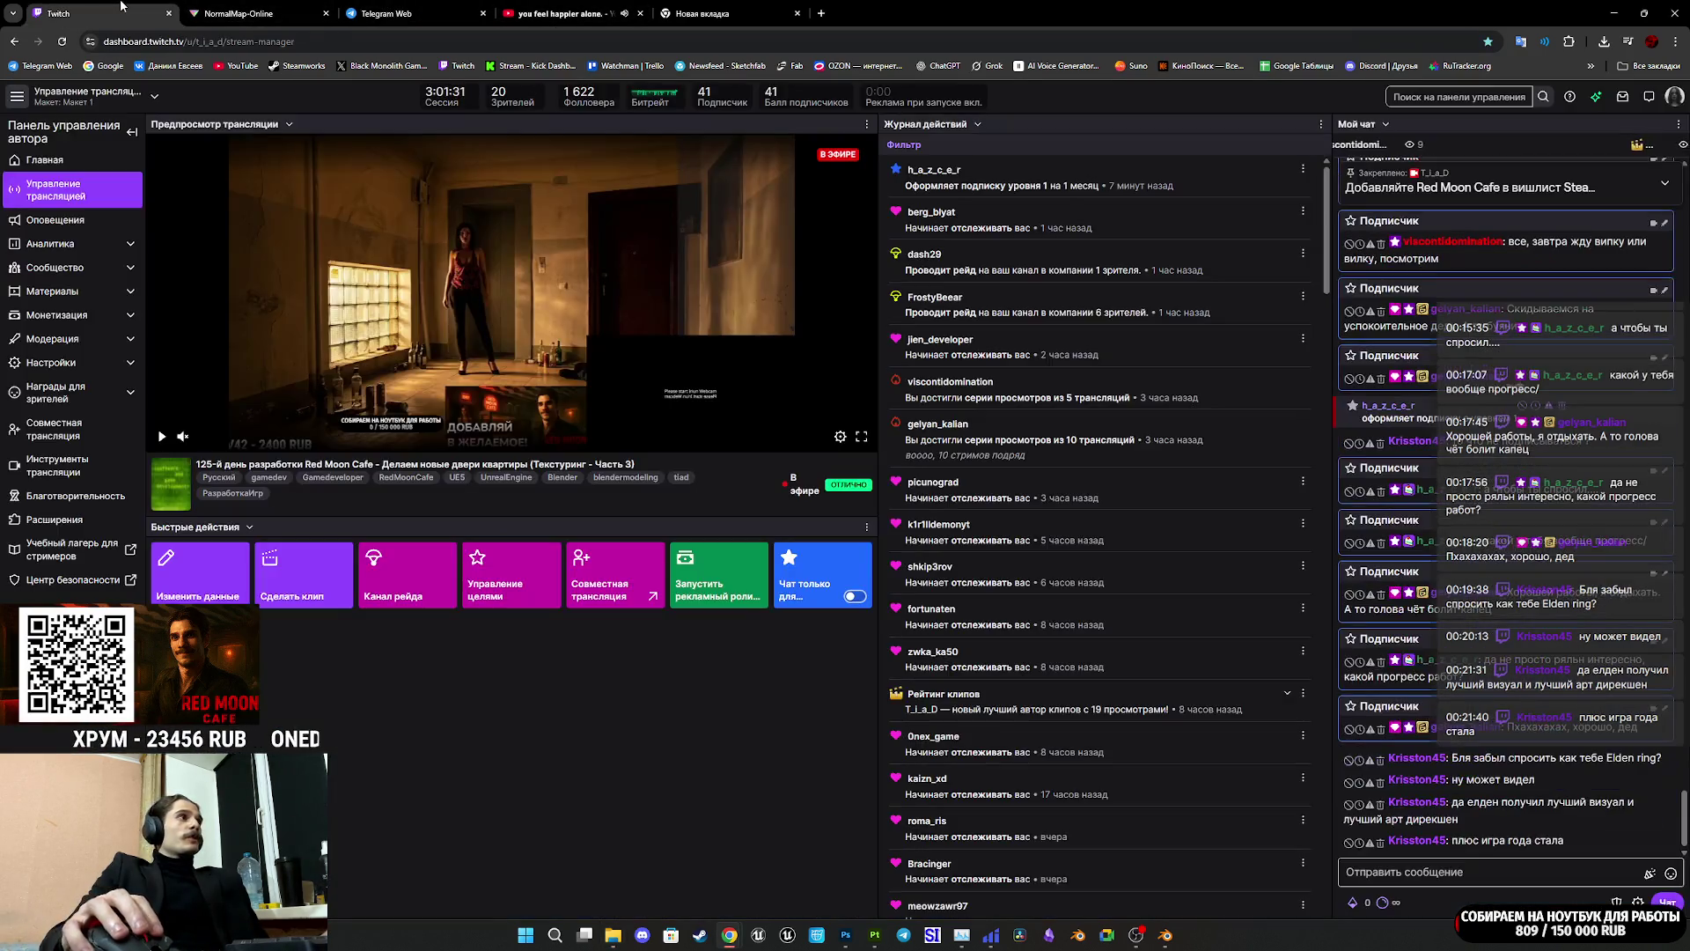
Step: Cycle through the browser tabs back to the Twitch stream manager, then open the Google new tab
left_click(240, 14)
left_click(568, 13)
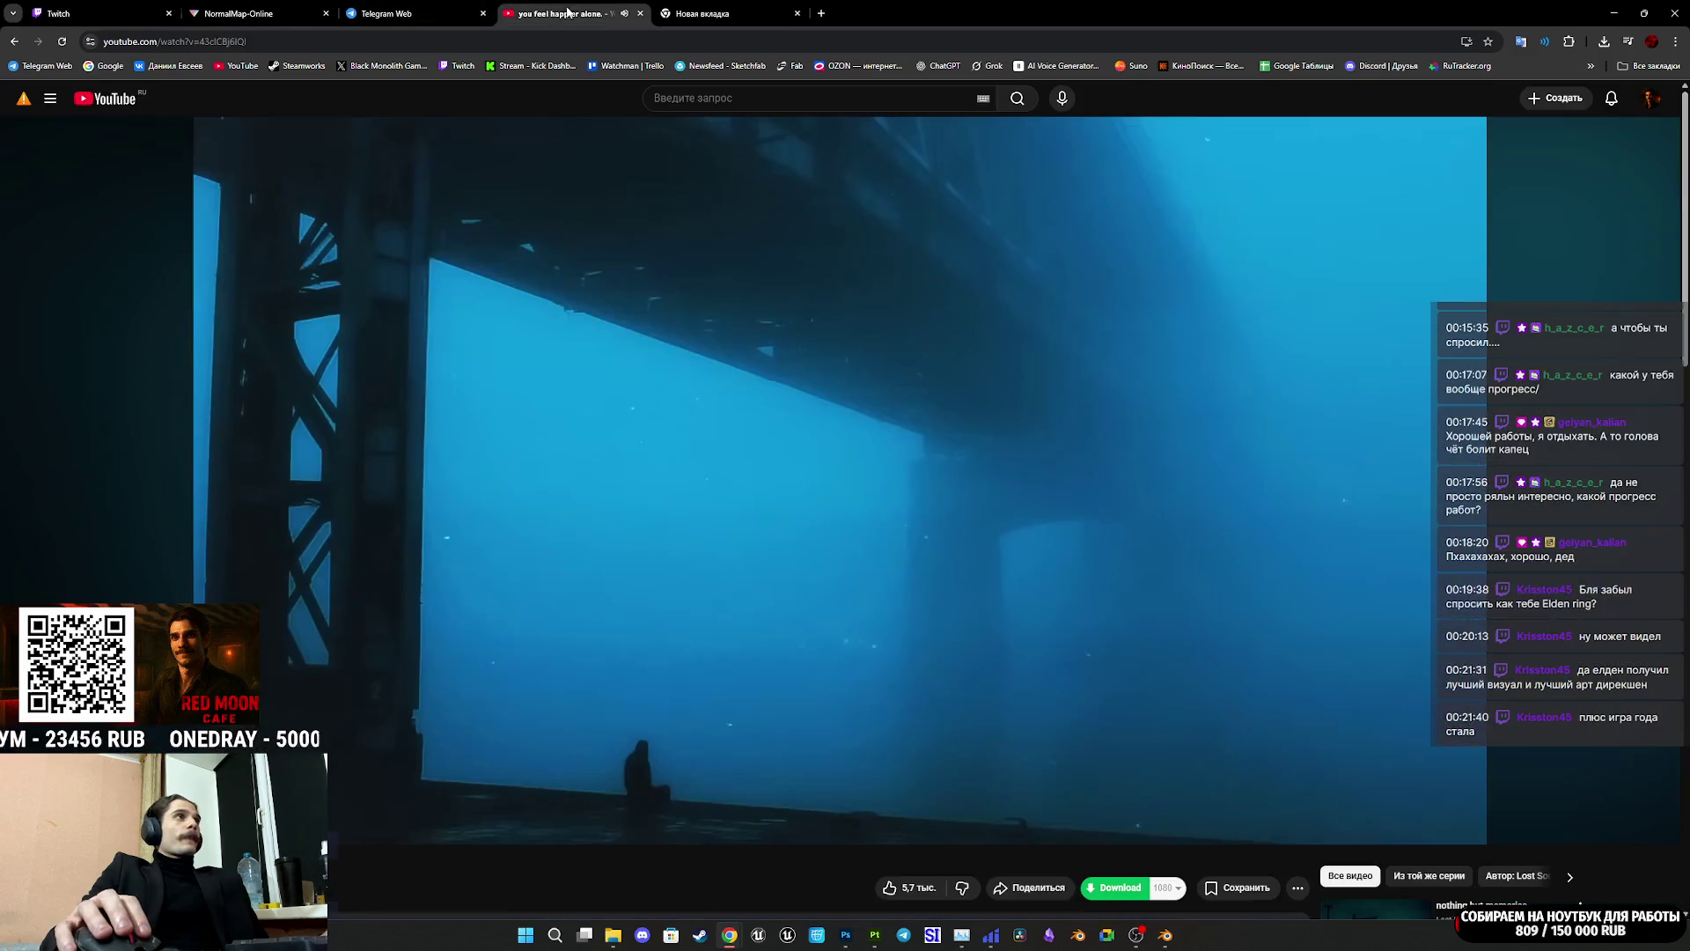
left_click(669, 12)
left_click(387, 12)
left_click(240, 12)
left_click(155, 7)
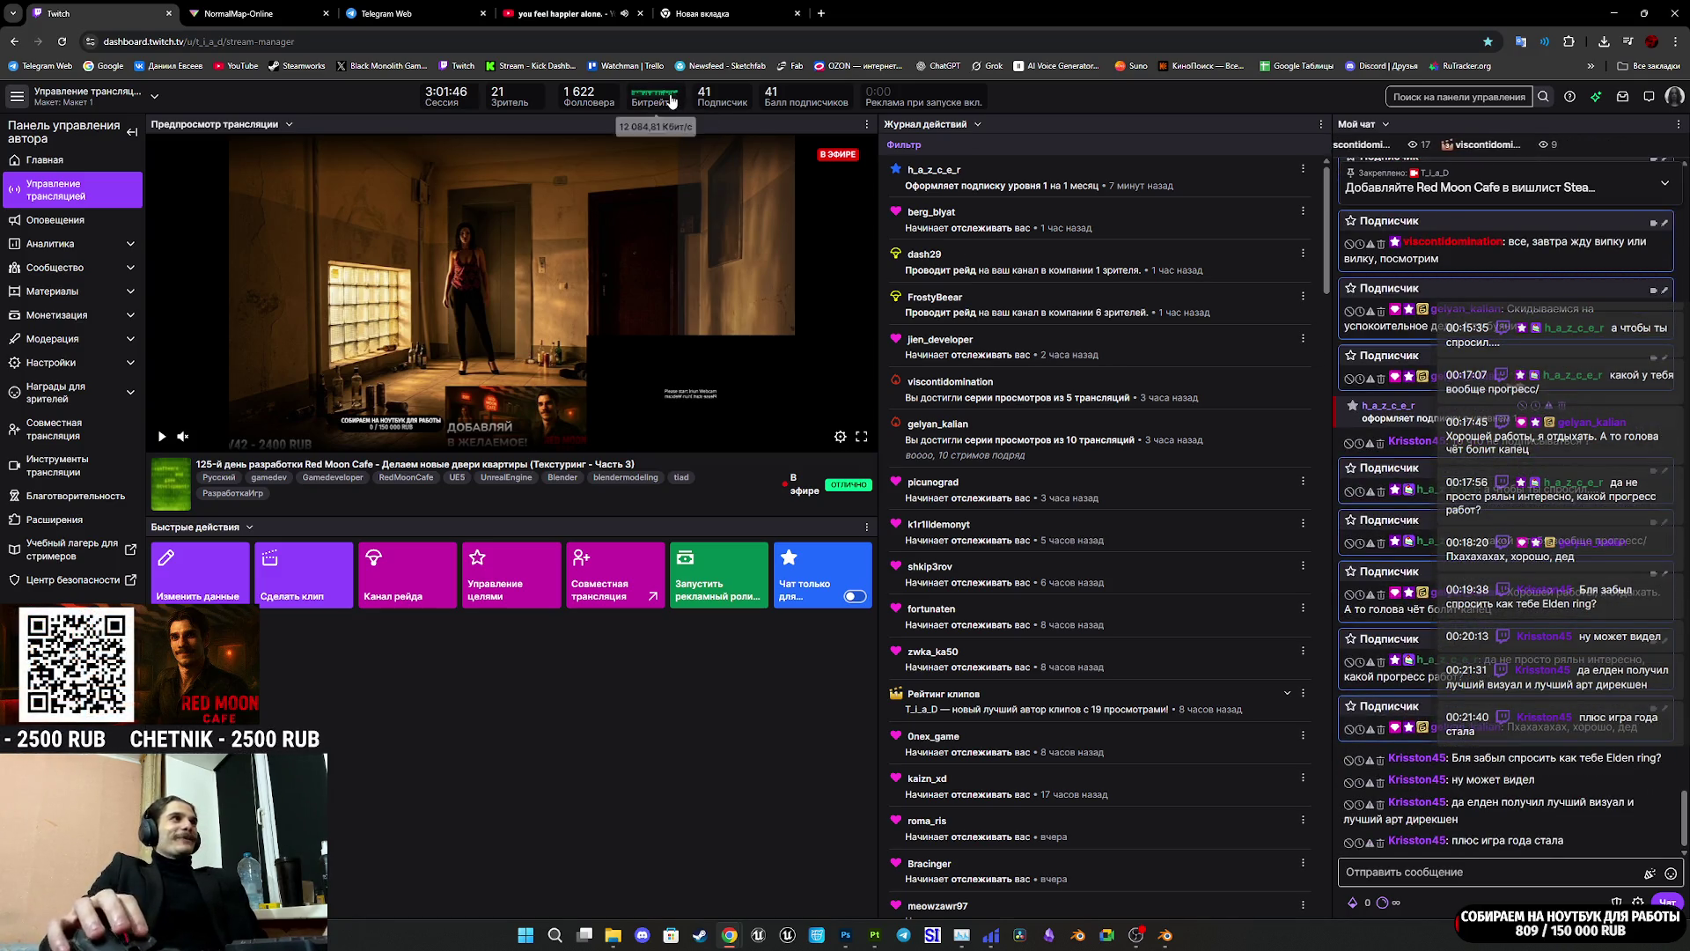
mouse_move(1158, 937)
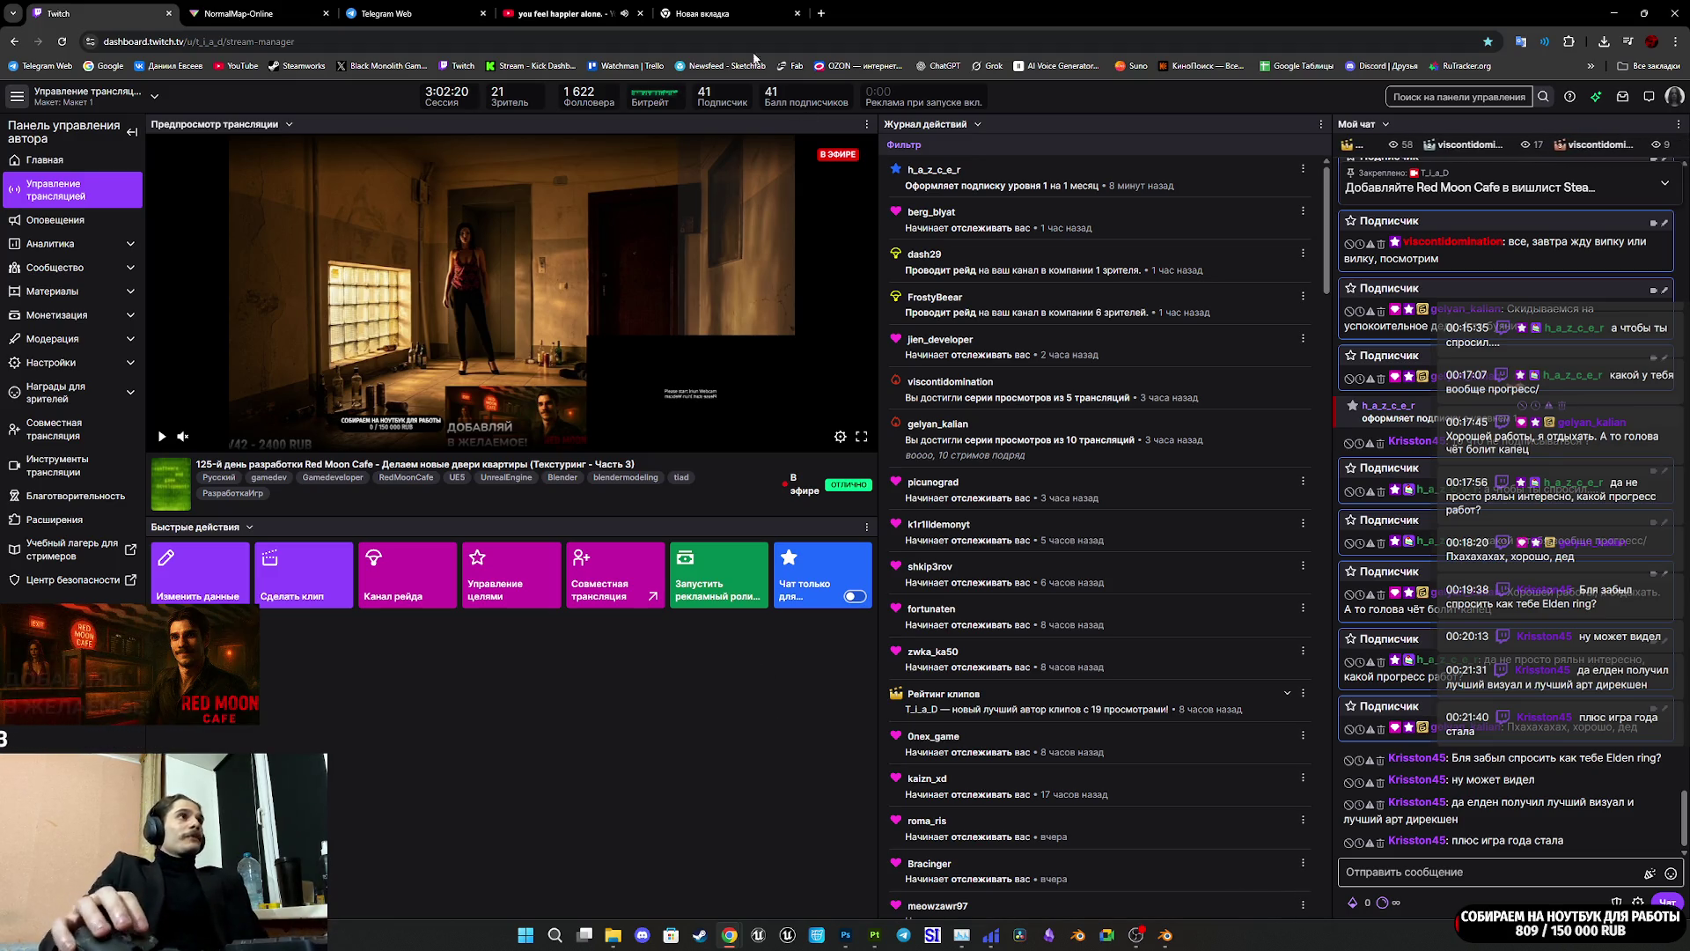
left_click(704, 13)
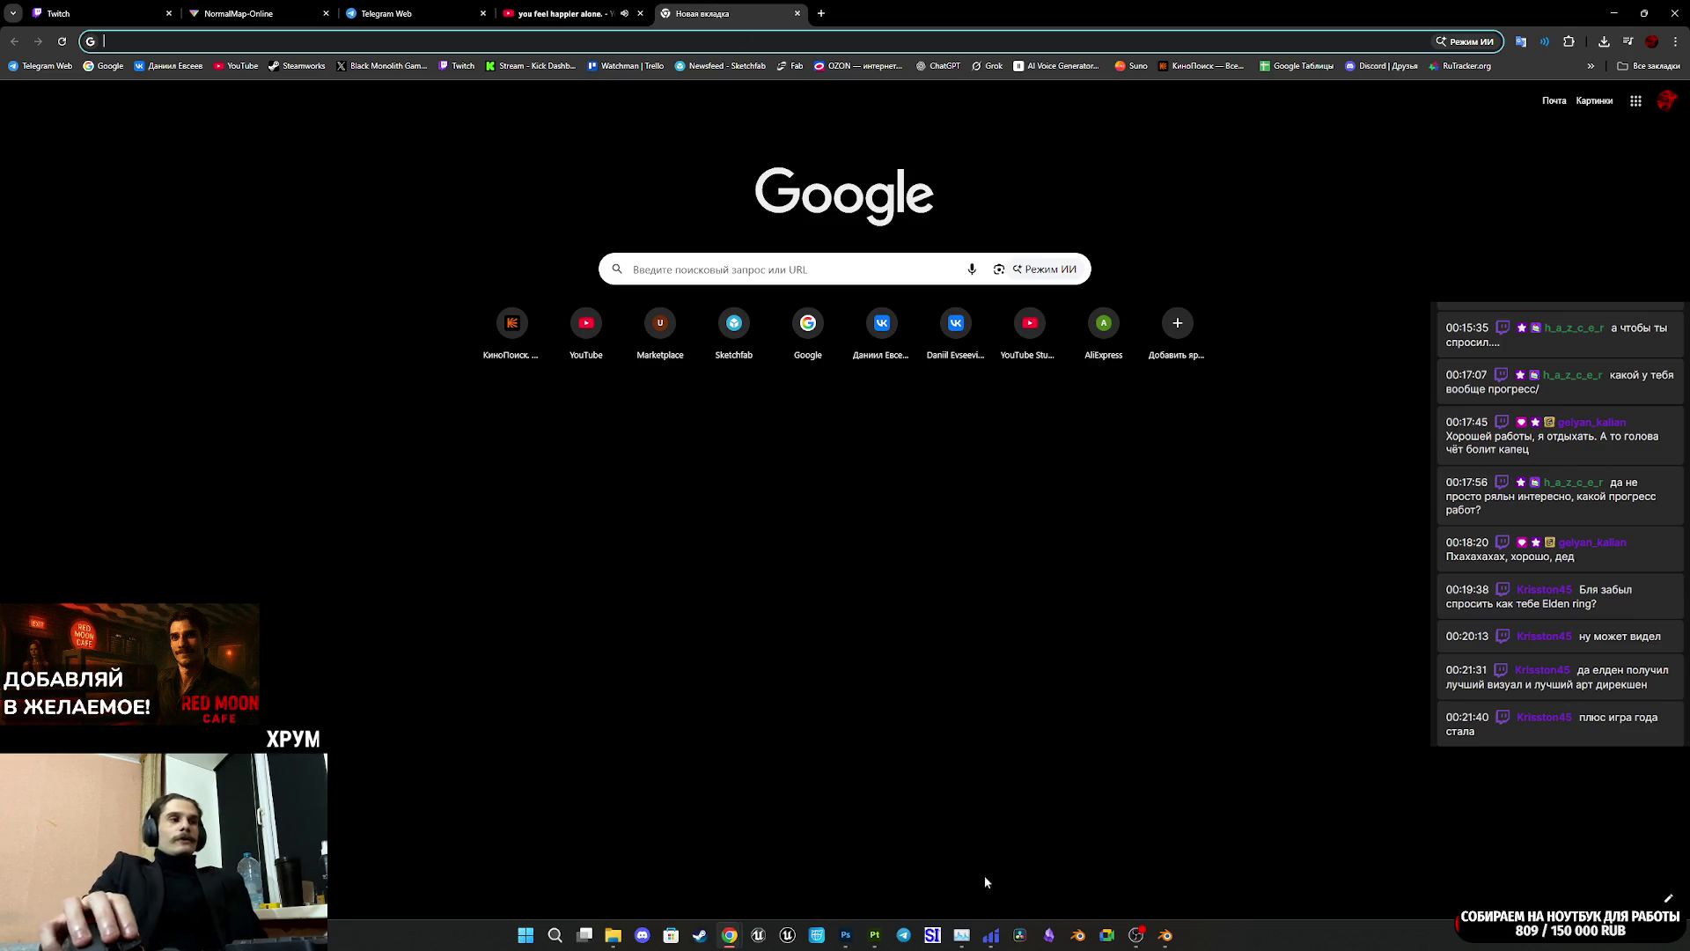
Step: Bring the browser back up on the NormalMap-Online tab
mouse_move(877, 931)
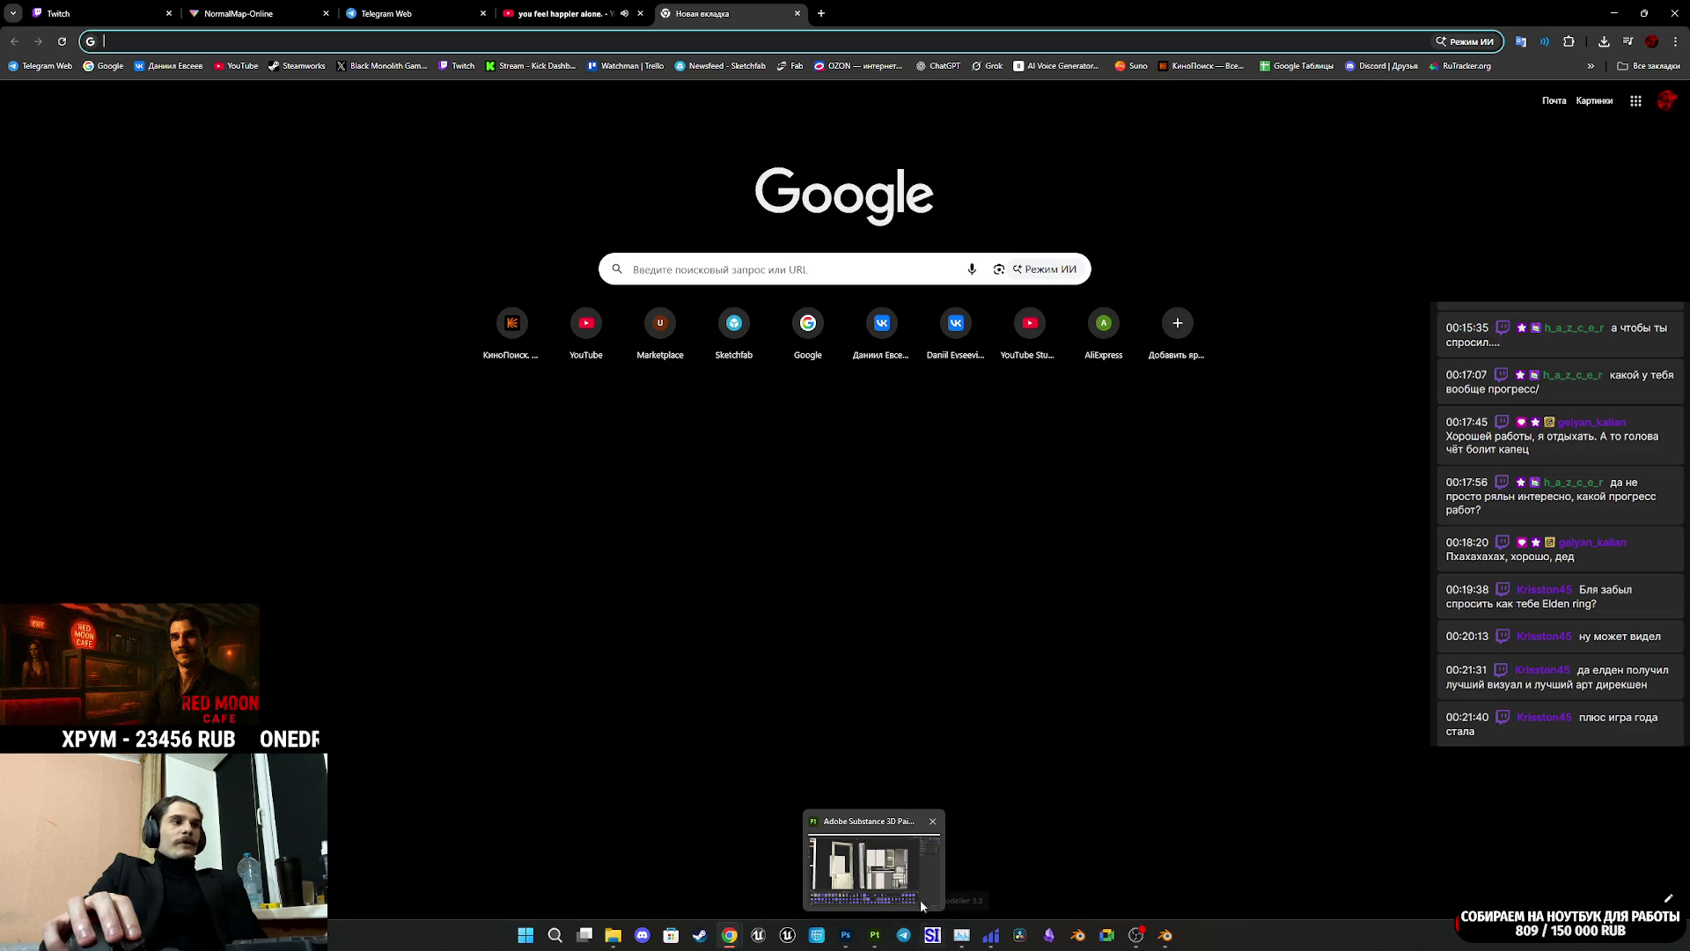
left_click(883, 940)
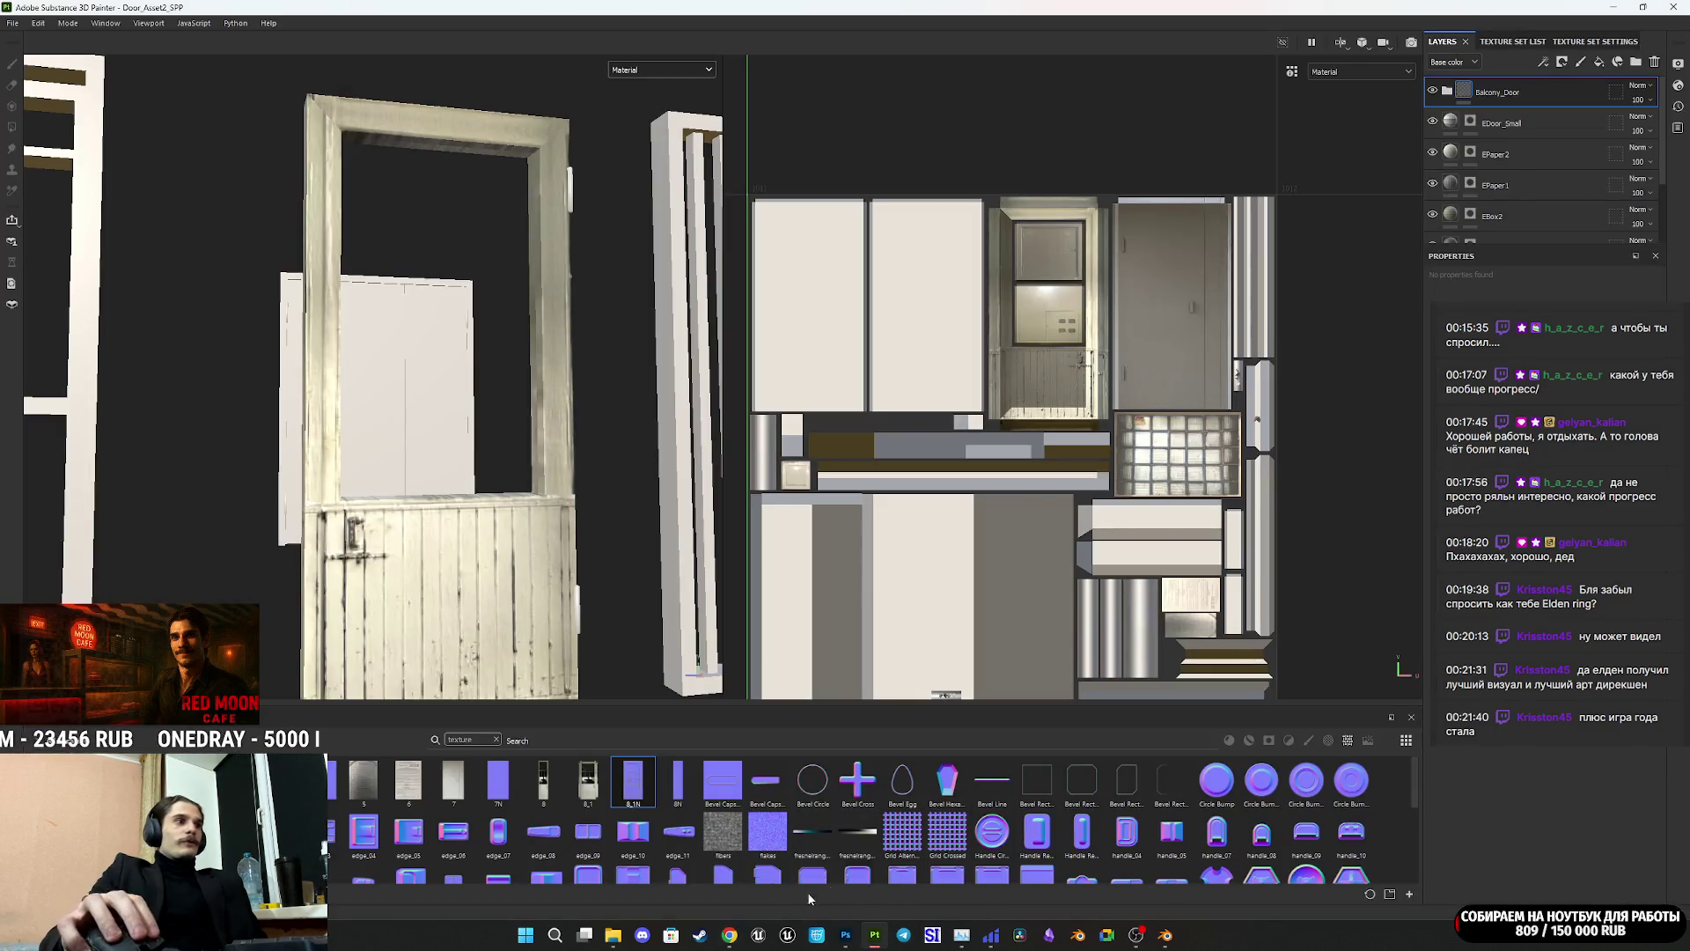
mouse_move(730, 935)
left_click(652, 839)
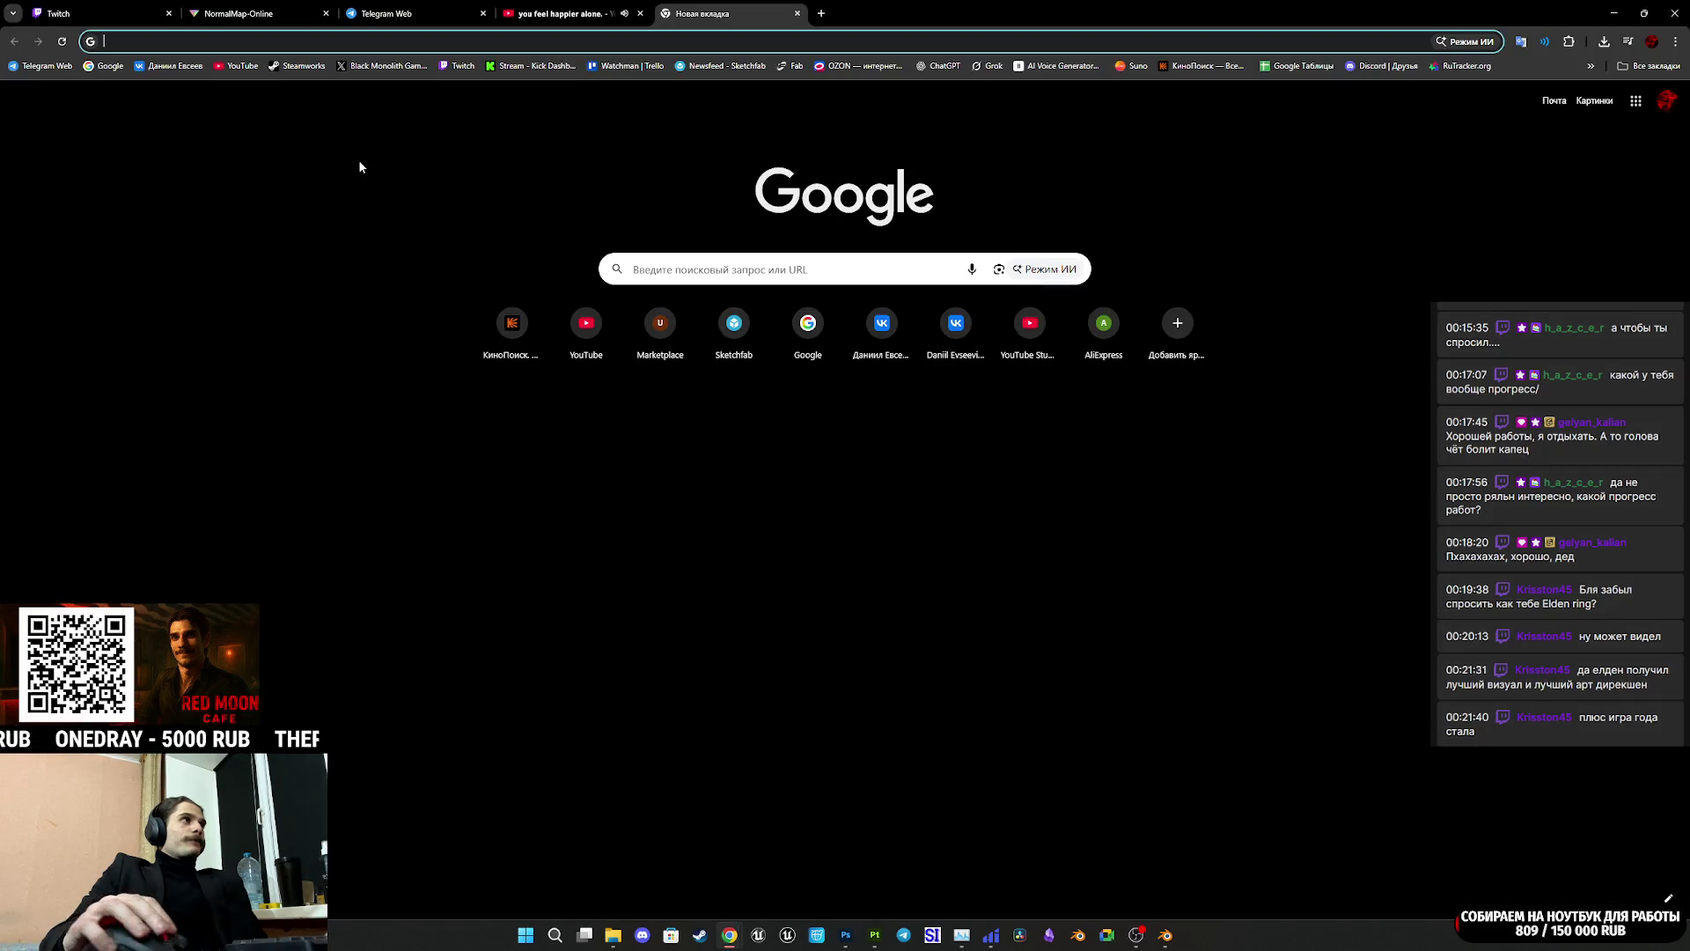
left_click(283, 23)
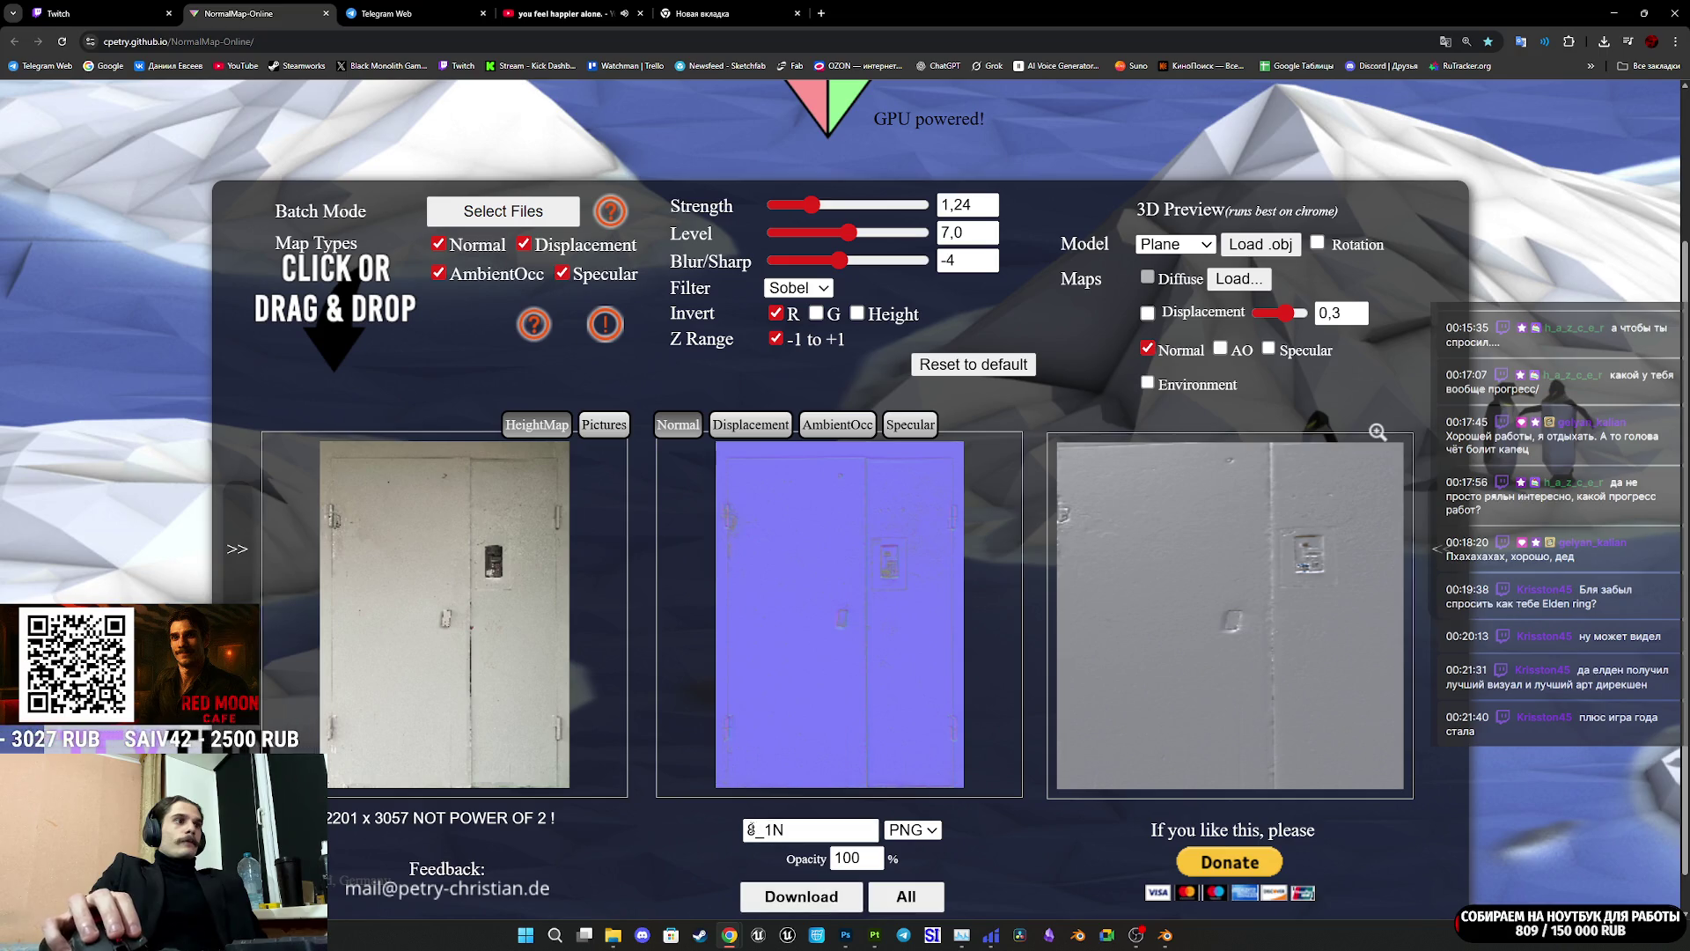
Step: Rename the output from 8_1N to 9N and download 9N.png into the DA2 folder
left_click_drag(773, 830, 748, 830)
type("9N")
left_click(823, 894)
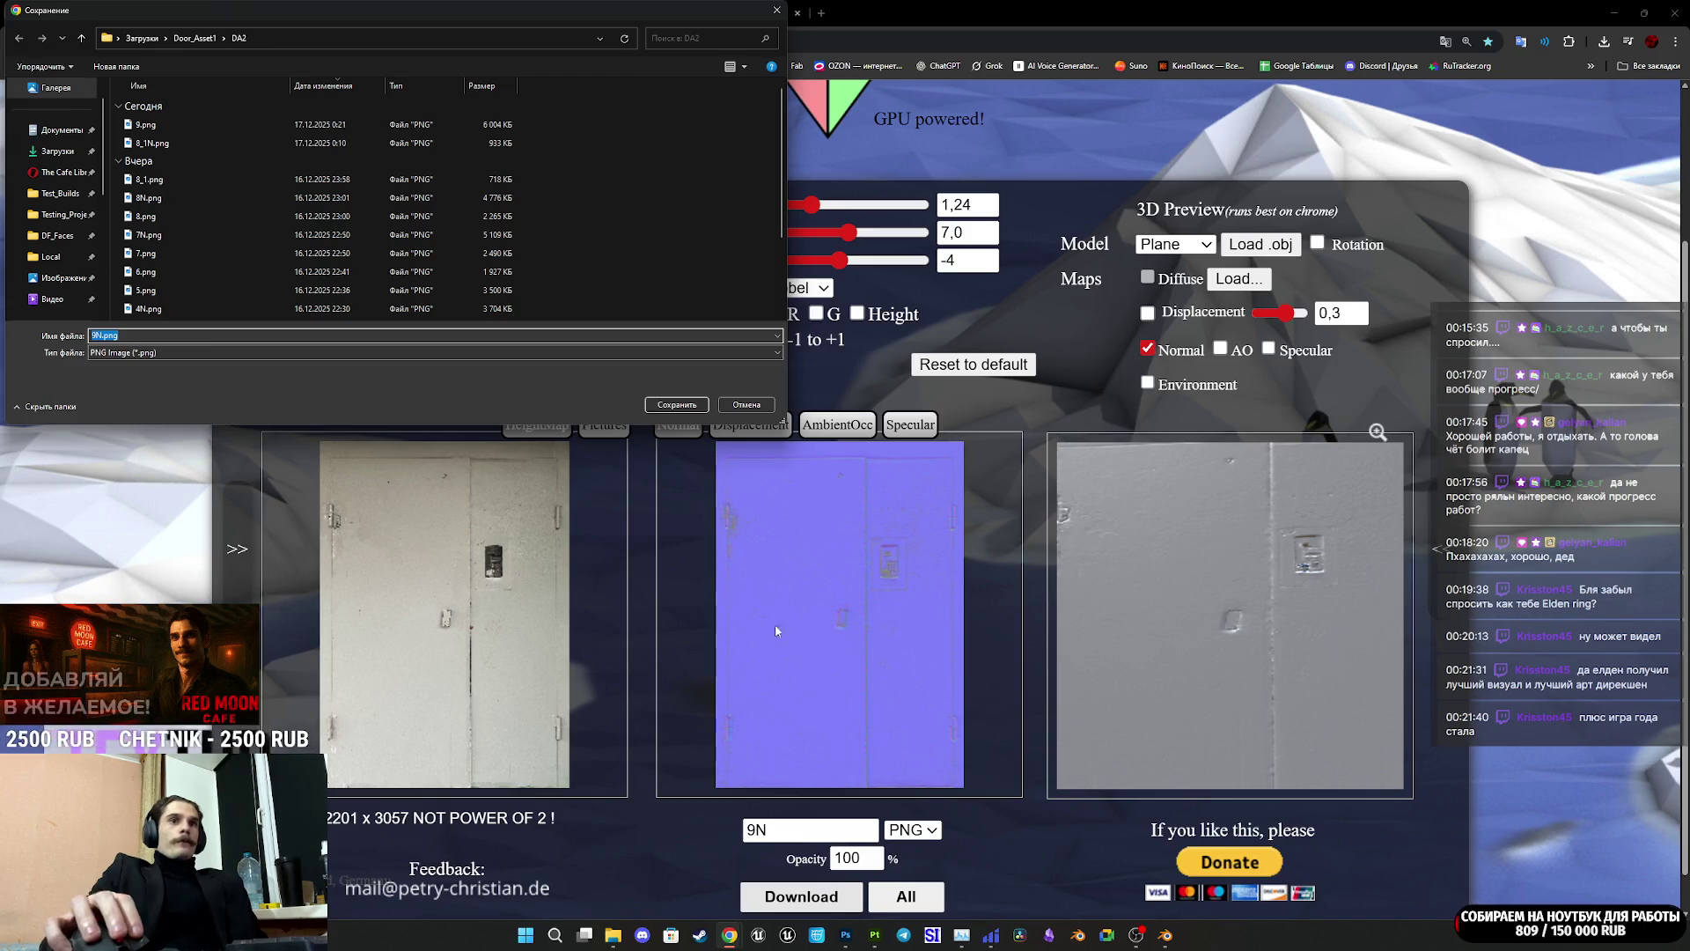
left_click(690, 403)
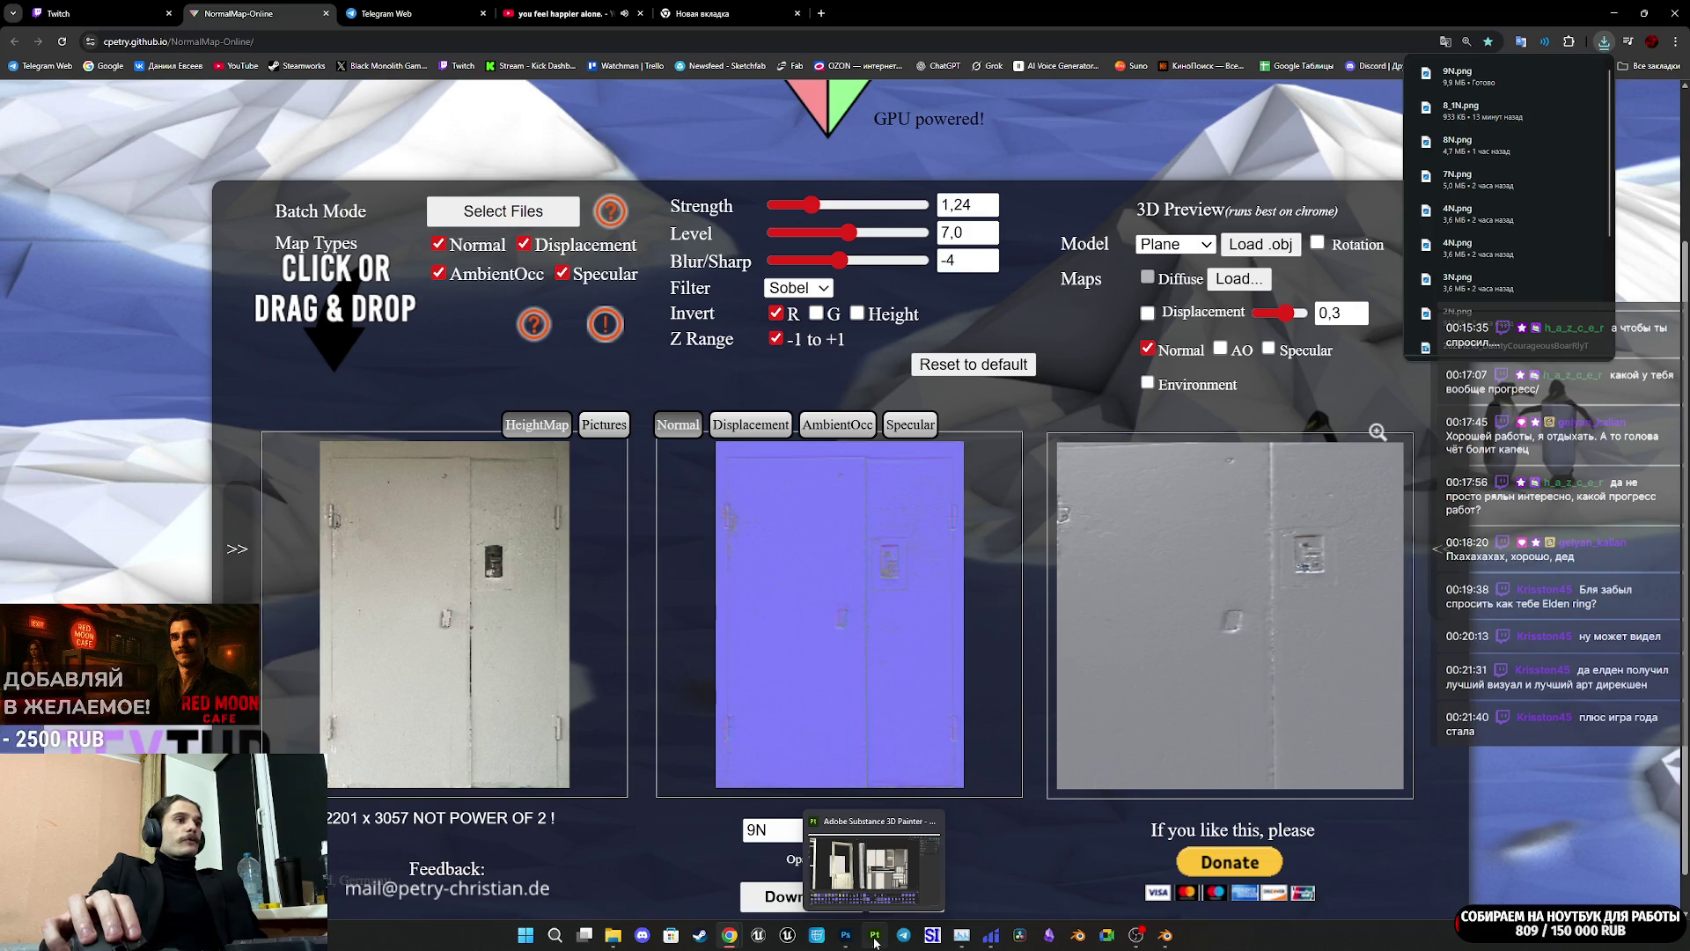
left_click(874, 938)
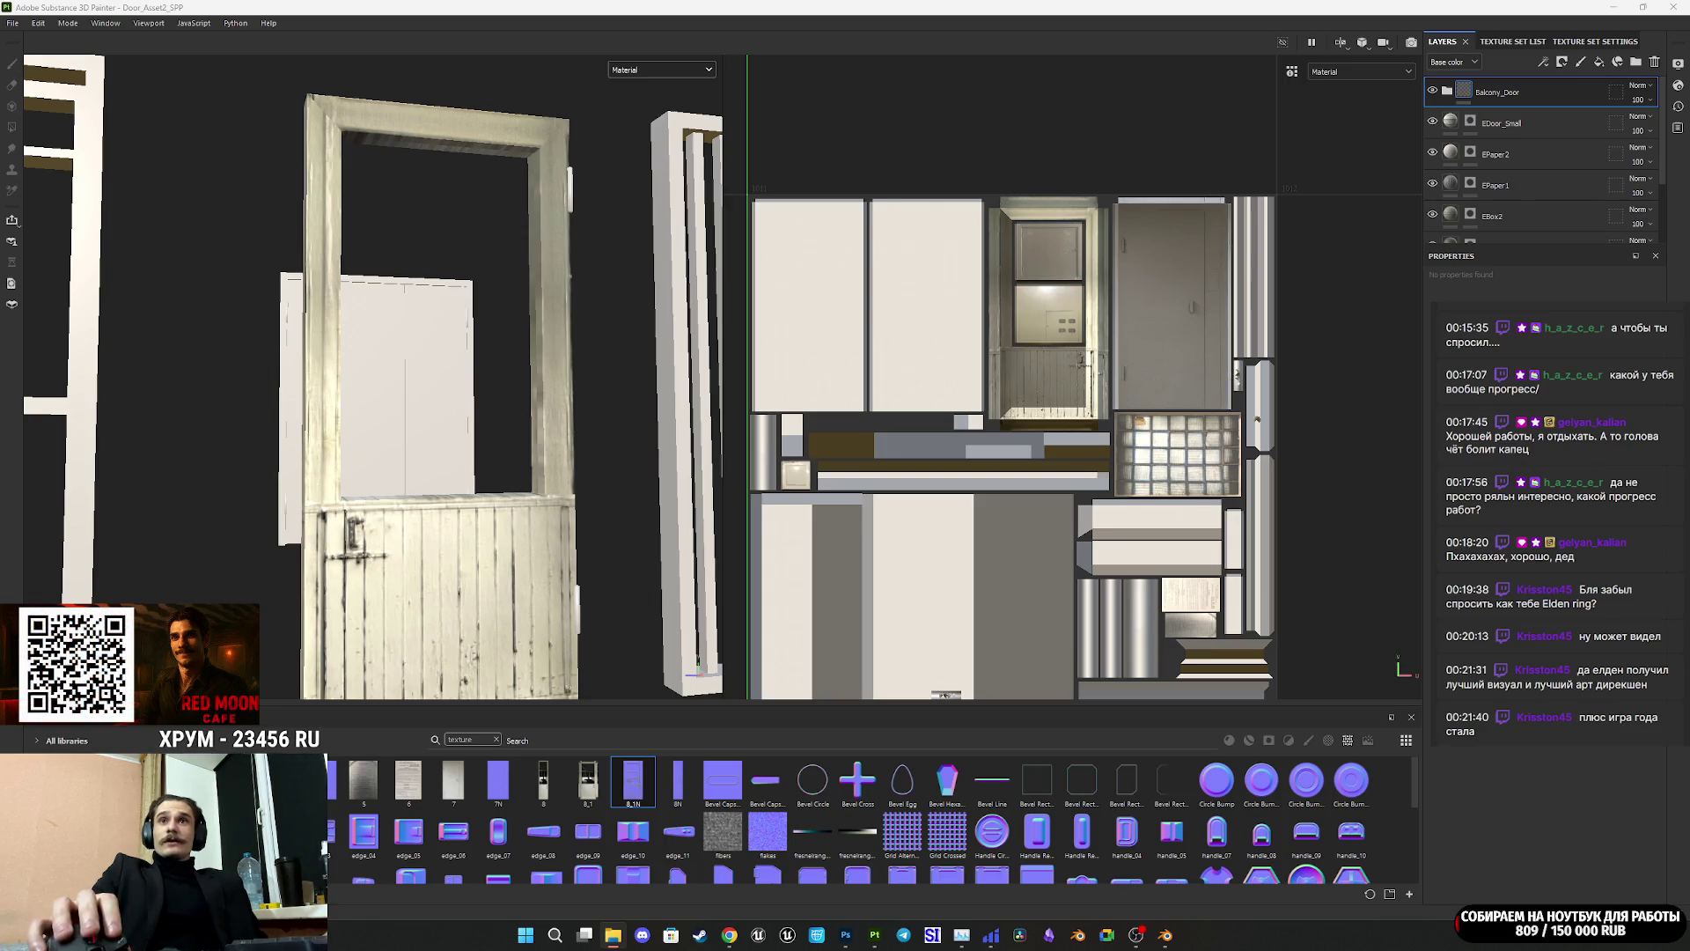
Step: Search Google Images for the artist Beksinski, using the corrected spelling
mouse_move(729, 935)
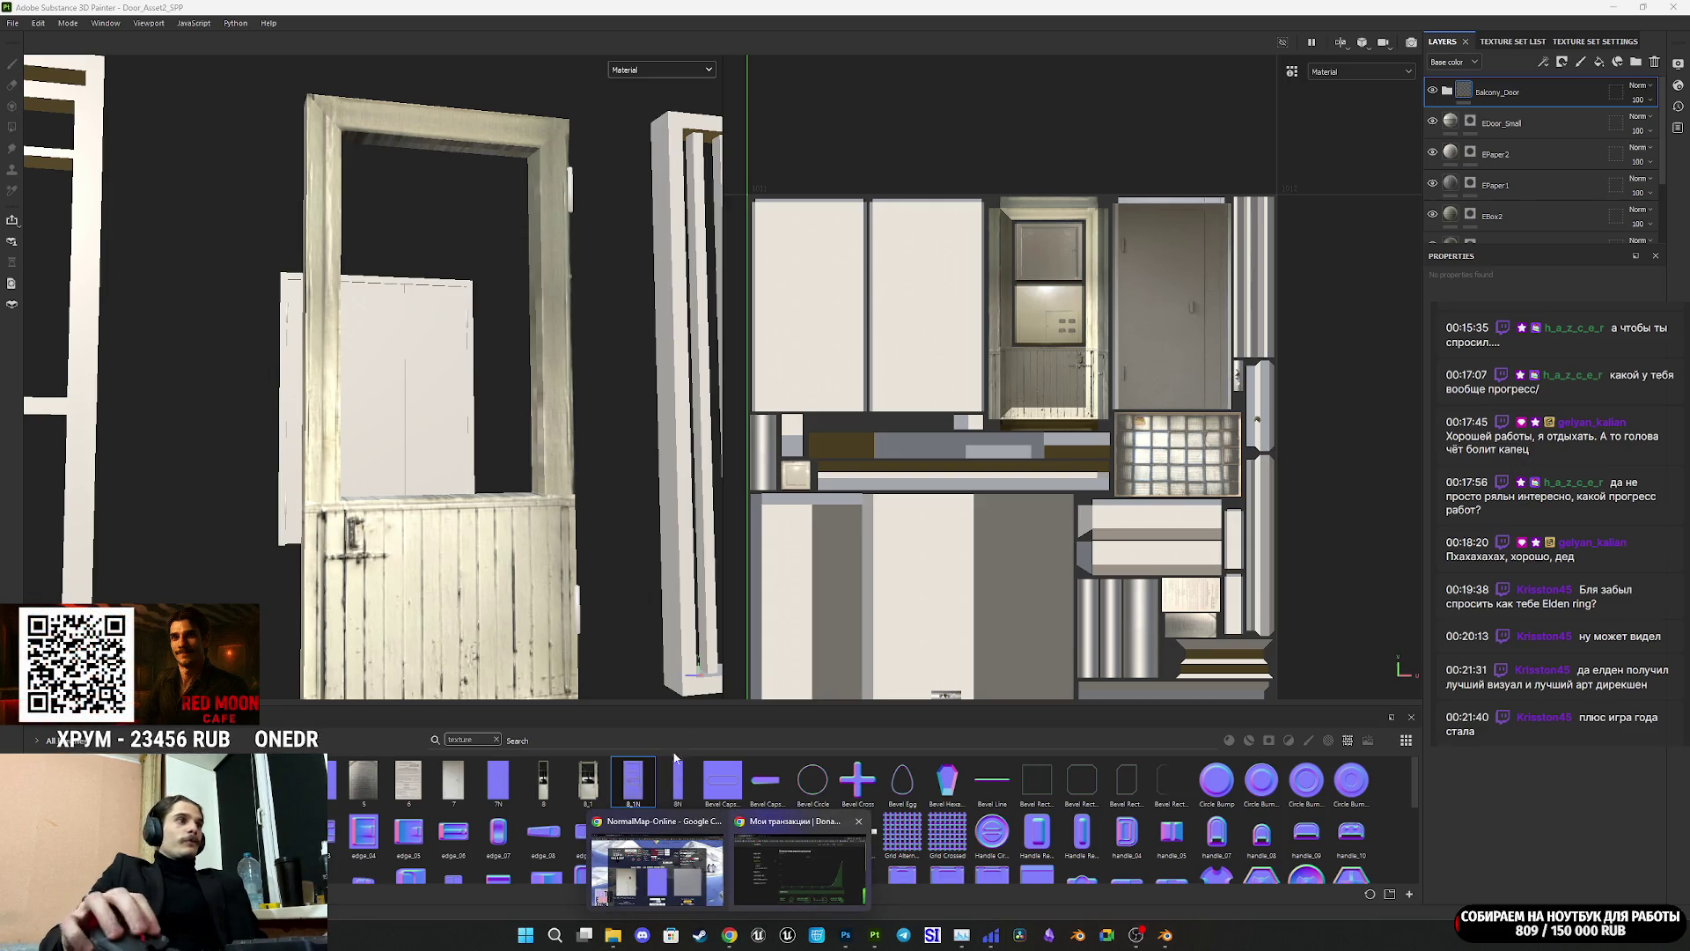
left_click(678, 858)
left_click(731, 14)
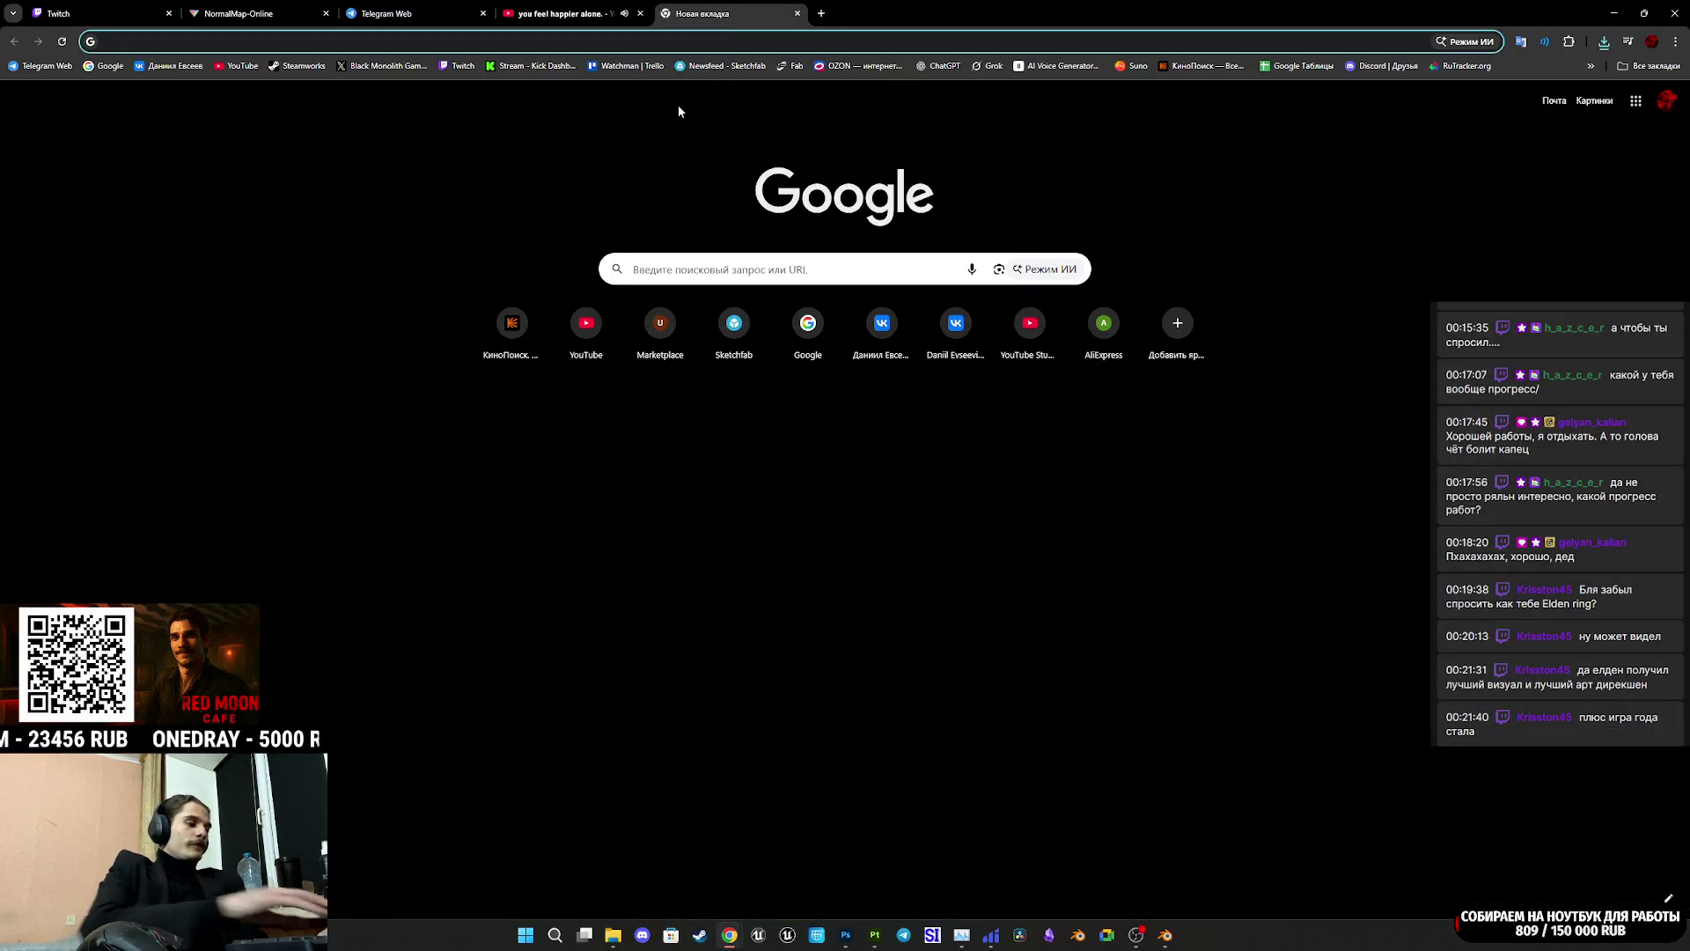
type(".tucbycrbq")
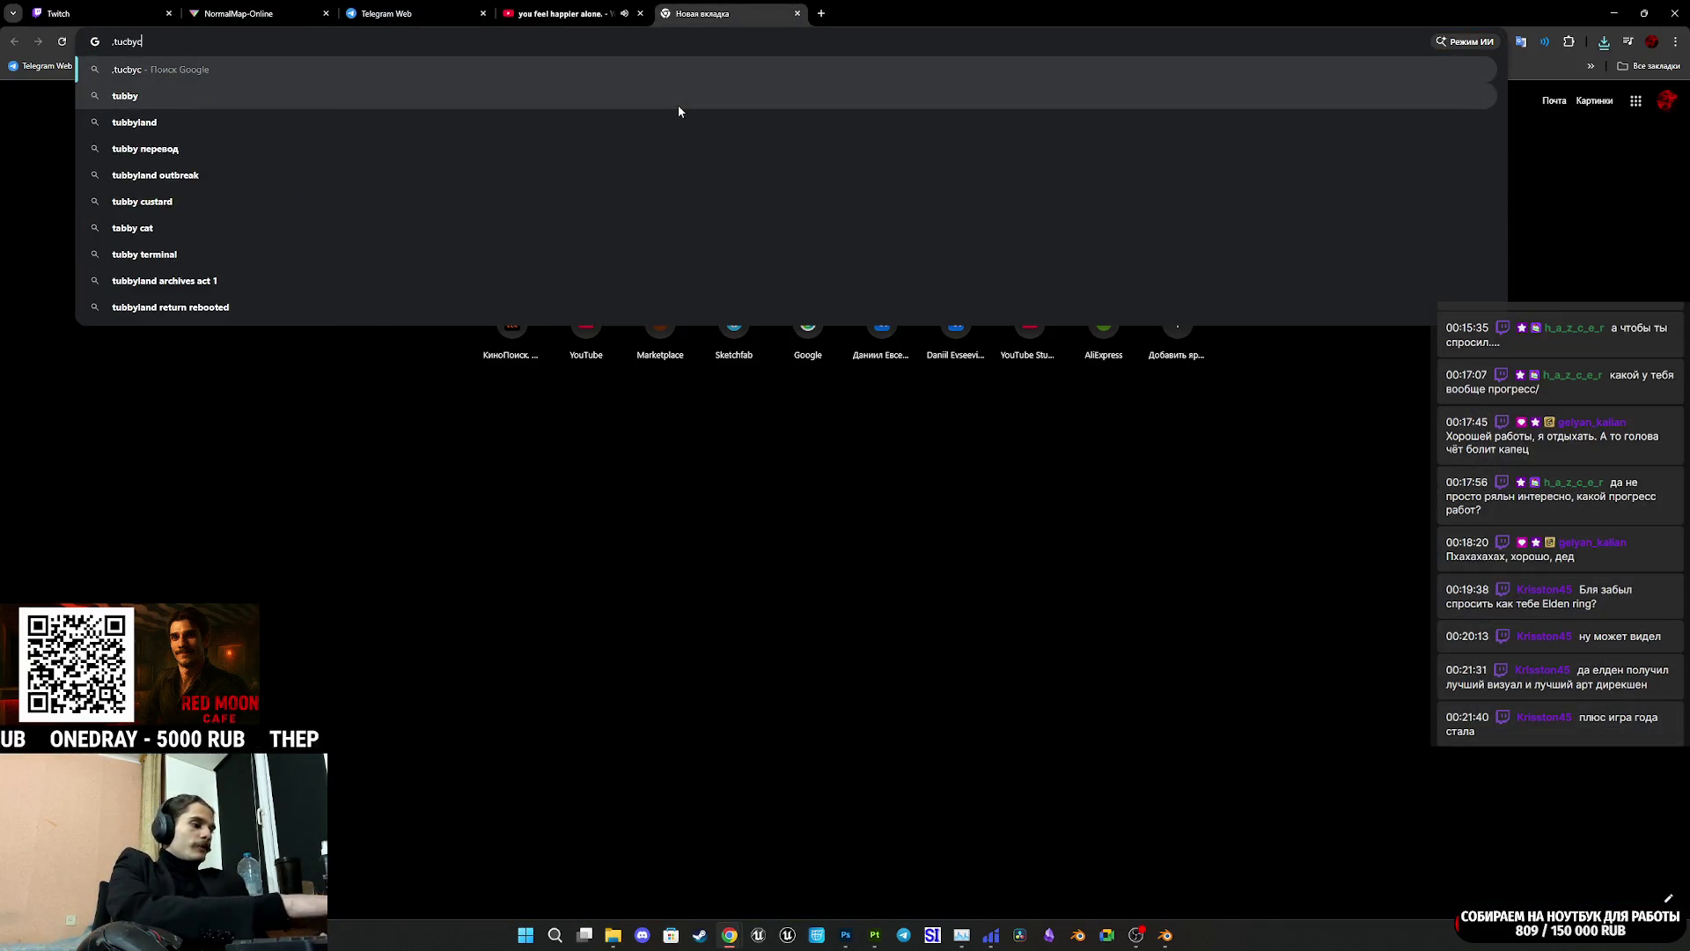
key("Return")
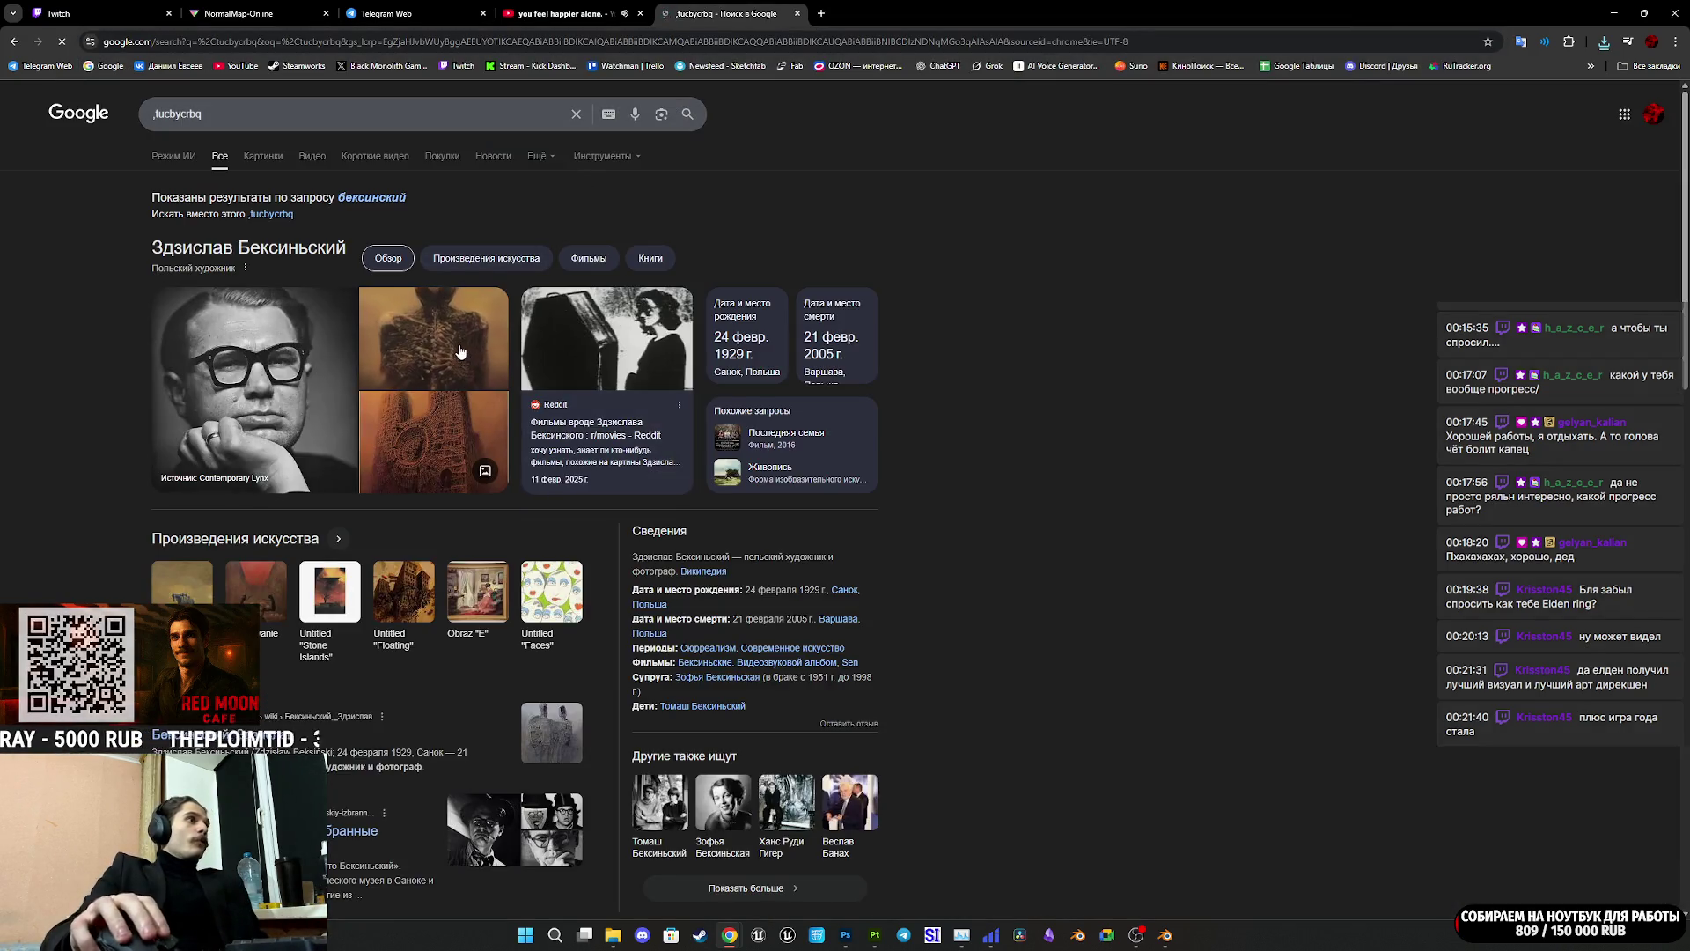
left_click(374, 201)
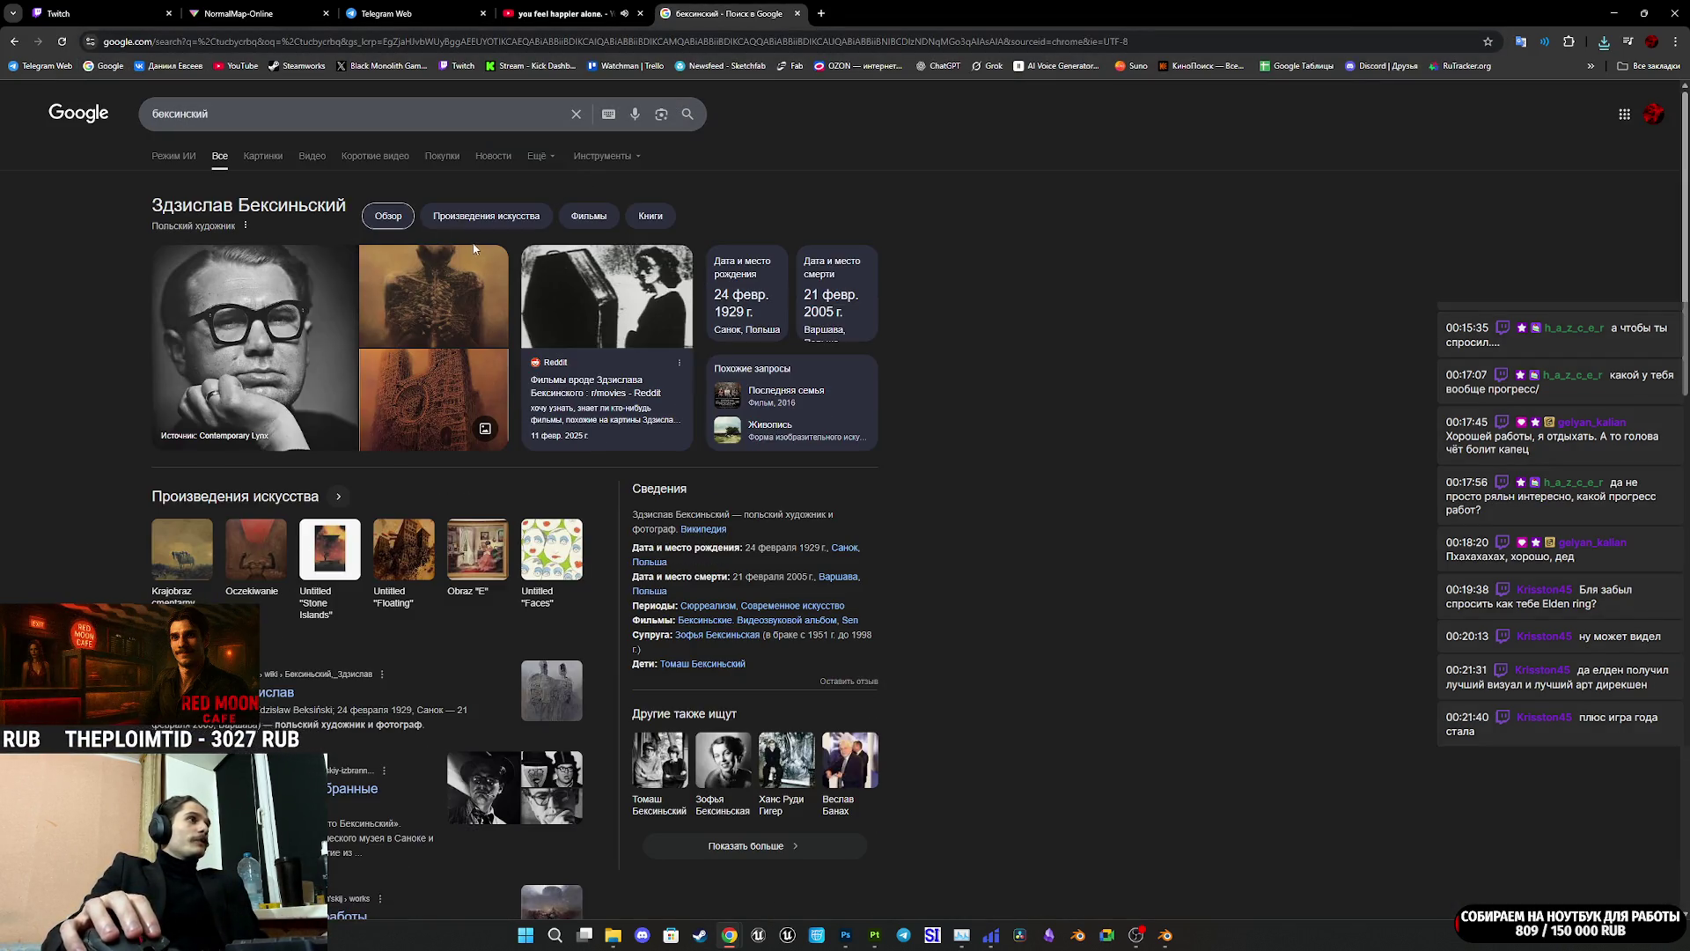
left_click(262, 155)
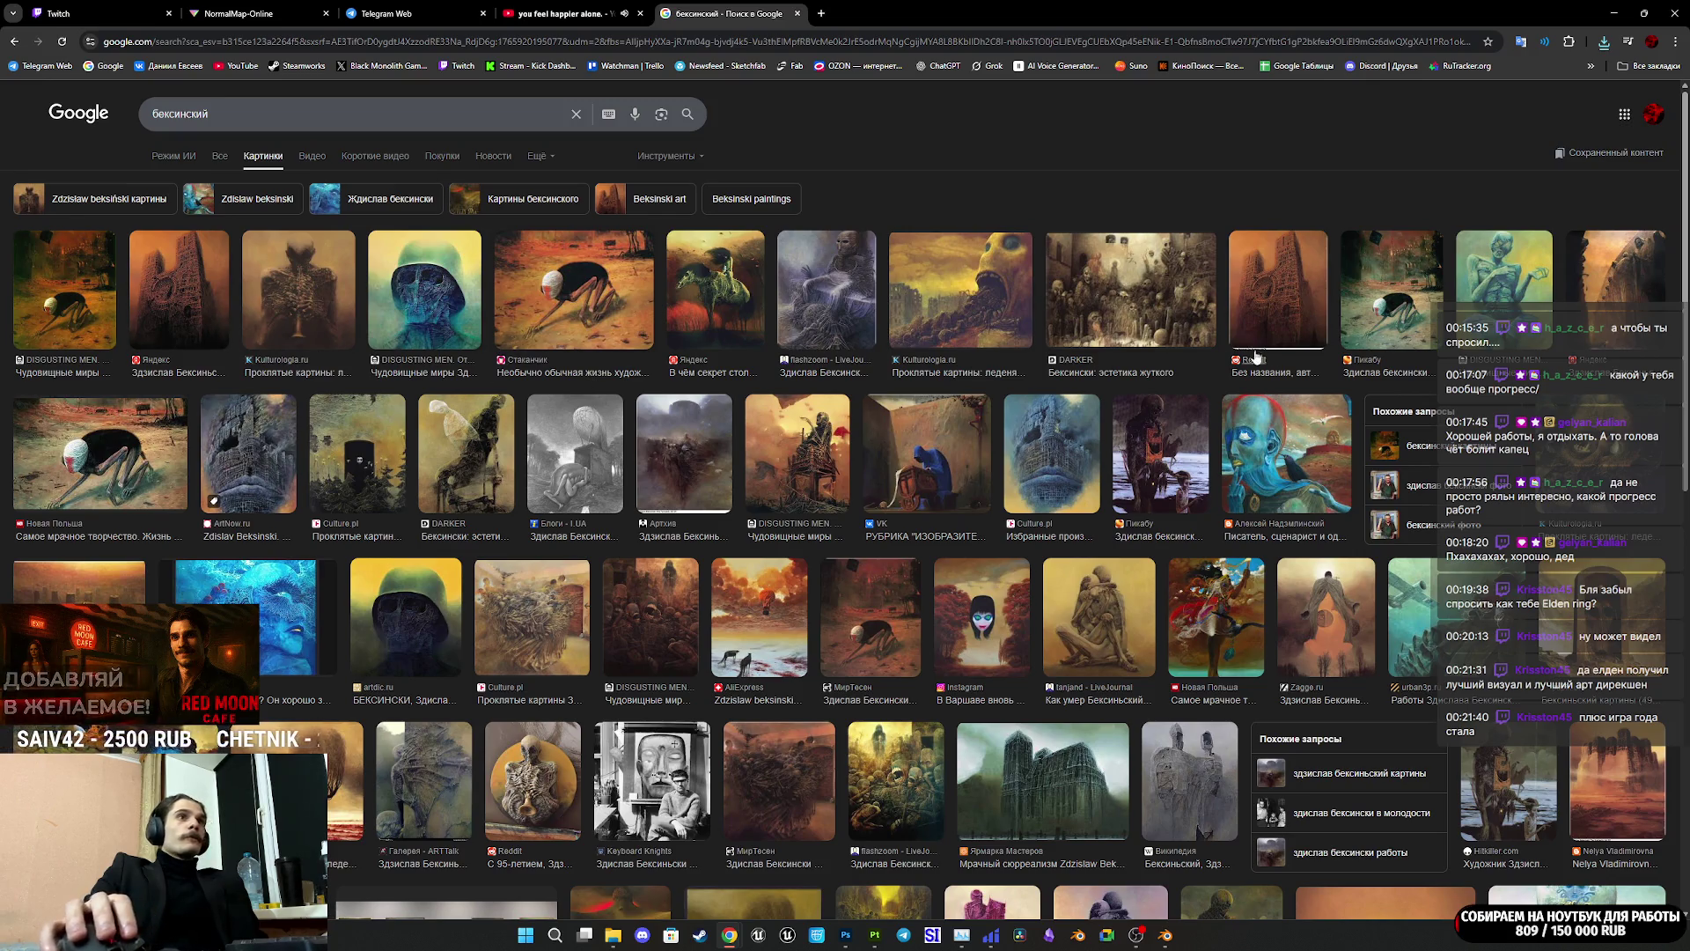
Step: Preview the yellow painting, the huddled-figures painting and the face-in-red-flowers painting
left_click(993, 296)
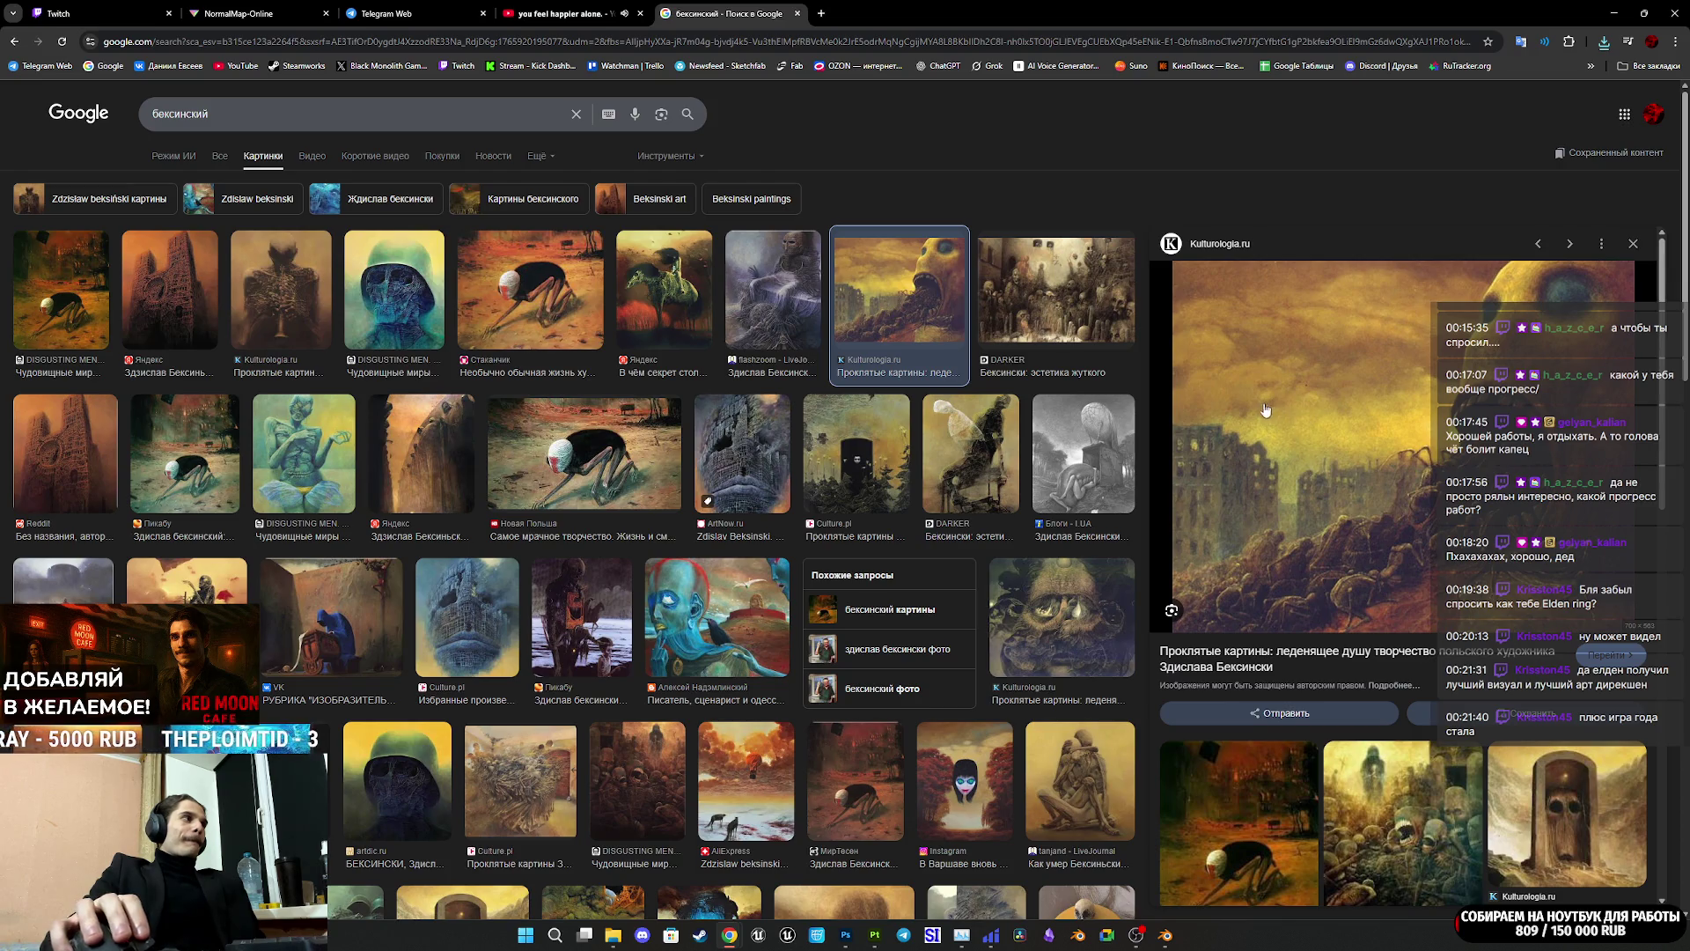
scroll(1256, 410, "down", 2)
scroll(1373, 616, "down", 2)
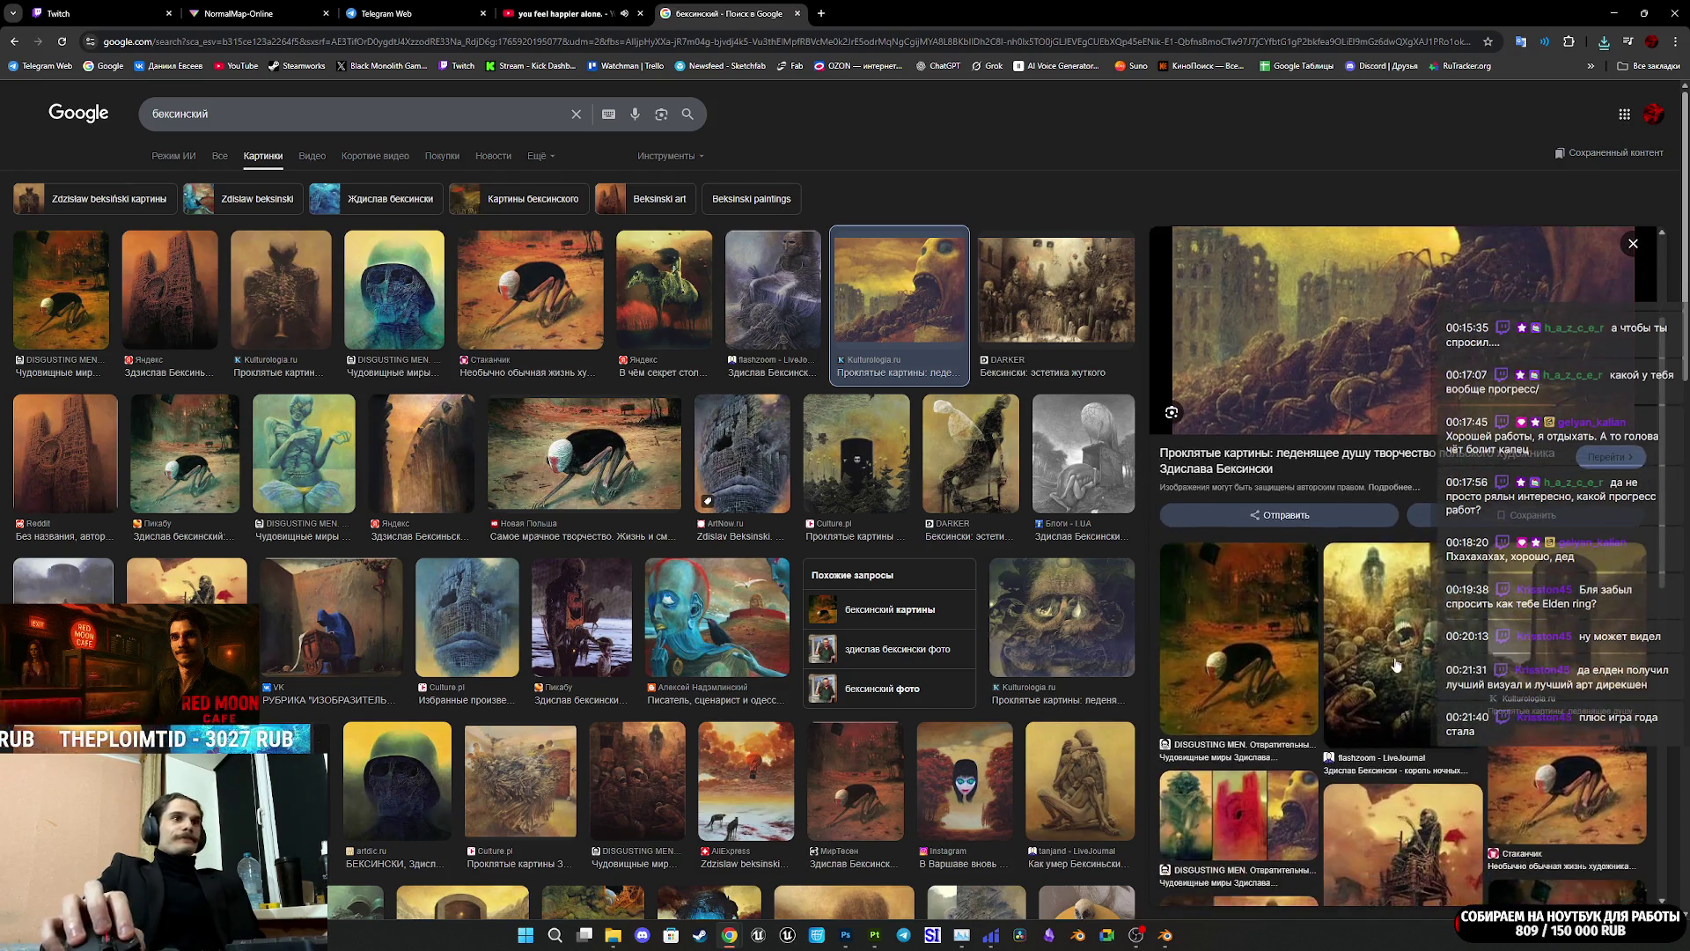
scroll(1374, 676, "up", 4)
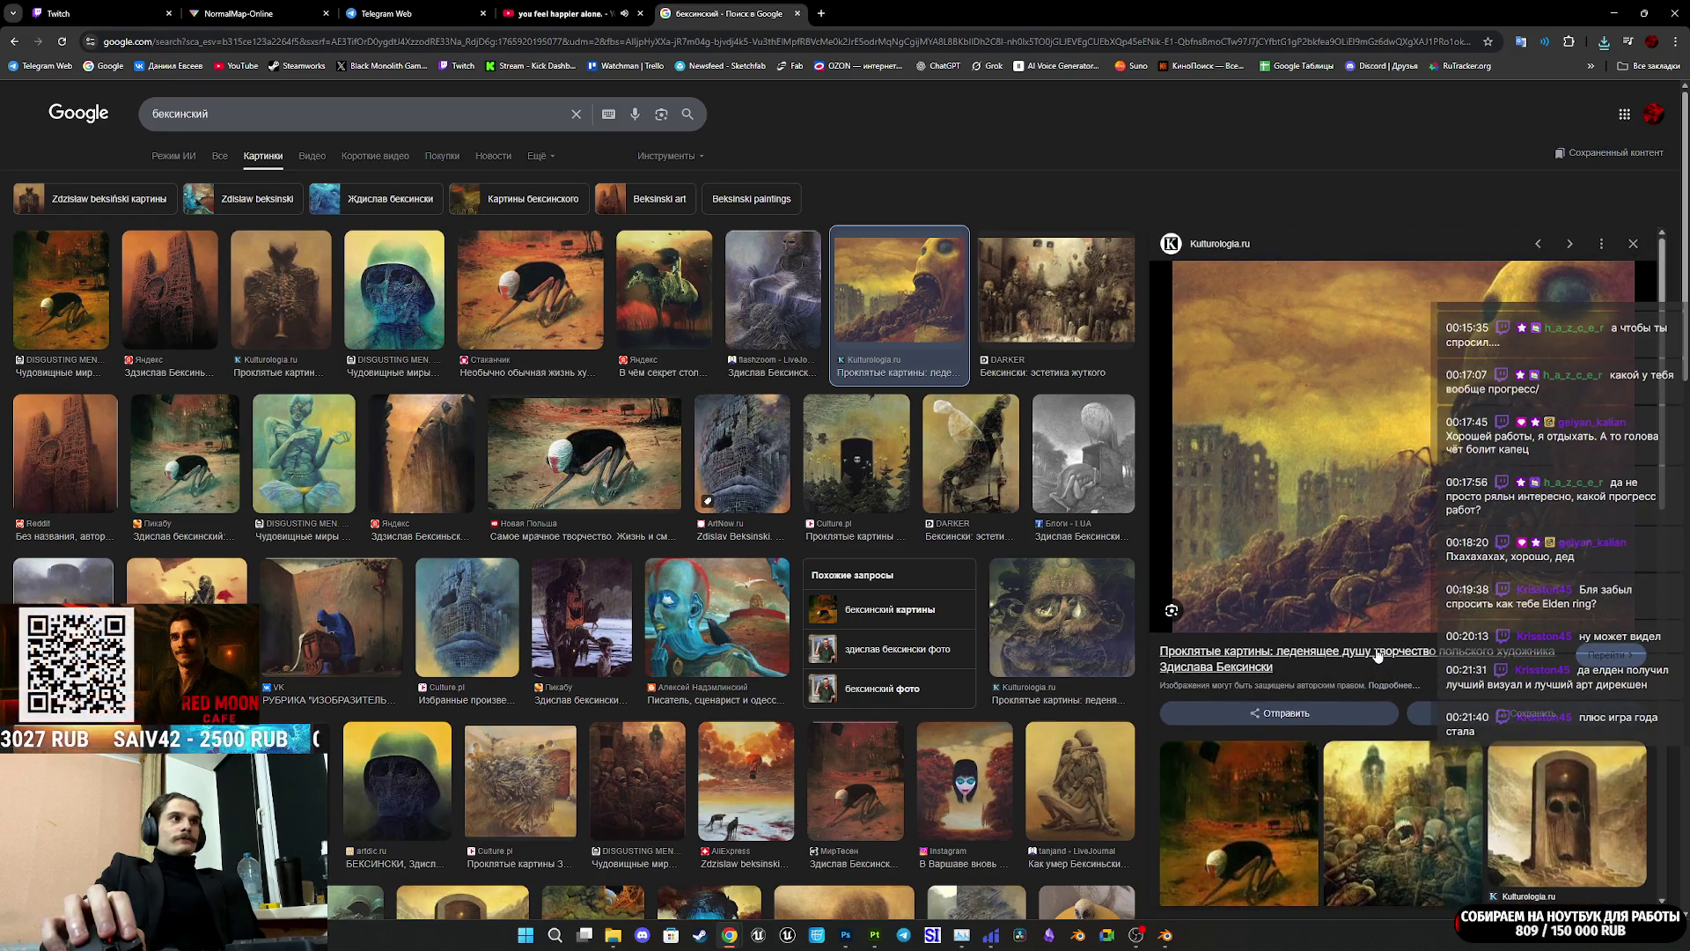
left_click(1080, 797)
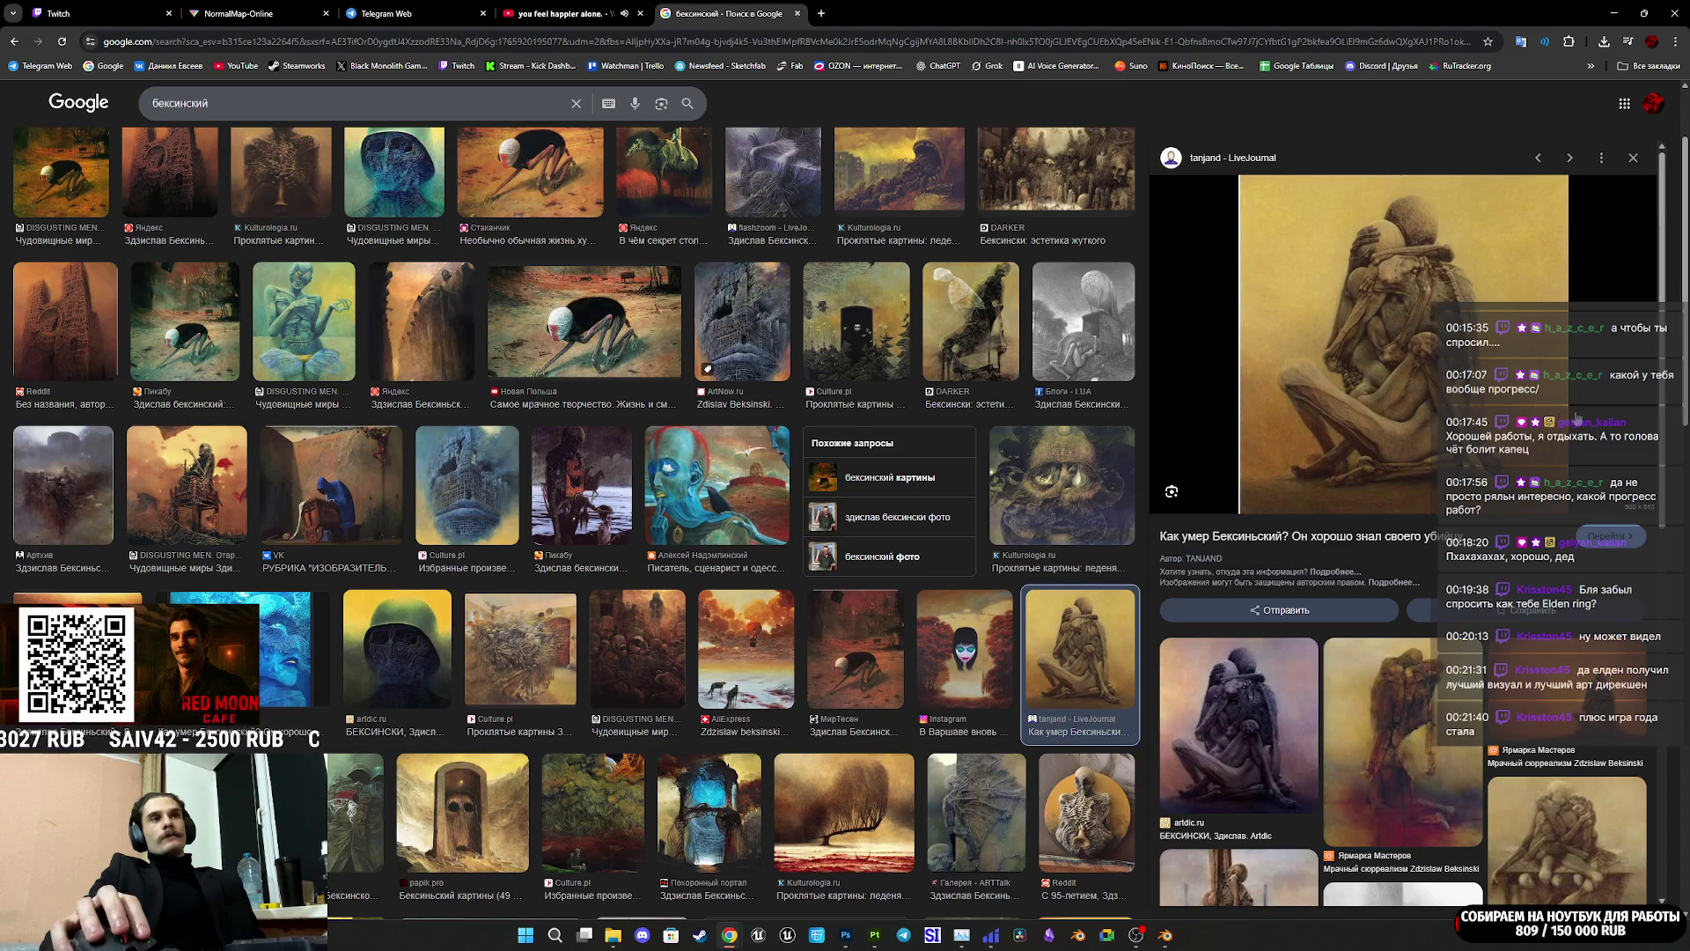
scroll(1474, 399, "down", 3)
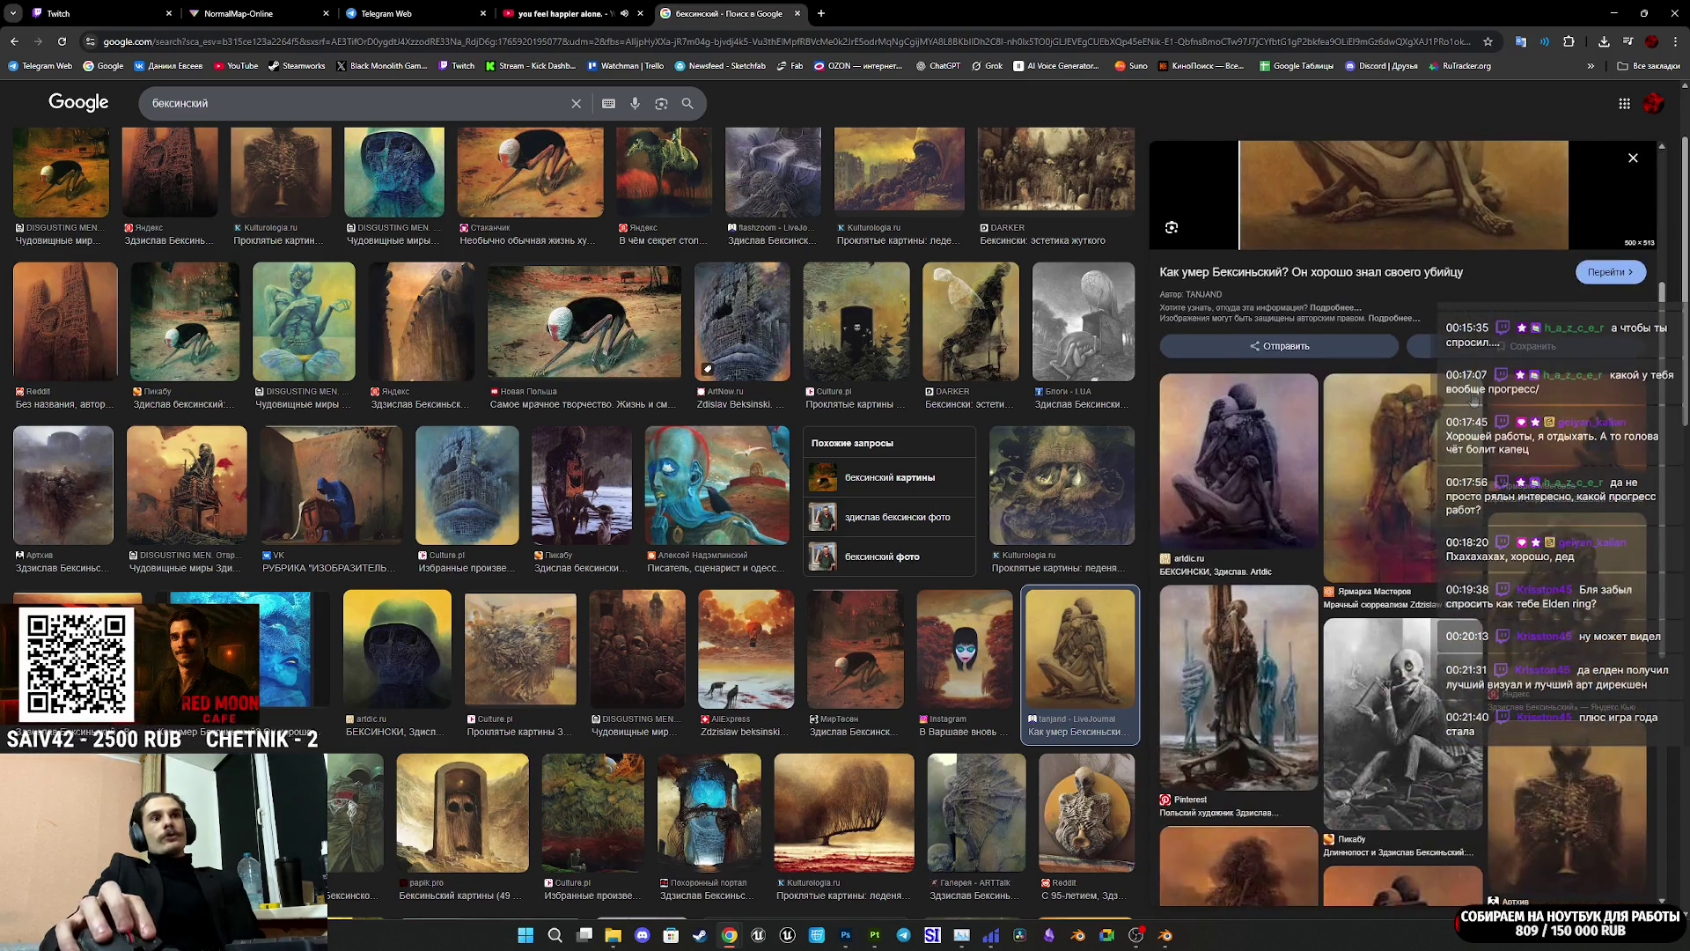
scroll(1474, 399, "down", 3)
scroll(1474, 399, "down", 3)
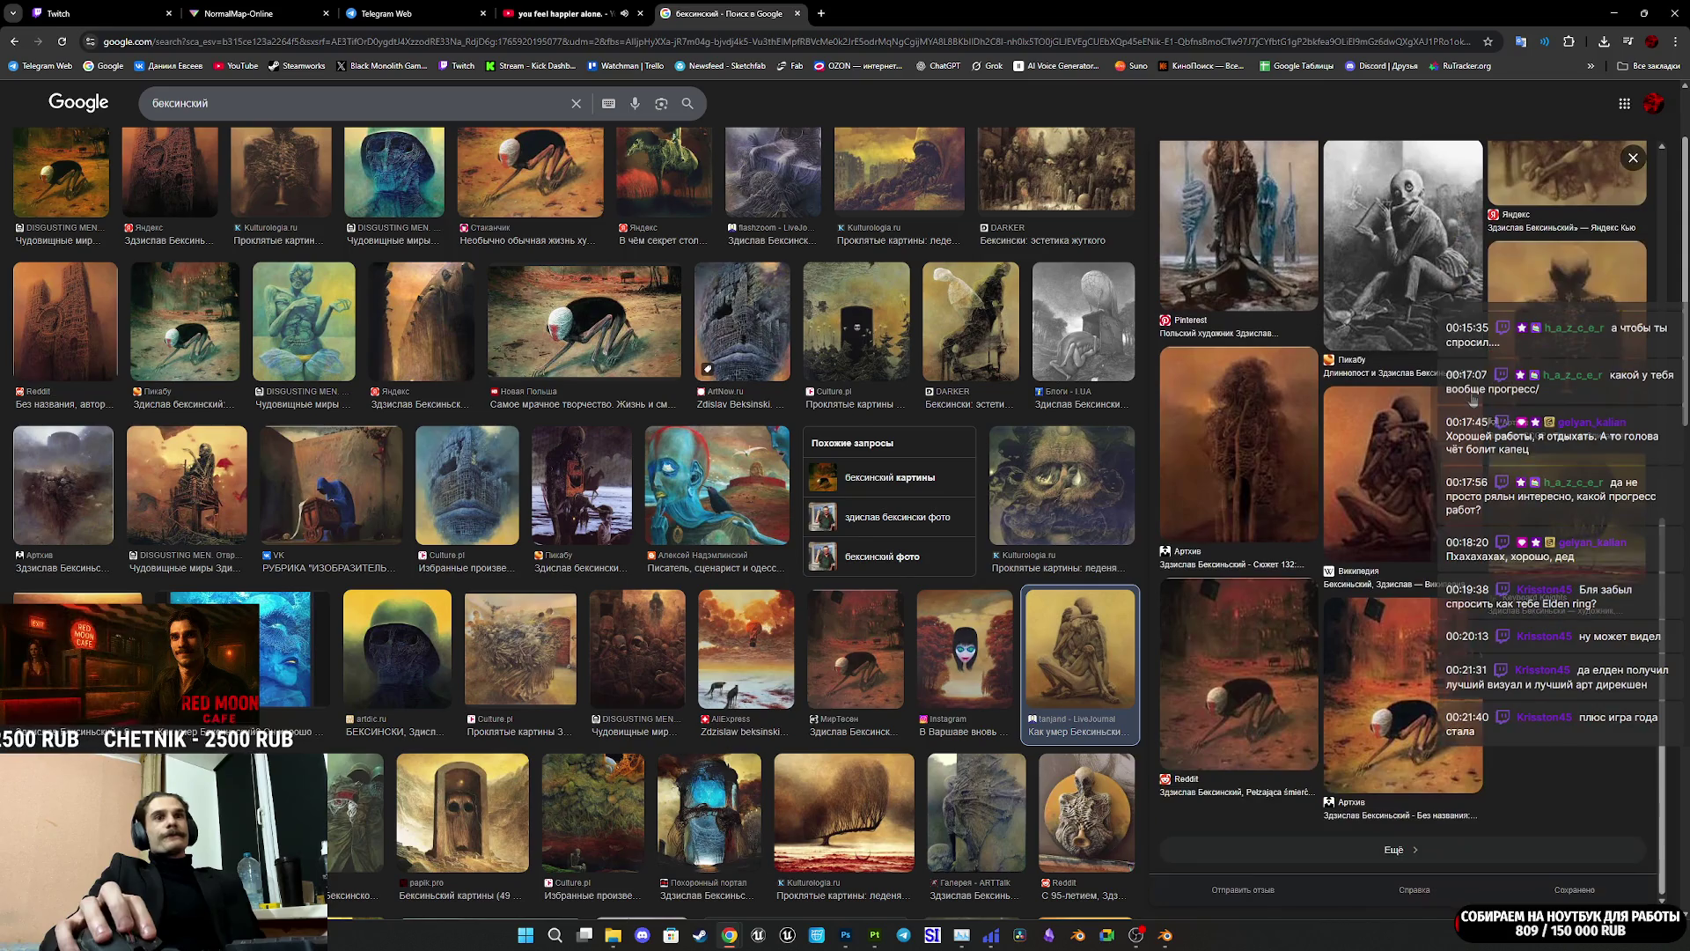
scroll(1071, 619, "down", 5)
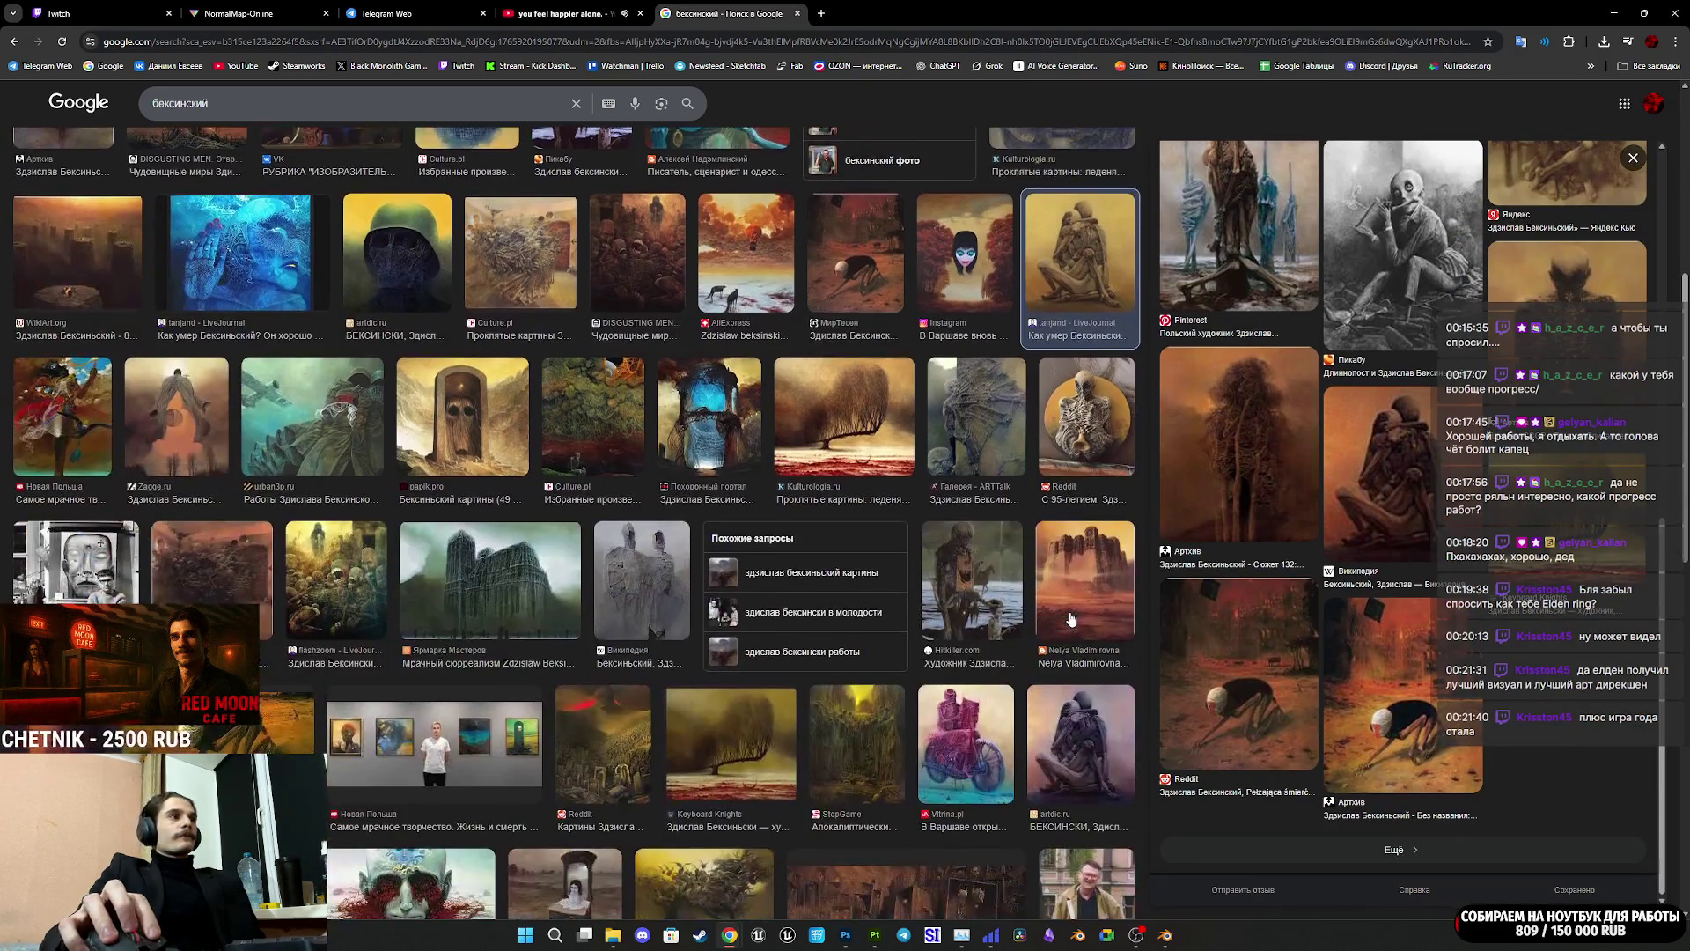
scroll(1071, 619, "down", 3)
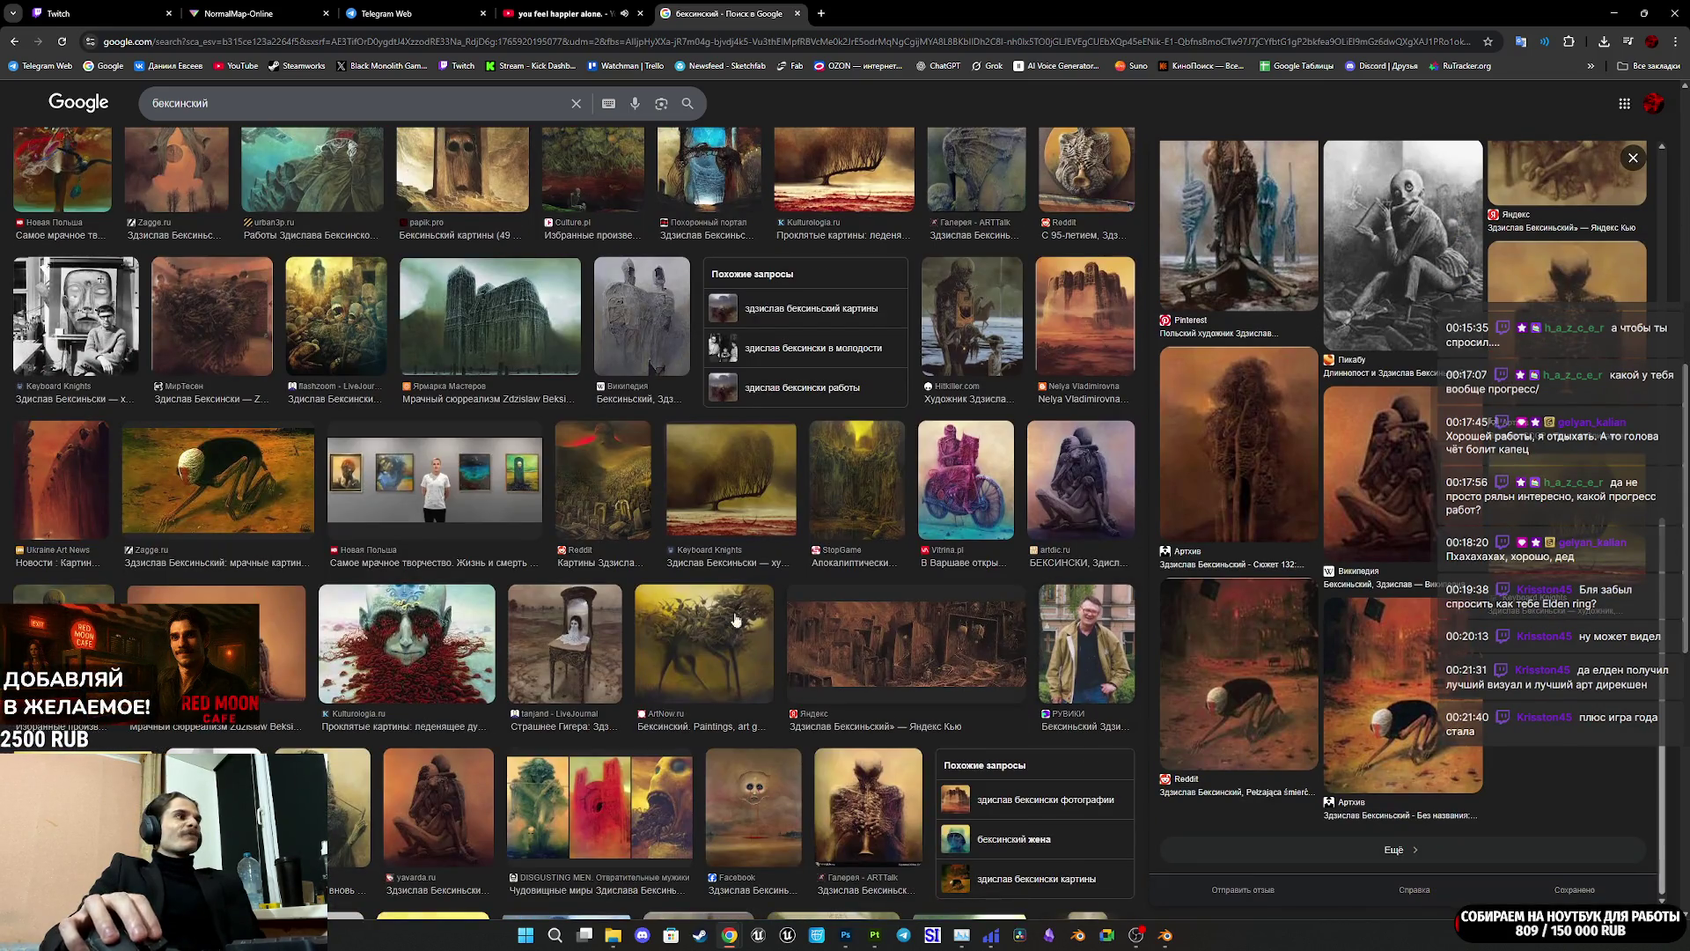
left_click(423, 636)
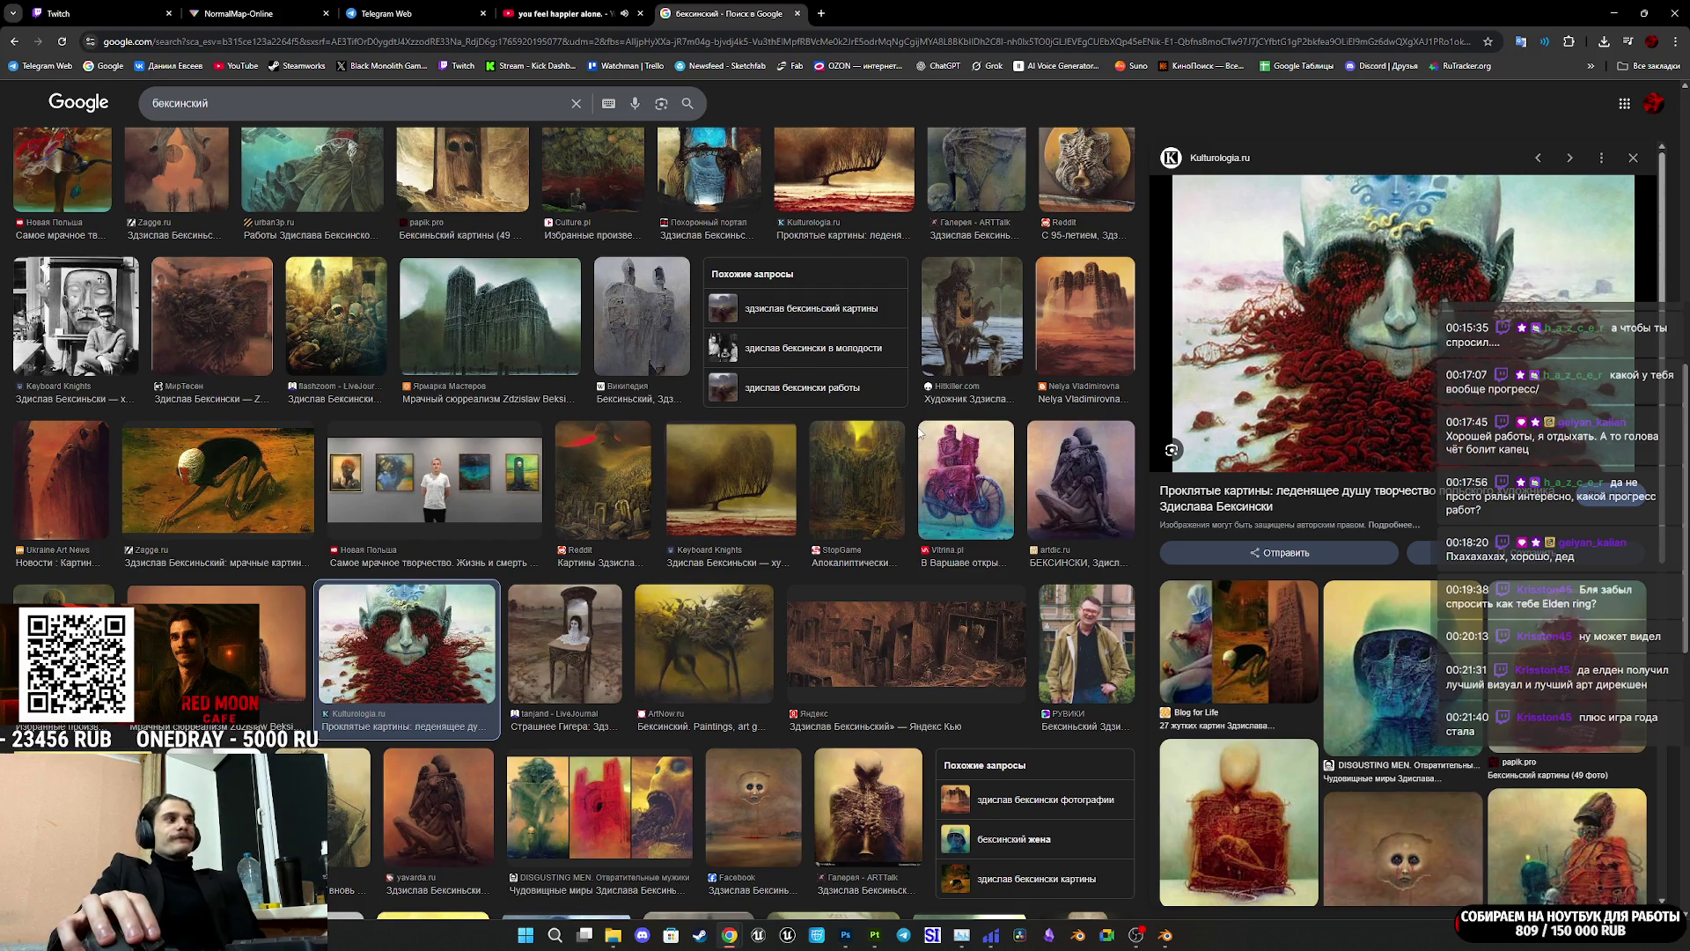
scroll(920, 433, "down", 3)
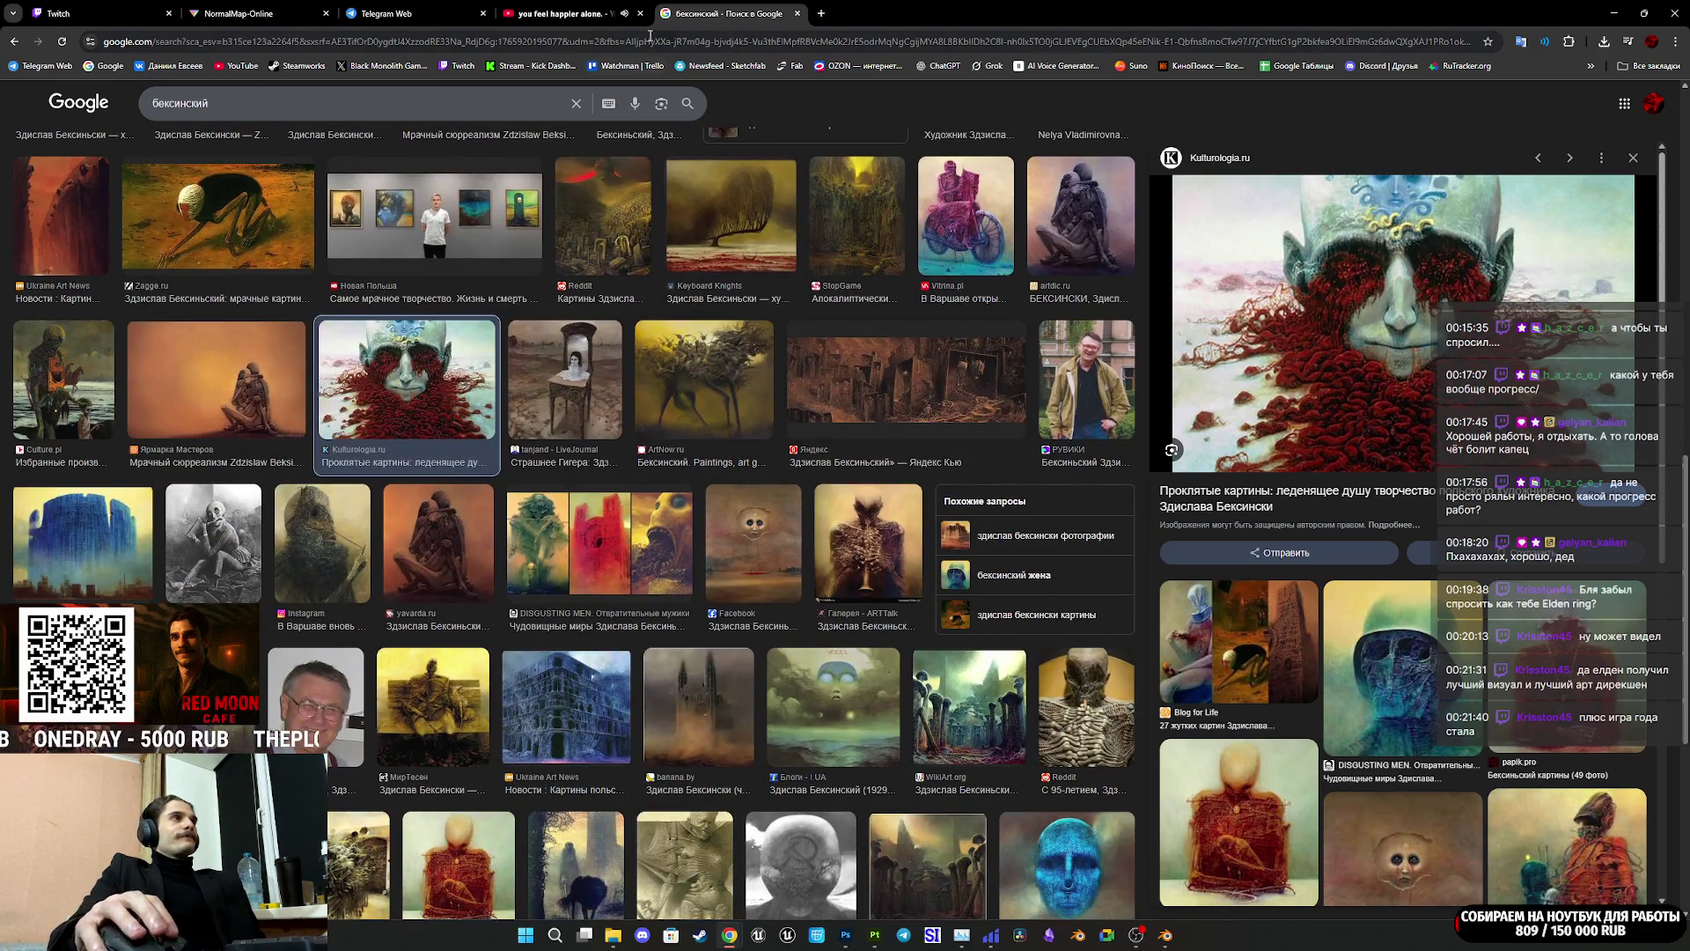
Step: Close the image search tab, glance at Telegram and Twitch, and return to Painter
middle_click(705, 7)
left_click(422, 13)
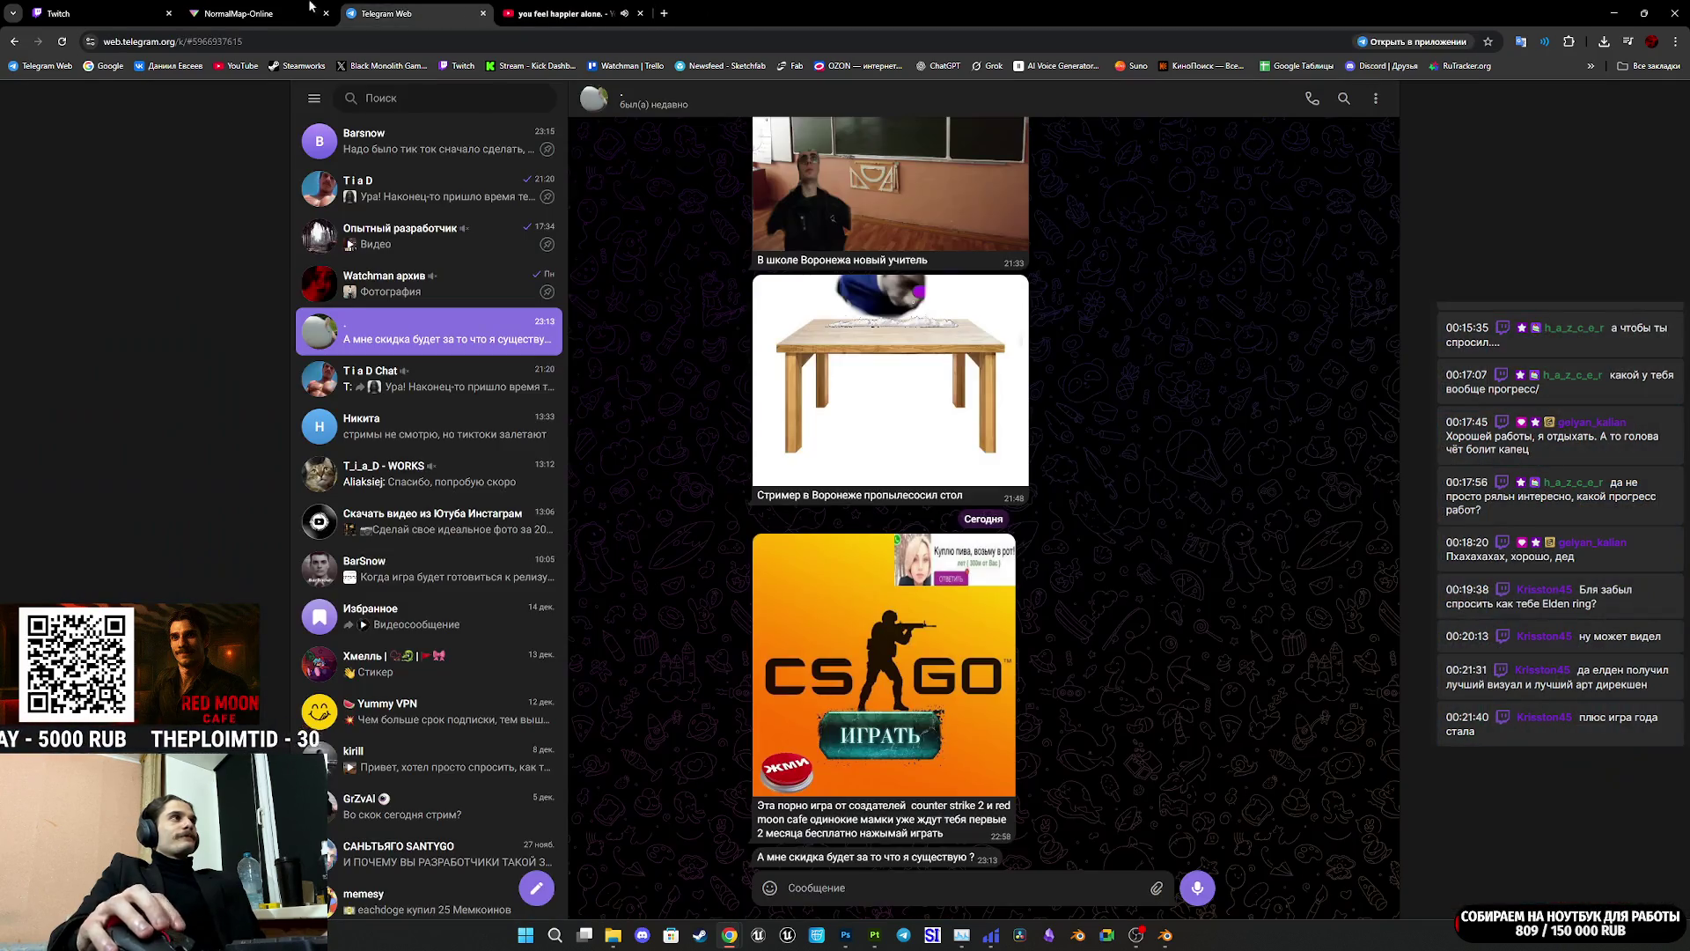
left_click(105, 6)
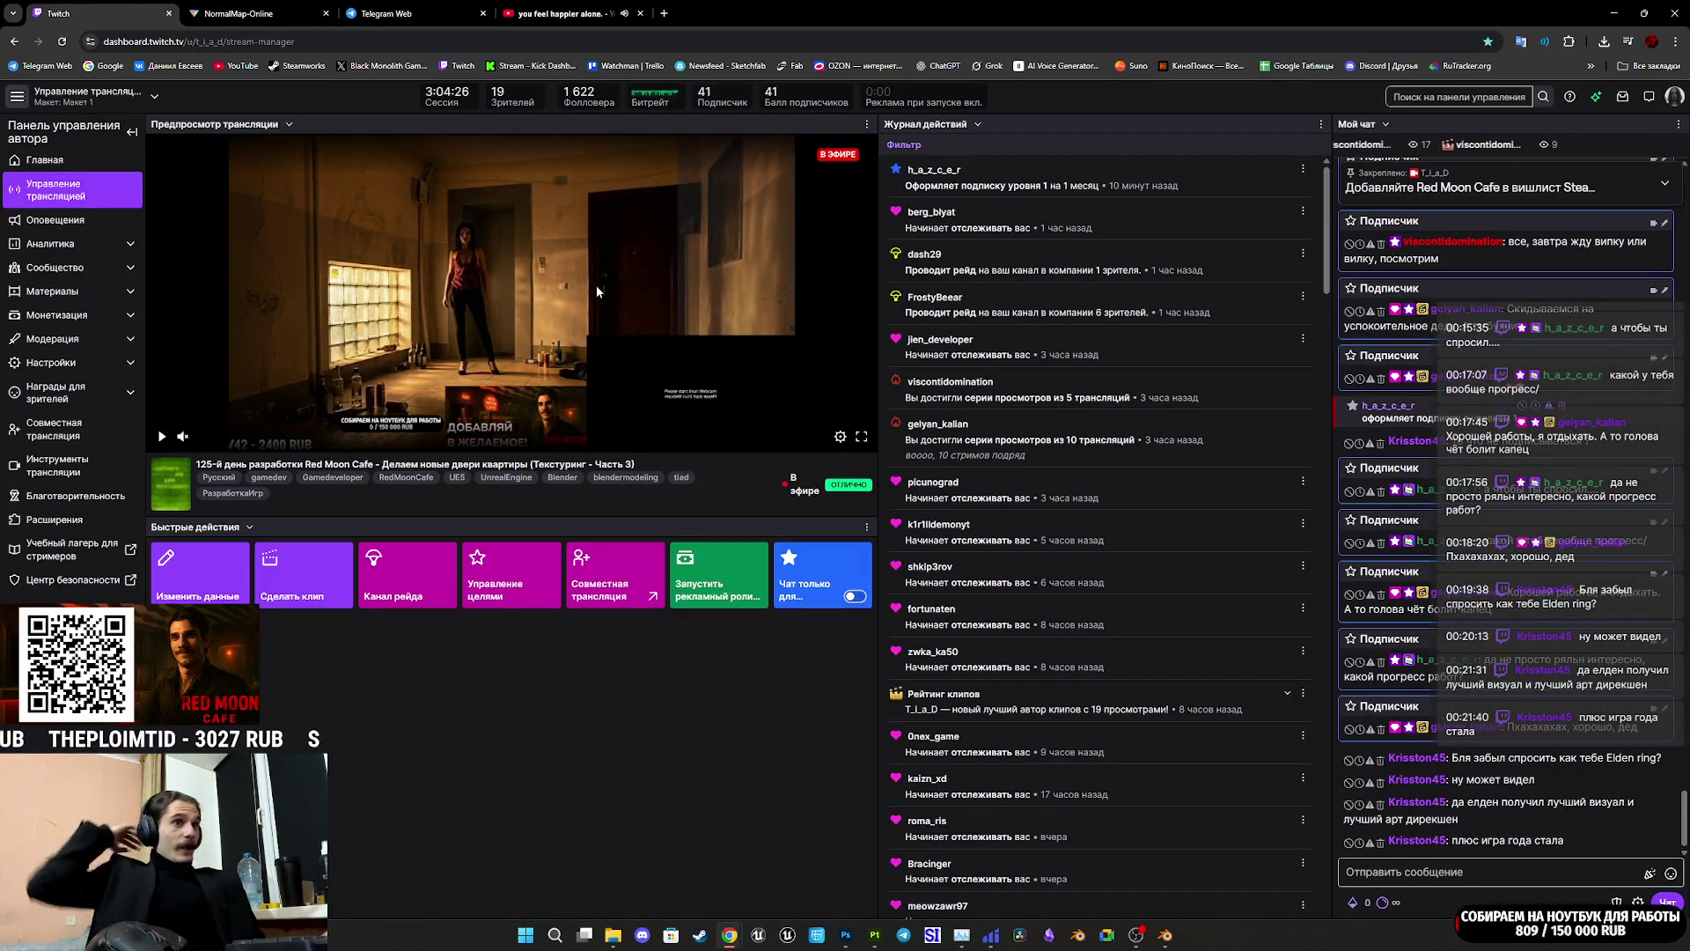
mouse_move(874, 935)
left_click(894, 909)
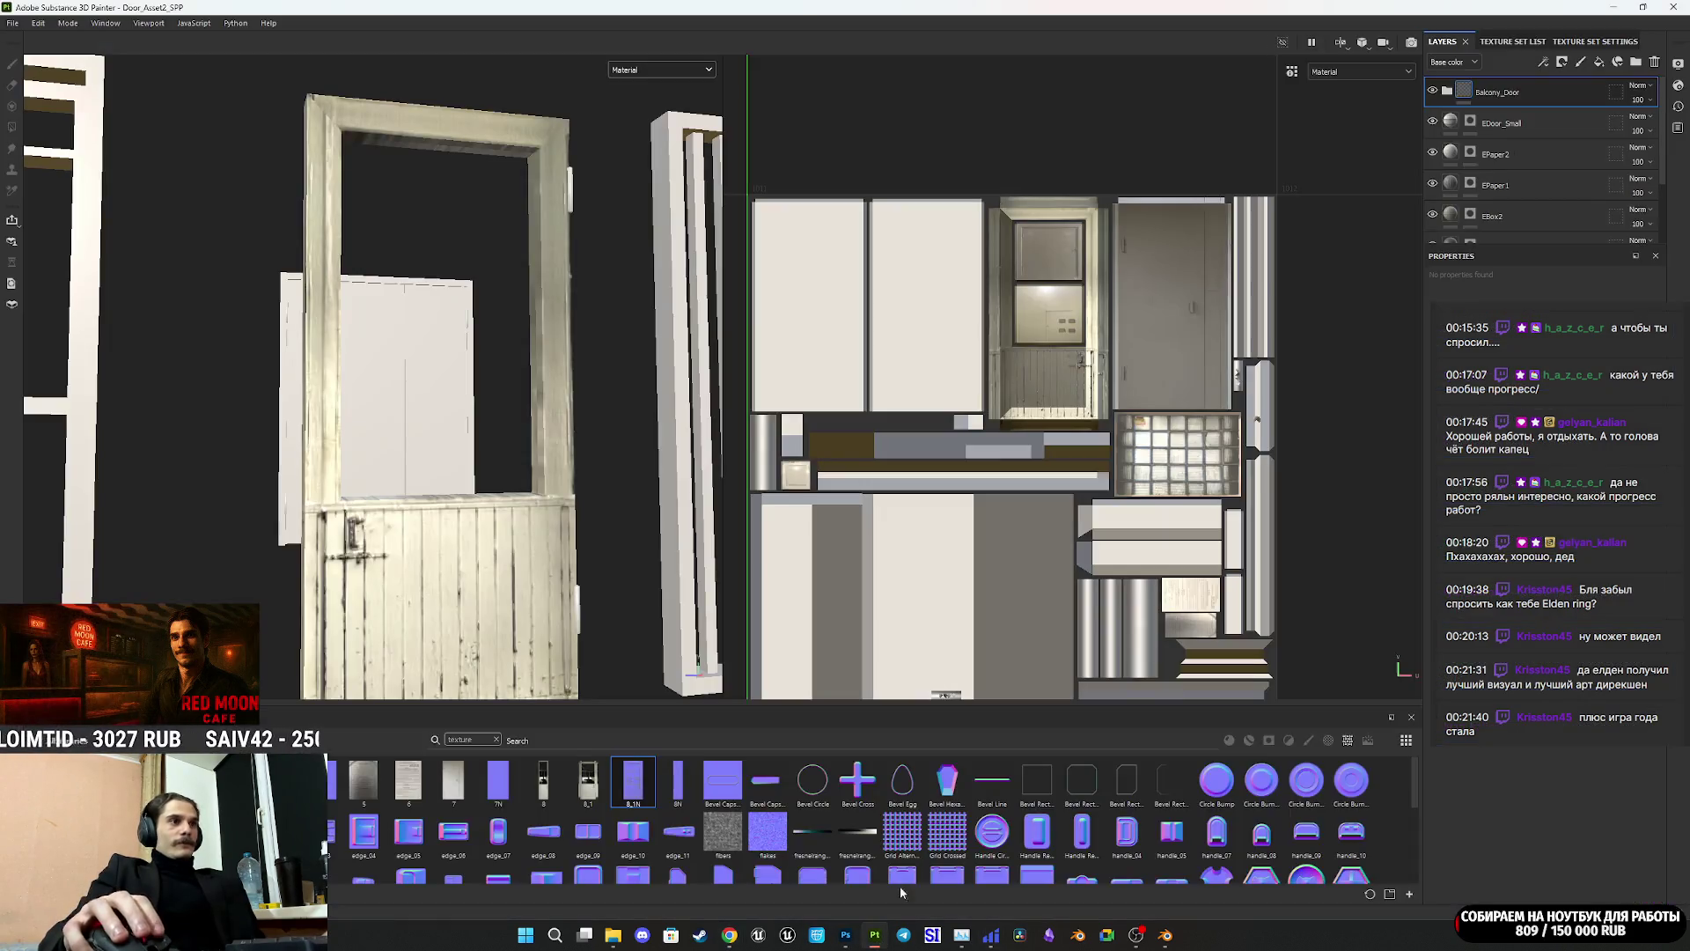
Step: Add a new fill layer above Balcony_Door and drop 9.png and 9N.png onto the shelf
left_click(1459, 93)
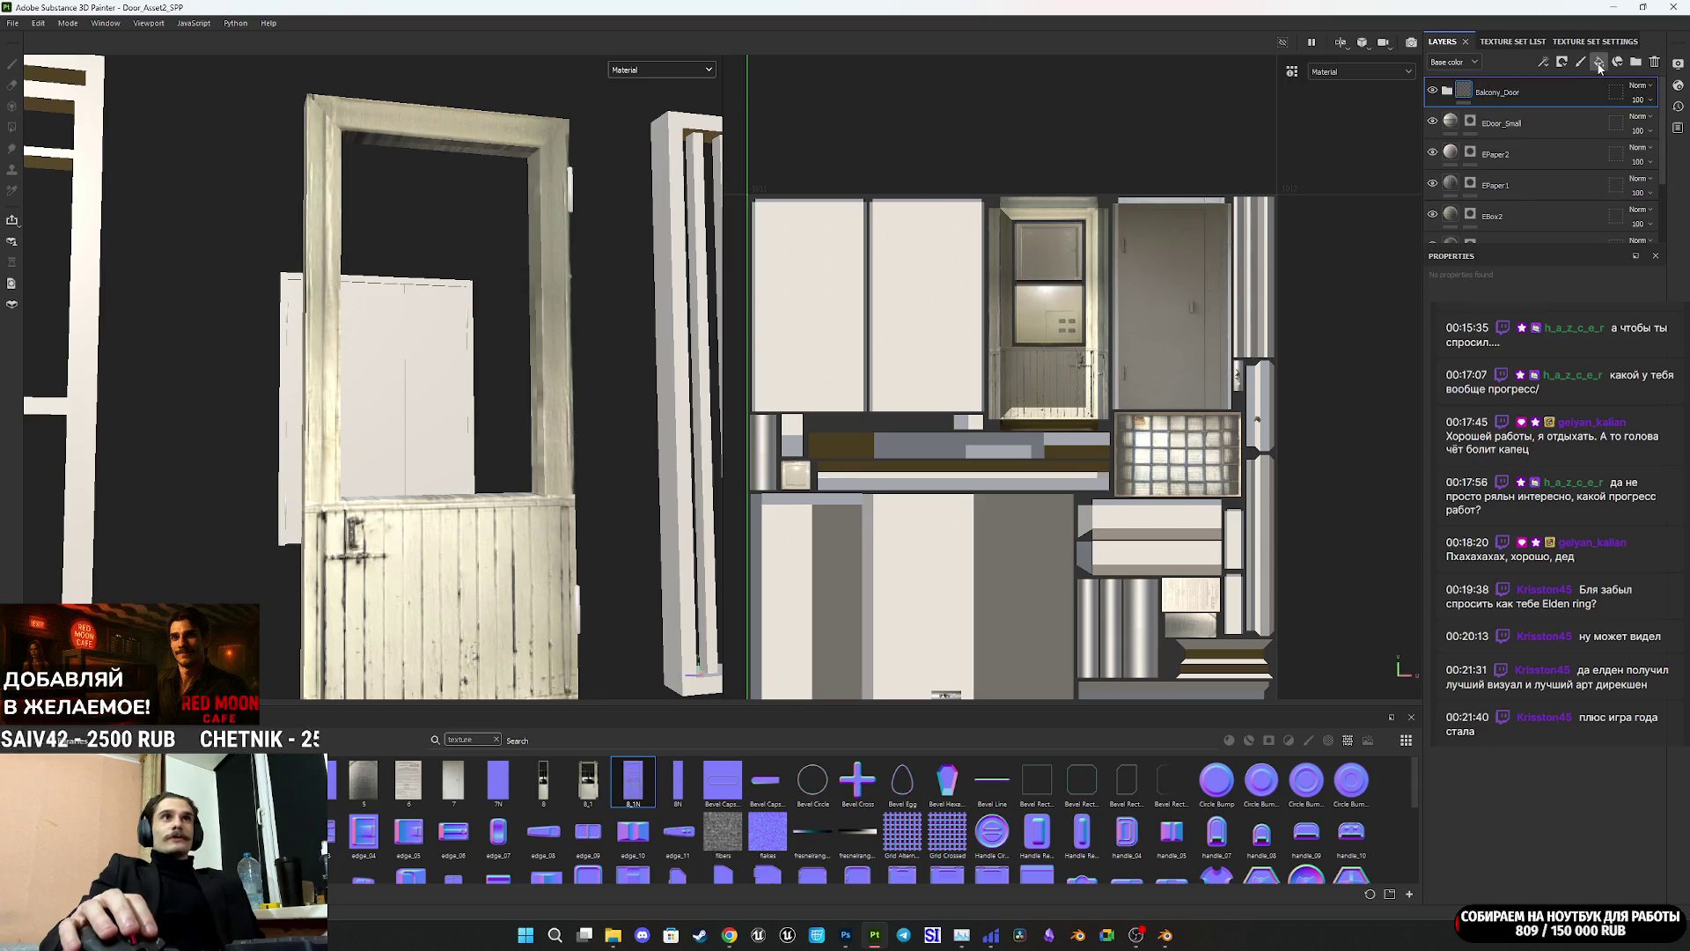
left_click(1599, 62)
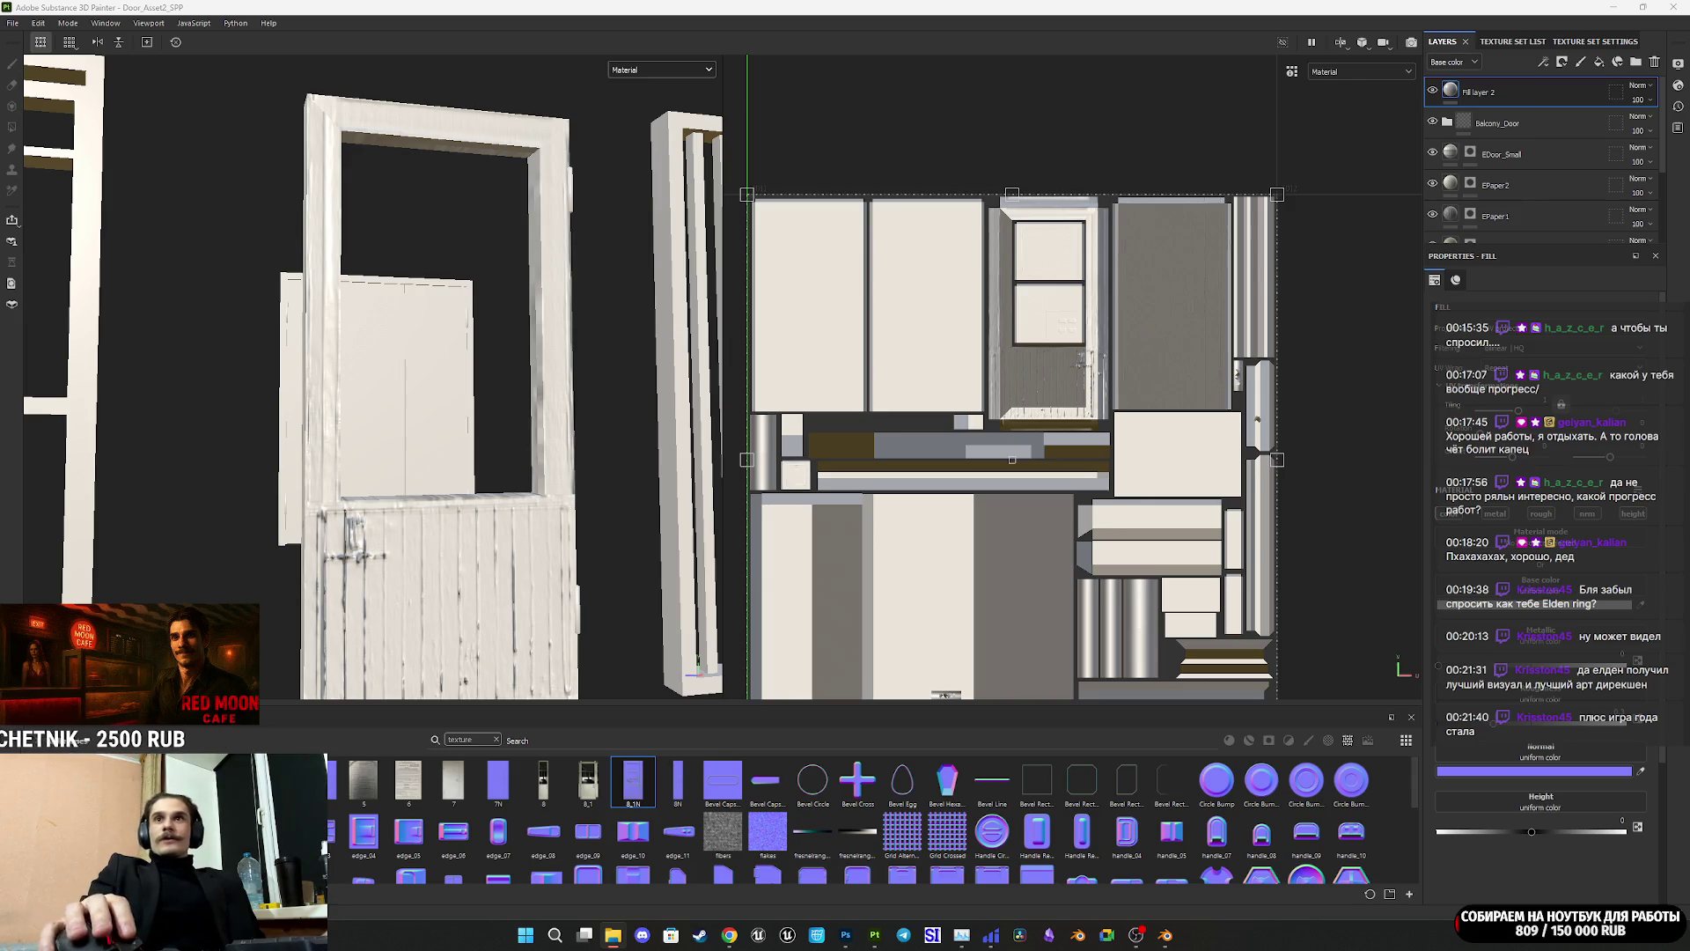
left_click_drag(1326, 831, 1181, 817)
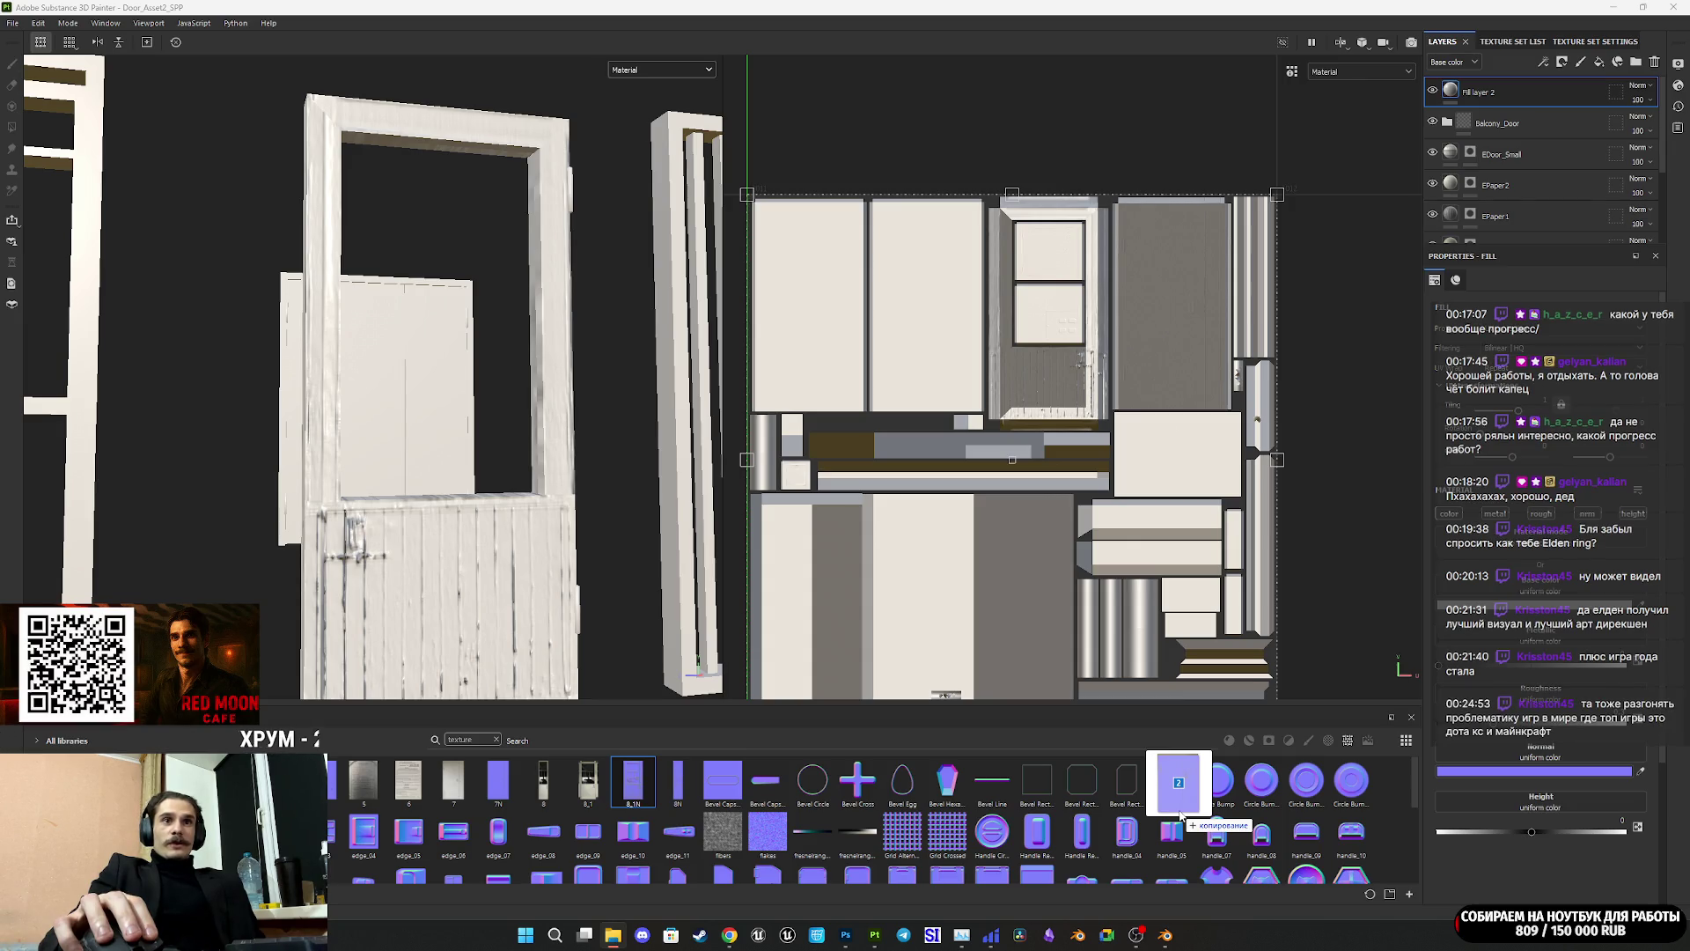
left_click_drag(1182, 817, 1181, 816)
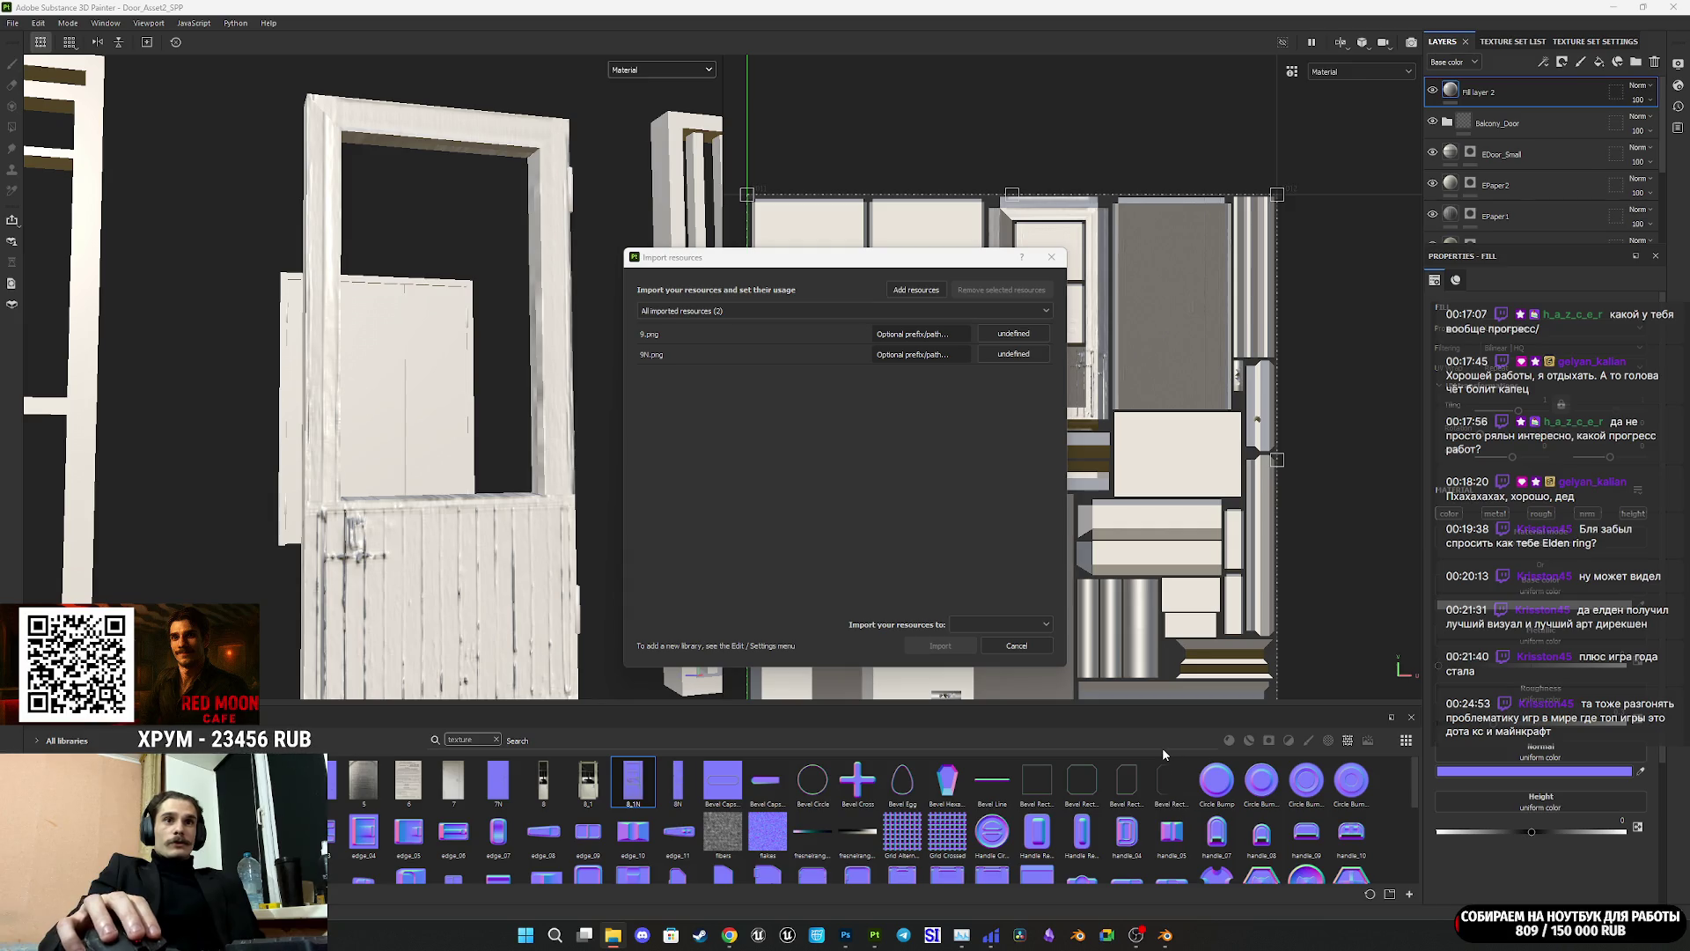
Step: Import 9.png and 9N.png as textures into the Door_Asset2_SPP project
left_click(1008, 333)
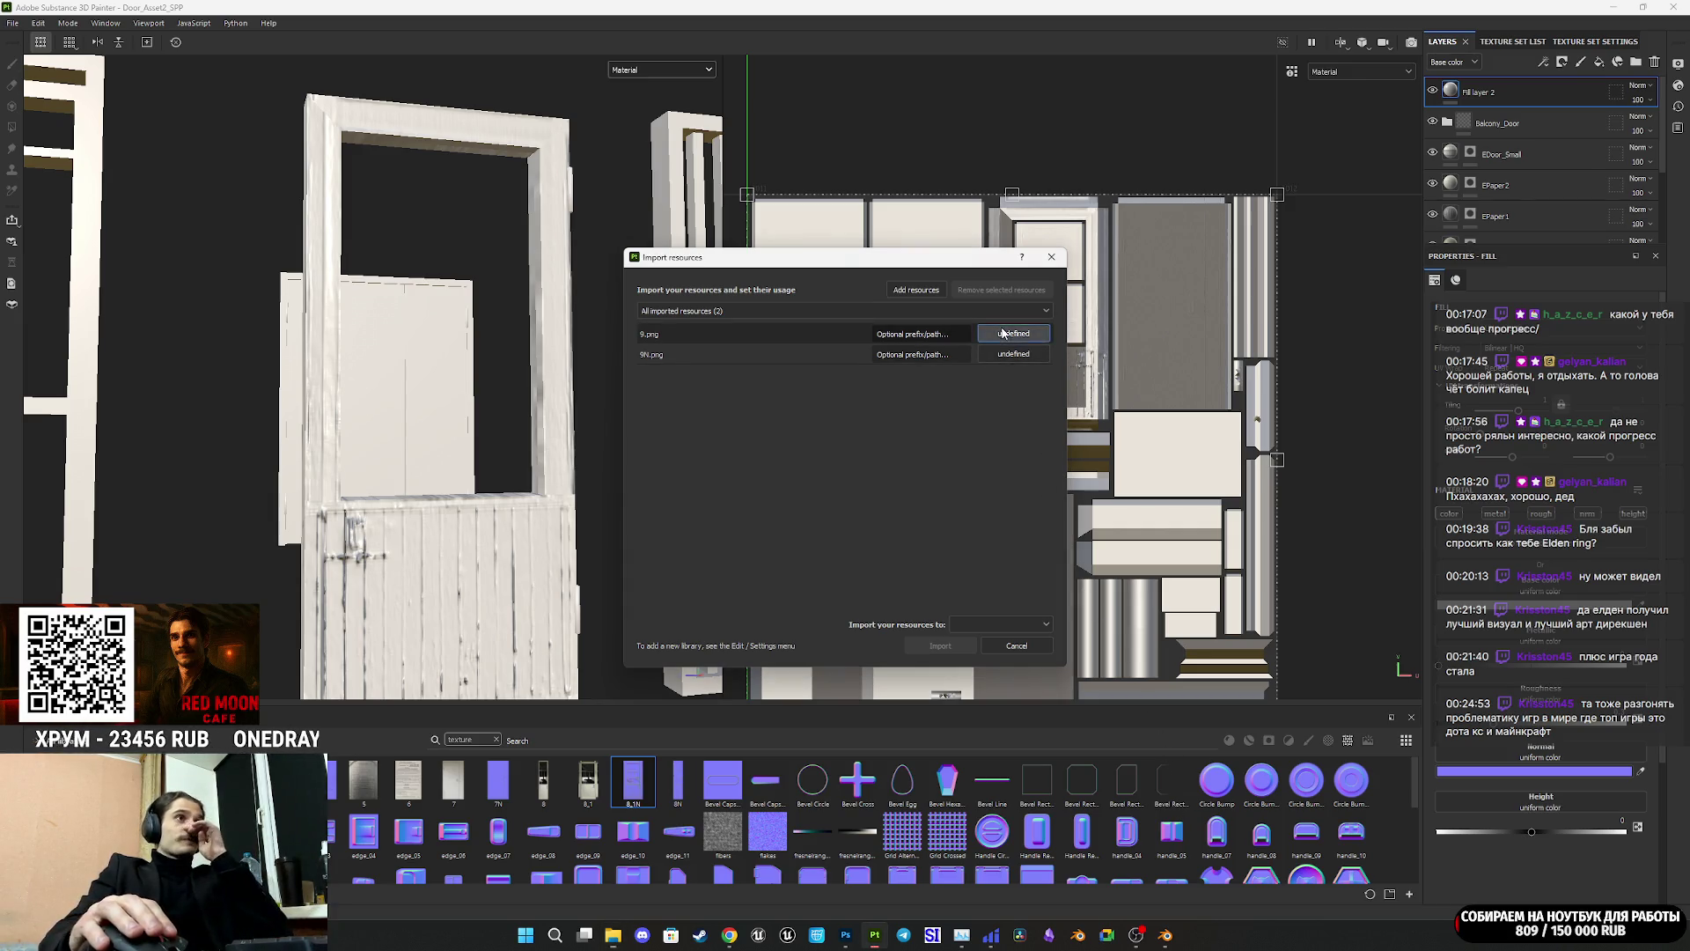
left_click(1033, 383)
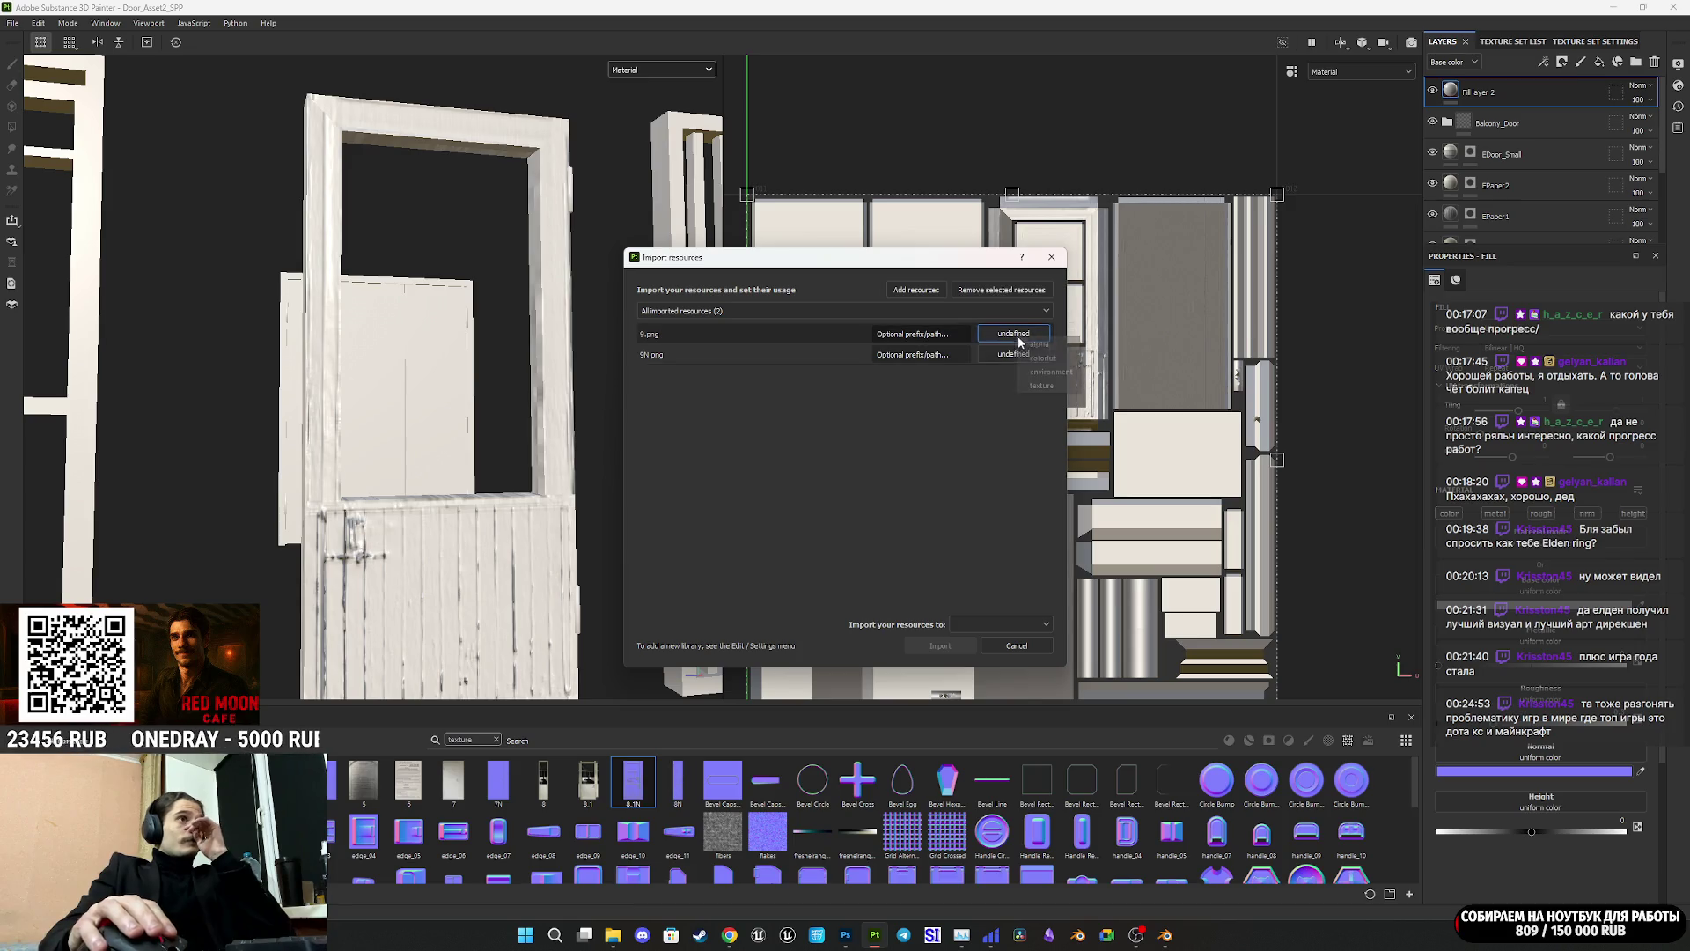
left_click(1023, 354)
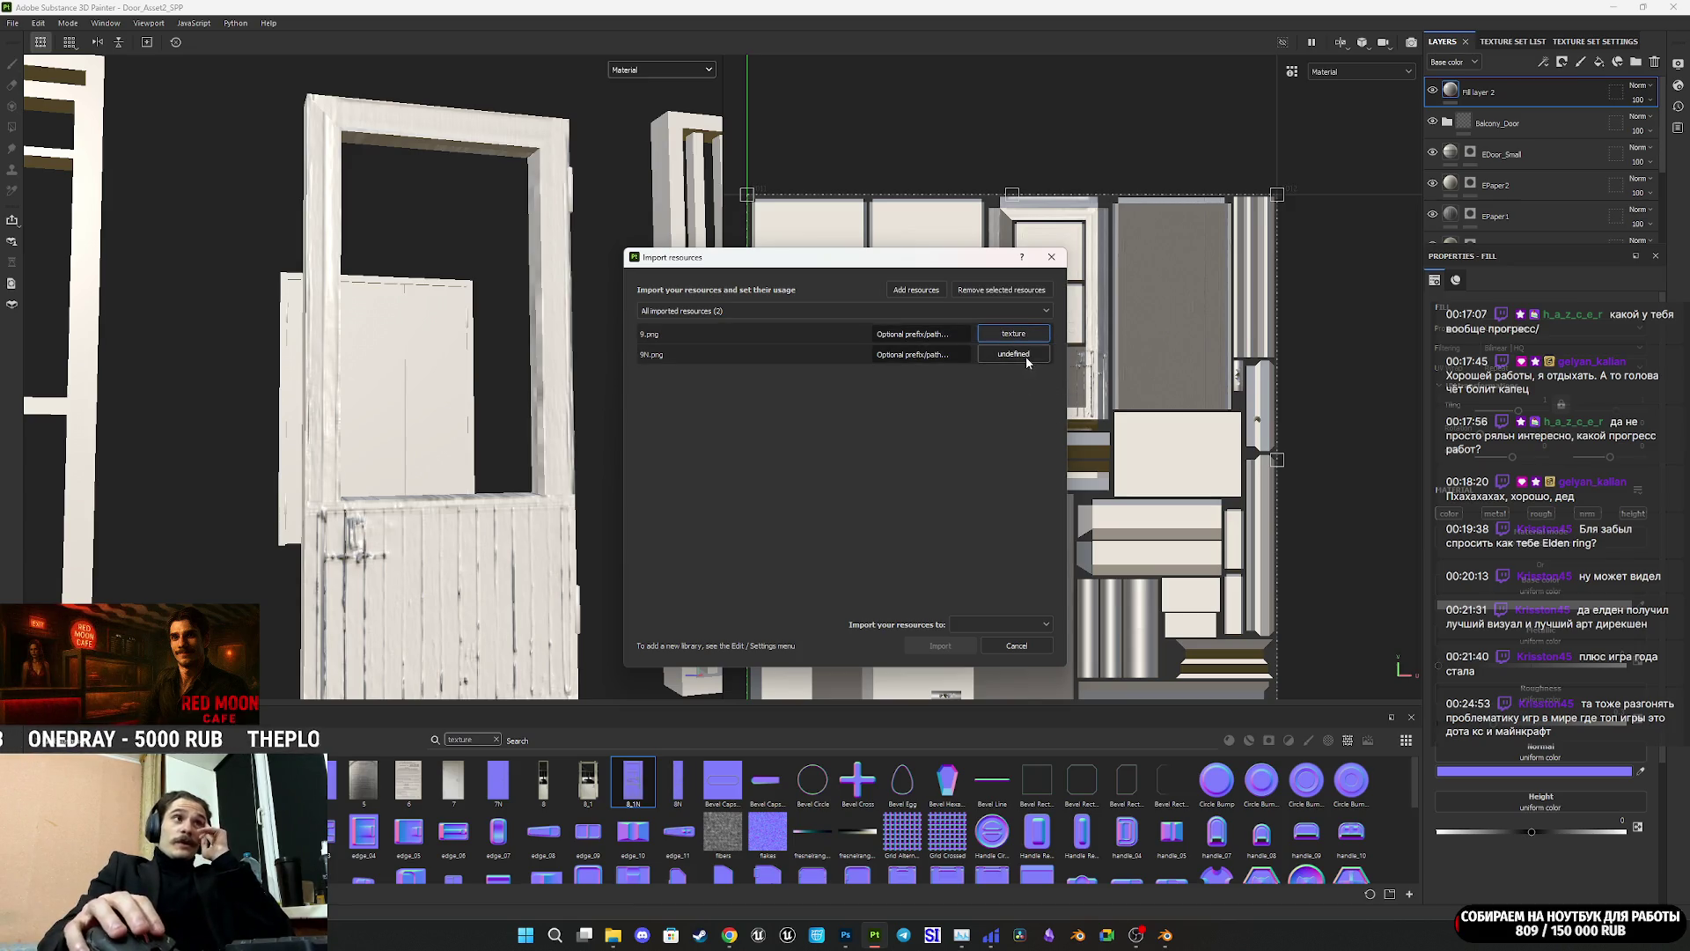
left_click(1050, 401)
left_click(1017, 624)
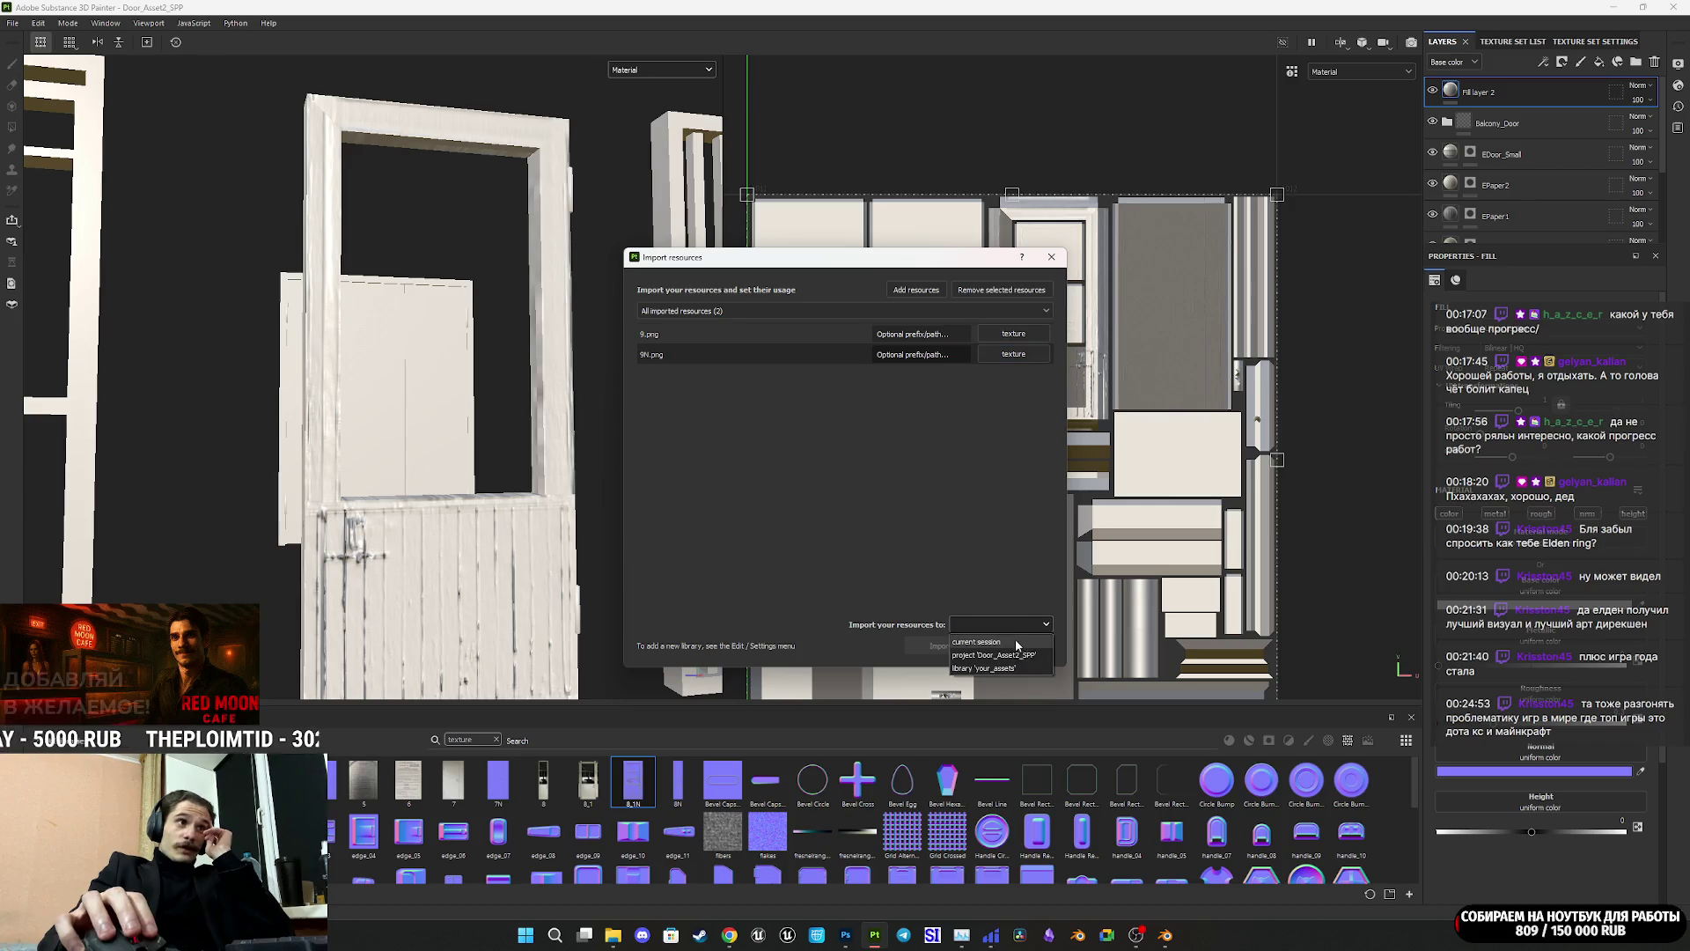
left_click(999, 643)
left_click(948, 646)
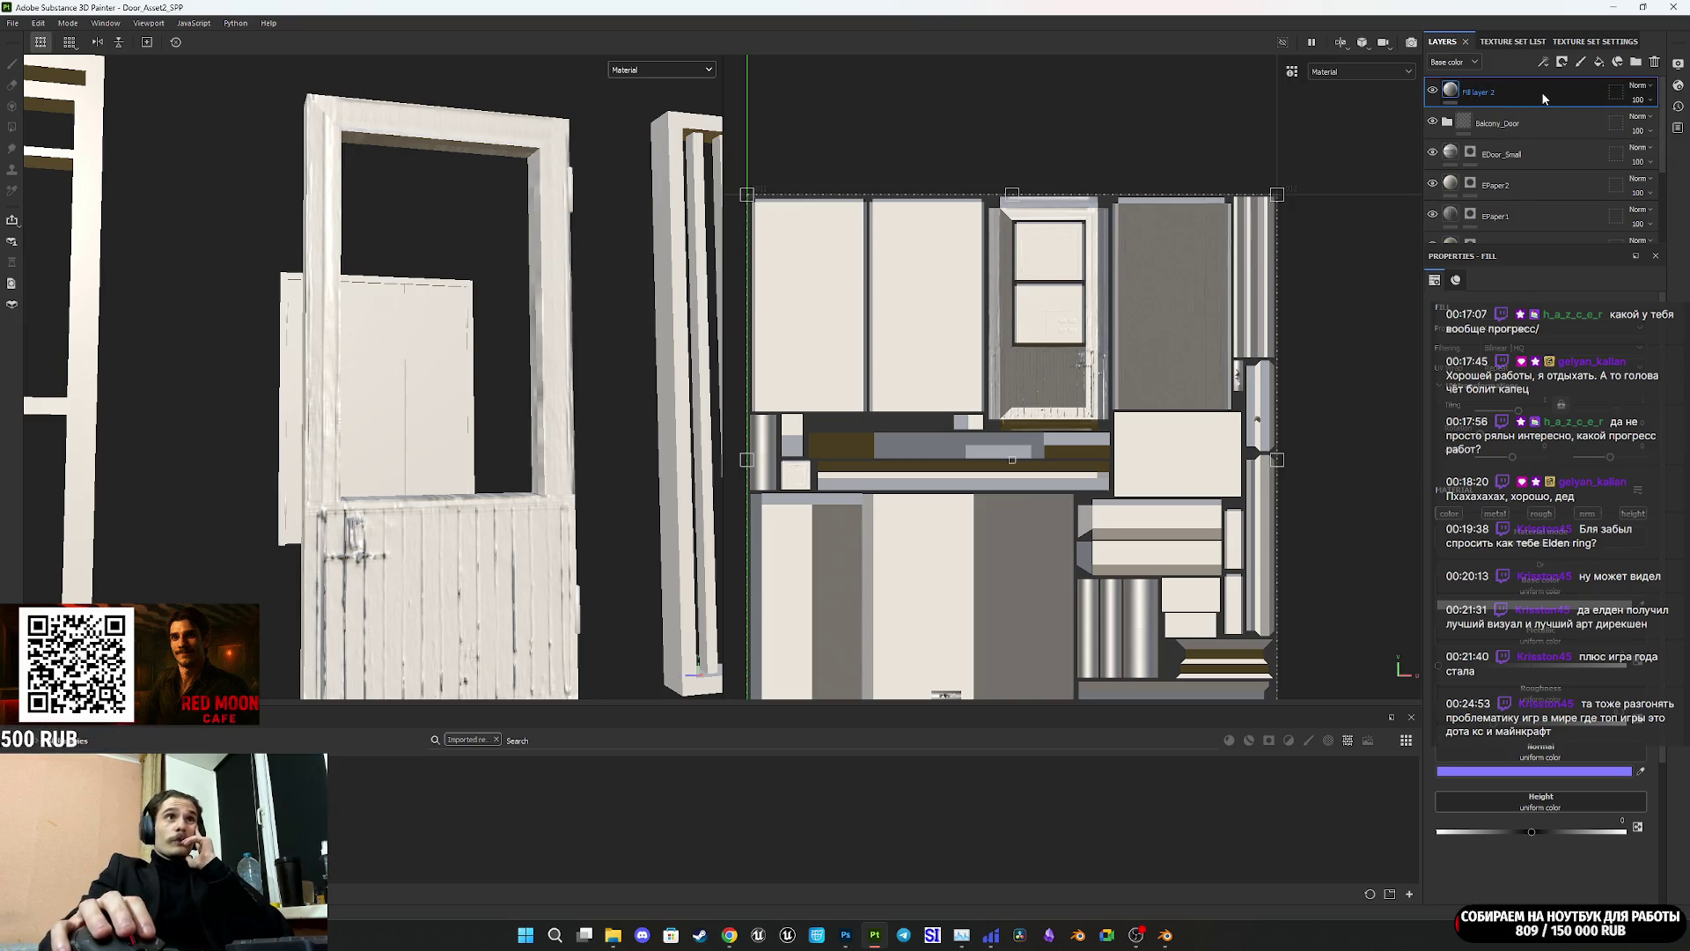
right_click(1453, 97)
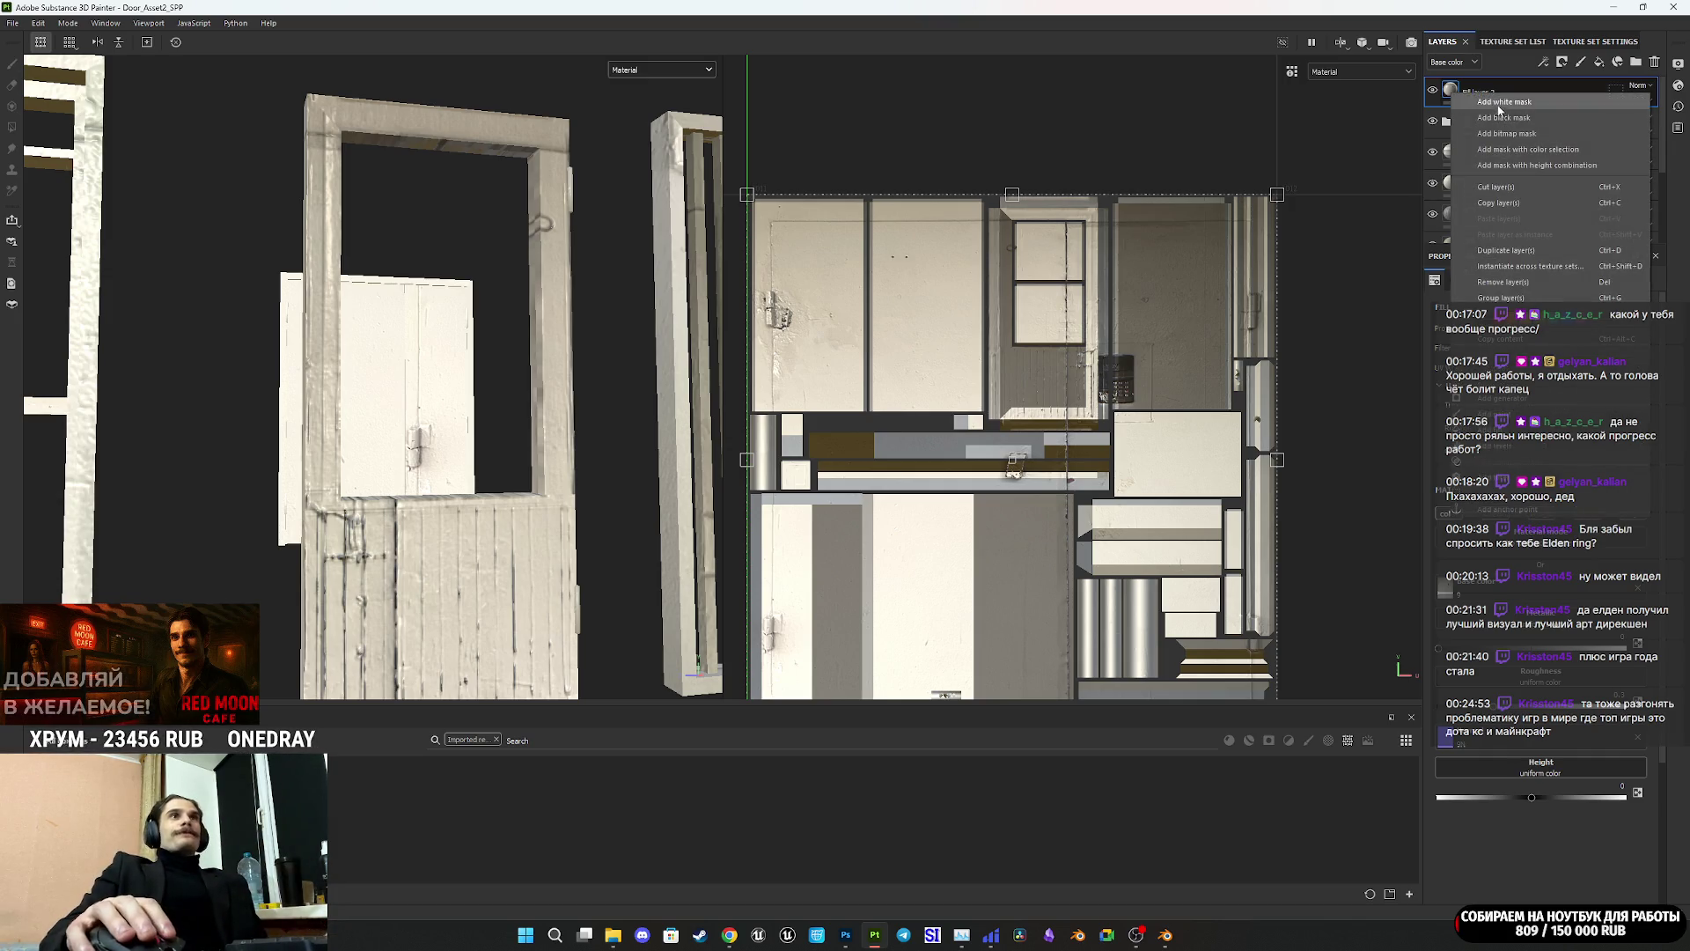
Step: Add a mask to the fill layer and fill the narrow door strip UV island
left_click(1491, 144)
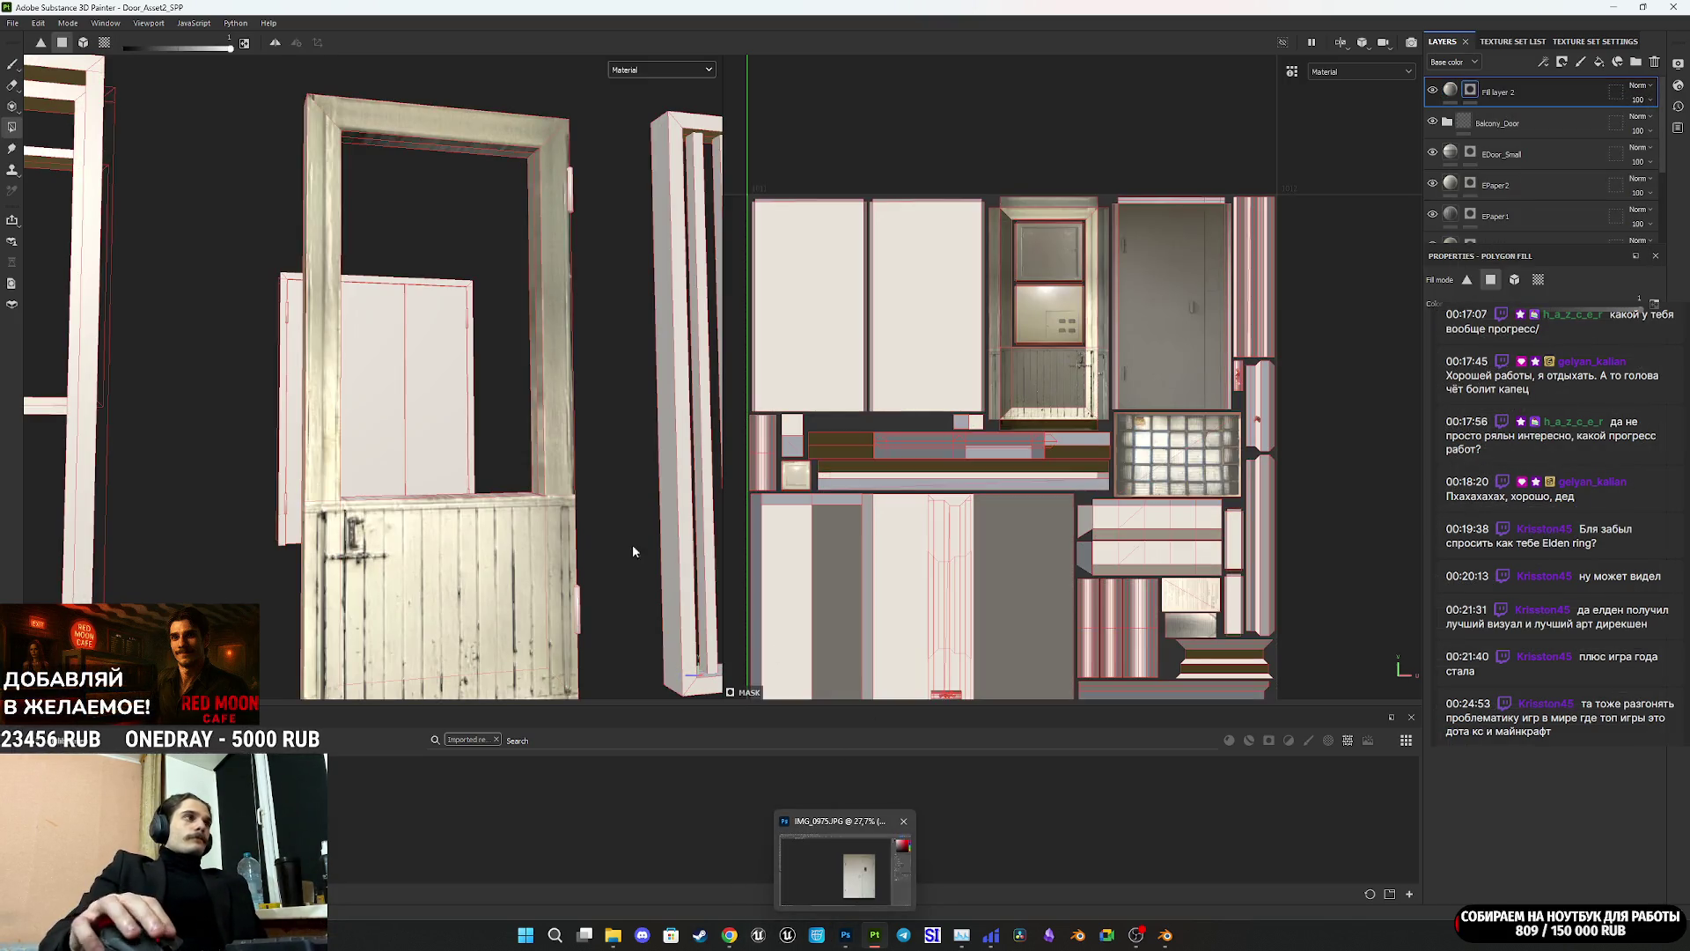
scroll(440, 507, "down", 3)
mouse_move(440, 506)
left_mouse_down("alt")
mouse_move(427, 493)
mouse_move(446, 475)
mouse_move(564, 528)
mouse_move(911, 560)
left_mouse_up("alt")
scroll(911, 560, "down", 2)
middle_click_drag(912, 560, 973, 536)
mouse_move(528, 440)
left_mouse_down("alt")
mouse_move(643, 473)
mouse_move(758, 472)
left_mouse_up("alt")
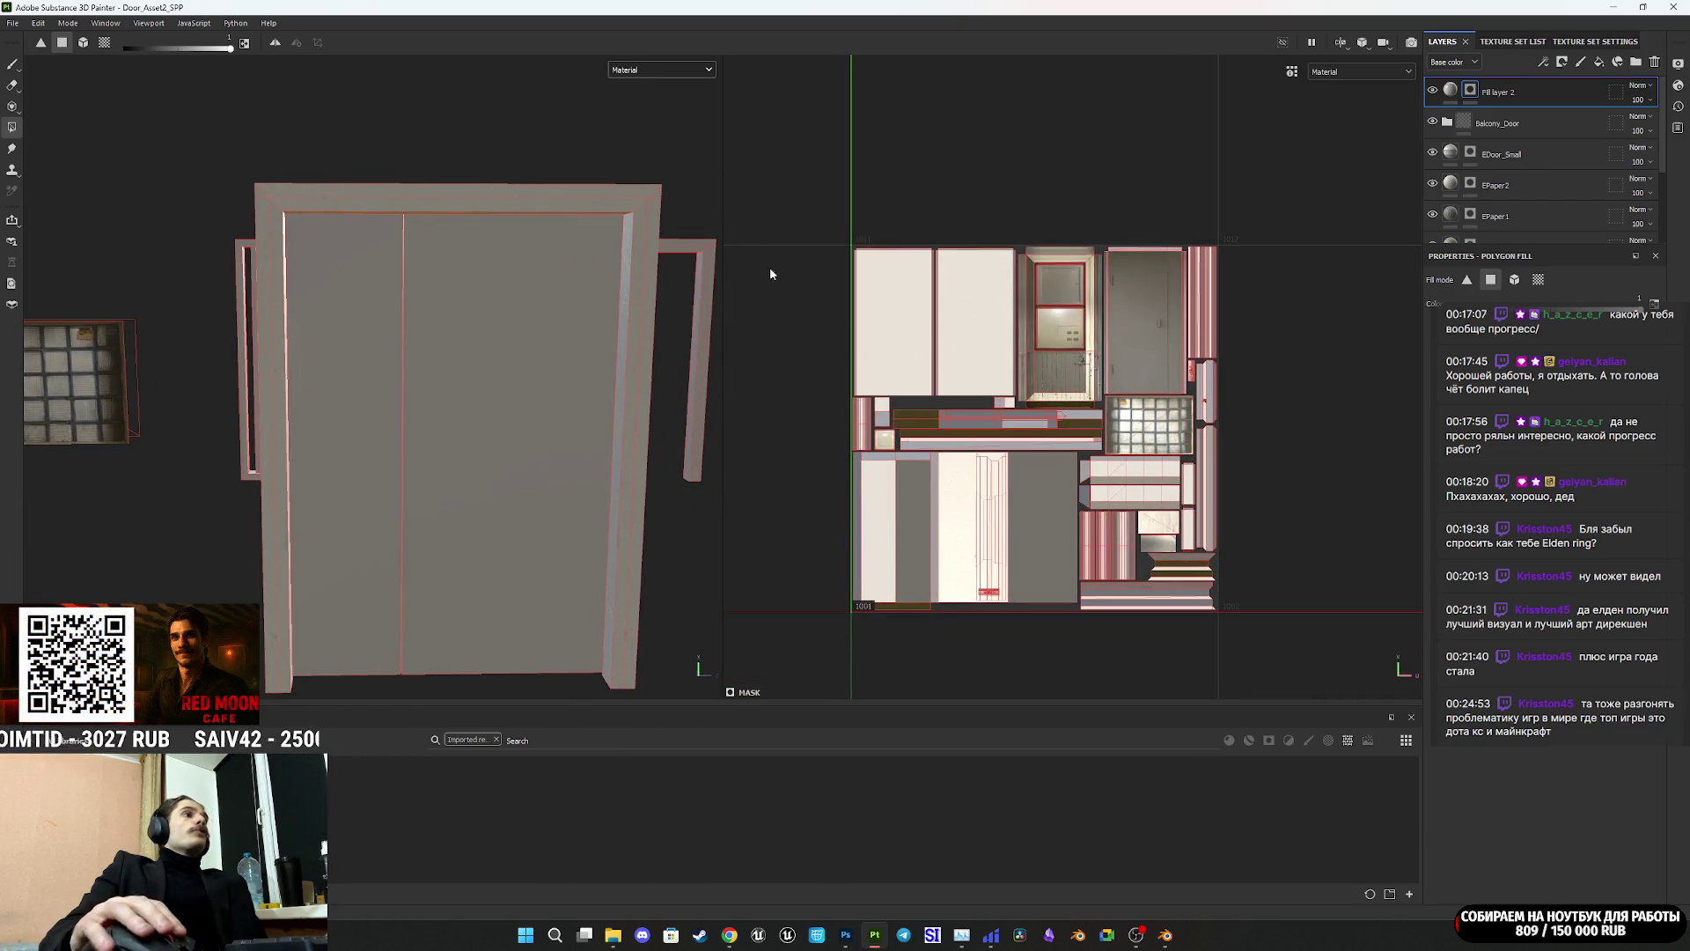
scroll(987, 548, "up", 3)
middle_click_drag(987, 548, 1021, 564)
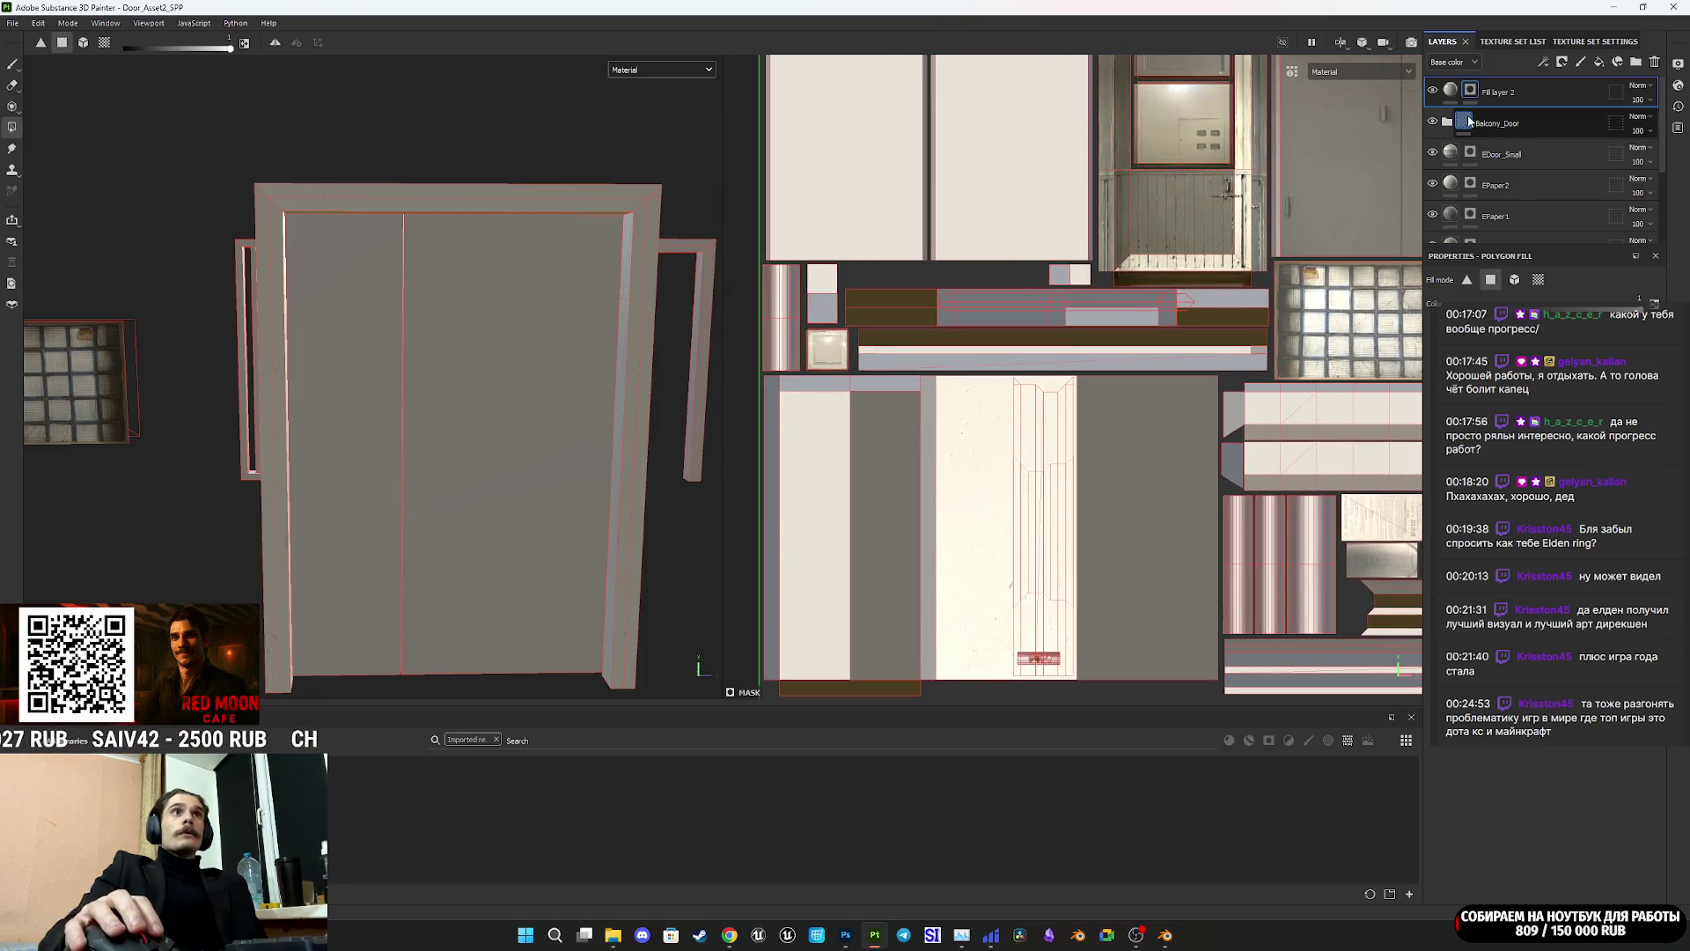
left_click(1079, 398)
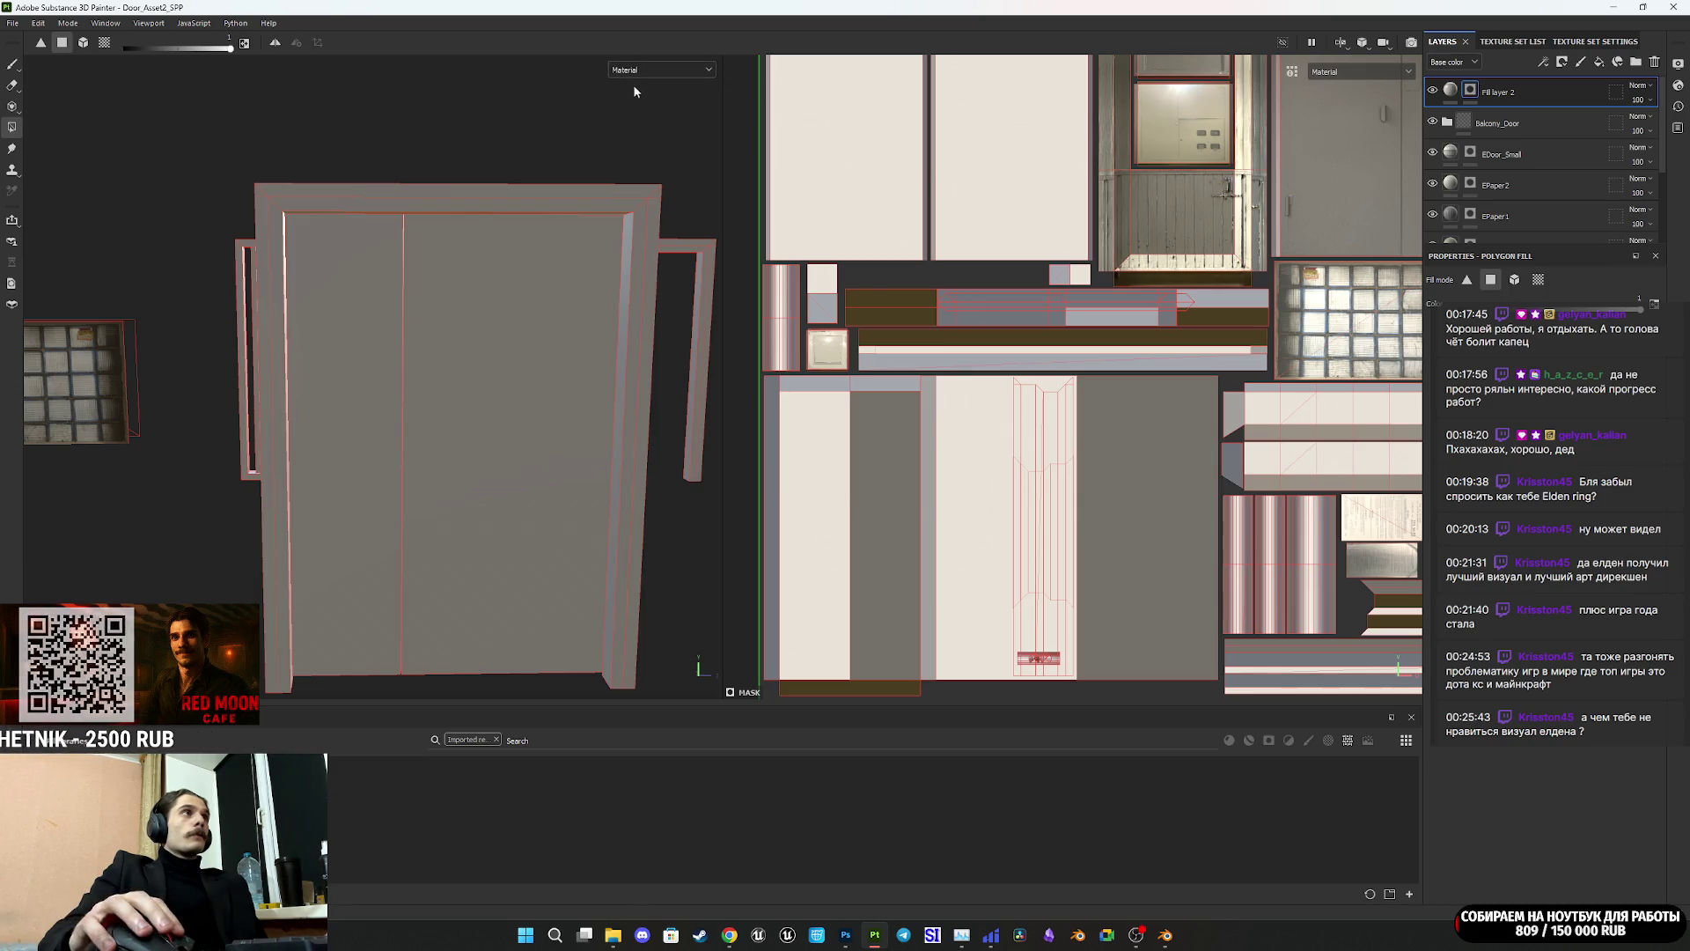
Step: Show only the base color channel and fill the door faces to reveal the photo
left_click(678, 71)
left_click(636, 126)
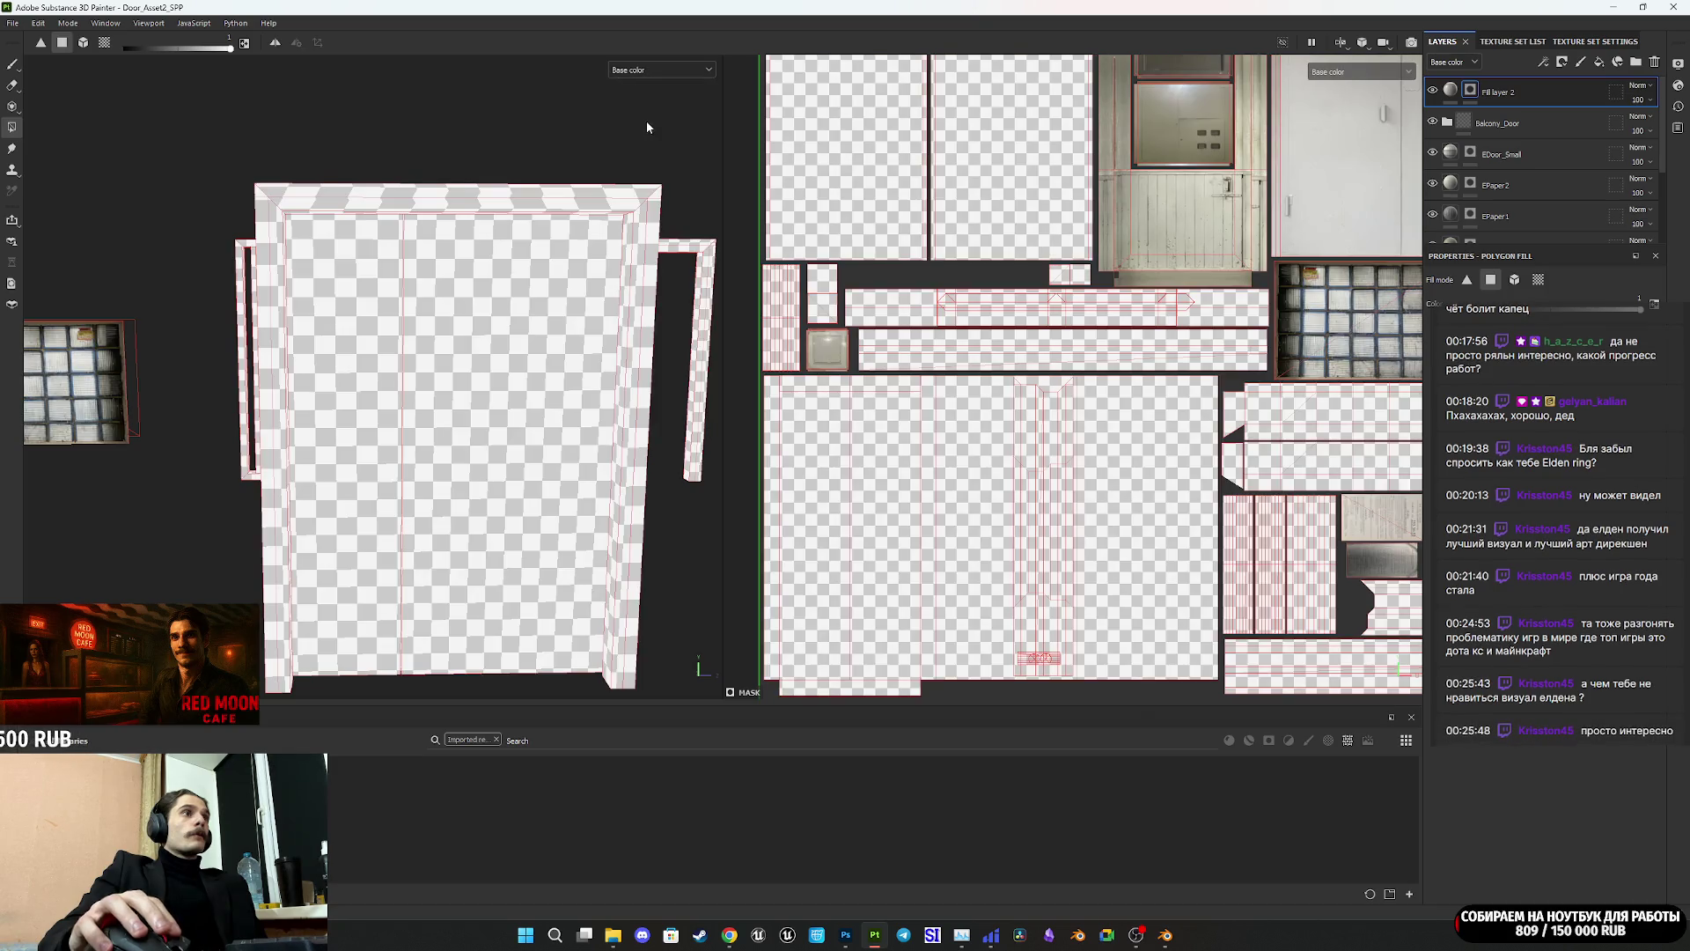
mouse_move(536, 445)
left_mouse_down("alt")
mouse_move(491, 404)
mouse_move(121, 424)
left_mouse_up("alt")
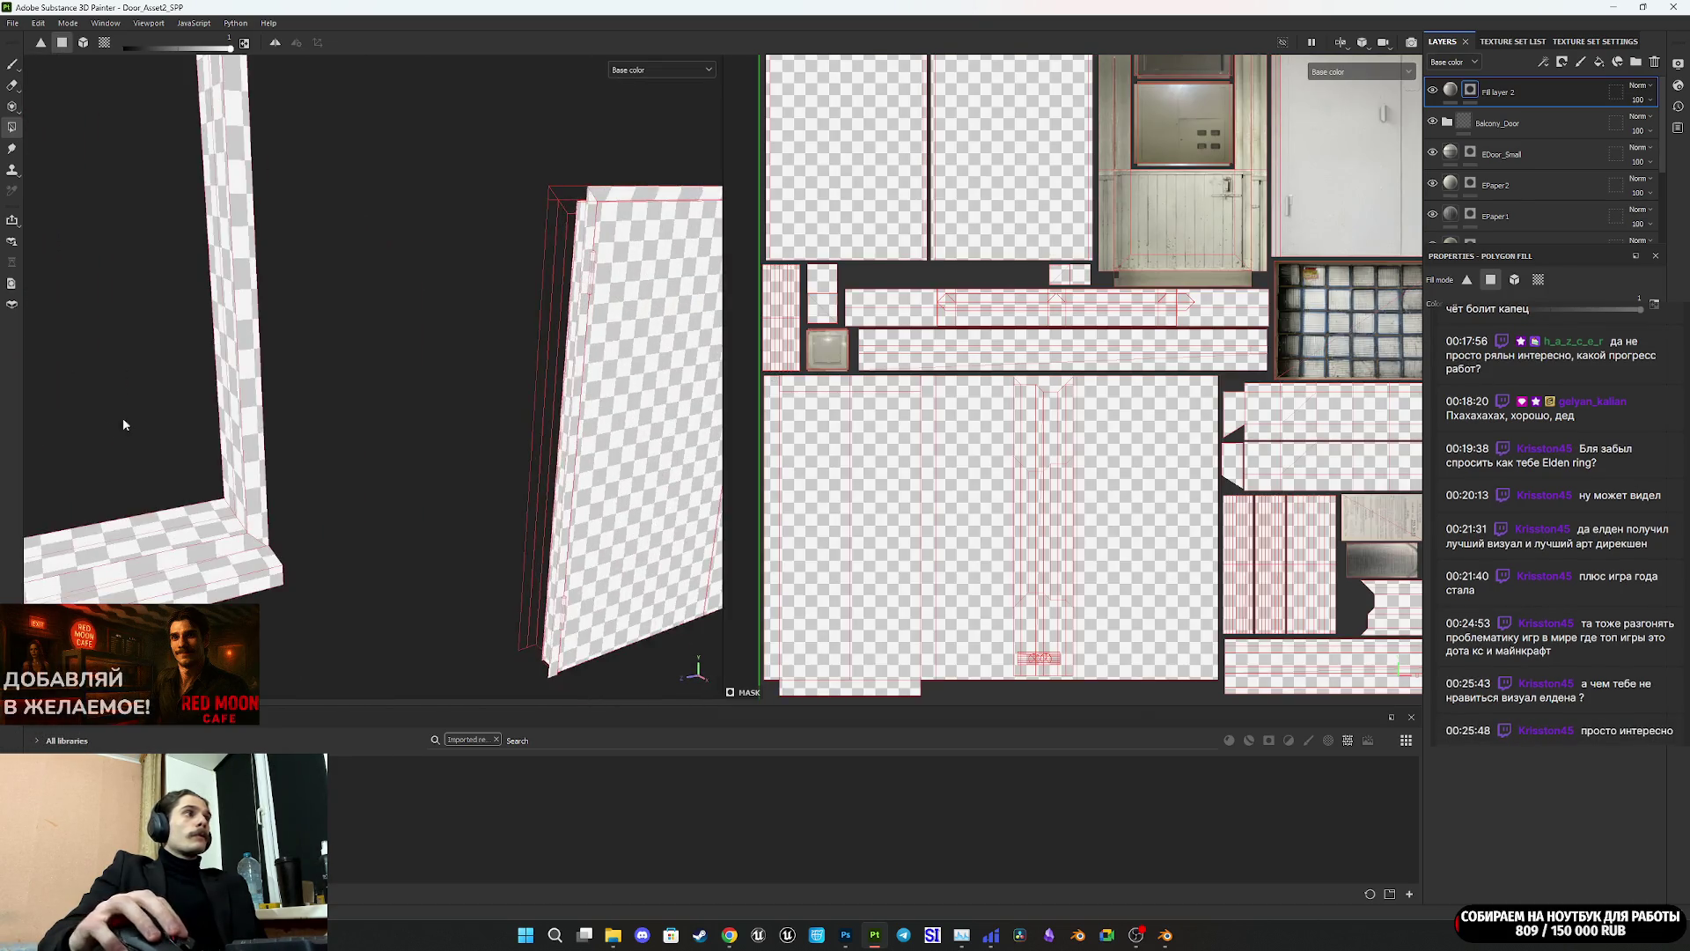
left_click(622, 478)
mouse_move(513, 446)
left_mouse_down("alt")
mouse_move(875, 426)
mouse_move(384, 429)
left_mouse_up("alt")
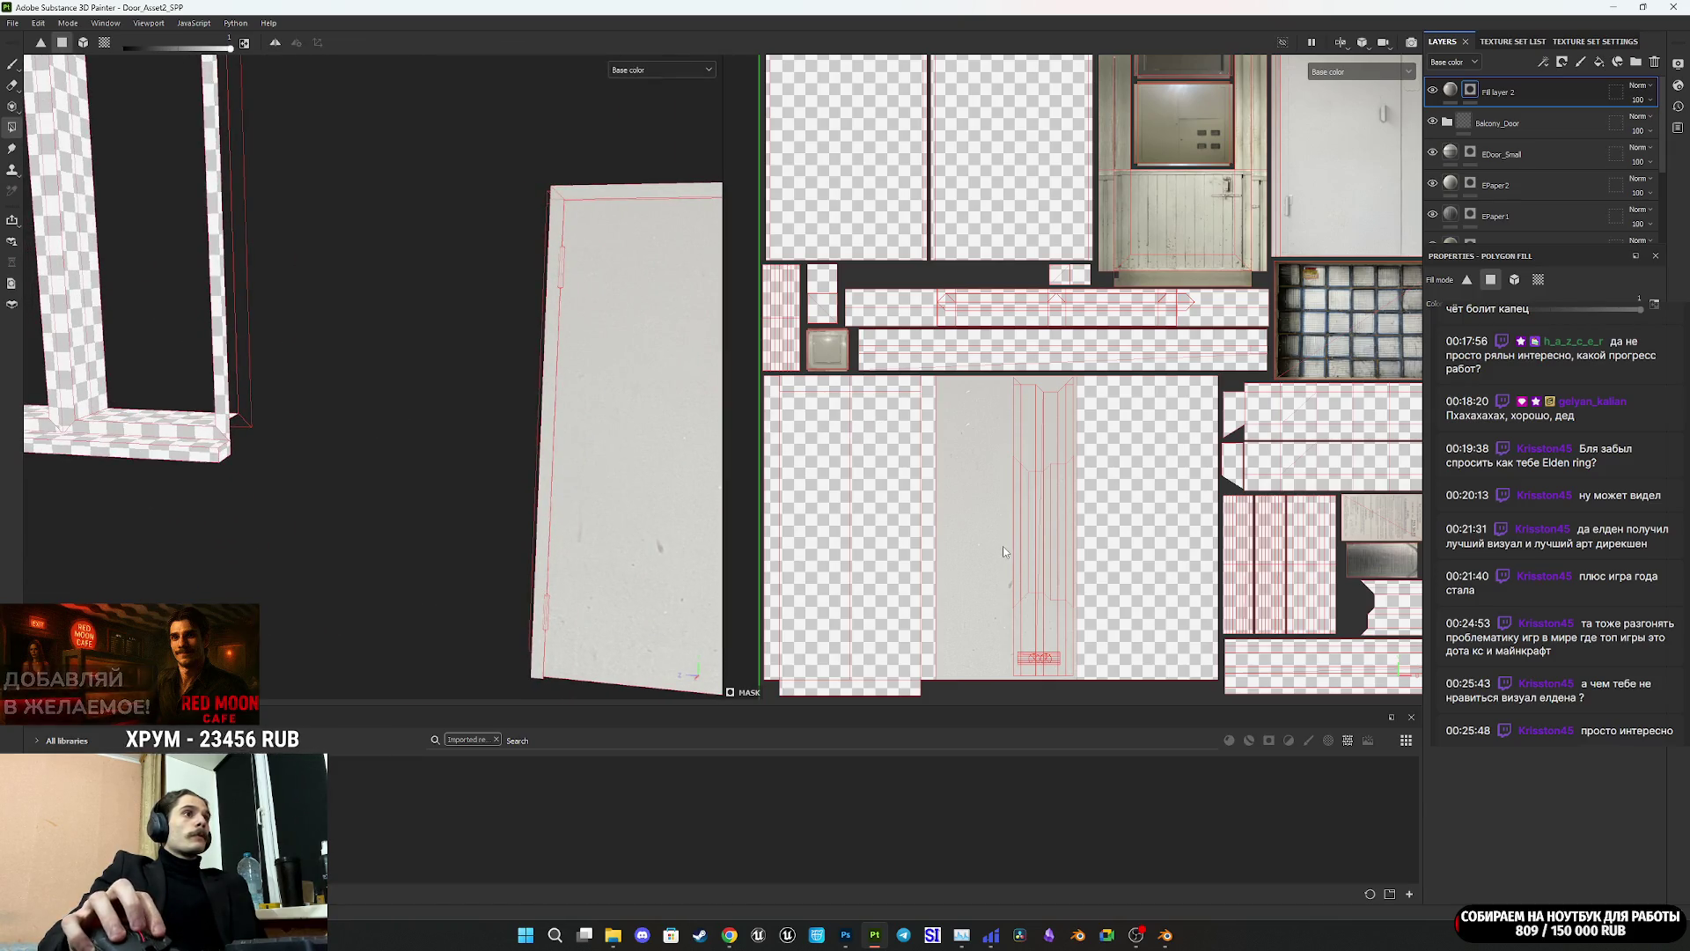
scroll(1006, 547, "up", 3)
middle_click_drag(1006, 547, 974, 441)
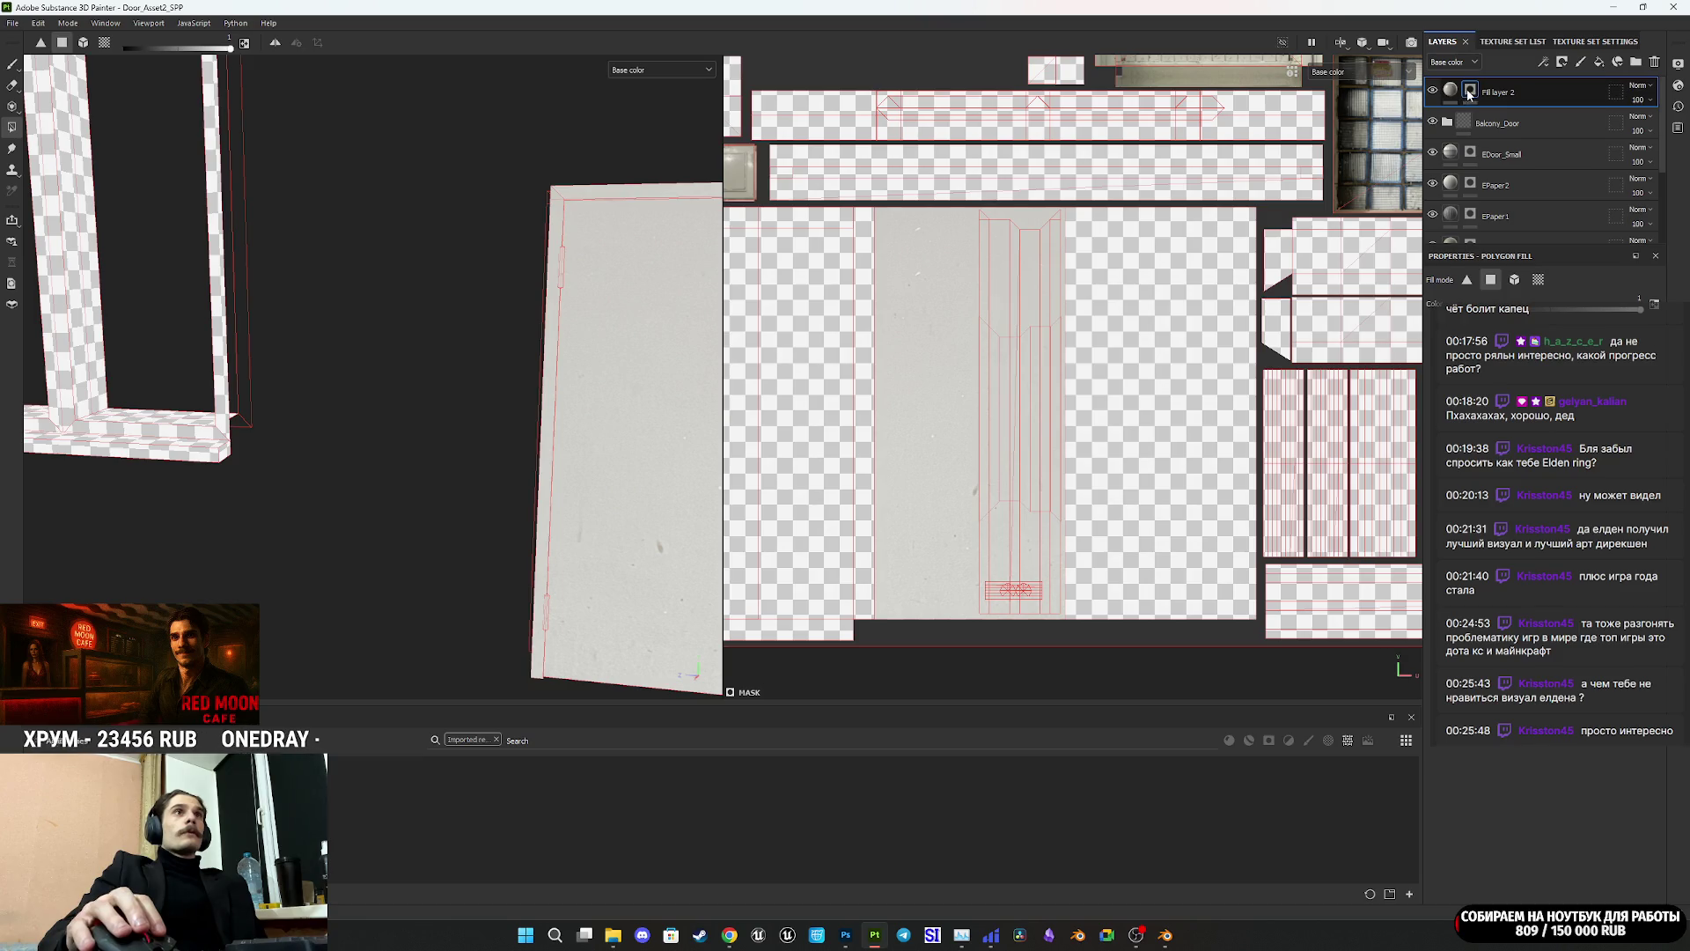
Step: Squeeze the projected door photo from the left, pull its top-right corner in, then enlarge it
left_click(1451, 92)
scroll(1218, 381, "down", 5)
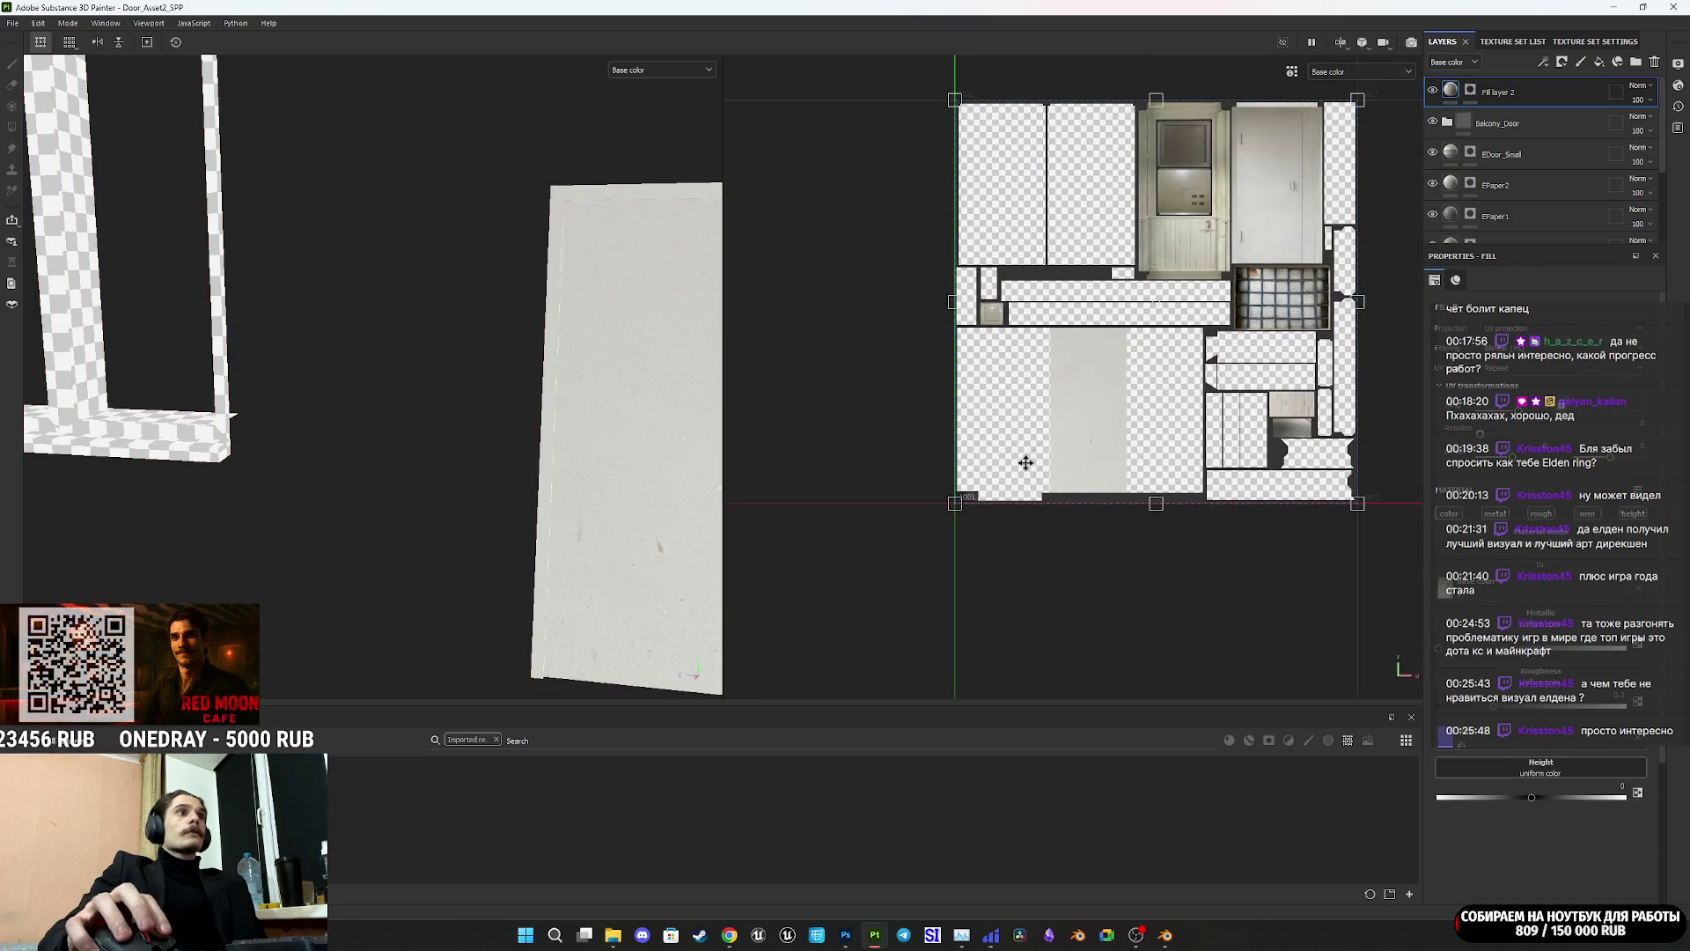
left_click_drag(958, 503, 1047, 495)
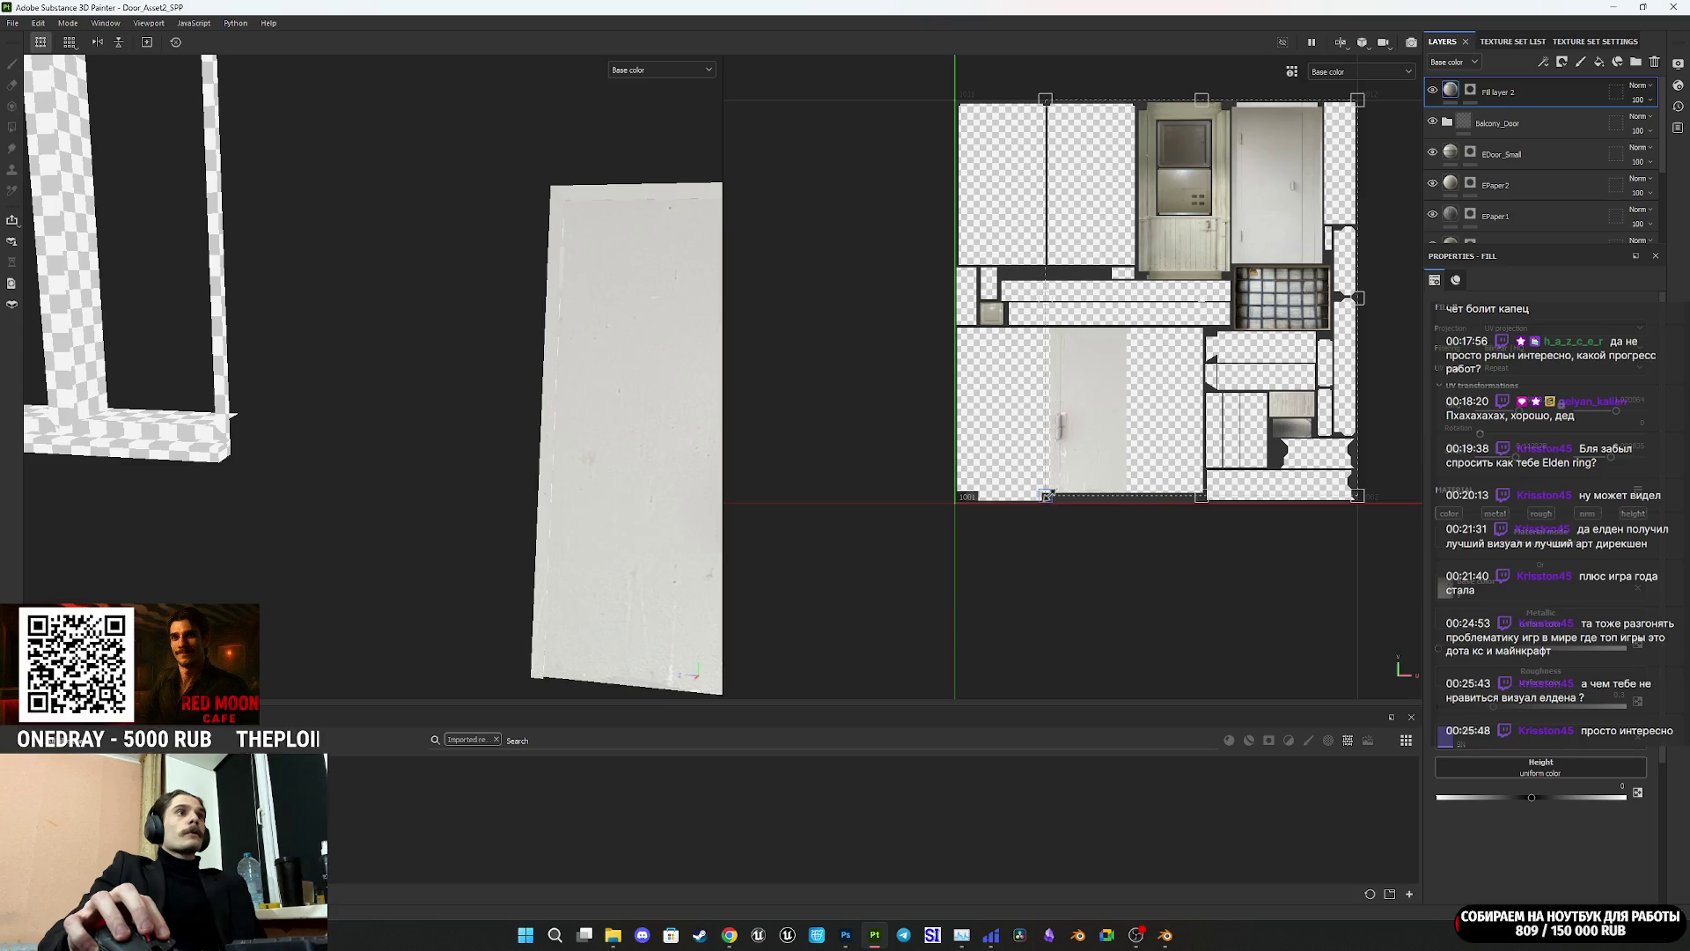
scroll(1046, 496, "up", 2)
scroll(1087, 452, "down", 5)
mouse_move(1215, 289)
left_mouse_down()
mouse_move(1174, 356)
mouse_move(1112, 389)
left_mouse_up()
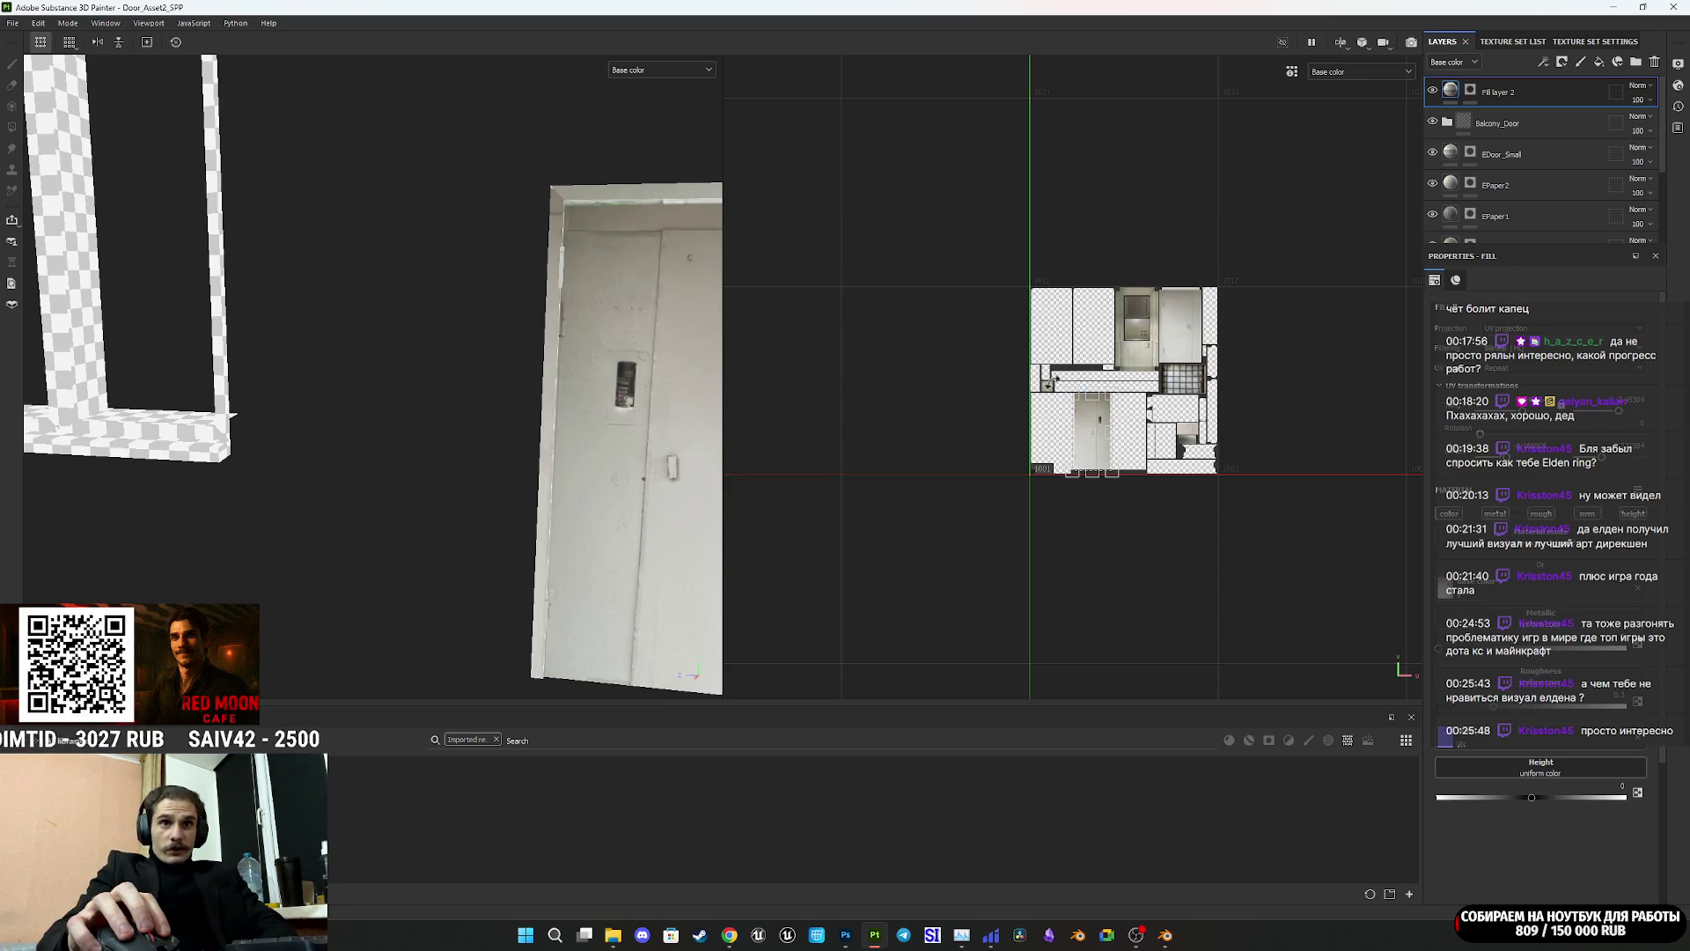
scroll(1028, 390, "up", 3)
scroll(1074, 409, "up", 1)
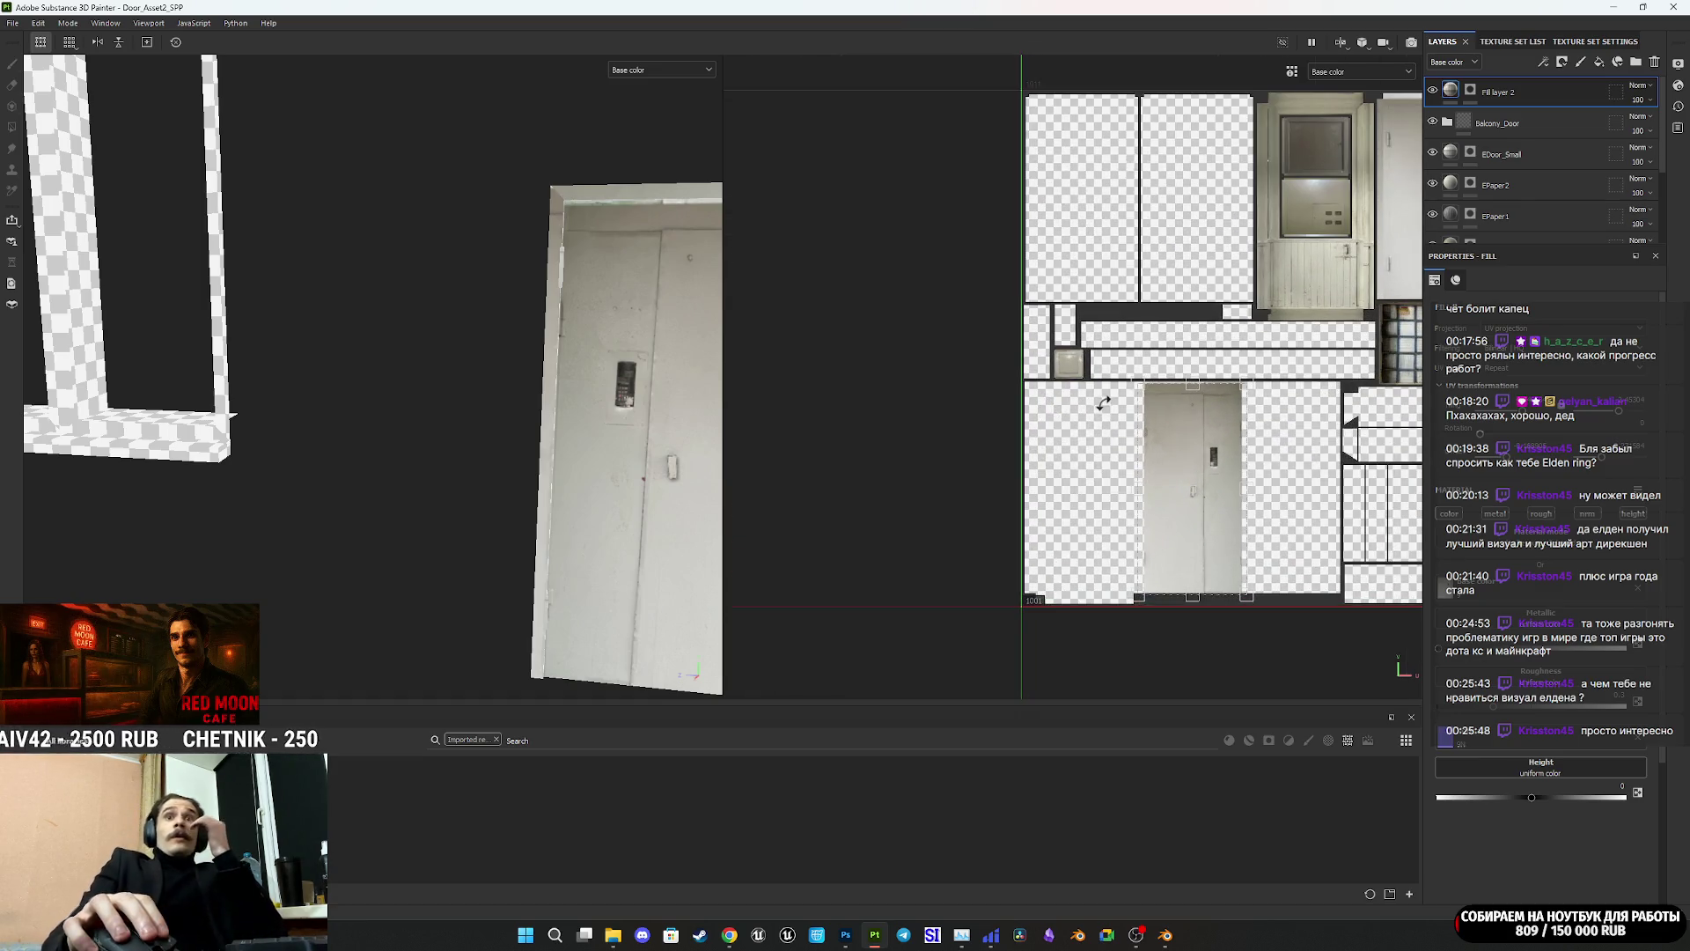
scroll(1251, 405, "up", 5)
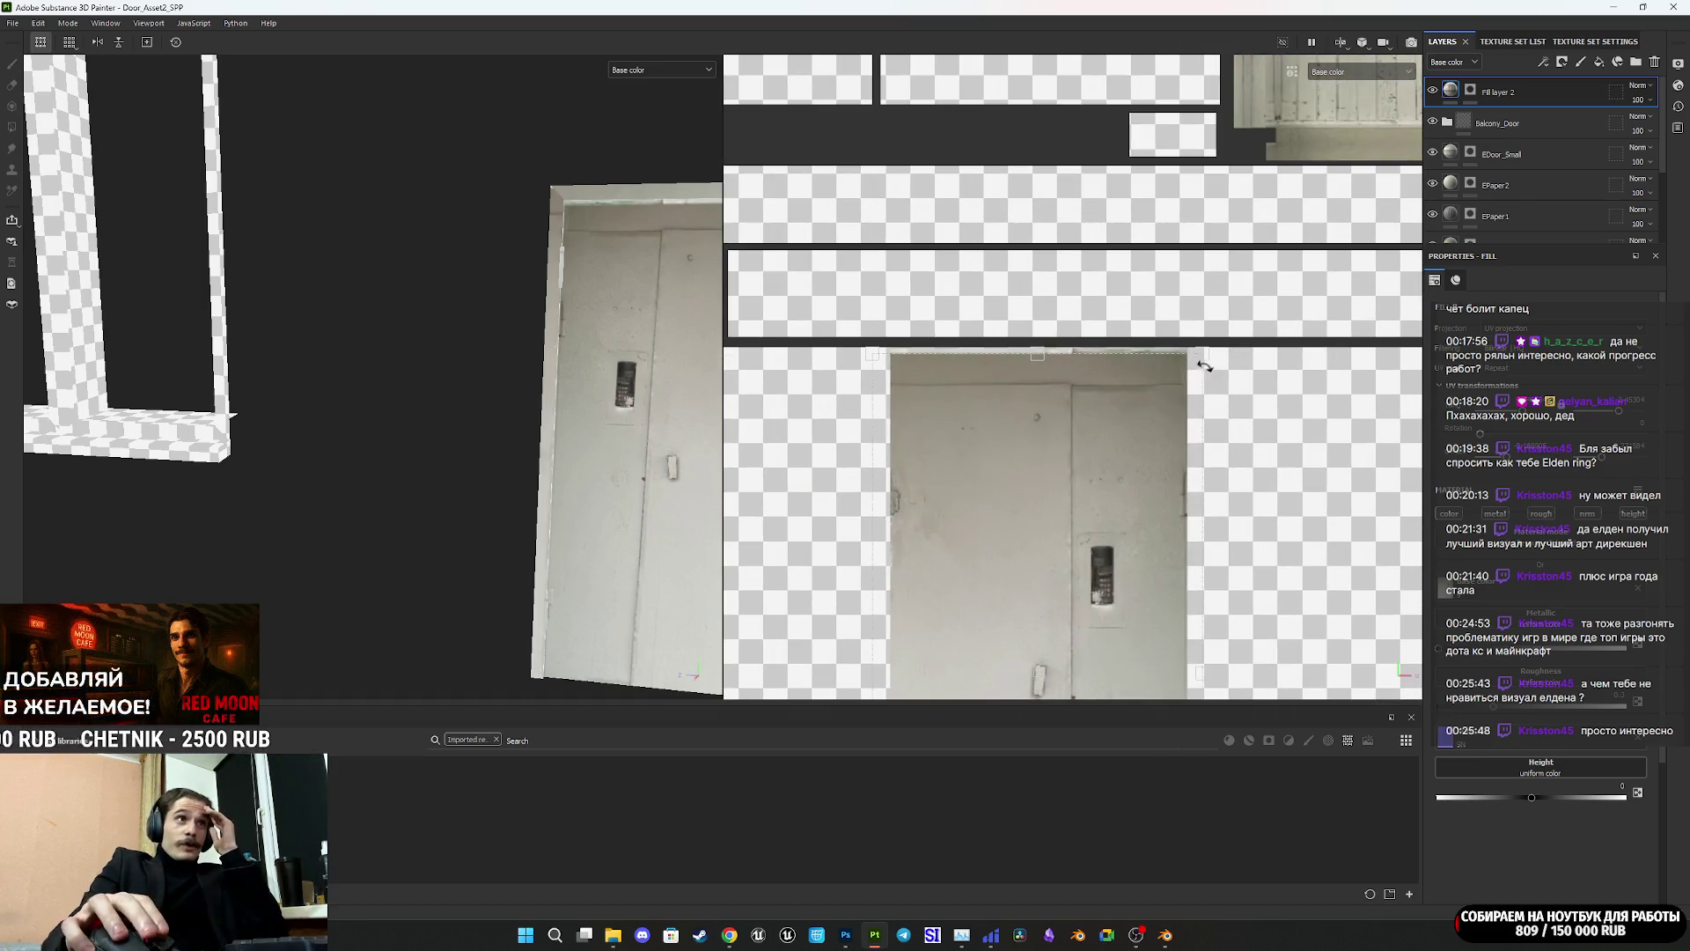
mouse_move(1202, 352)
left_mouse_down()
mouse_move(1415, 335)
mouse_move(1414, 353)
left_mouse_up()
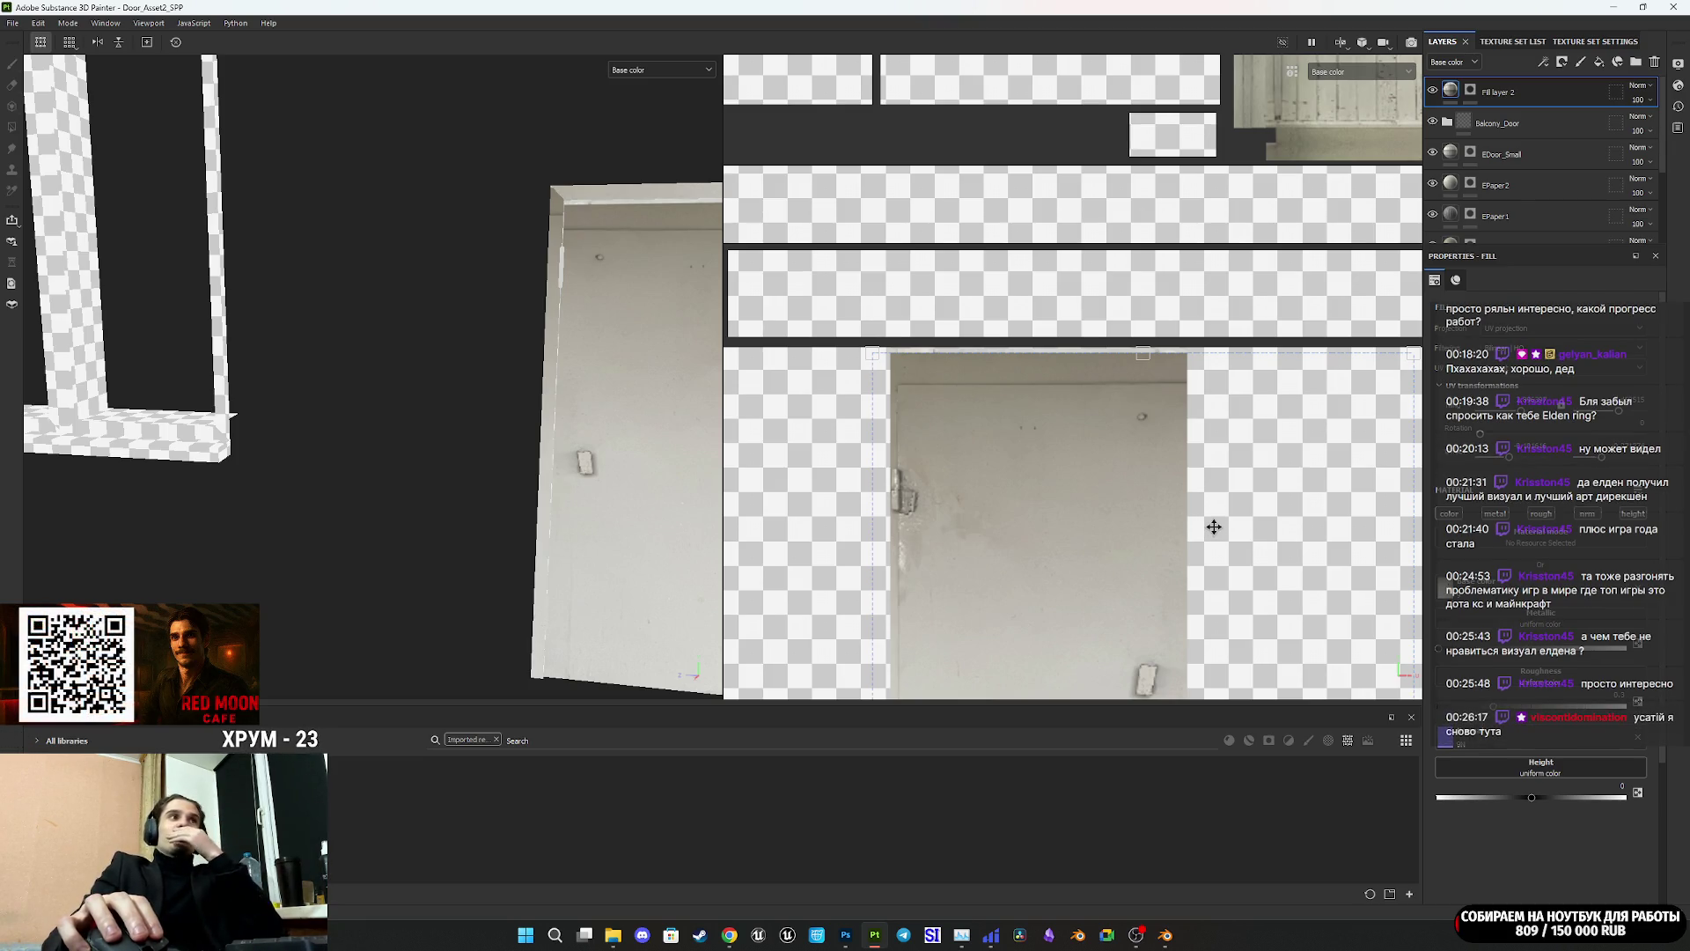
Step: Slide the door photo right, narrow it horizontally, and raise its top edge
scroll(1219, 523, "down", 5)
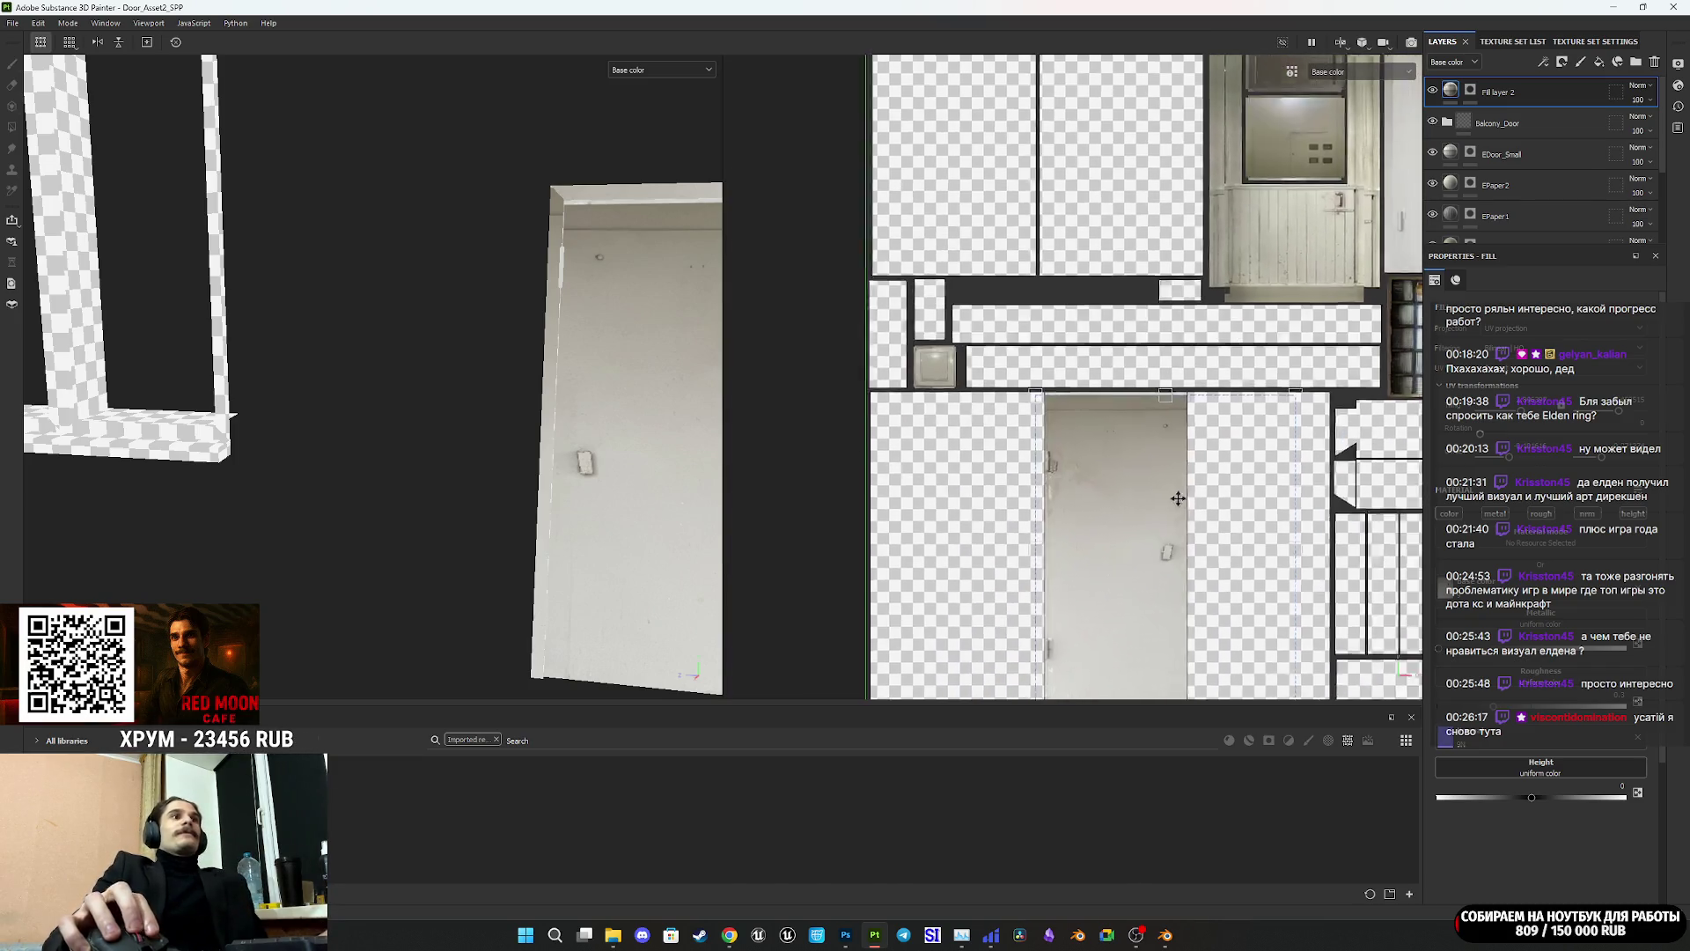
scroll(1093, 375, "up", 5)
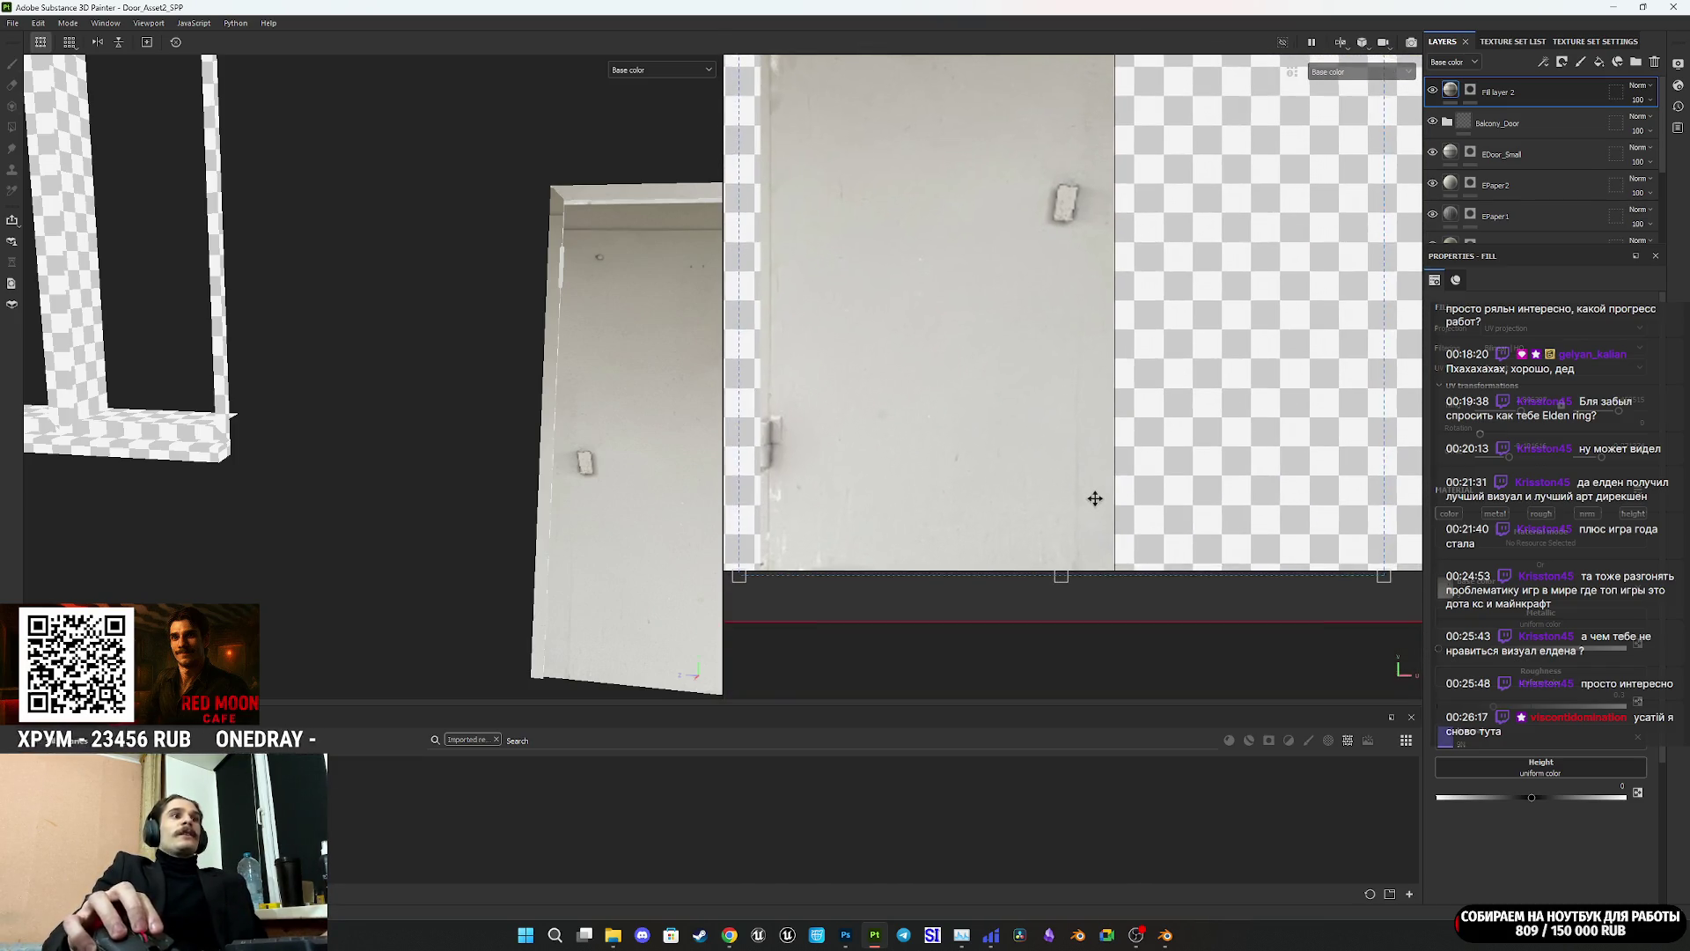
scroll(1082, 577, "down", 1)
mouse_move(1030, 514)
left_mouse_down()
mouse_move(973, 506)
mouse_move(1042, 502)
mouse_move(1028, 504)
left_mouse_up()
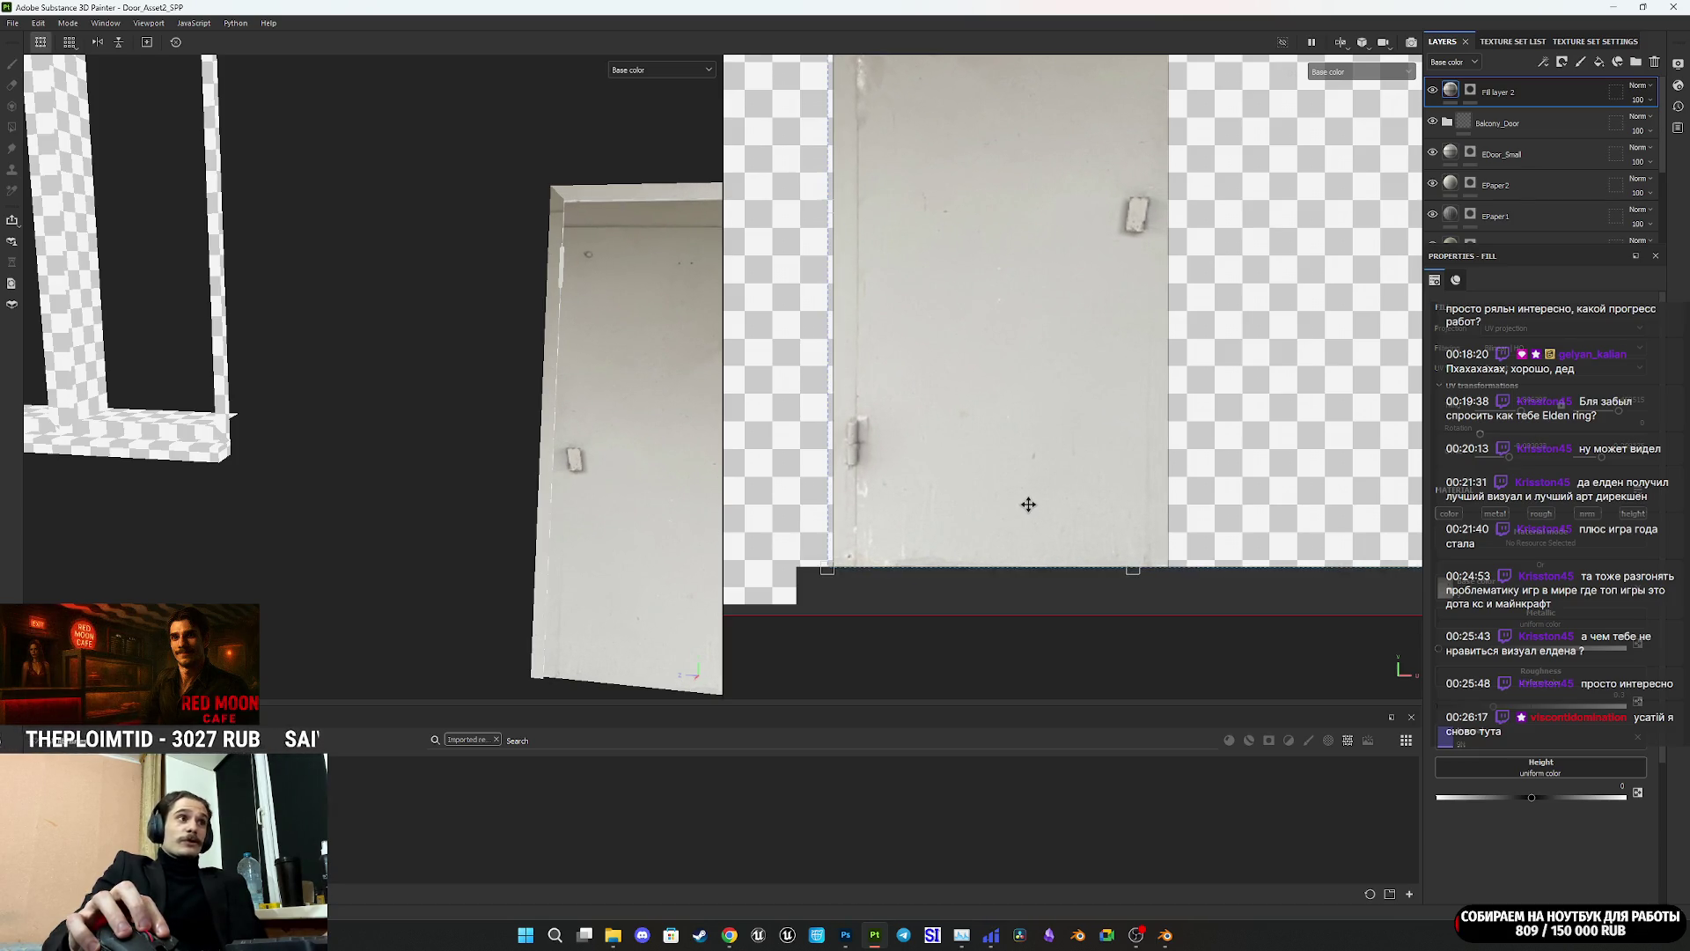
scroll(1028, 504, "down", 4)
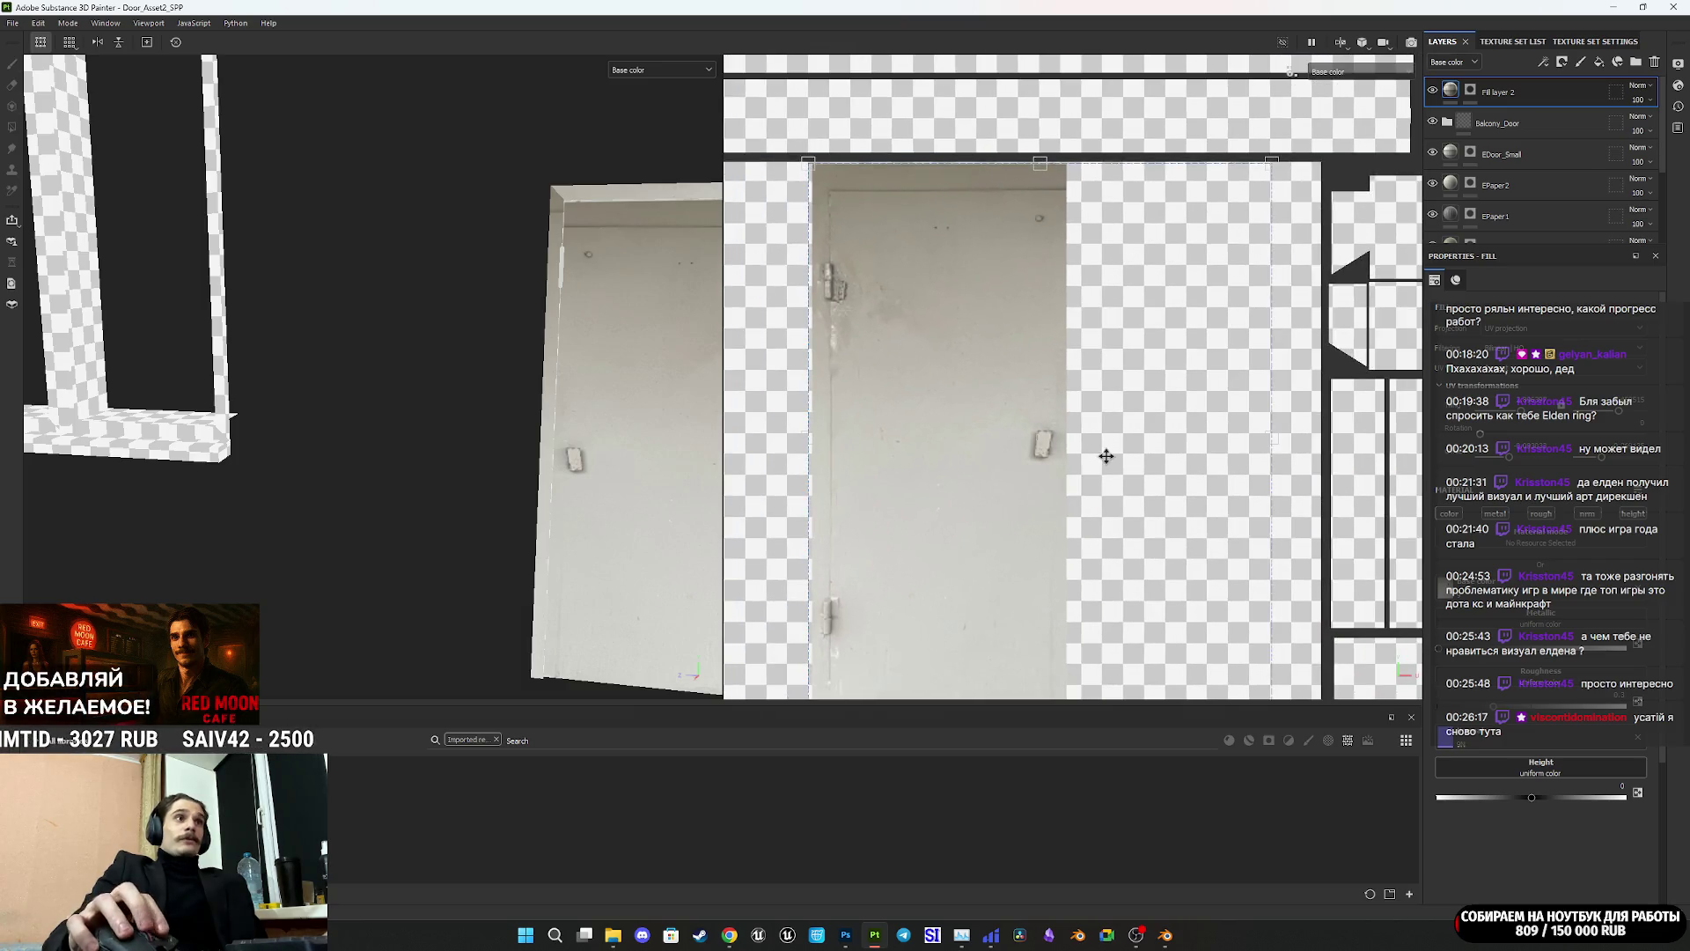
mouse_move(1244, 475)
left_mouse_down()
mouse_move(1181, 489)
mouse_move(1210, 484)
left_mouse_up()
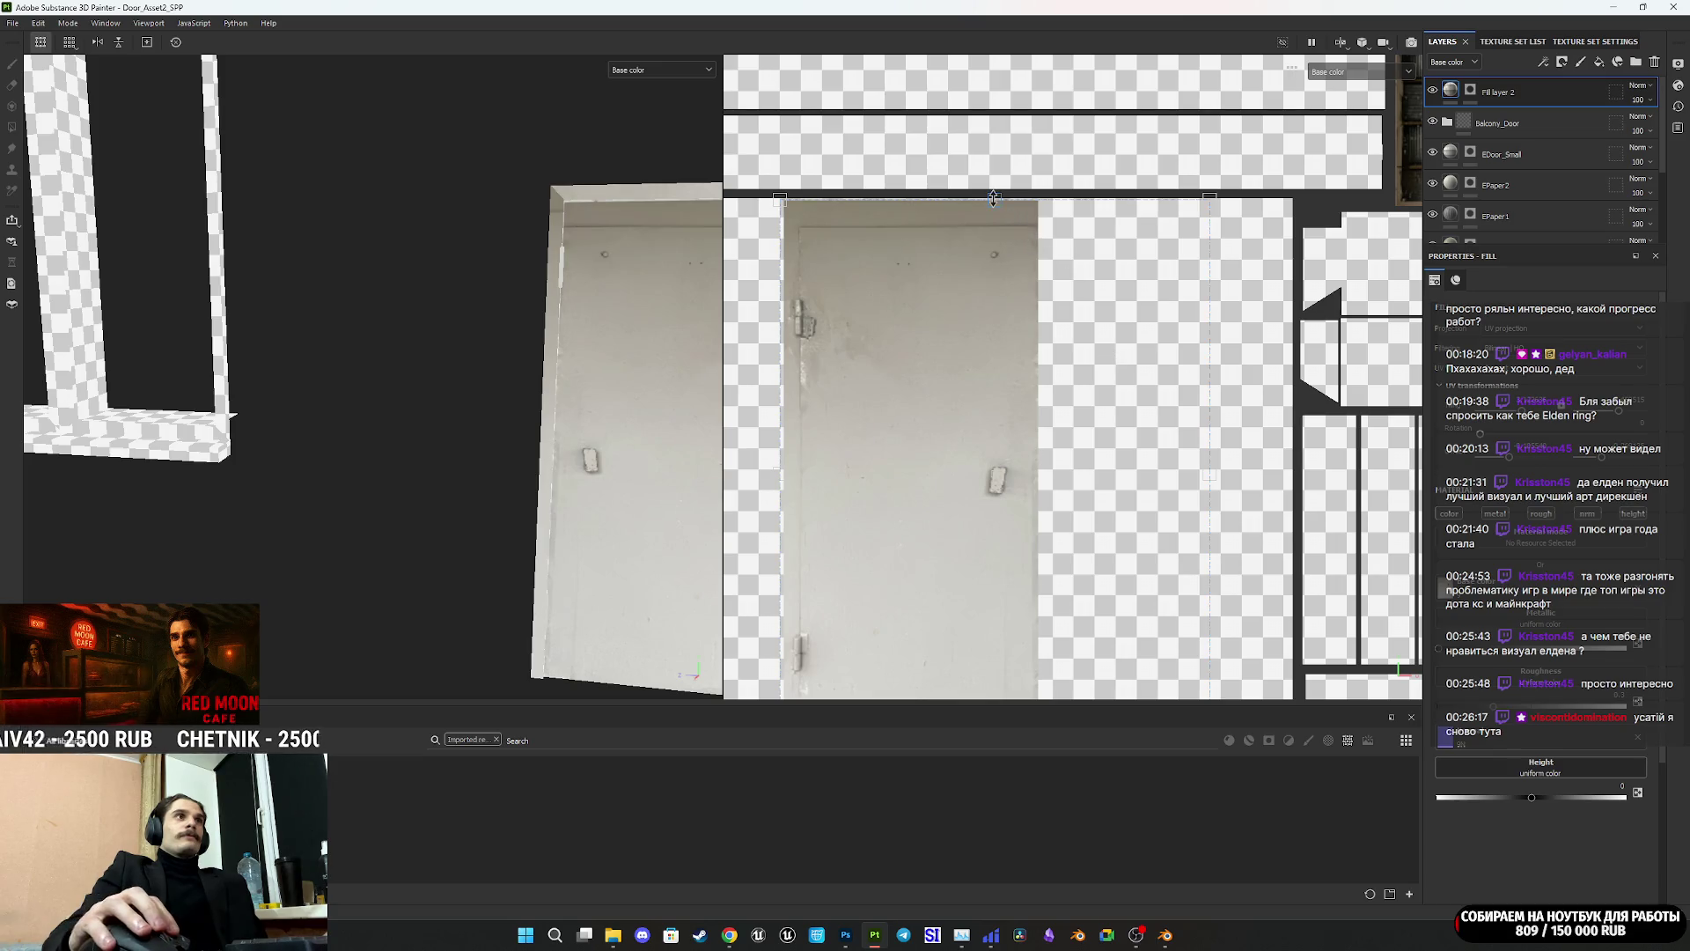
left_click_drag(993, 197, 994, 195)
mouse_move(563, 370)
left_mouse_down("alt")
mouse_move(538, 380)
mouse_move(560, 382)
mouse_move(566, 457)
mouse_move(991, 462)
mouse_move(630, 441)
mouse_move(968, 440)
mouse_move(624, 429)
left_mouse_up("alt")
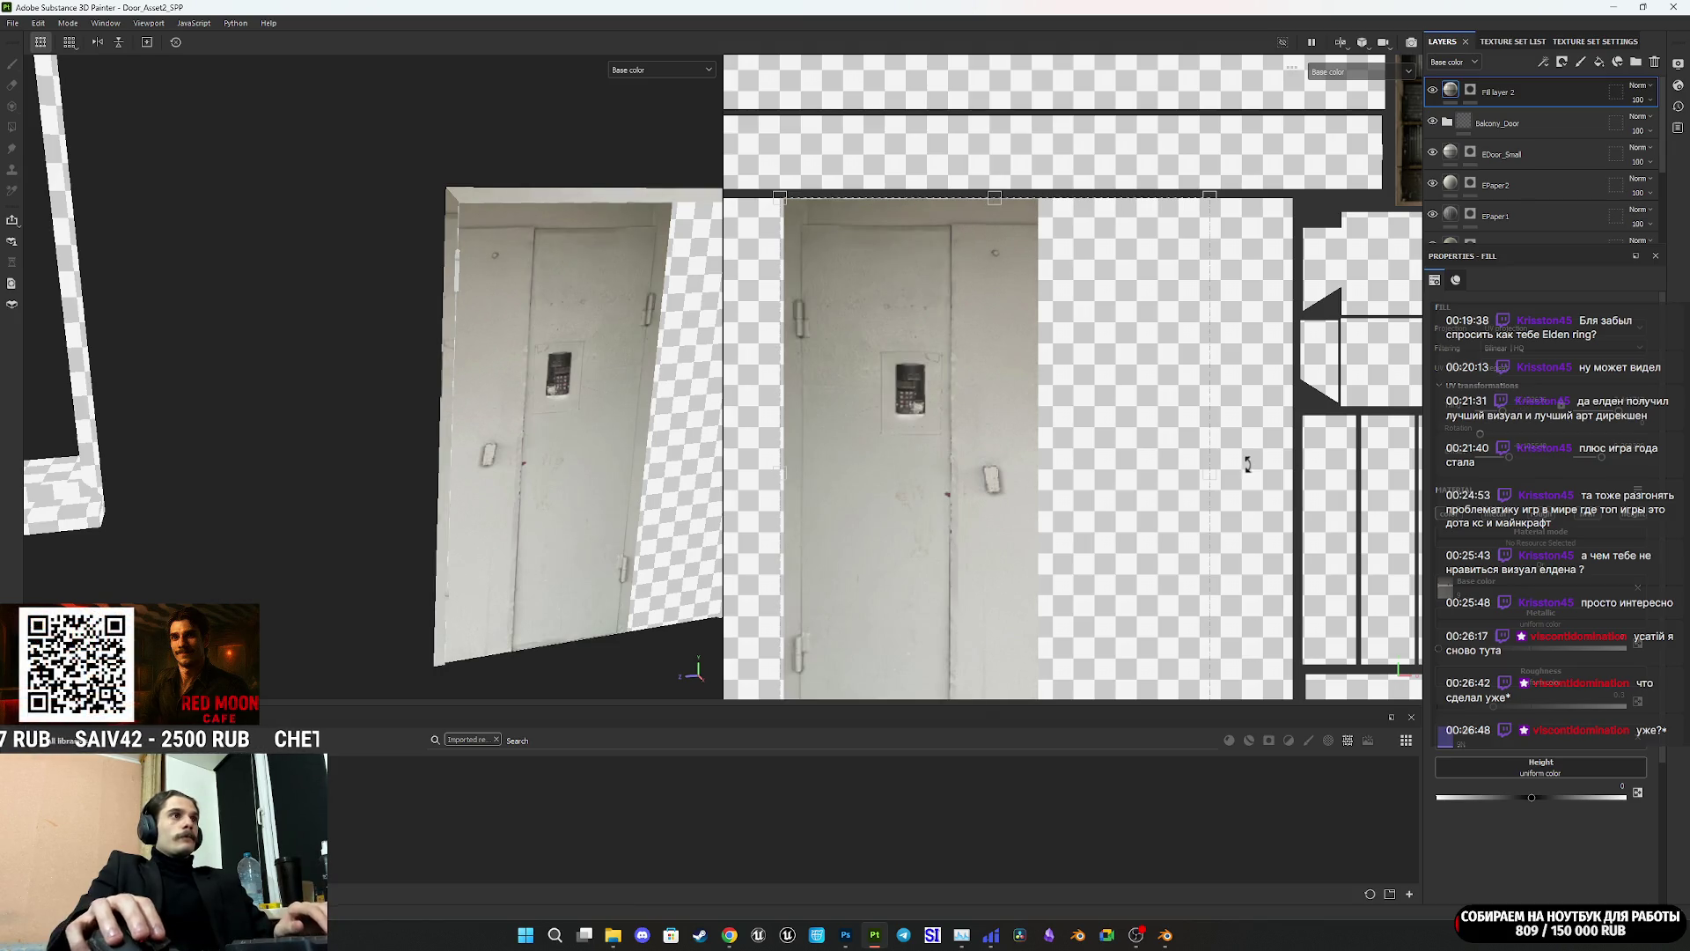
Step: Shift the door projection left and stretch it upward over the door island
mouse_move(966, 468)
left_mouse_down()
mouse_move(803, 460)
mouse_move(820, 468)
left_mouse_up()
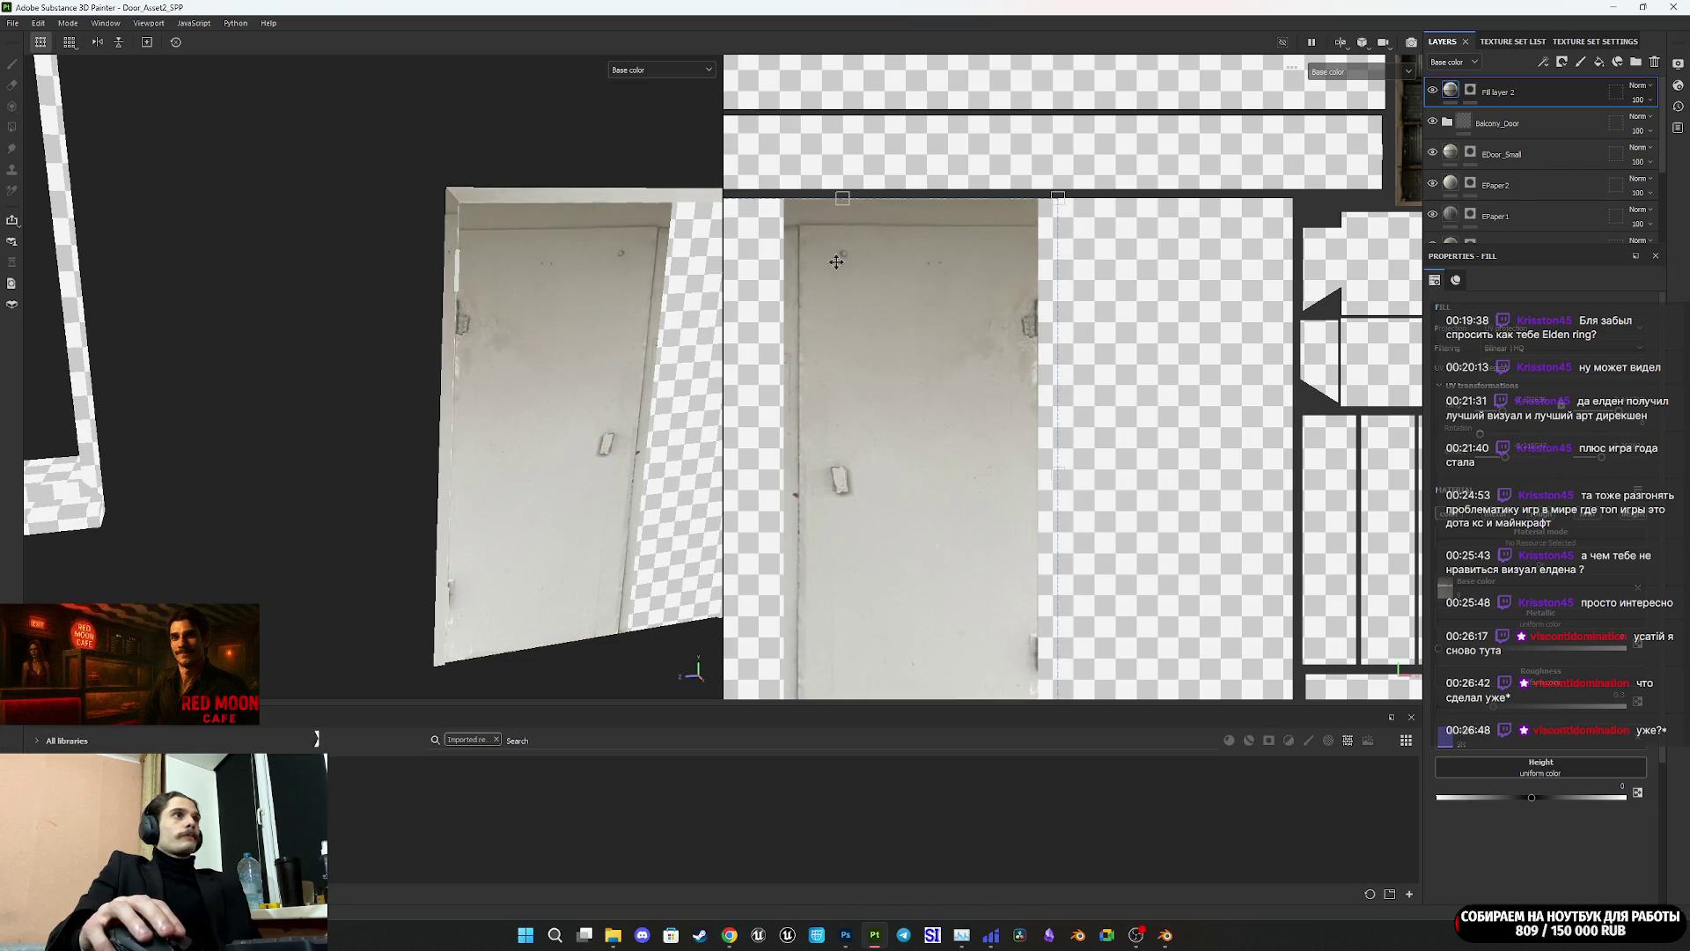
left_click_drag(845, 199, 849, 170)
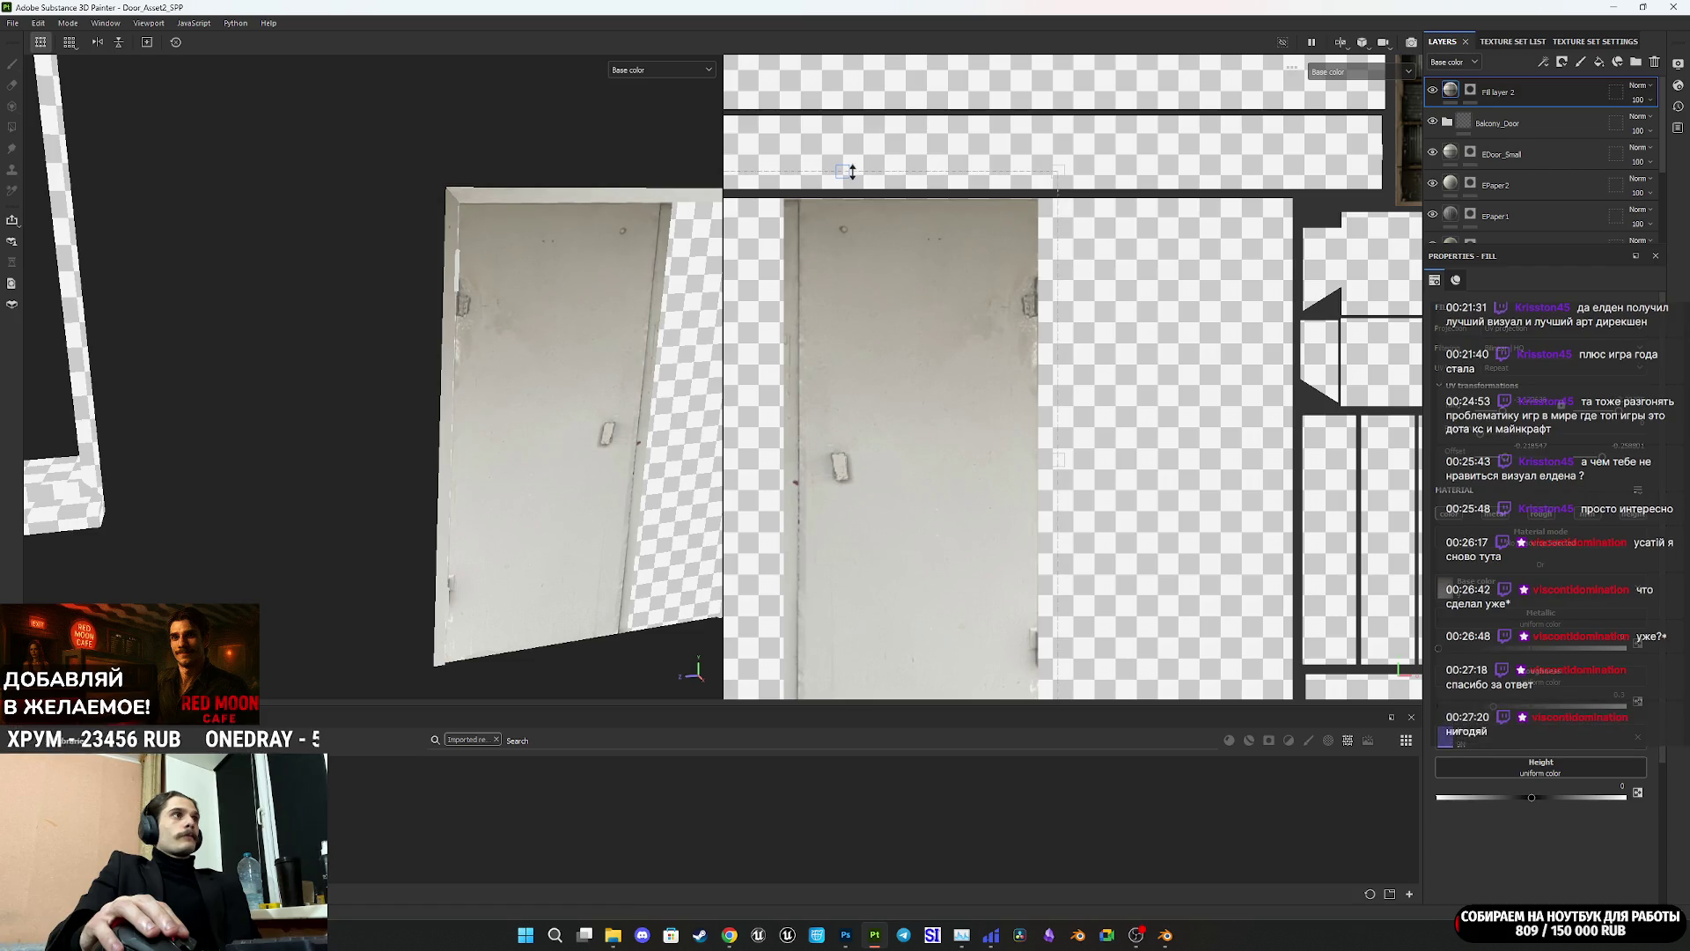
left_click_drag(1048, 452, 917, 460)
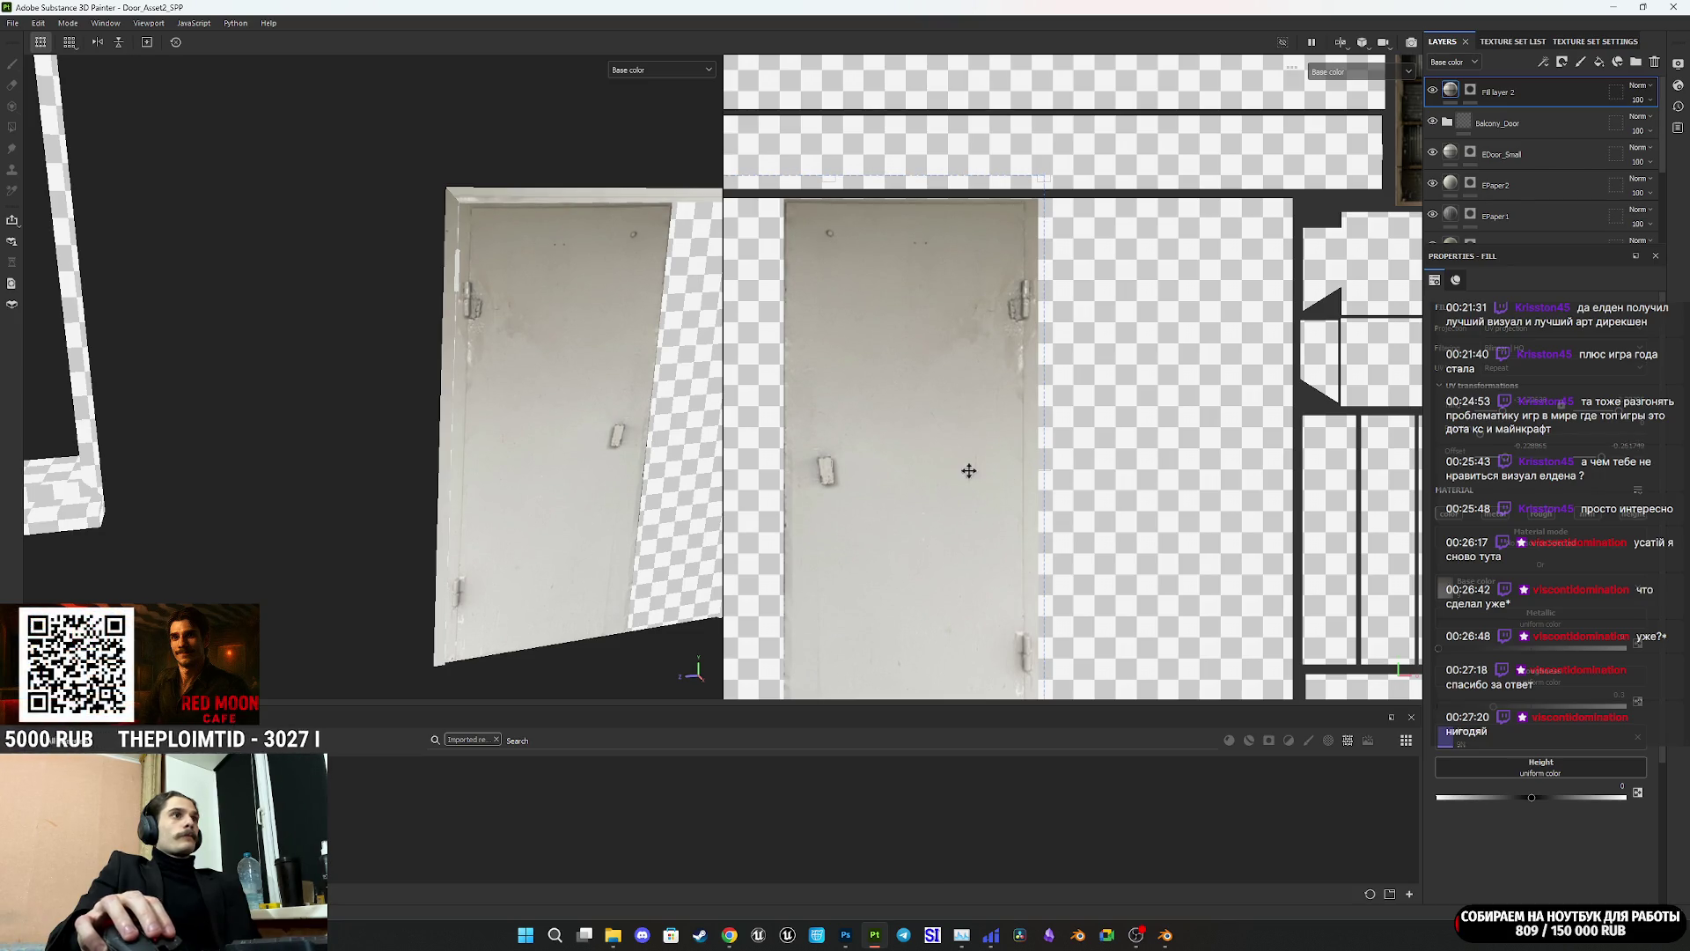
scroll(545, 396, "up", 4)
scroll(1028, 463, "down", 2)
mouse_move(1009, 498)
middle_mouse_down()
mouse_move(1022, 455)
mouse_move(1077, 458)
middle_mouse_up()
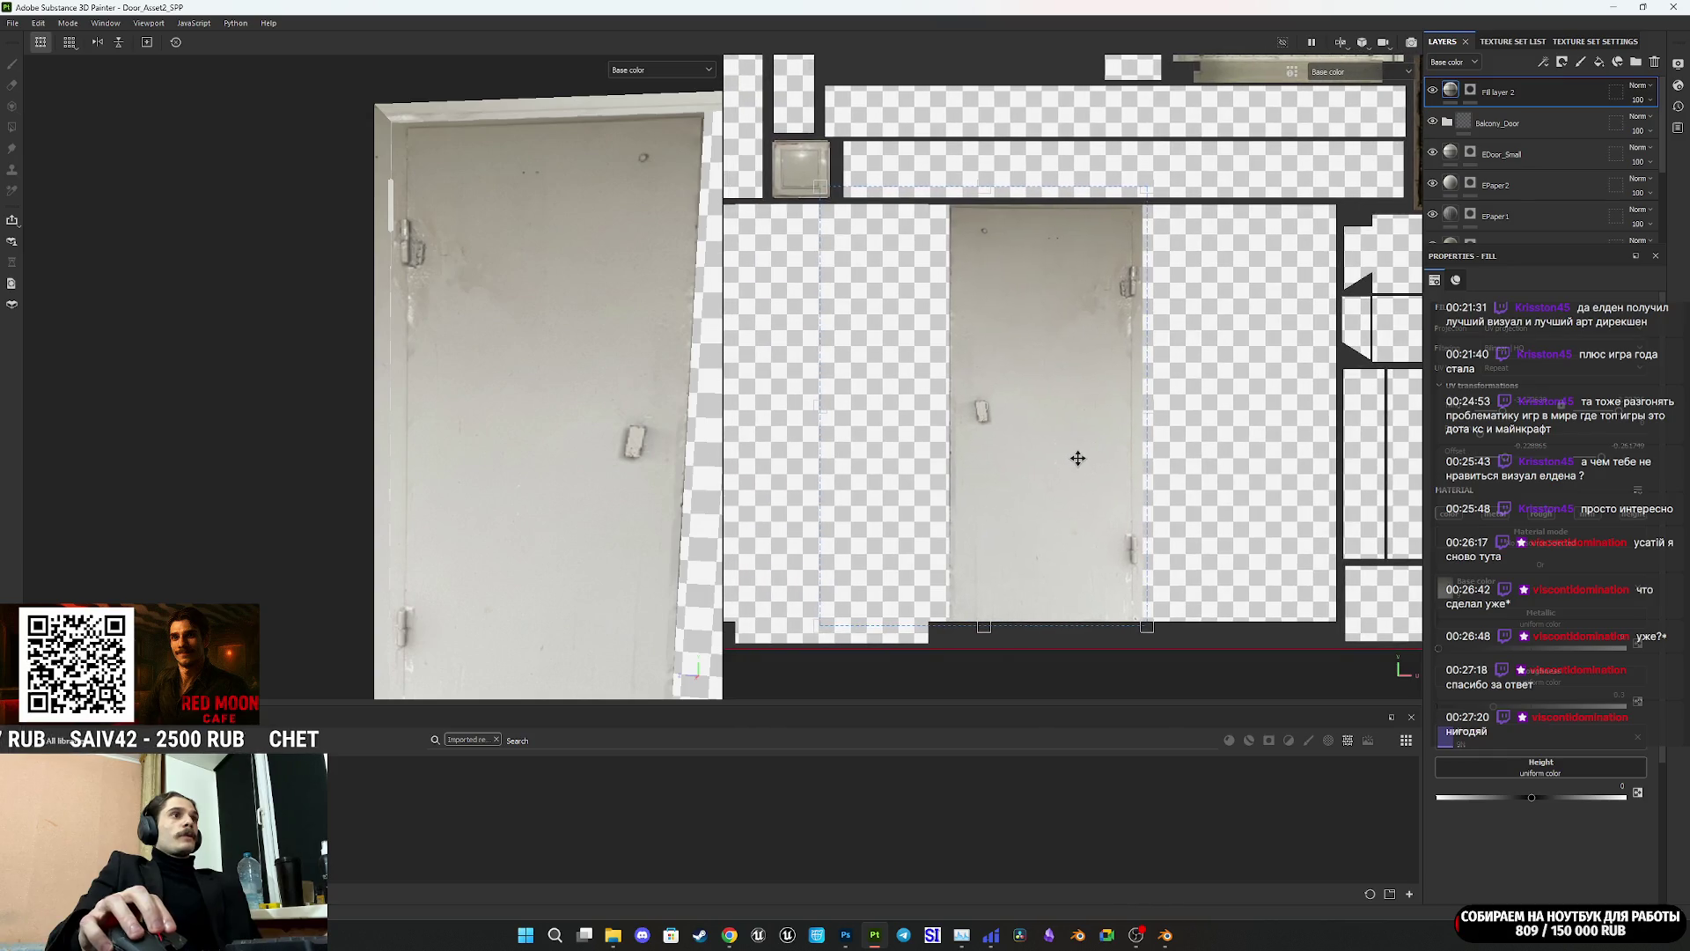
left_click_drag(581, 471, 463, 487, "alt")
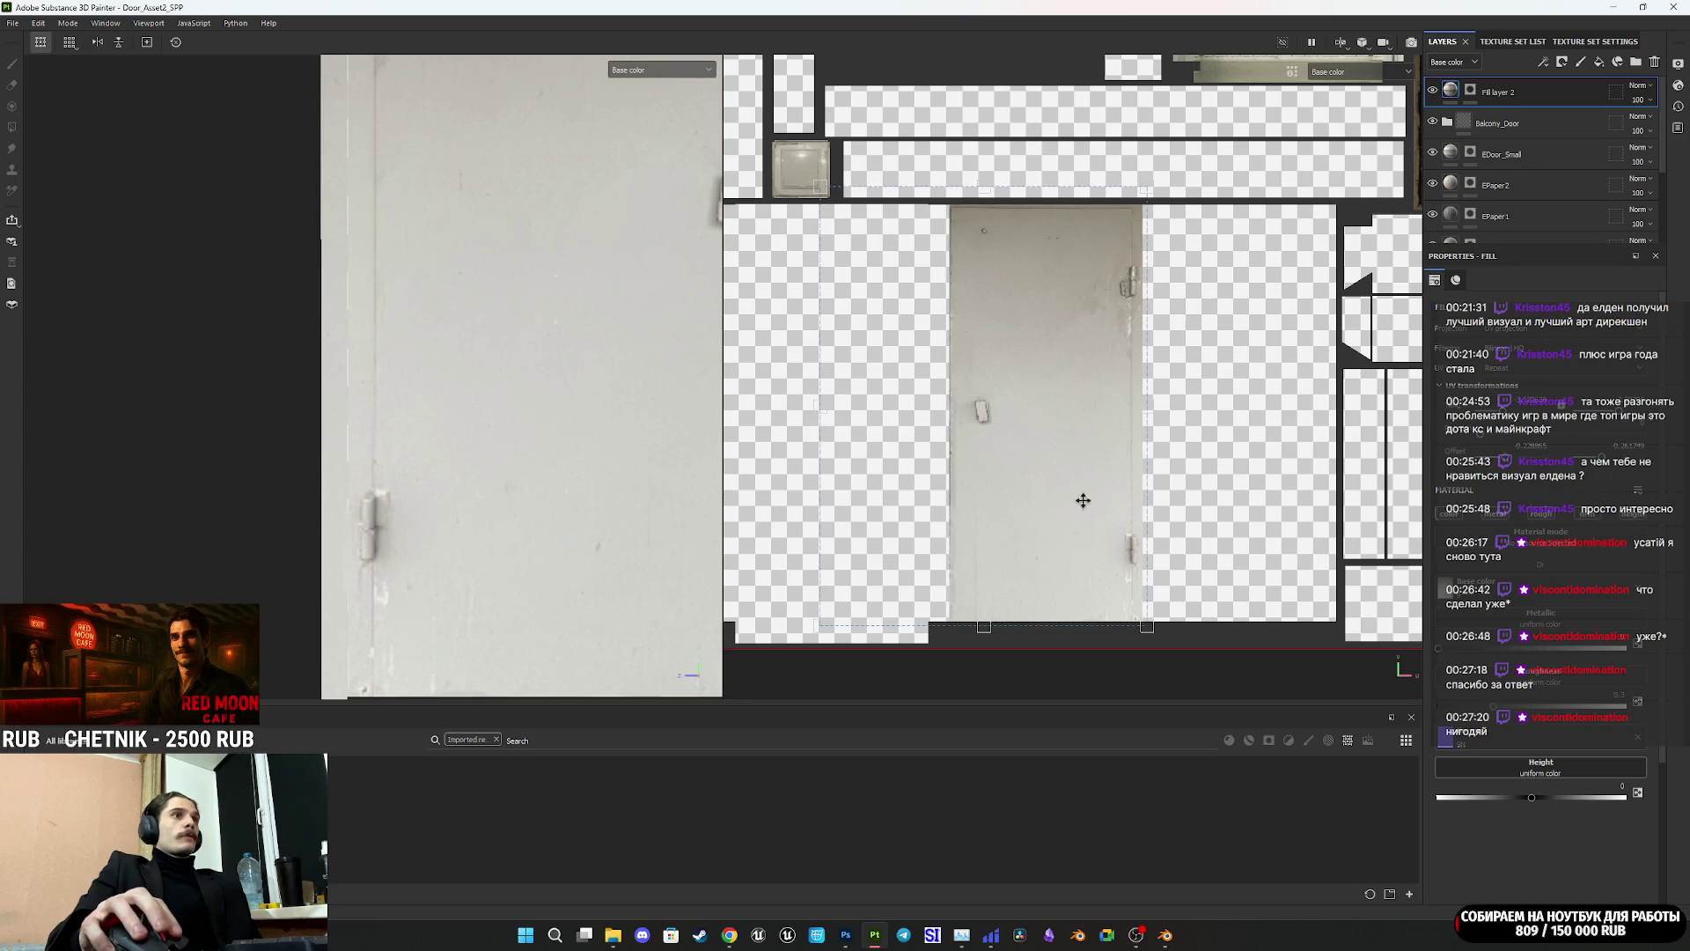
Step: Fine-tune the projection's position and width, check the door at an angle, then switch to Twitch
scroll(1149, 429, "up", 2)
left_click_drag(1055, 435, 1042, 432)
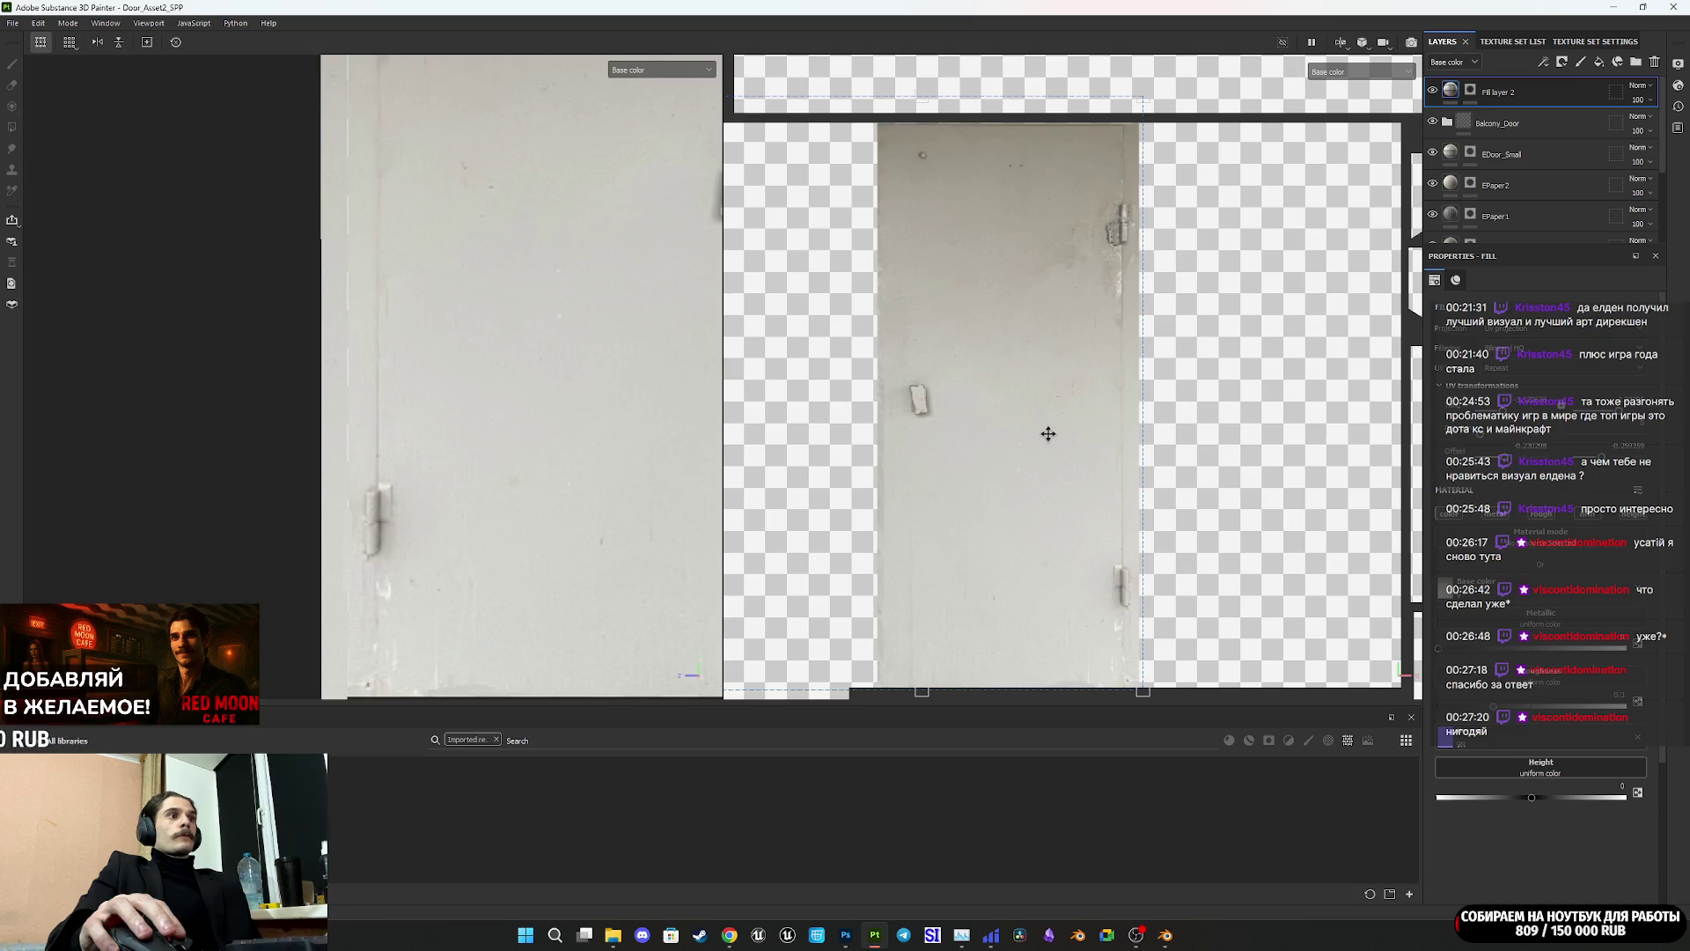
left_click_drag(1145, 393, 1156, 397)
left_click_drag(1158, 396, 1151, 406)
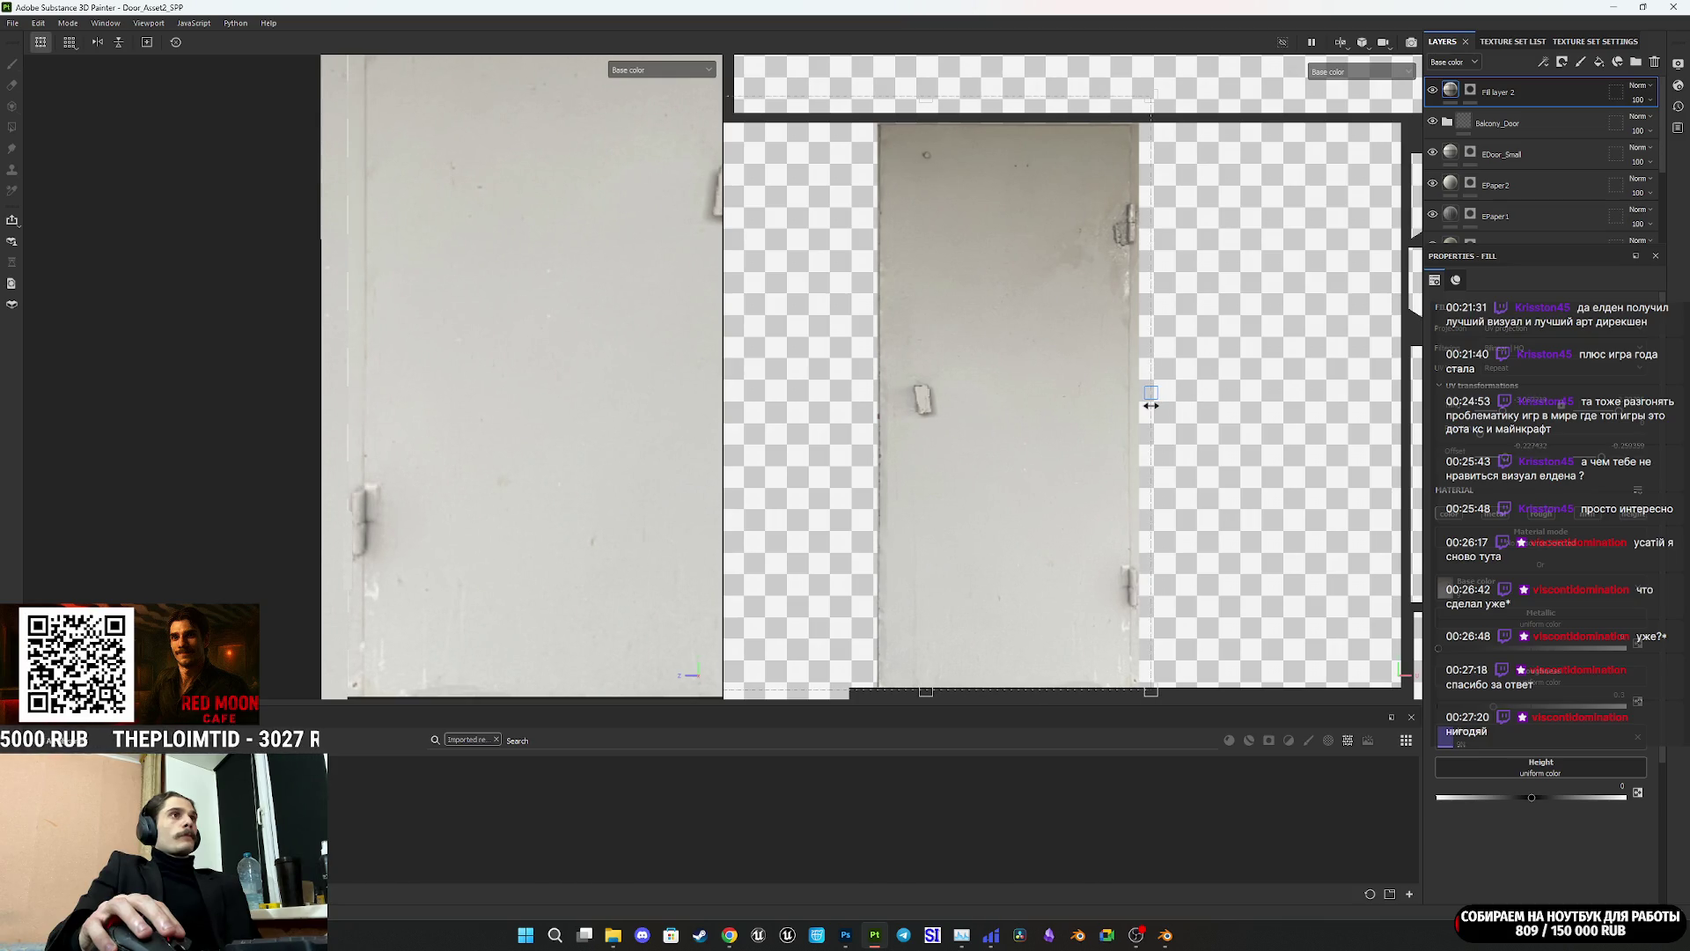
scroll(429, 451, "down", 5)
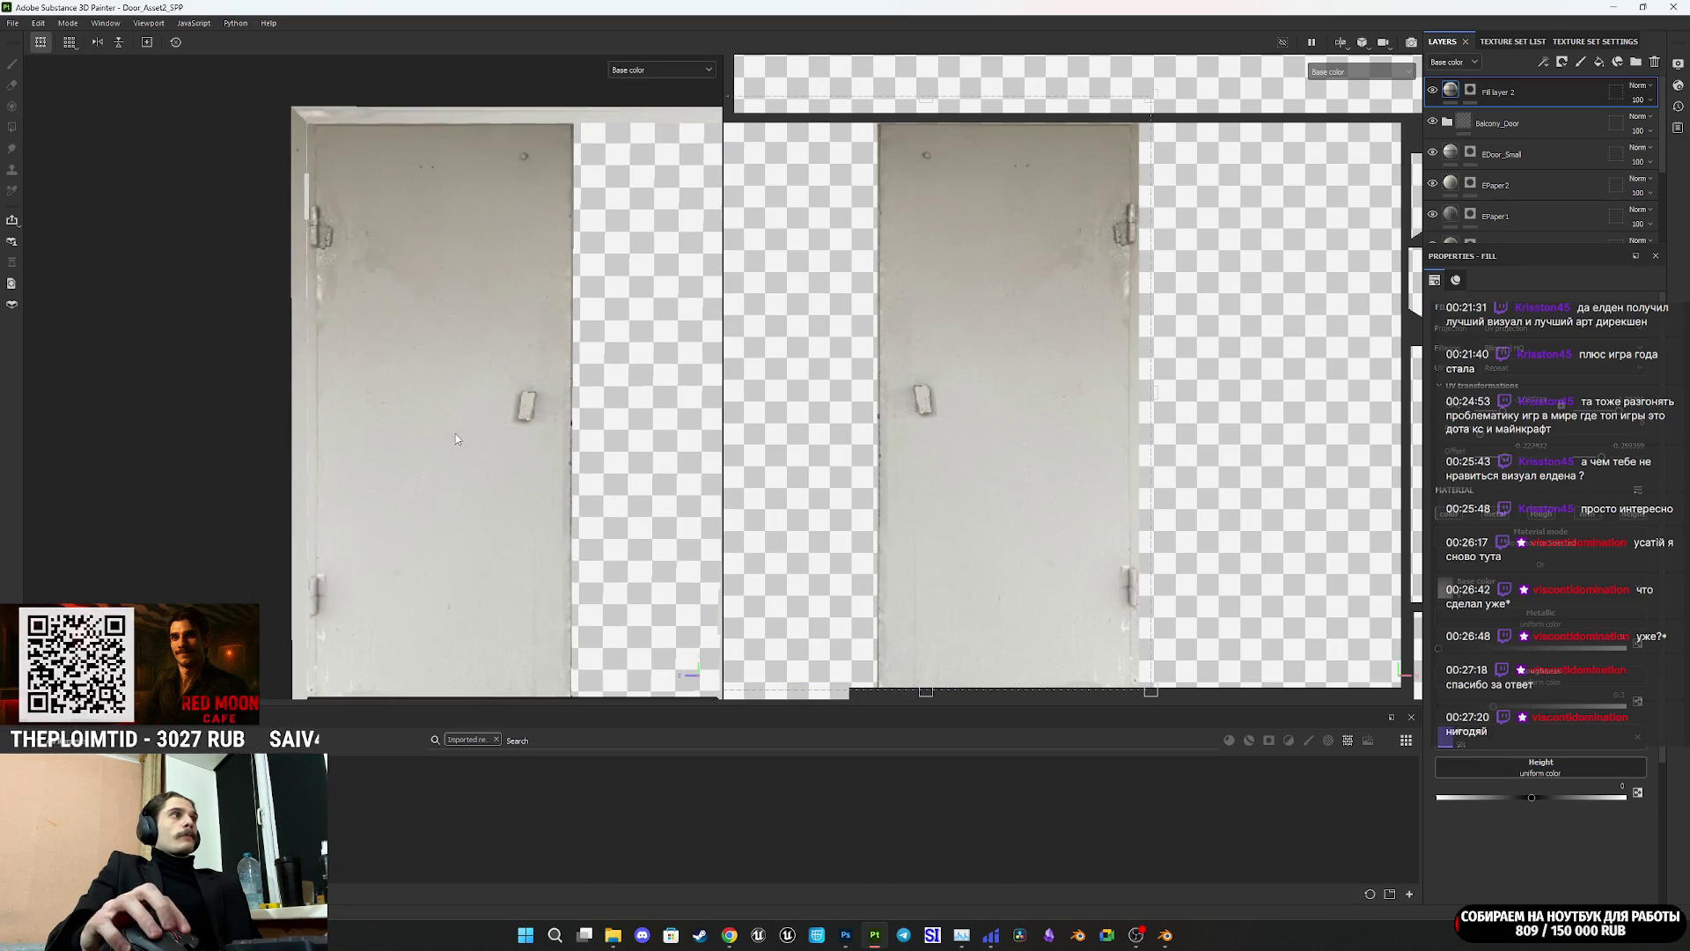
mouse_move(448, 462)
left_mouse_down("alt")
mouse_move(596, 539)
mouse_move(774, 494)
mouse_move(496, 510)
left_mouse_up("alt")
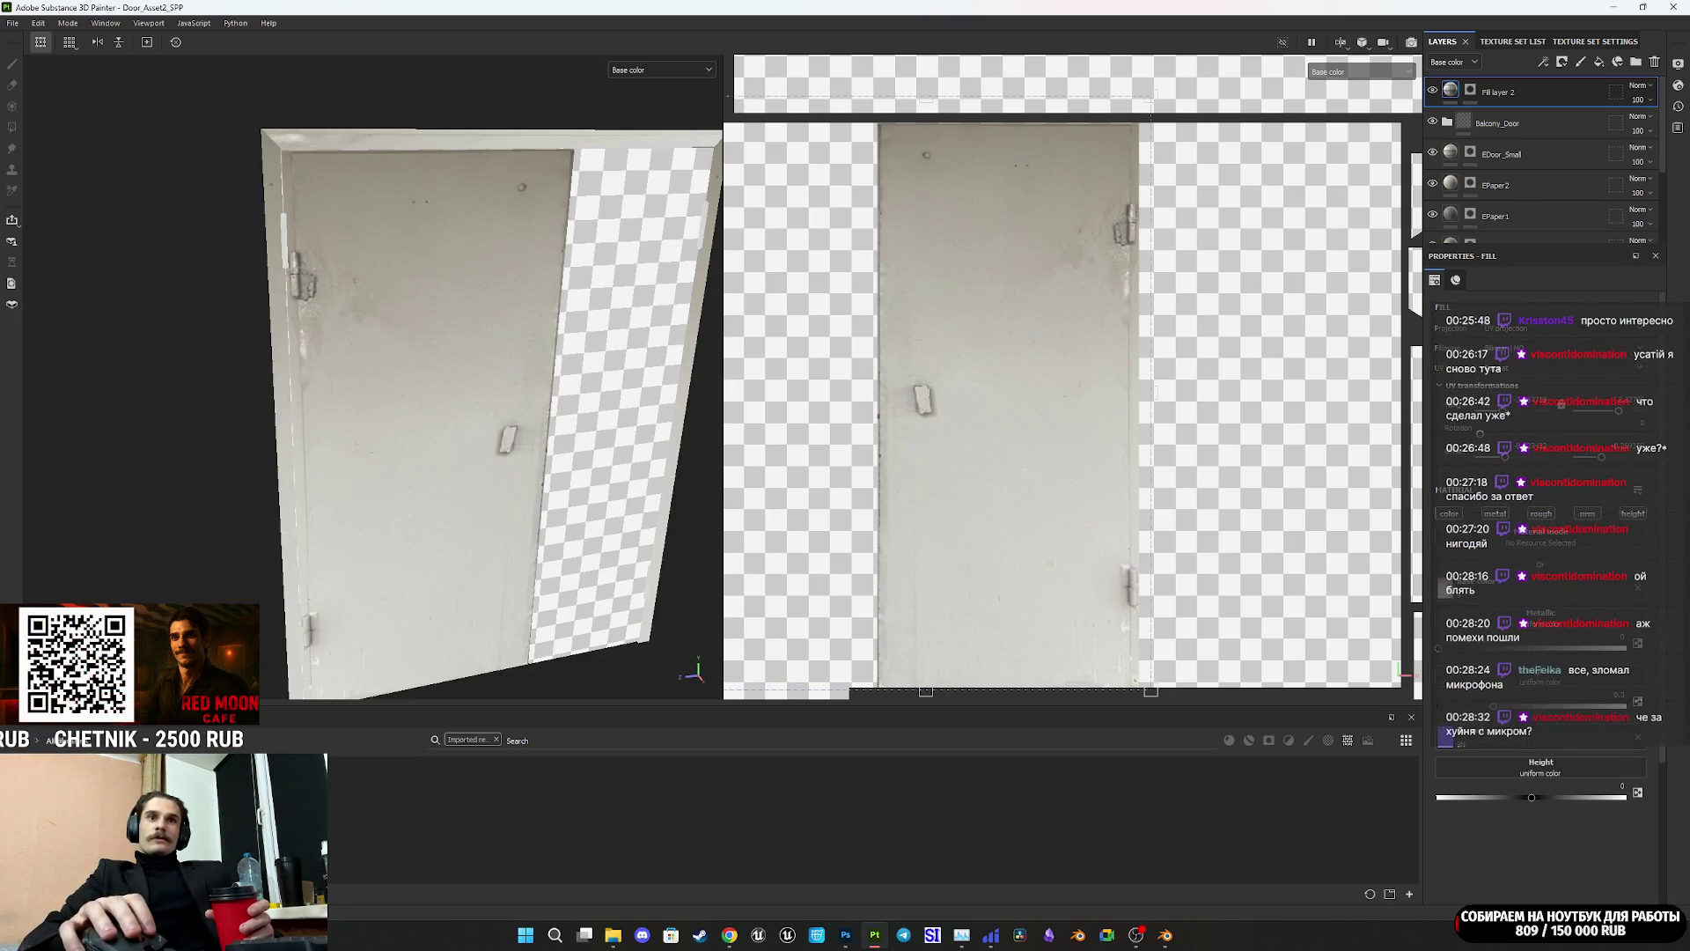
key("alt+Tab")
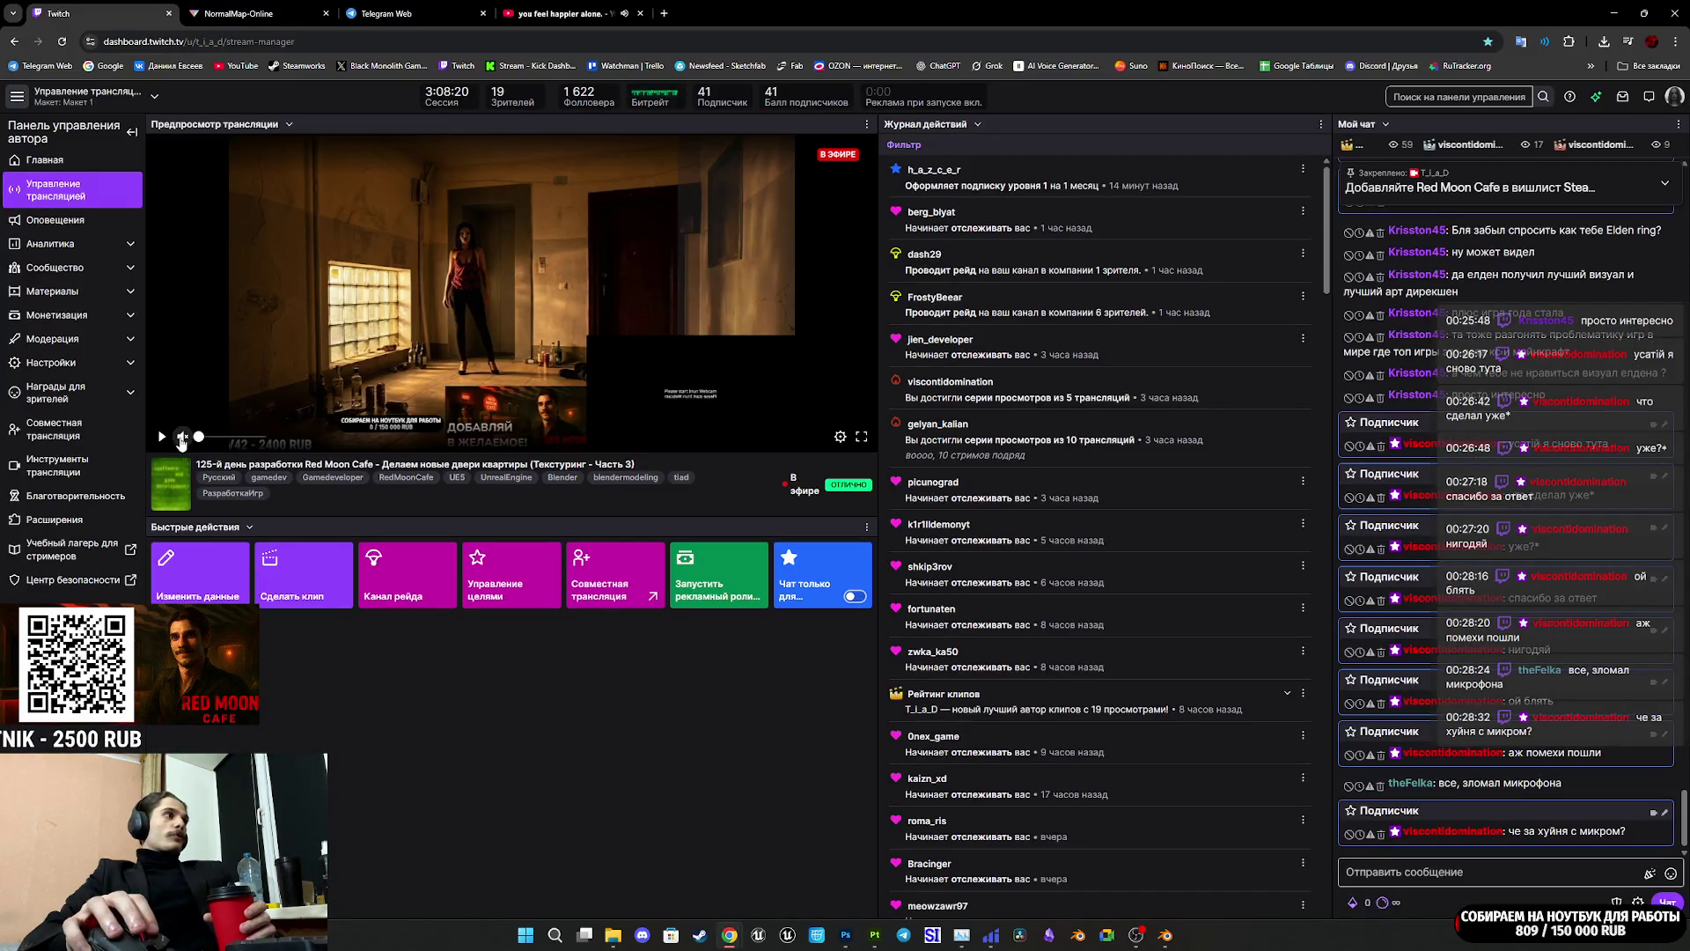
Step: Play and then pause the Twitch stream manager's live preview, then go to Telegram Web
left_click(162, 437)
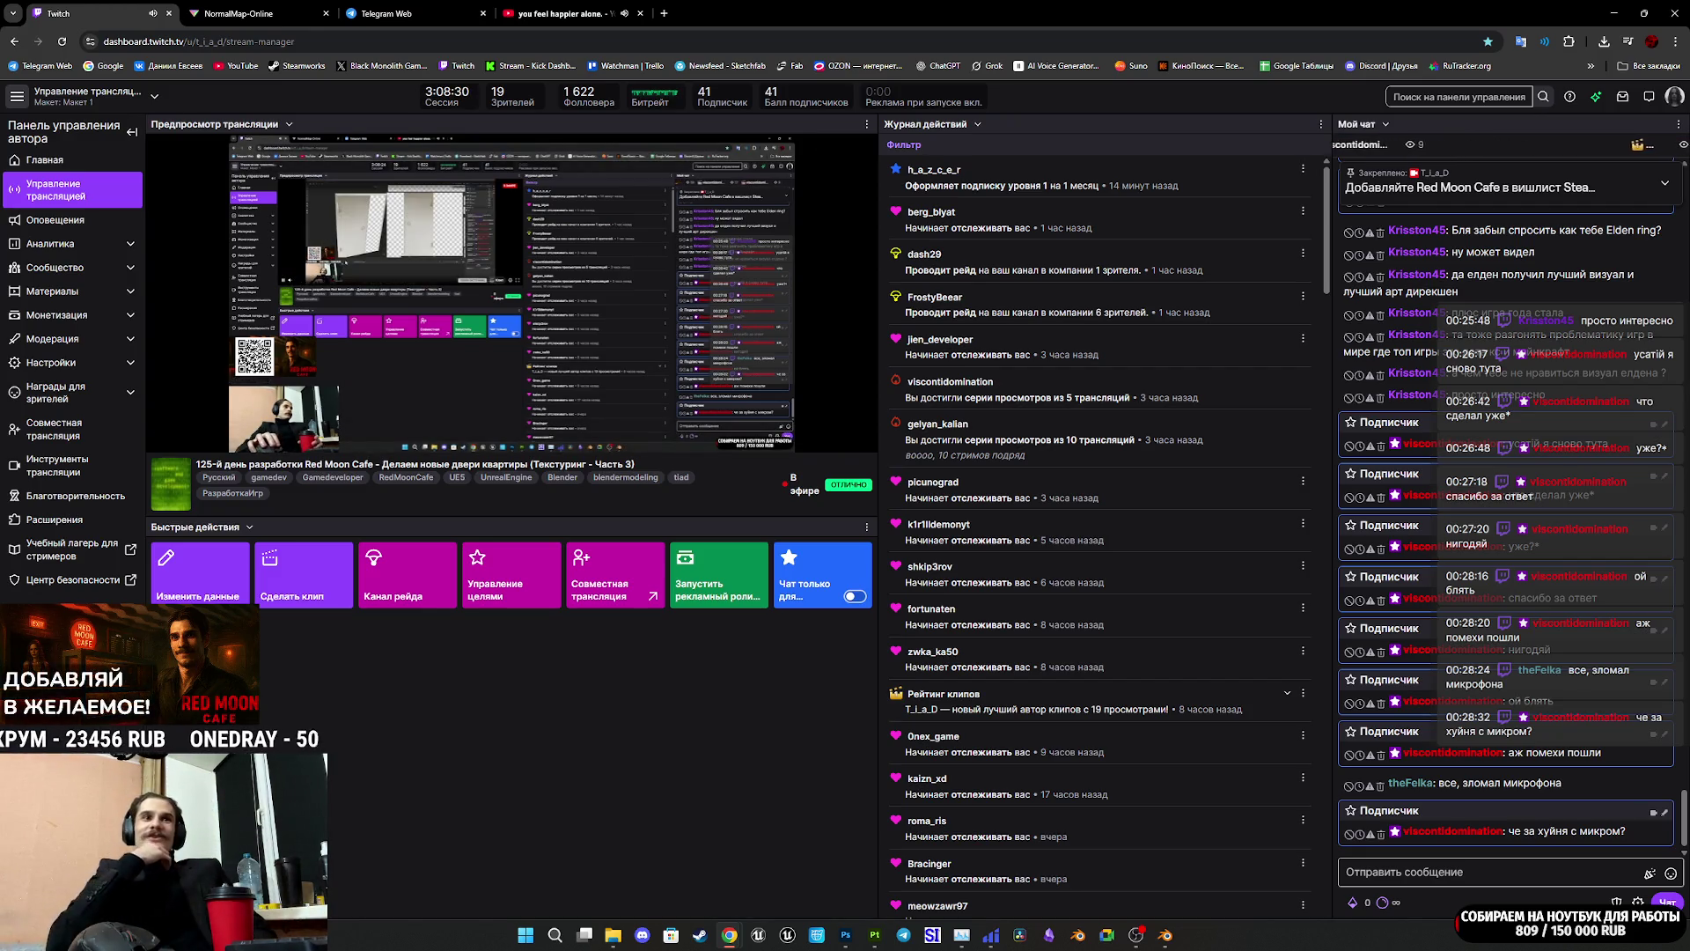
mouse_move(348, 375)
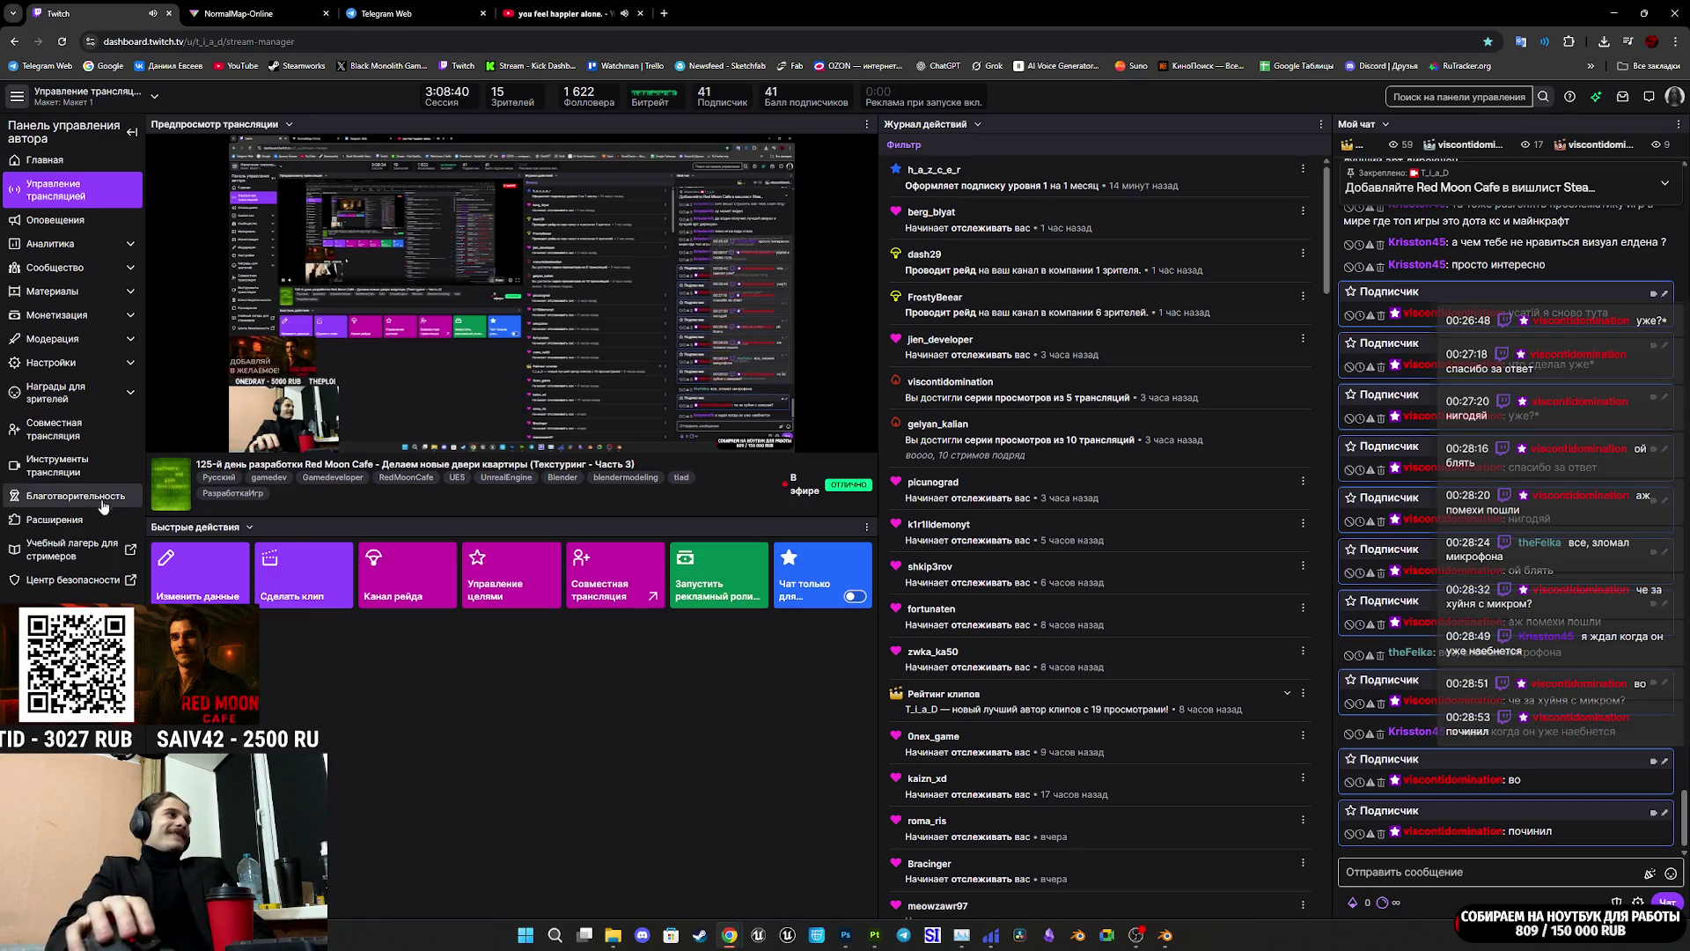
left_click(161, 436)
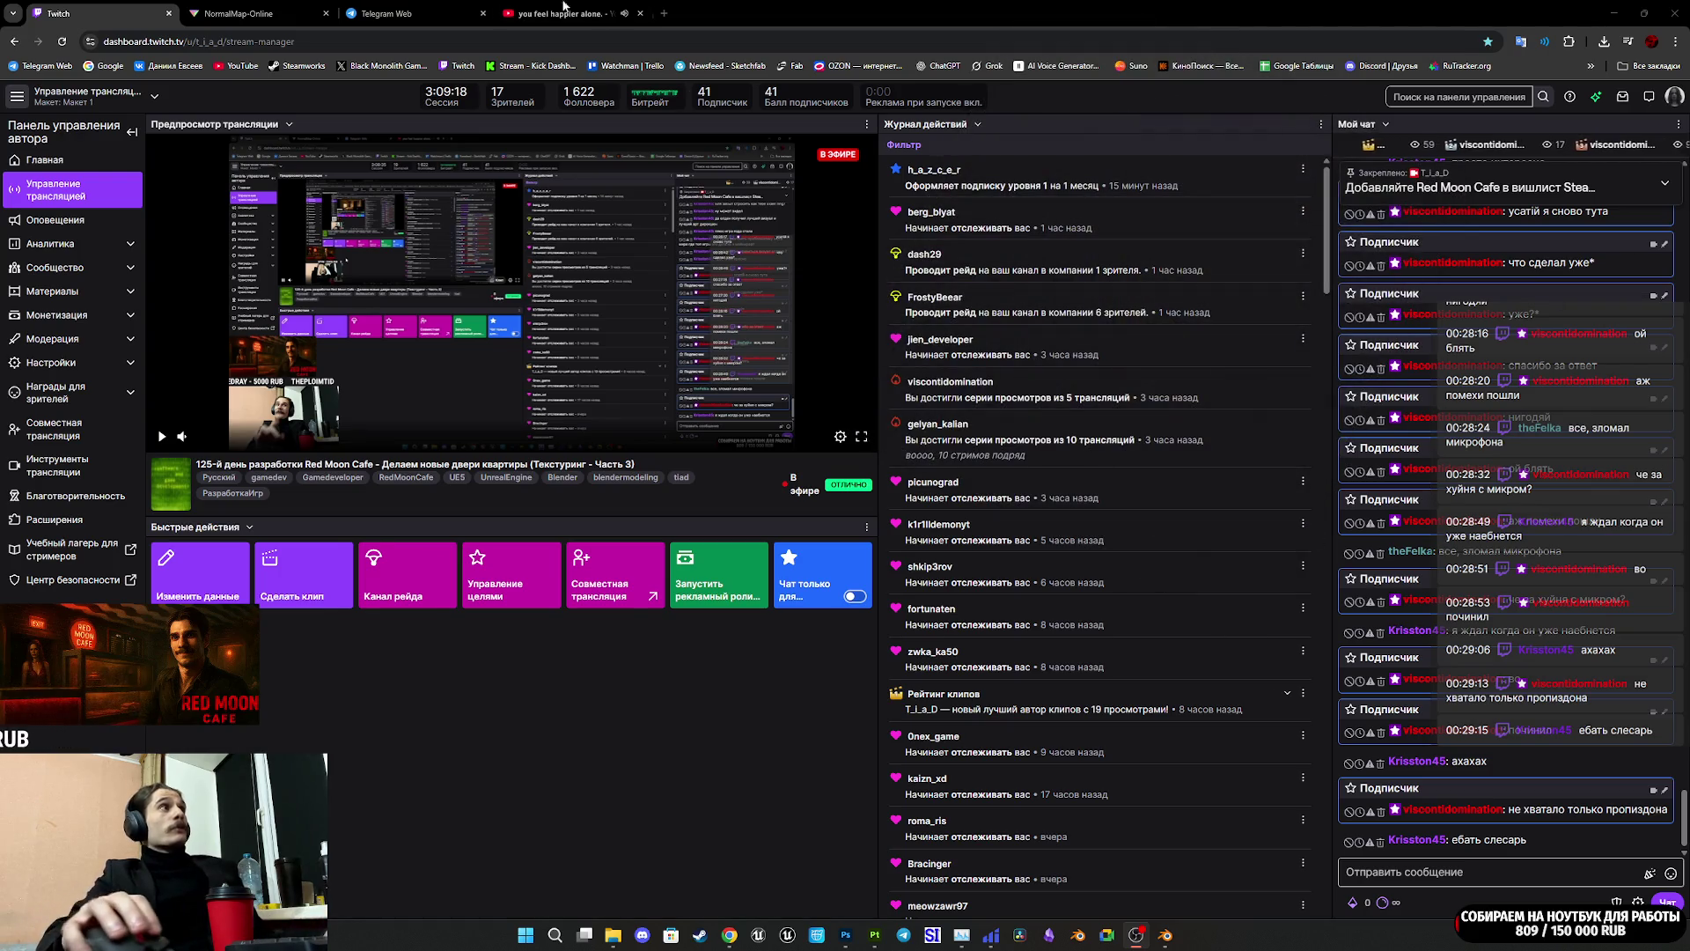
left_click(387, 13)
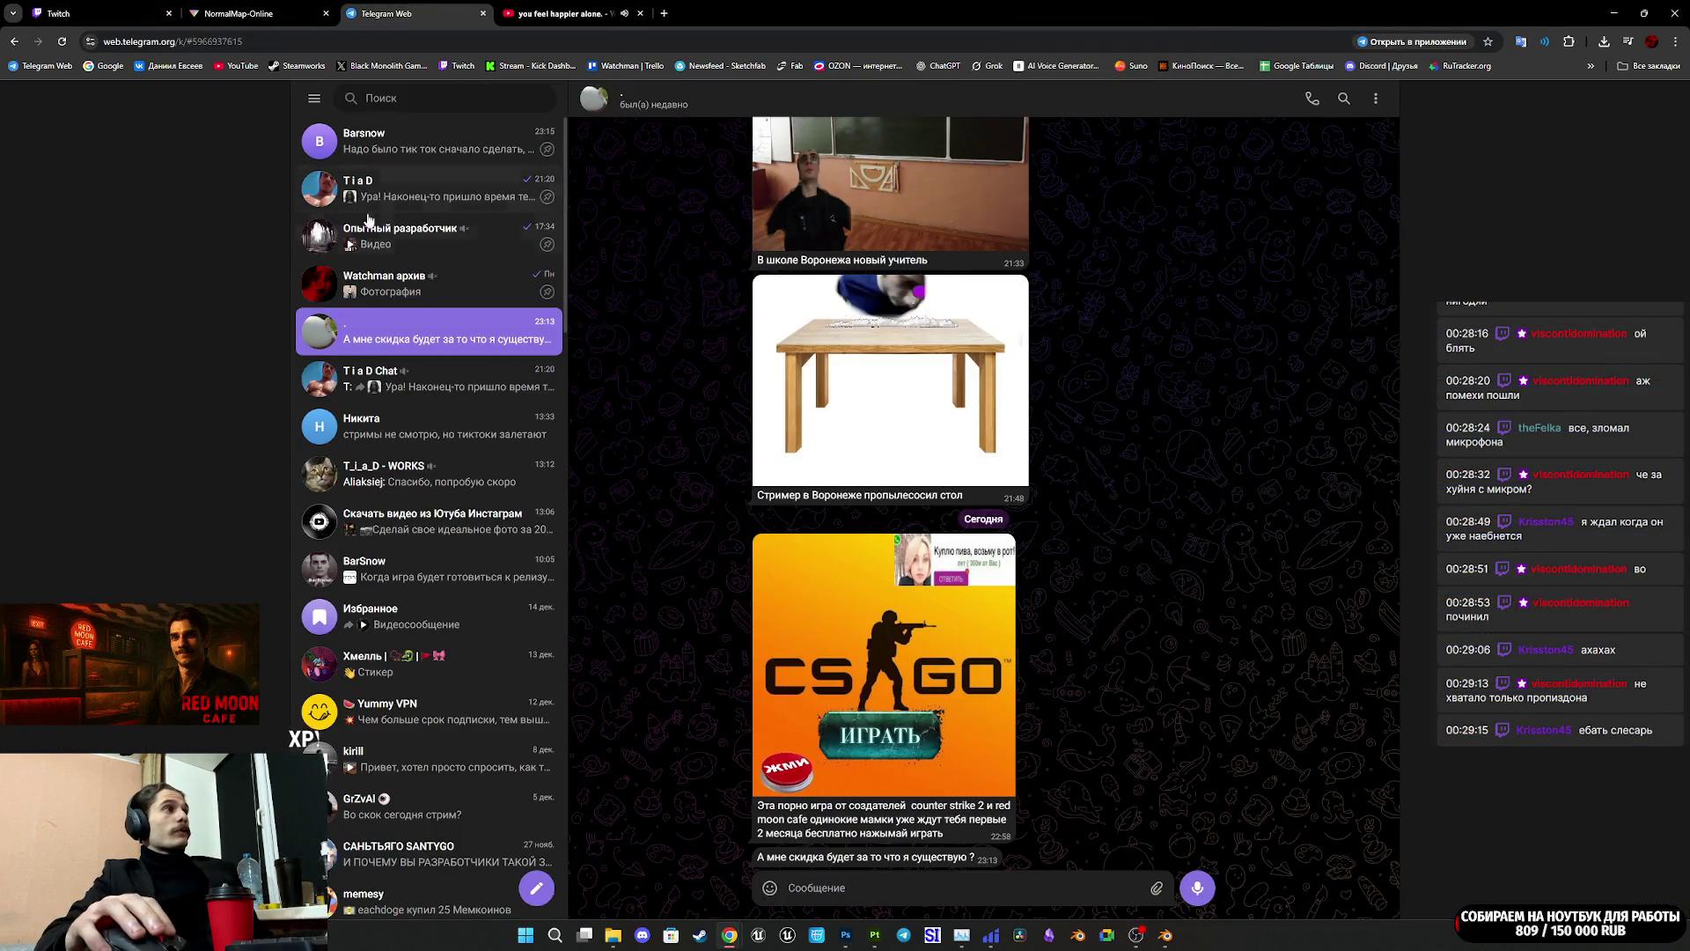
Step: Post the comment 'я тут' under the T i a D channel's latest post
left_click(432, 195)
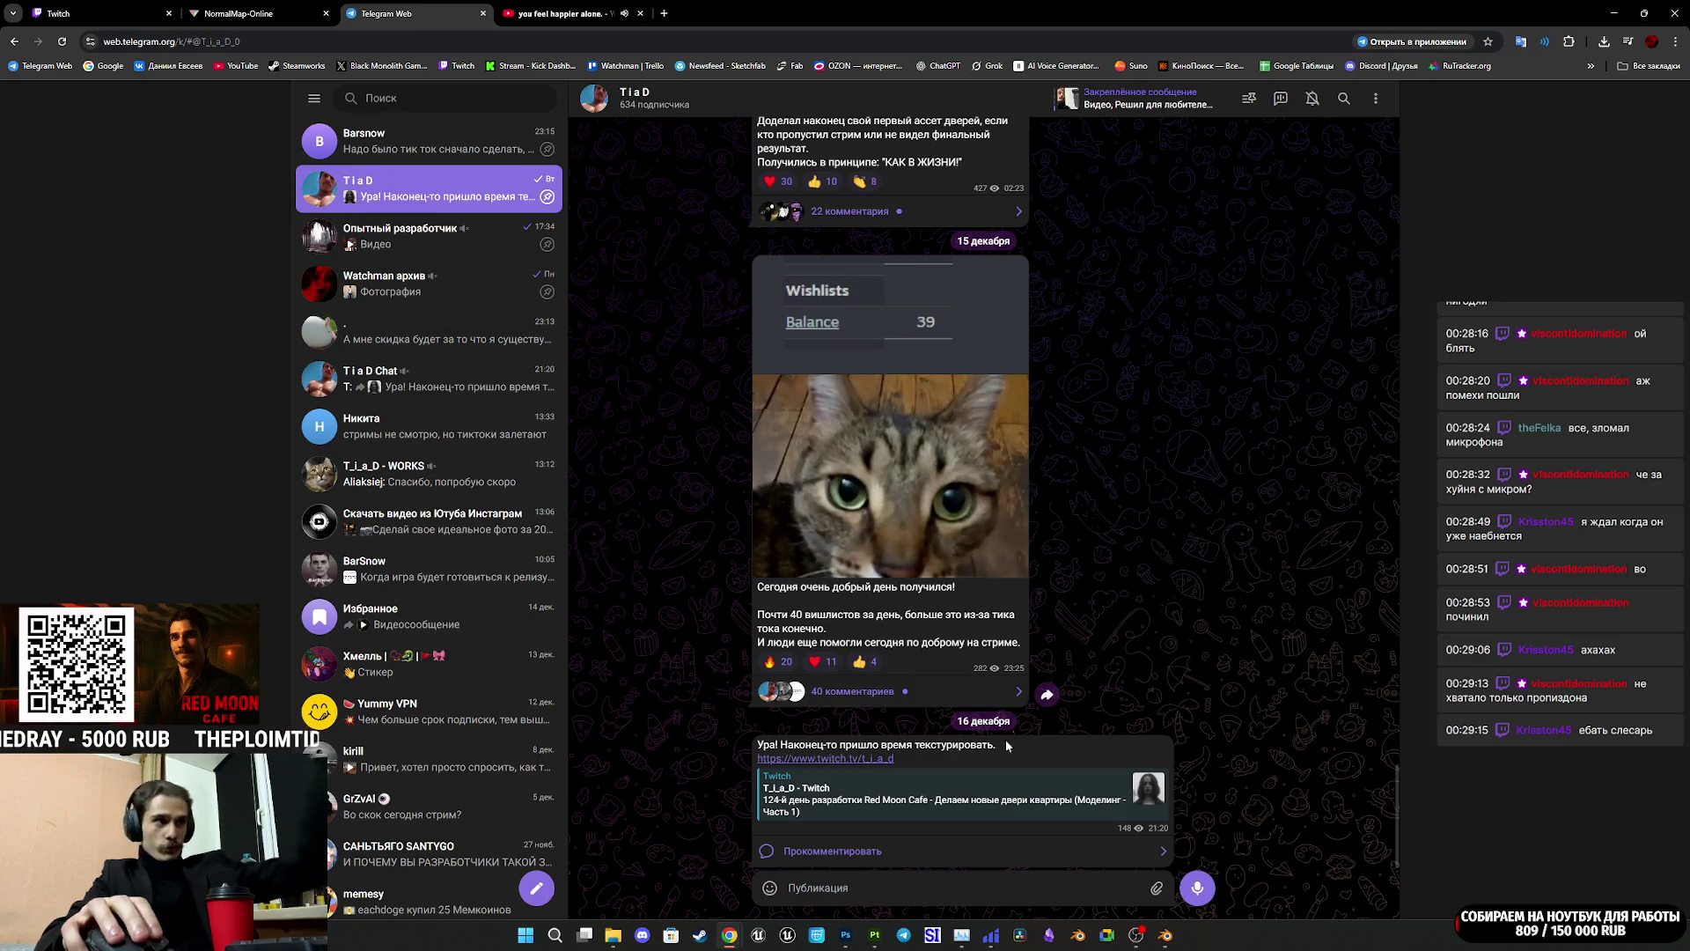
left_click(893, 850)
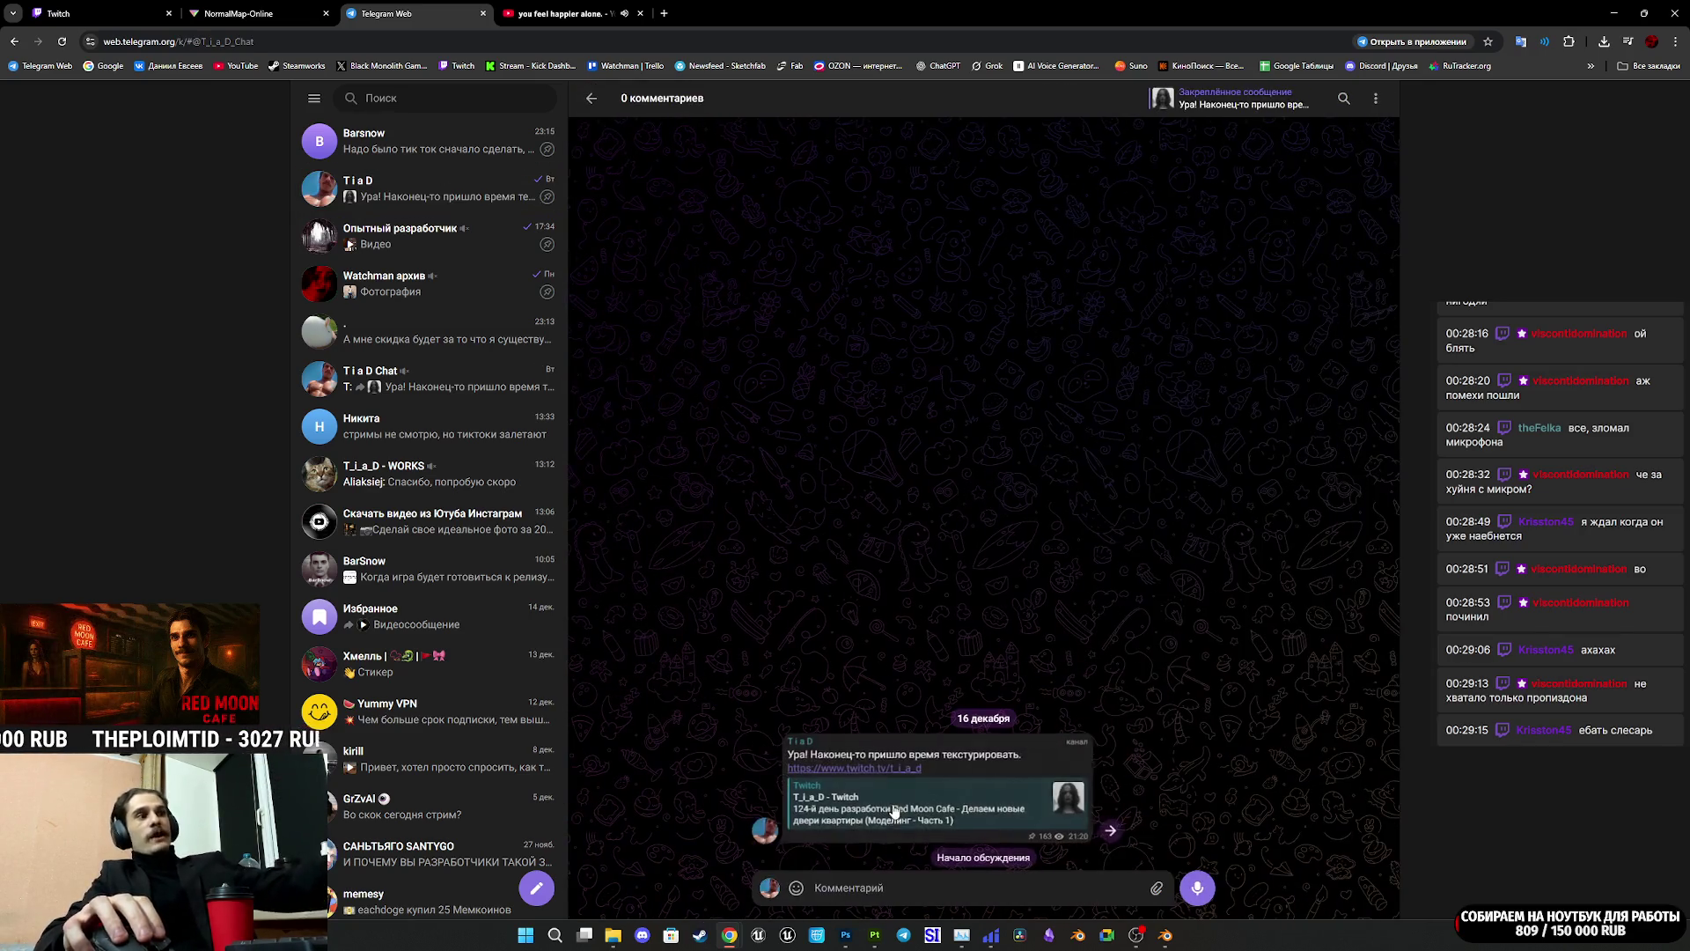
type("z")
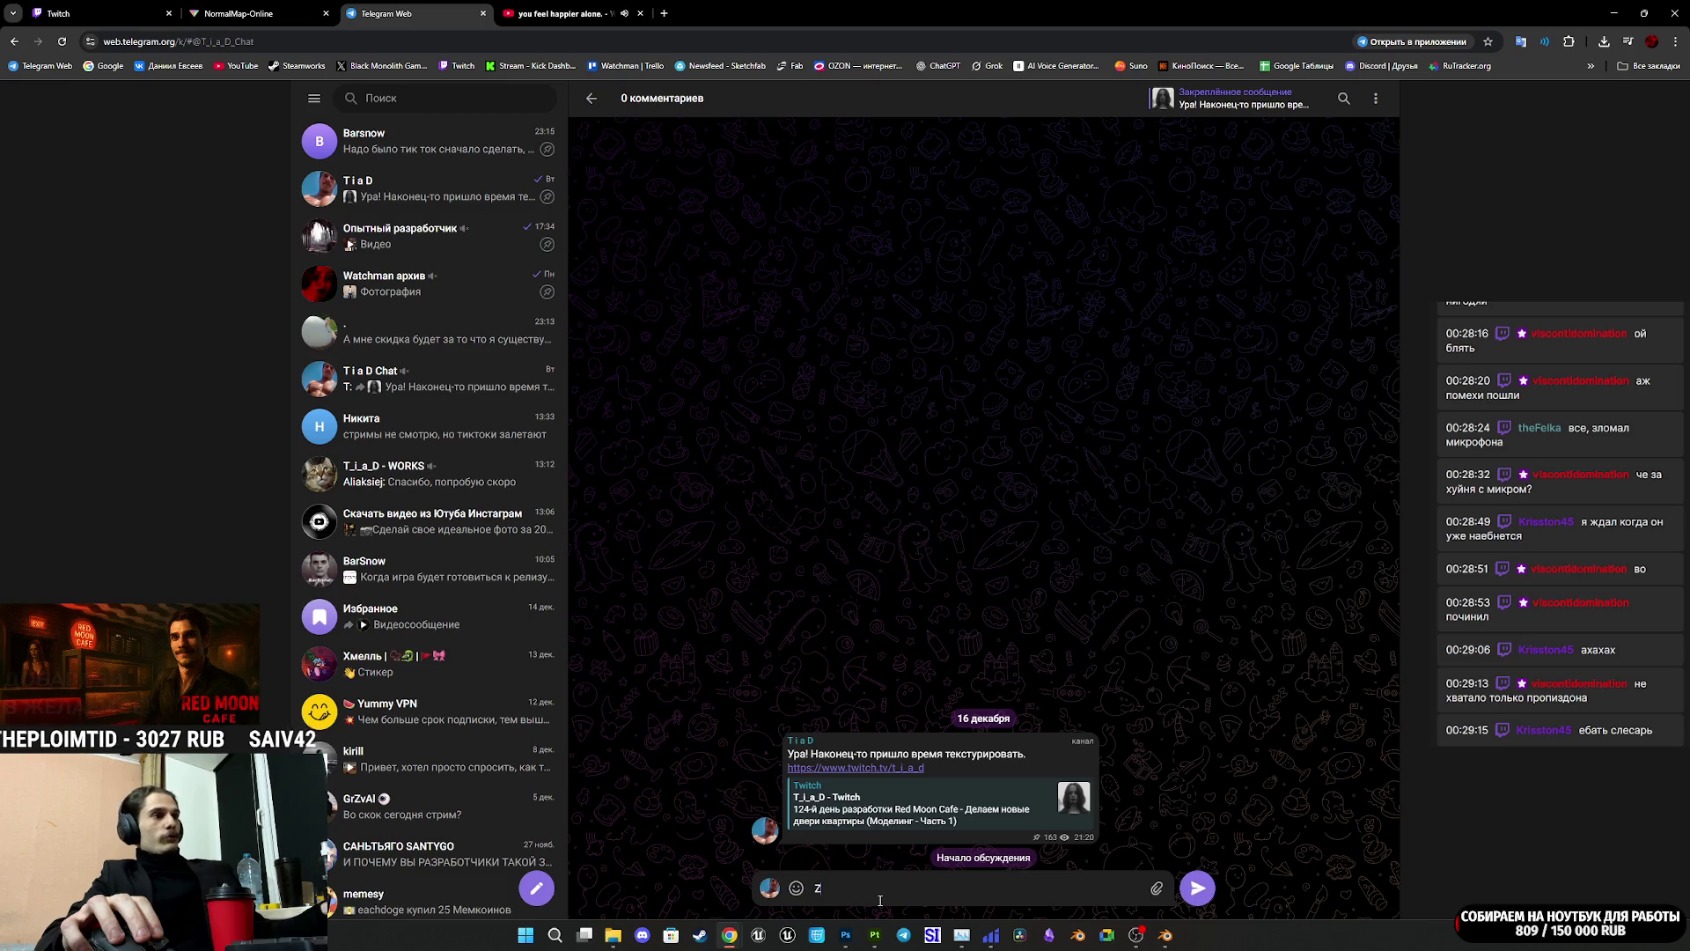
key("BackSpace")
type("я")
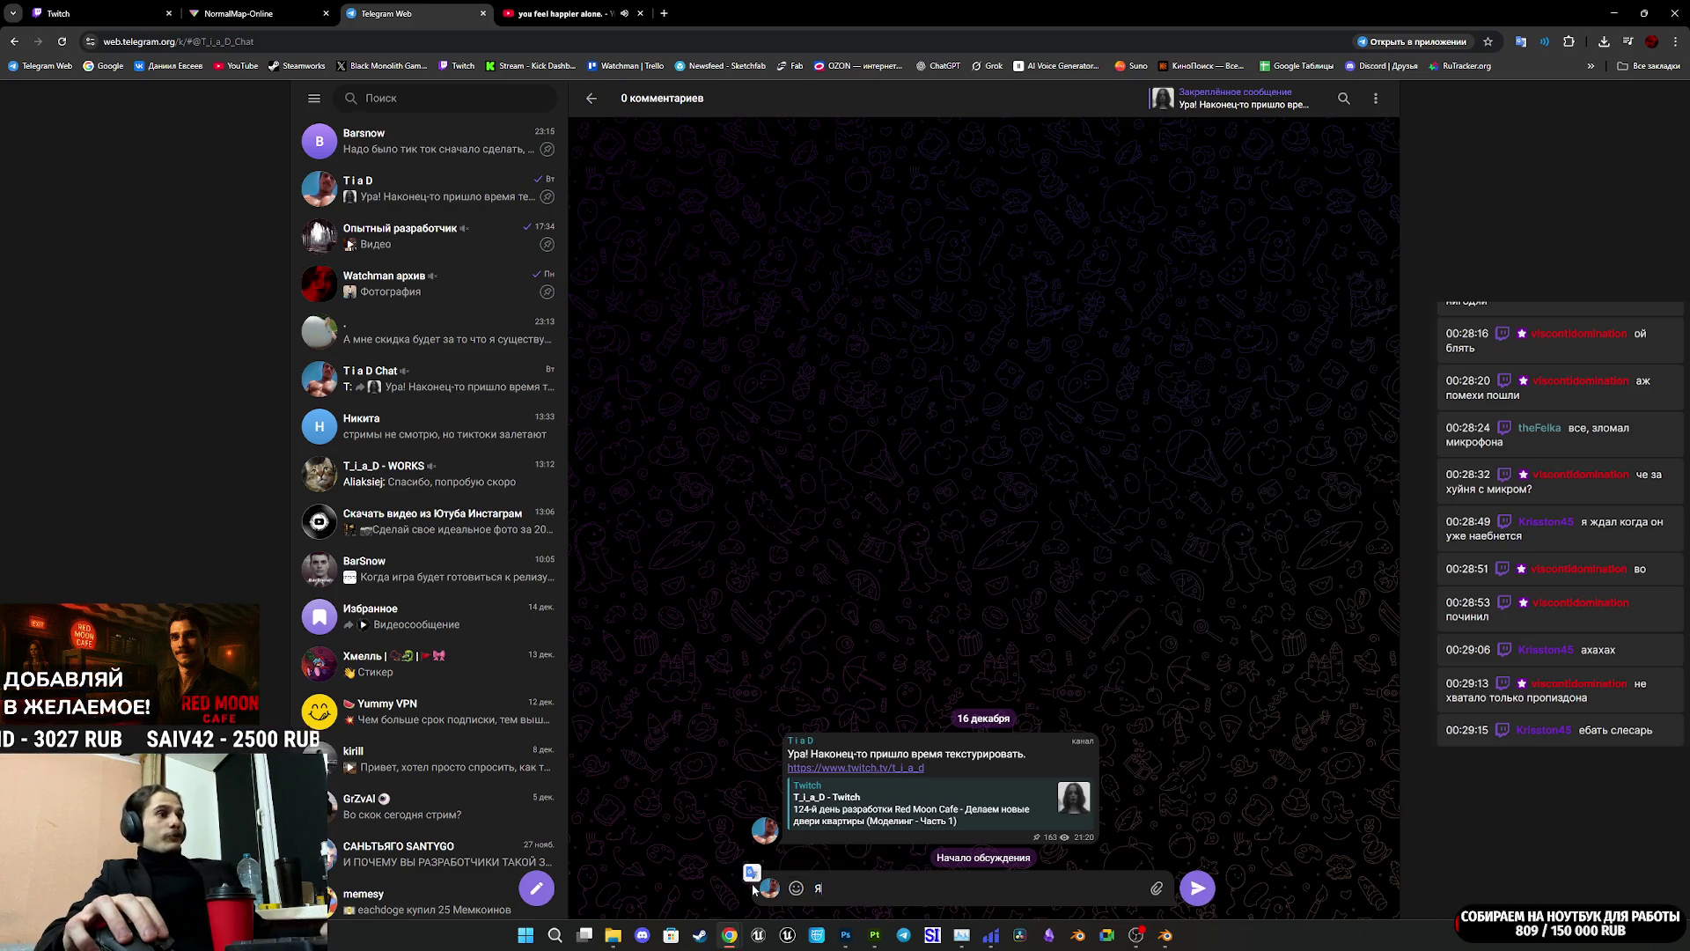
type(" тут")
key("Return")
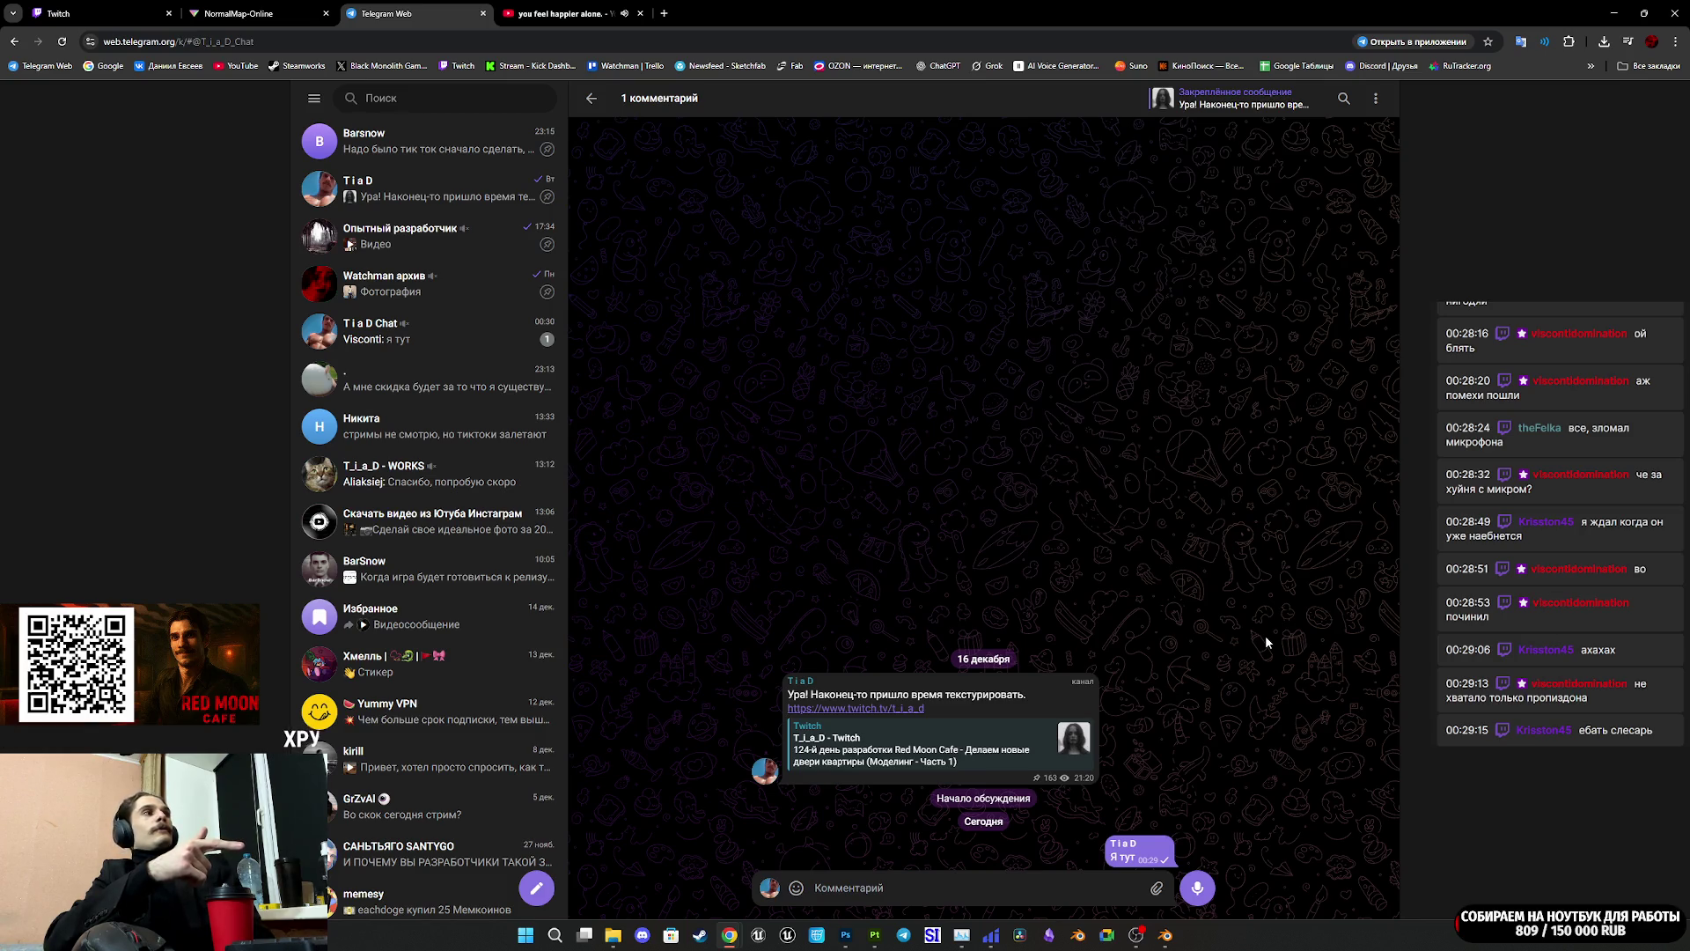
Step: Go to the T i a D Chat group and bring up options for the 'дай випку' message
left_click(527, 335)
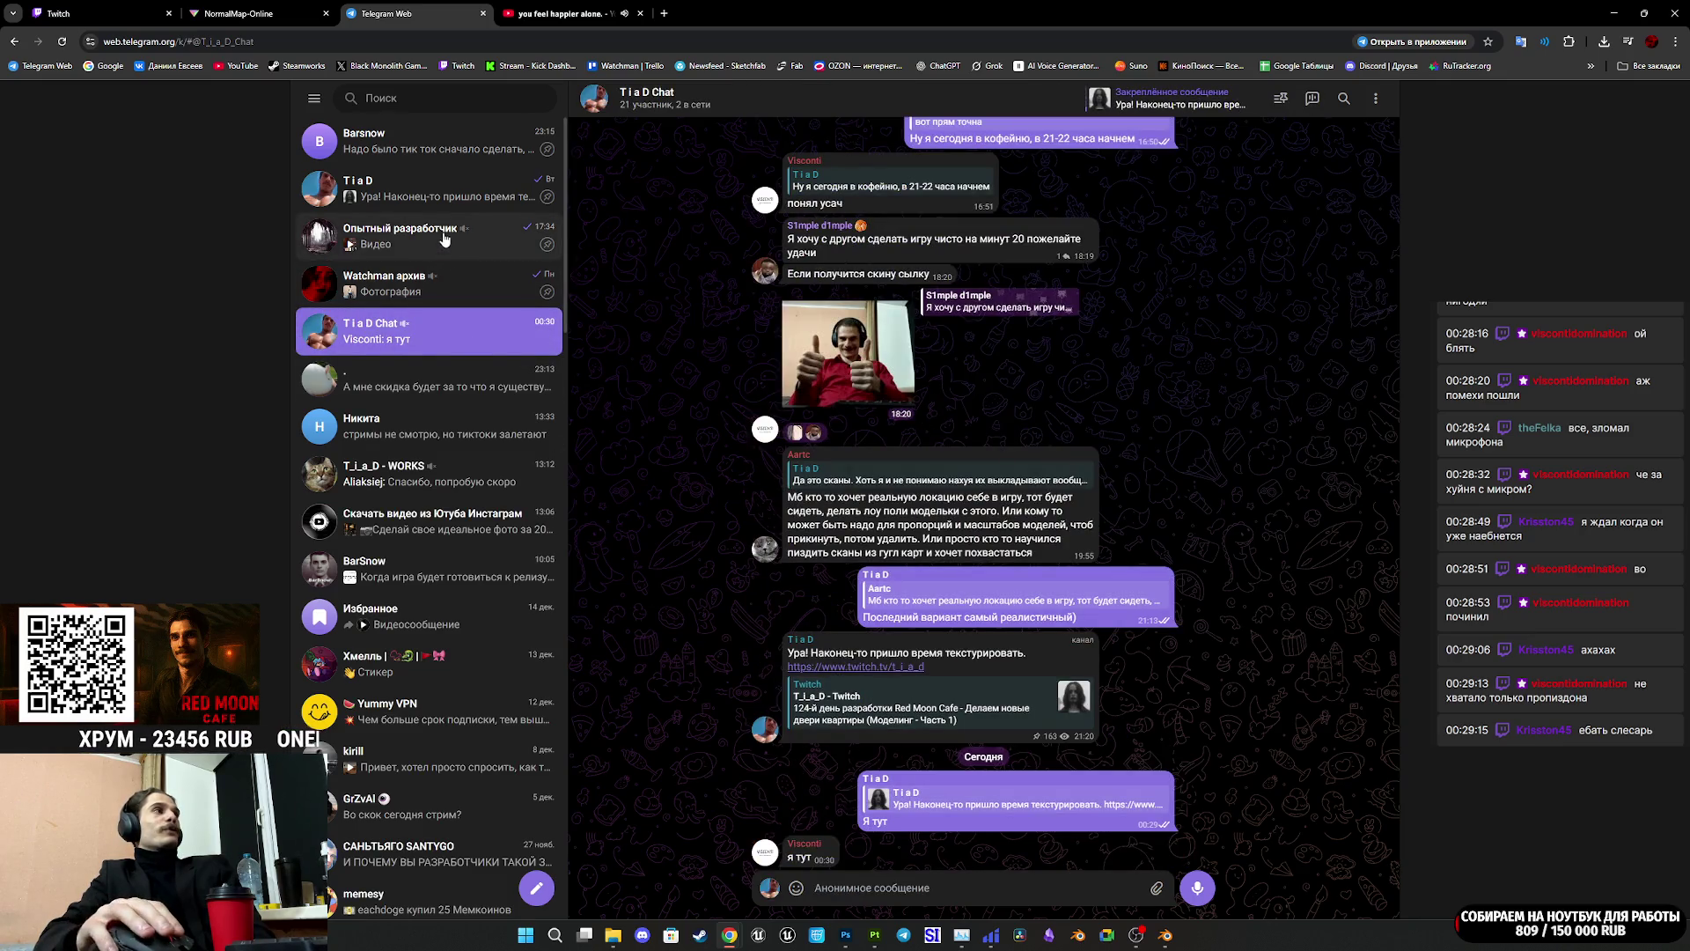
left_click(450, 203)
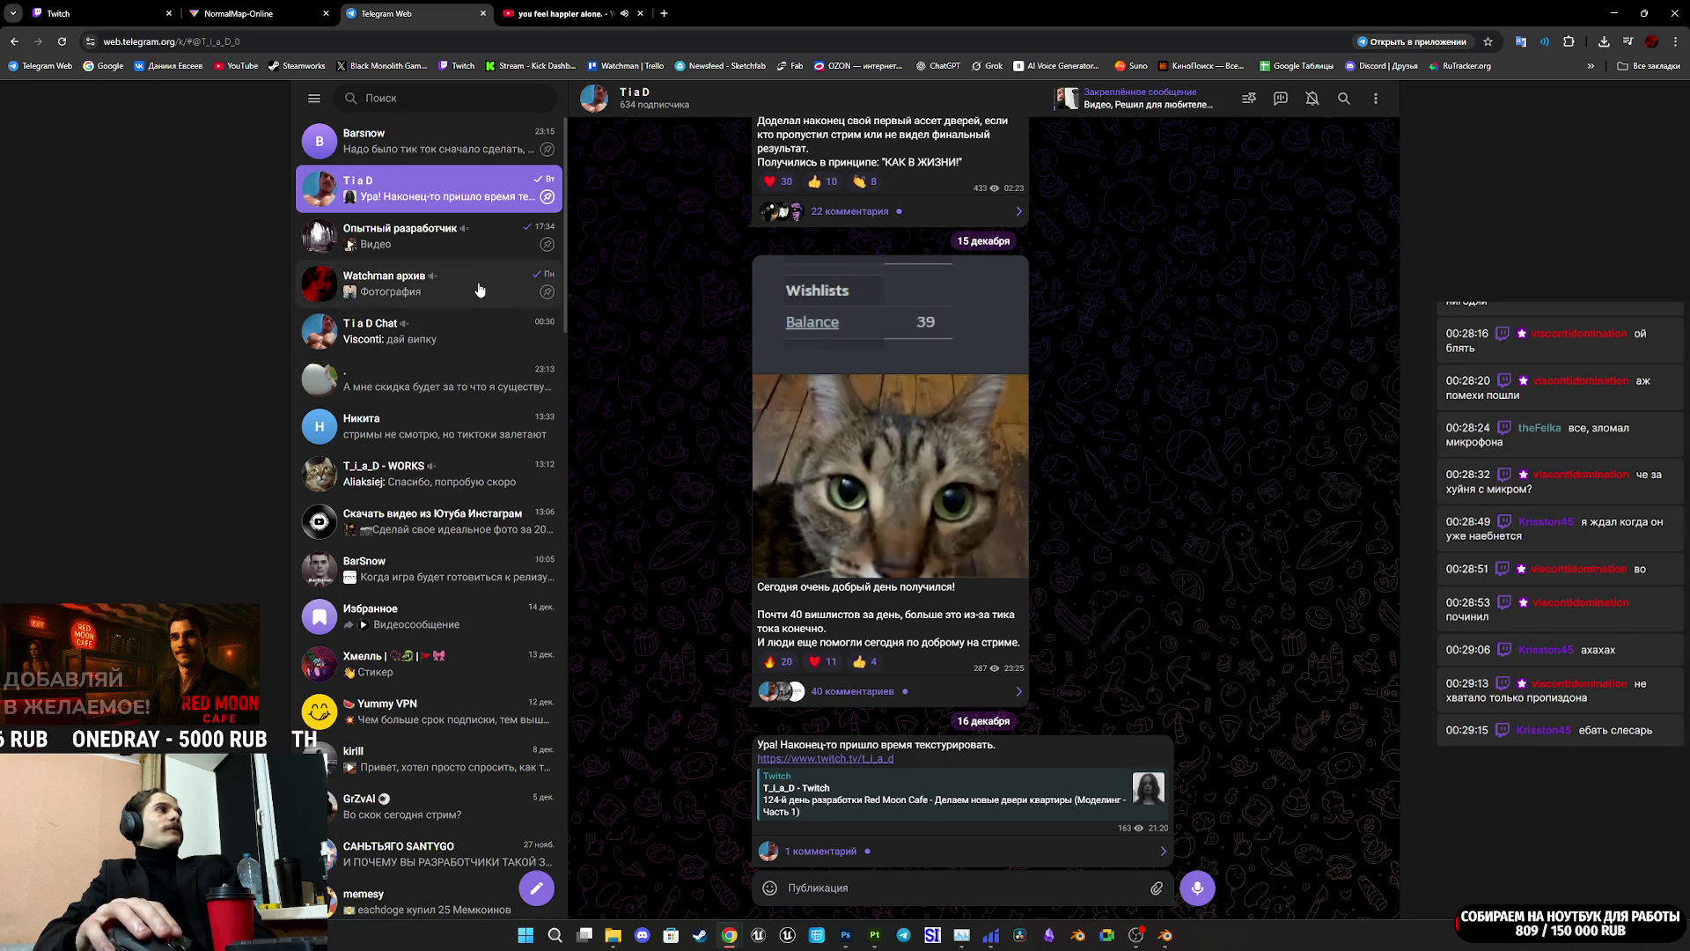
left_click(441, 333)
right_click(829, 867)
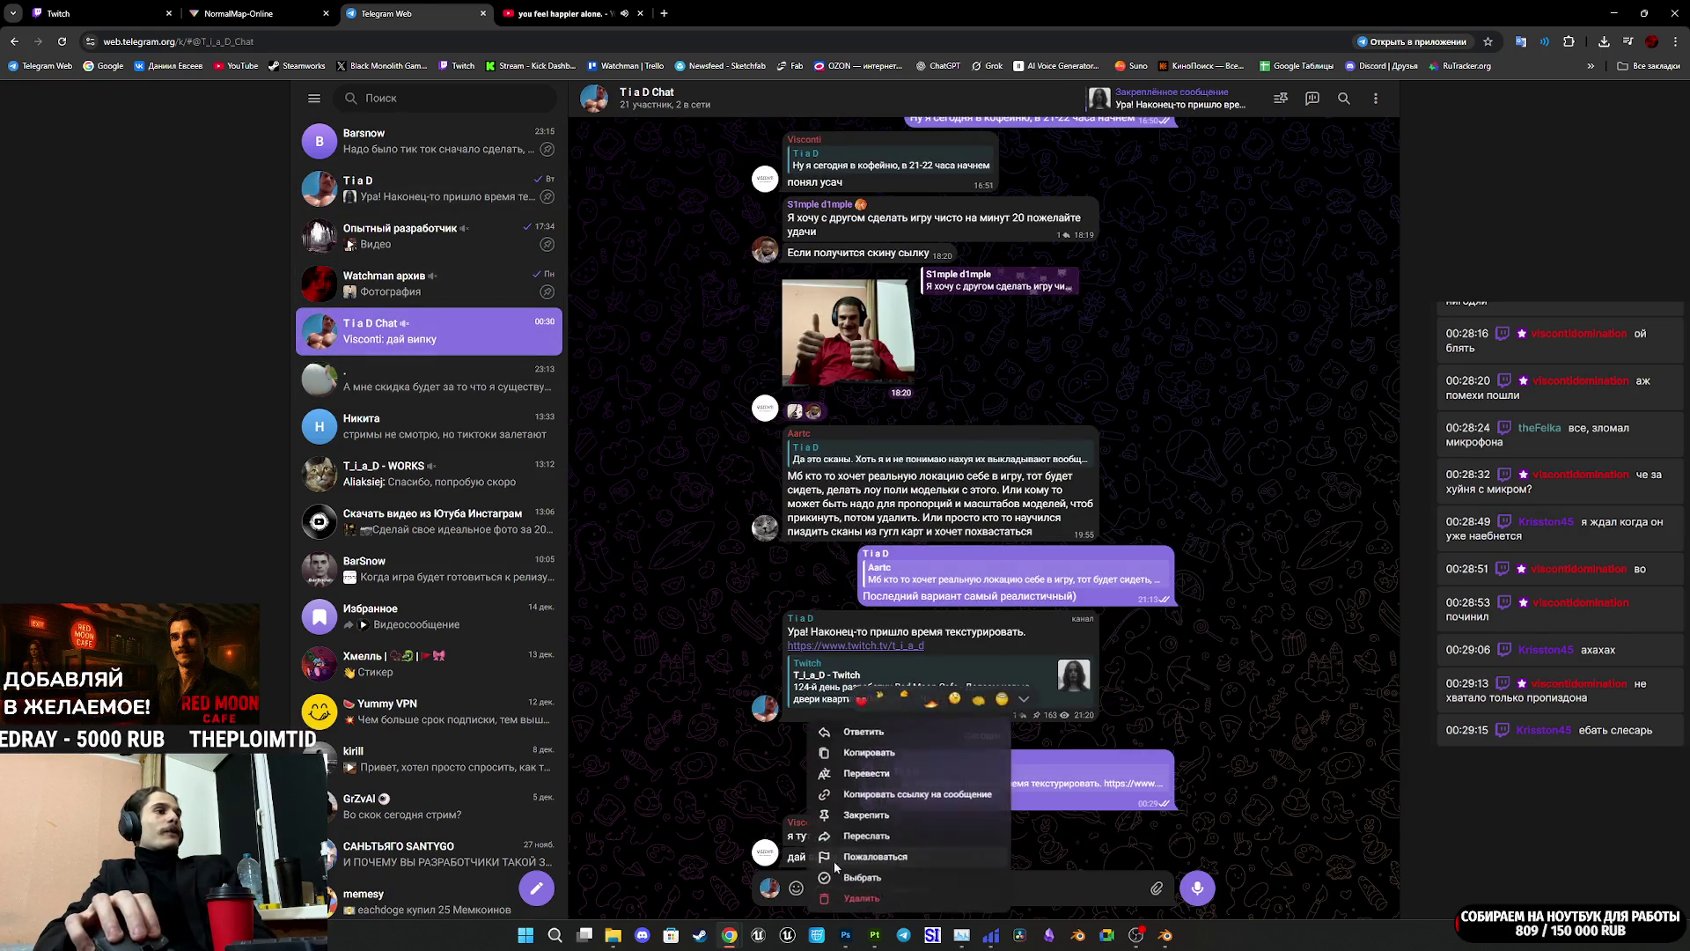
Step: Delete the 'дай випку' message from the chat and the same comment under the latest post
left_click(836, 897)
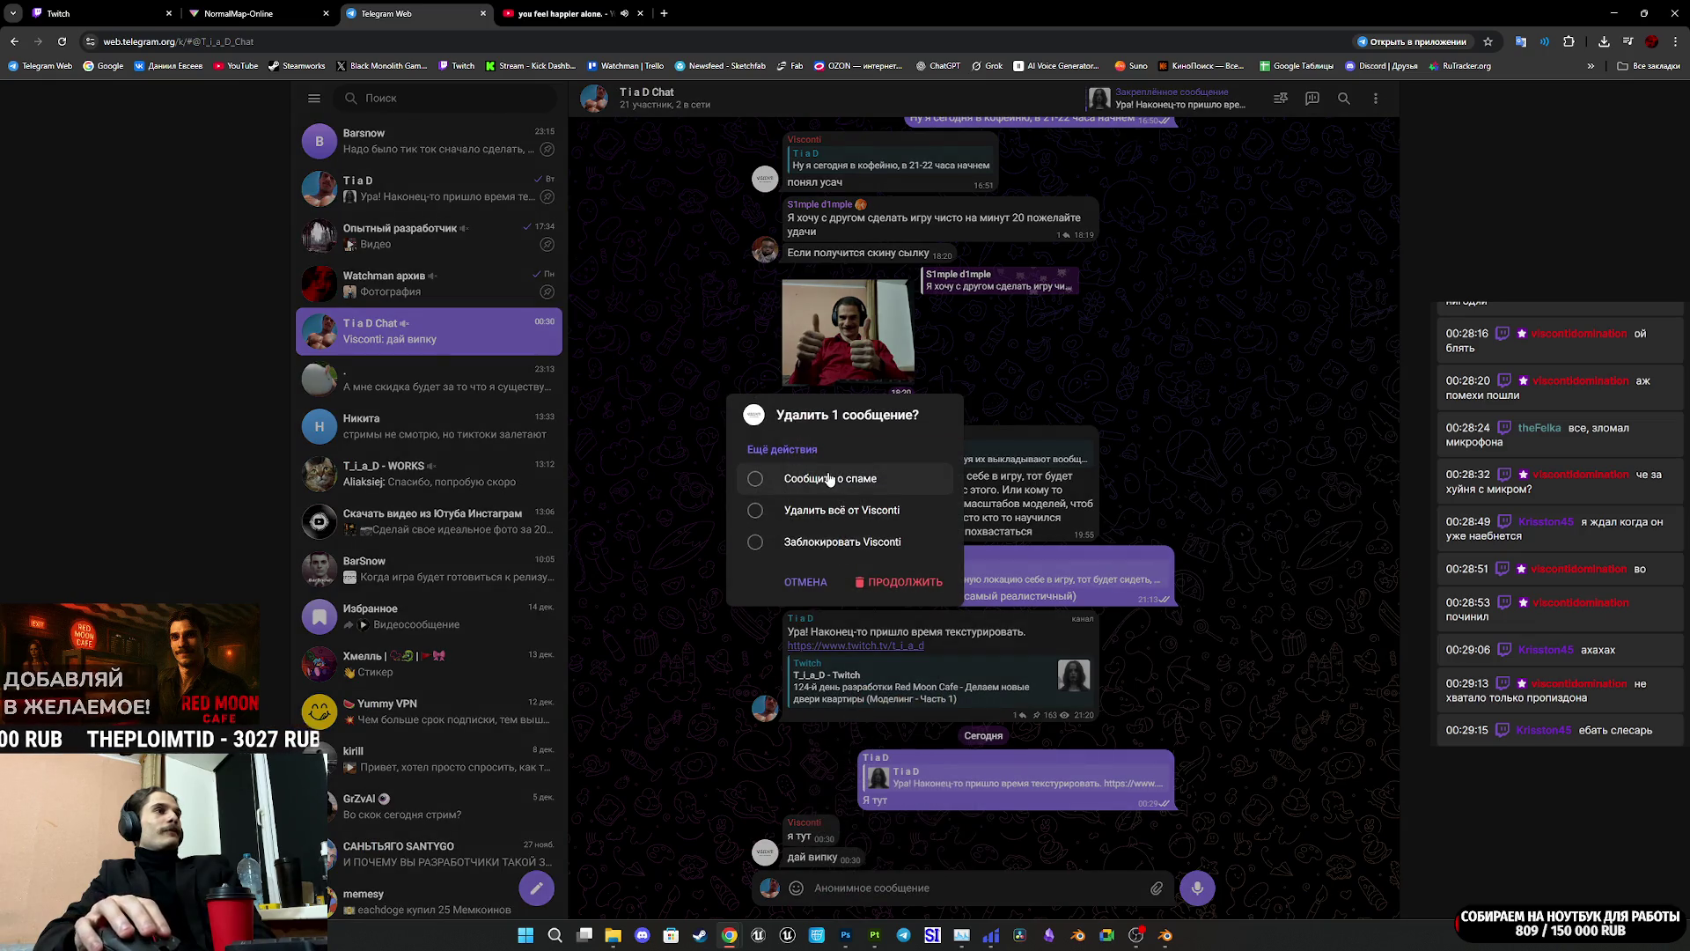
left_click(904, 582)
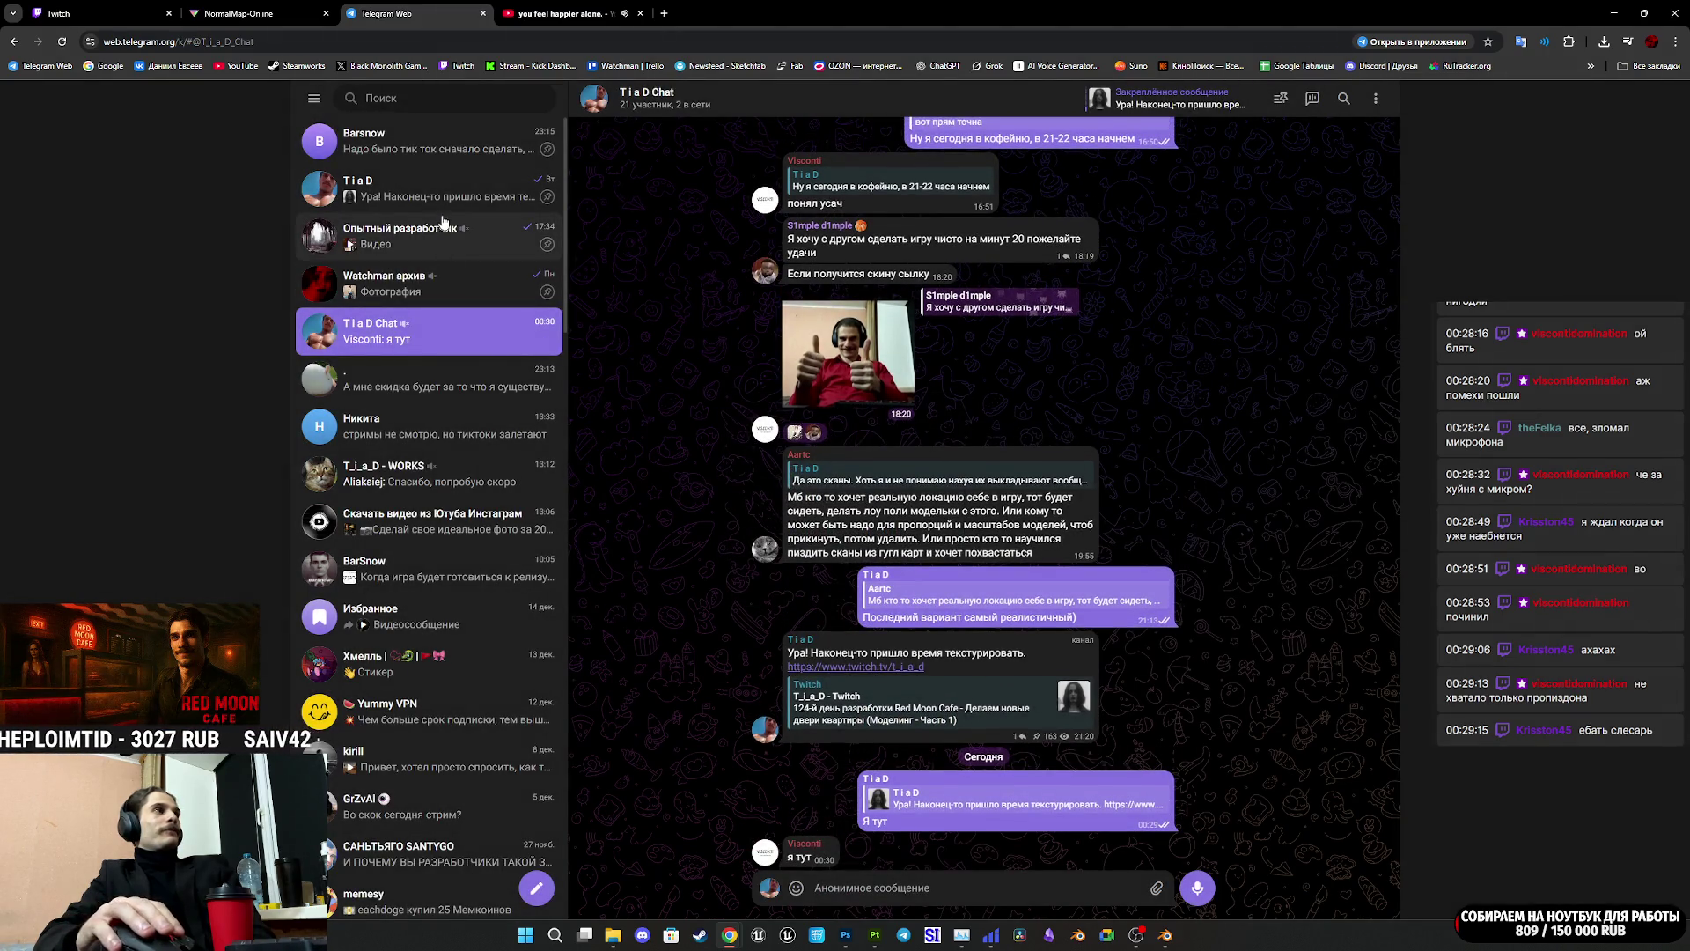
left_click(437, 210)
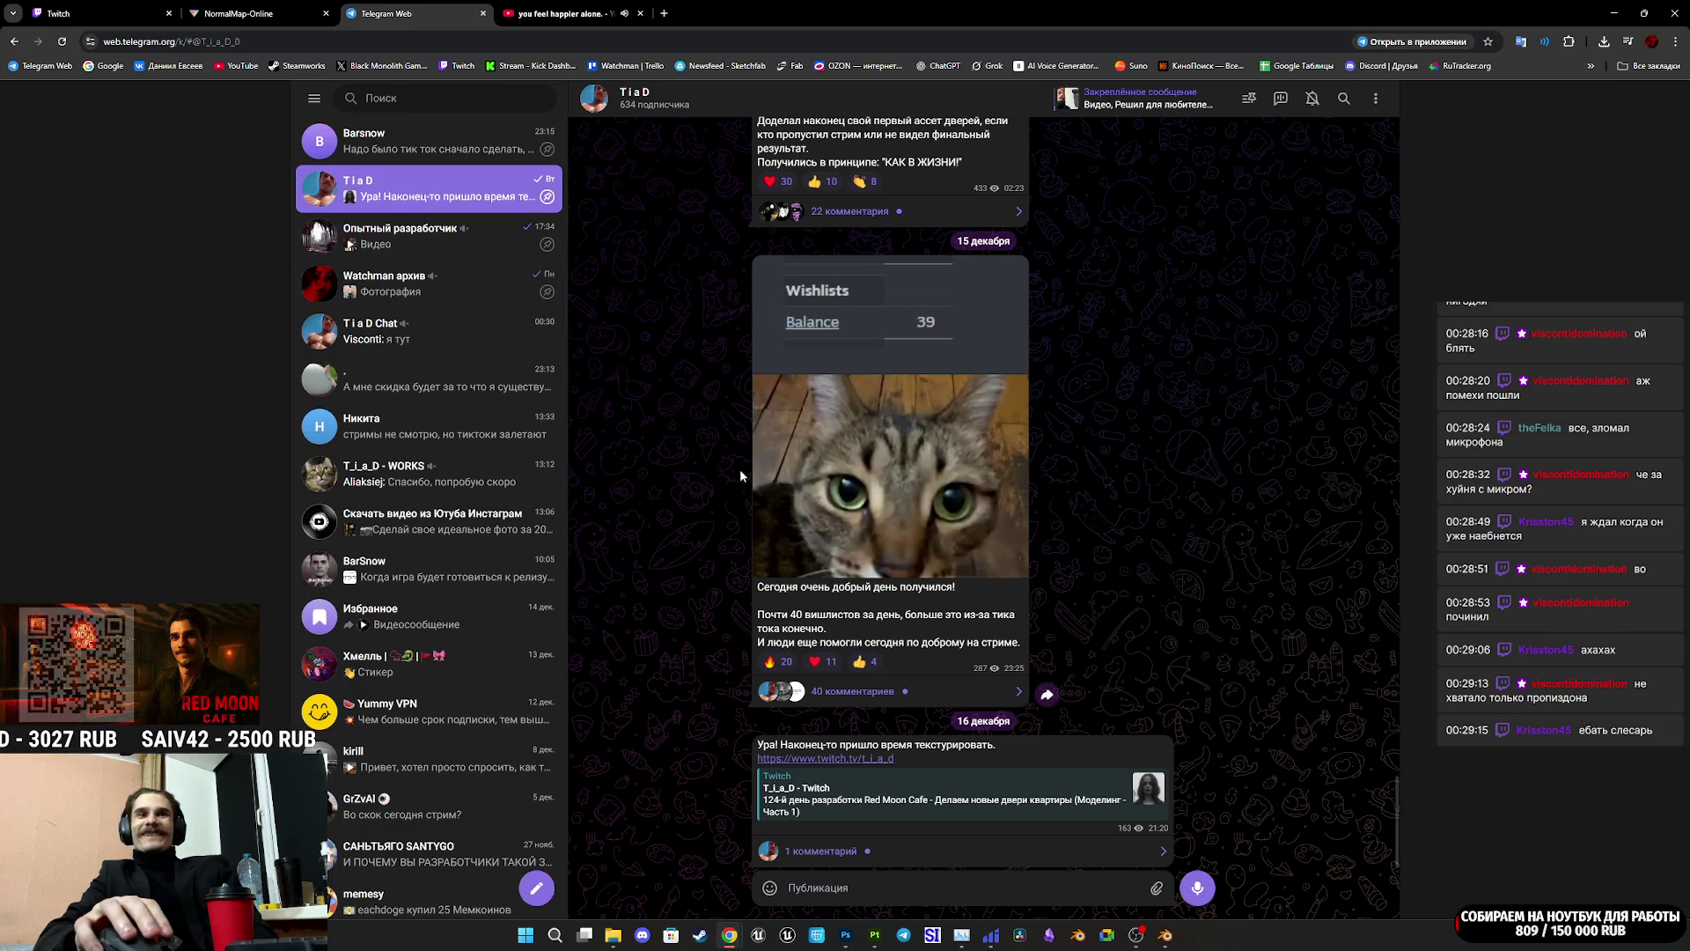
left_click(881, 848)
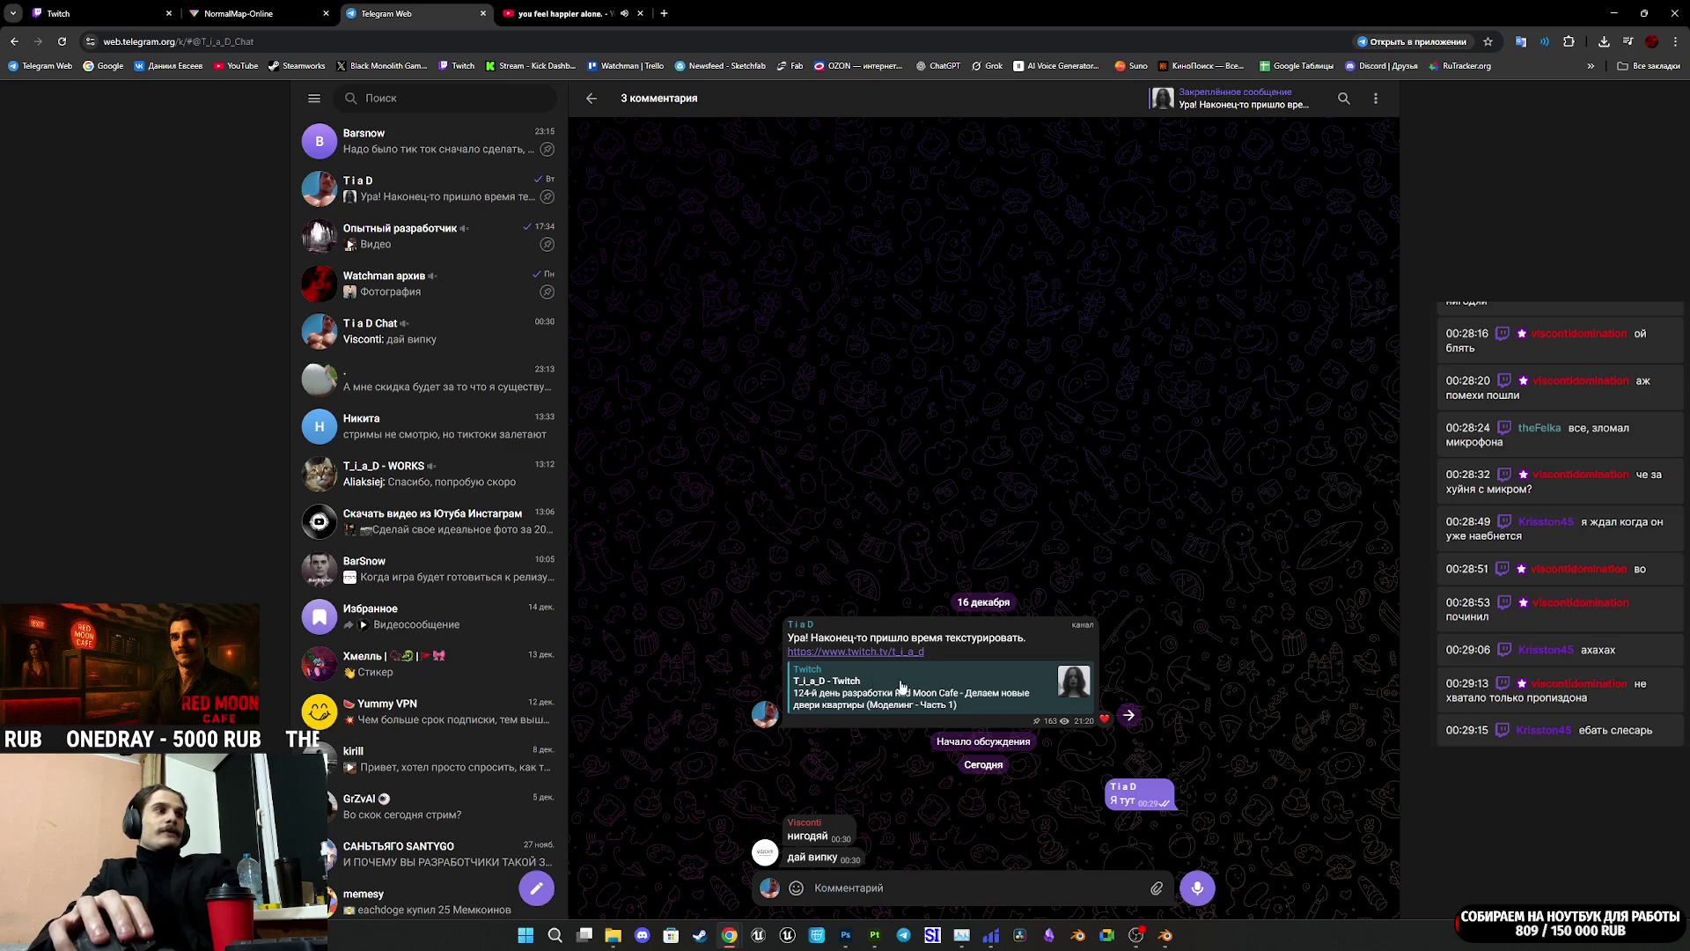
right_click(828, 868)
left_click(847, 858)
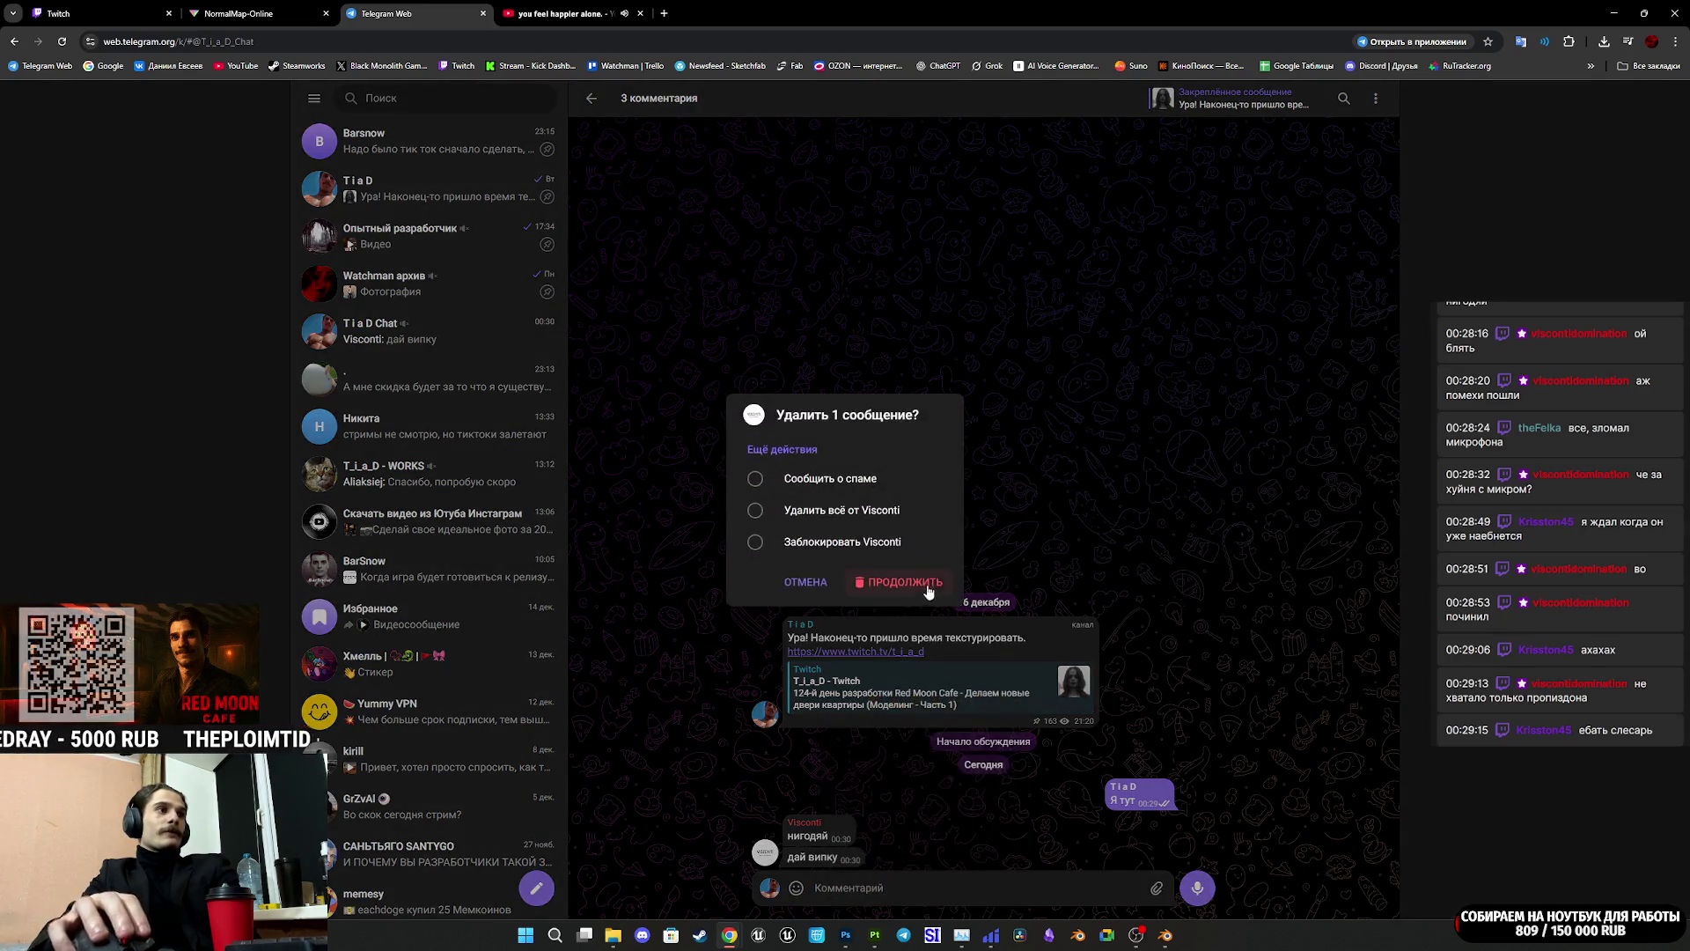
left_click(929, 586)
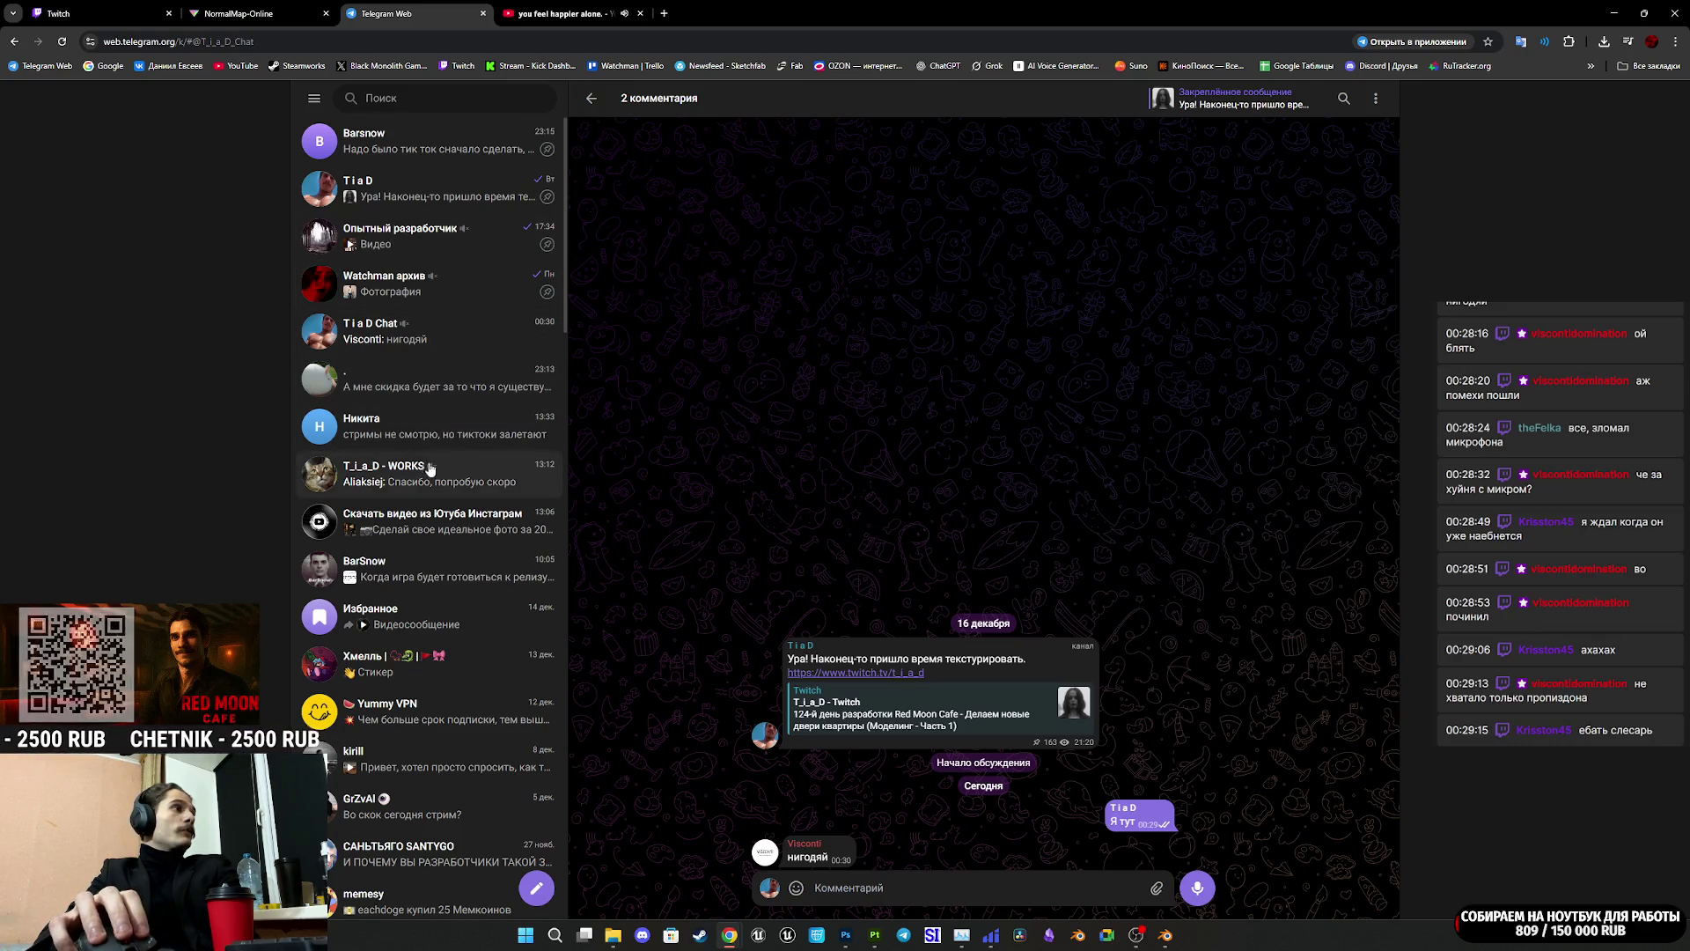
Step: View the fridge photo in T_i_a_D - WORKS, then return to the channel post's comments
left_click(480, 473)
scroll(932, 722, "up", 10)
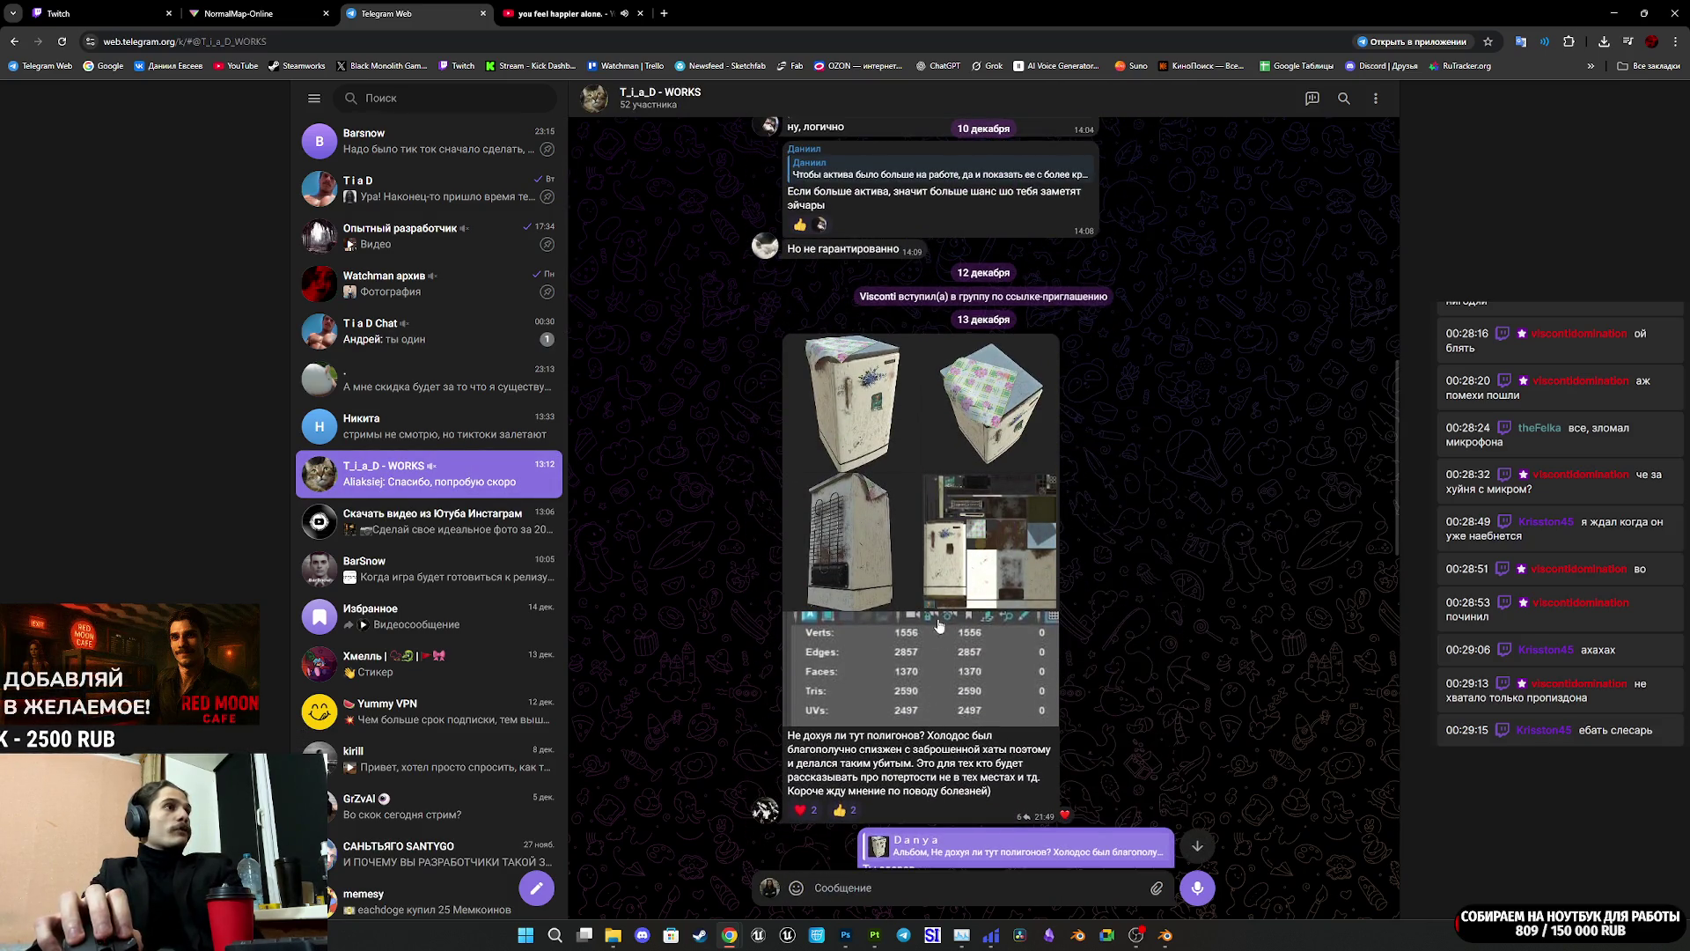
left_click(848, 390)
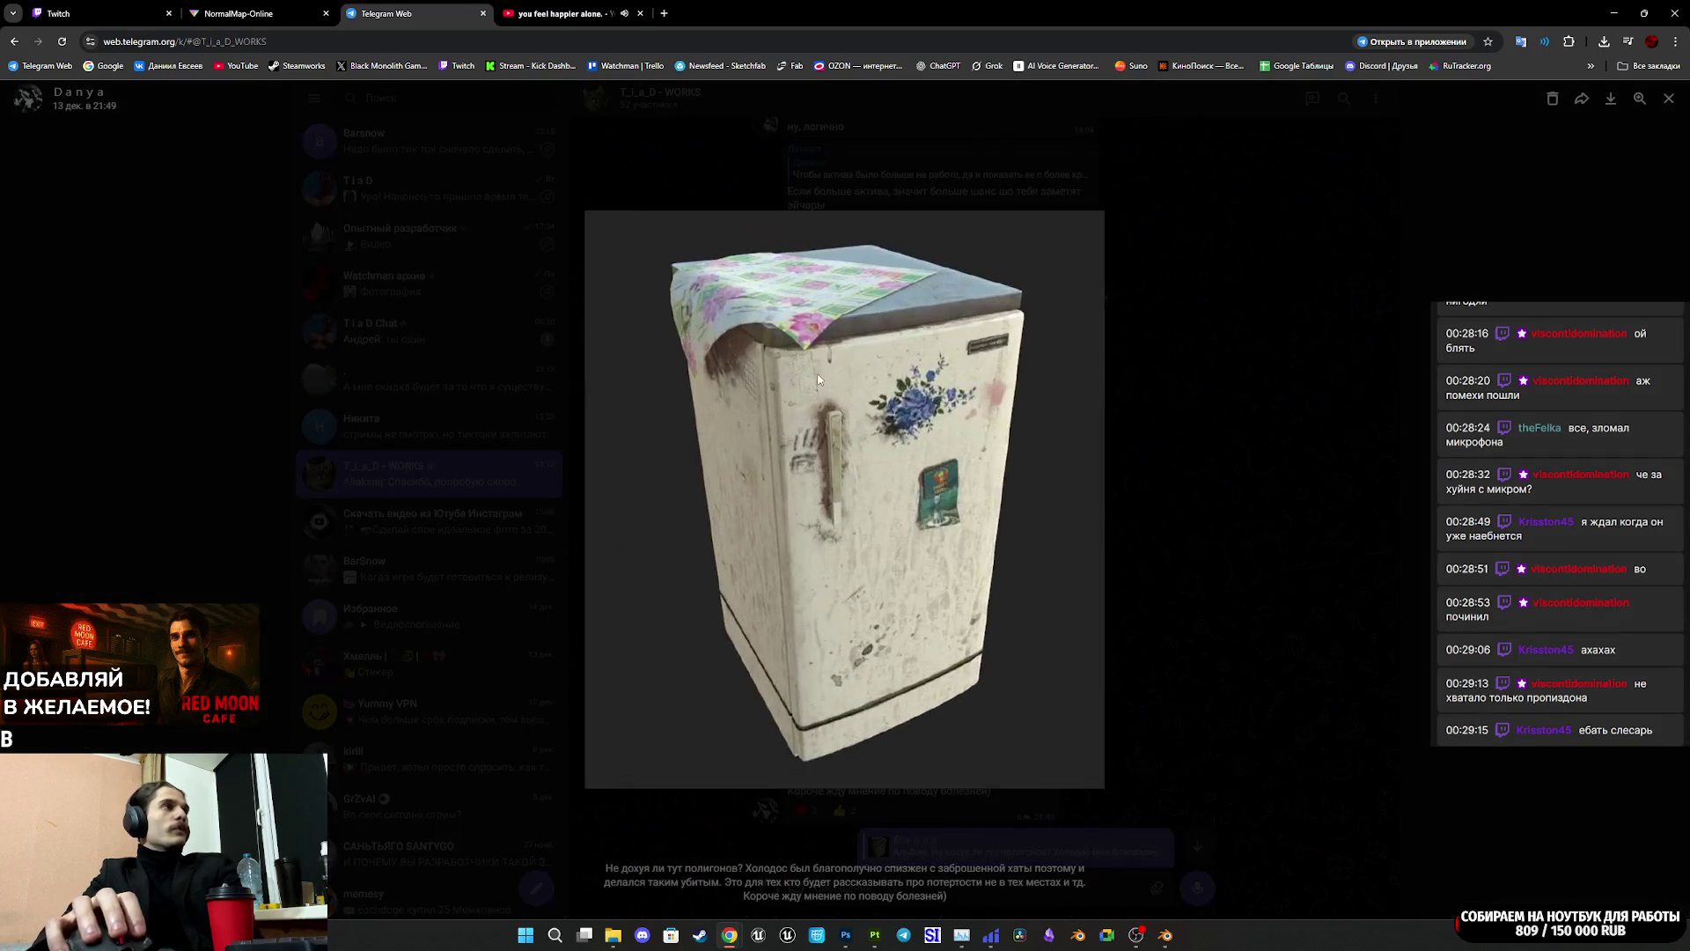
left_click(1300, 451)
left_click(452, 334)
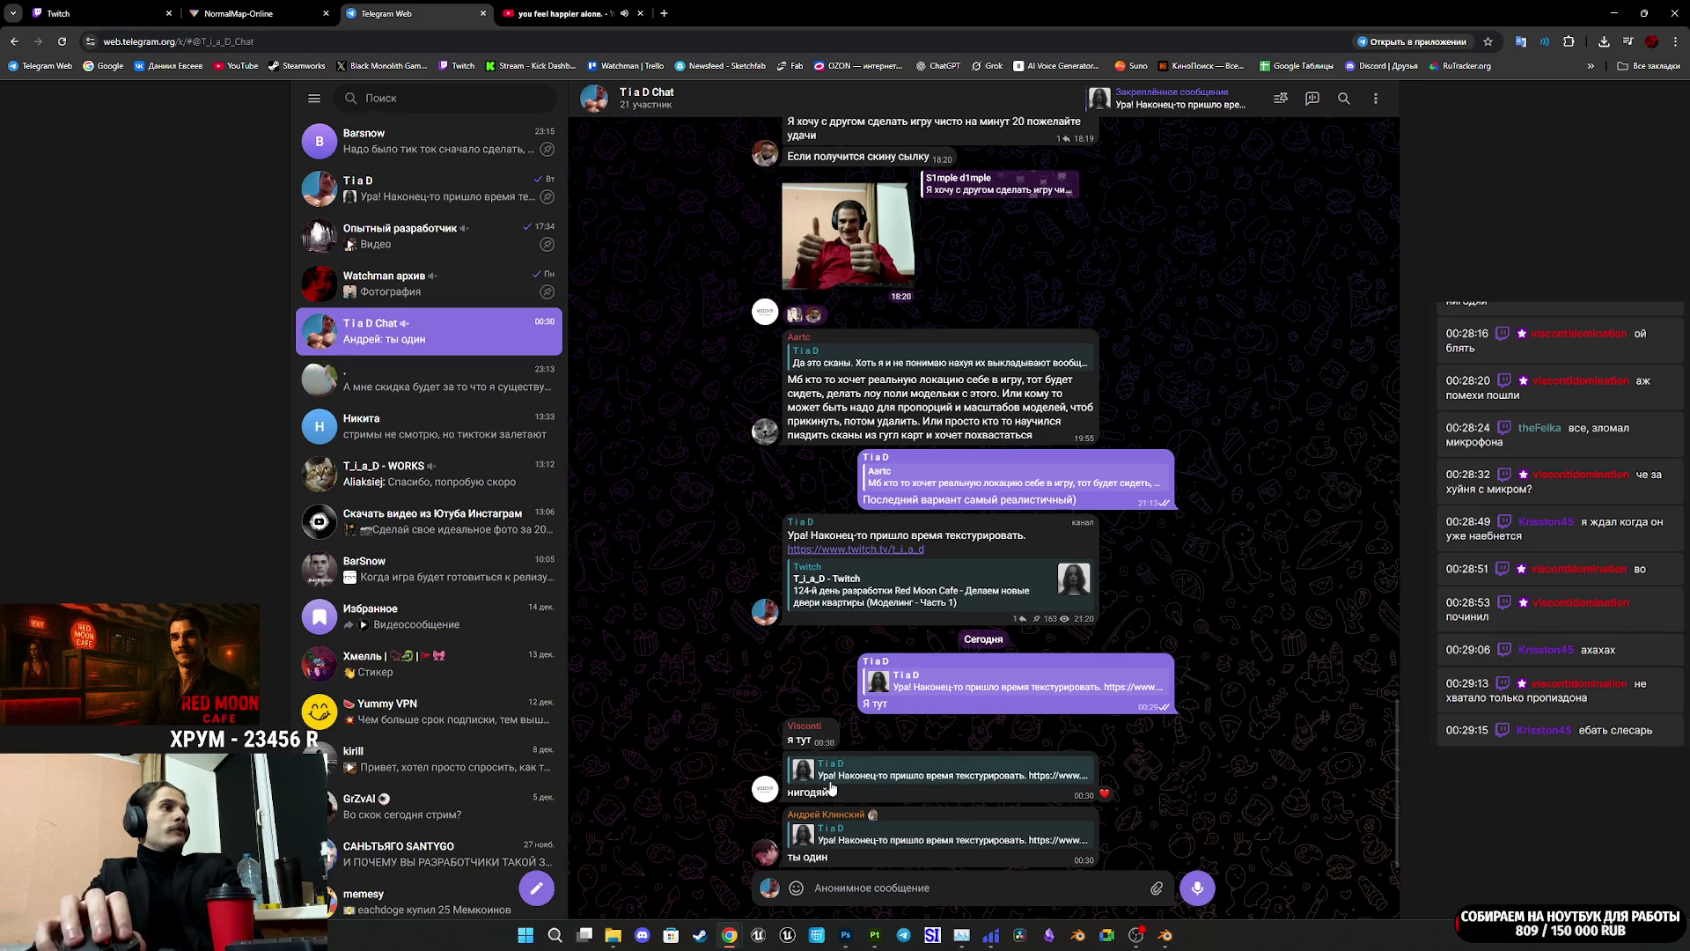
left_click(457, 199)
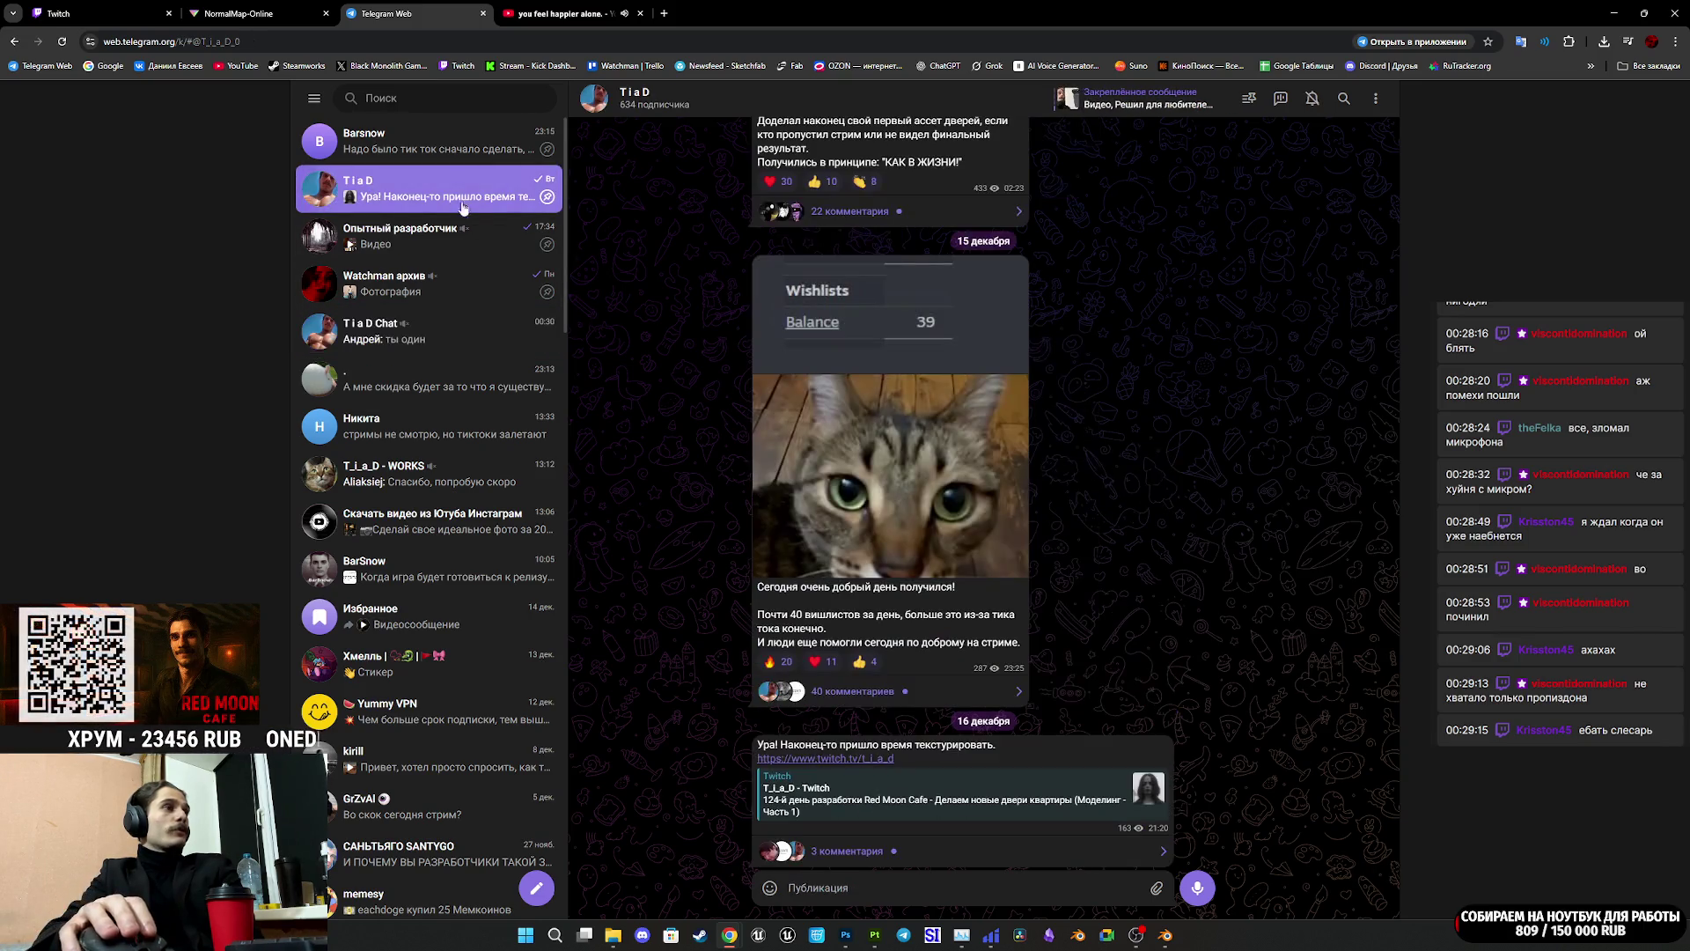
left_click(854, 851)
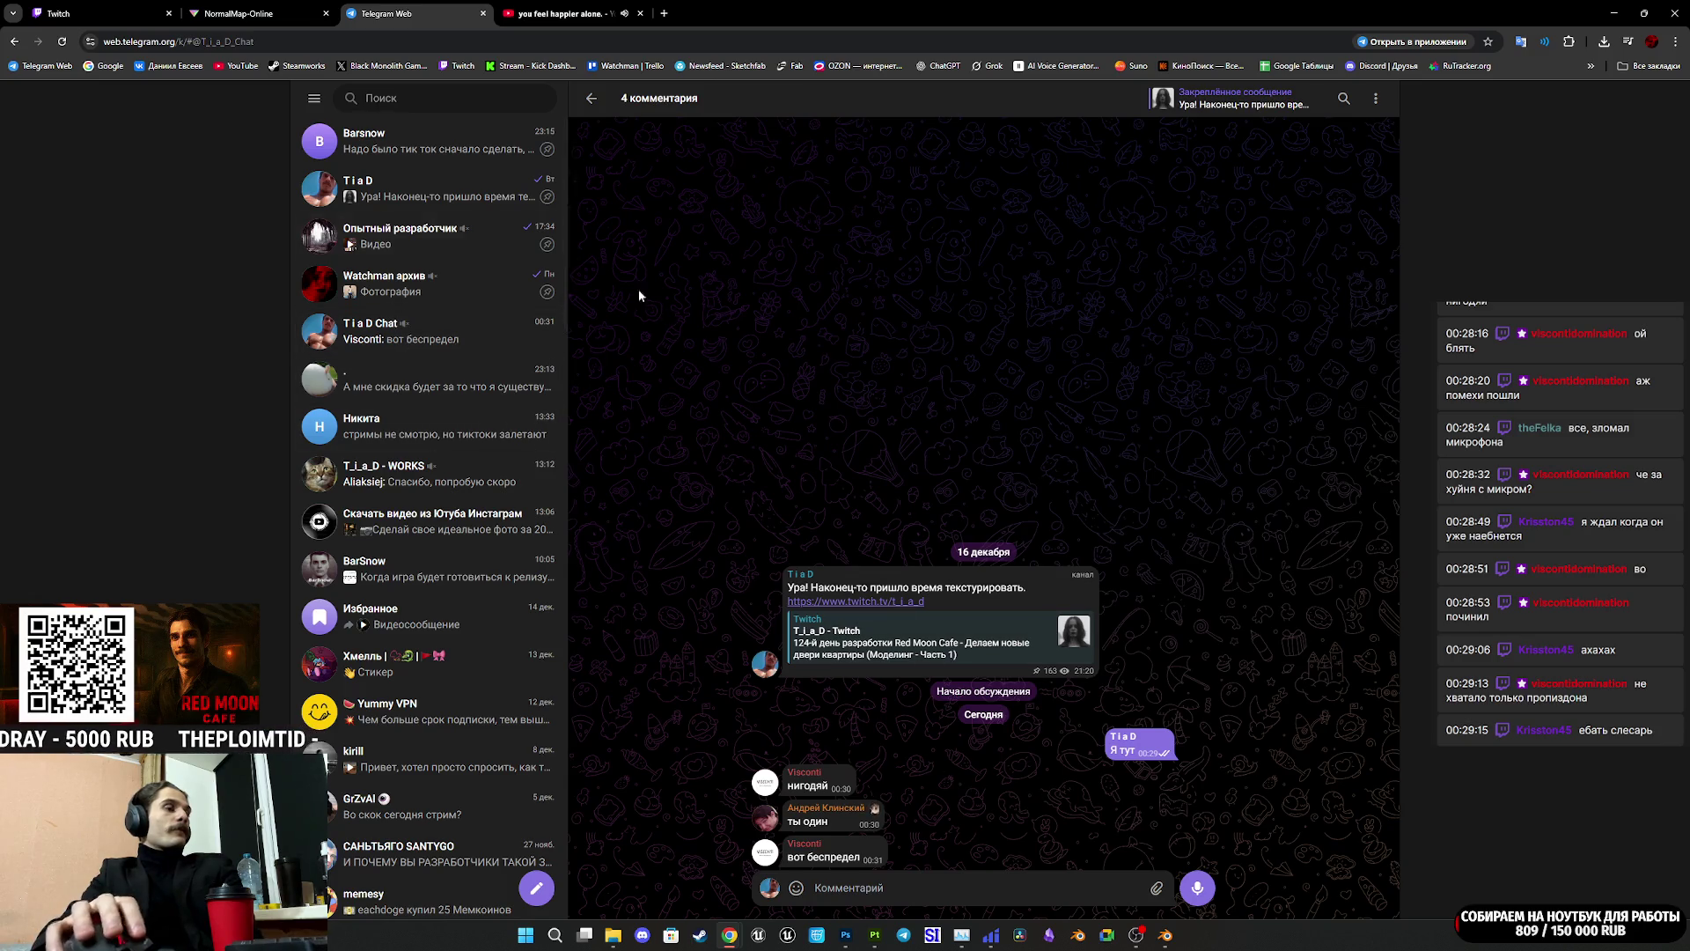
Step: Switch between Twitch, Telegram and Substance Painter, ending on the Substance Painter door project
key("ctrl+1")
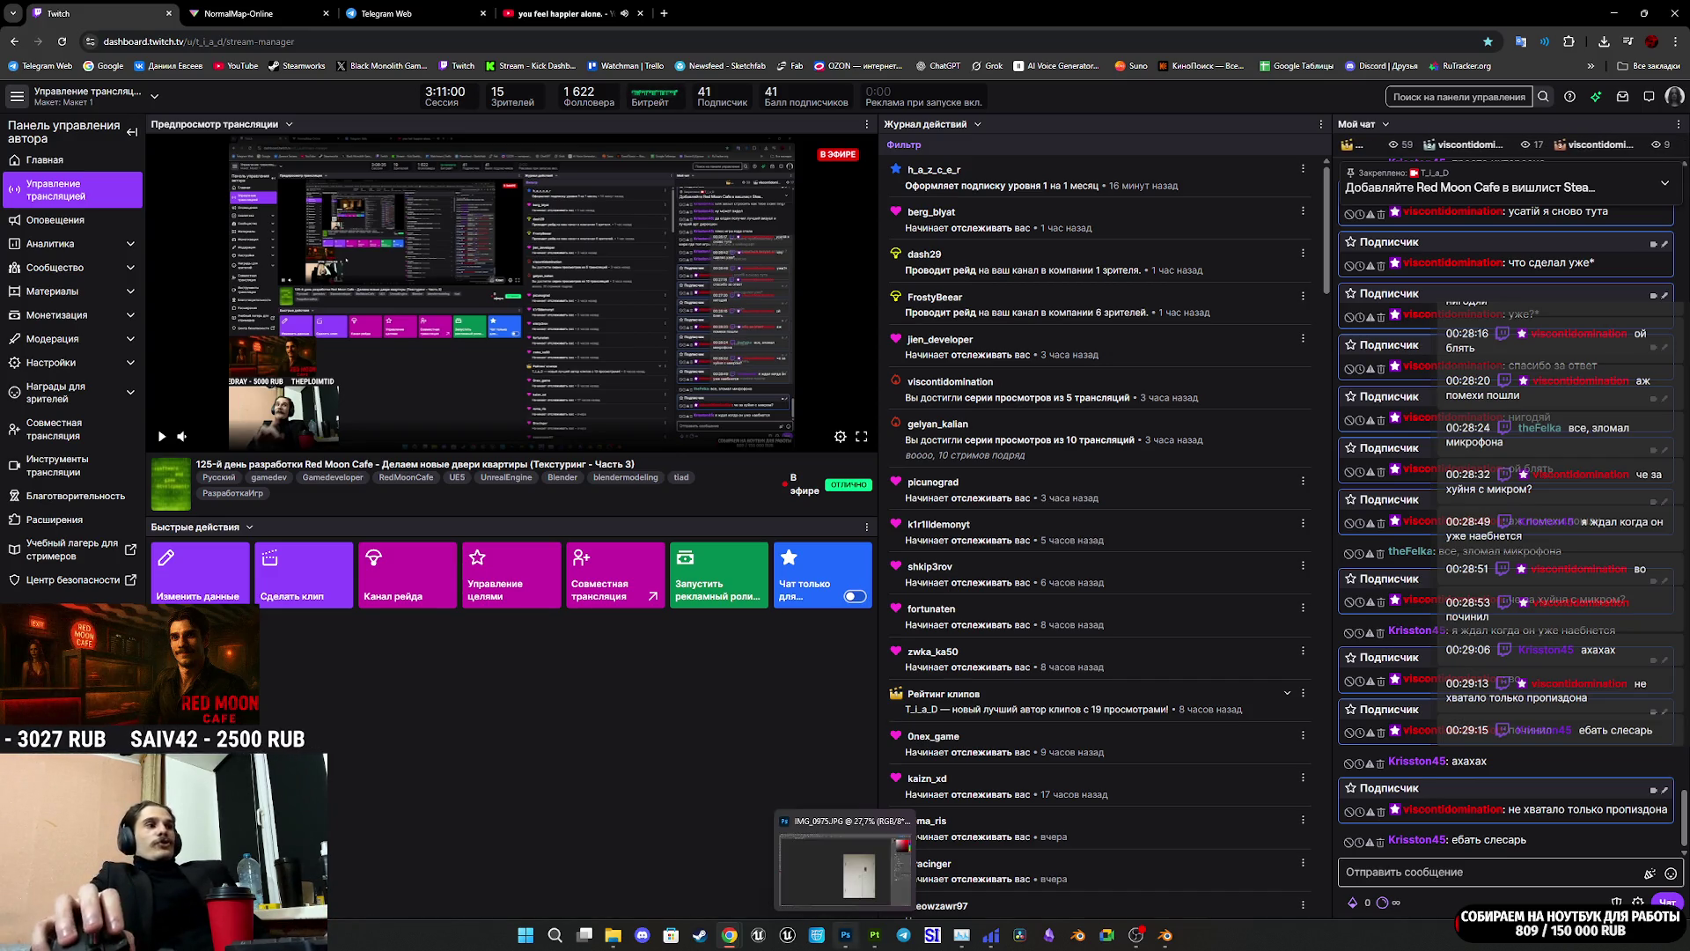
left_click(883, 878)
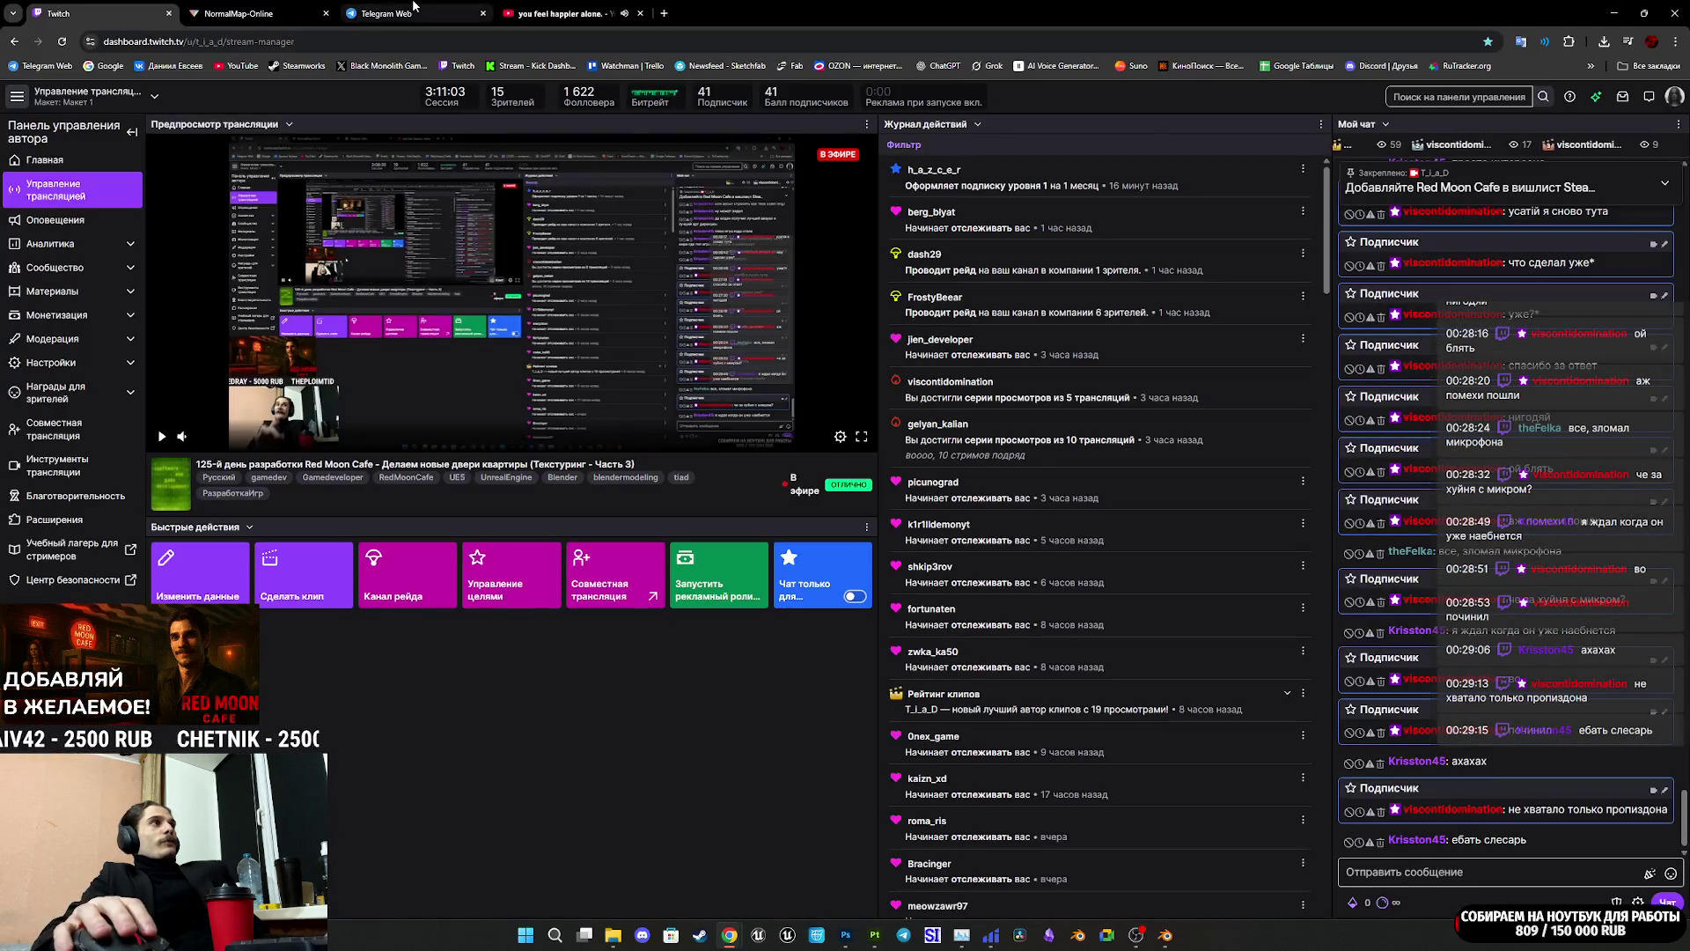
left_click(413, 9)
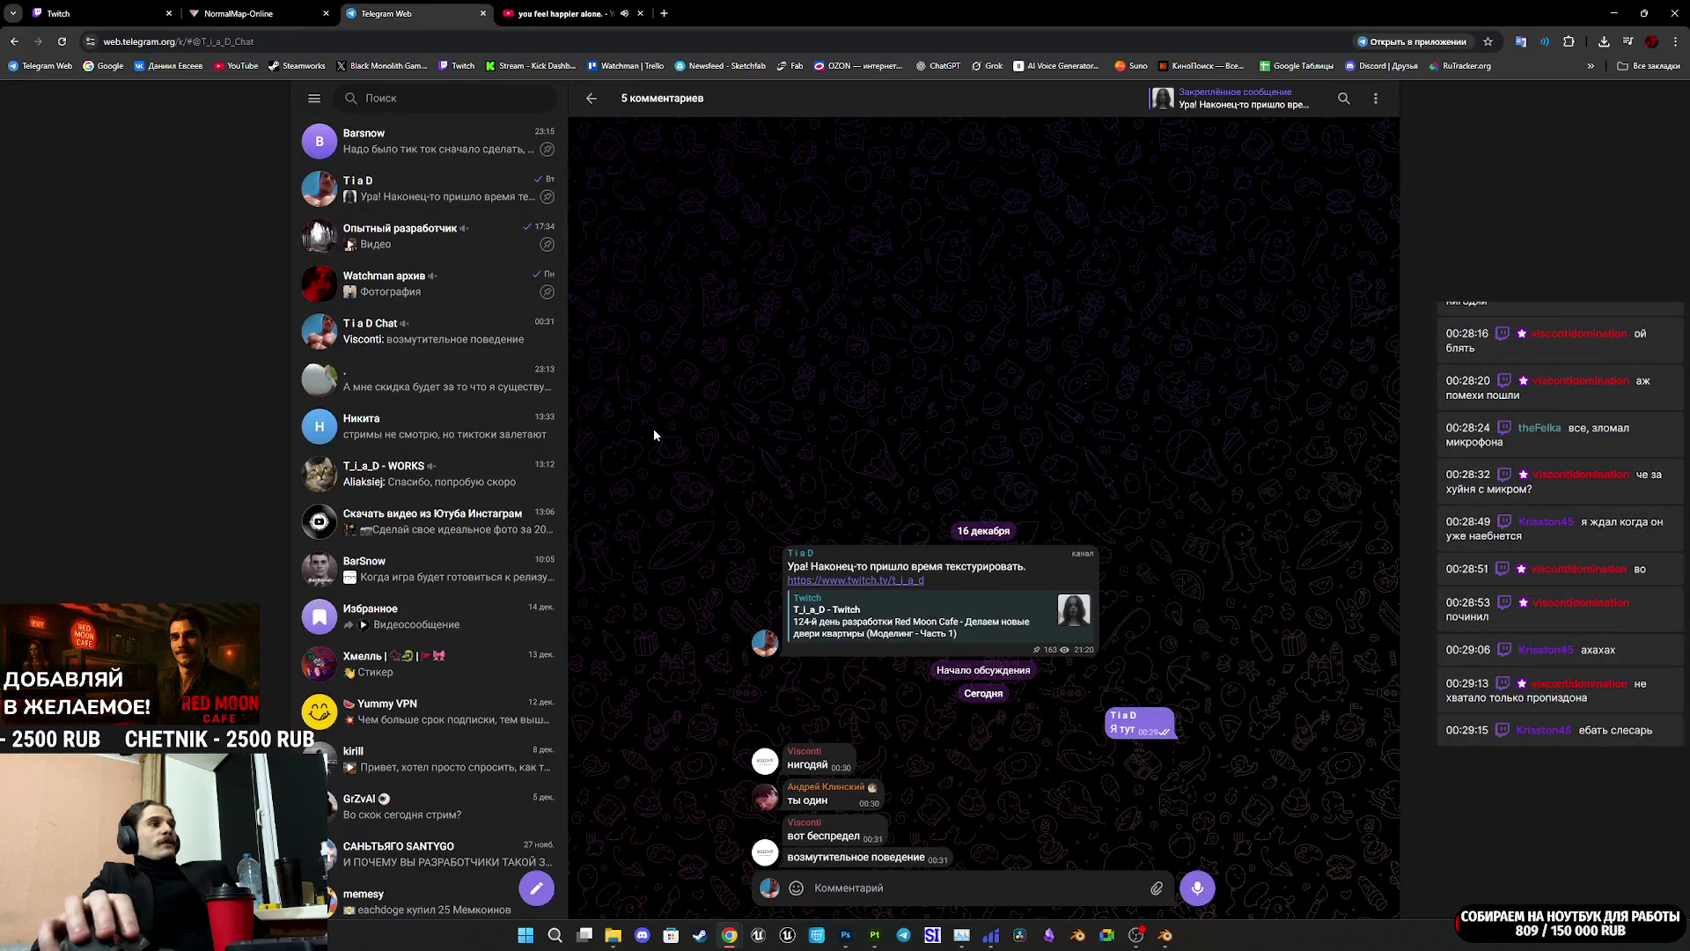
left_click(70, 12)
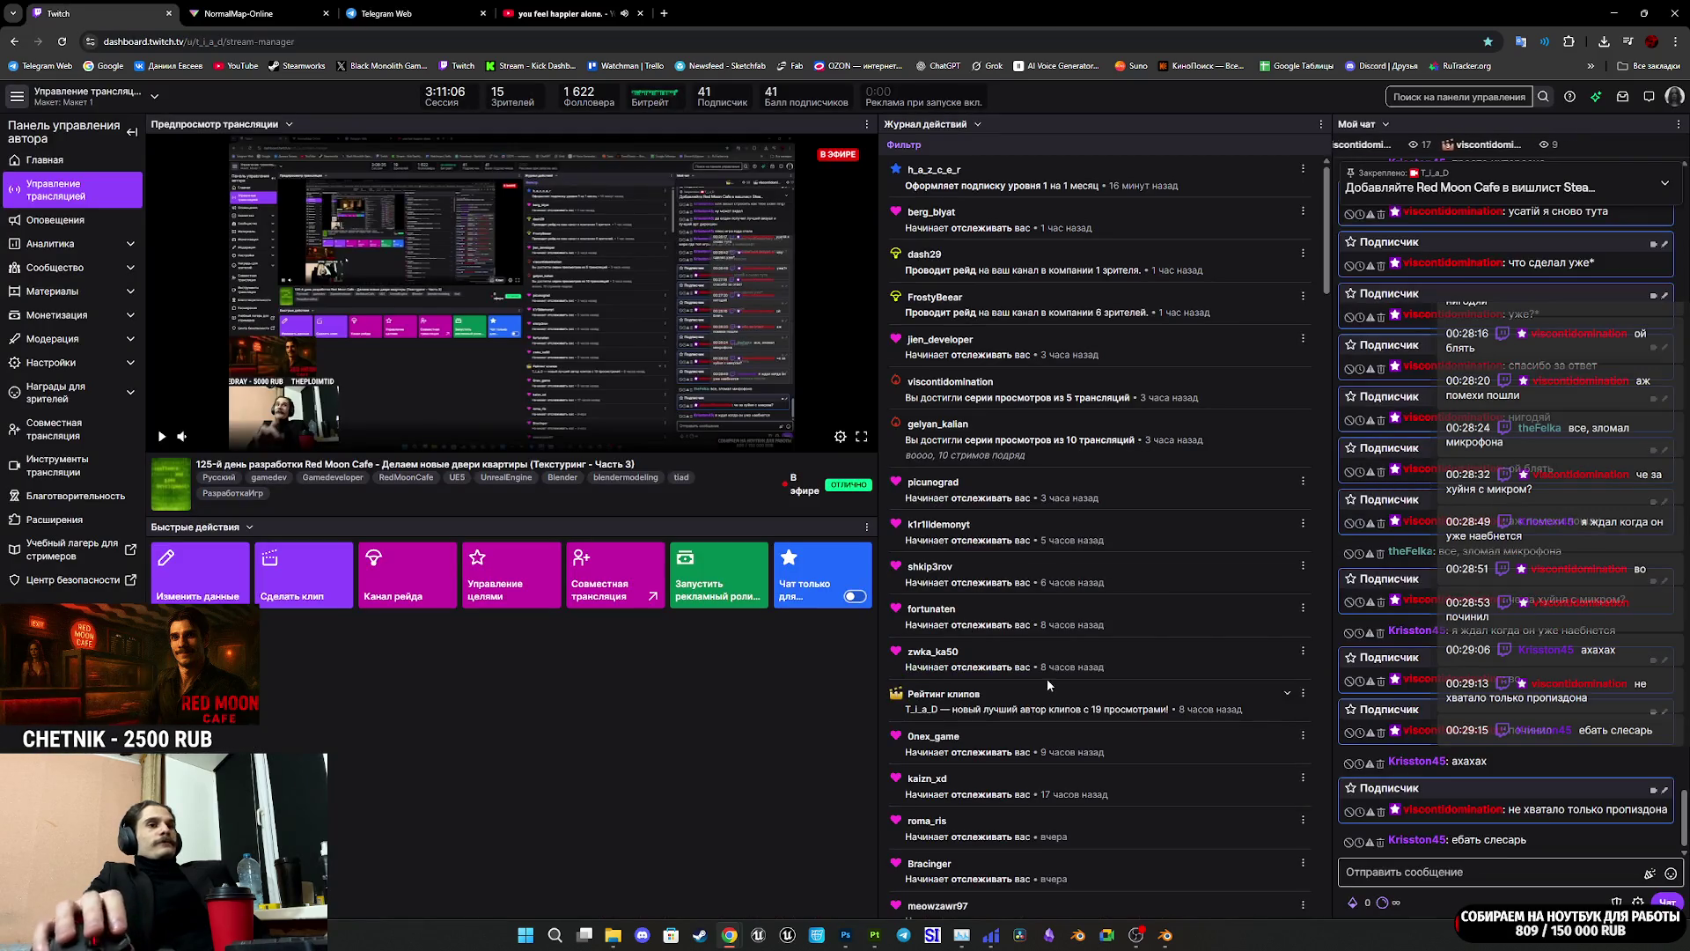
mouse_move(846, 937)
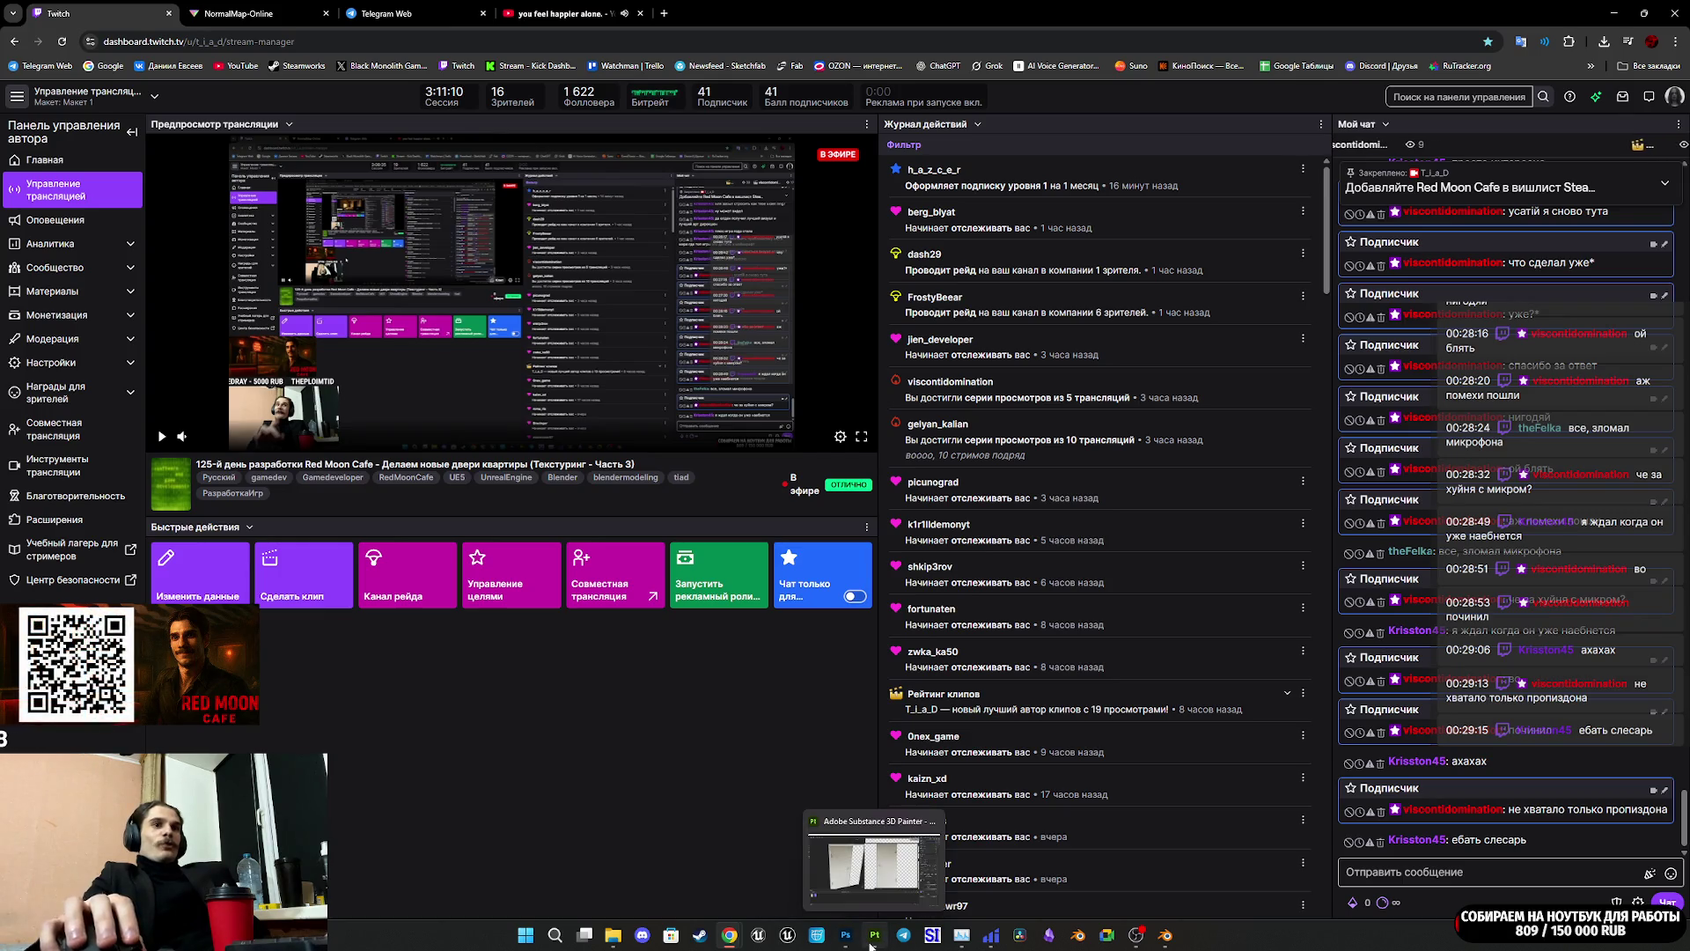
left_click(871, 940)
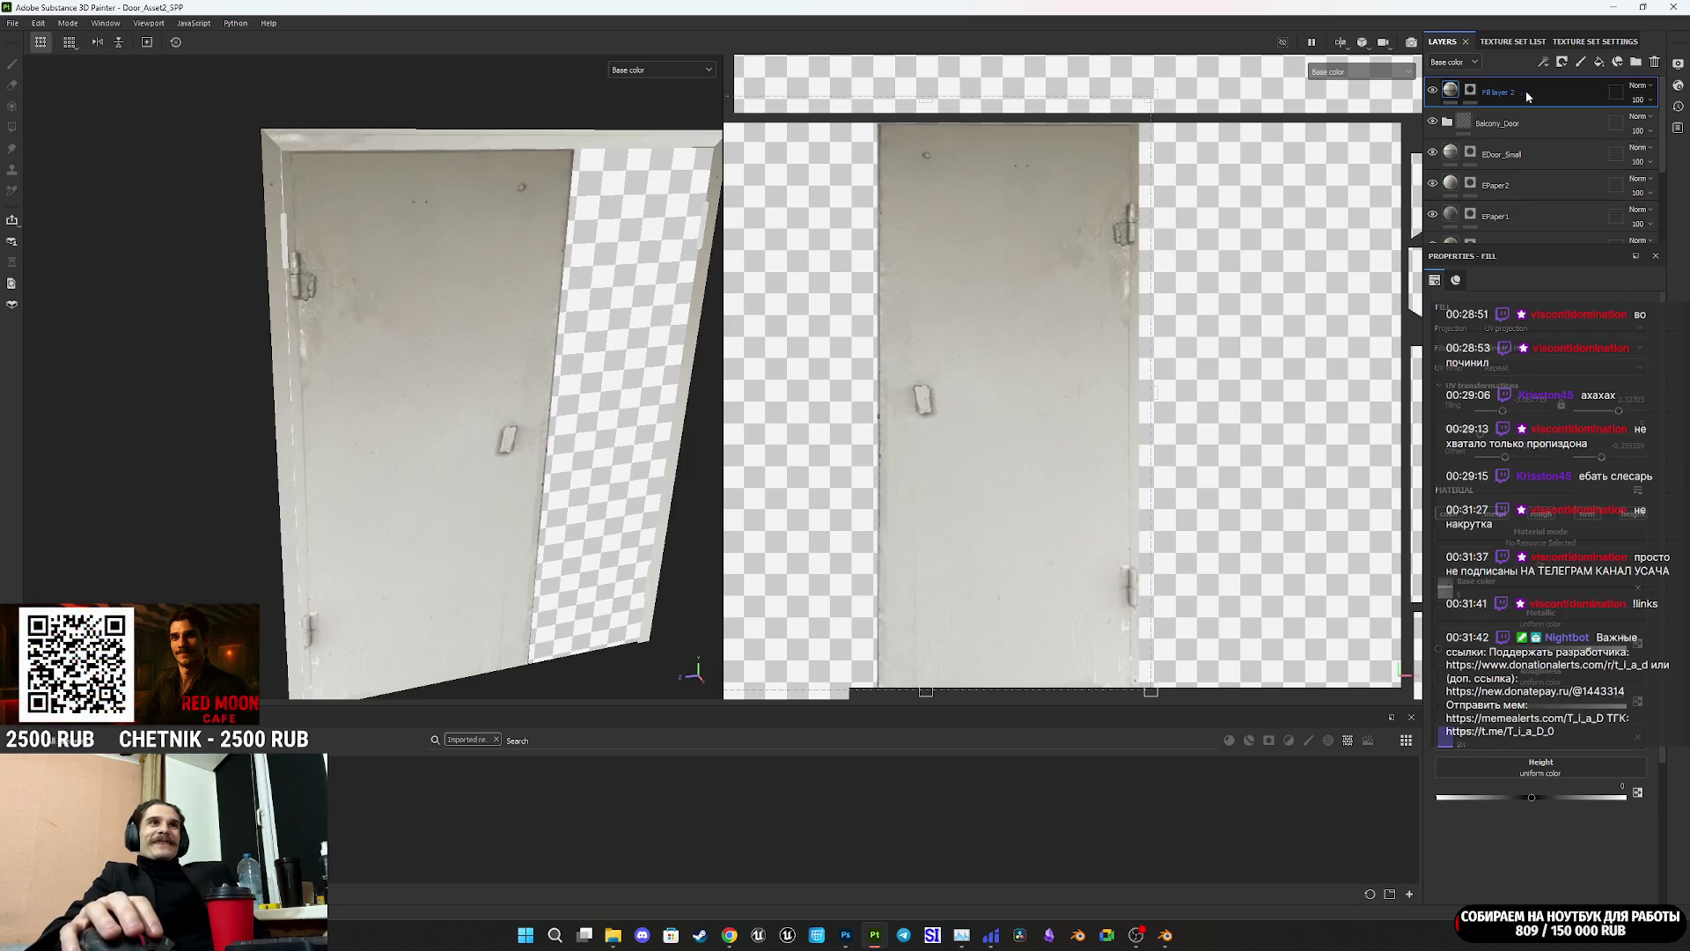
Step: Orbit and pan the 3D view to frame the door, and select Fill layer 2
mouse_move(532, 496)
left_mouse_down("alt")
mouse_move(695, 457)
mouse_move(679, 510)
mouse_move(918, 457)
mouse_move(710, 452)
mouse_move(595, 479)
mouse_move(473, 464)
mouse_move(399, 388)
left_mouse_up("alt")
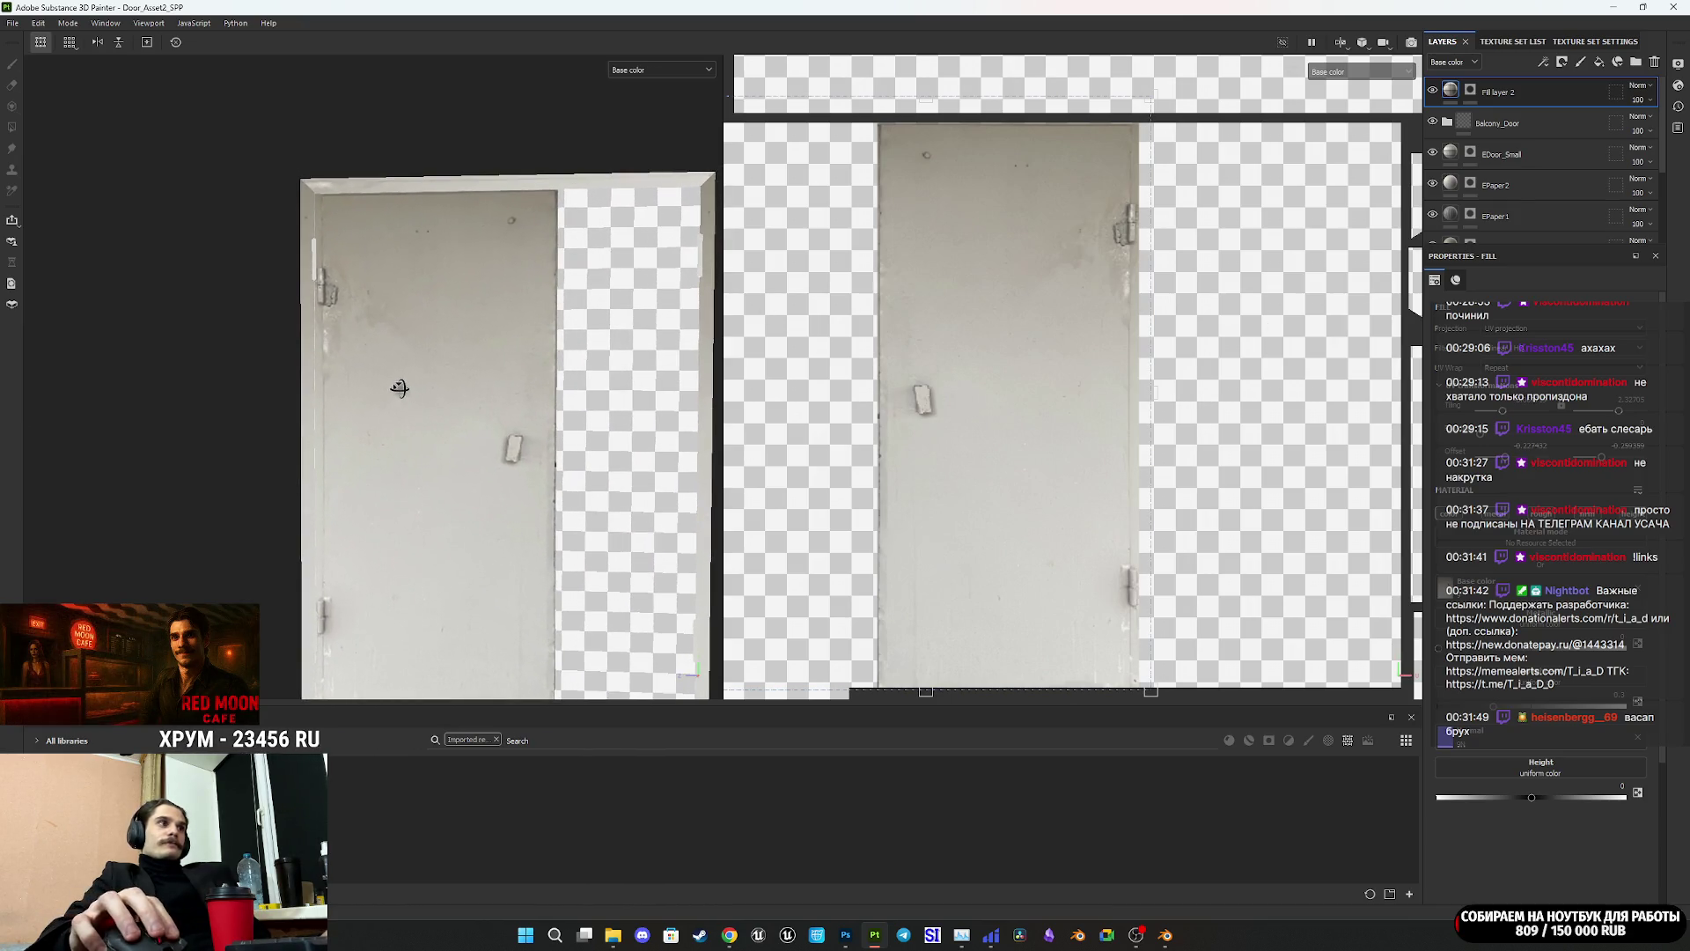
middle_click_drag(561, 348, 493, 363, "alt")
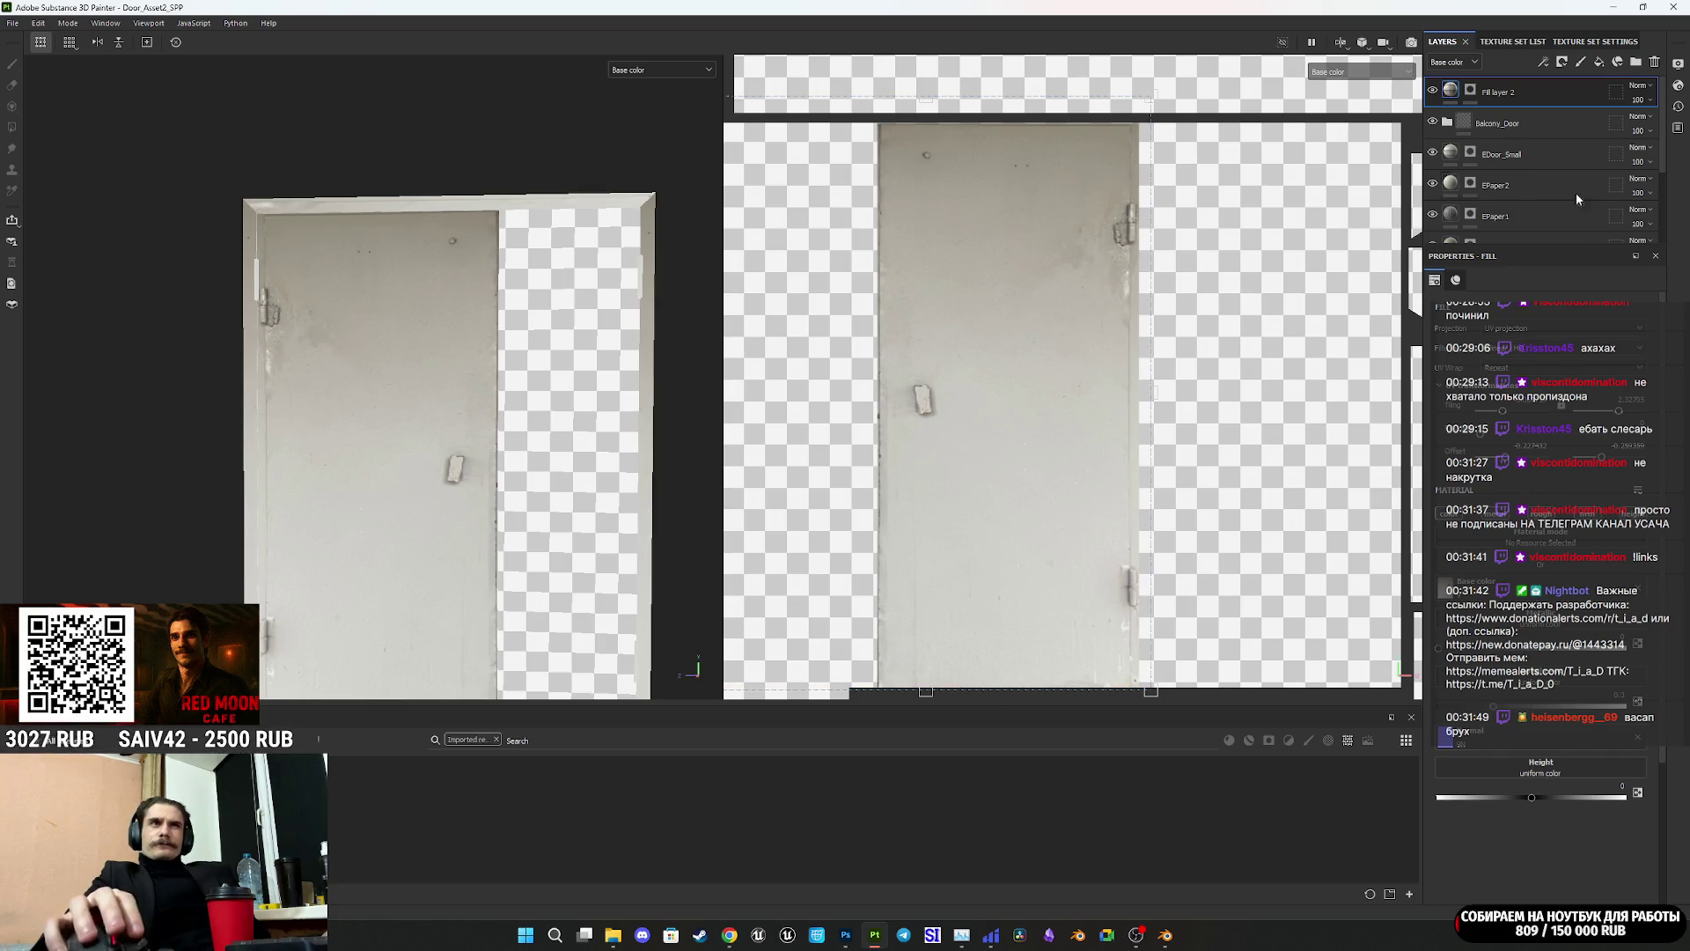
left_click(1557, 98)
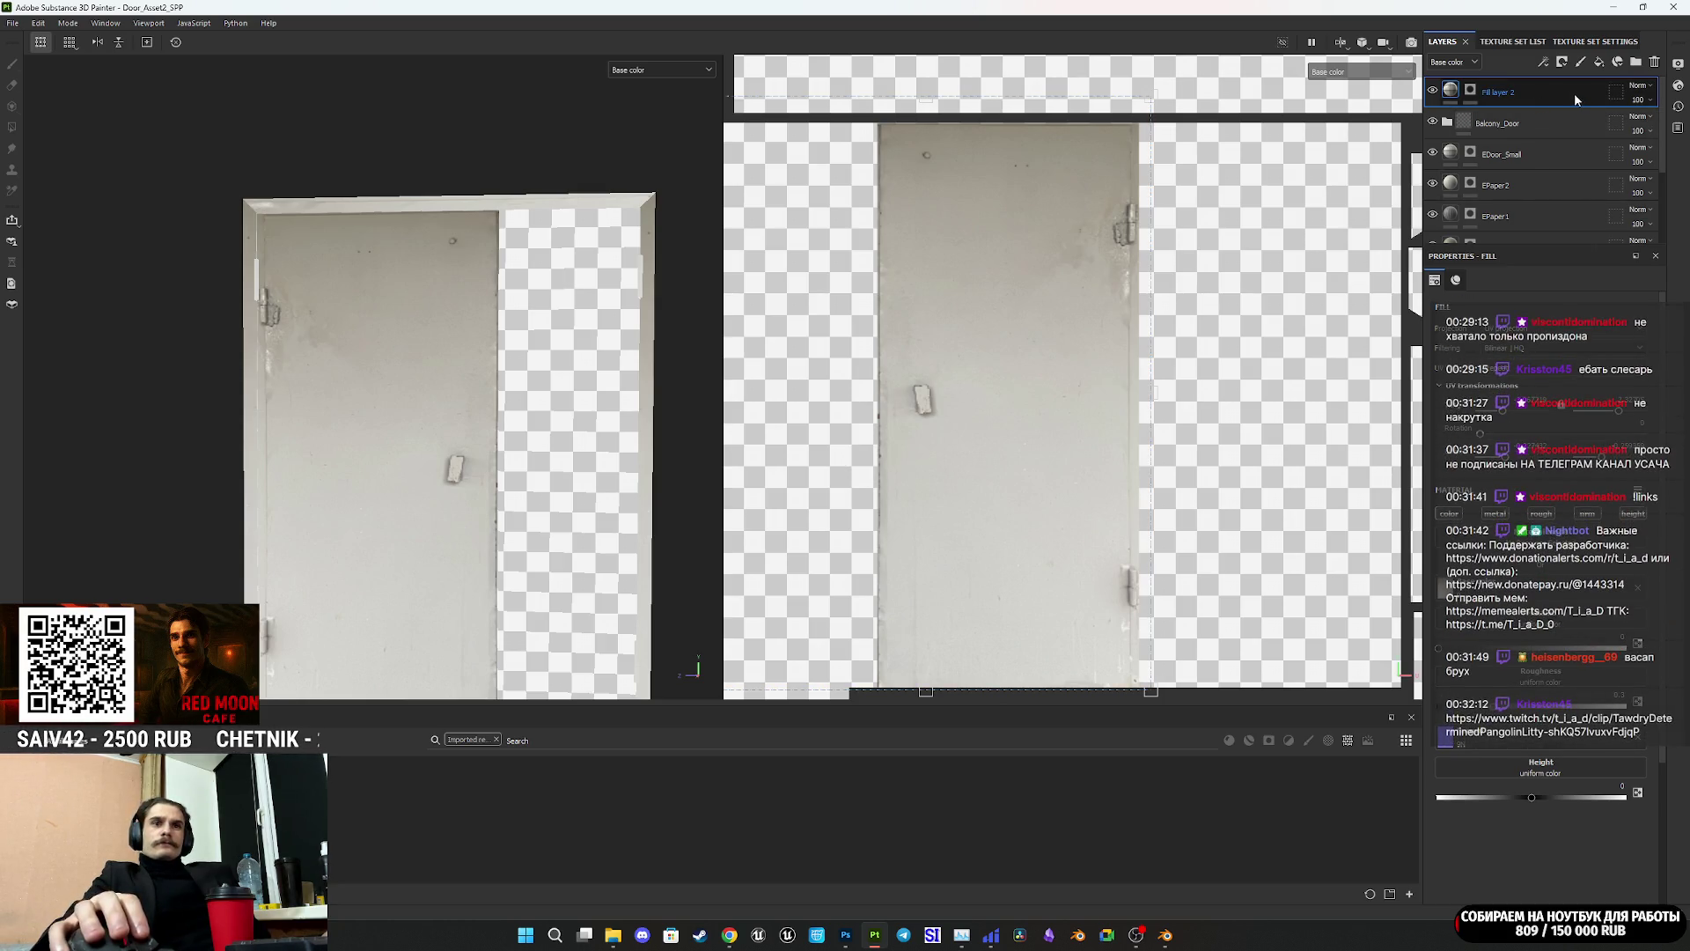
Step: Duplicate Fill layer 2 with Ctrl+D and select the new Fill layer 2 copy 1
key("ctrl+d")
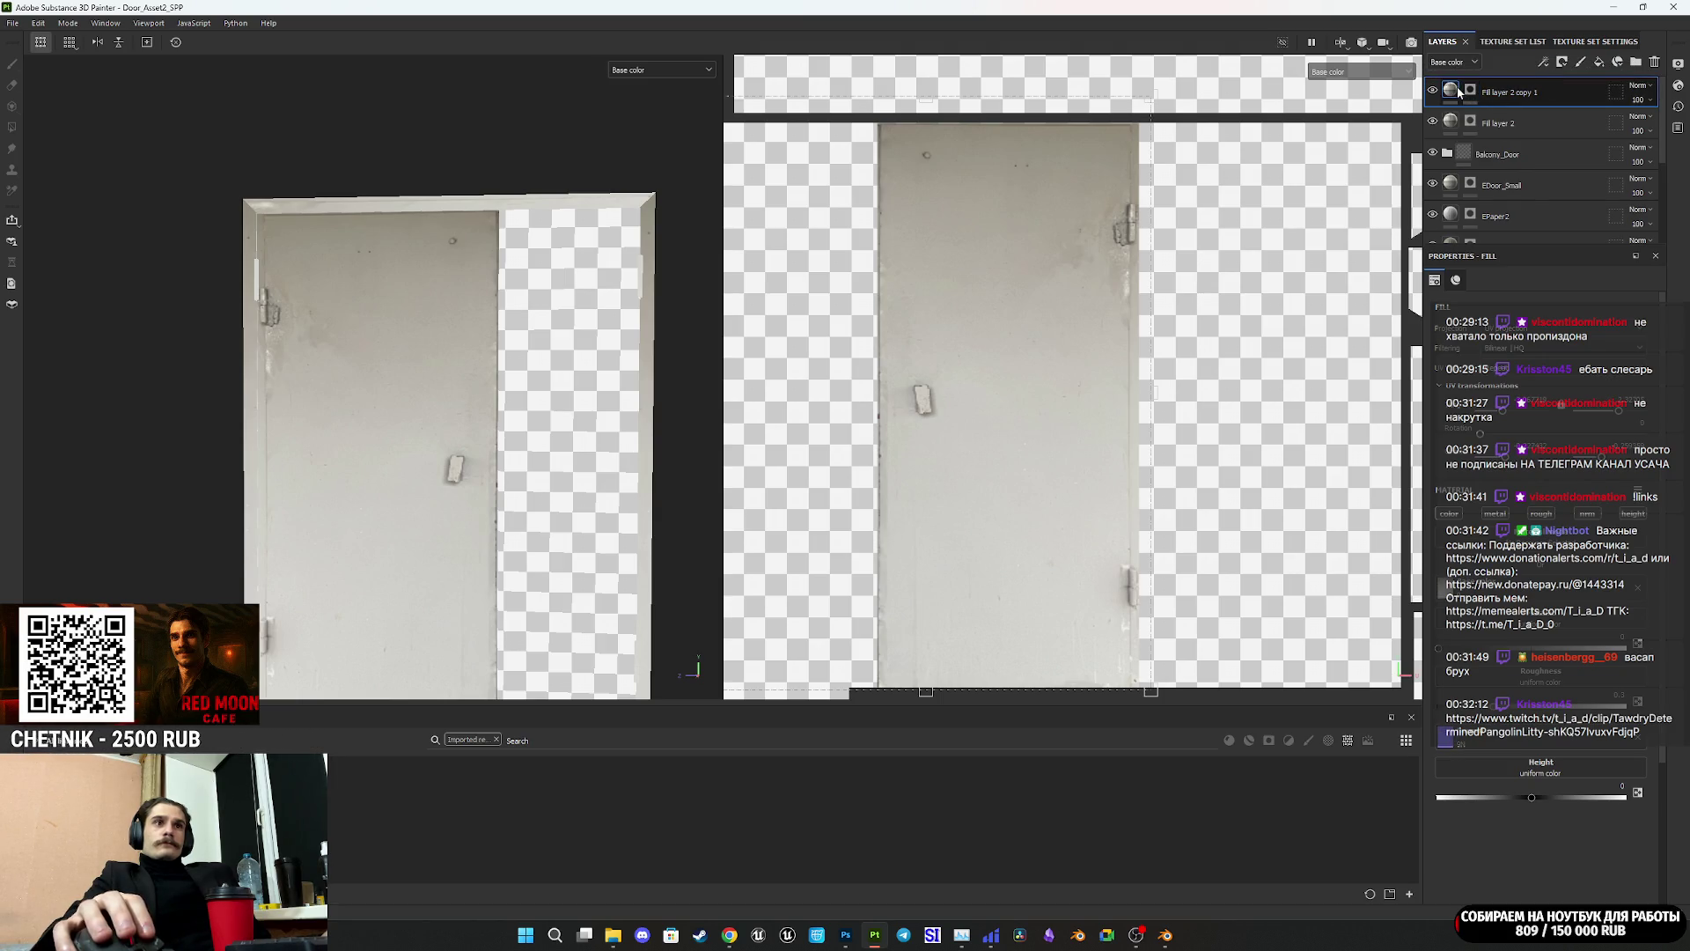
left_click(1453, 122)
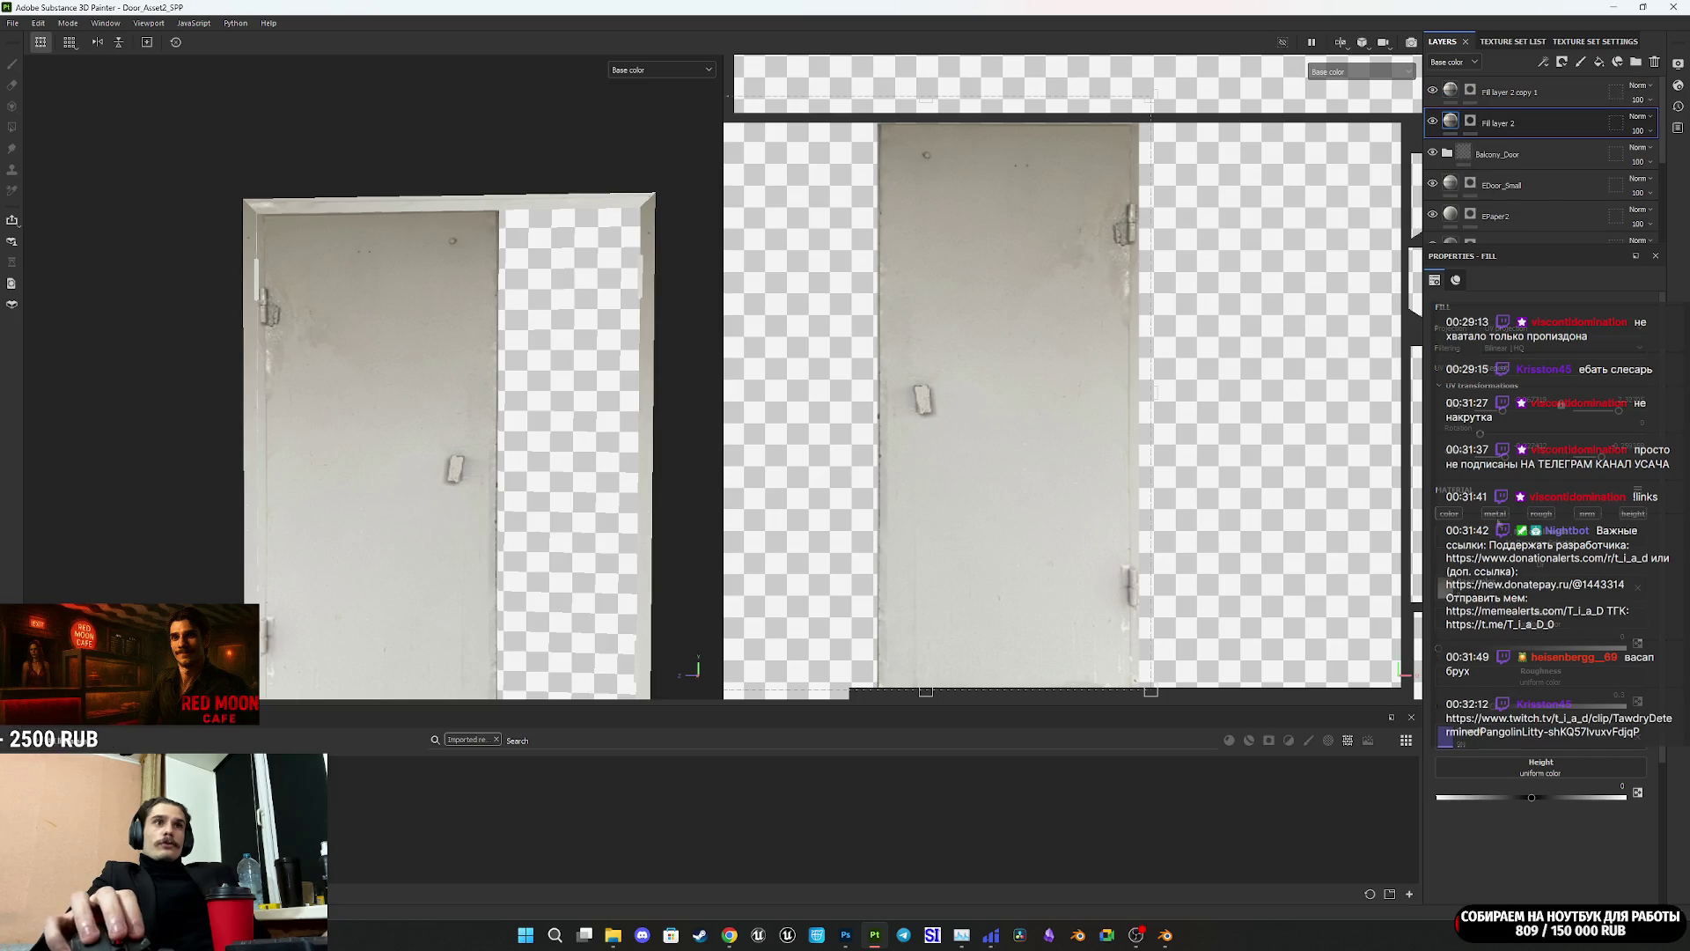
left_click(1454, 92)
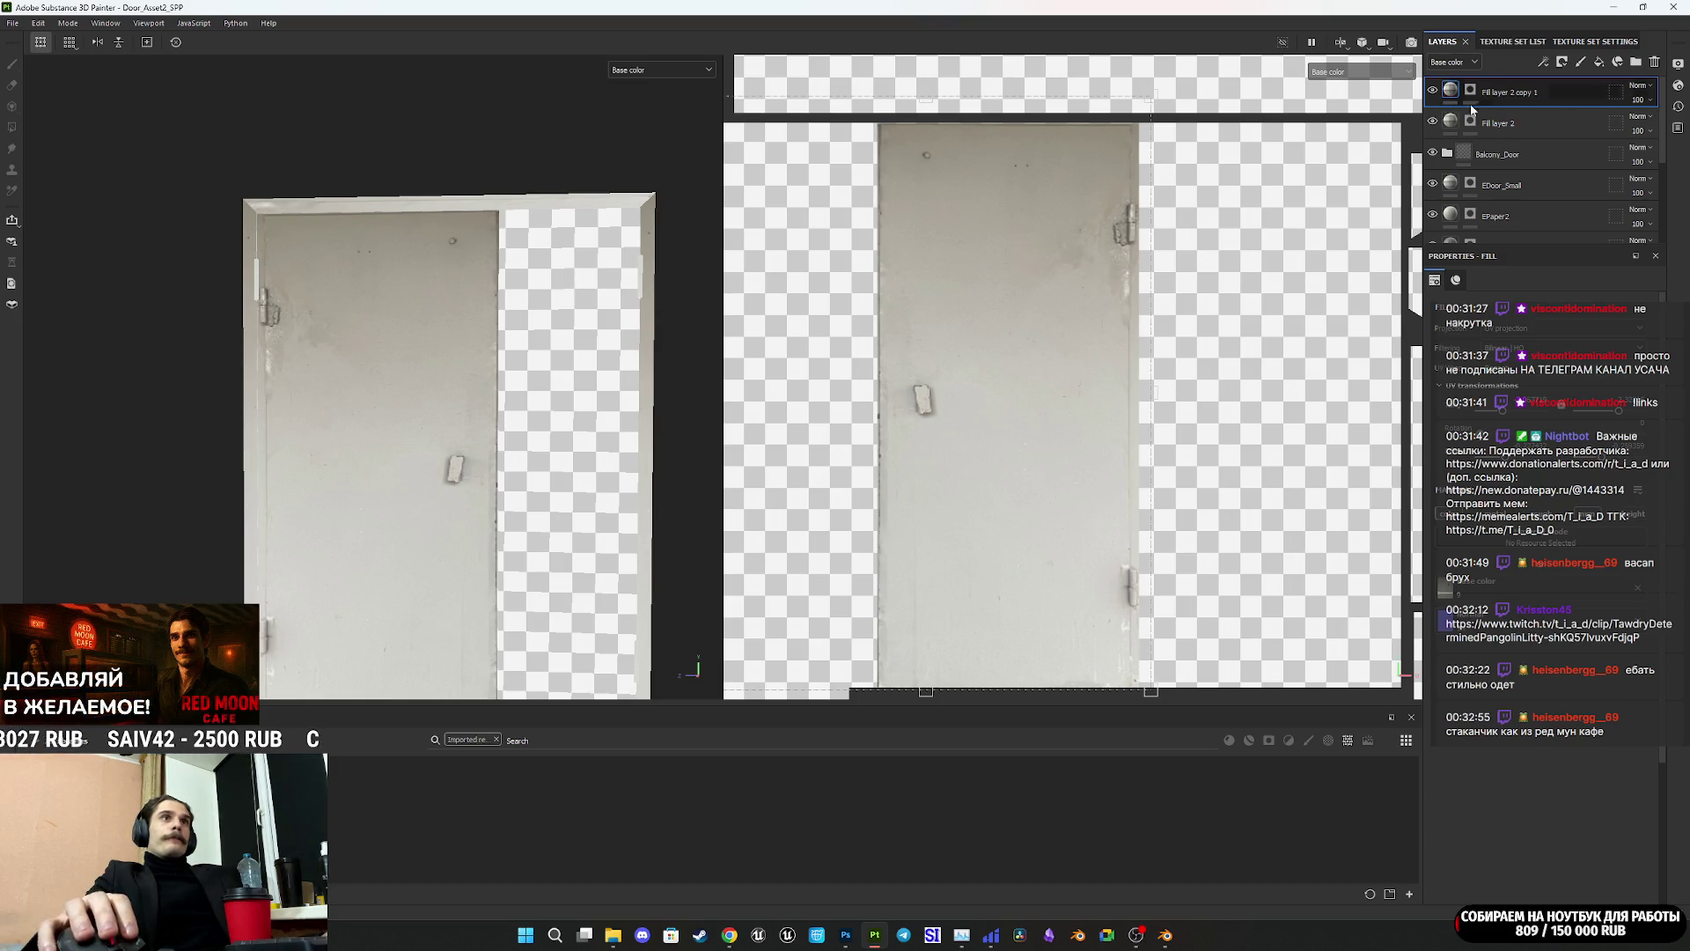
Step: Add a mask to Fill layer 2 copy 1, mask in the right door face, and slide the photo onto it
right_click(1472, 94)
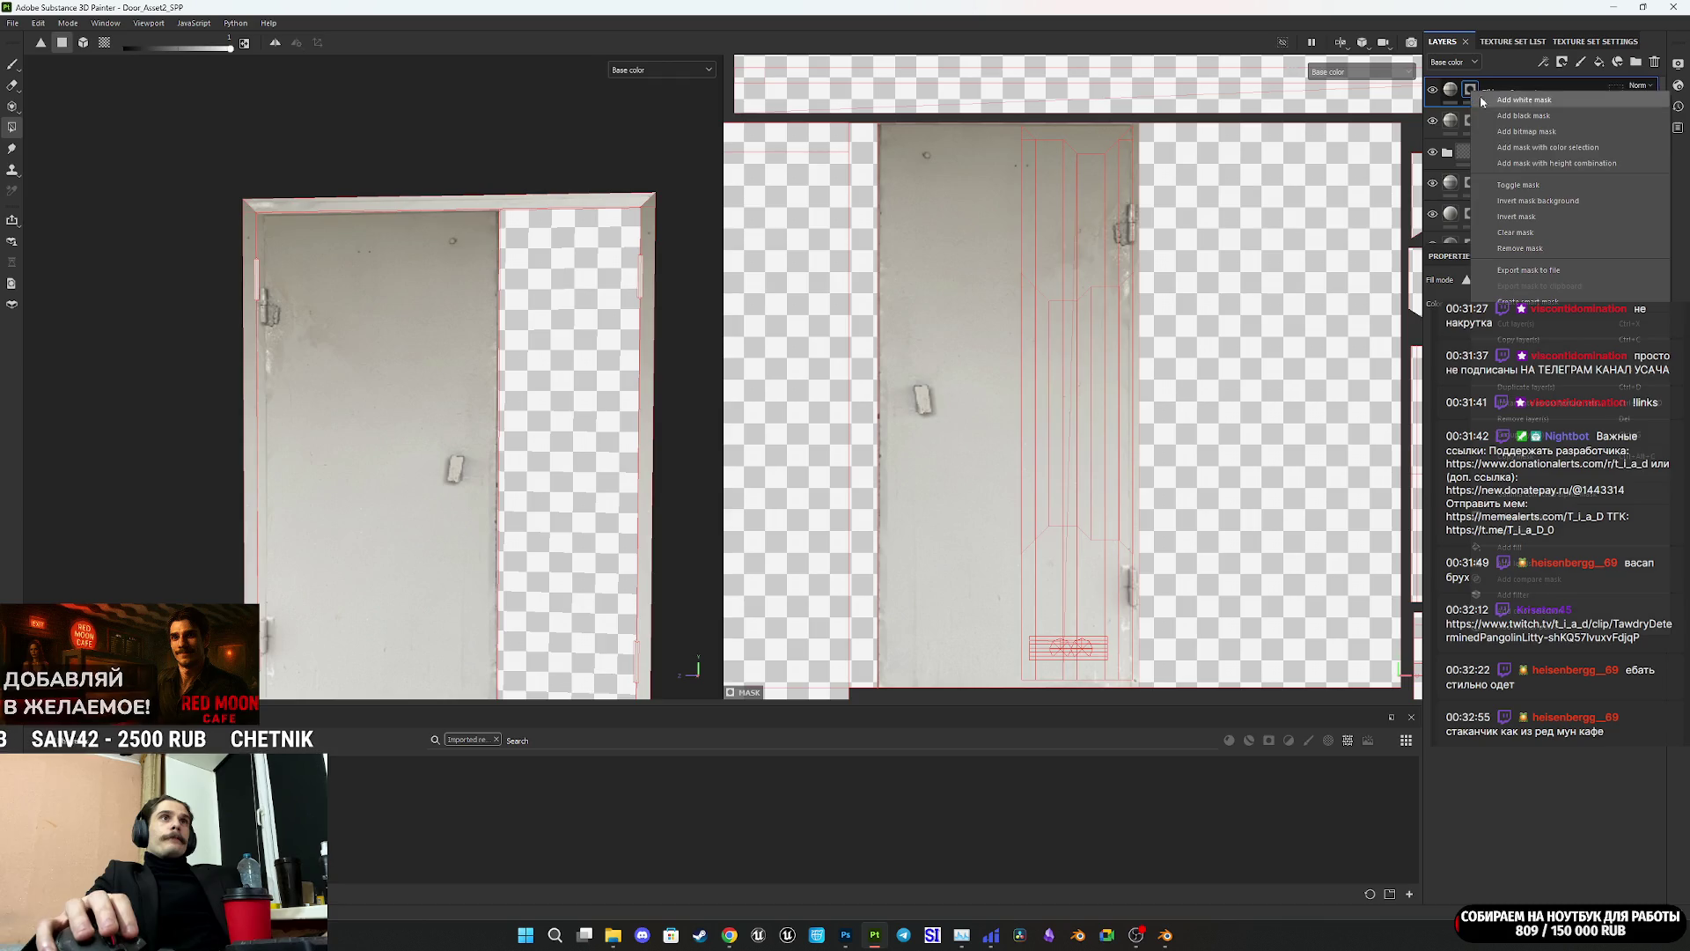
left_click(1532, 237)
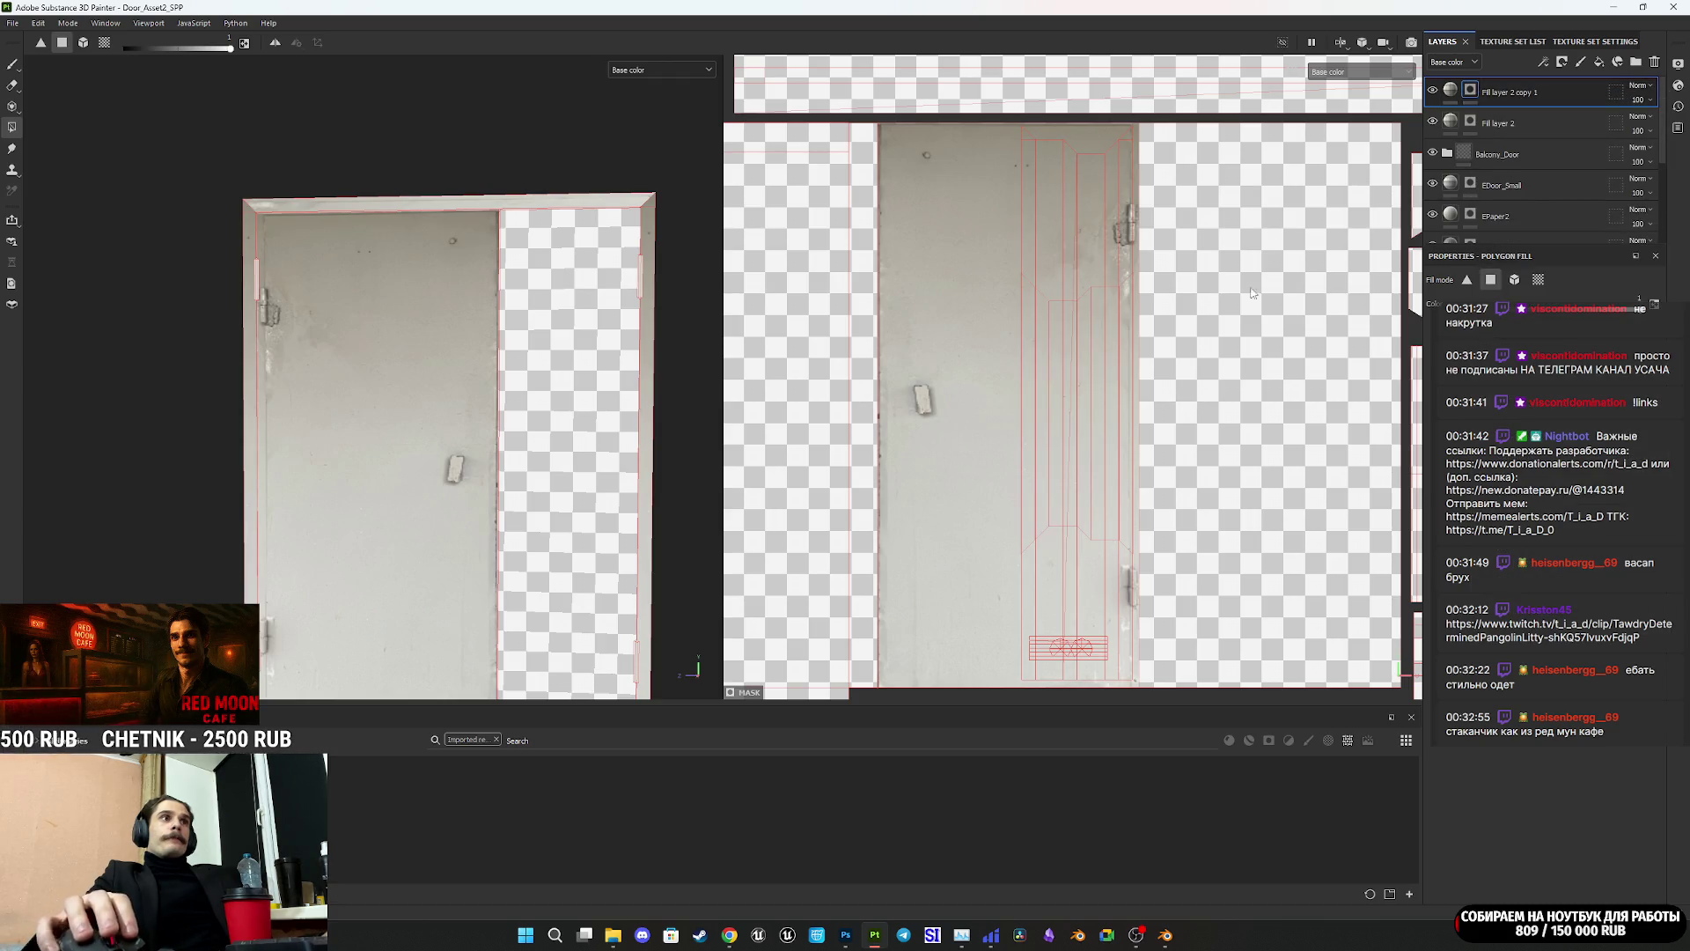
left_click(532, 502)
left_click(1451, 91)
left_click_drag(973, 394, 1153, 390)
left_click(1472, 94)
left_click(1451, 91)
Step: Move the projected keypad photo across the right door and fine-tune its position
scroll(1125, 344, "down", 3)
scroll(1125, 344, "up", 2)
left_click_drag(1041, 370, 1087, 392)
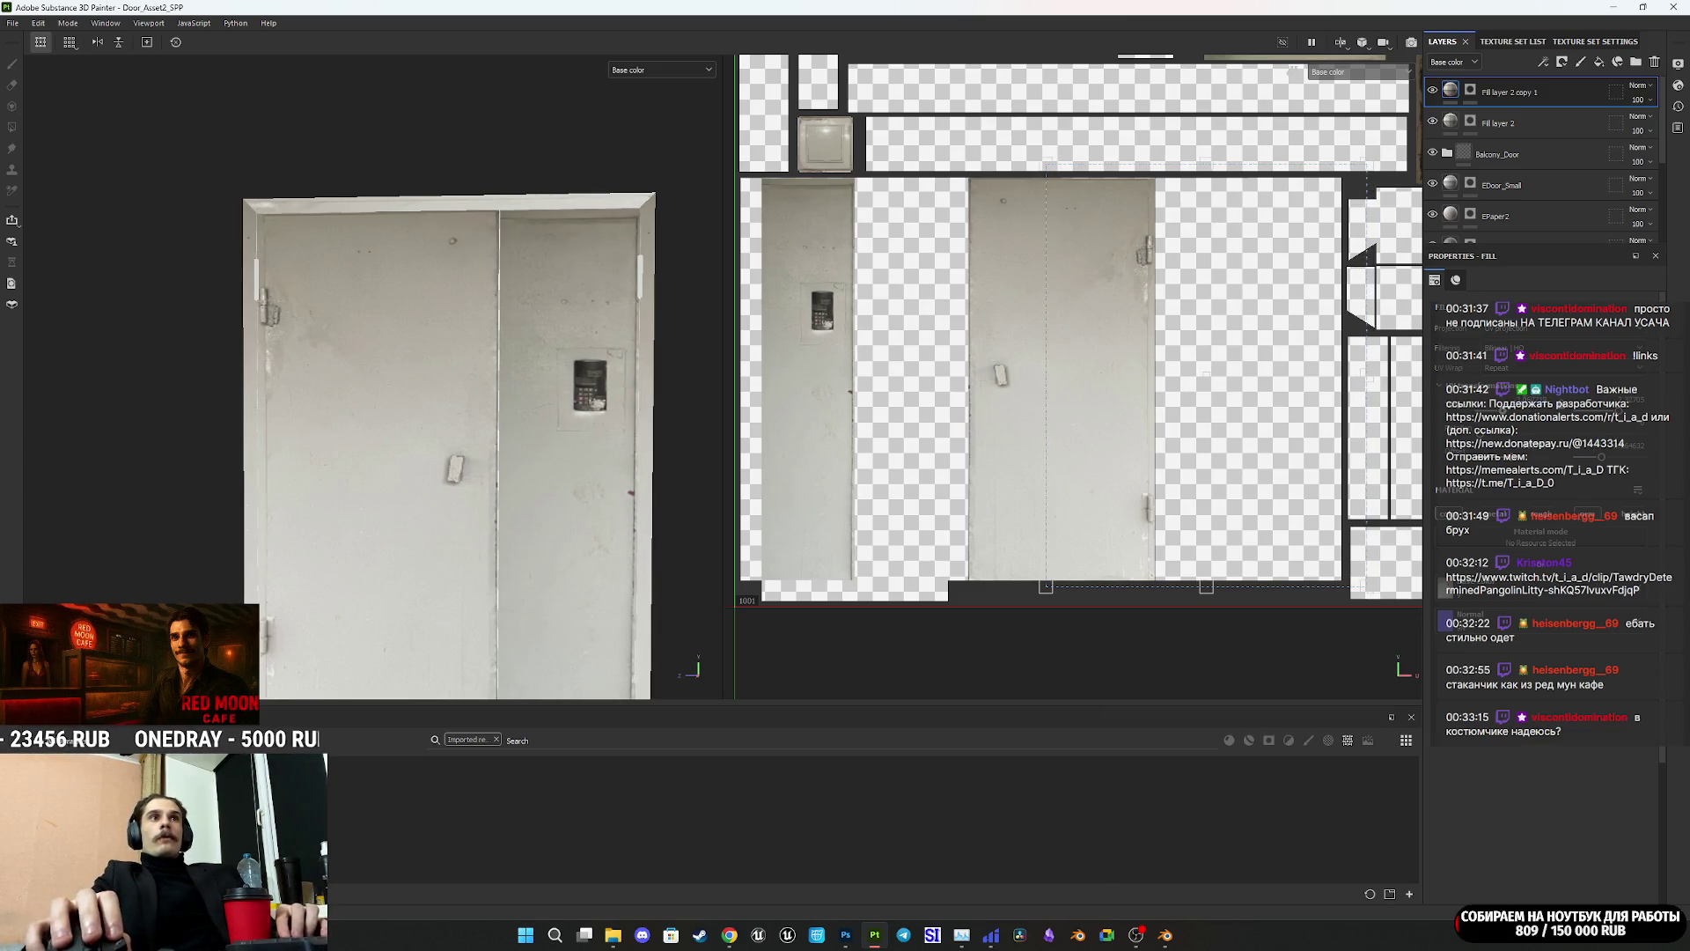
left_click_drag(824, 321, 874, 455)
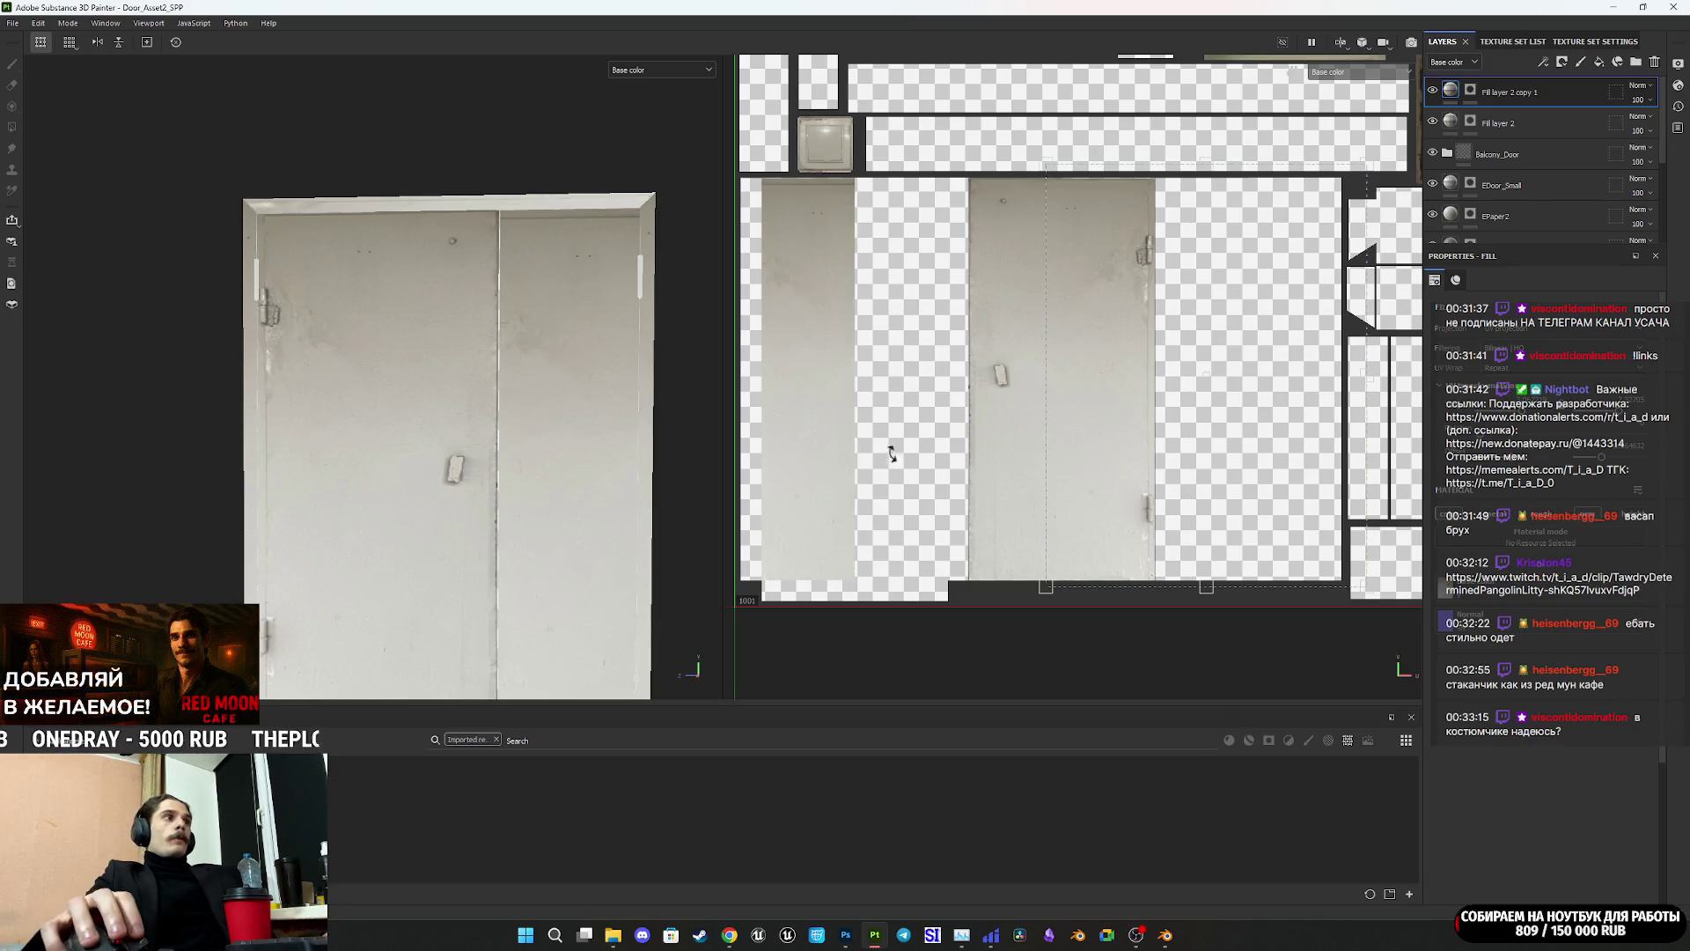
mouse_move(1026, 450)
left_mouse_down()
mouse_move(1329, 429)
mouse_move(1340, 477)
mouse_move(1330, 425)
left_mouse_up()
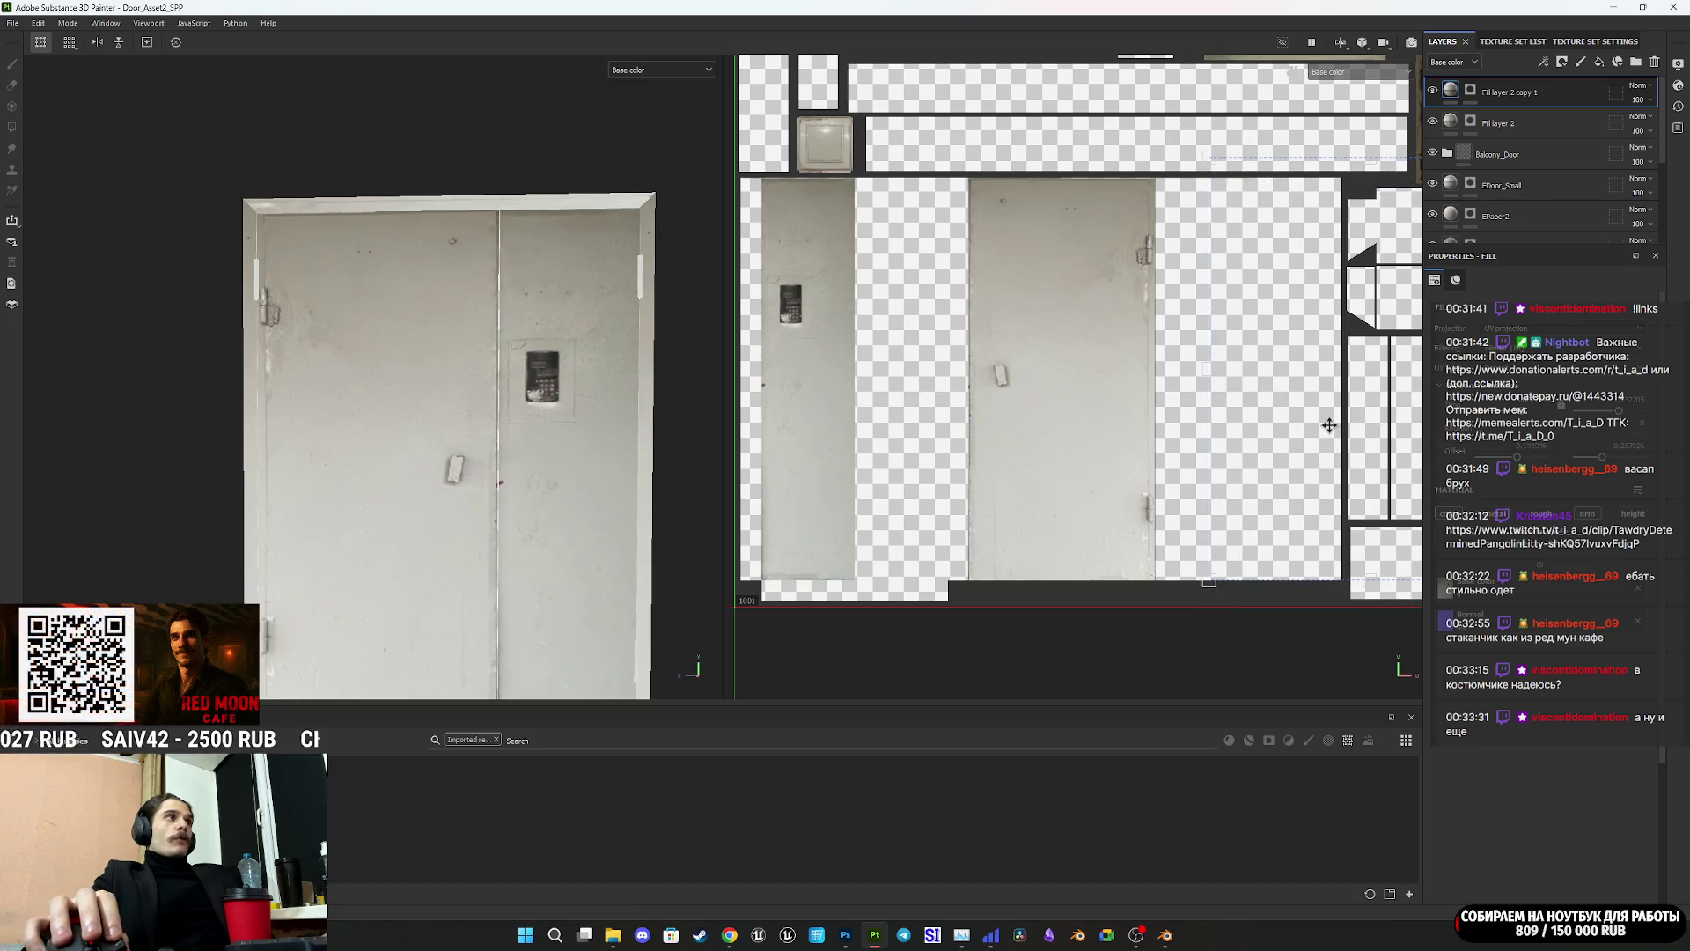
scroll(1233, 472, "down", 3)
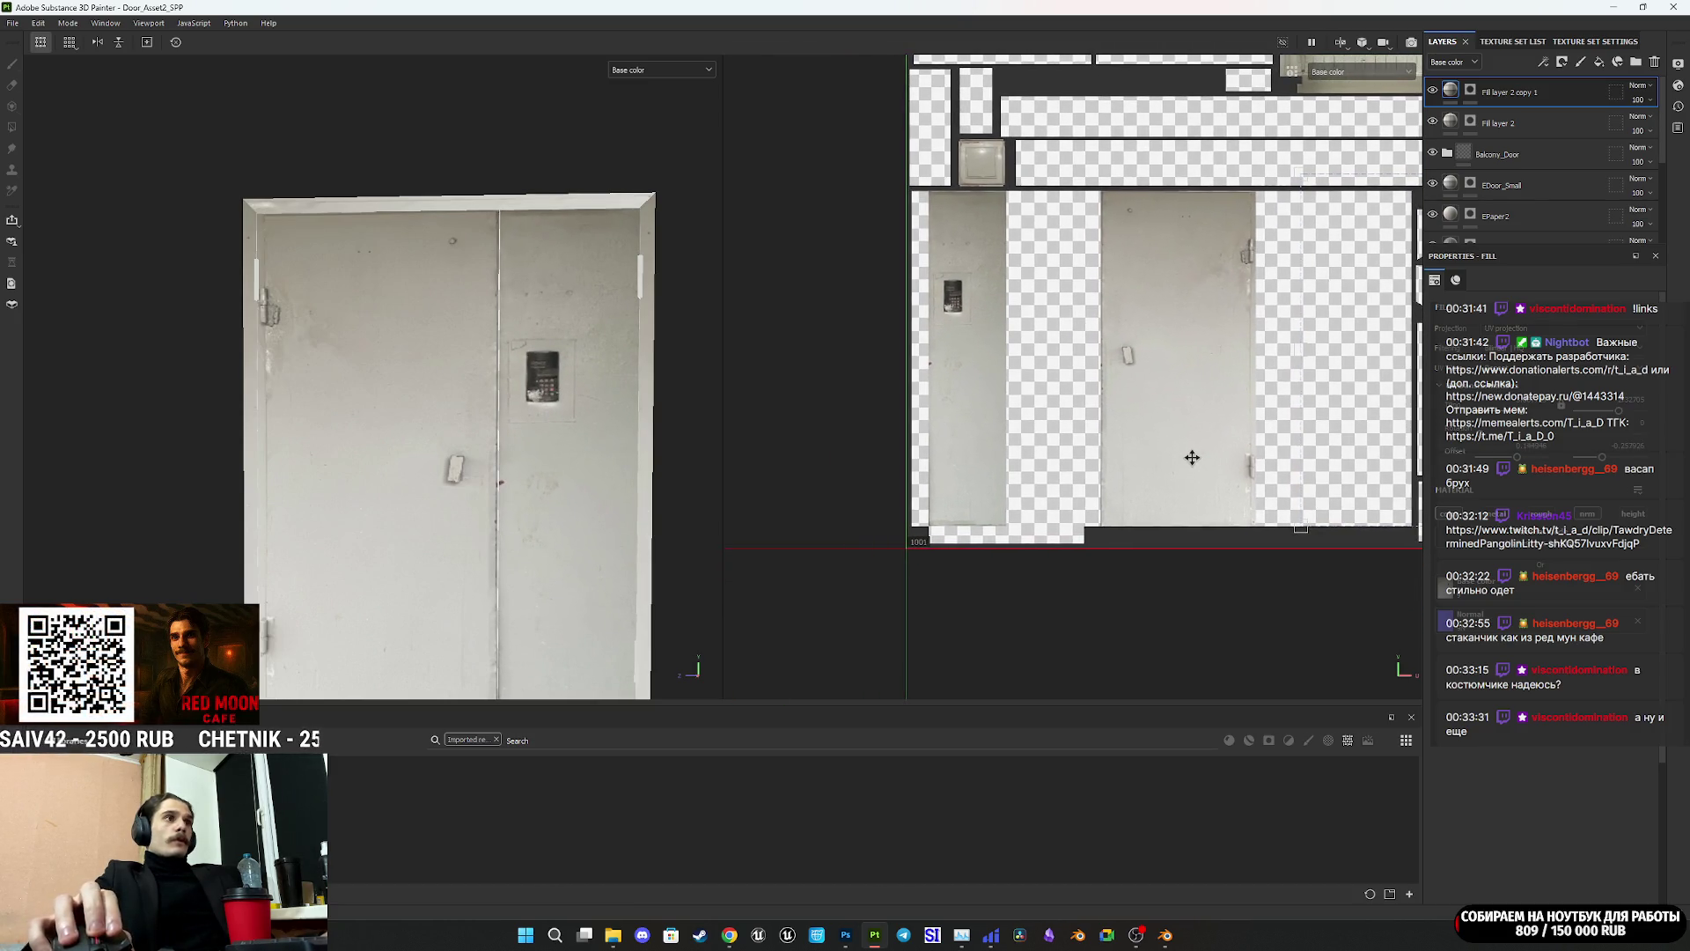
scroll(1306, 430, "down", 3)
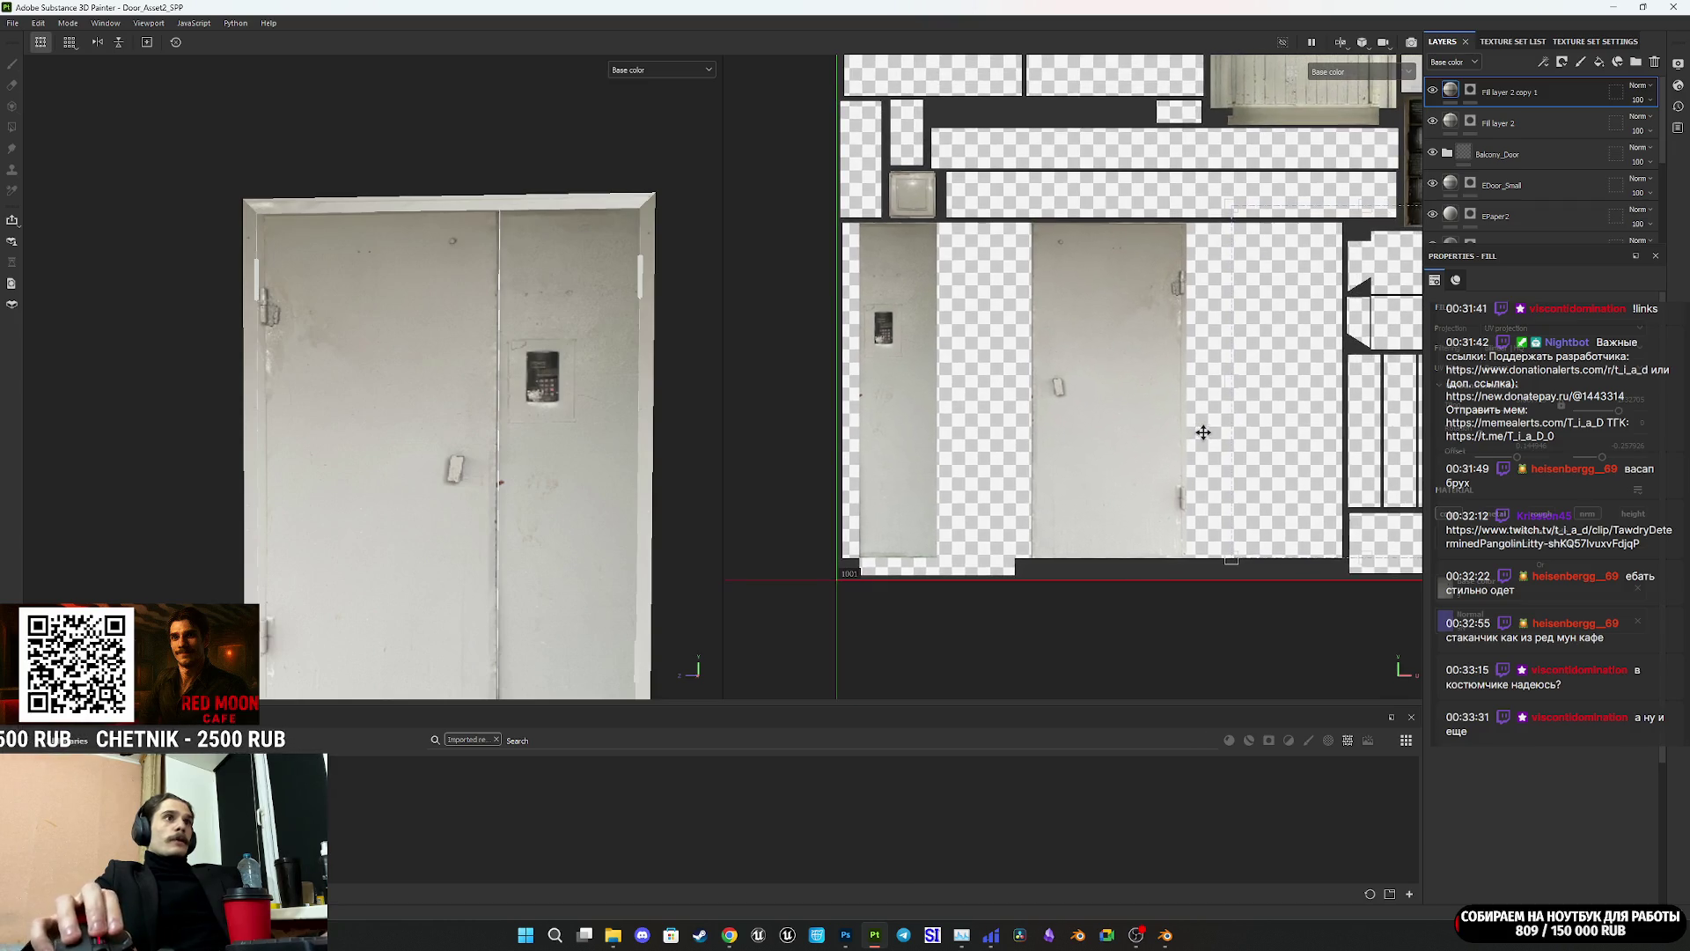
left_click_drag(1302, 446, 921, 449)
scroll(995, 454, "up", 4)
mouse_move(1083, 483)
left_mouse_down()
mouse_move(1023, 485)
mouse_move(1021, 467)
mouse_move(1026, 482)
left_mouse_up()
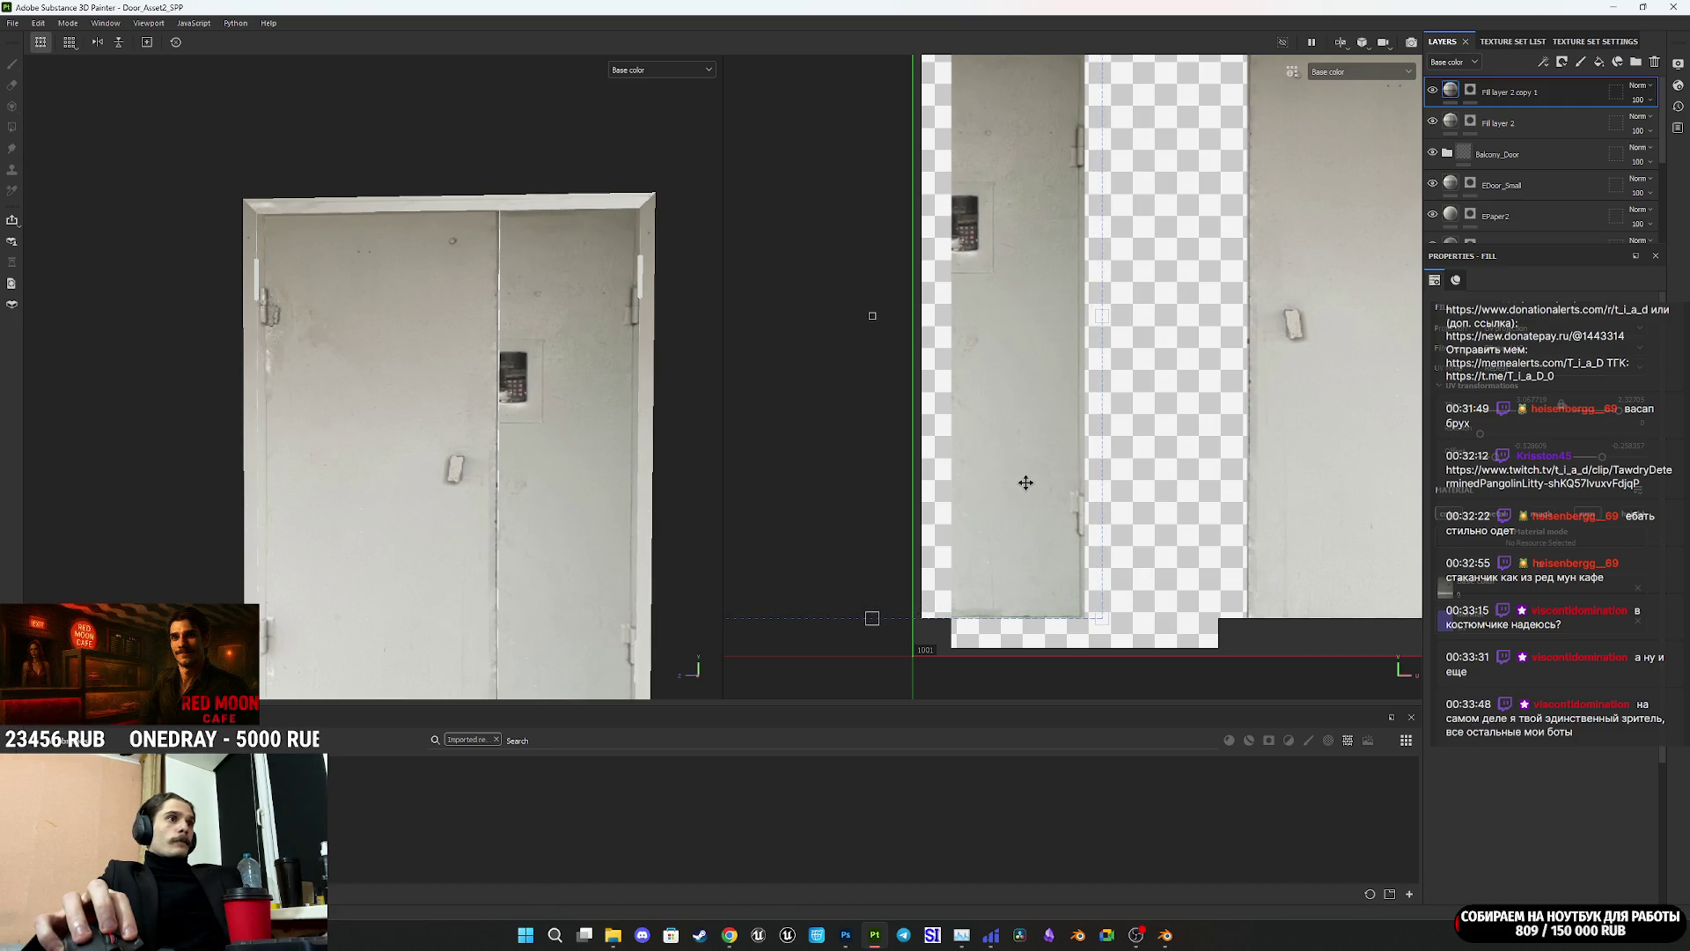
Step: Narrow the projection from its left side and check the door from different angles
mouse_move(519, 479)
left_mouse_down("alt")
mouse_move(528, 434)
mouse_move(501, 406)
mouse_move(581, 413)
left_mouse_up("alt")
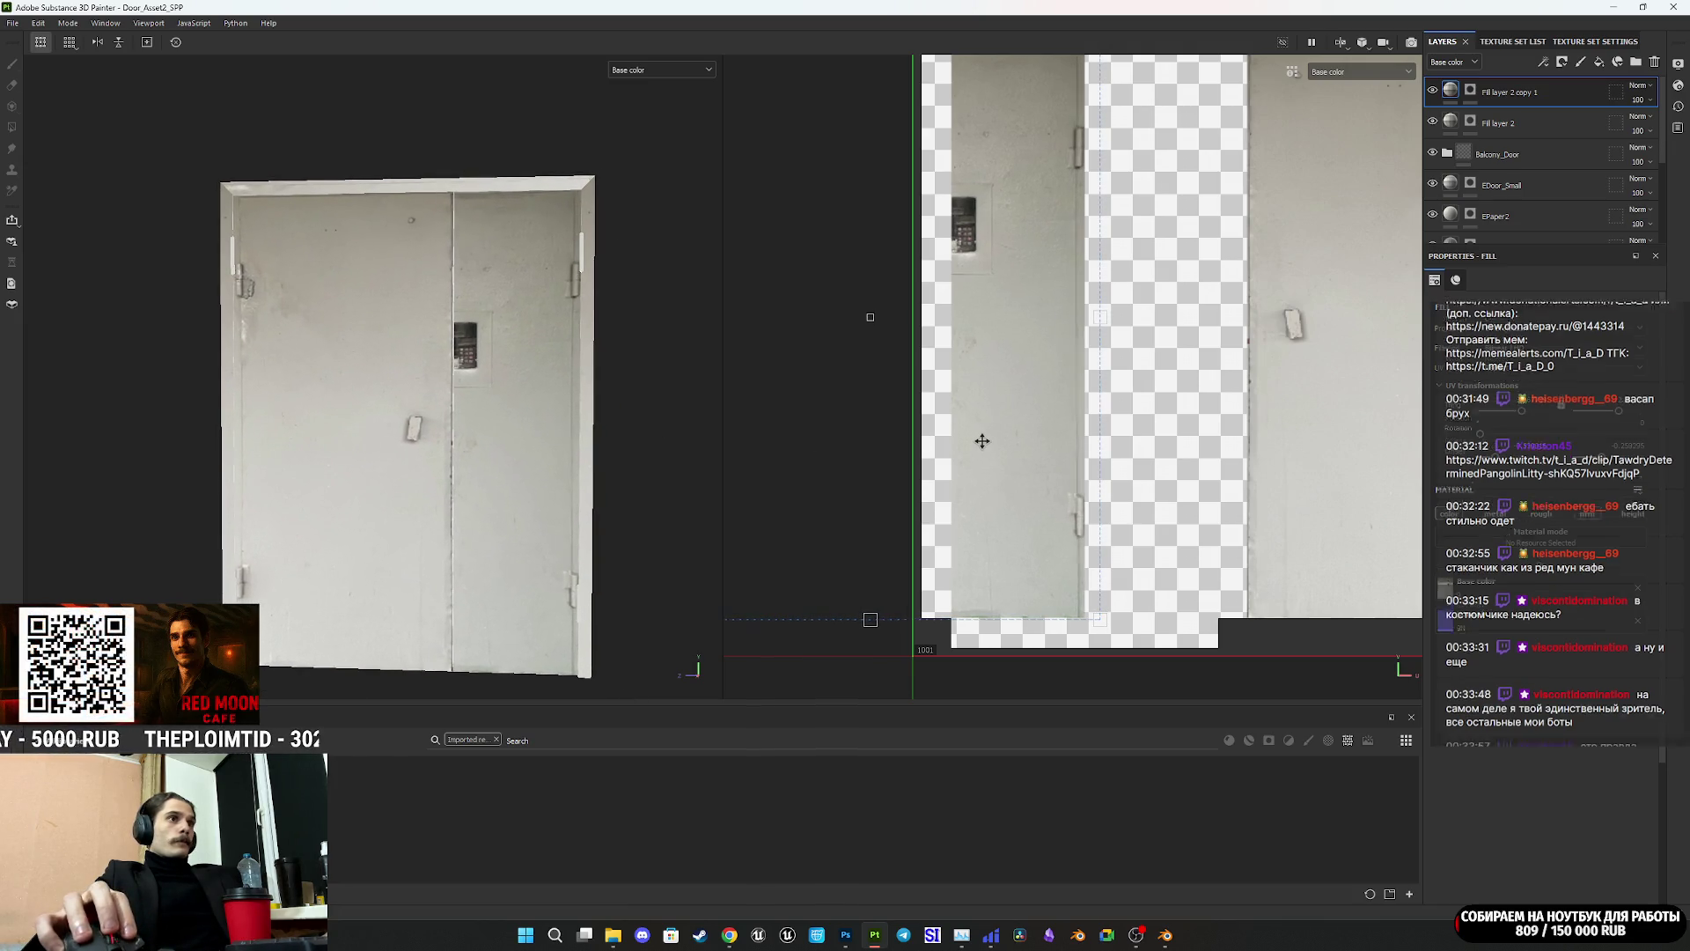
left_click_drag(981, 442, 981, 441)
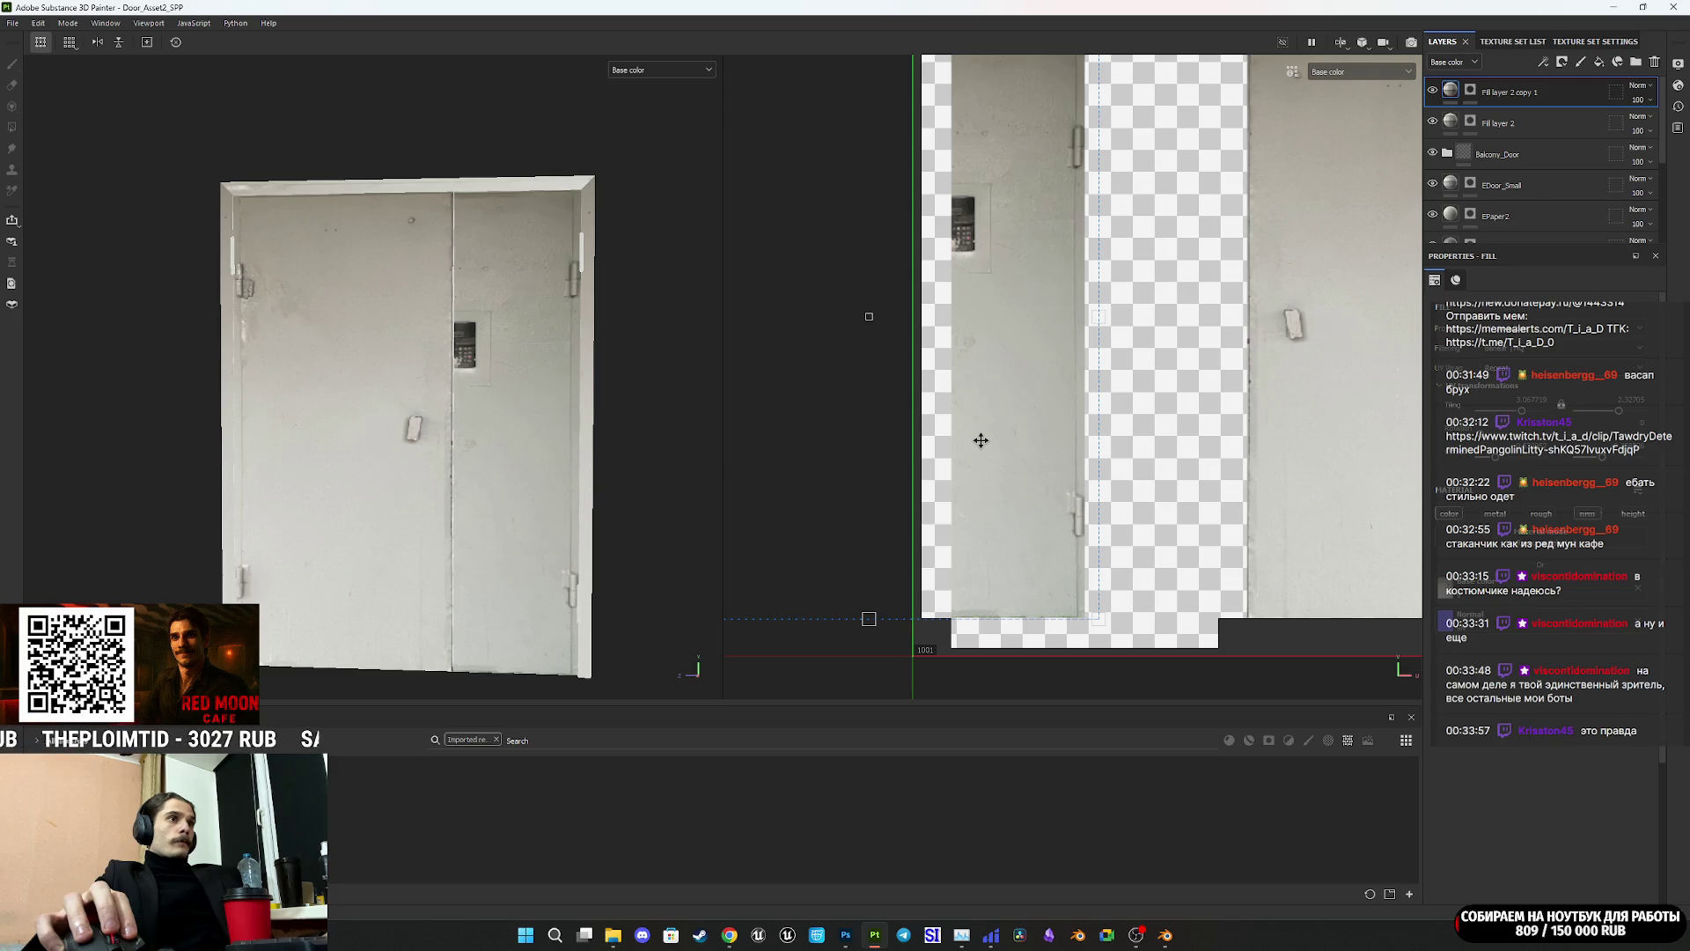
scroll(980, 440, "down", 3)
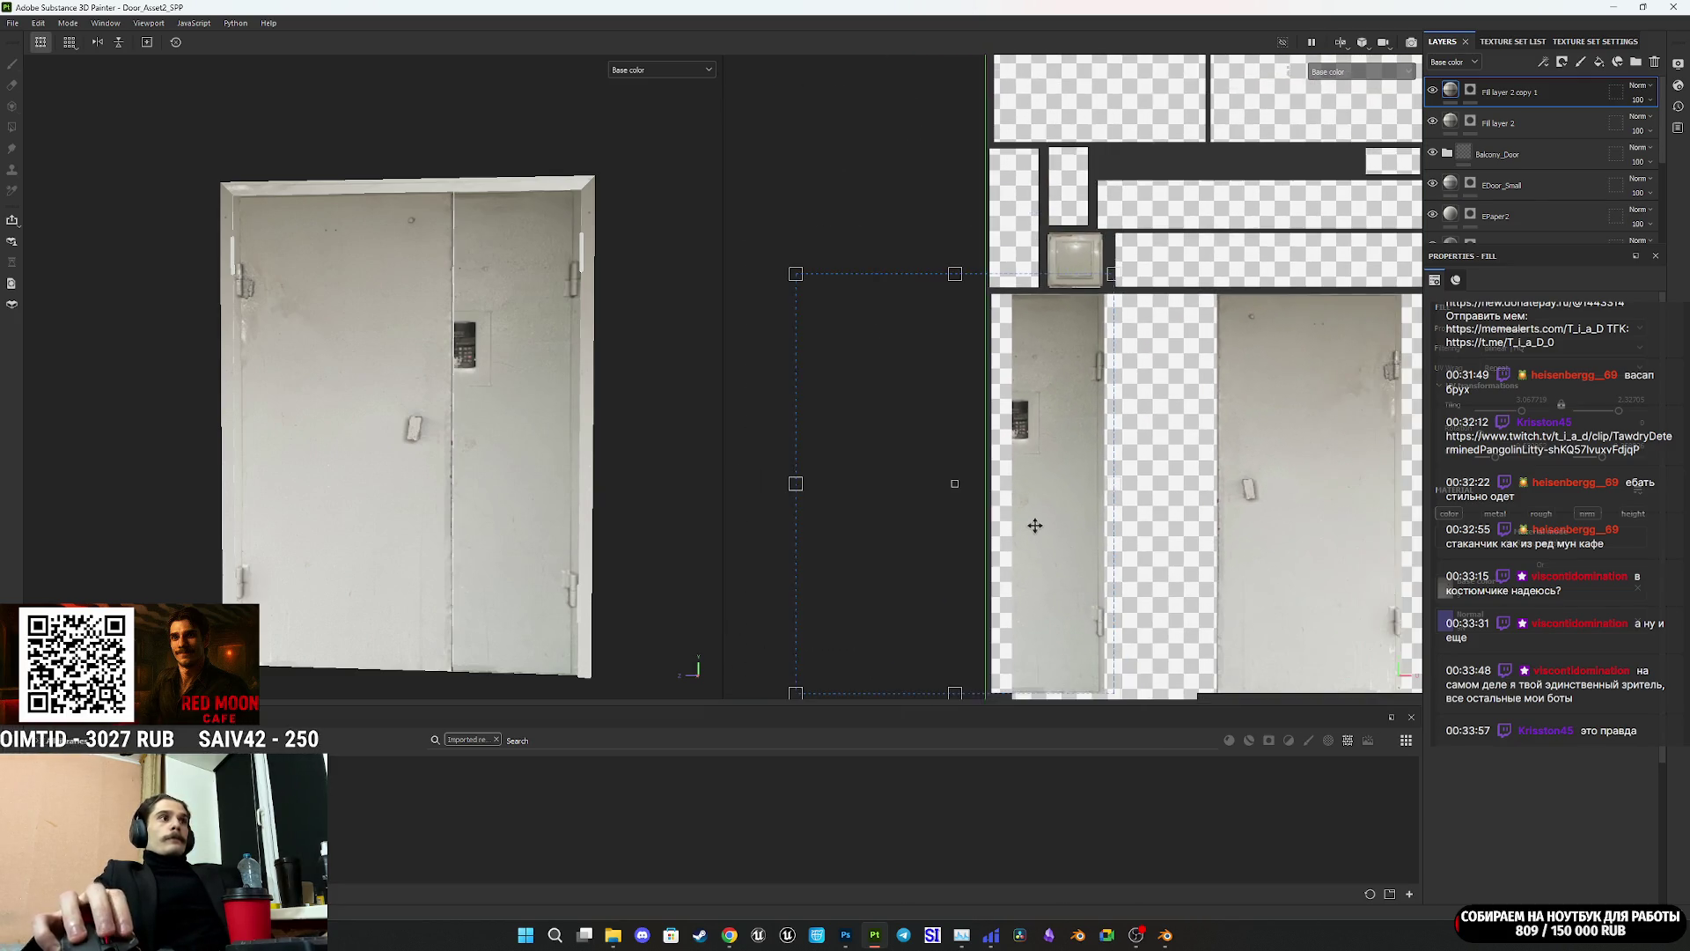
mouse_move(795, 484)
left_mouse_down()
mouse_move(868, 487)
mouse_move(855, 496)
left_mouse_up()
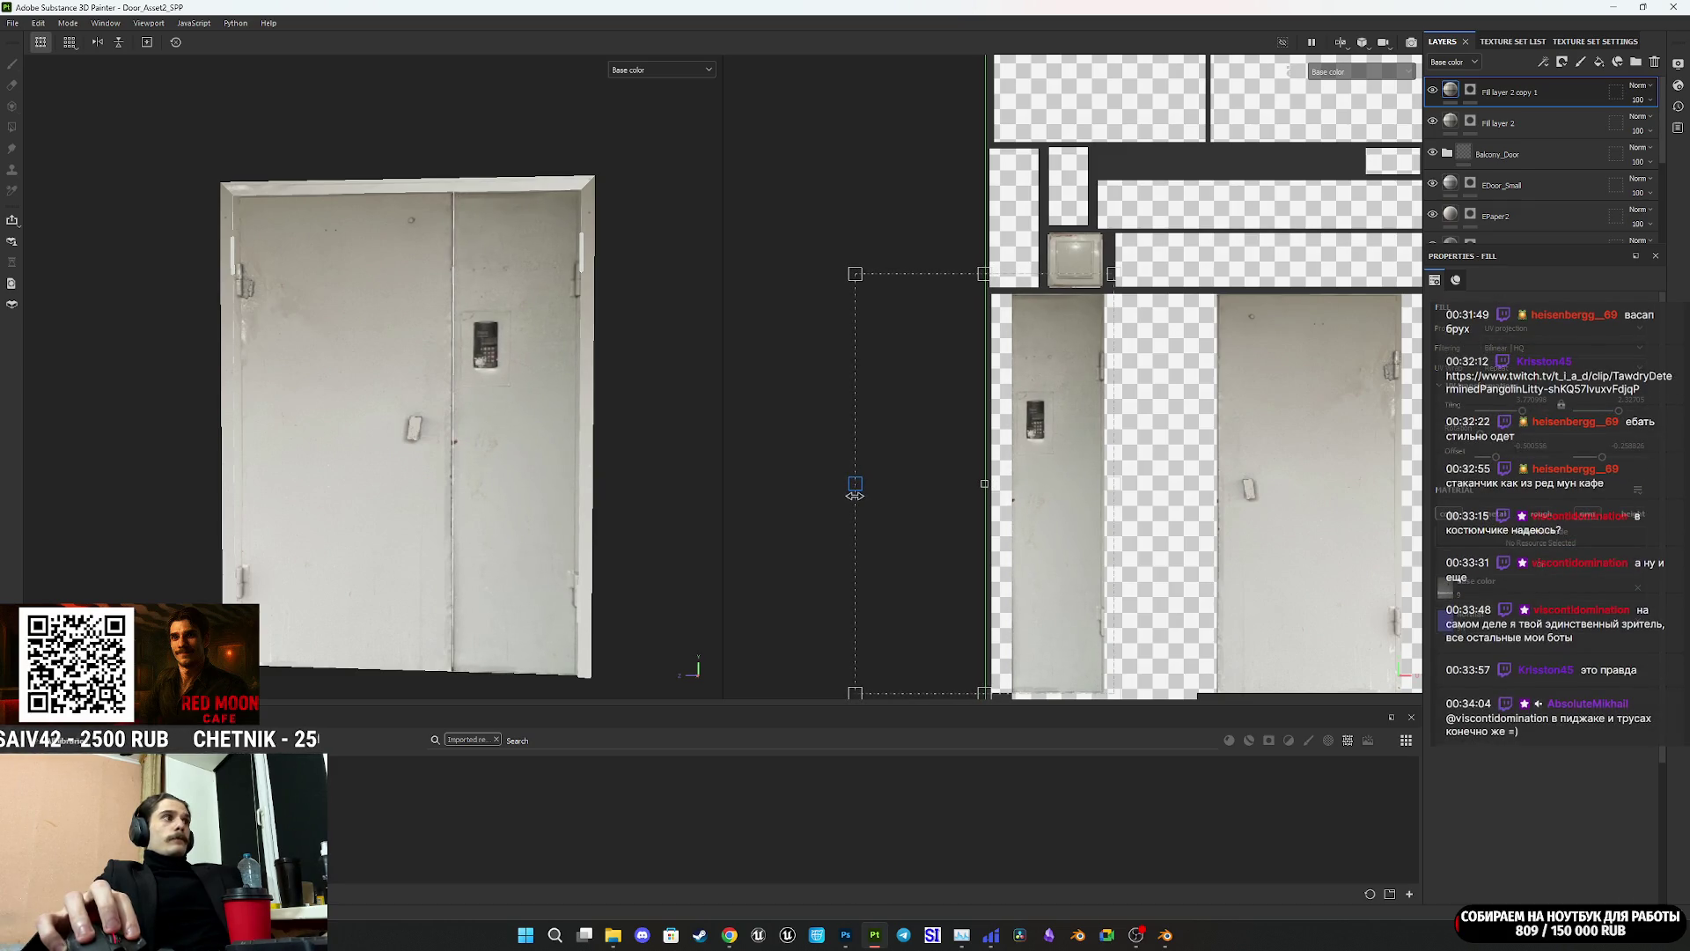
scroll(487, 359, "up", 5)
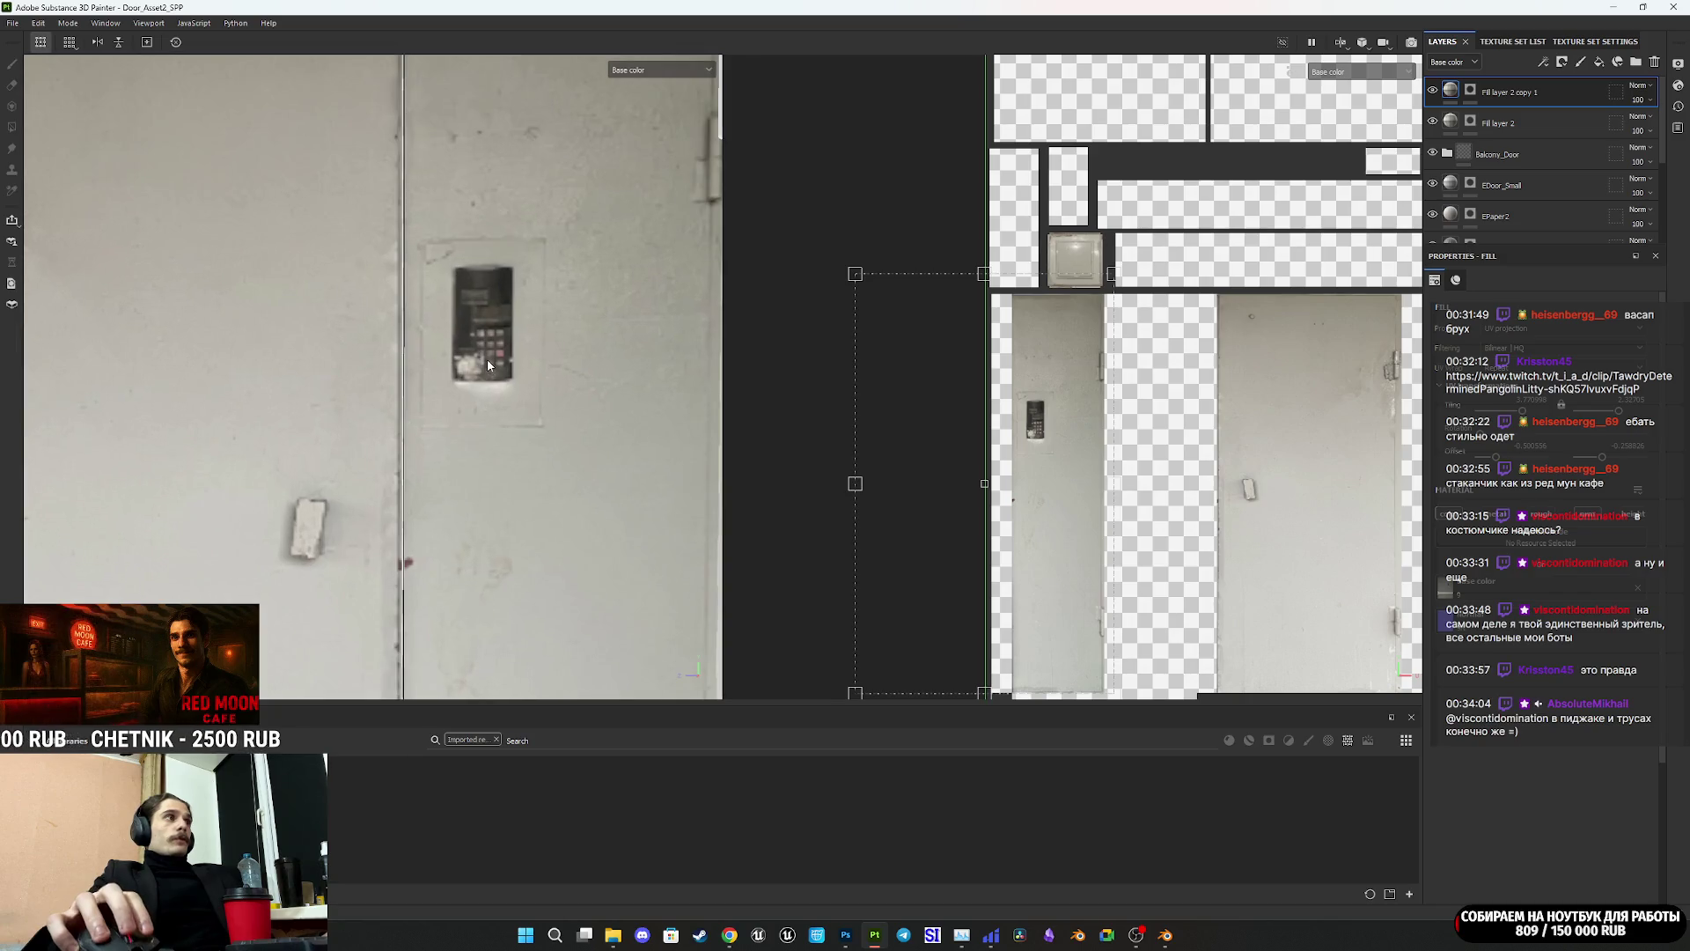
scroll(504, 369, "down", 3)
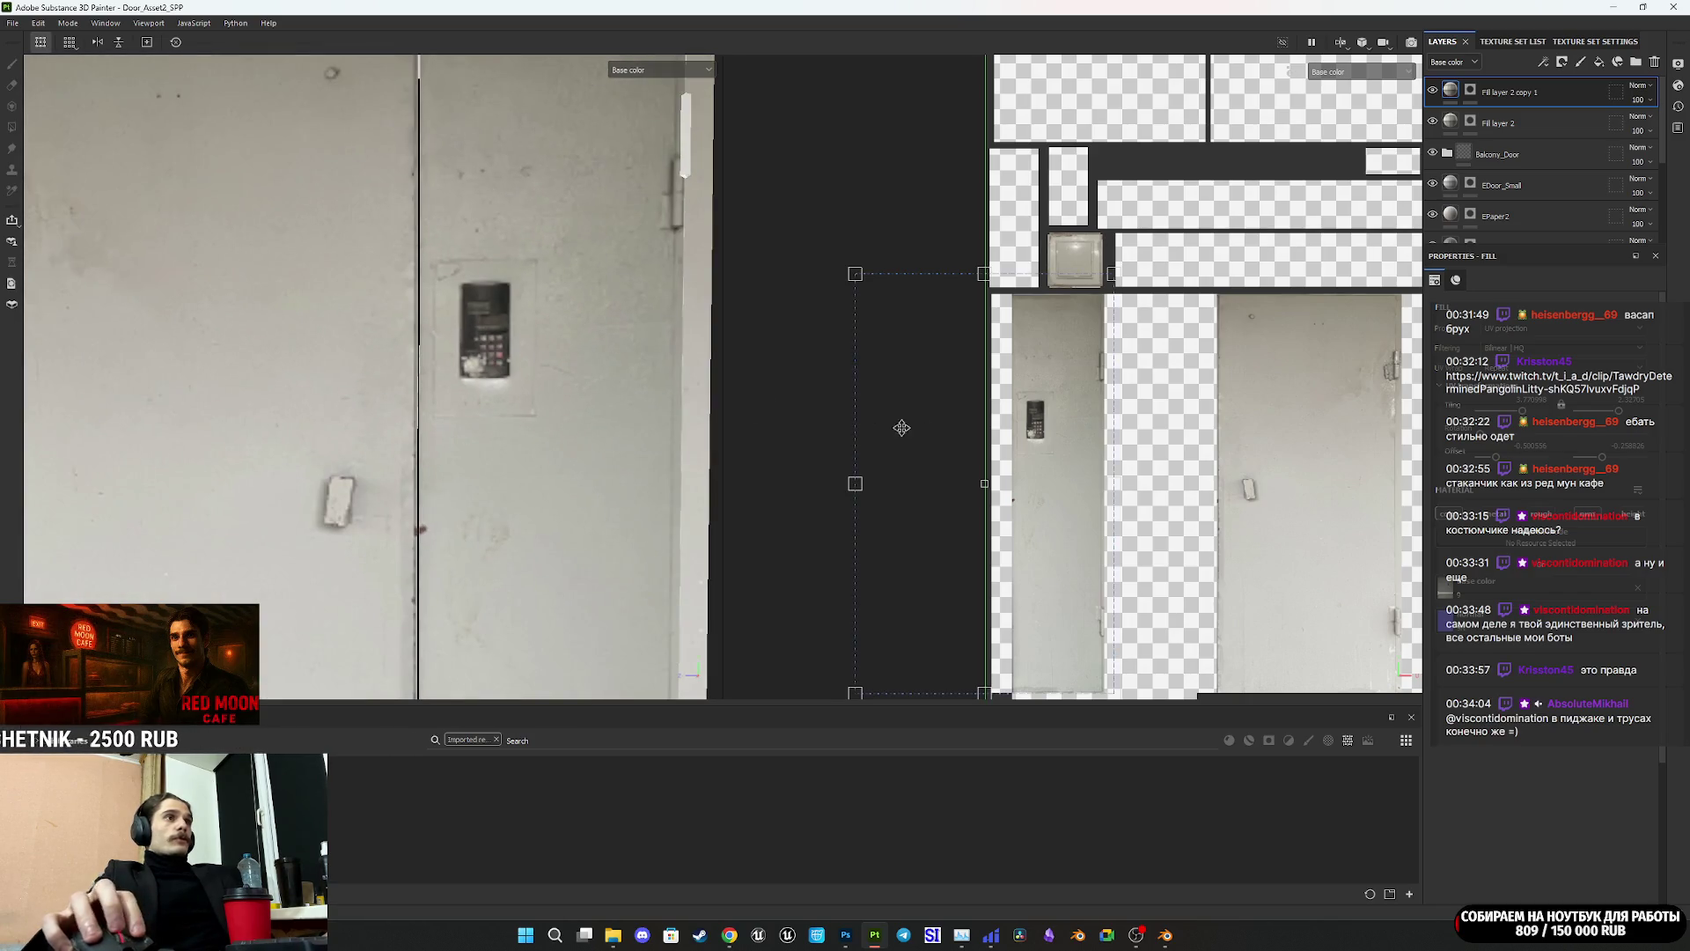
scroll(1005, 461, "up", 2)
scroll(1005, 462, "up", 1)
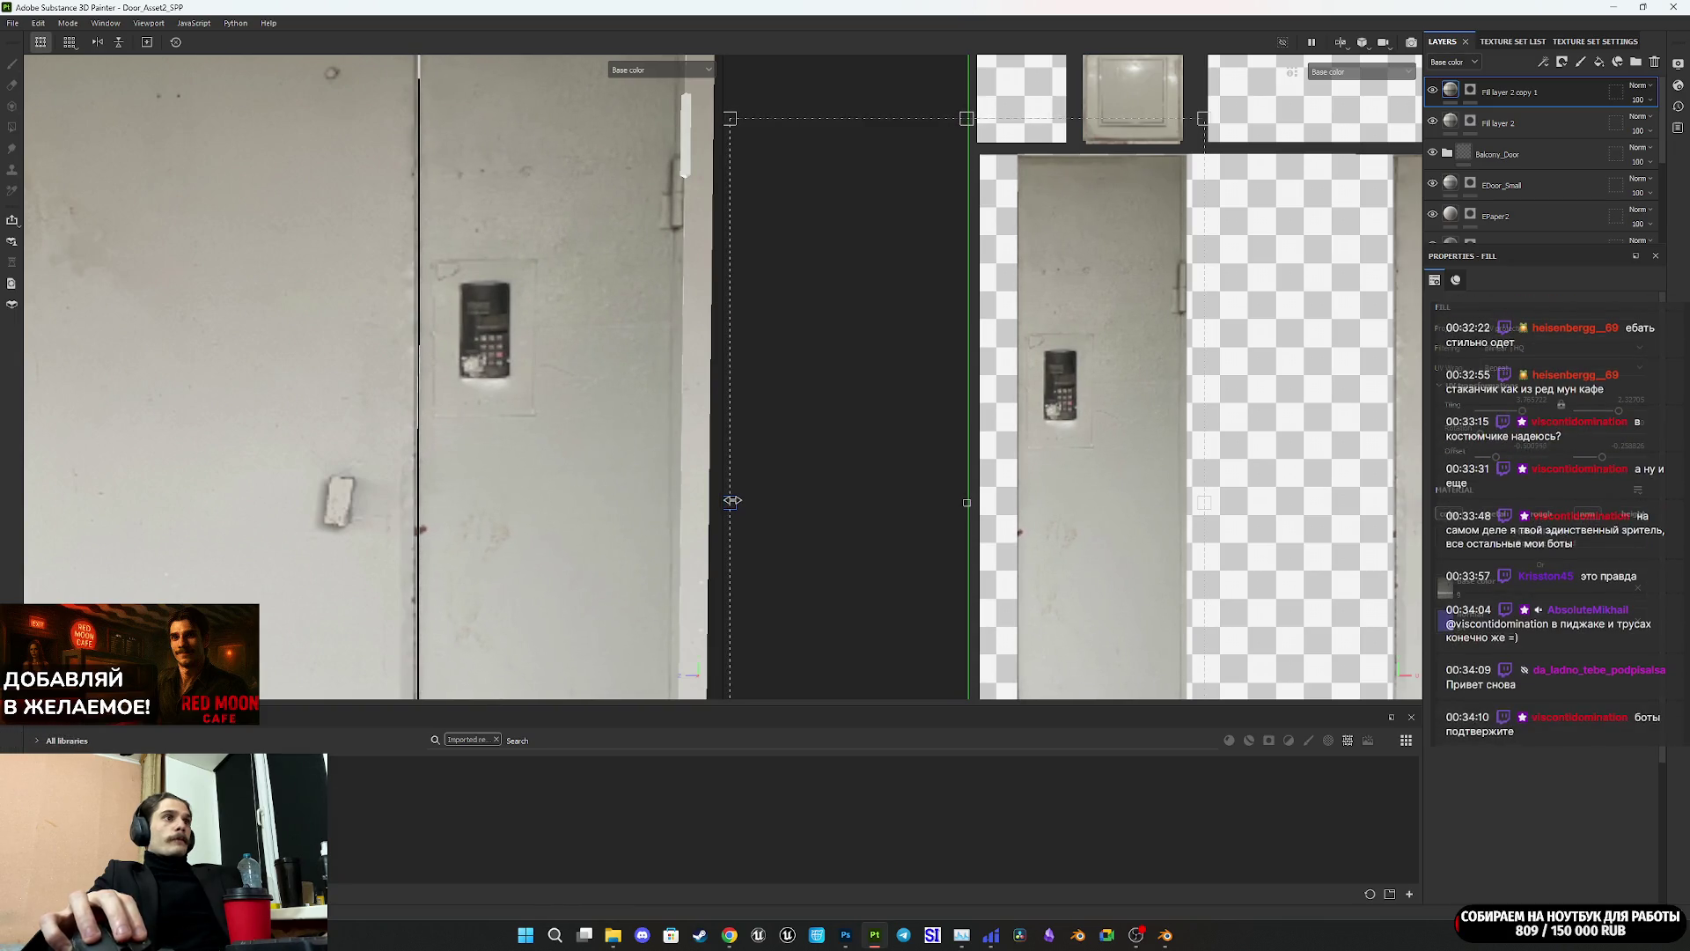
left_click_drag(732, 500, 736, 500)
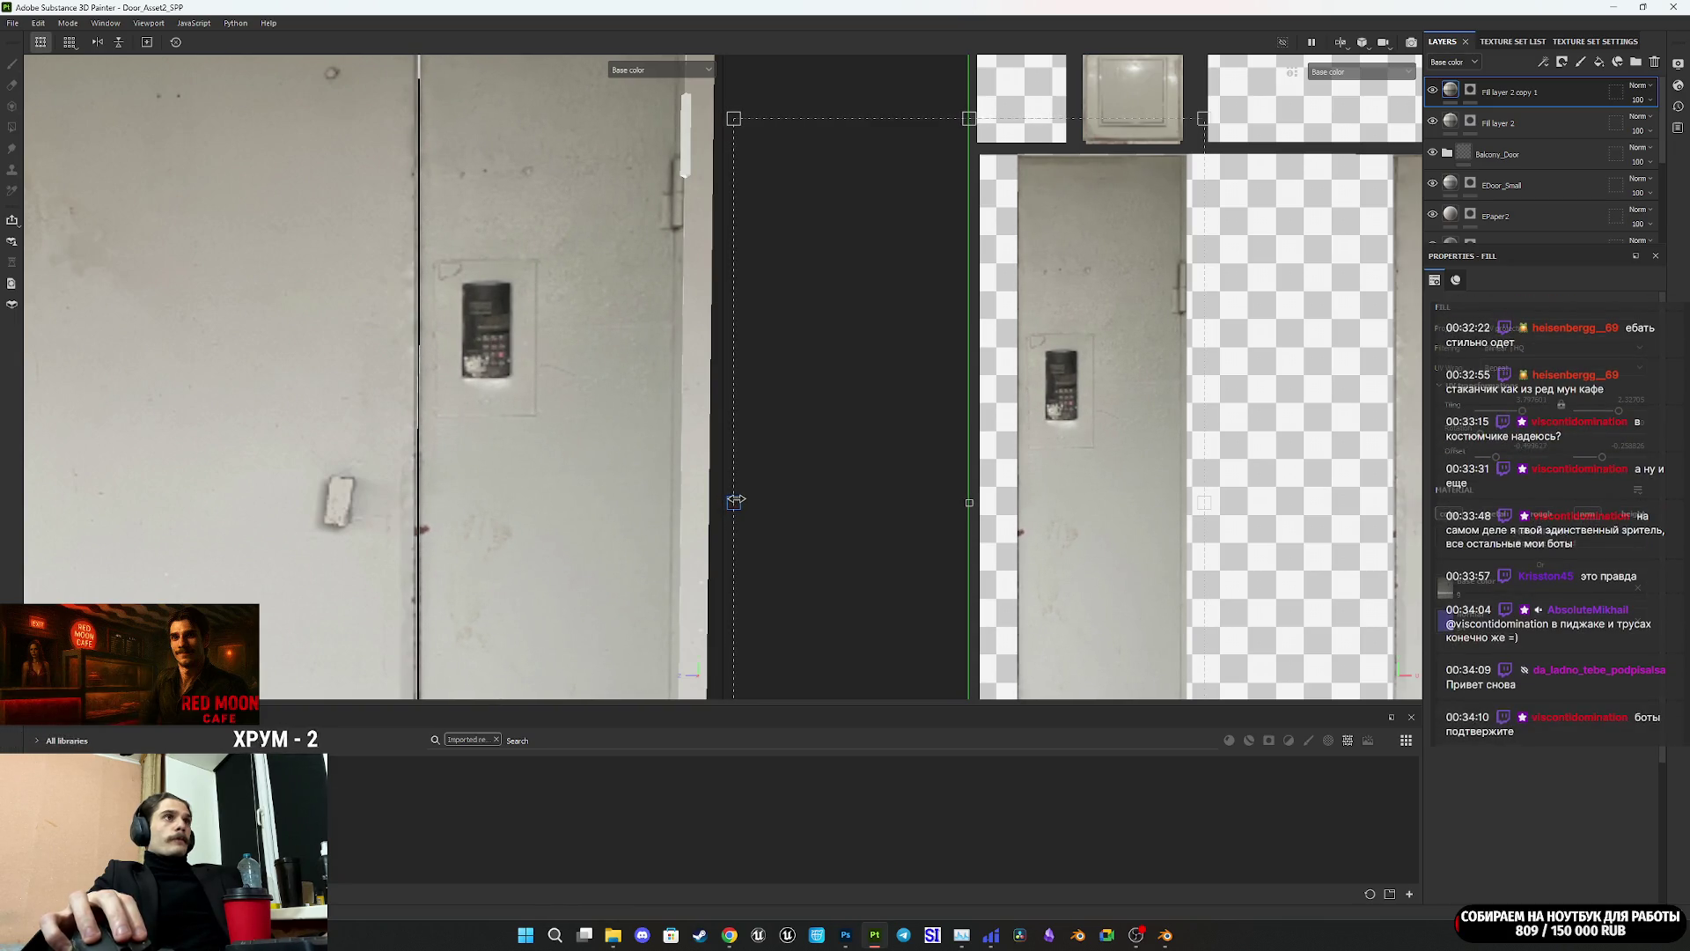
scroll(844, 410, "down", 3)
mouse_move(820, 437)
left_mouse_down("alt")
mouse_move(928, 434)
mouse_move(826, 457)
mouse_move(553, 444)
mouse_move(676, 443)
left_mouse_up("alt")
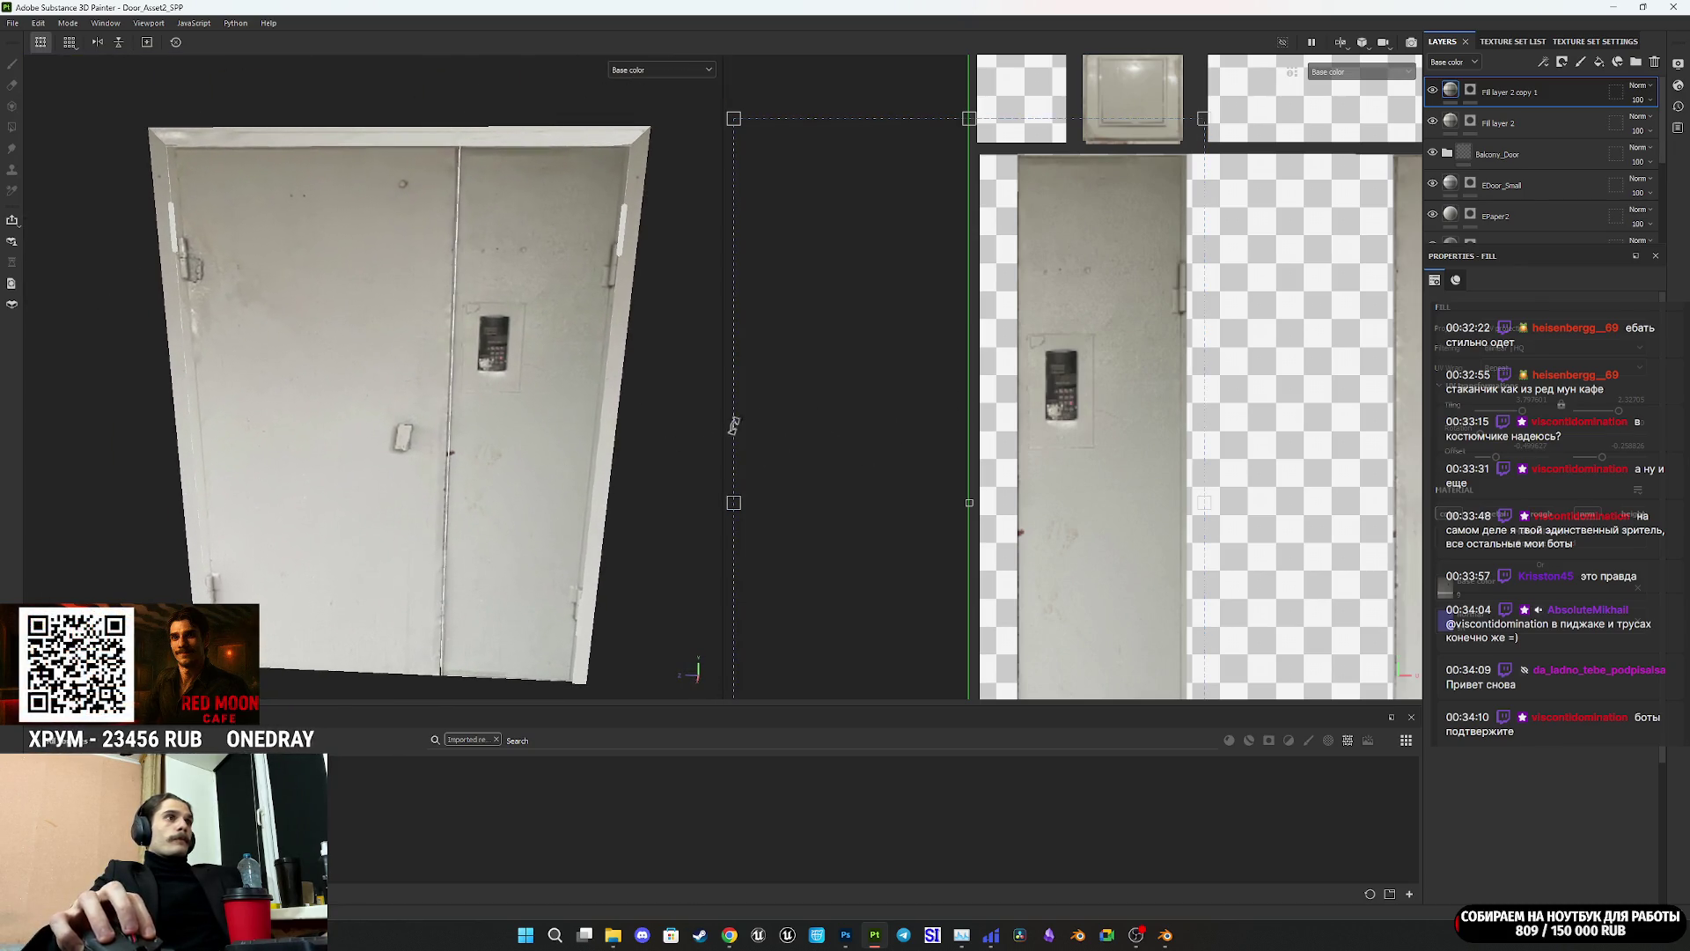
Step: Switch the mask to face-by-face filling, fill two bottom UV strips, then undo the last fill
key("4")
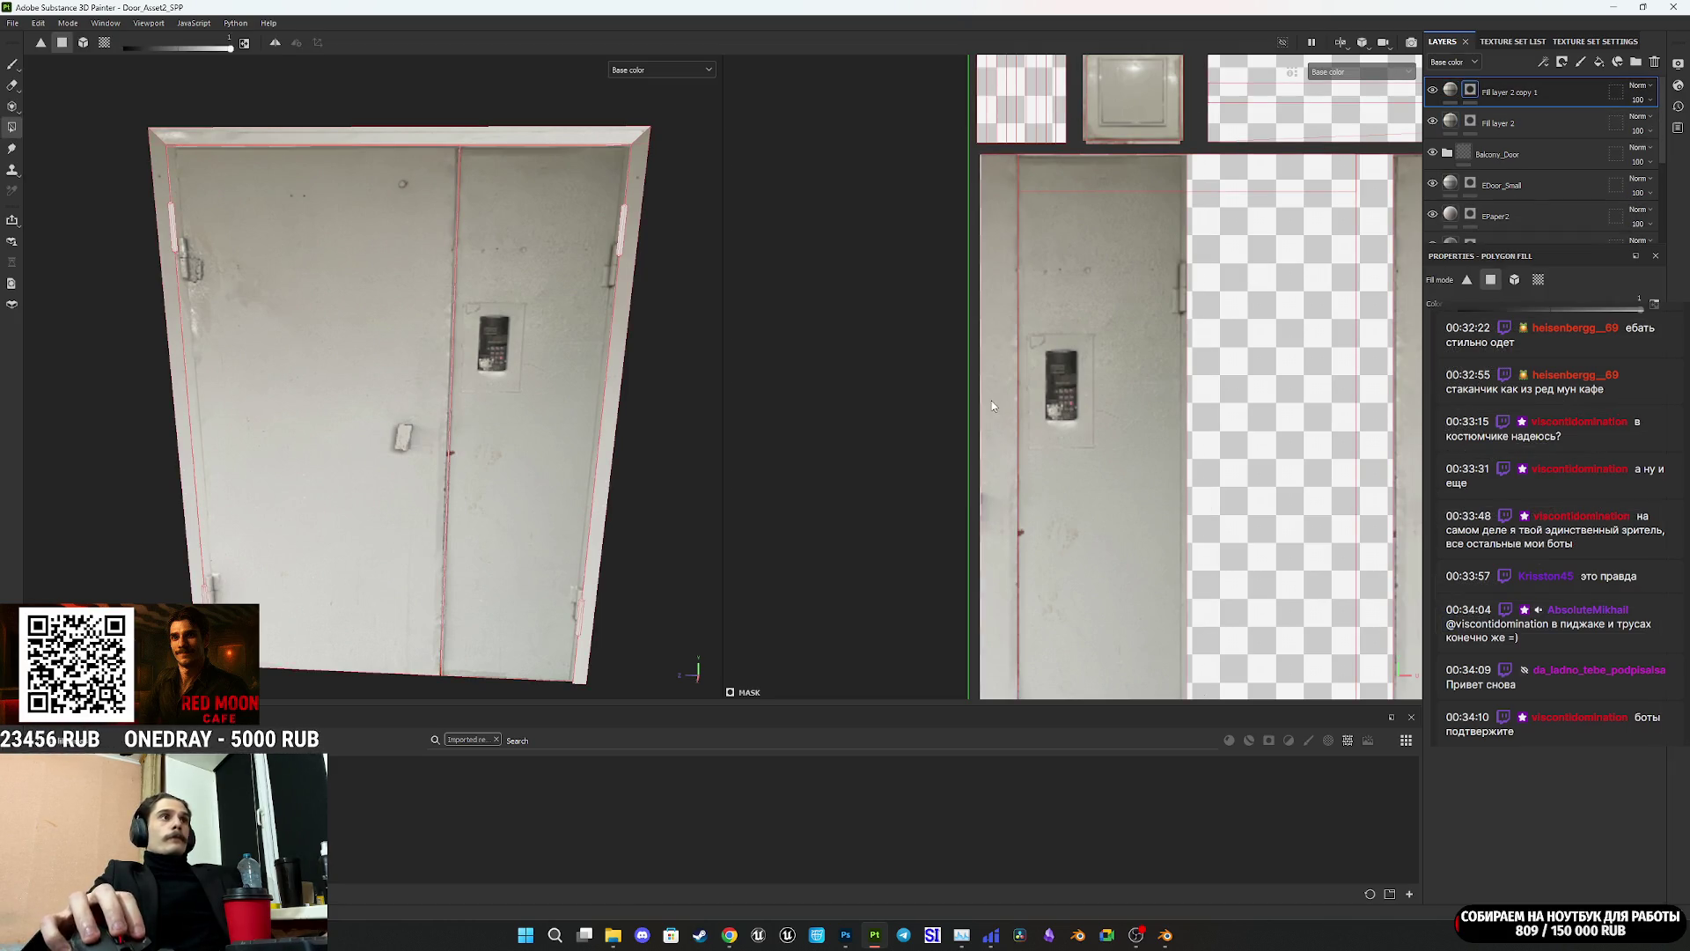
scroll(1050, 428, "down", 2)
mouse_move(1045, 426)
middle_mouse_down()
mouse_move(1072, 189)
mouse_move(1029, 238)
middle_mouse_up()
left_click(1025, 585)
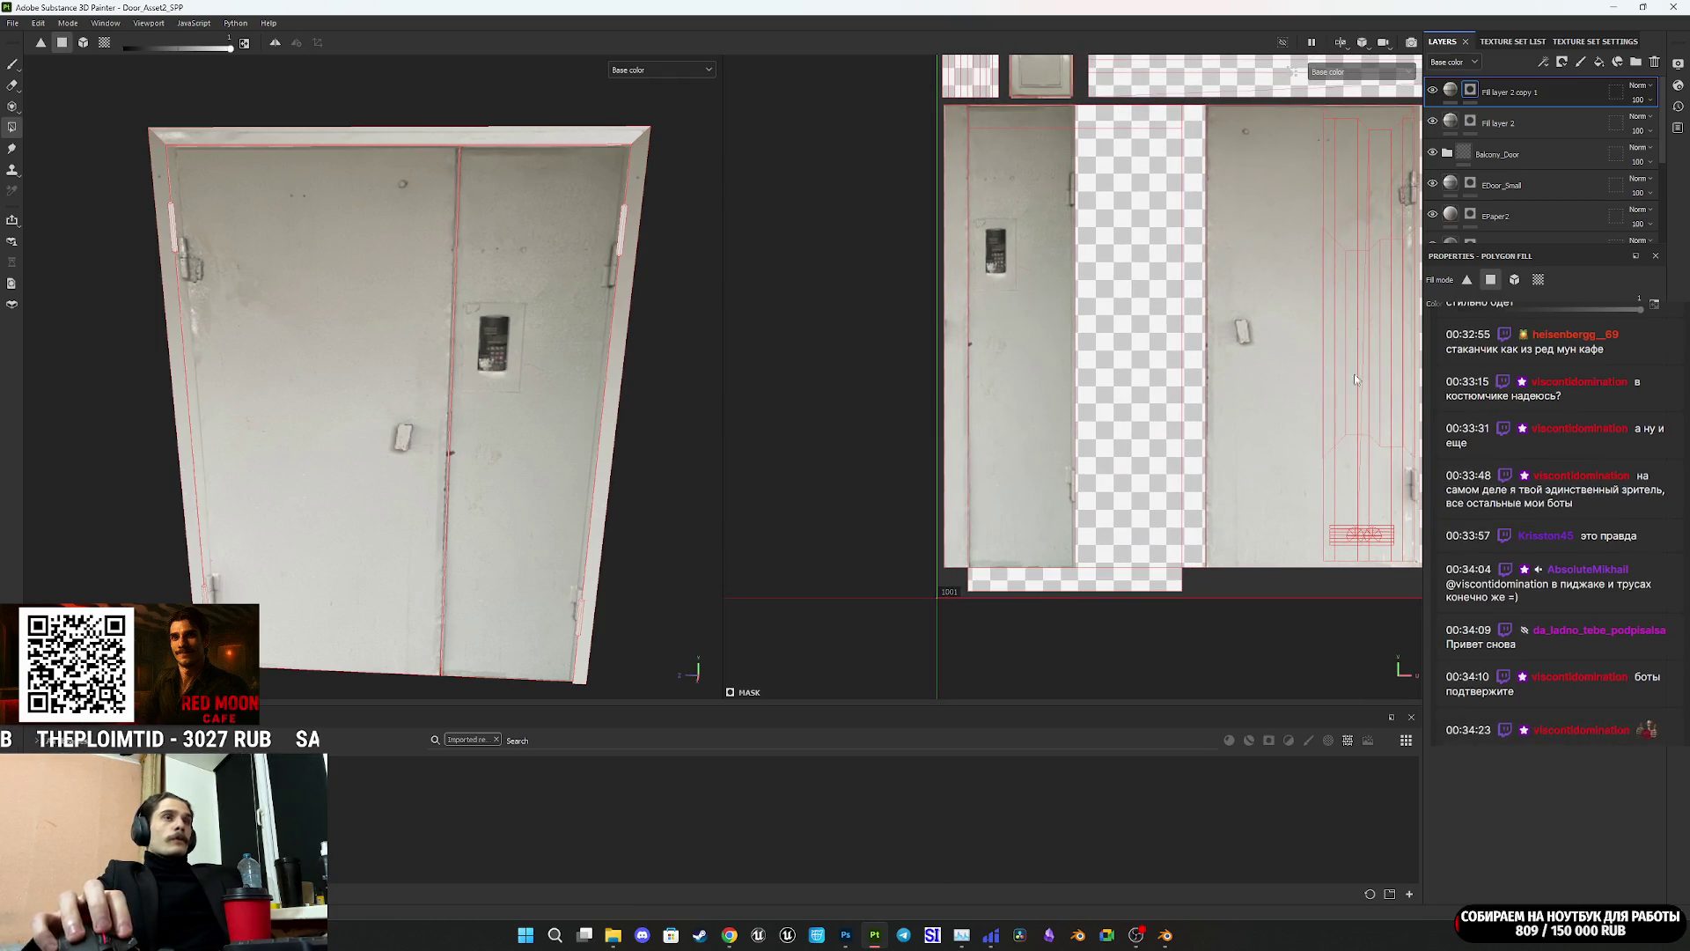
left_click(1046, 582)
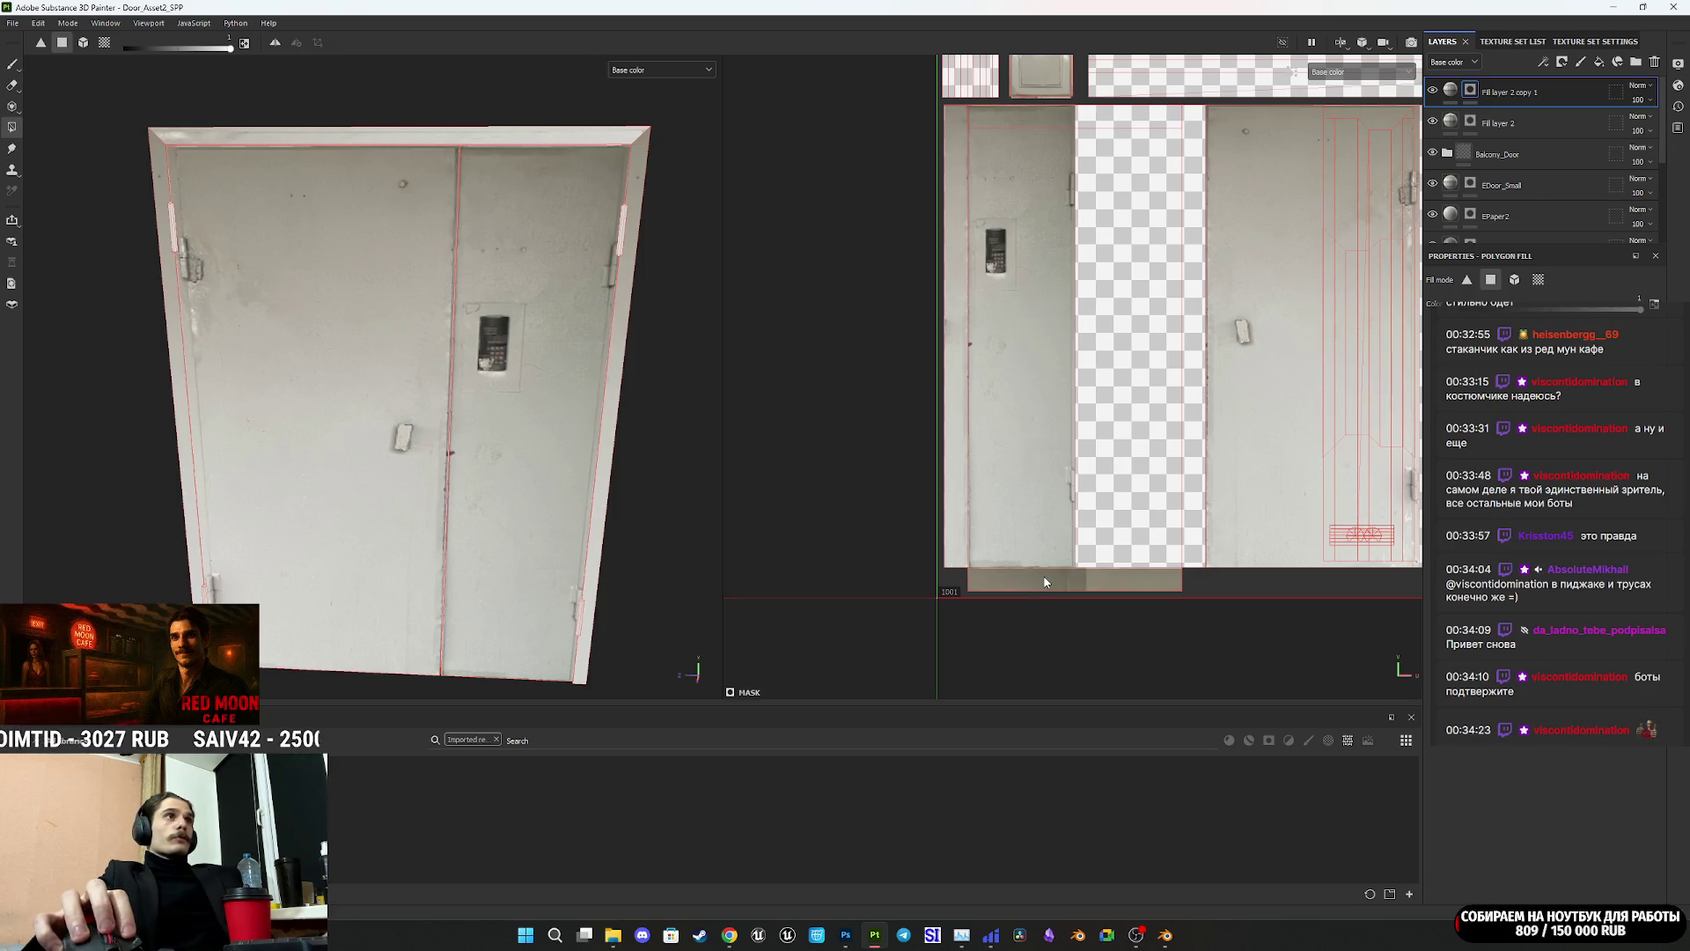
scroll(1076, 589, "up", 2)
key("ctrl+z")
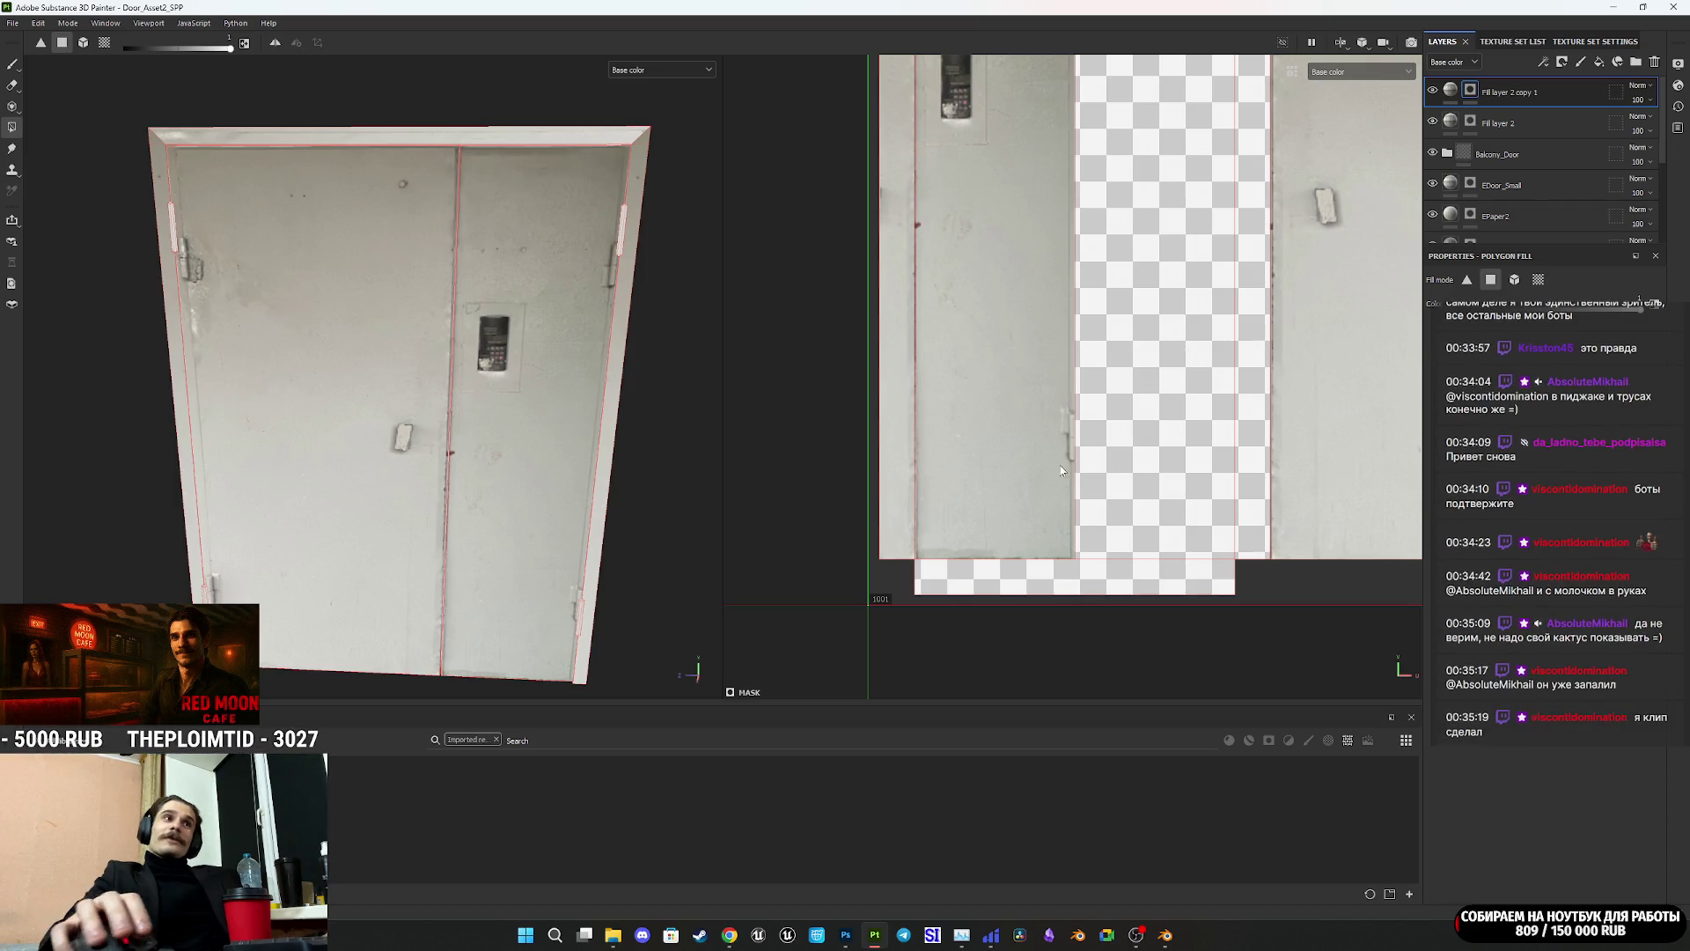
scroll(1065, 472, "down", 4)
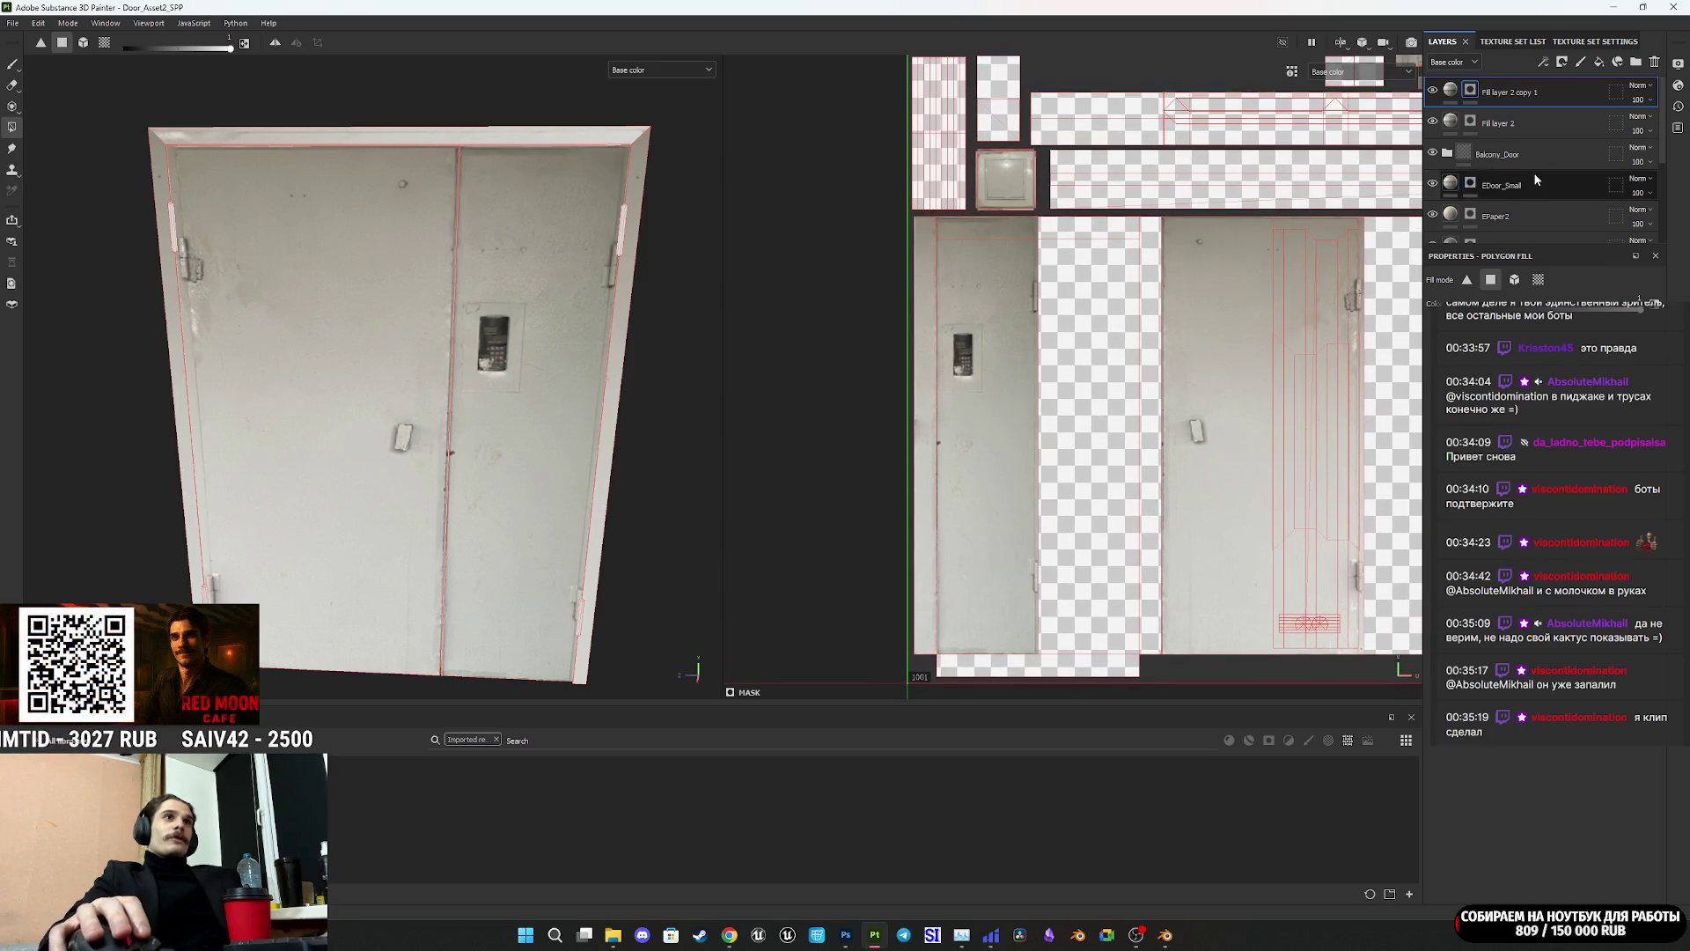
scroll(433, 421, "down", 3)
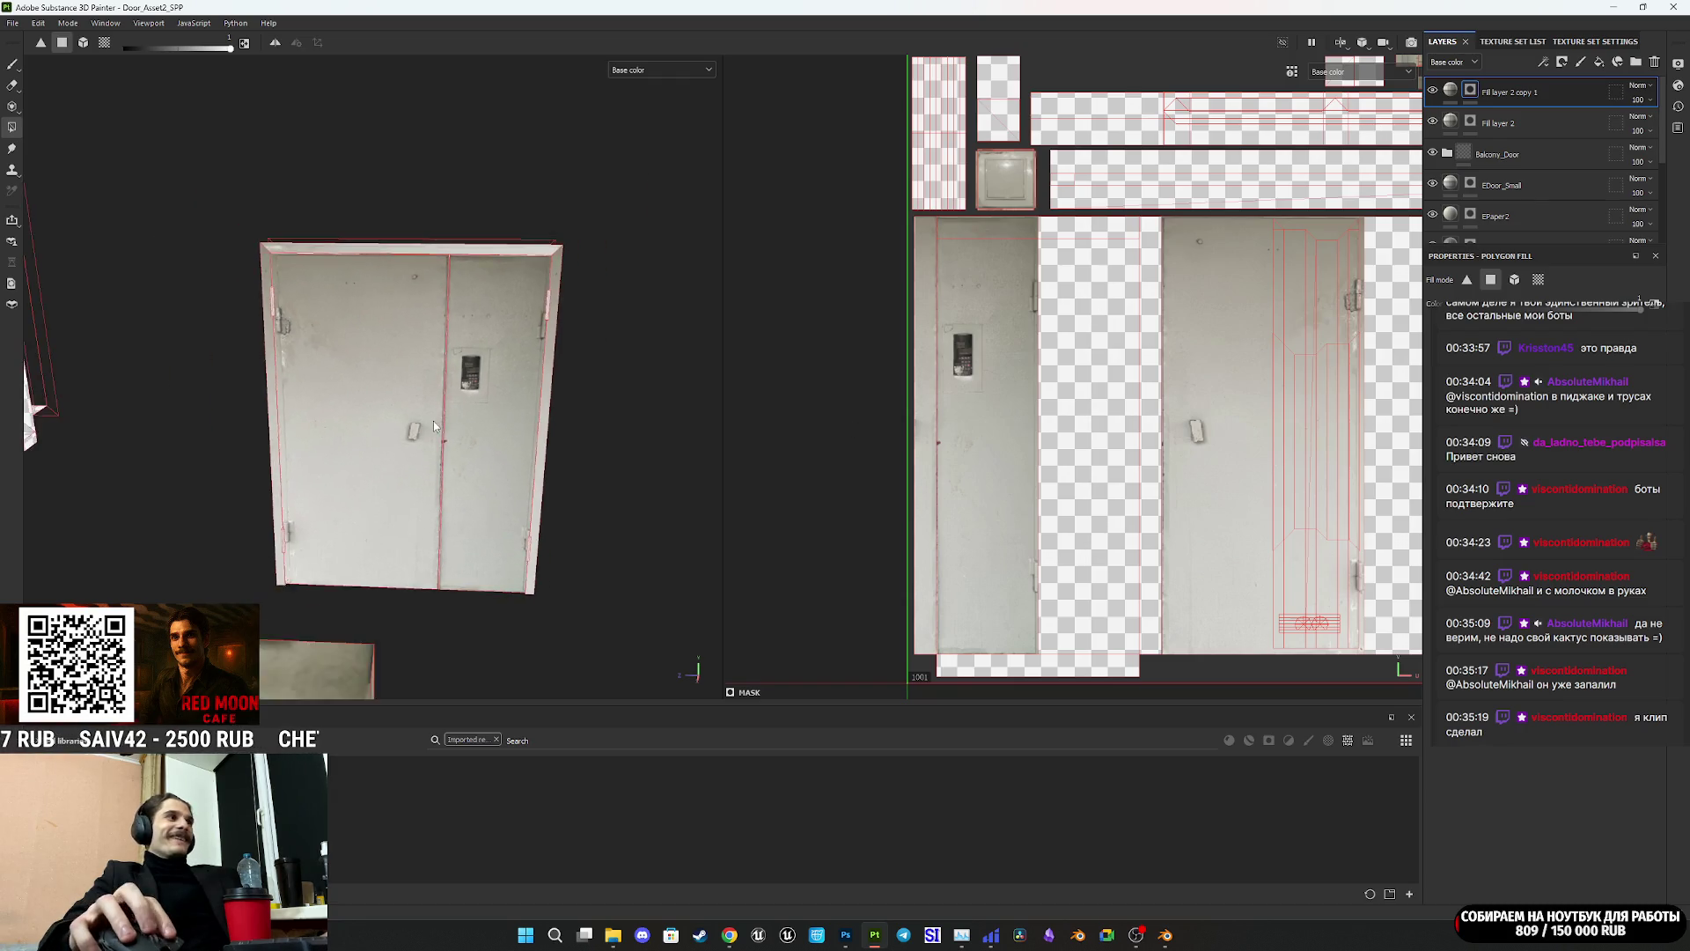
scroll(434, 421, "up", 5)
mouse_move(509, 442)
left_mouse_down("alt")
mouse_move(642, 396)
mouse_move(883, 389)
mouse_move(726, 438)
mouse_move(552, 451)
left_mouse_up("alt")
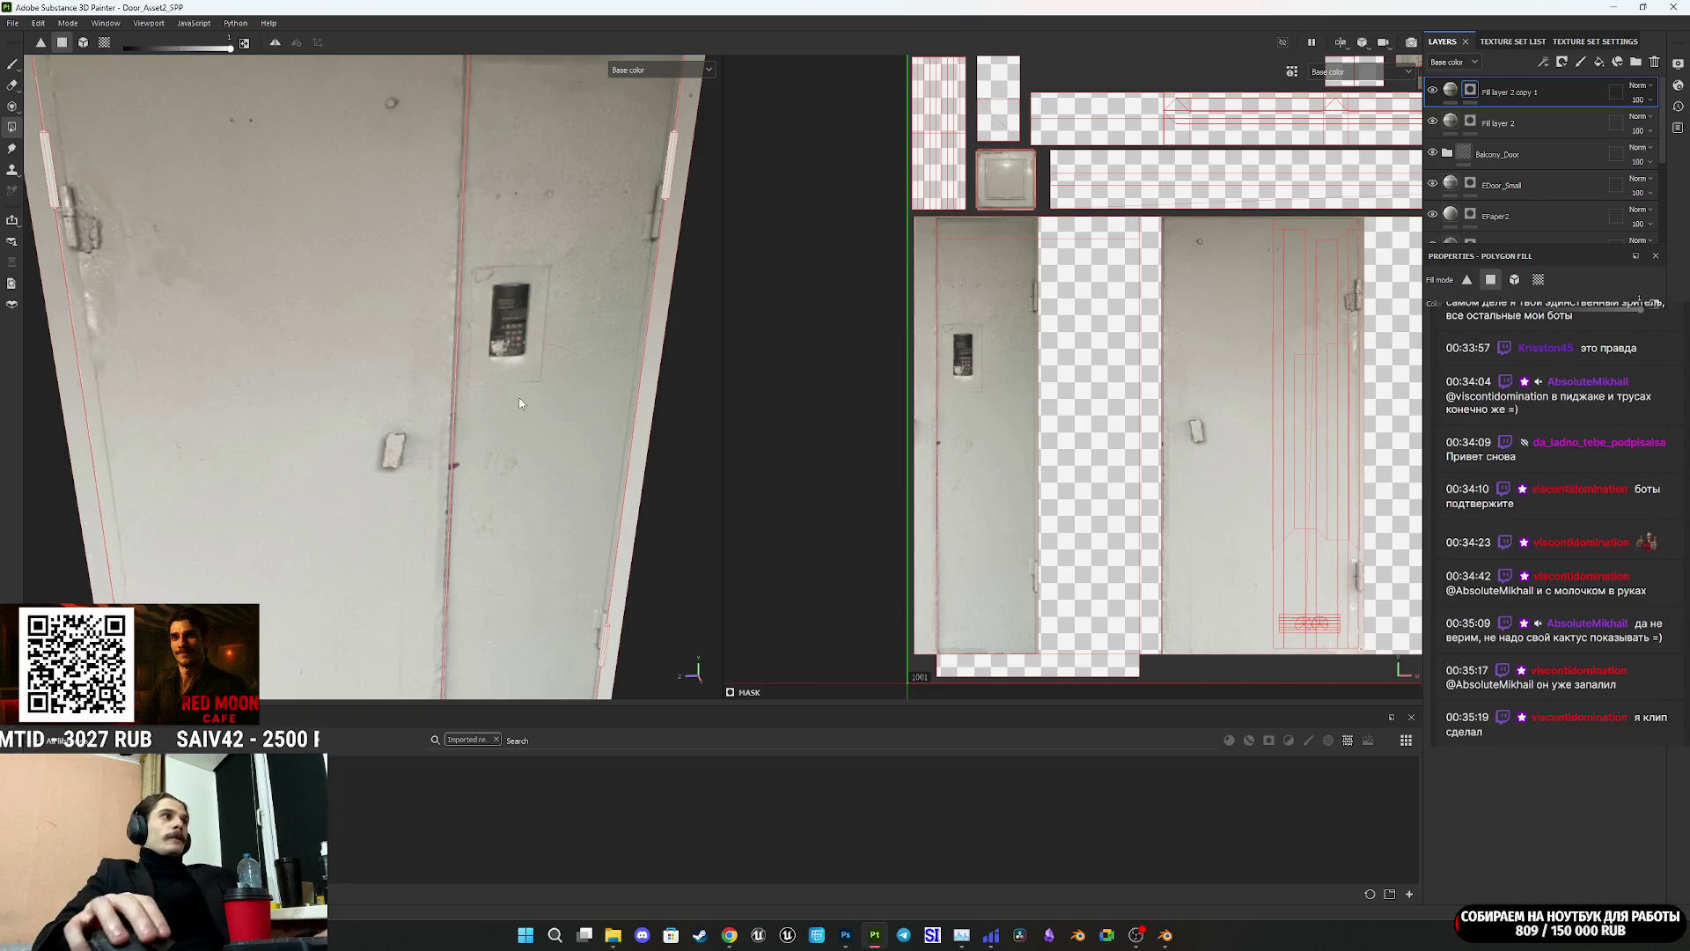
key("f")
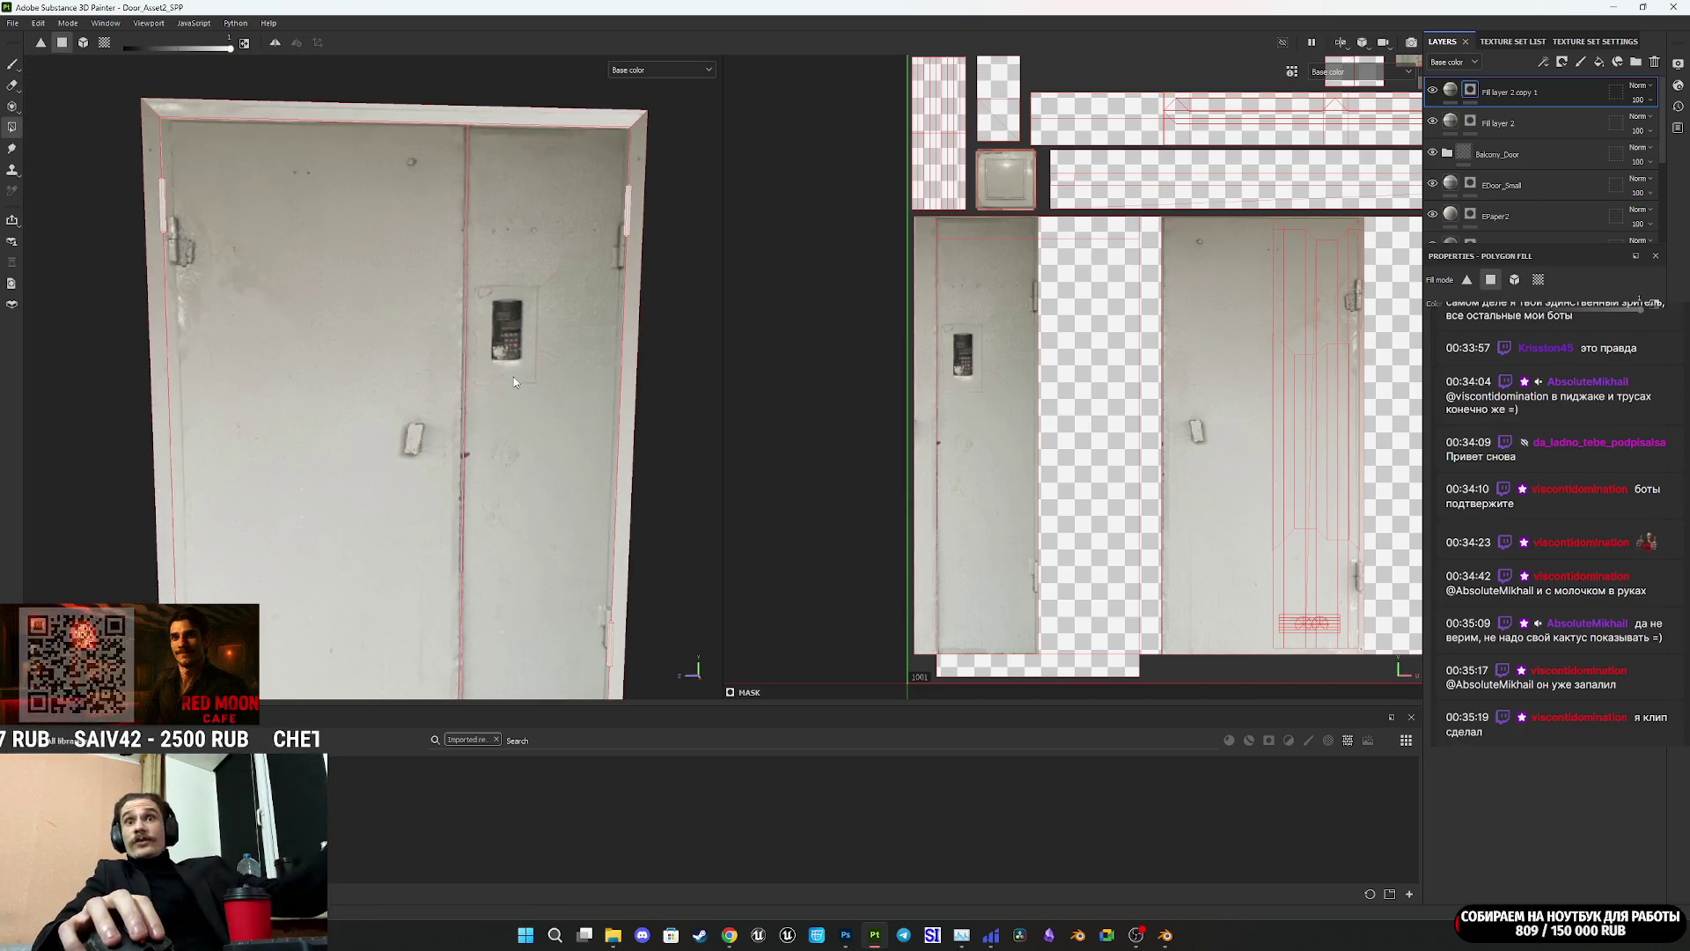
scroll(1233, 447, "down", 1)
middle_click_drag(1234, 447, 994, 455)
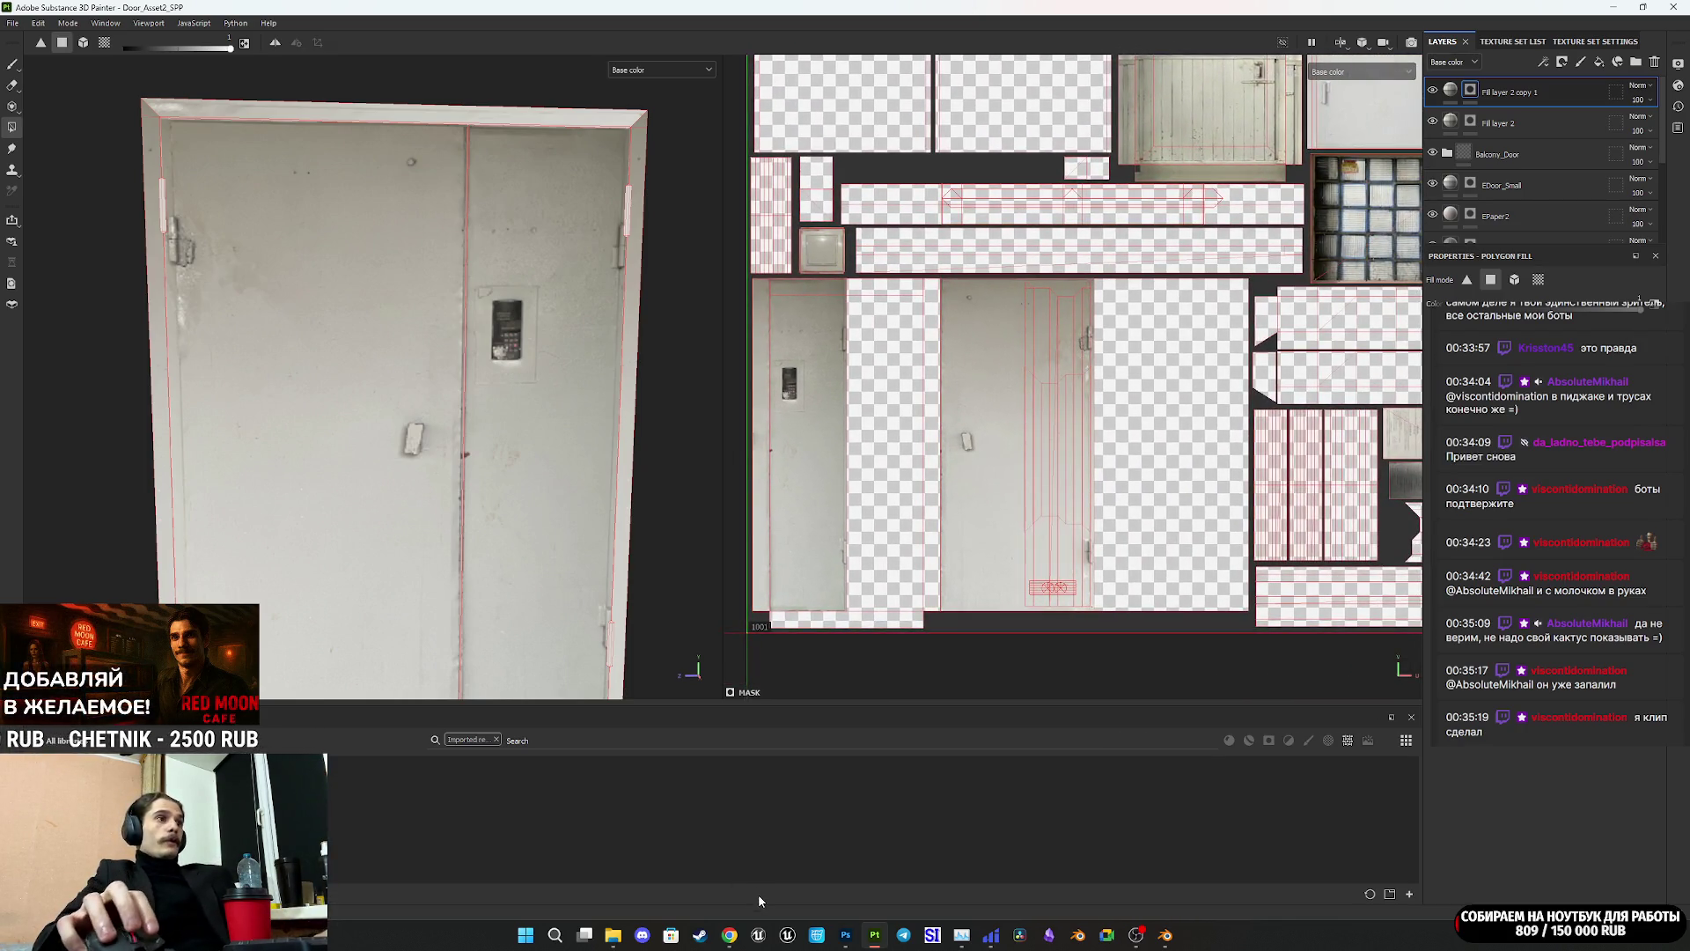
mouse_move(728, 935)
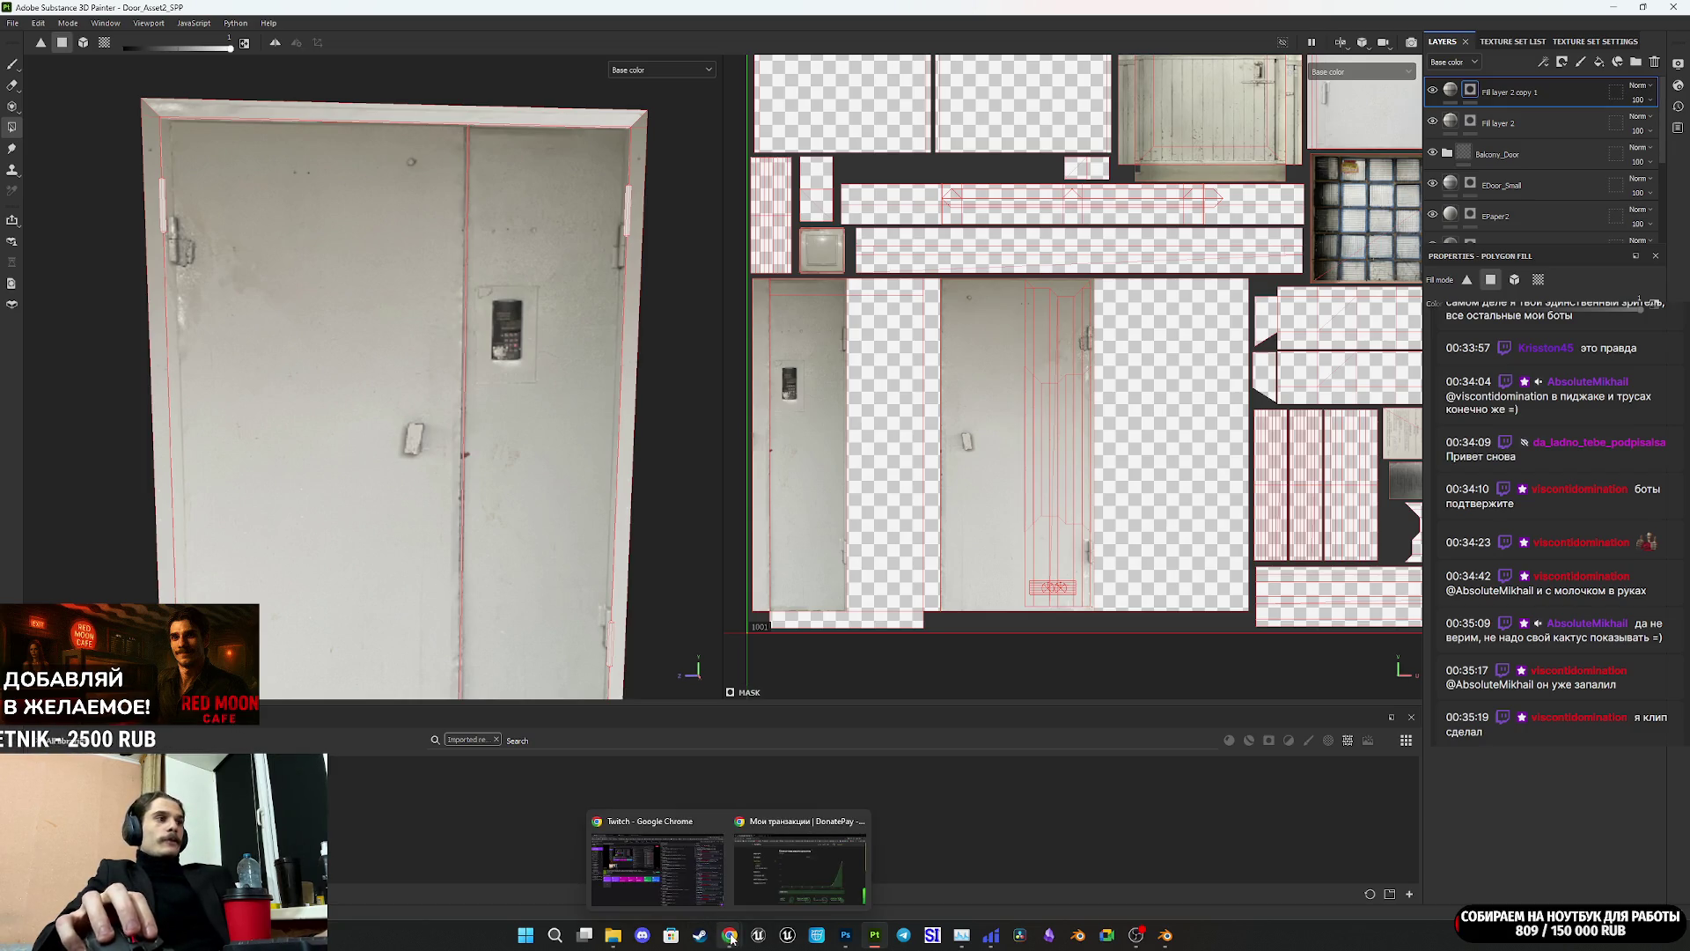
Step: Bring Chrome forward, cycle through the Telegram, YouTube and NormalMap-Online tabs, and return to the Twitch stream manager
left_click(652, 863)
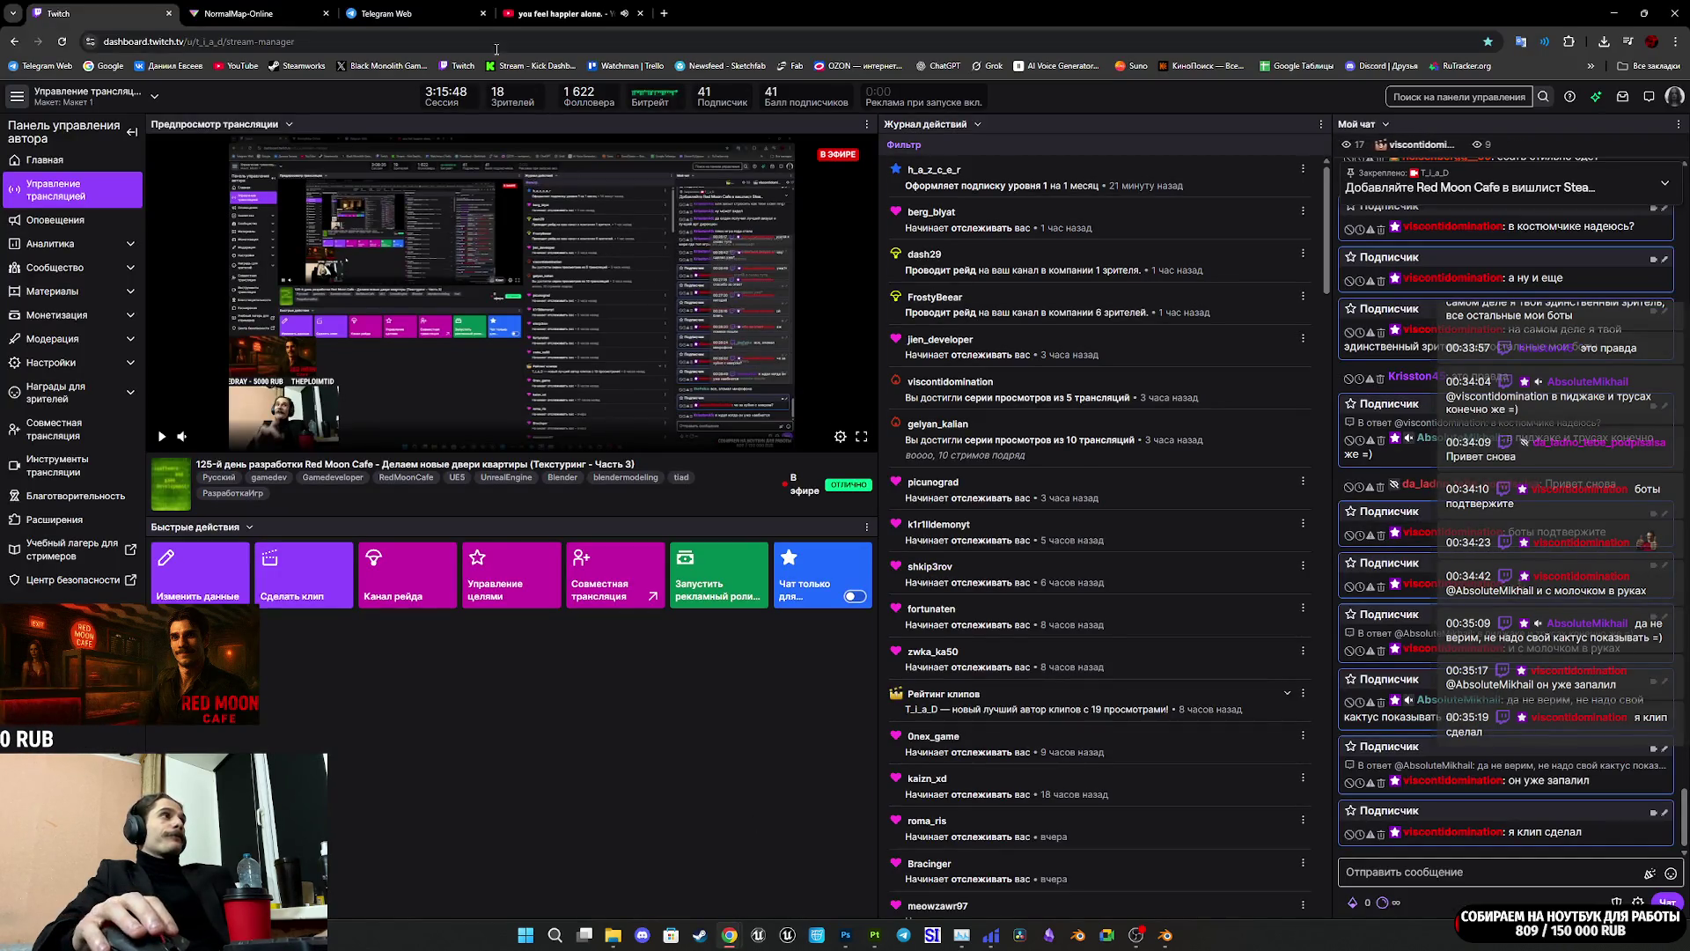
left_click(440, 13)
left_click(518, 10)
left_click(410, 11)
left_click(264, 12)
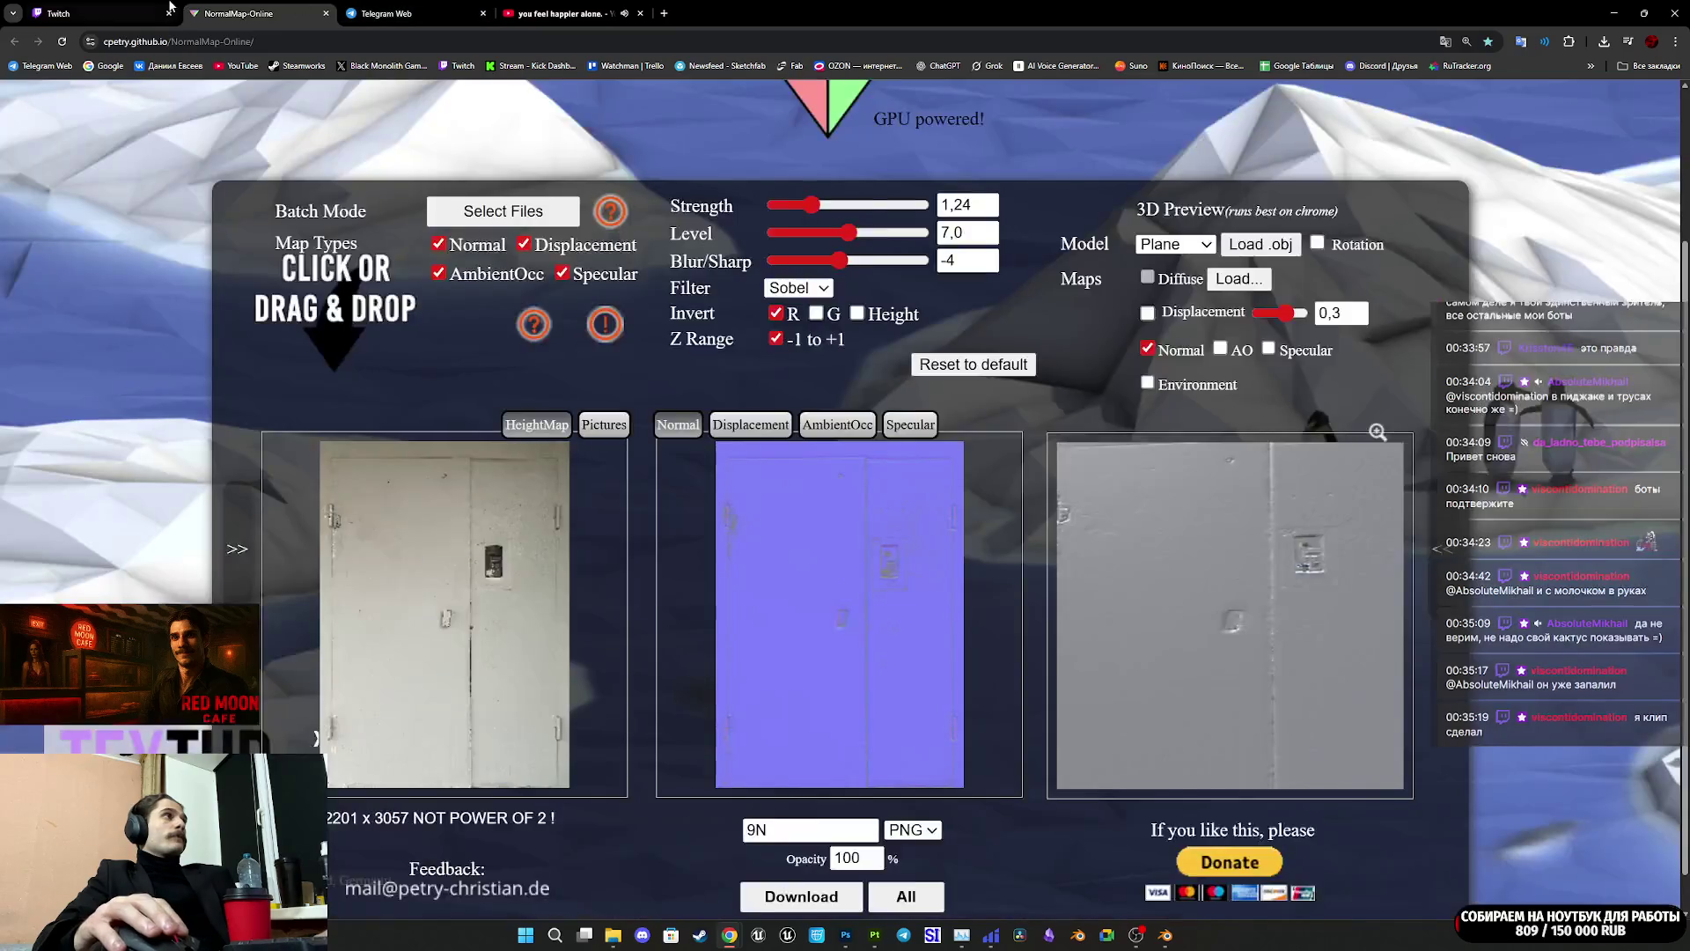
left_click(96, 13)
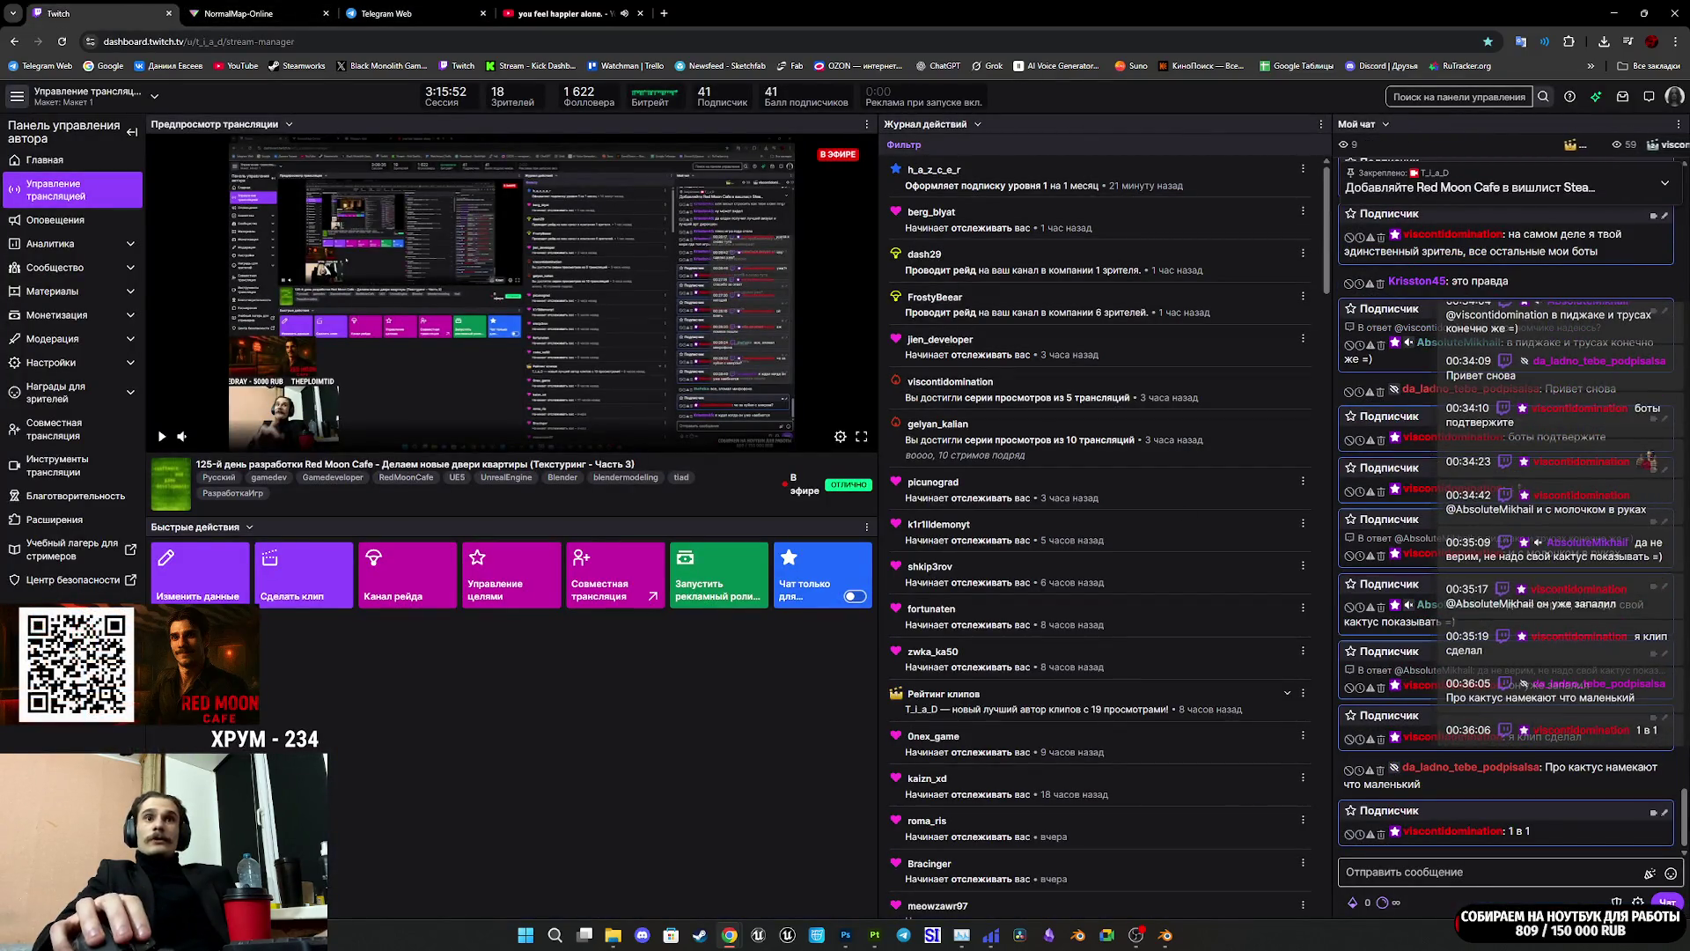
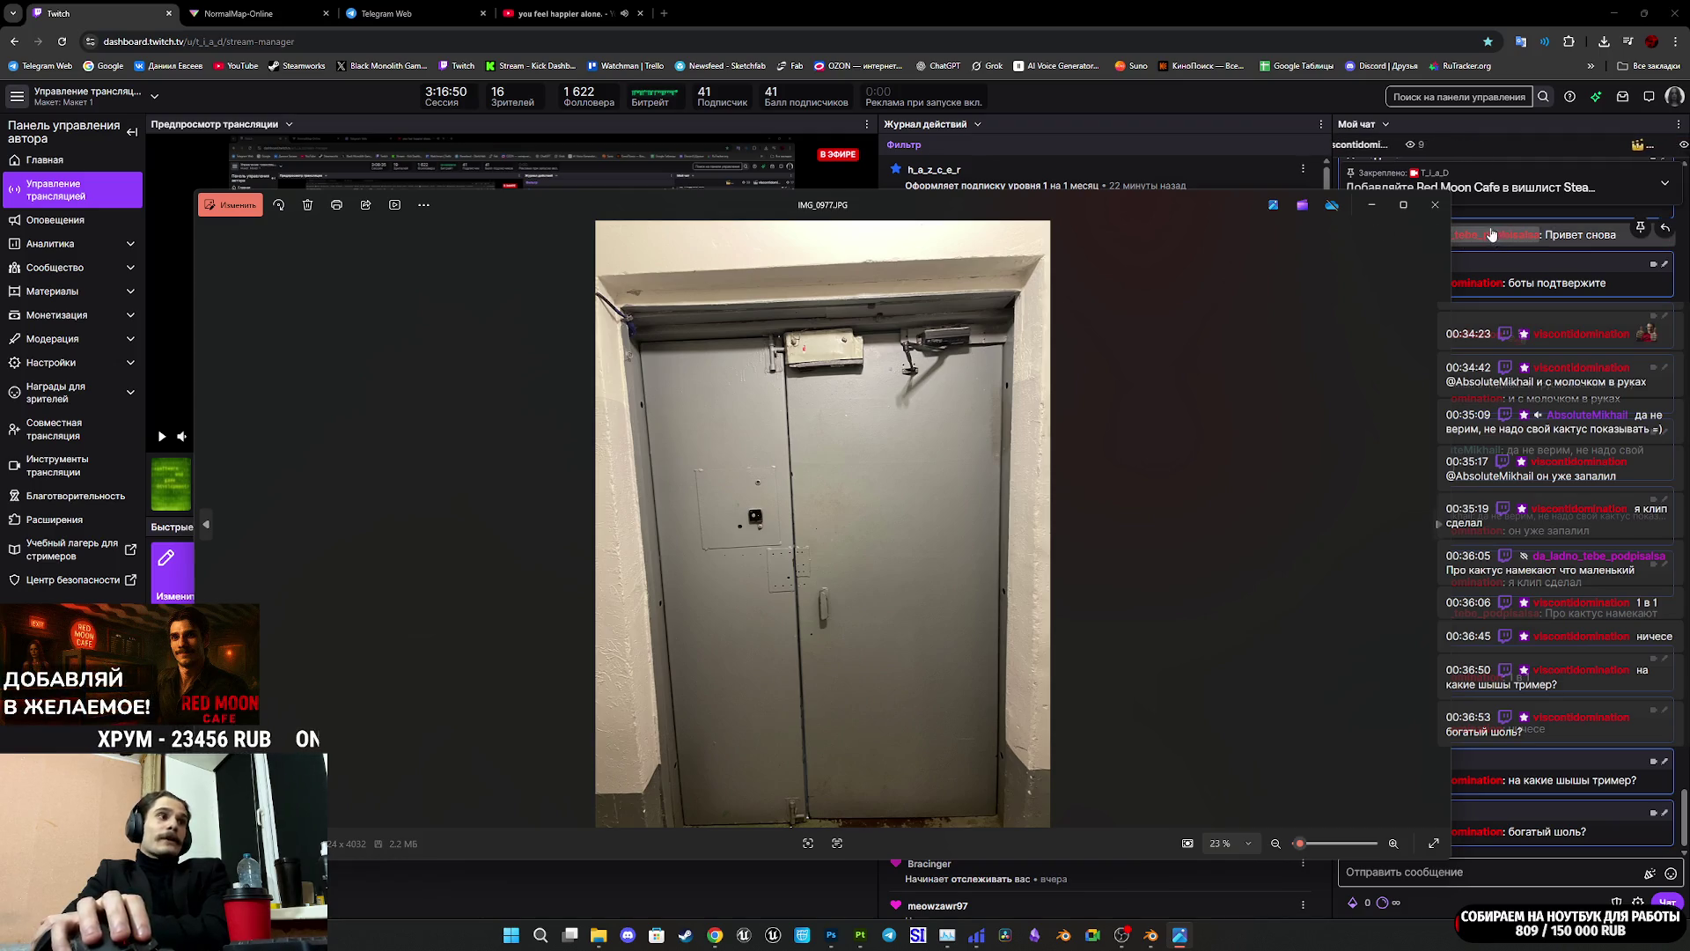
Step: Close the door photo viewer and switch to a new Ozon tab opened from the bookmark
left_click(1435, 204)
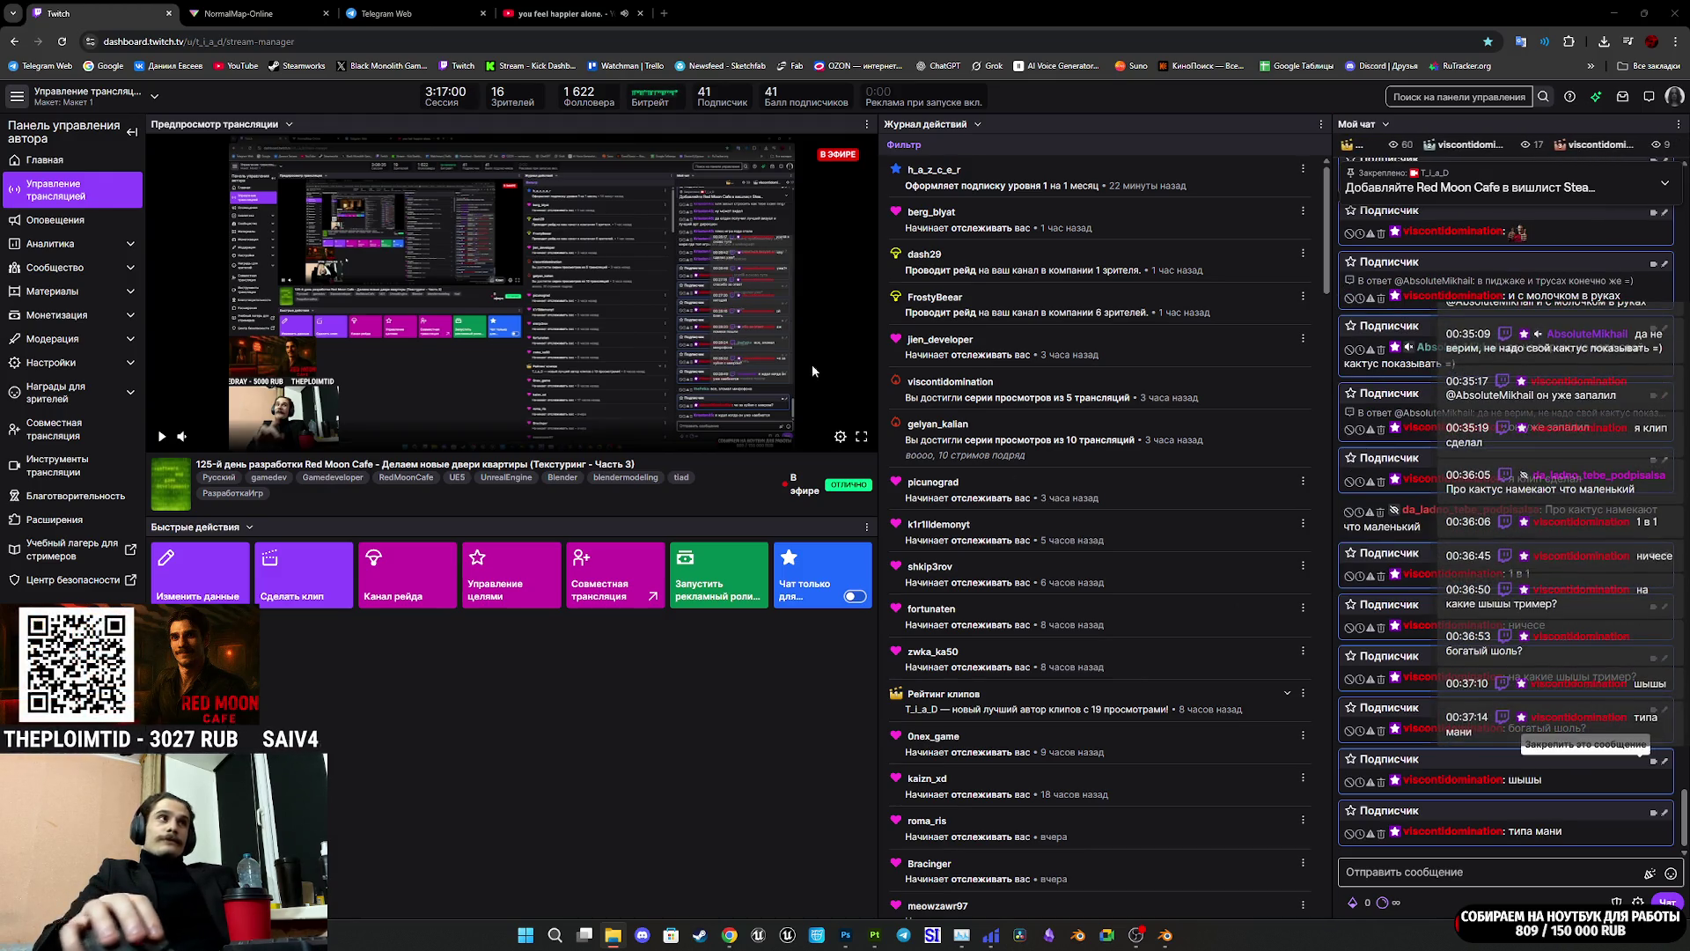
middle_click(861, 66)
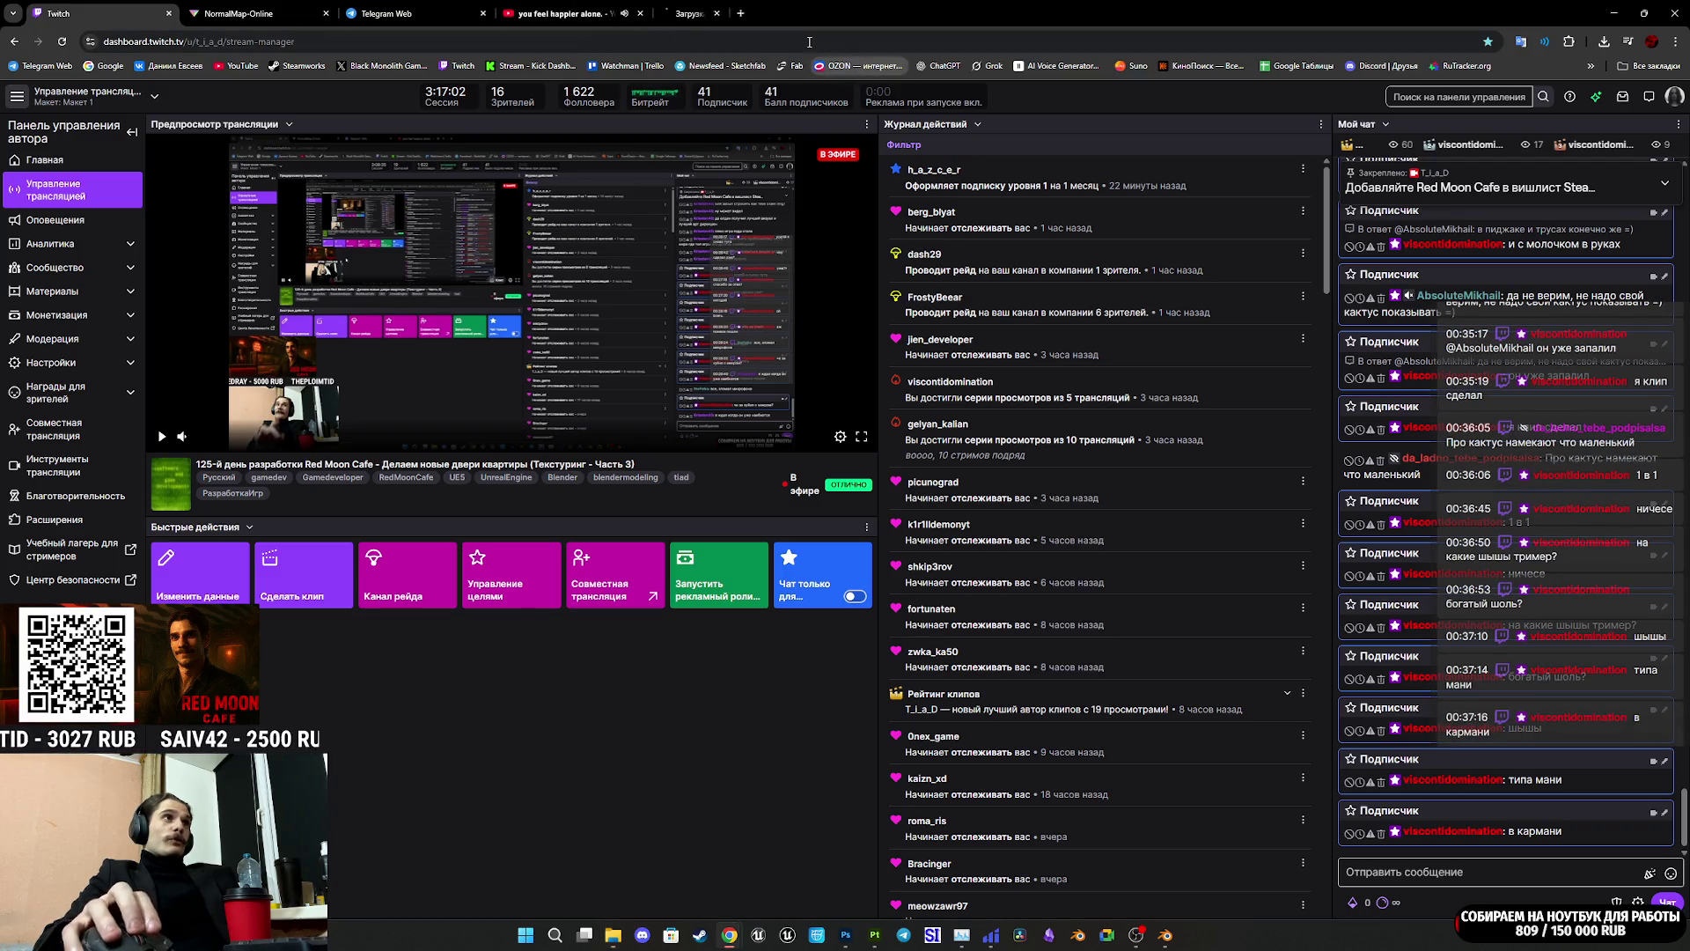
left_click(704, 13)
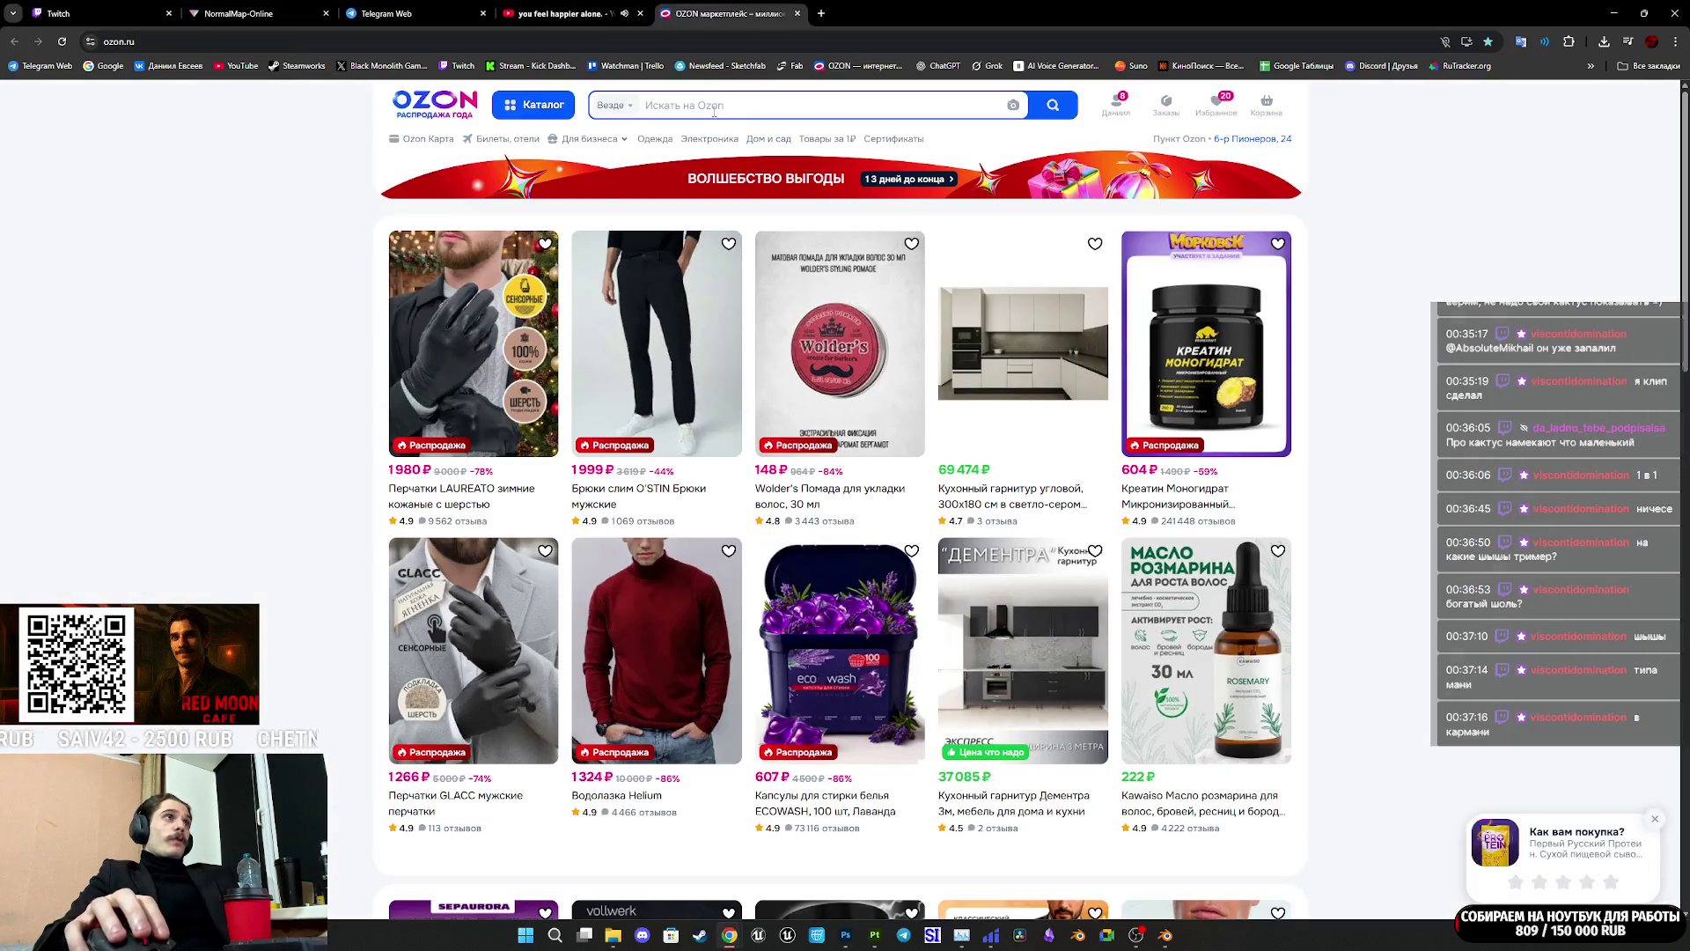
Step: Search the Ozon marketplace for 'триммер'
left_click(716, 107)
type("триммер")
key("Return")
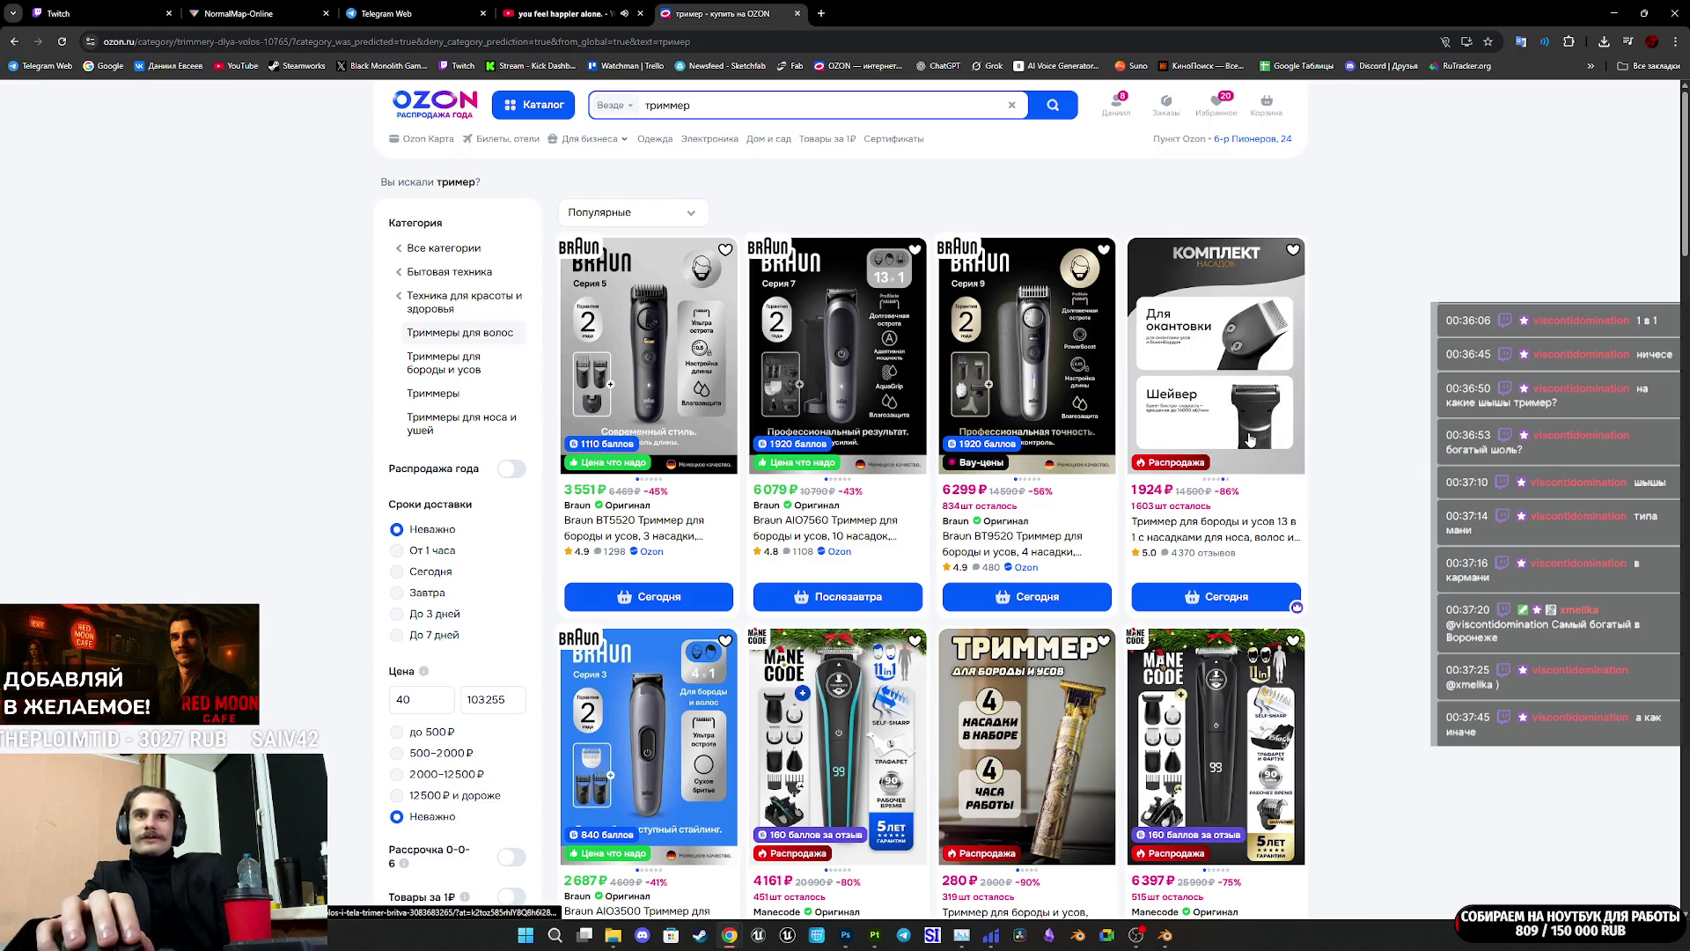
Step: Open the Braun AIO3500 trimmer listing from the results in a new tab
scroll(1362, 454, "down", 3)
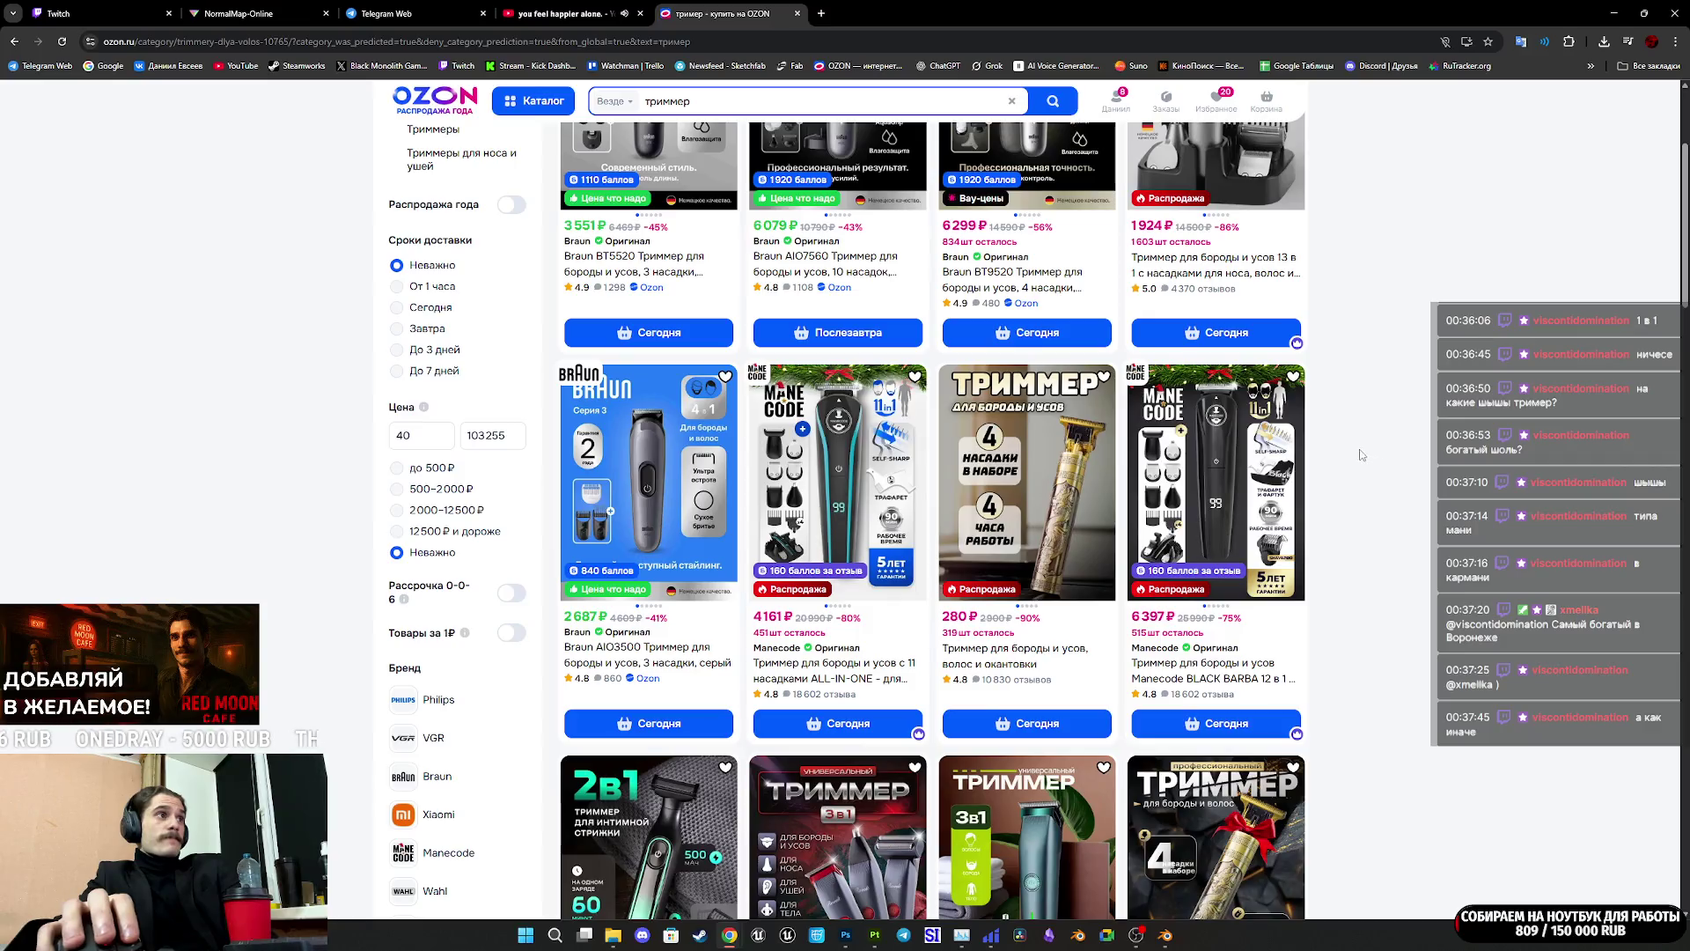
scroll(614, 464, "up", 3)
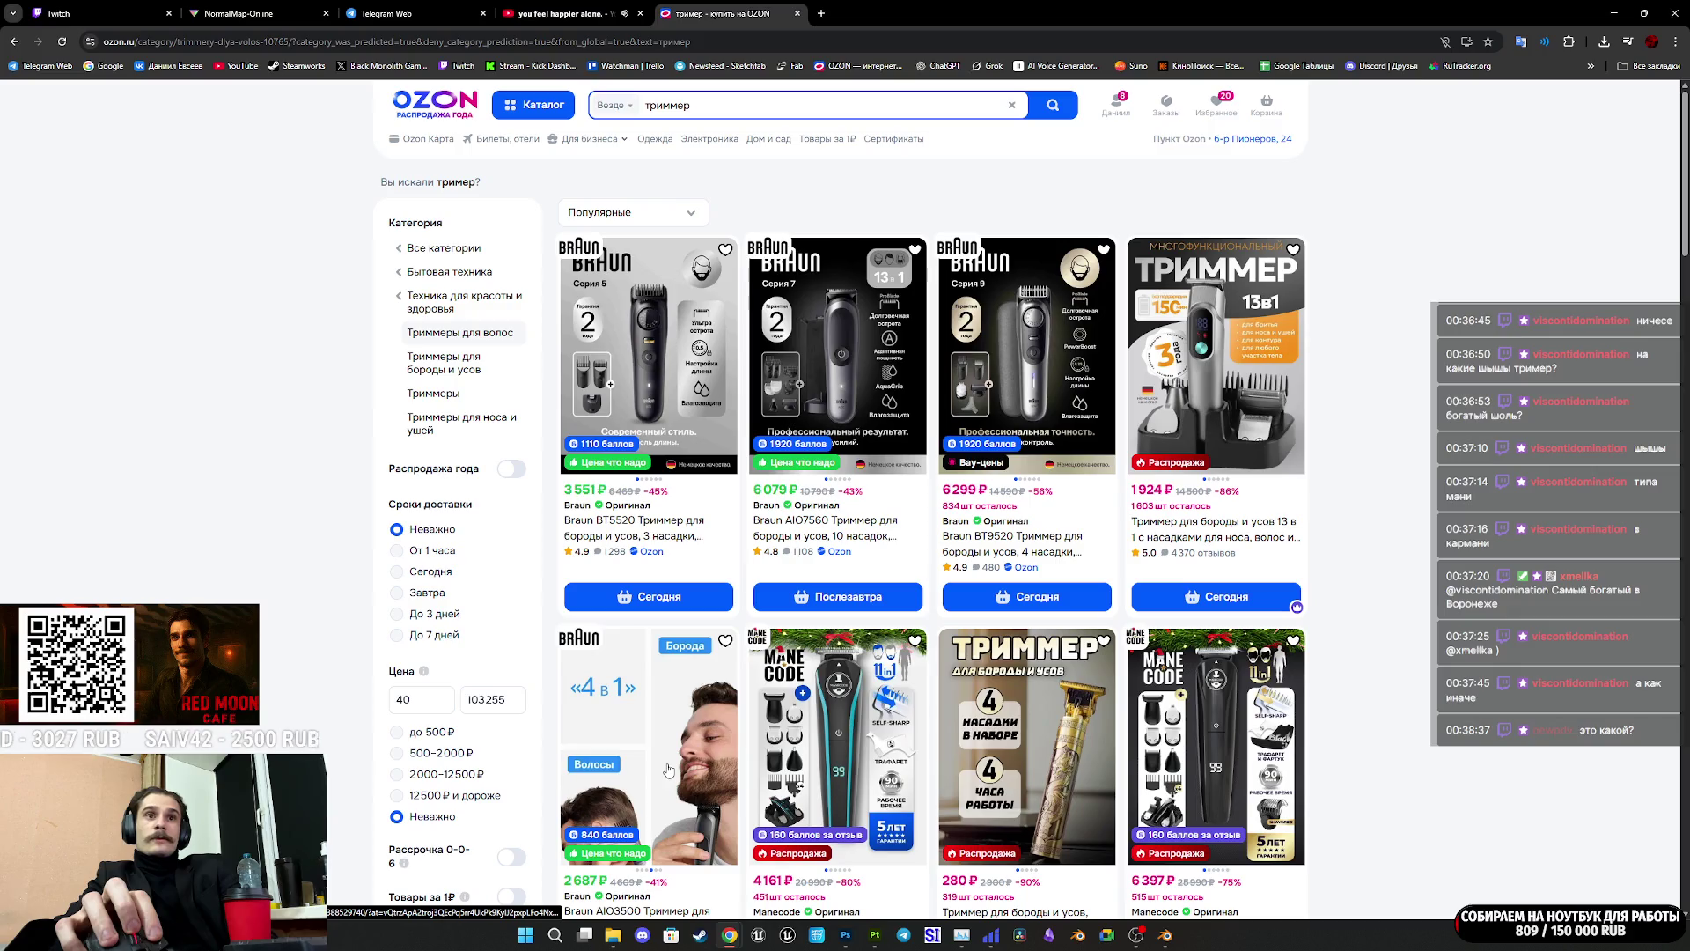
middle_click(671, 729)
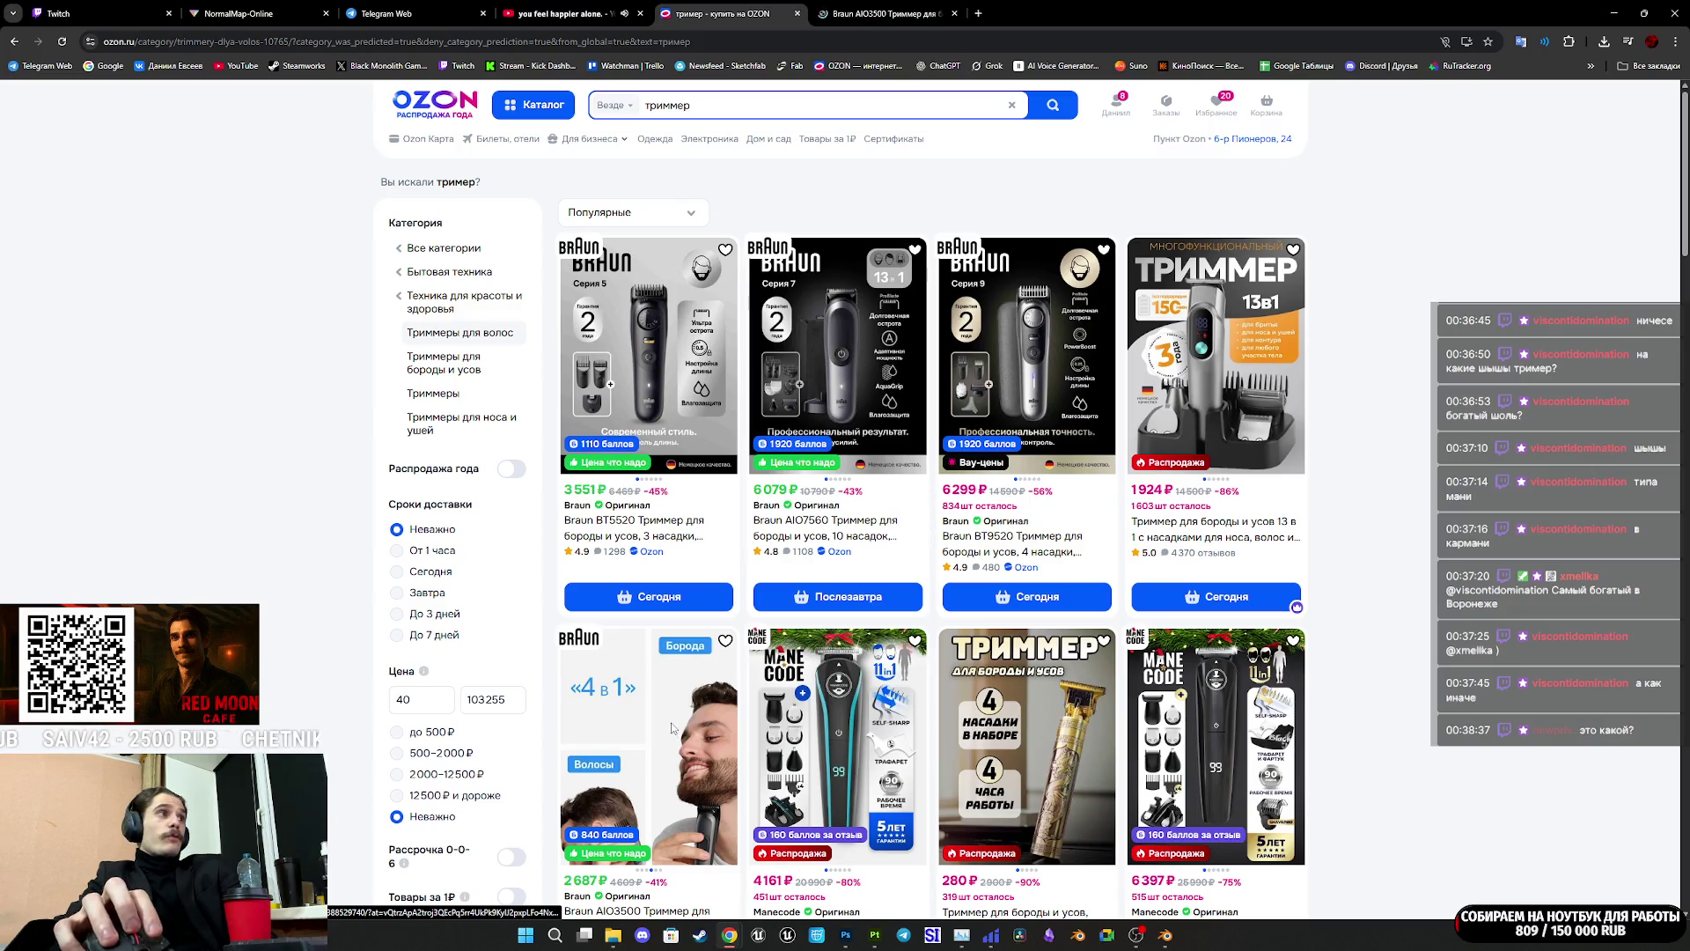
left_click(859, 11)
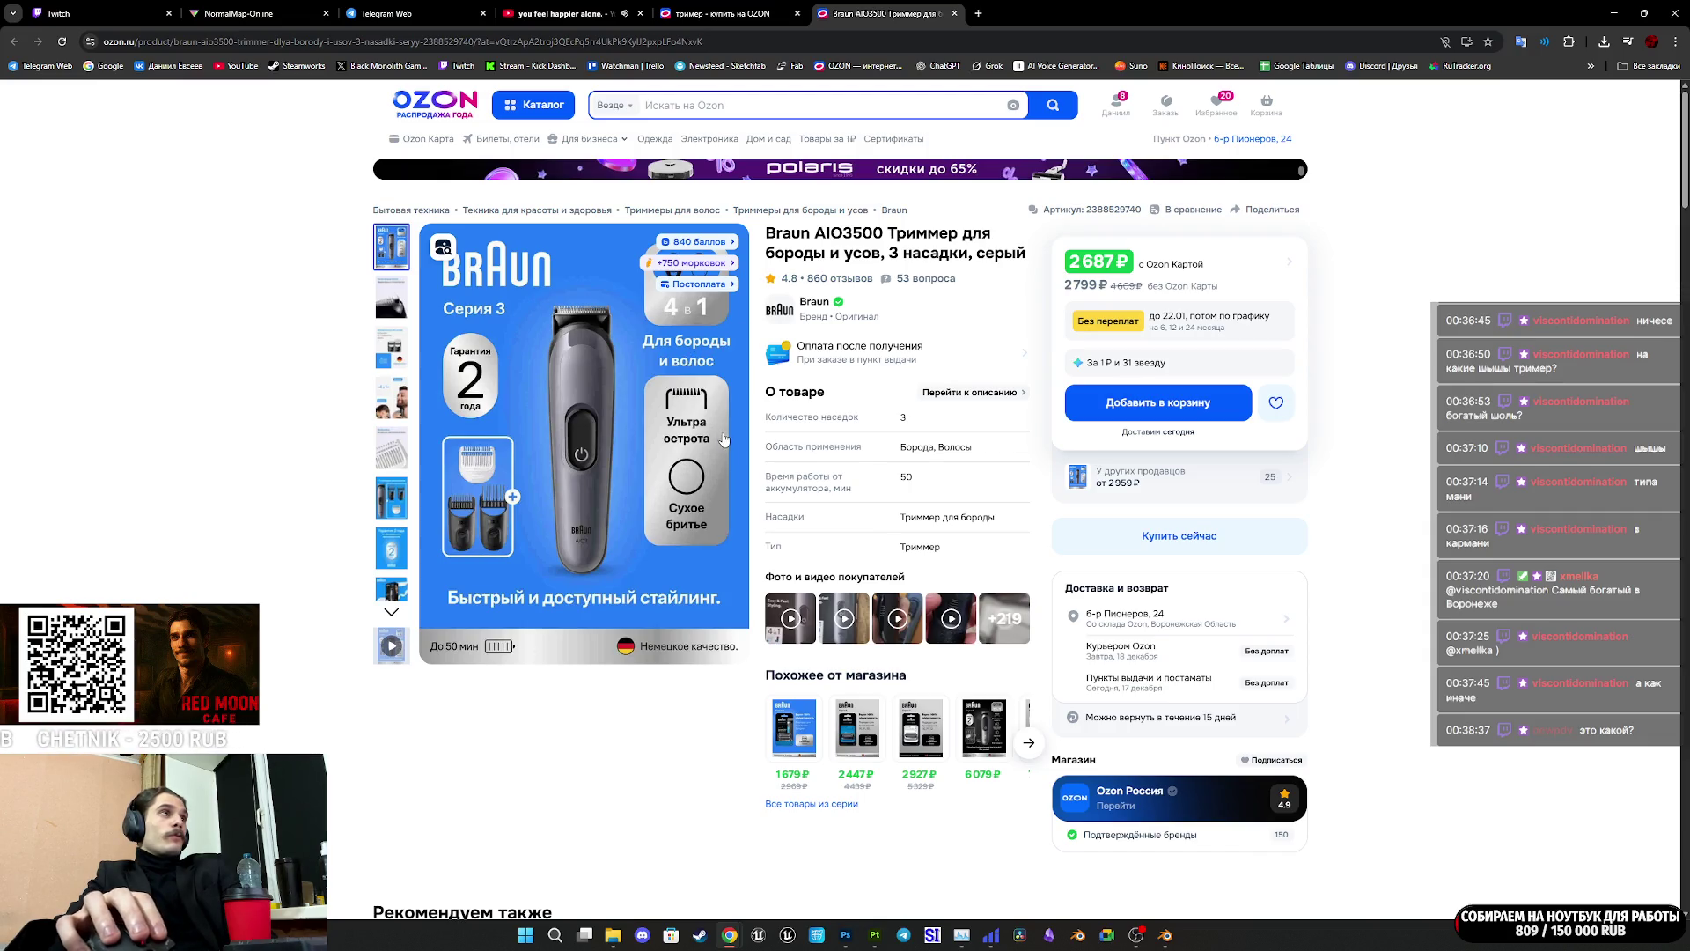
left_click(399, 280)
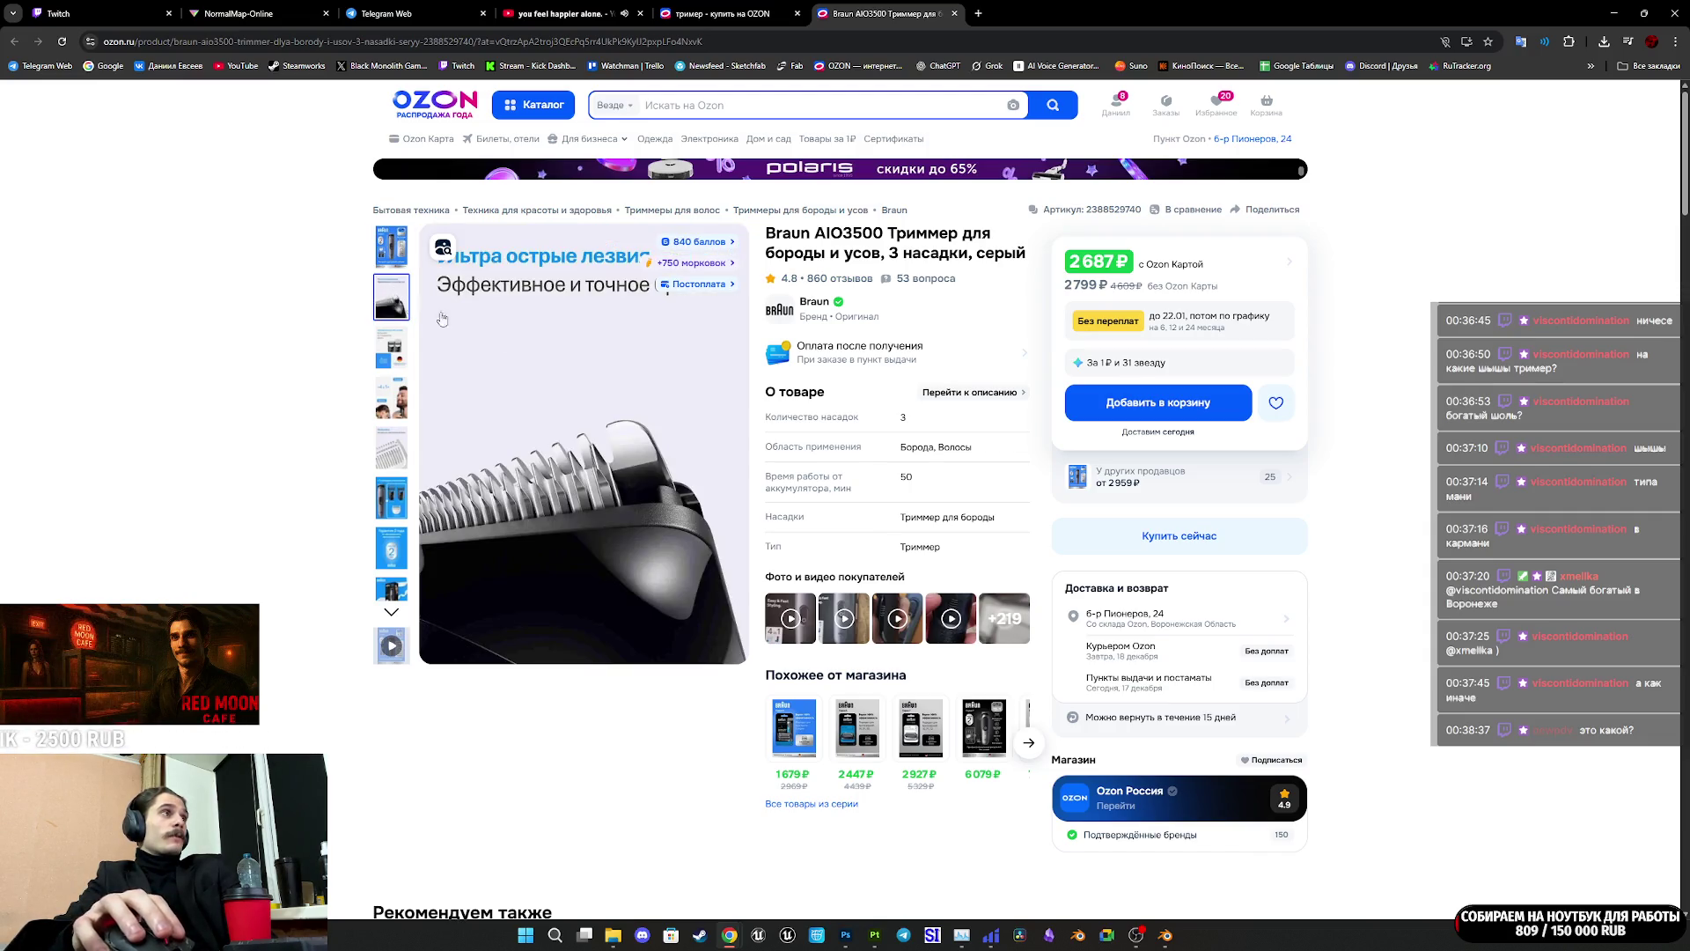
left_click(396, 352)
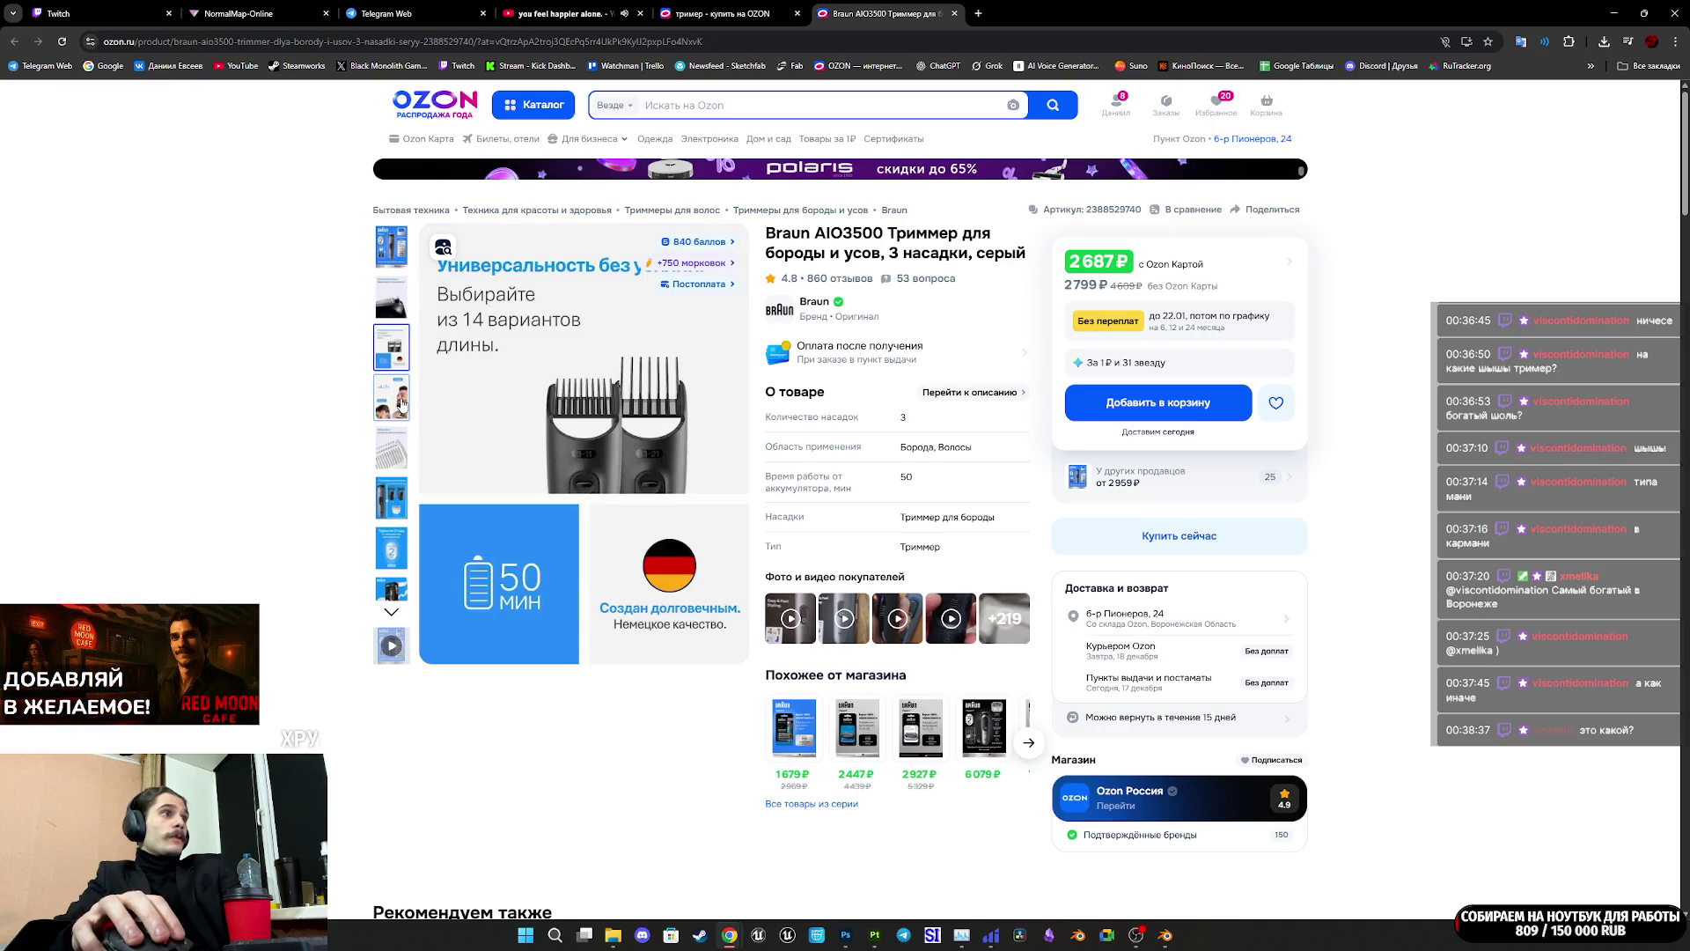
left_click(402, 404)
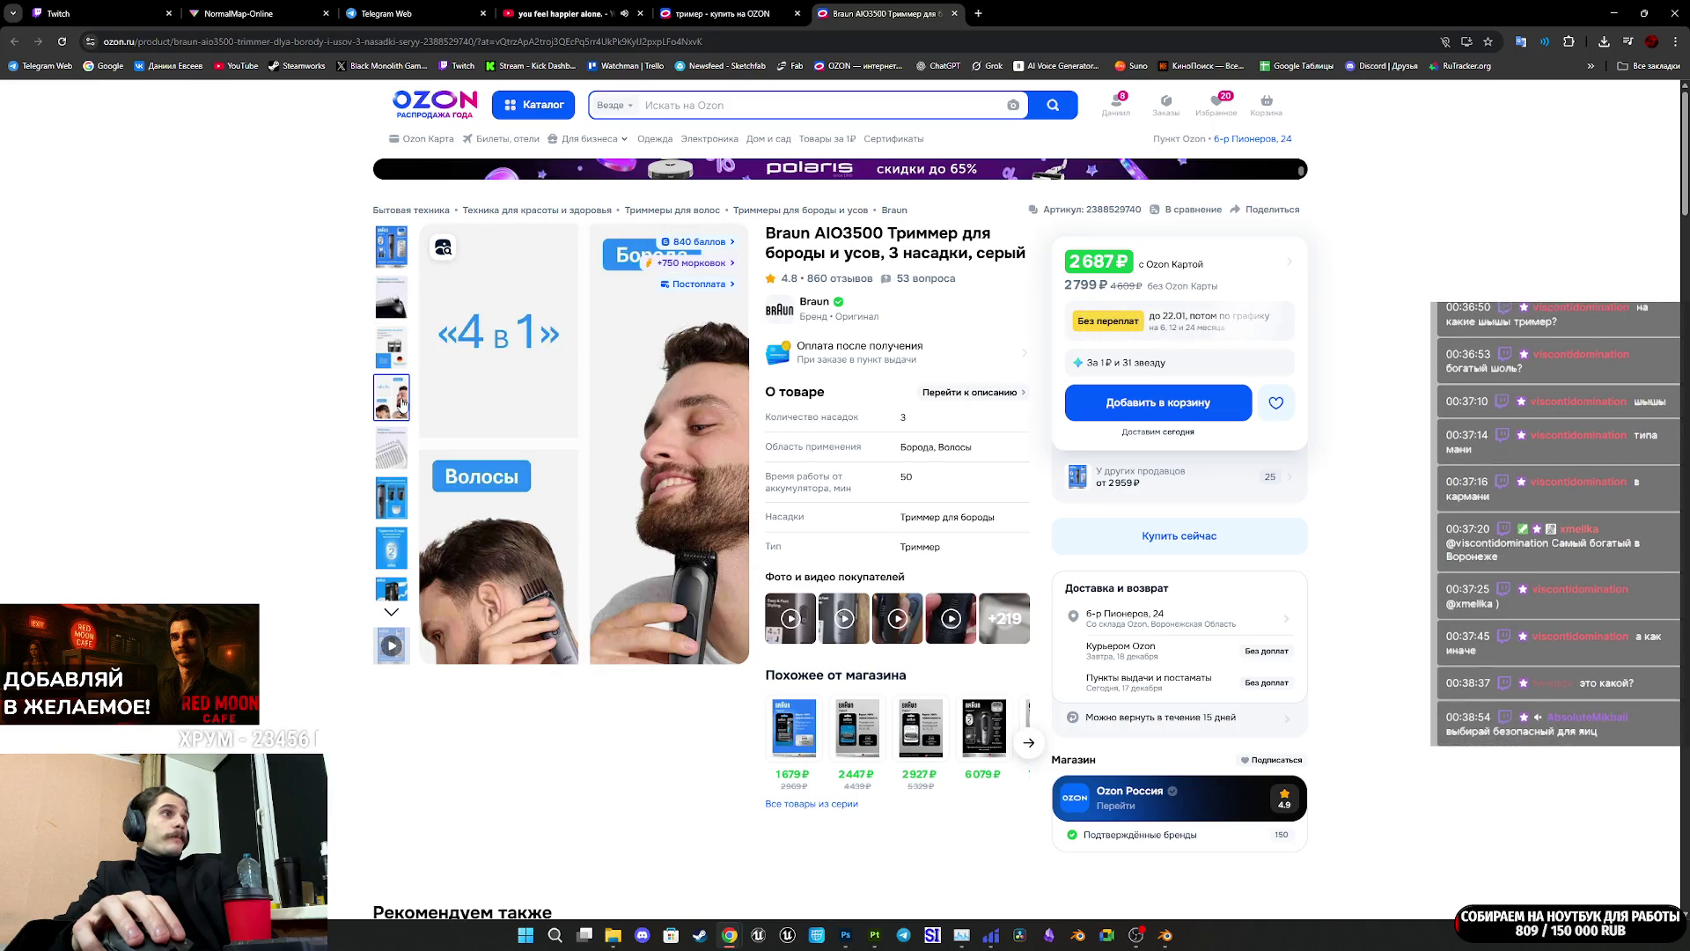
left_click(389, 463)
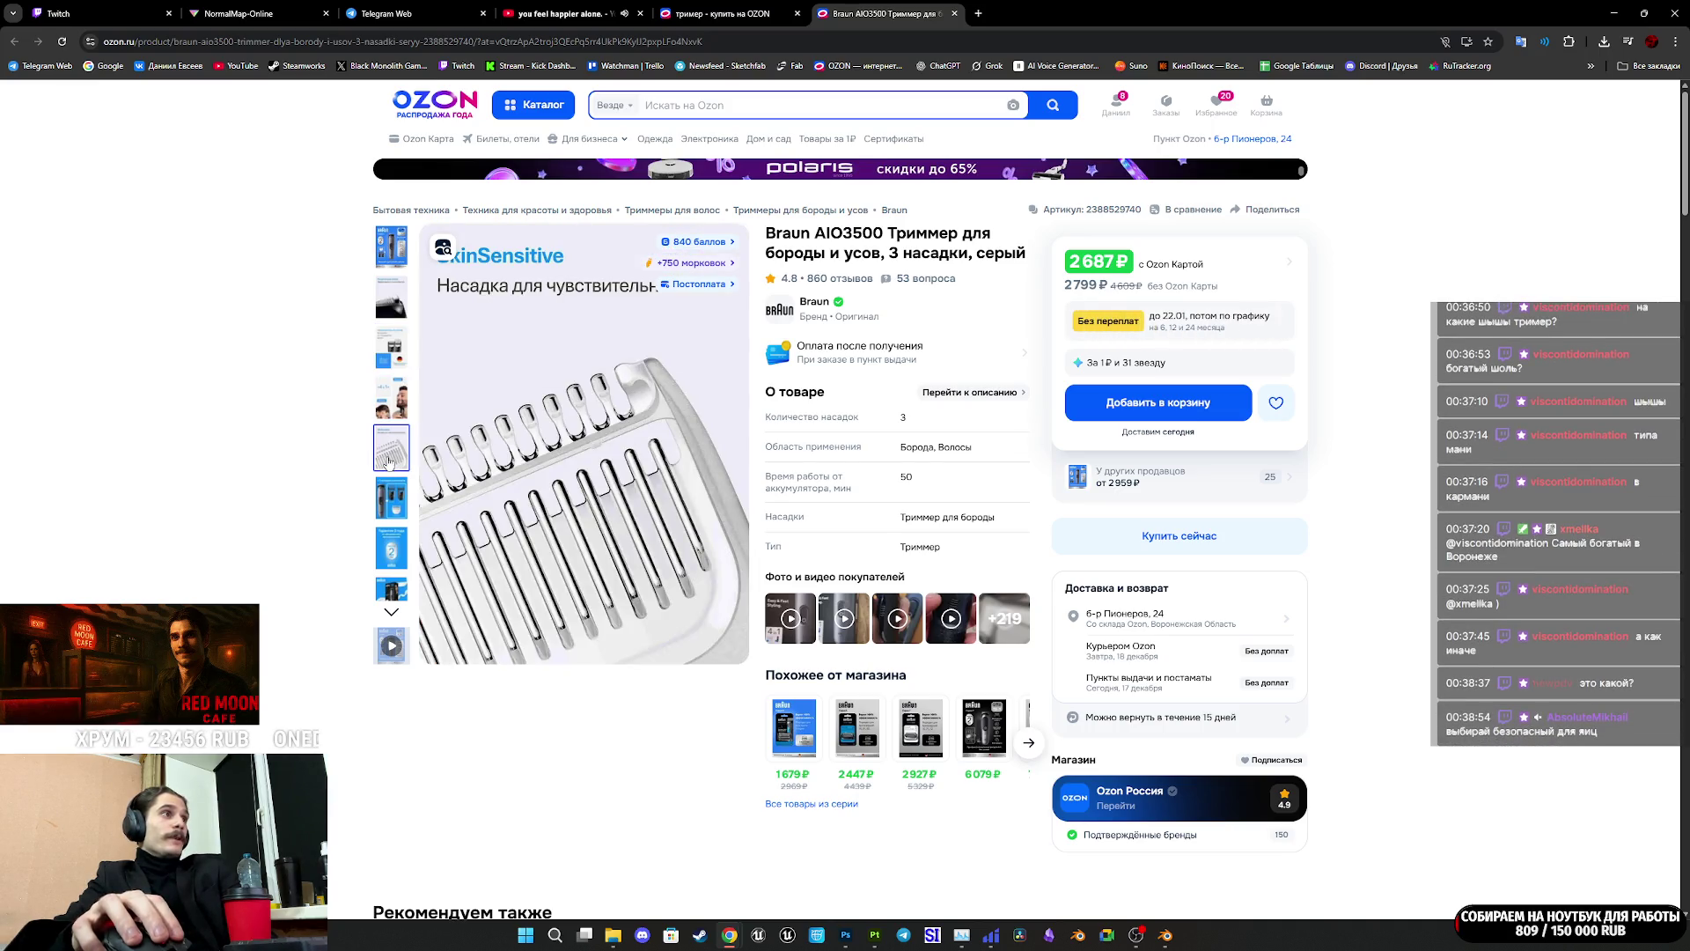
left_click(397, 493)
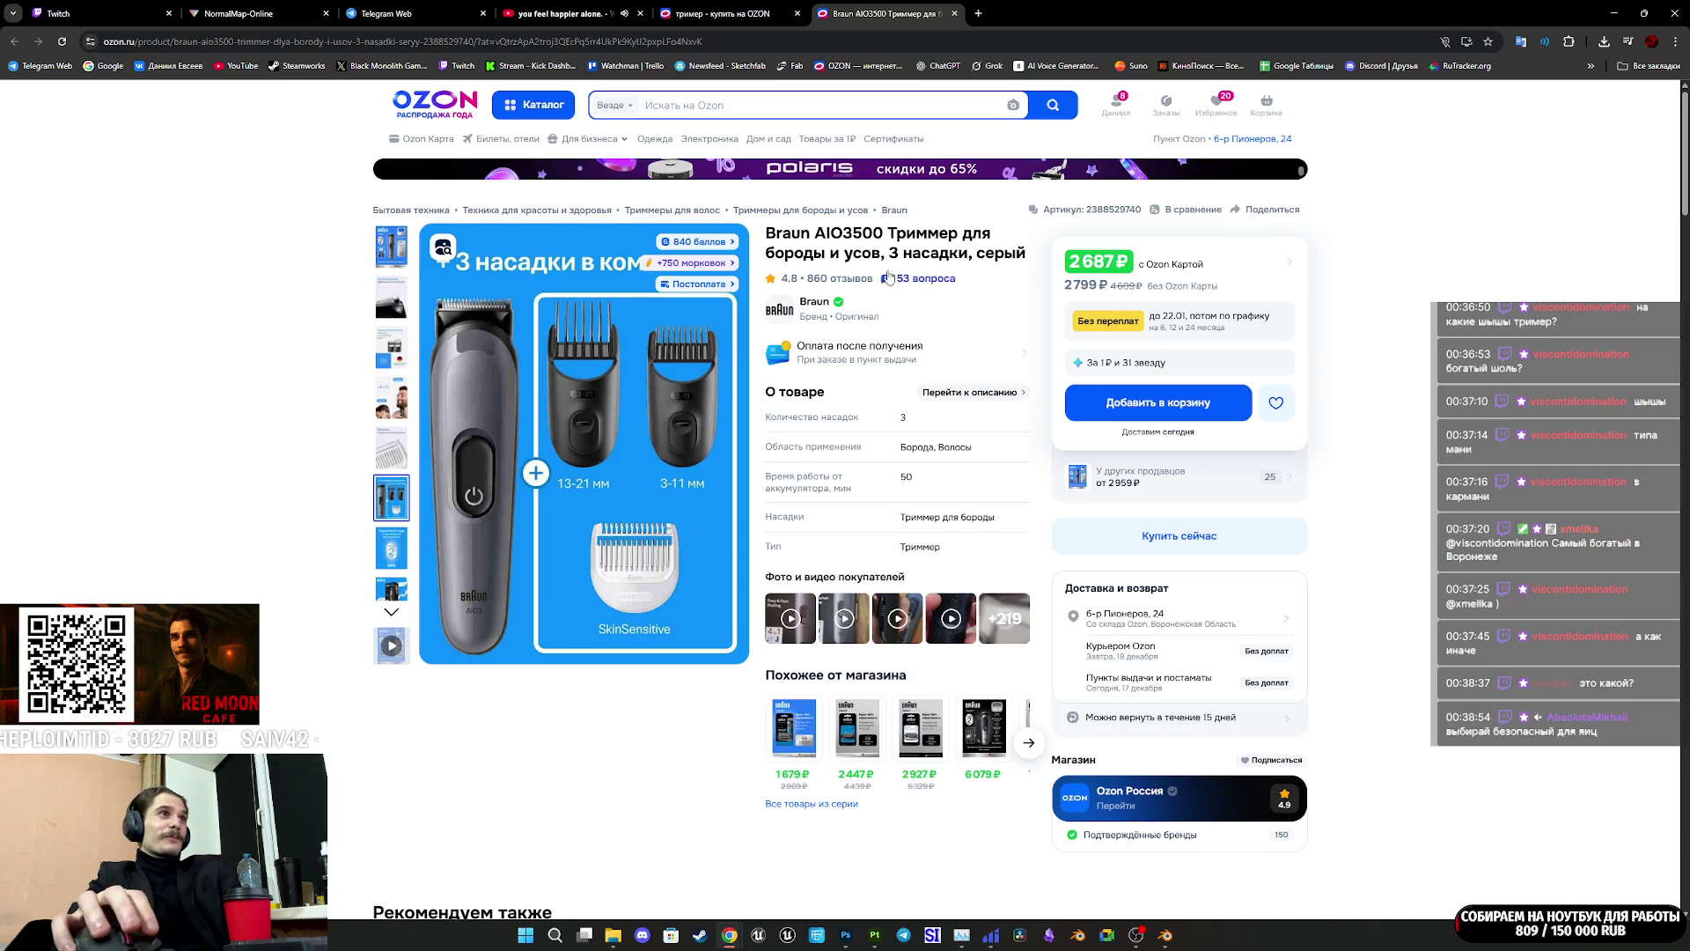
left_click(715, 17)
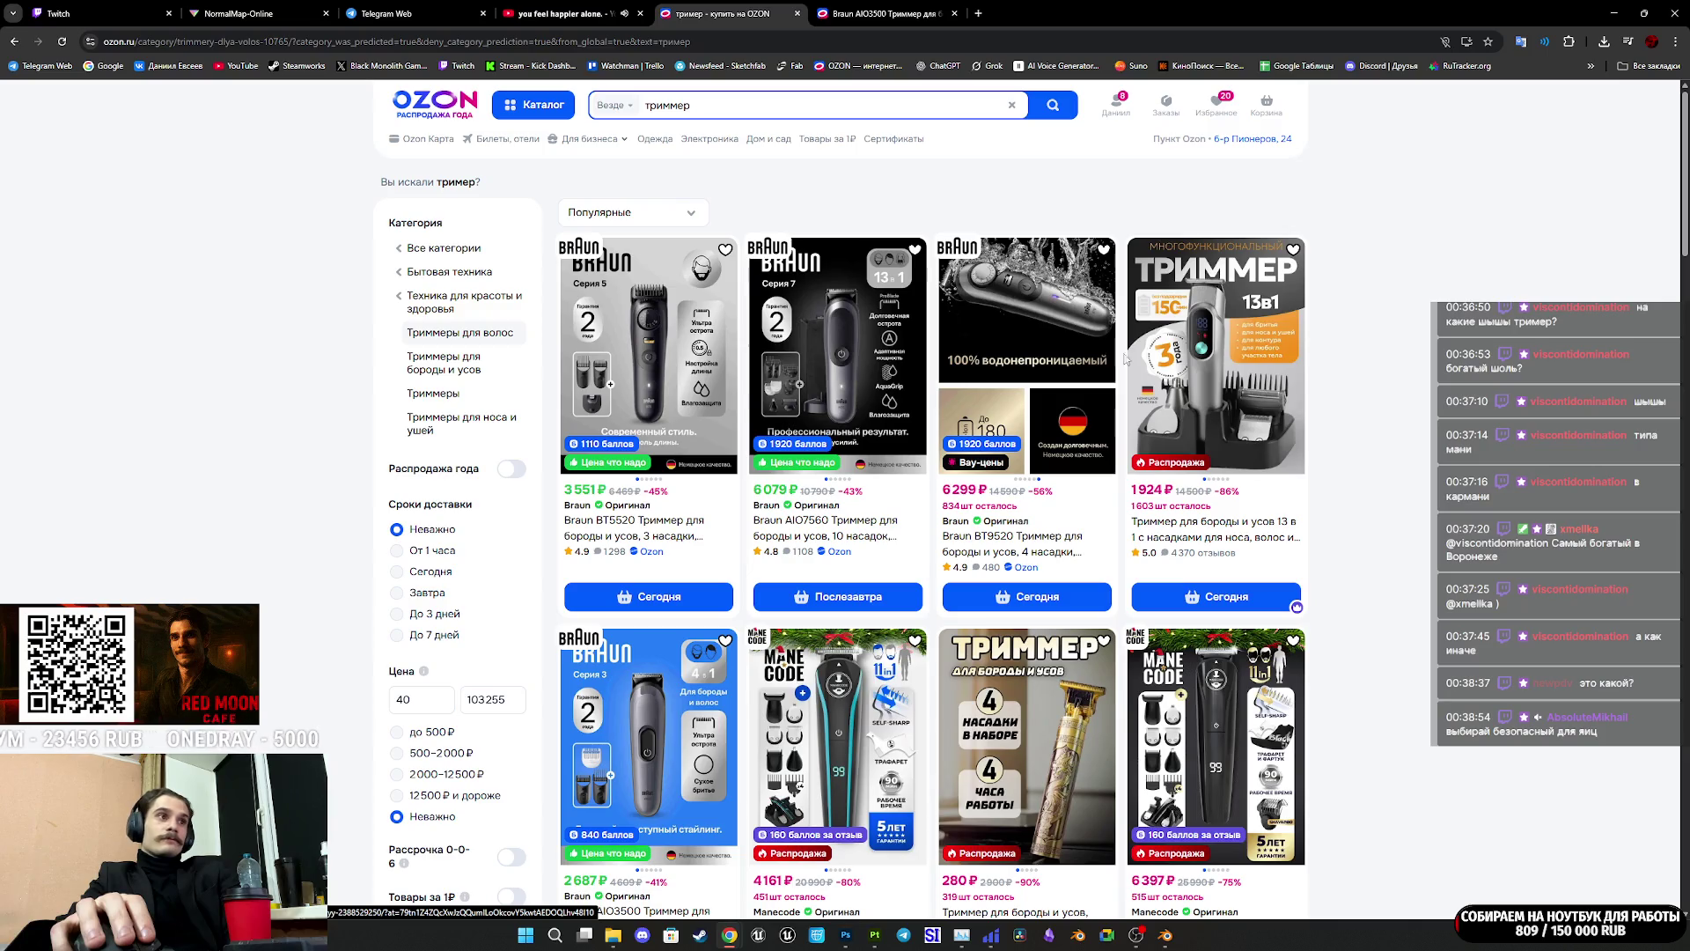
Step: Browse the 'триммер' results, then open the Braun AIO3500 card in another tab
scroll(998, 722, "down", 1)
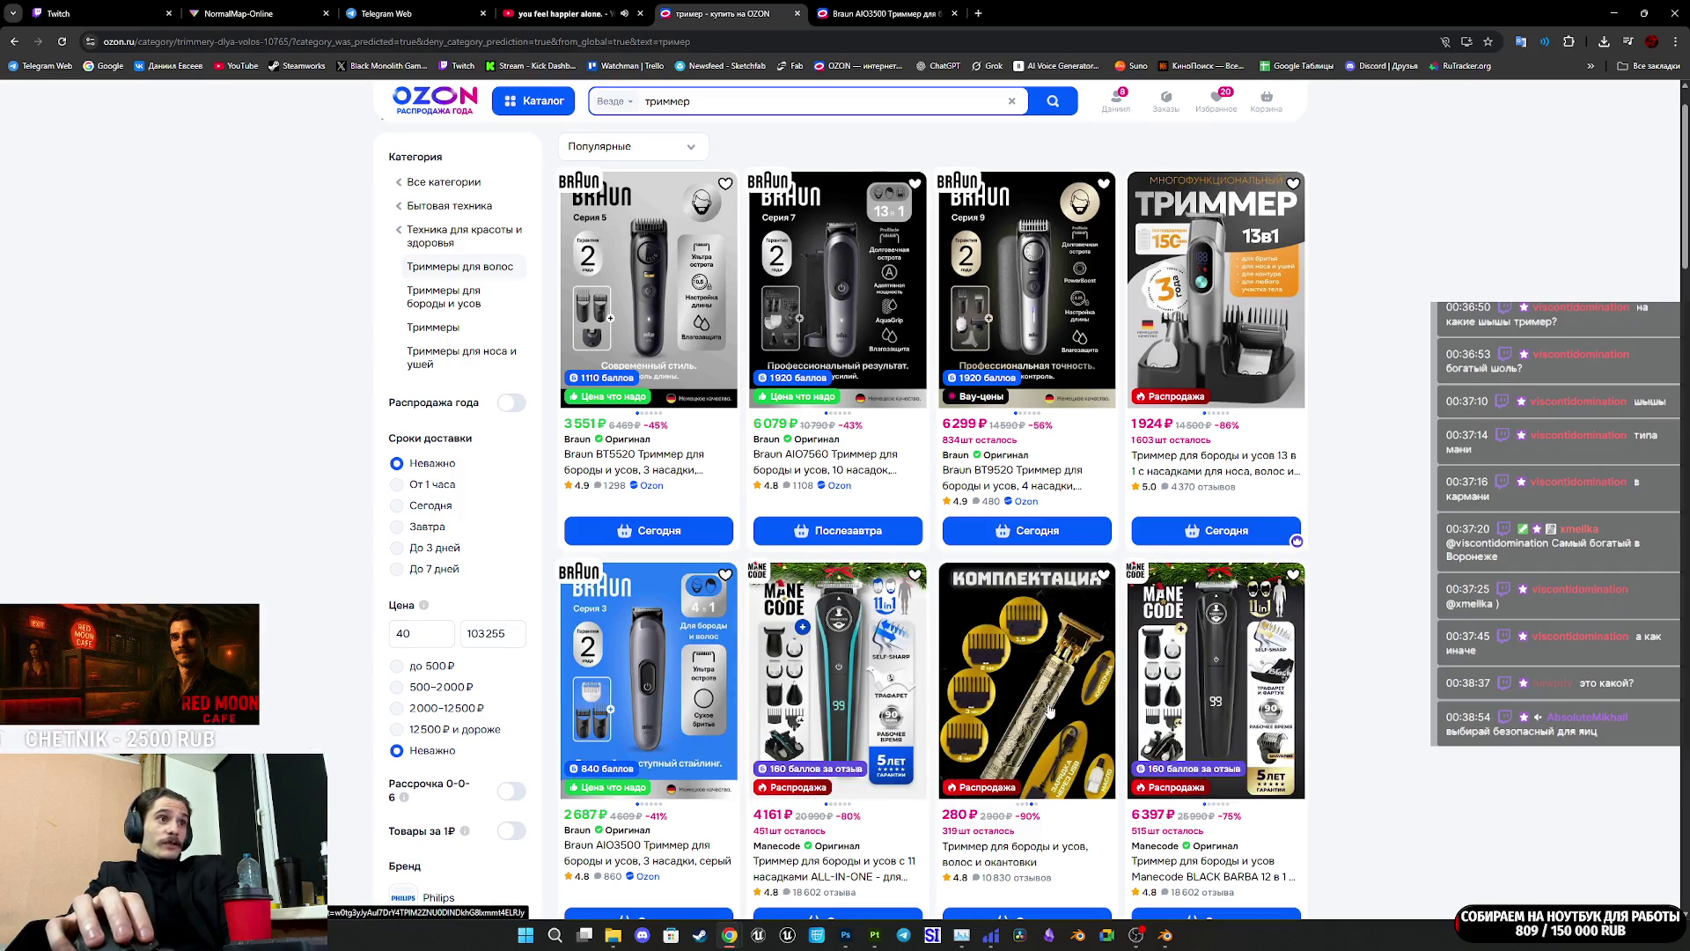
scroll(1121, 710, "down", 6)
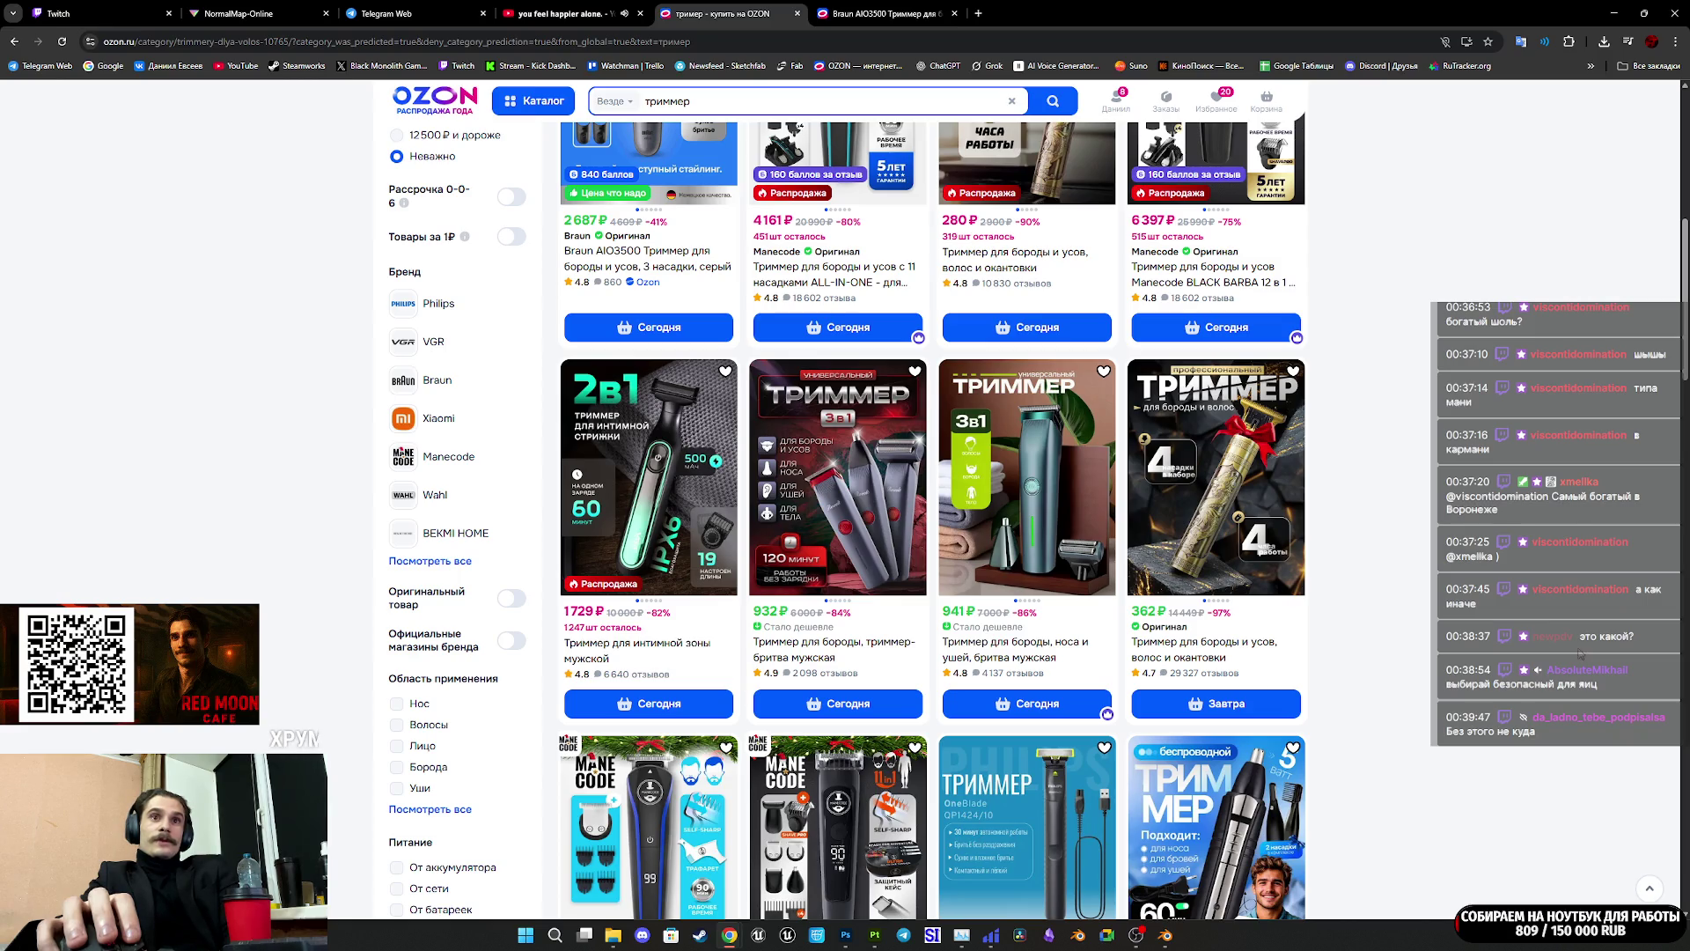
scroll(1575, 649, "down", 3)
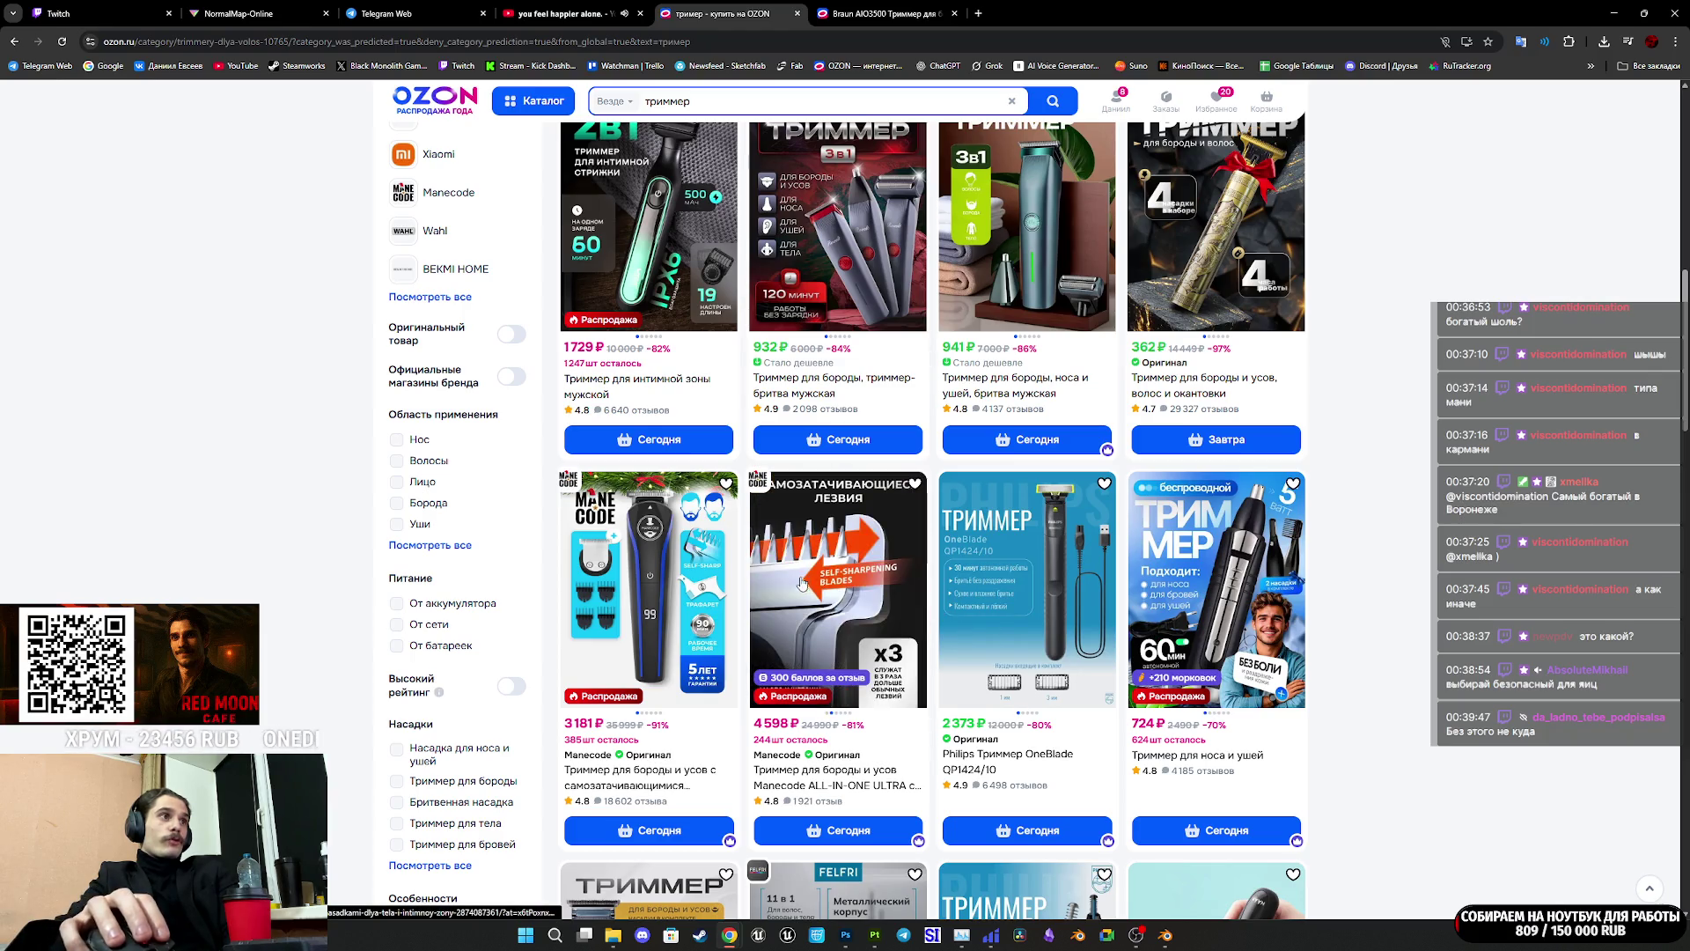
scroll(1427, 643, "down", 3)
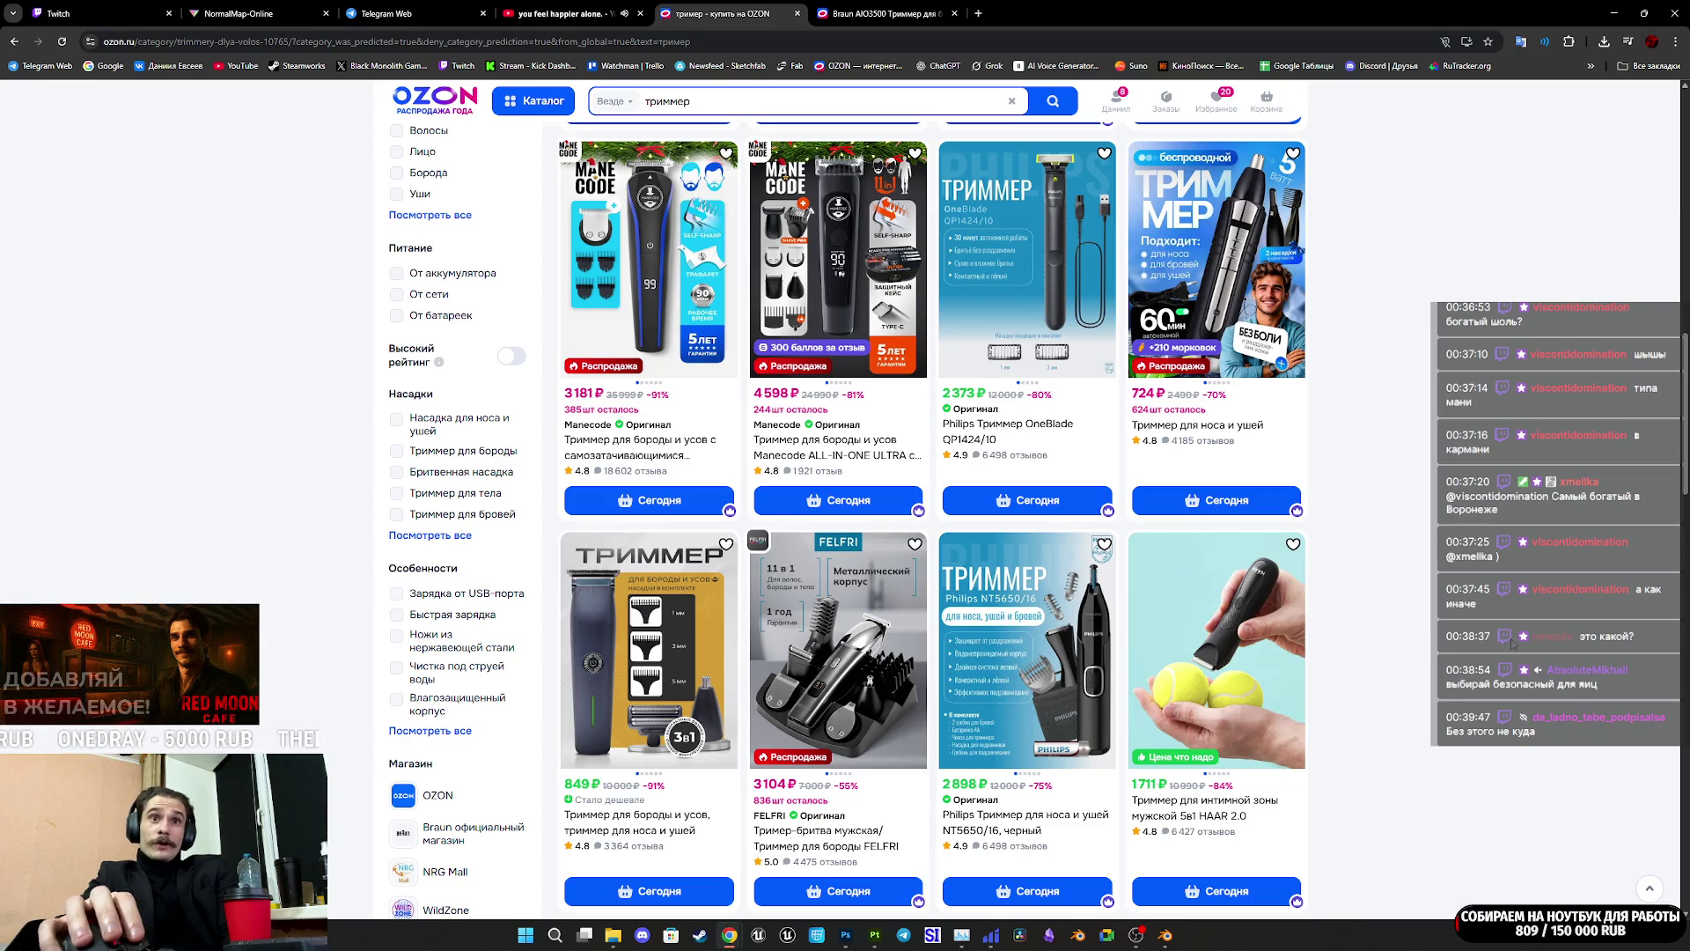
scroll(1494, 652, "up", 5)
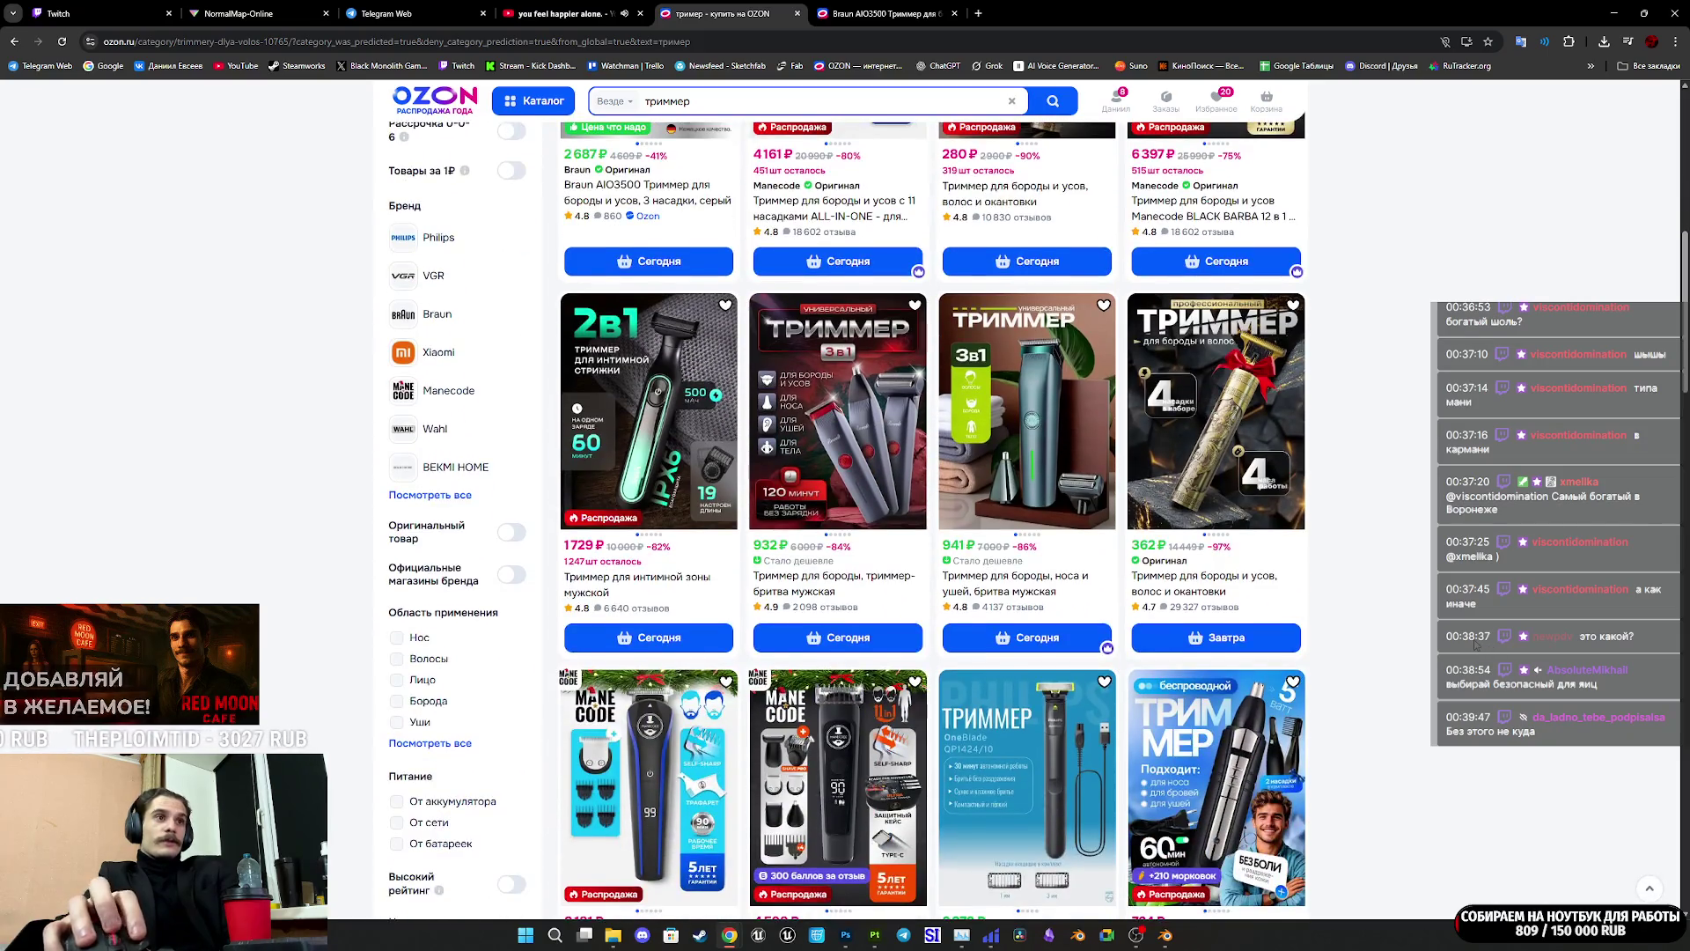
scroll(1488, 648, "up", 6)
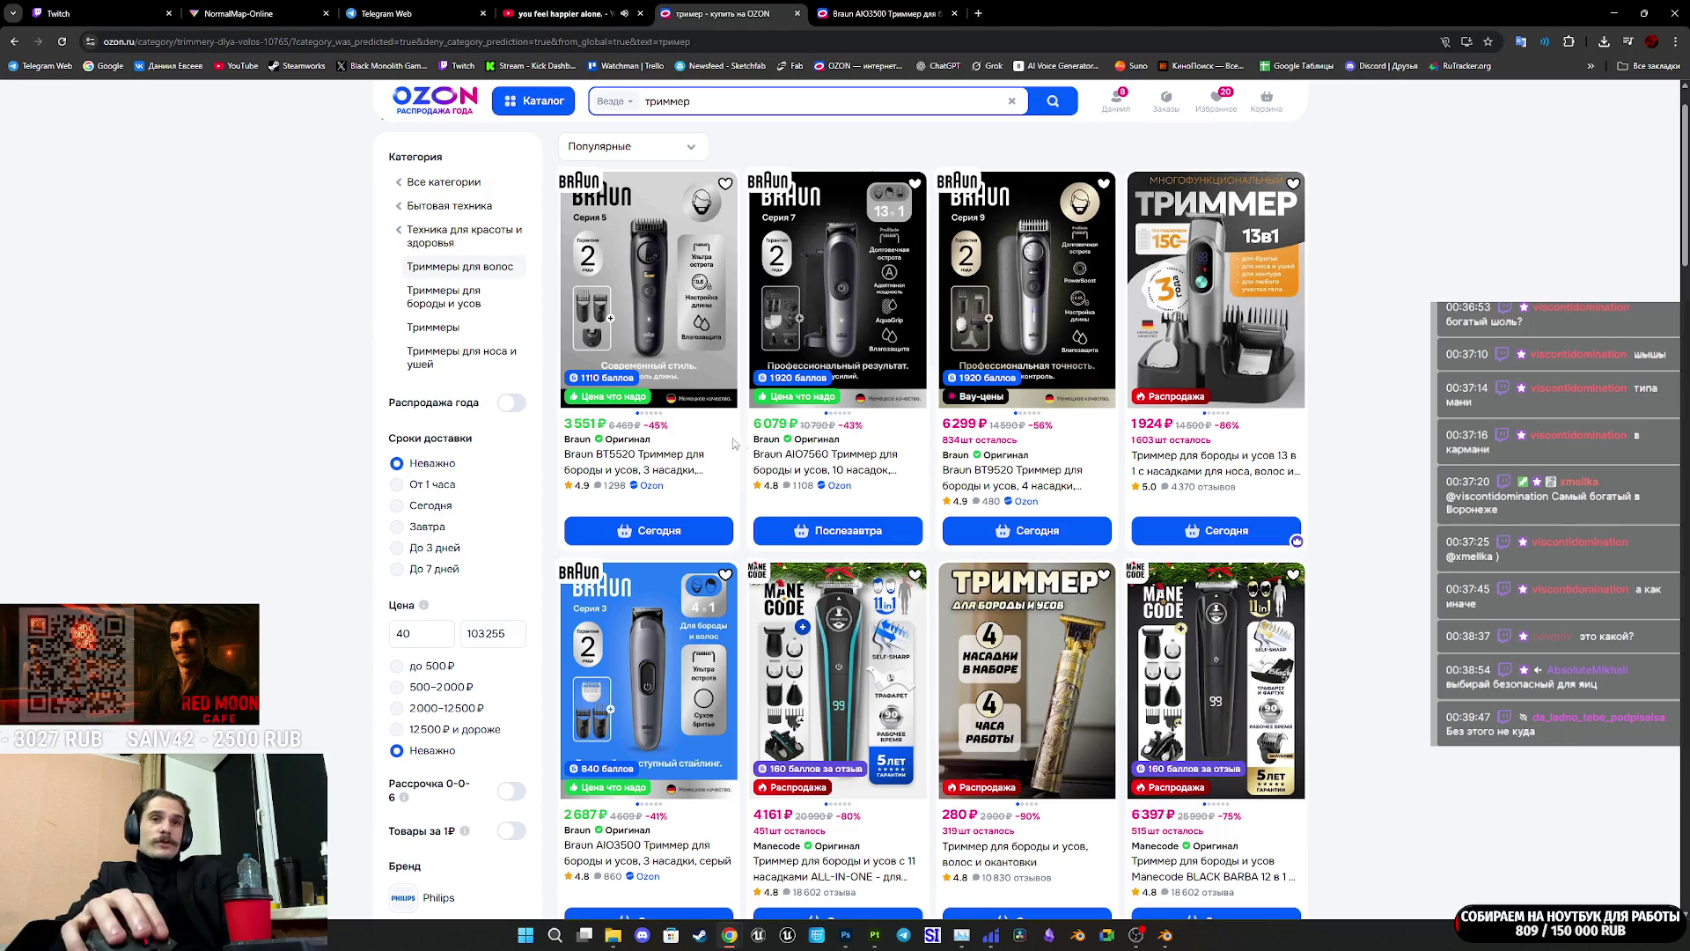
scroll(840, 504, "up", 1)
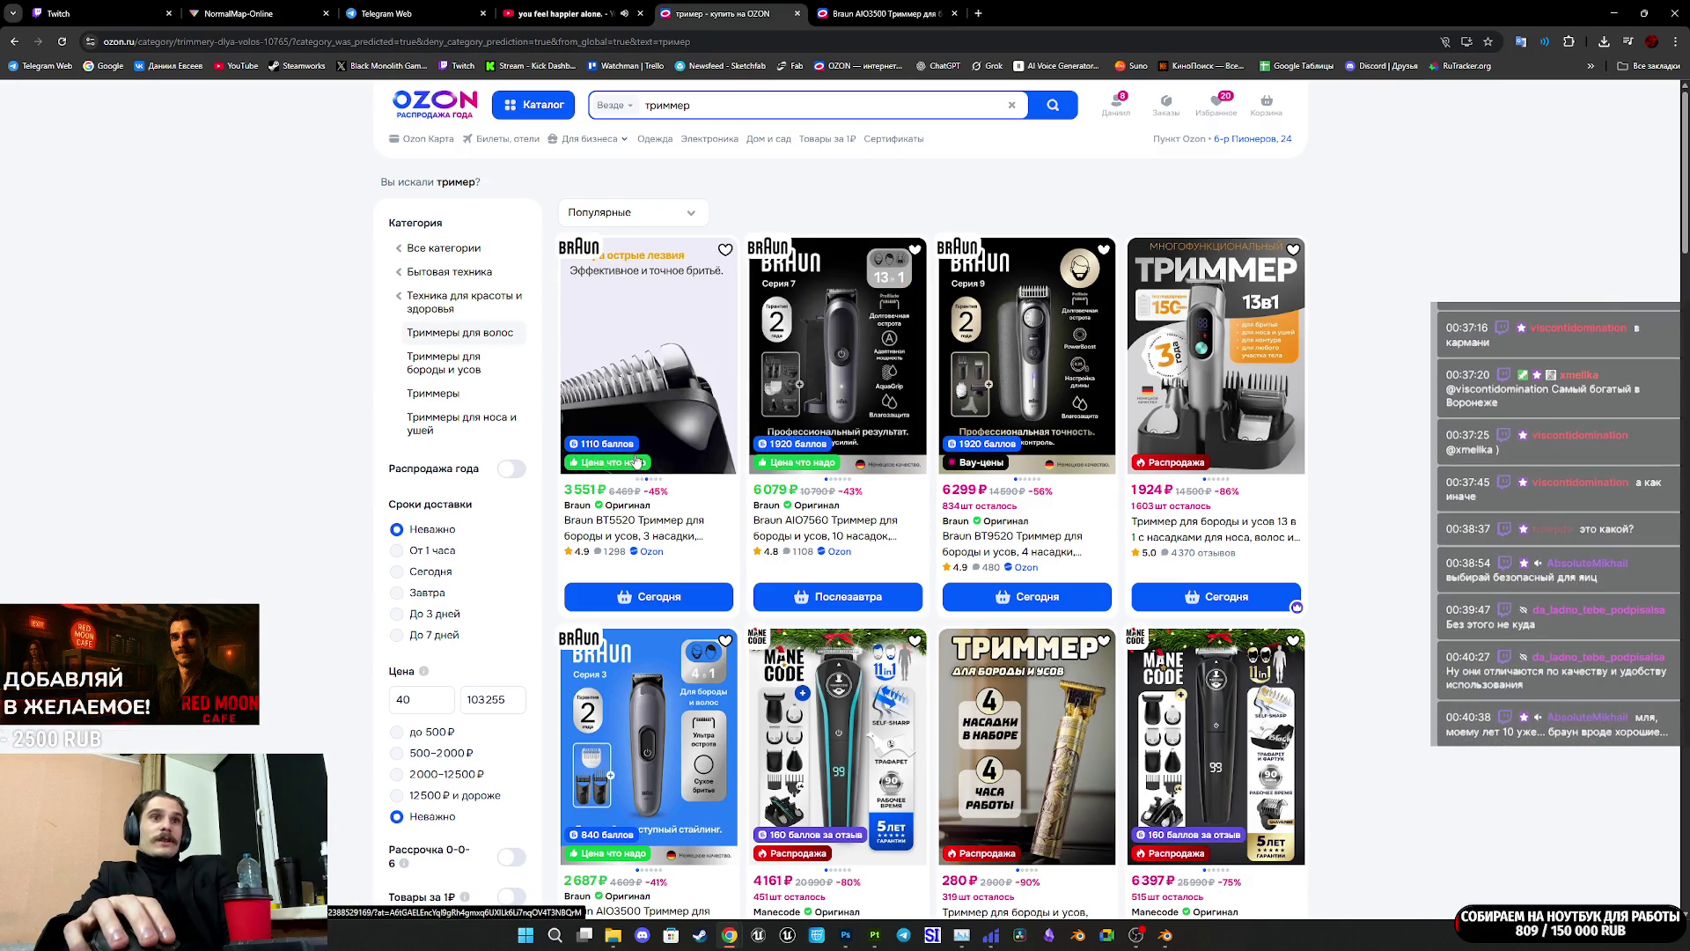
scroll(630, 605, "down", 2)
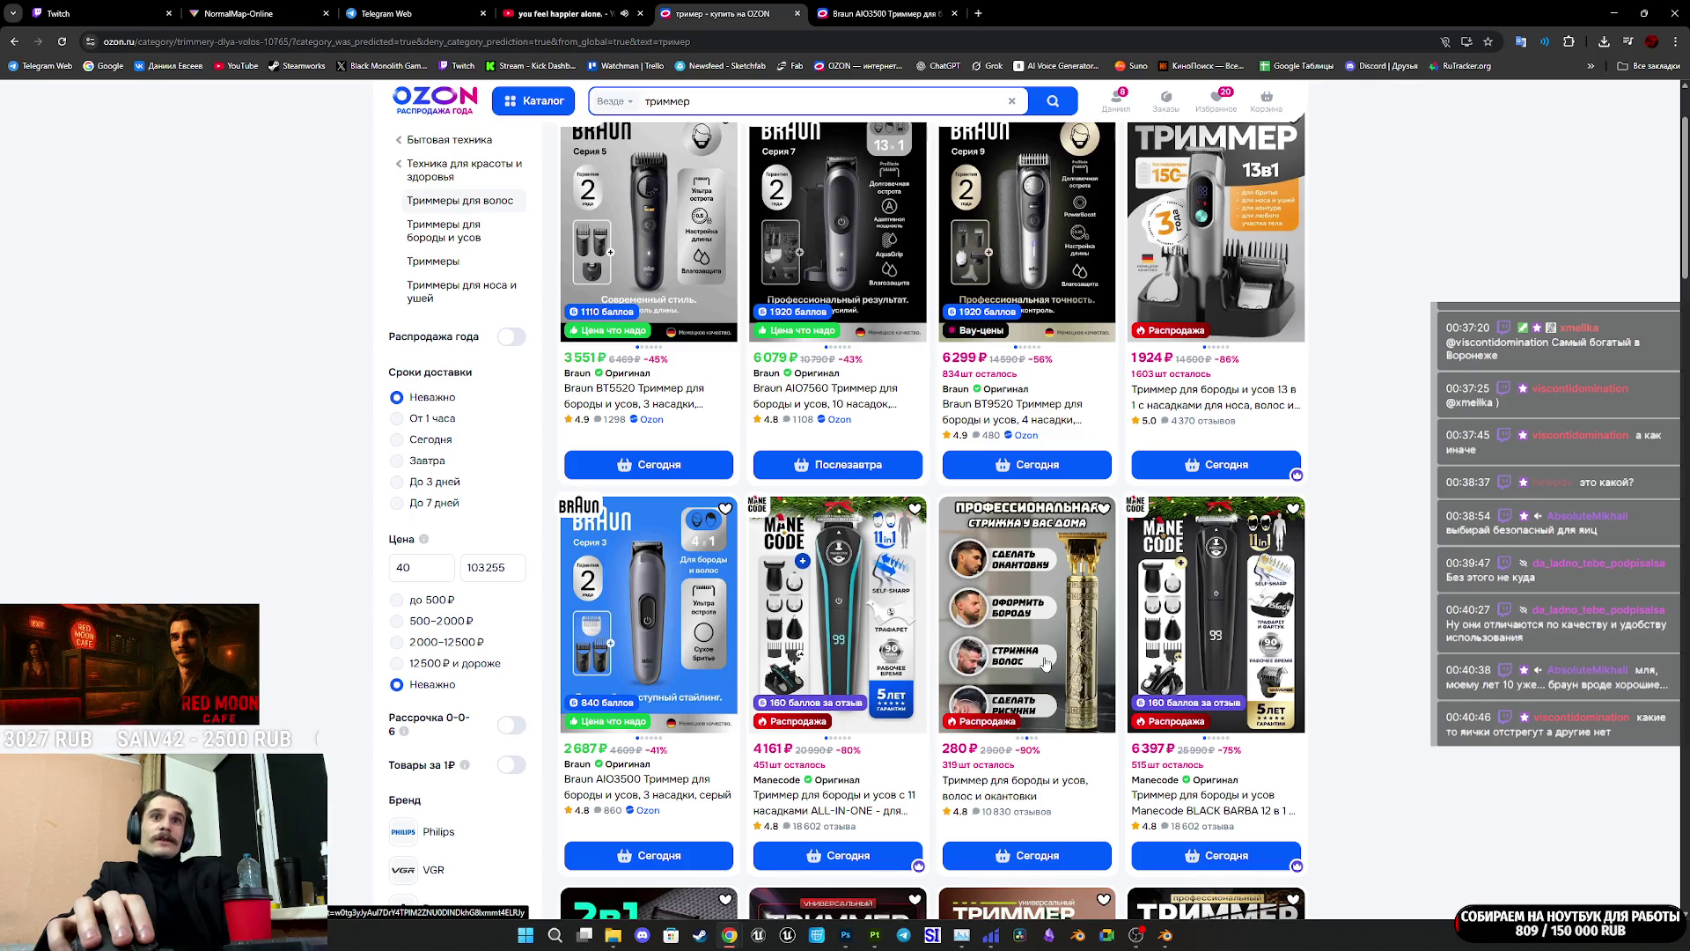
scroll(832, 709, "up", 2)
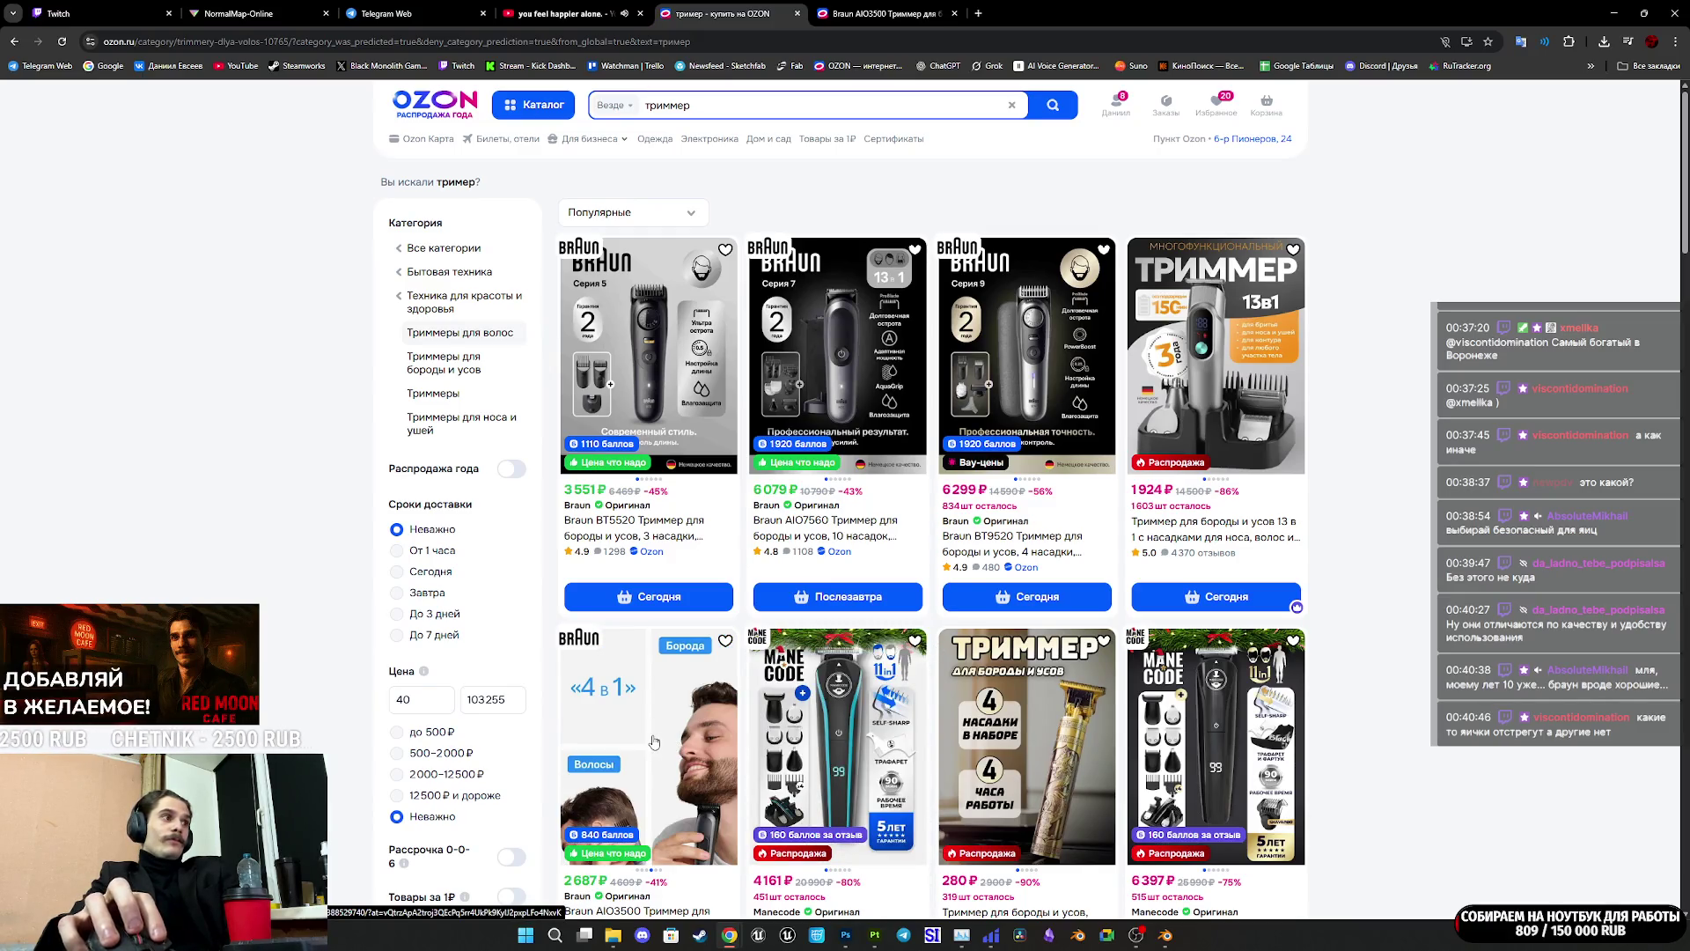
middle_click(654, 742)
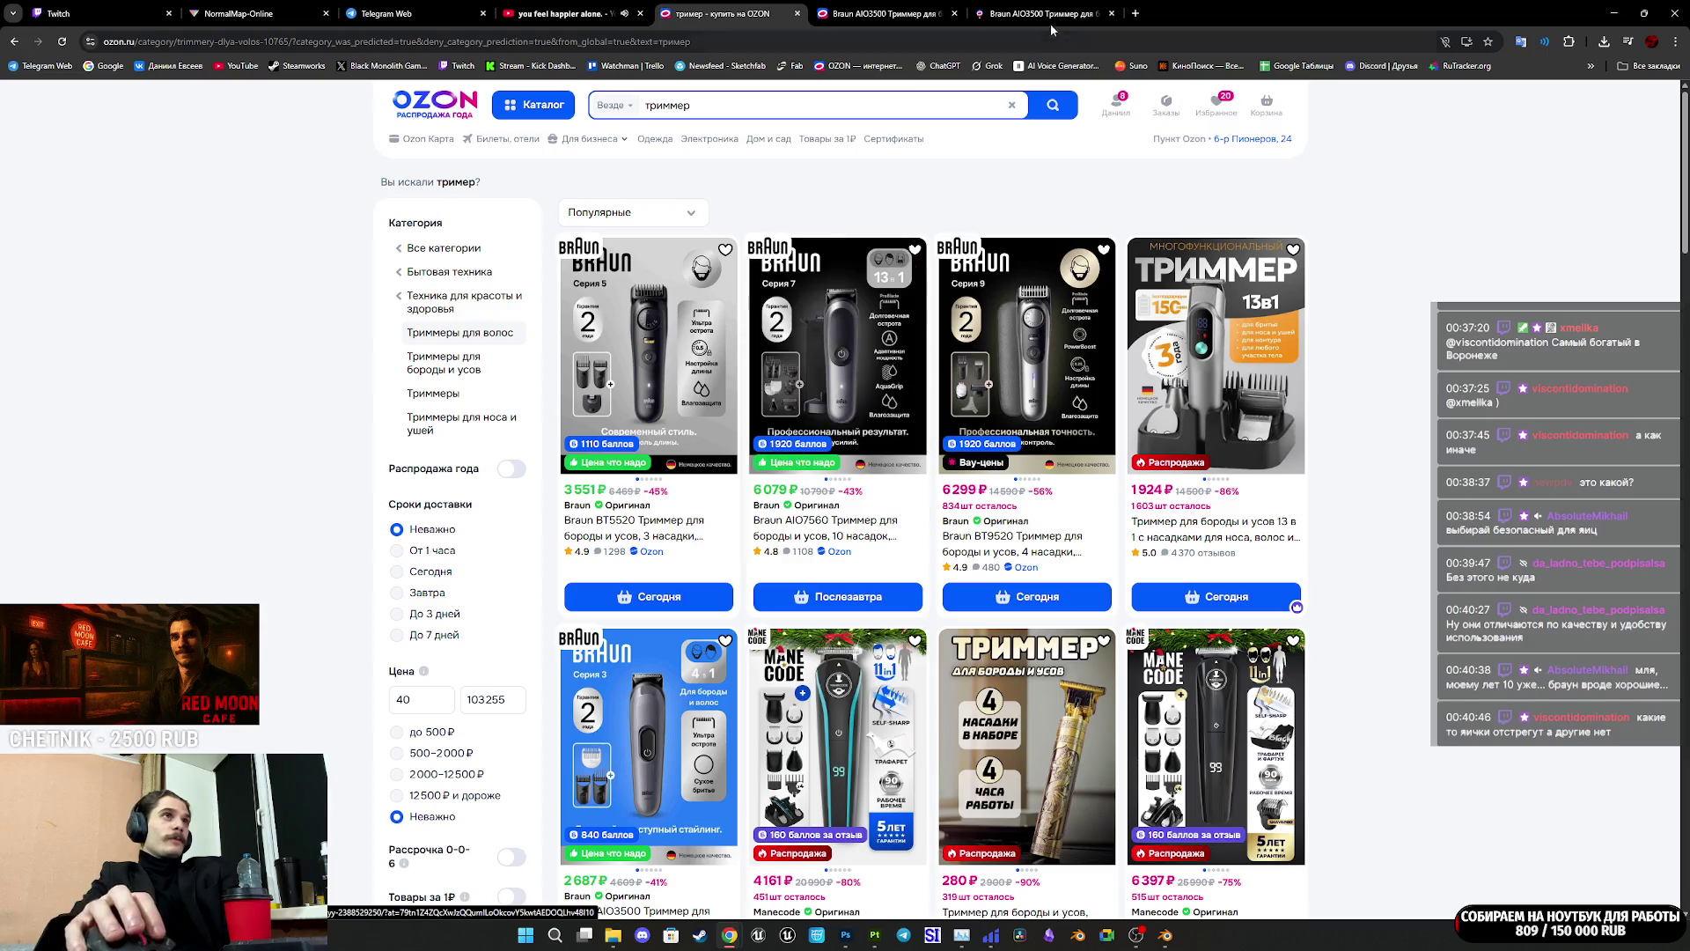
Step: Close the duplicate Braun AIO3500 tab and review its 4 в 1 and blade close-up photos
left_click(954, 14)
left_click(884, 13)
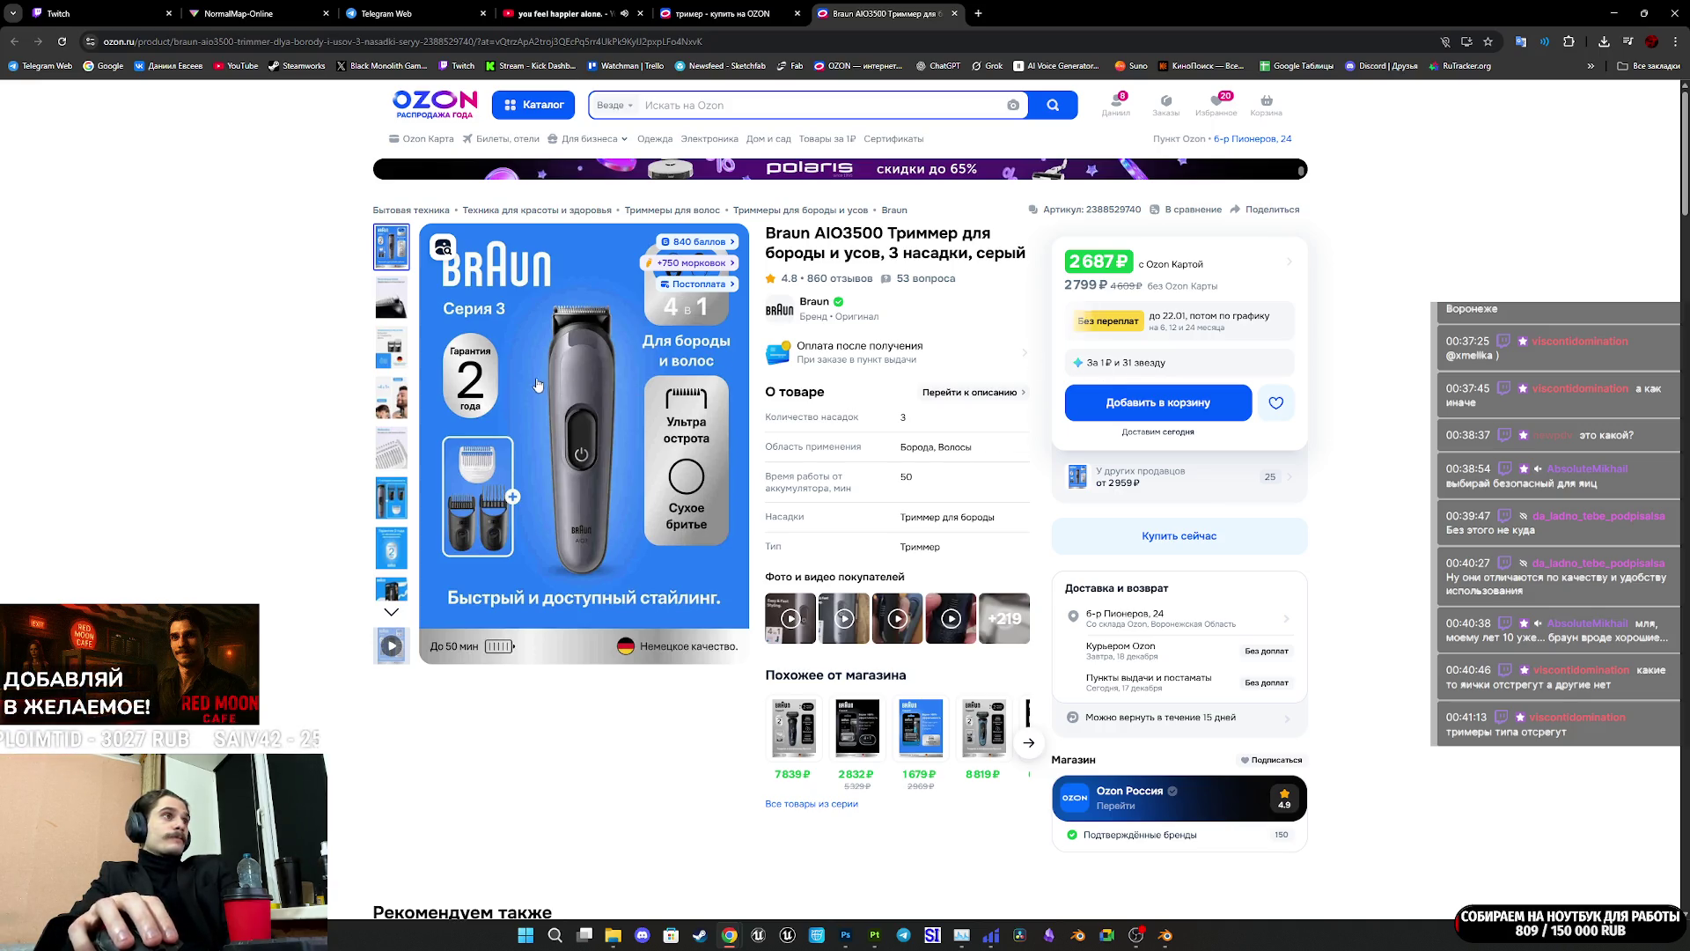
scroll(534, 386, "down", 8)
scroll(633, 363, "down", 5)
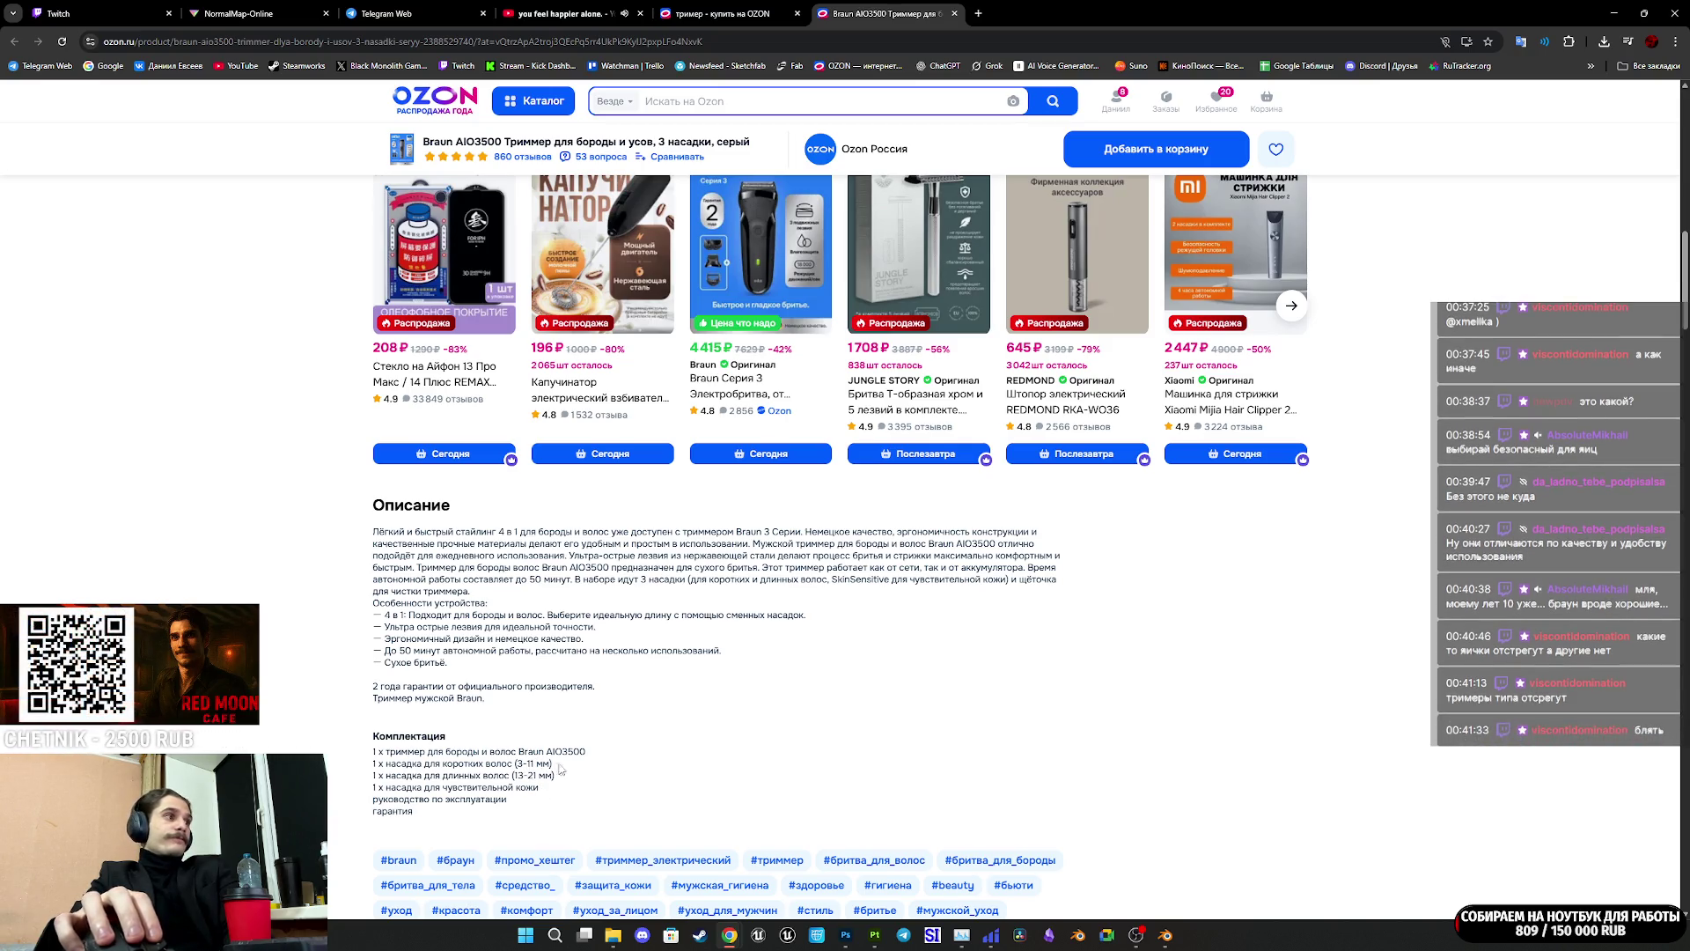
scroll(563, 770, "down", 5)
scroll(774, 721, "up", 15)
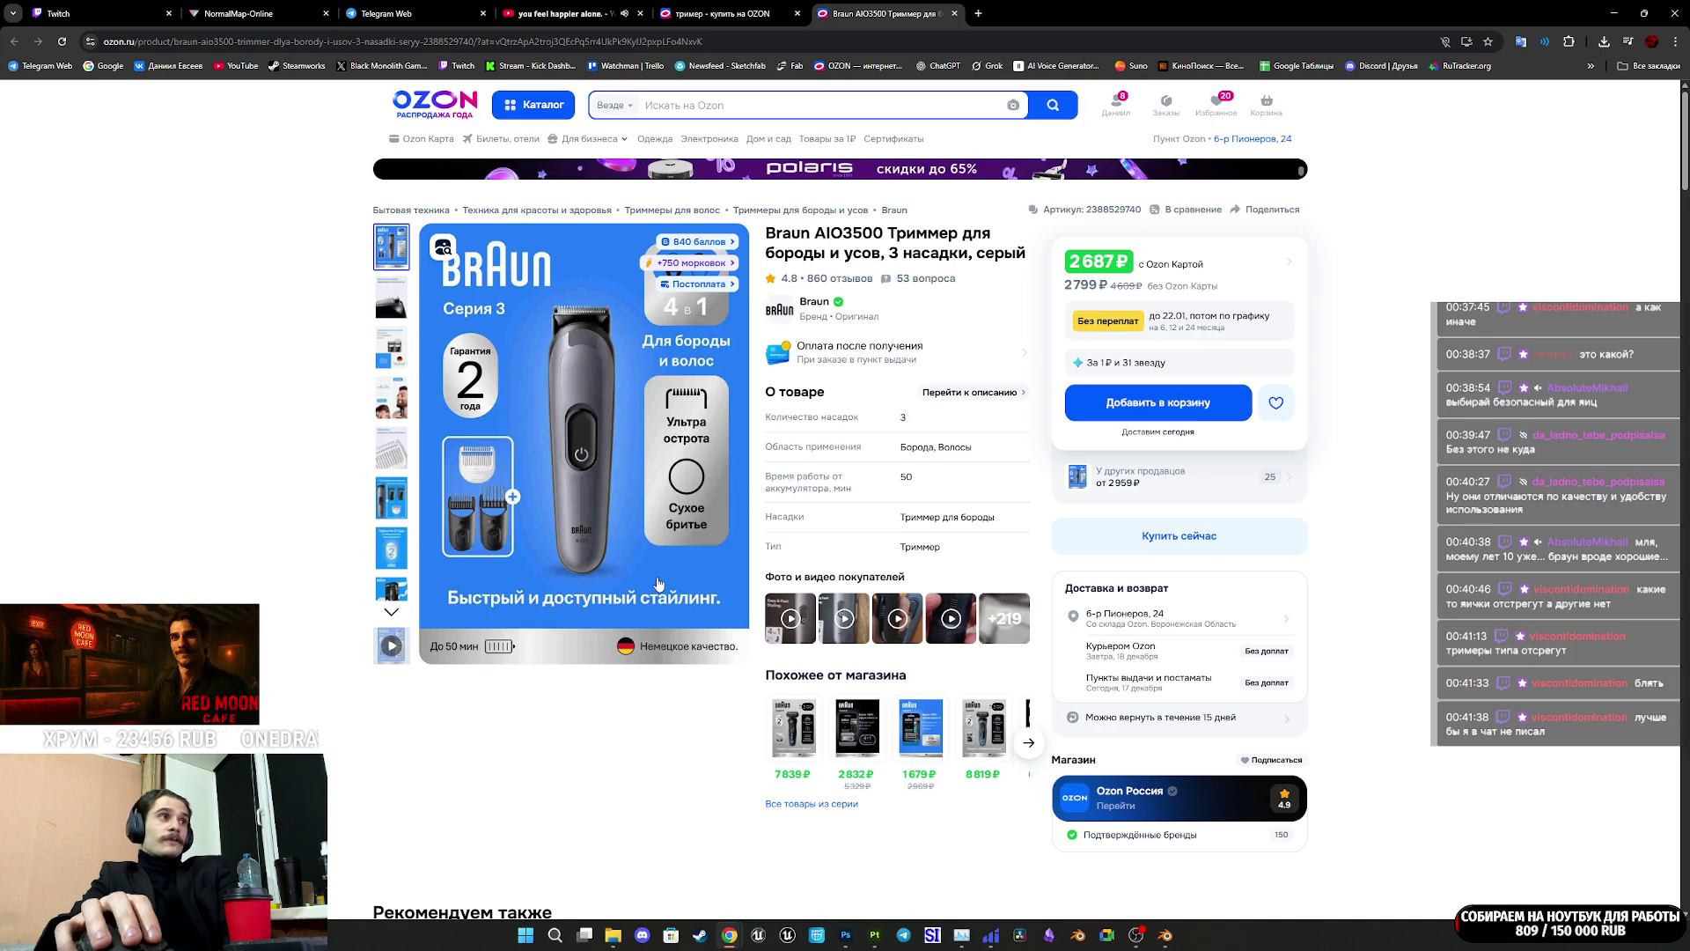
left_click(388, 403)
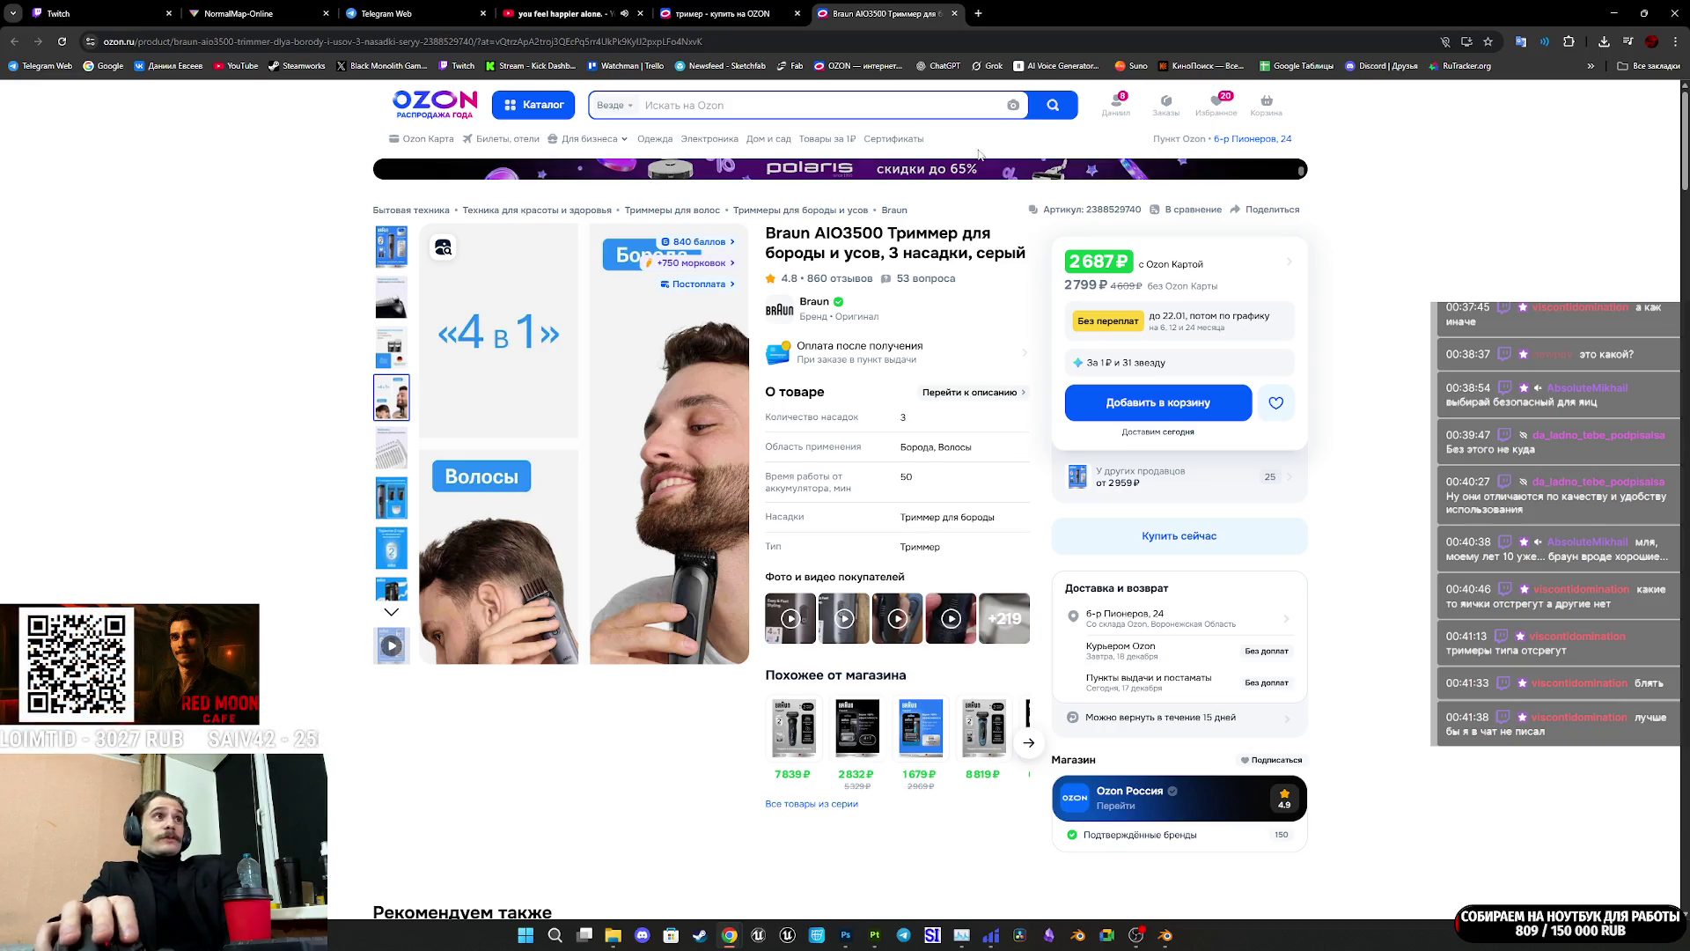
left_click(402, 301)
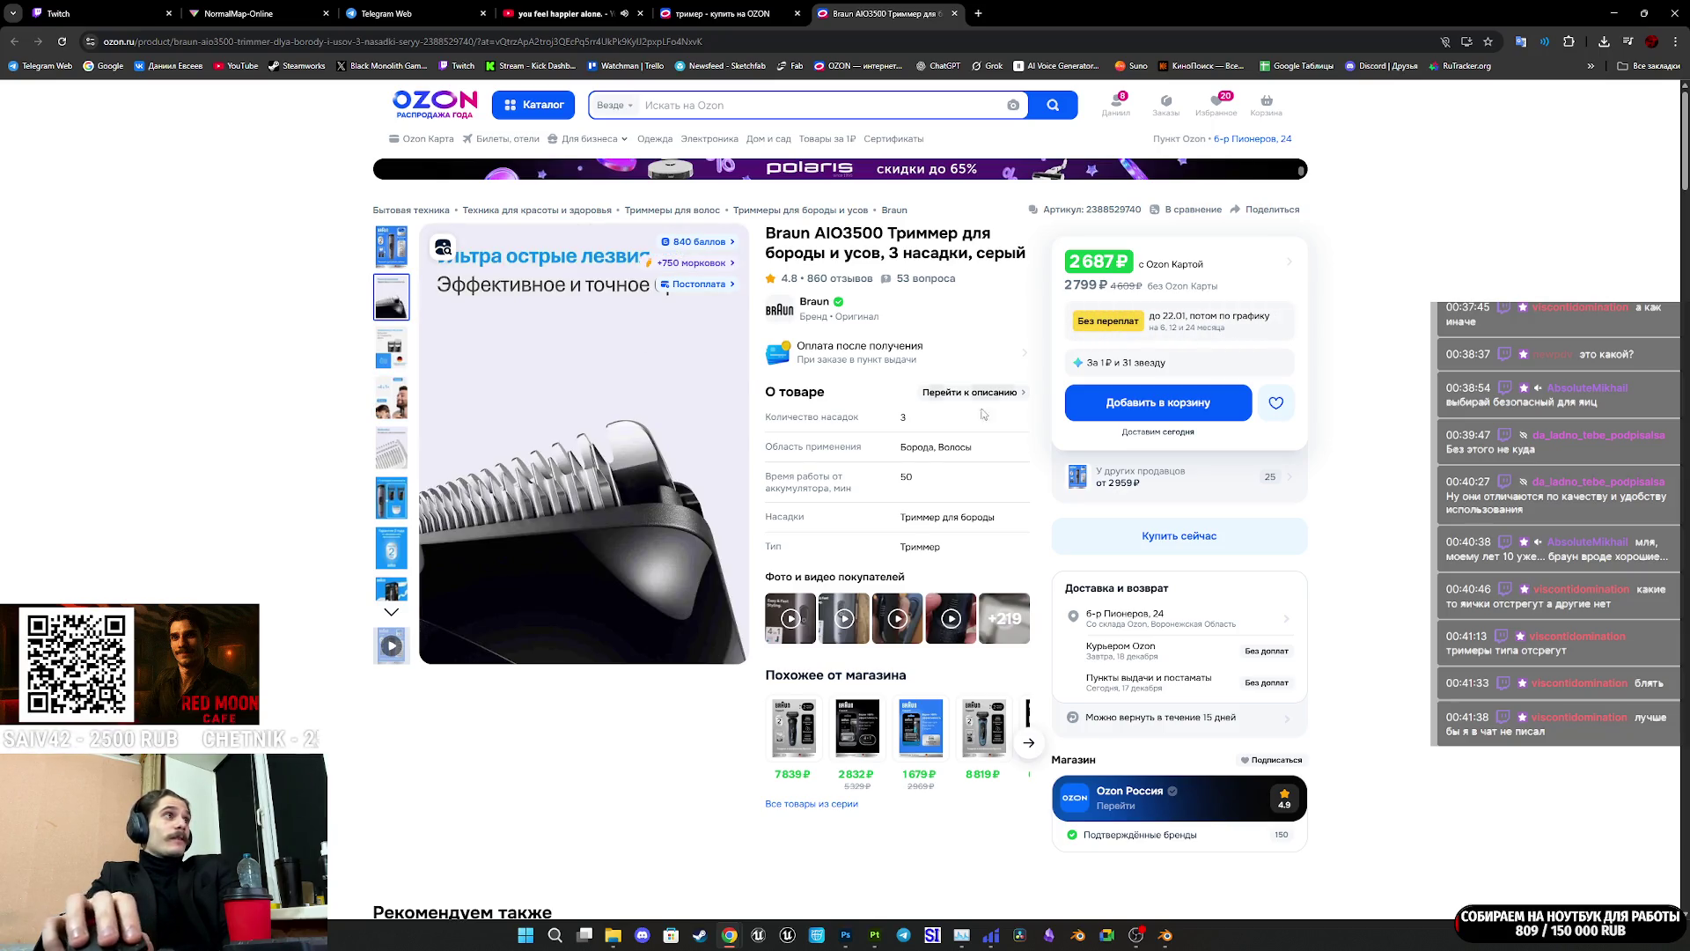
scroll(1050, 499, "down", 3)
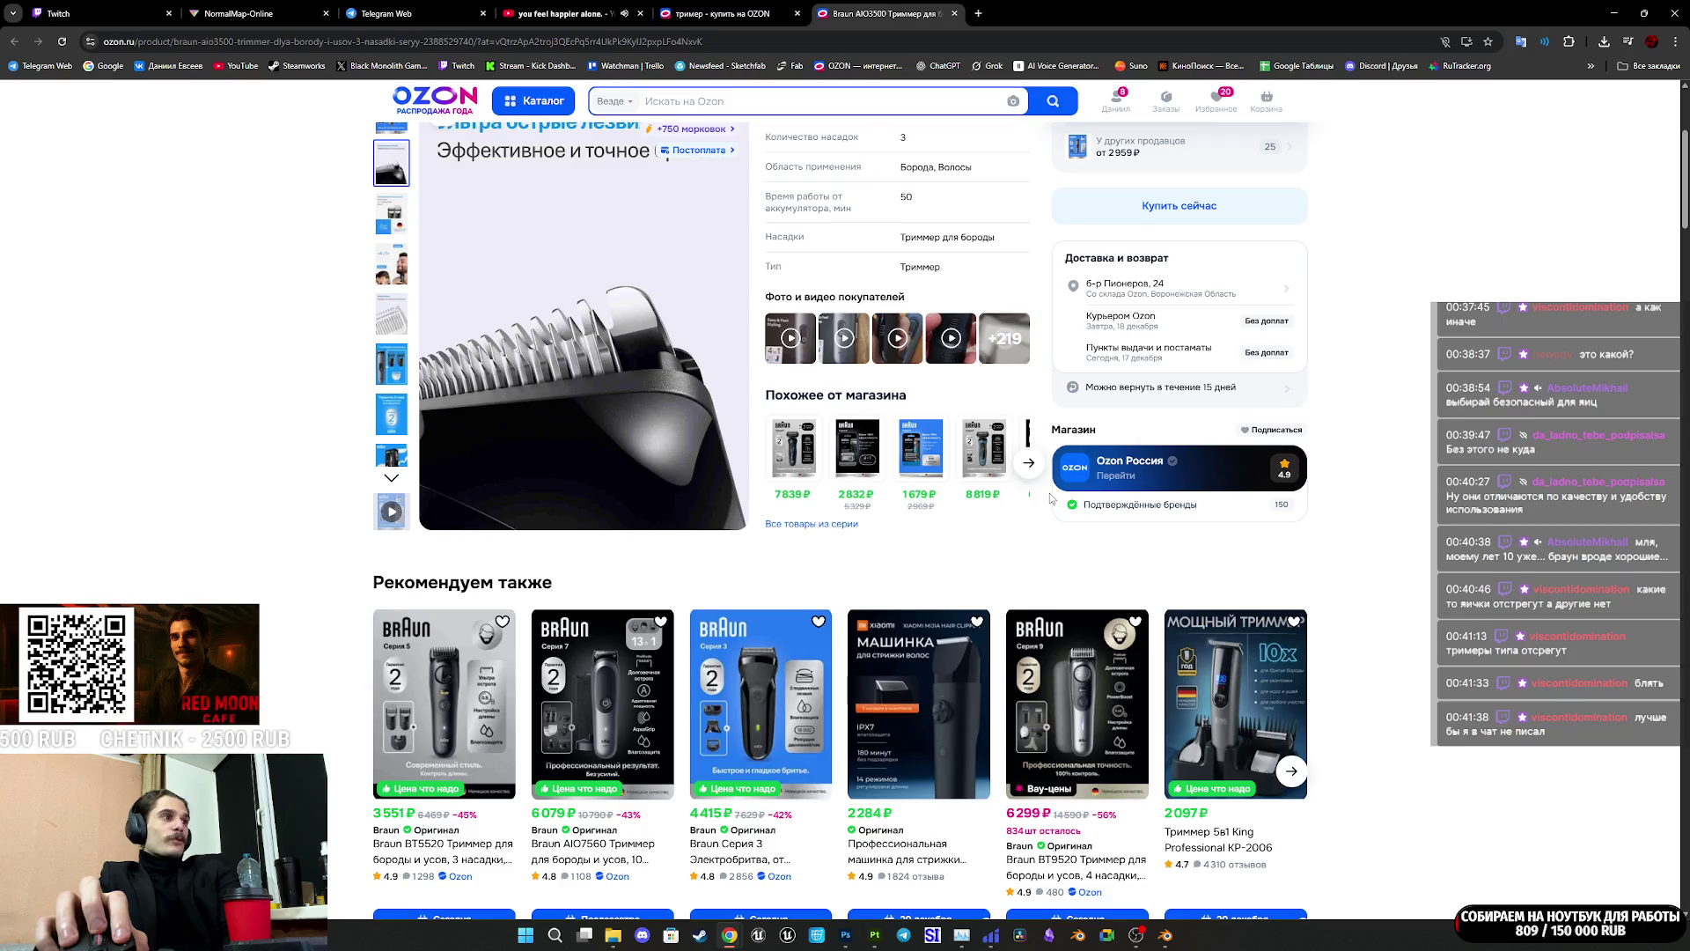
scroll(1046, 494, "up", 3)
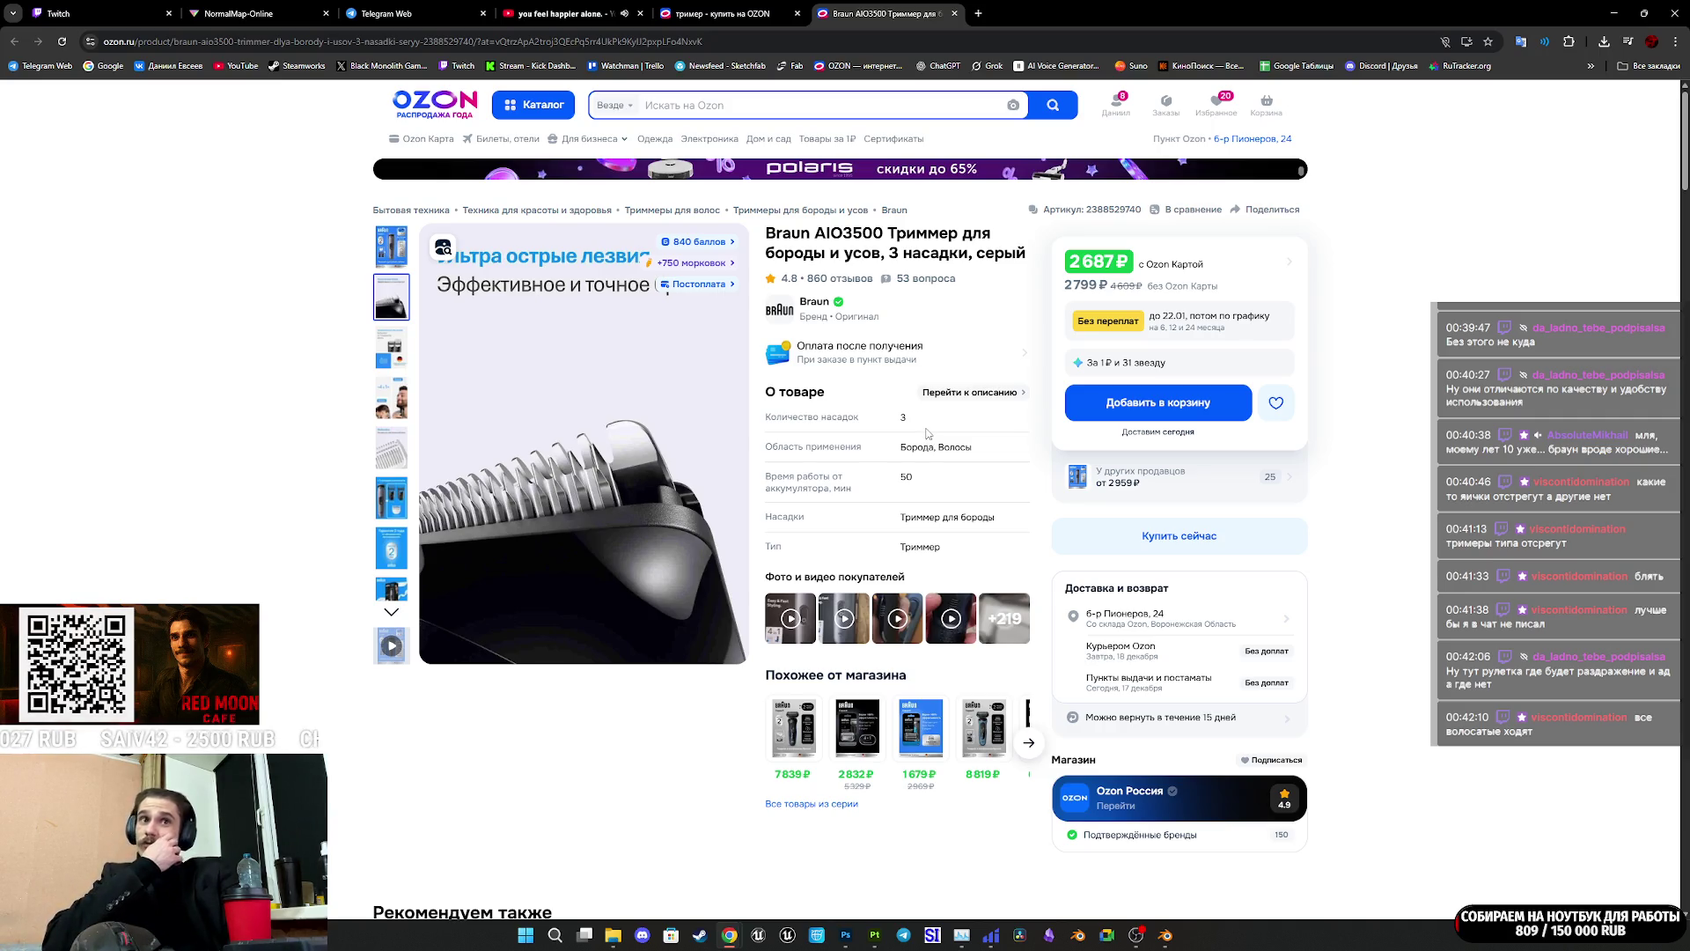
Step: Add the Braun AIO3500 trimmer to favourites and close the product and search tabs
left_click(391, 498)
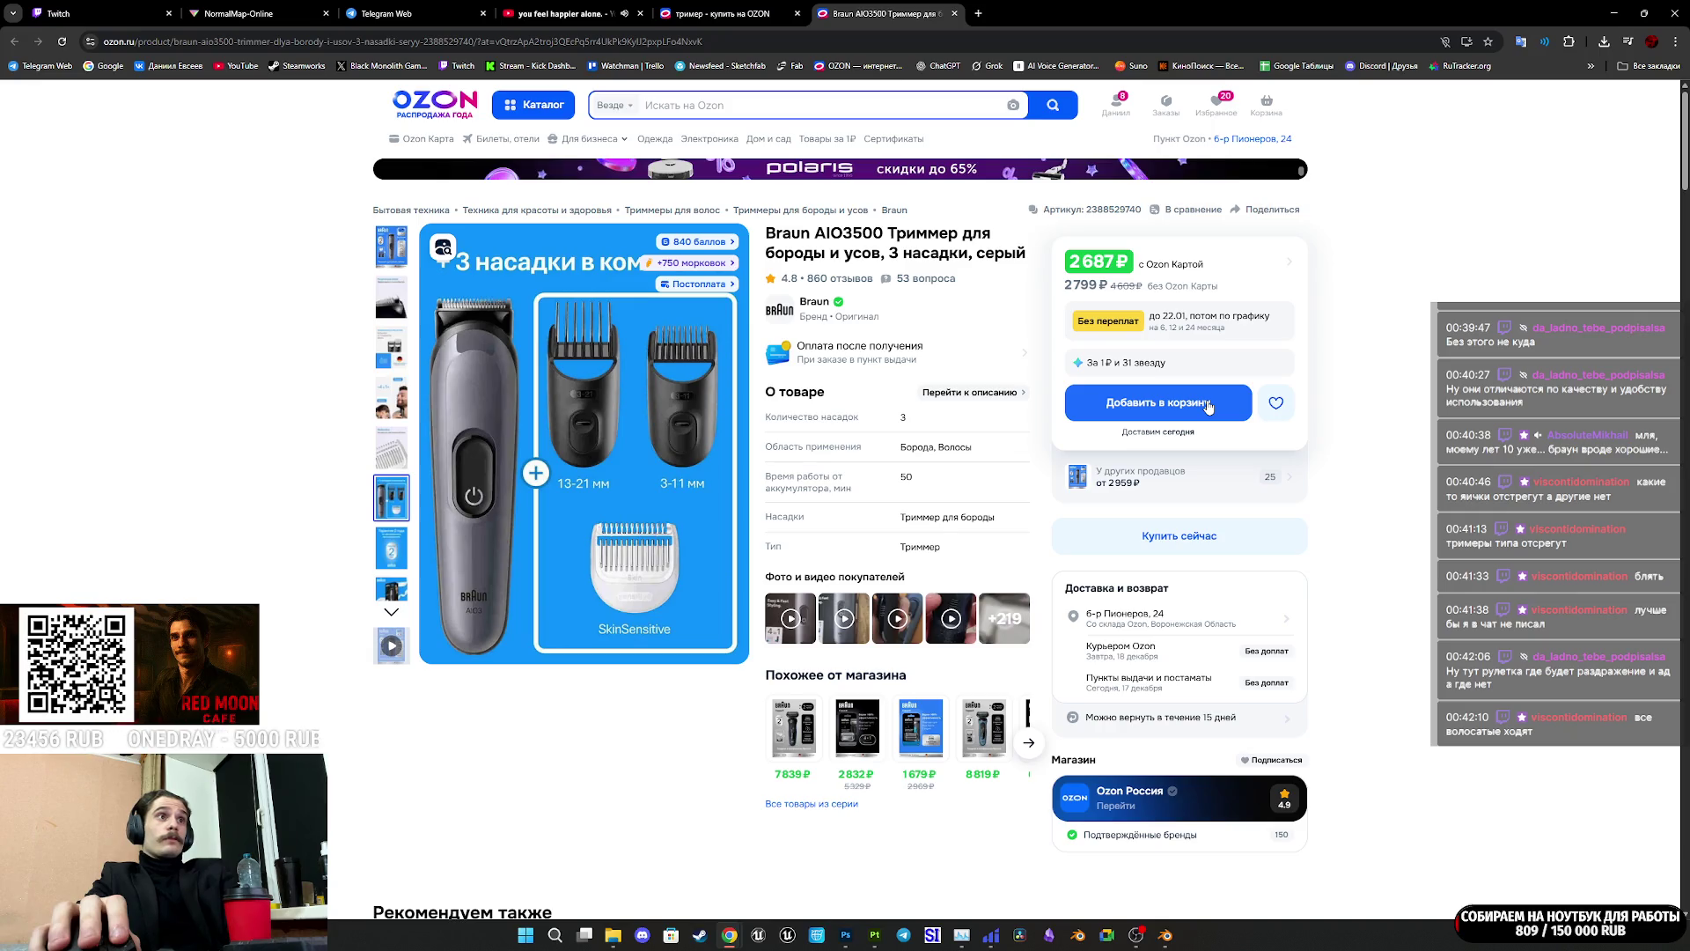
left_click(1276, 402)
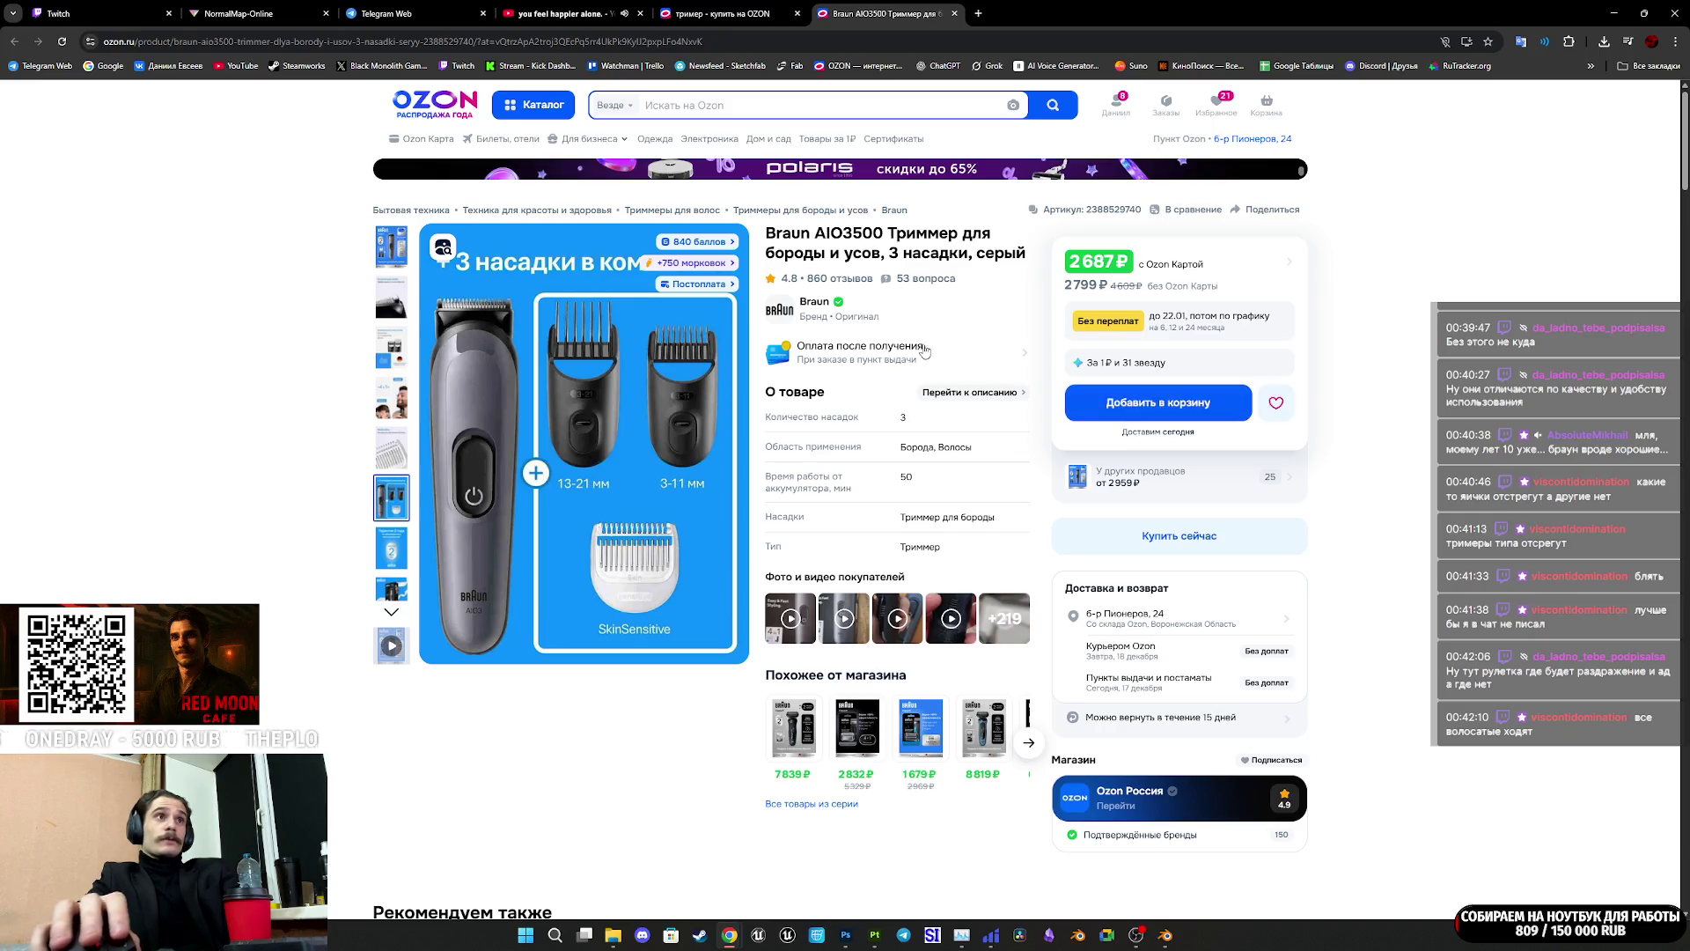
middle_click(902, 13)
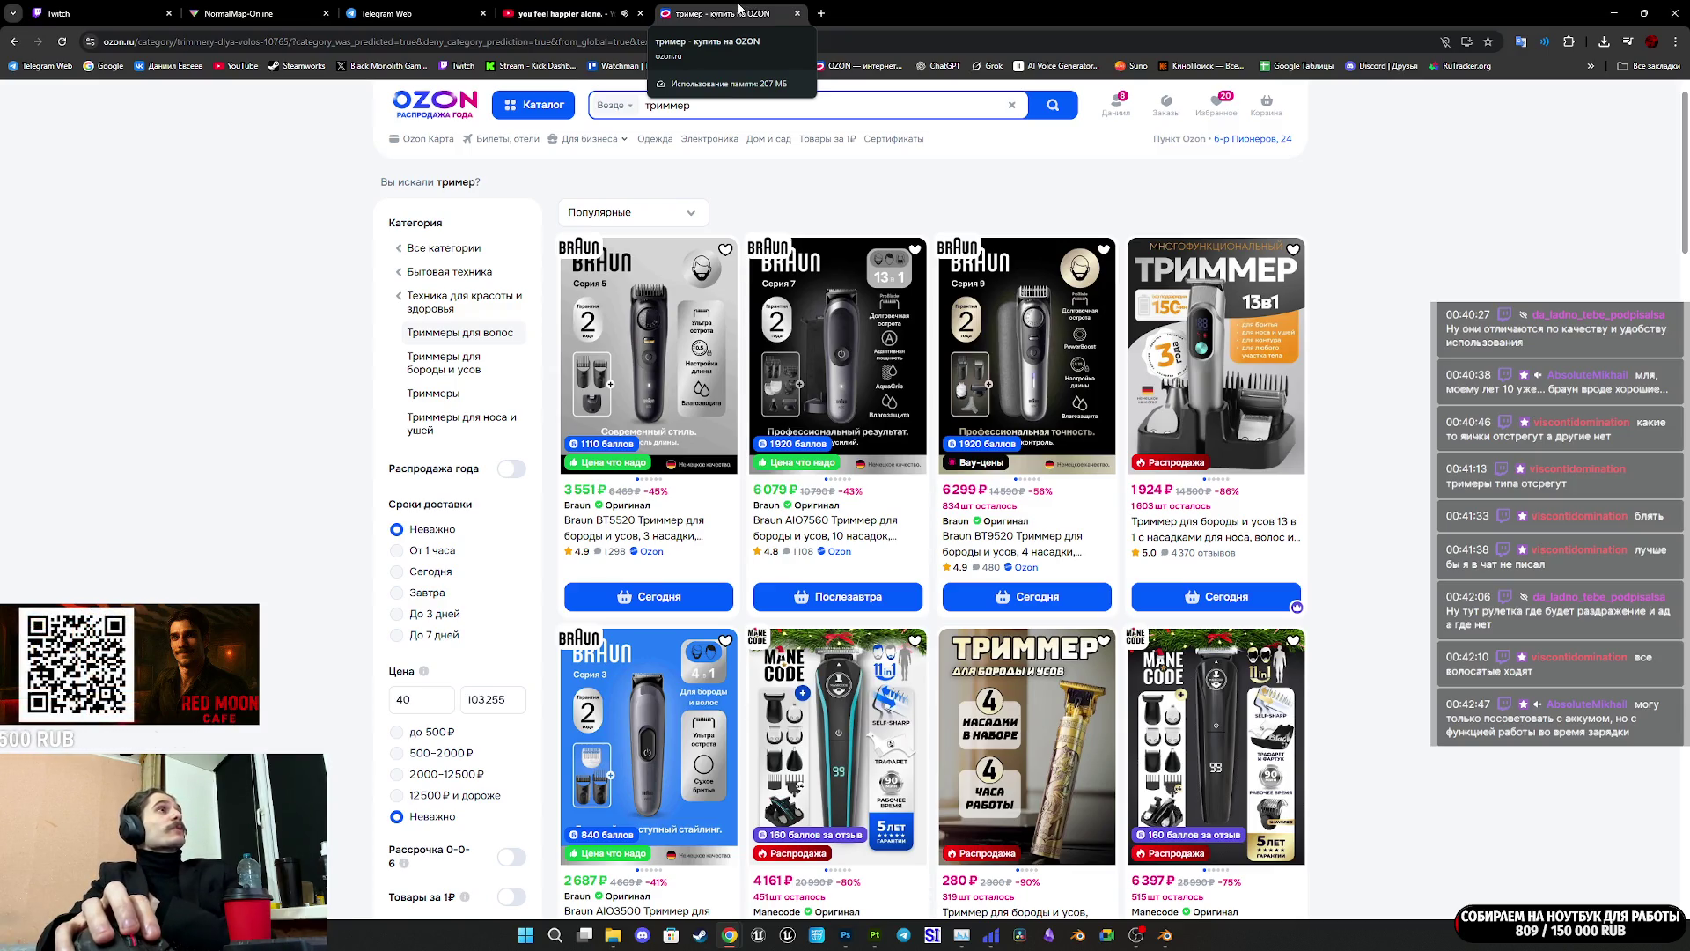
middle_click(740, 9)
Step: Delete the comment 'отдай випку нигодяй' from the Telegram thread, then return to Twitch
left_click(387, 14)
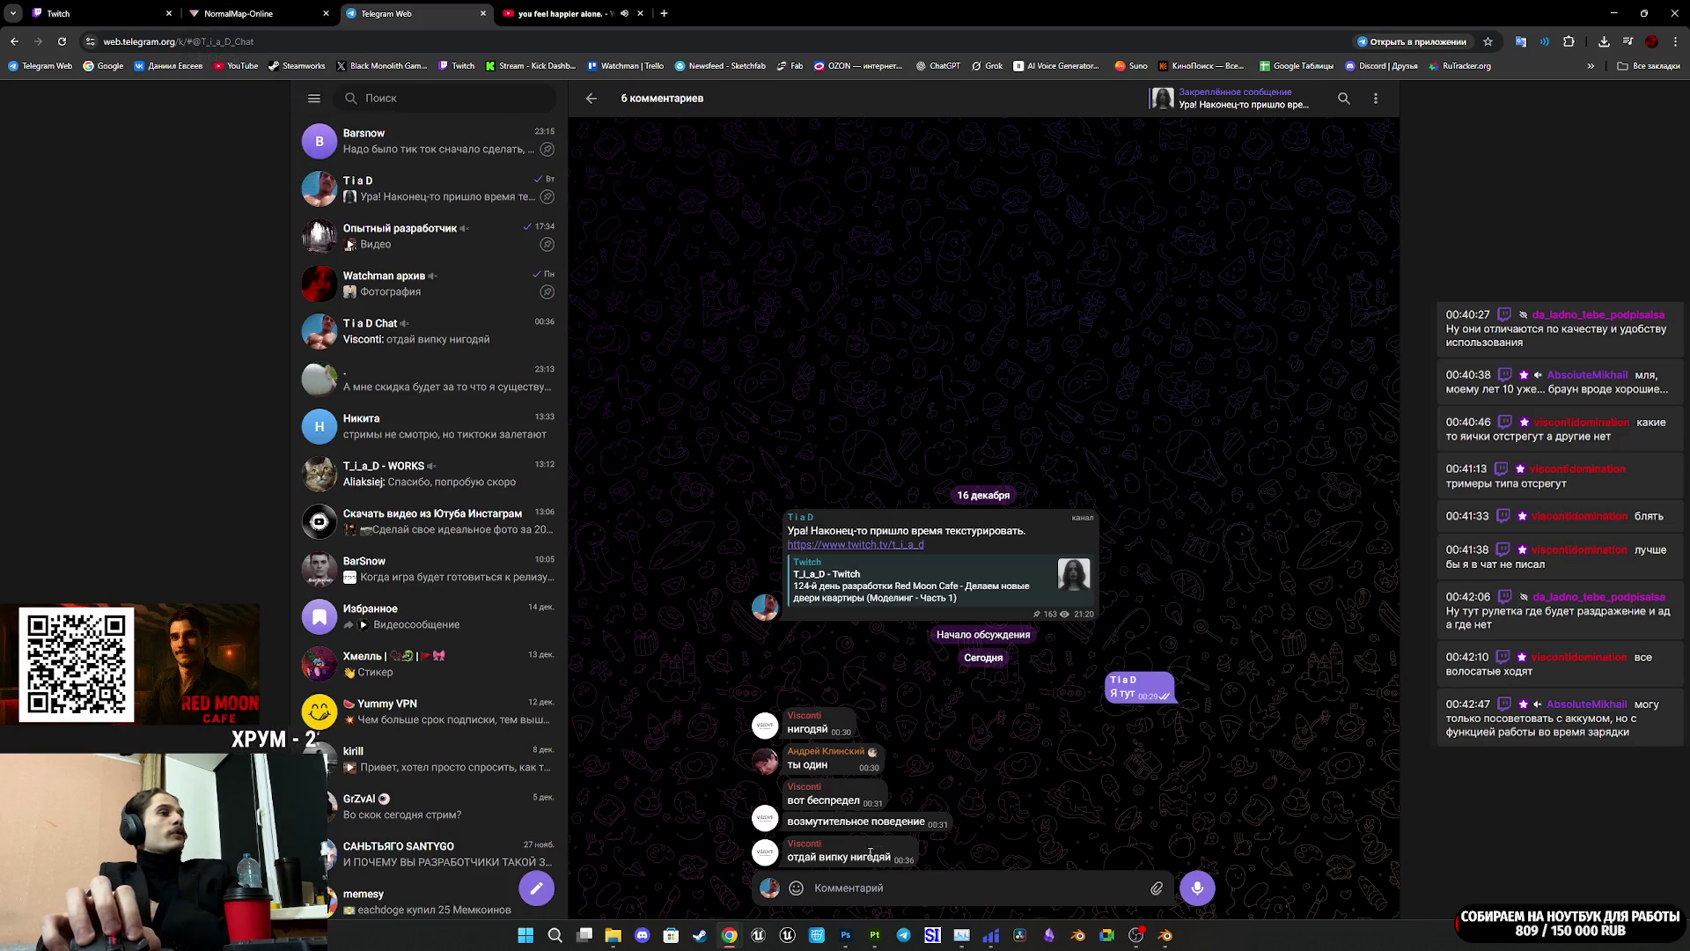
right_click(871, 853)
left_click(934, 891)
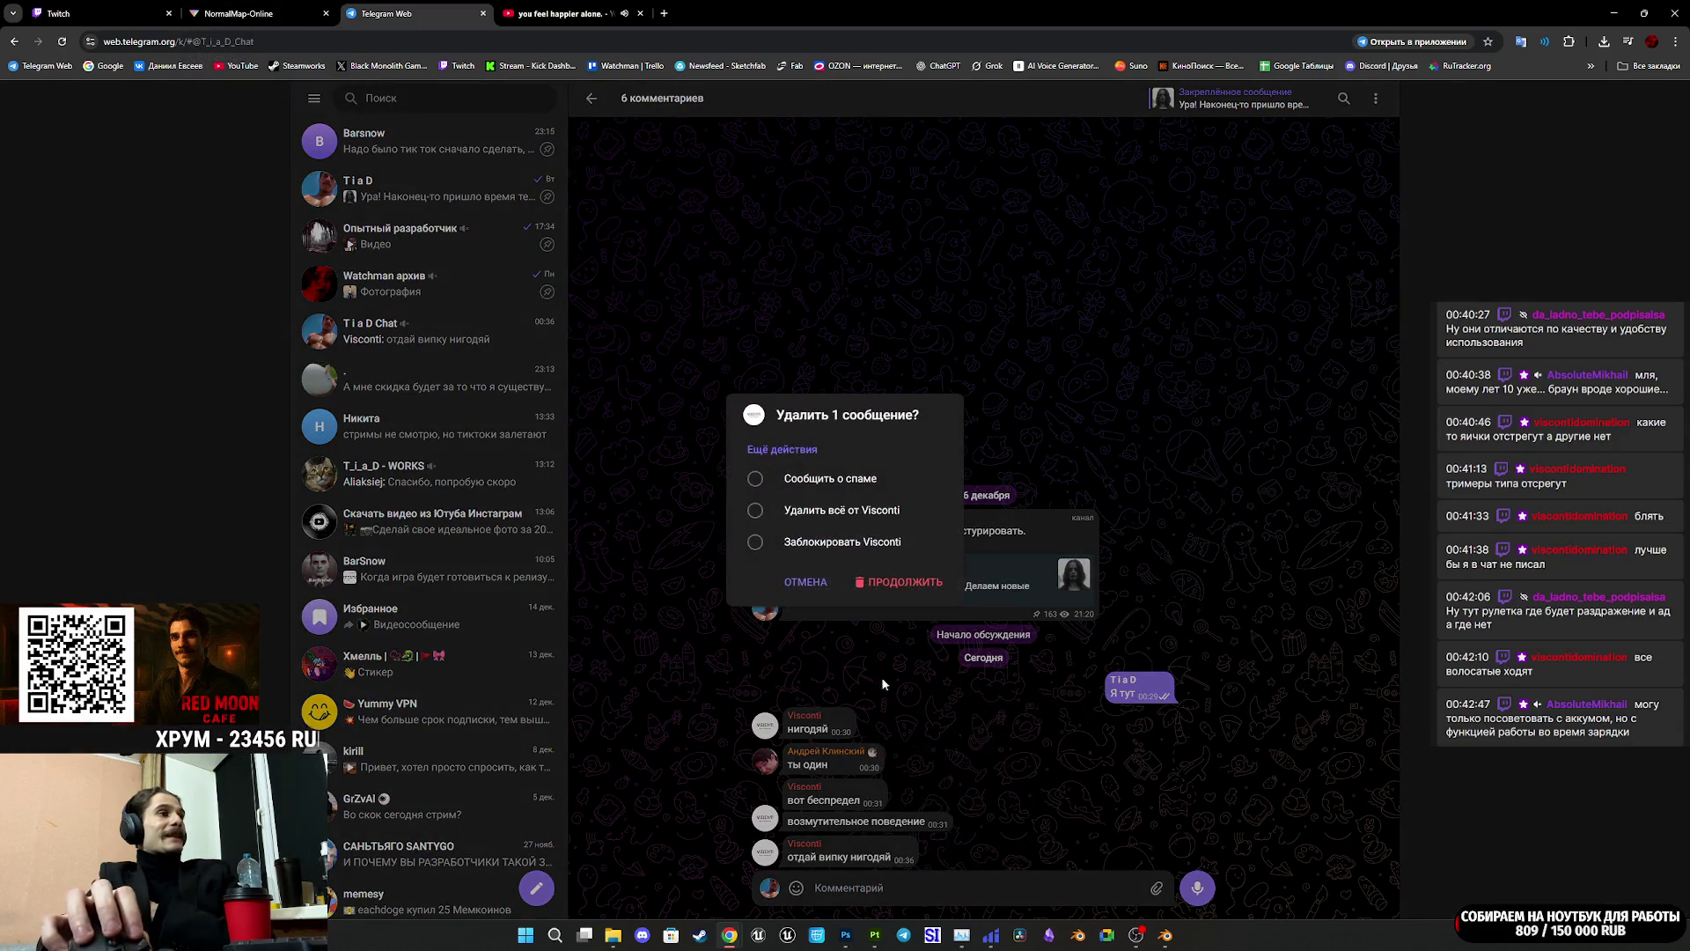
left_click(913, 582)
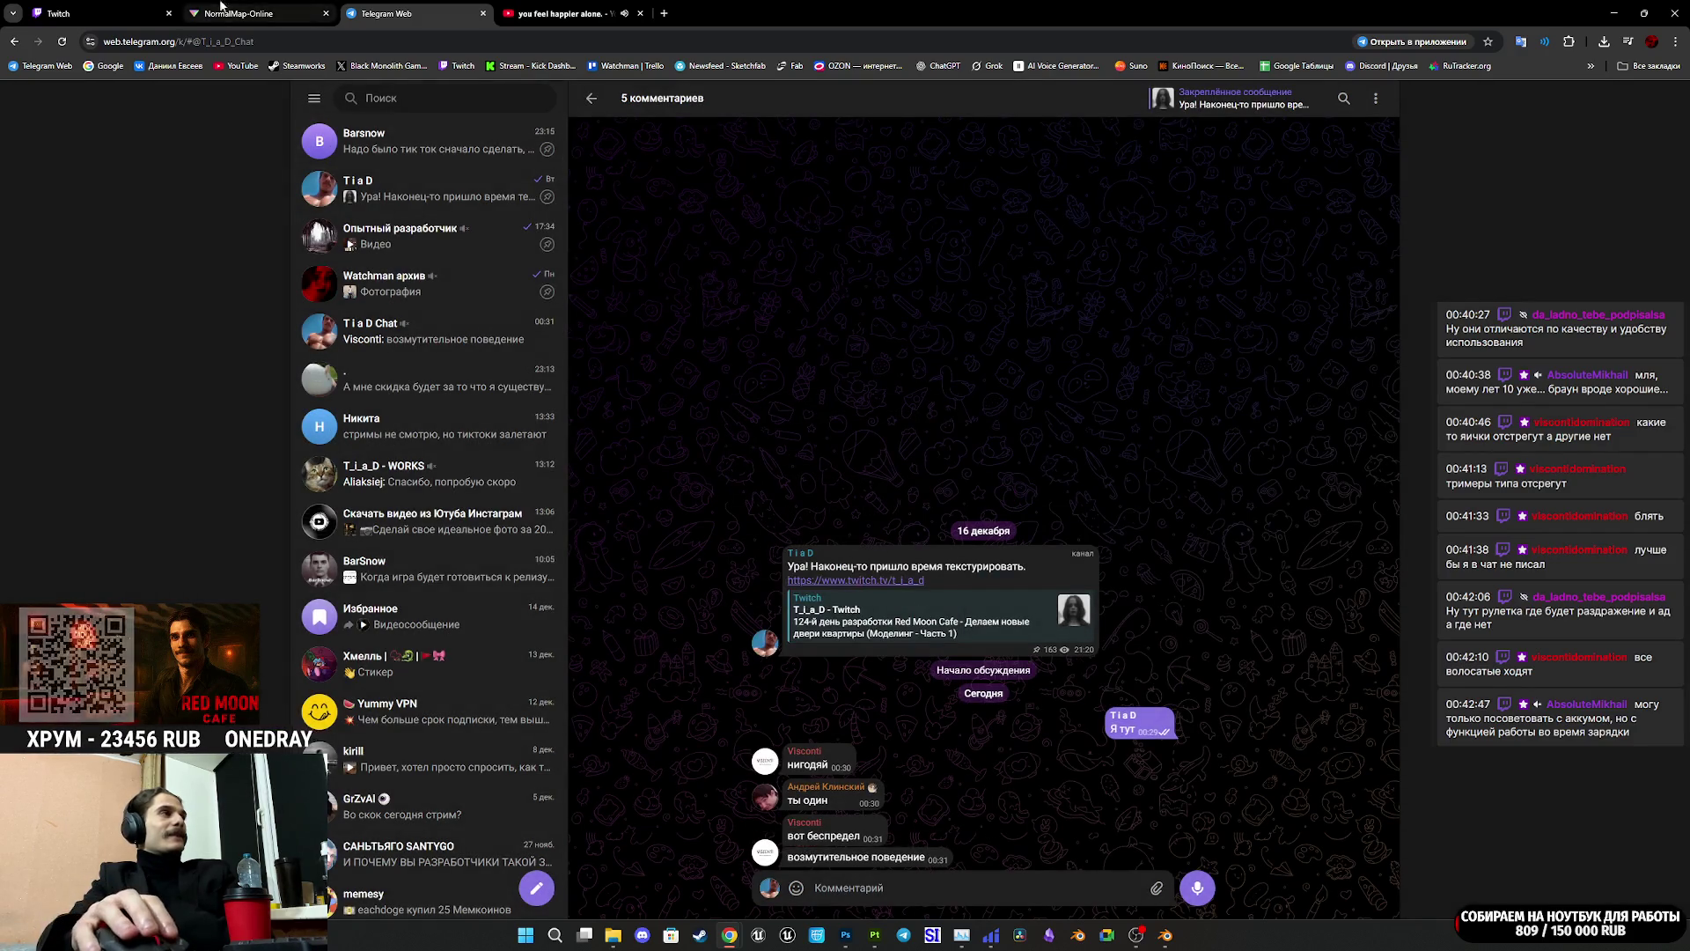
left_click(97, 13)
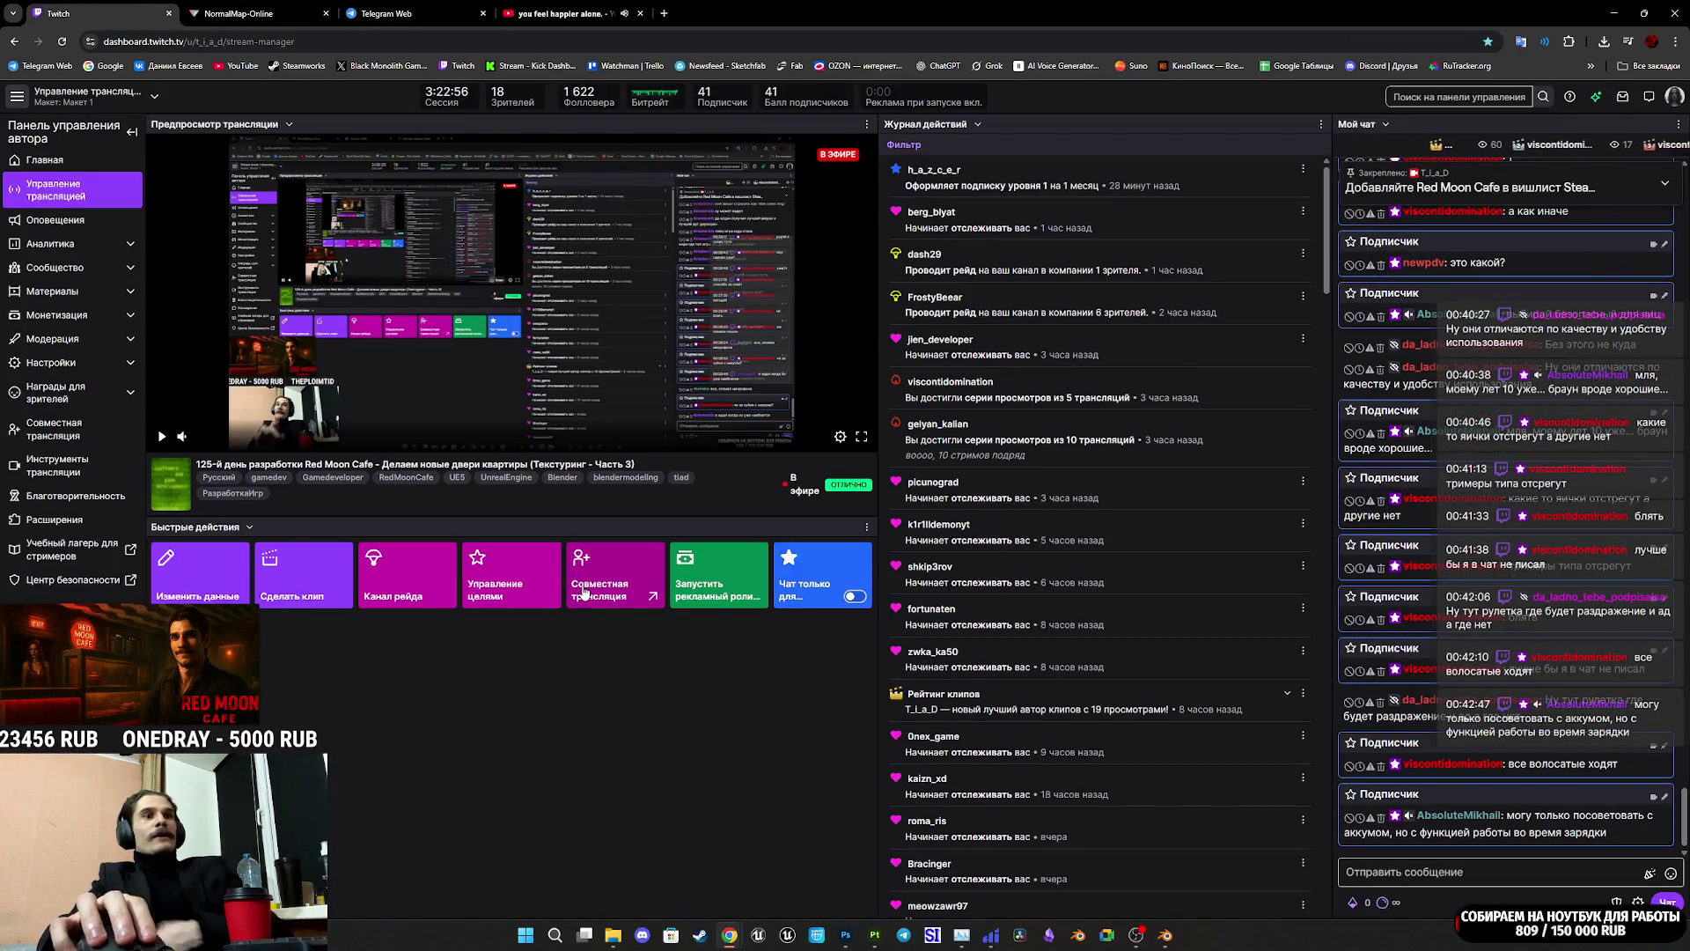
Step: Bring the Substance 3D Painter Door_Asset2 project window to the front
mouse_move(846, 939)
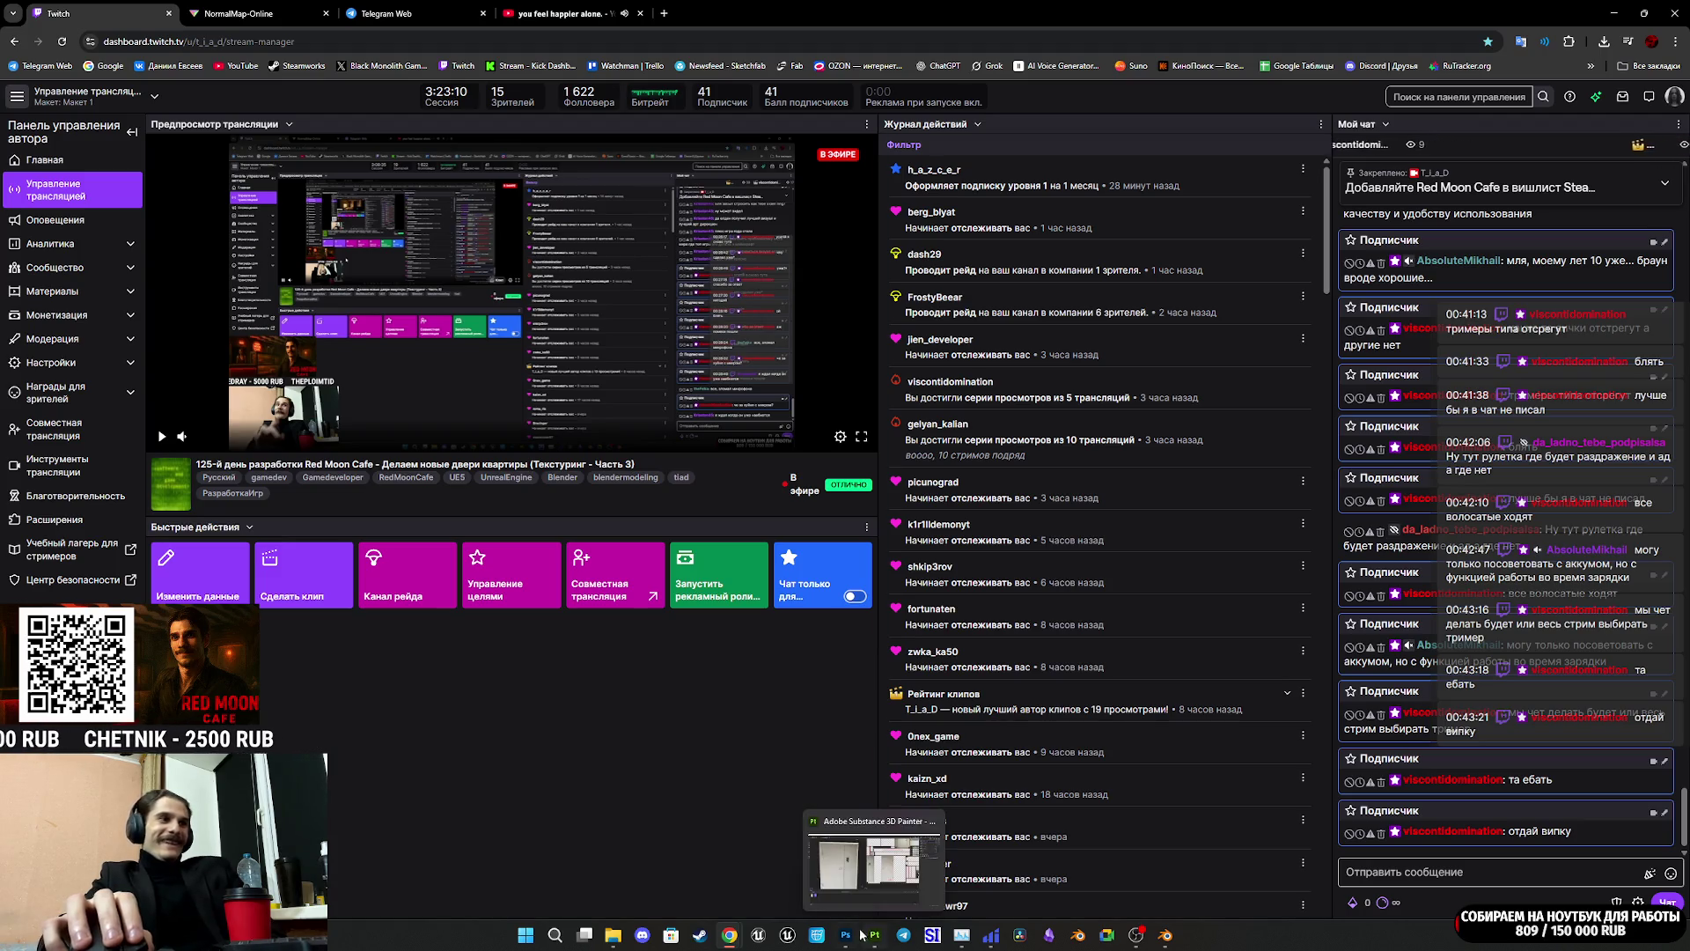
left_click(872, 863)
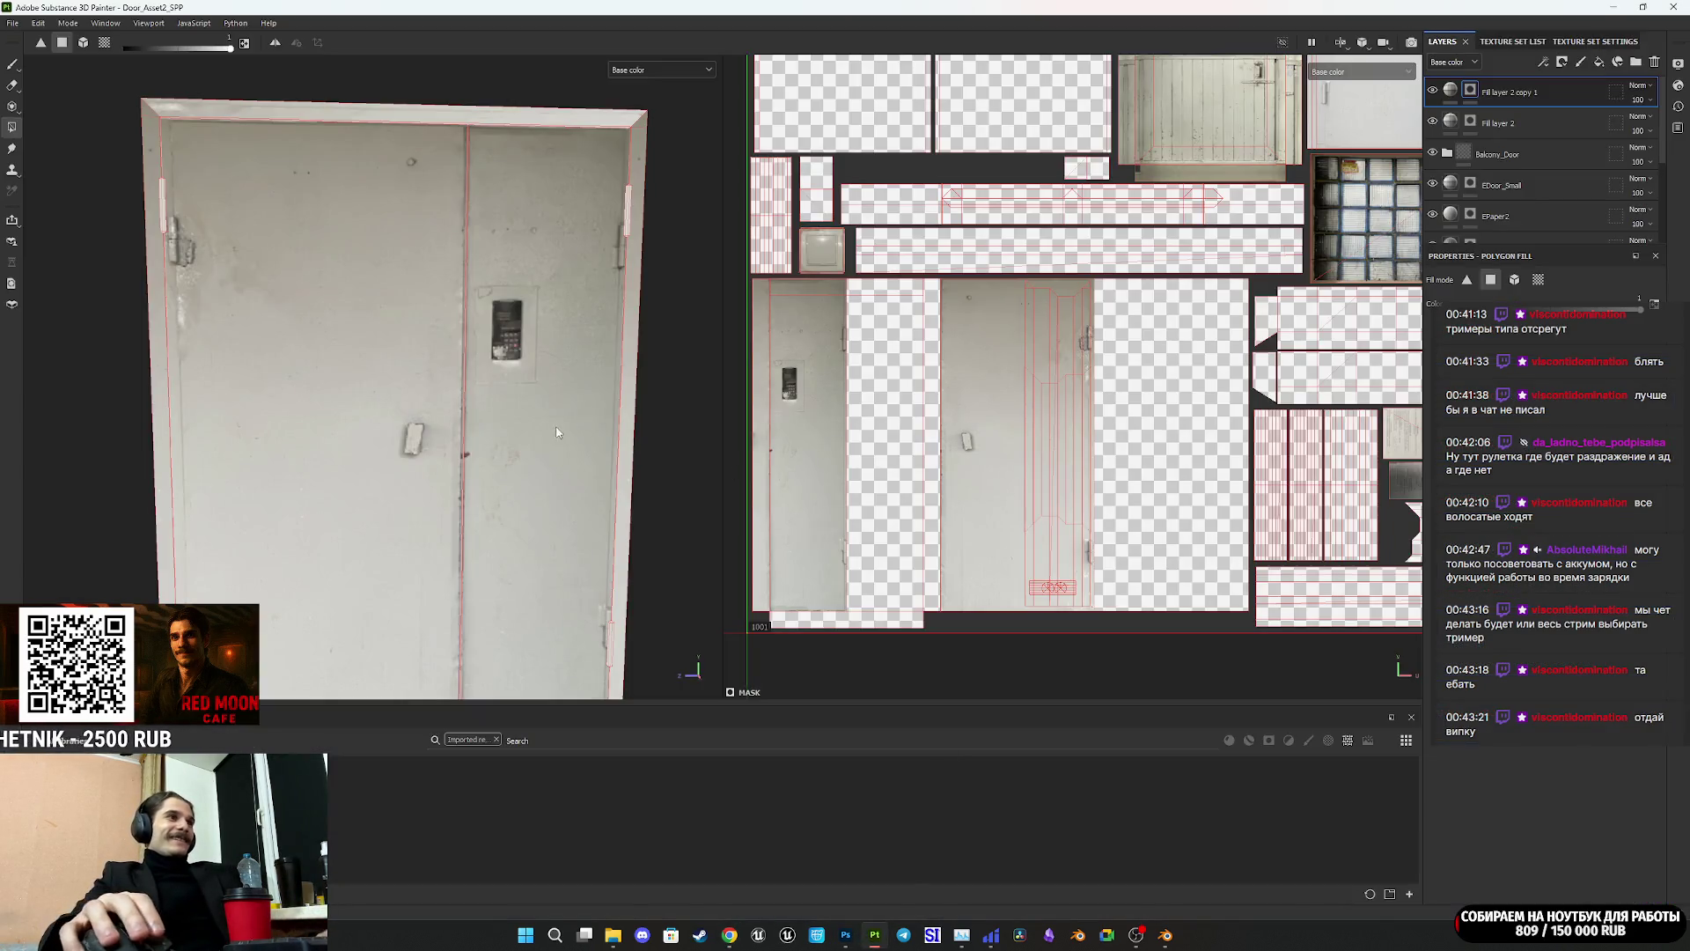
Step: Inspect the Fill layer 2 copy 1 mask and content on the door, then go to Photoshop
scroll(616, 455, "down", 2)
left_click(1470, 91)
left_click(1459, 93)
double_click(1562, 97)
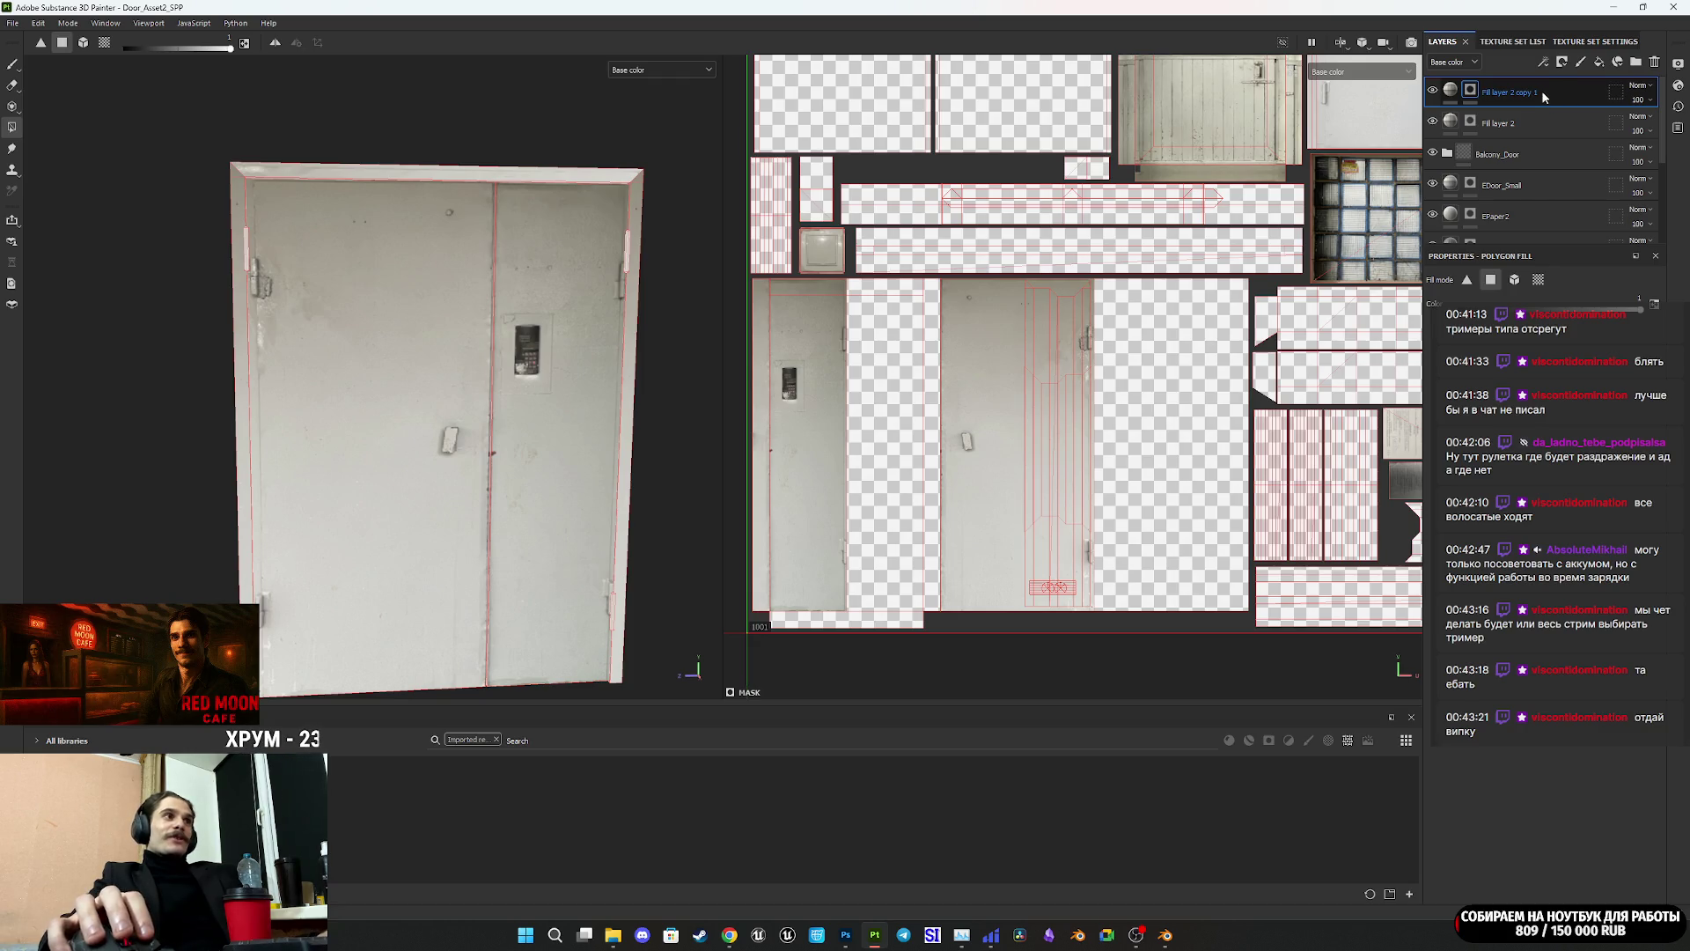
scroll(564, 440, "up", 5)
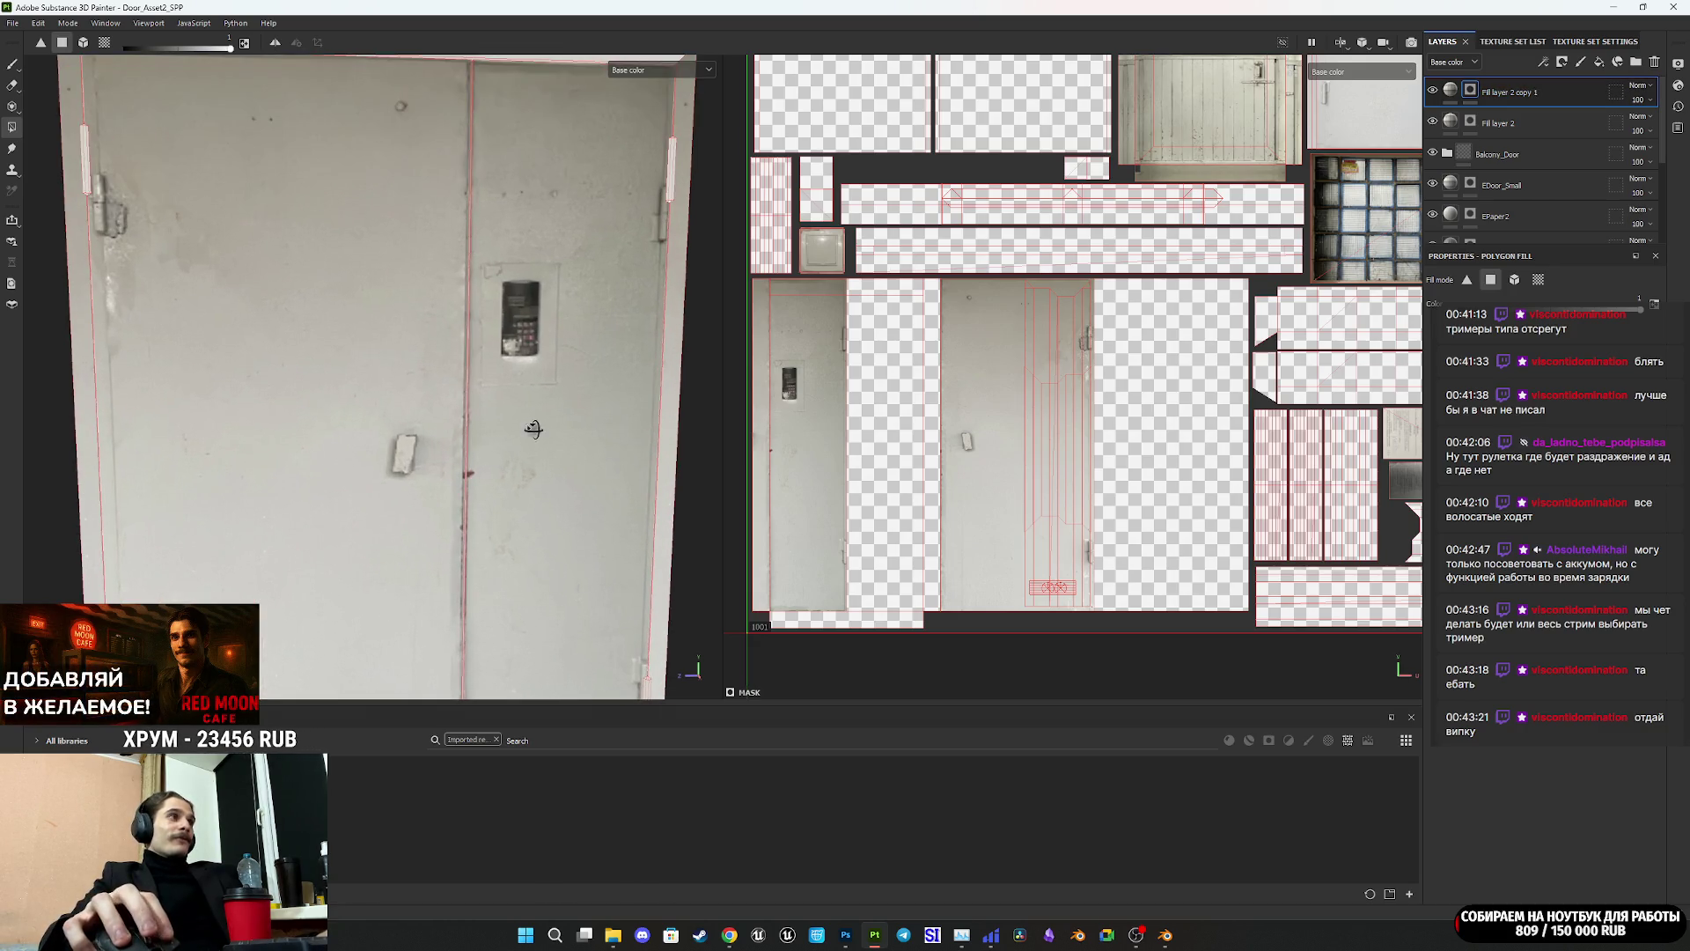
scroll(565, 440, "down", 5)
mouse_move(553, 435)
left_mouse_down("alt")
mouse_move(590, 436)
mouse_move(453, 447)
left_mouse_up("alt")
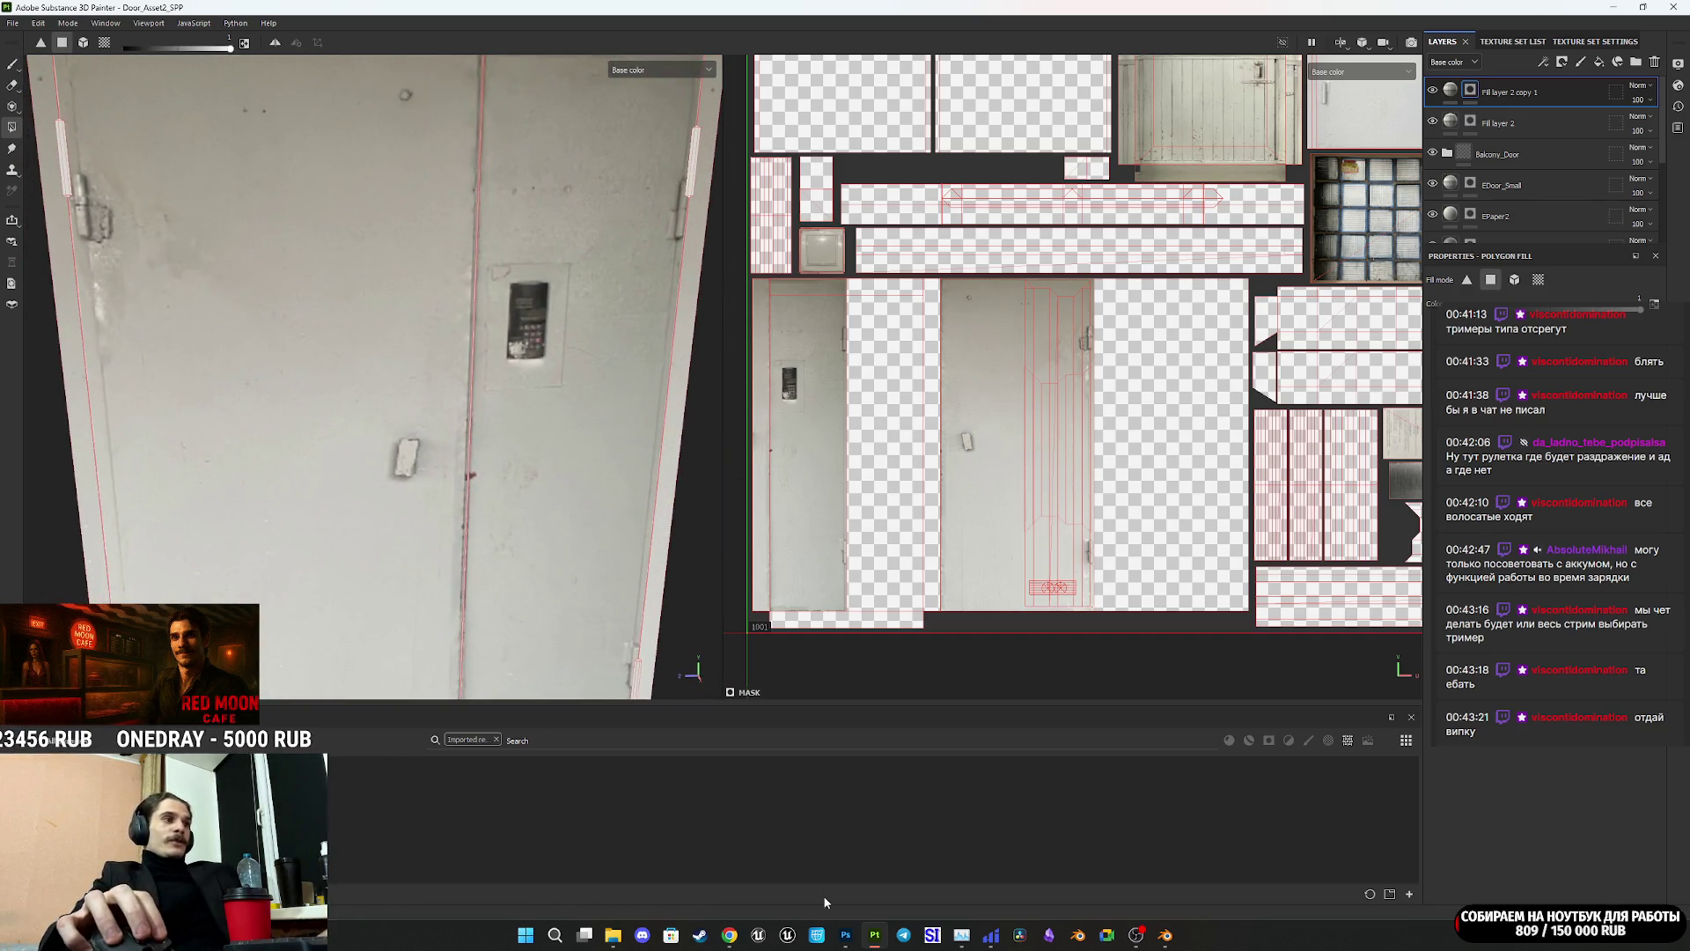
left_click(846, 935)
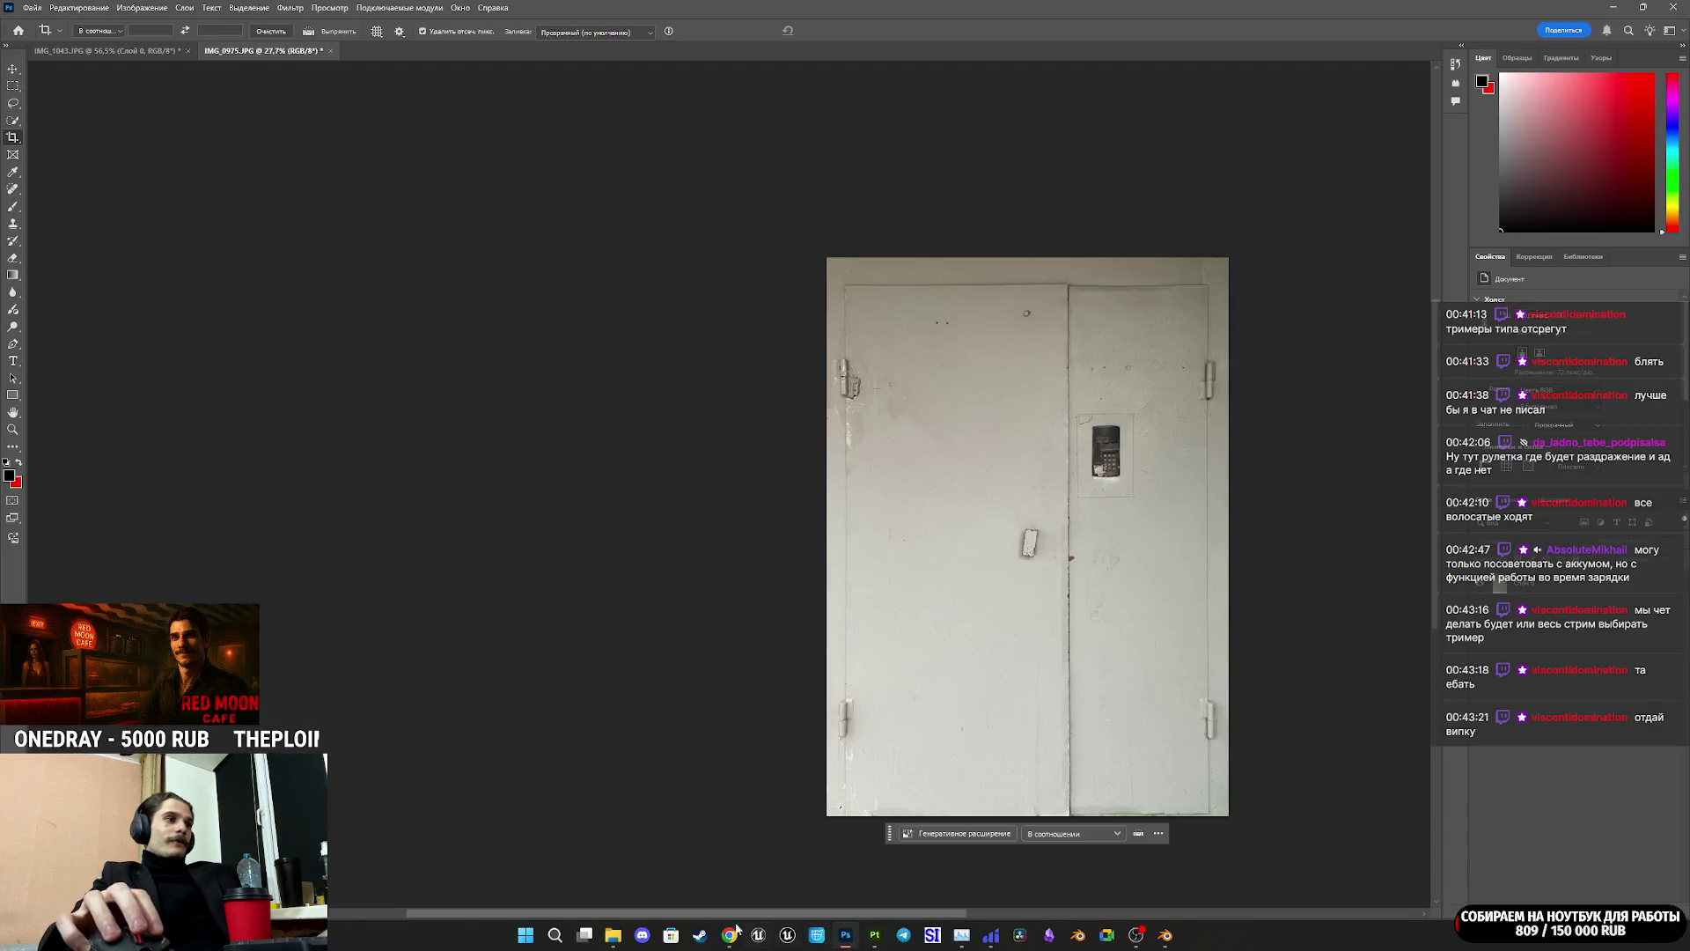
Step: Open IMG_0977.JPG in Photoshop as a new document, accepting the colour profile prompt
mouse_move(613, 933)
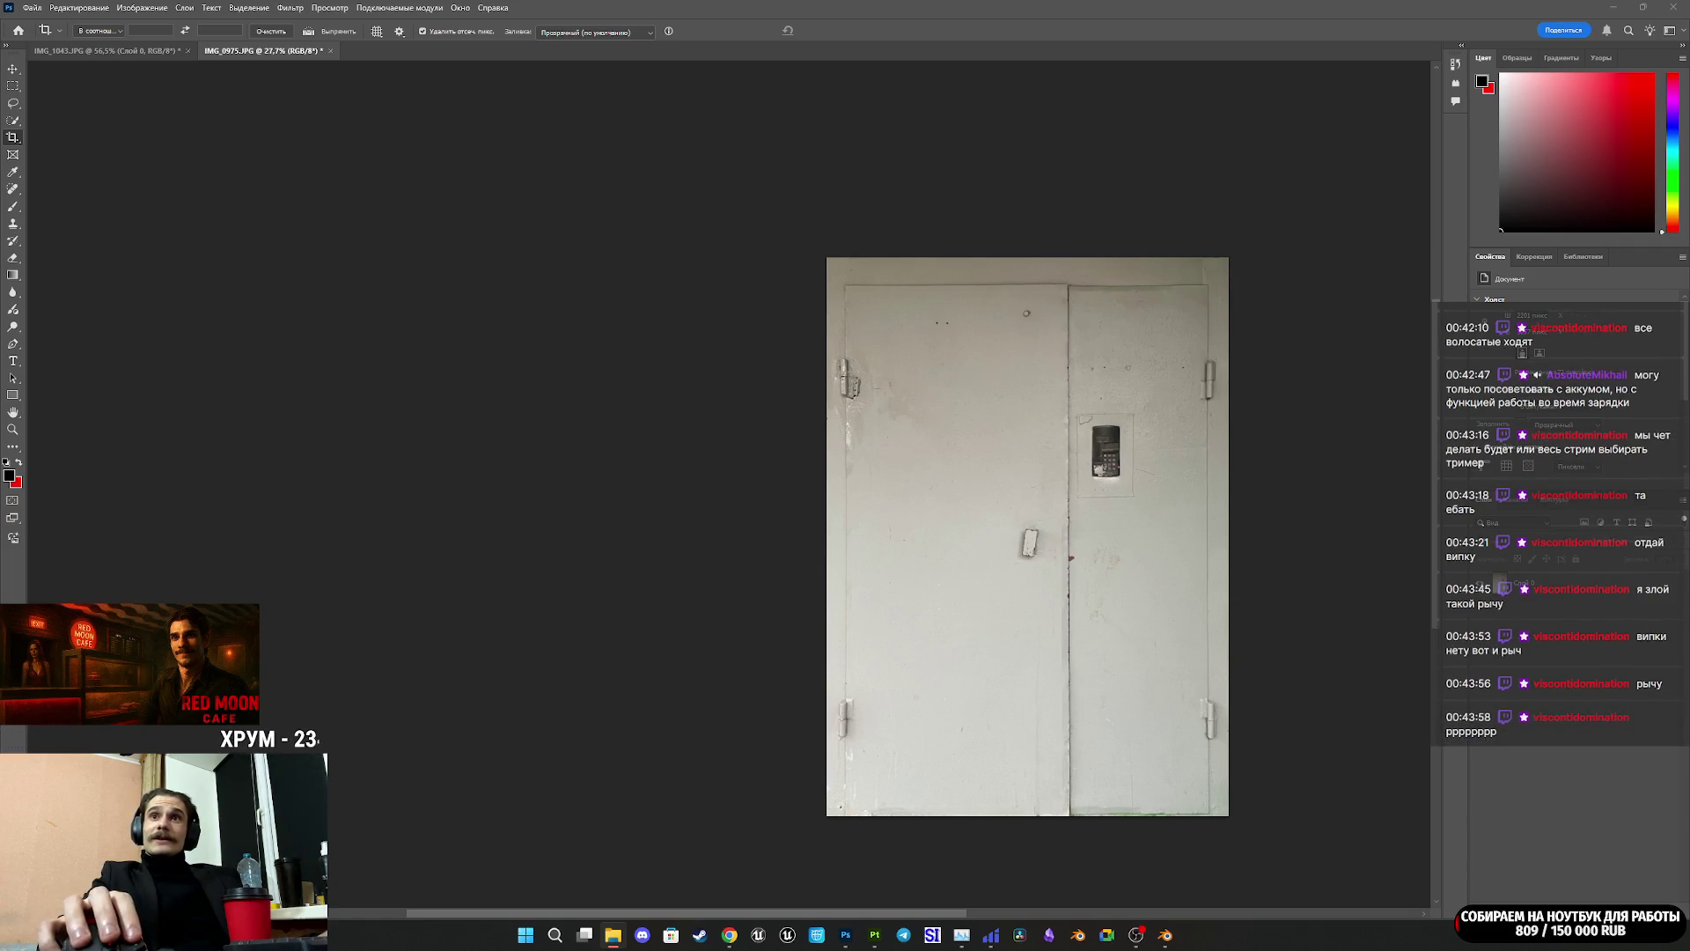
mouse_move(1689, 720)
left_mouse_down()
mouse_move(1547, 720)
mouse_move(1092, 555)
mouse_move(968, 458)
left_mouse_up()
left_click(894, 384)
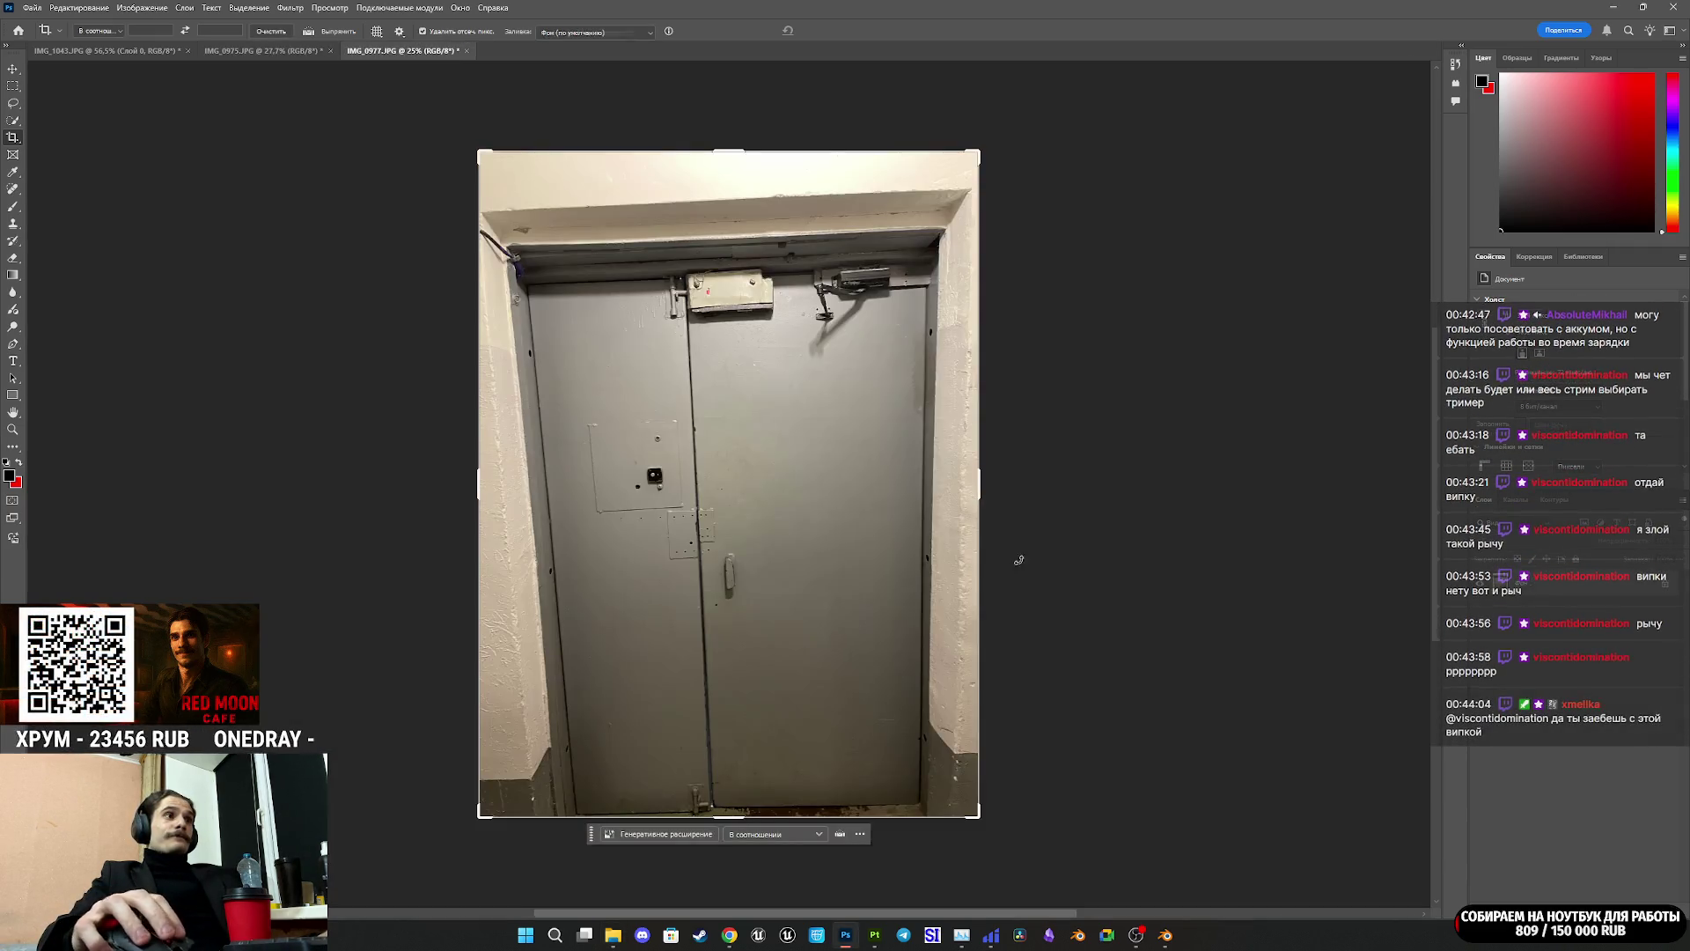
Step: Convert the background to a layer and draw a Perspective Warp quad over the door
left_click(1666, 590)
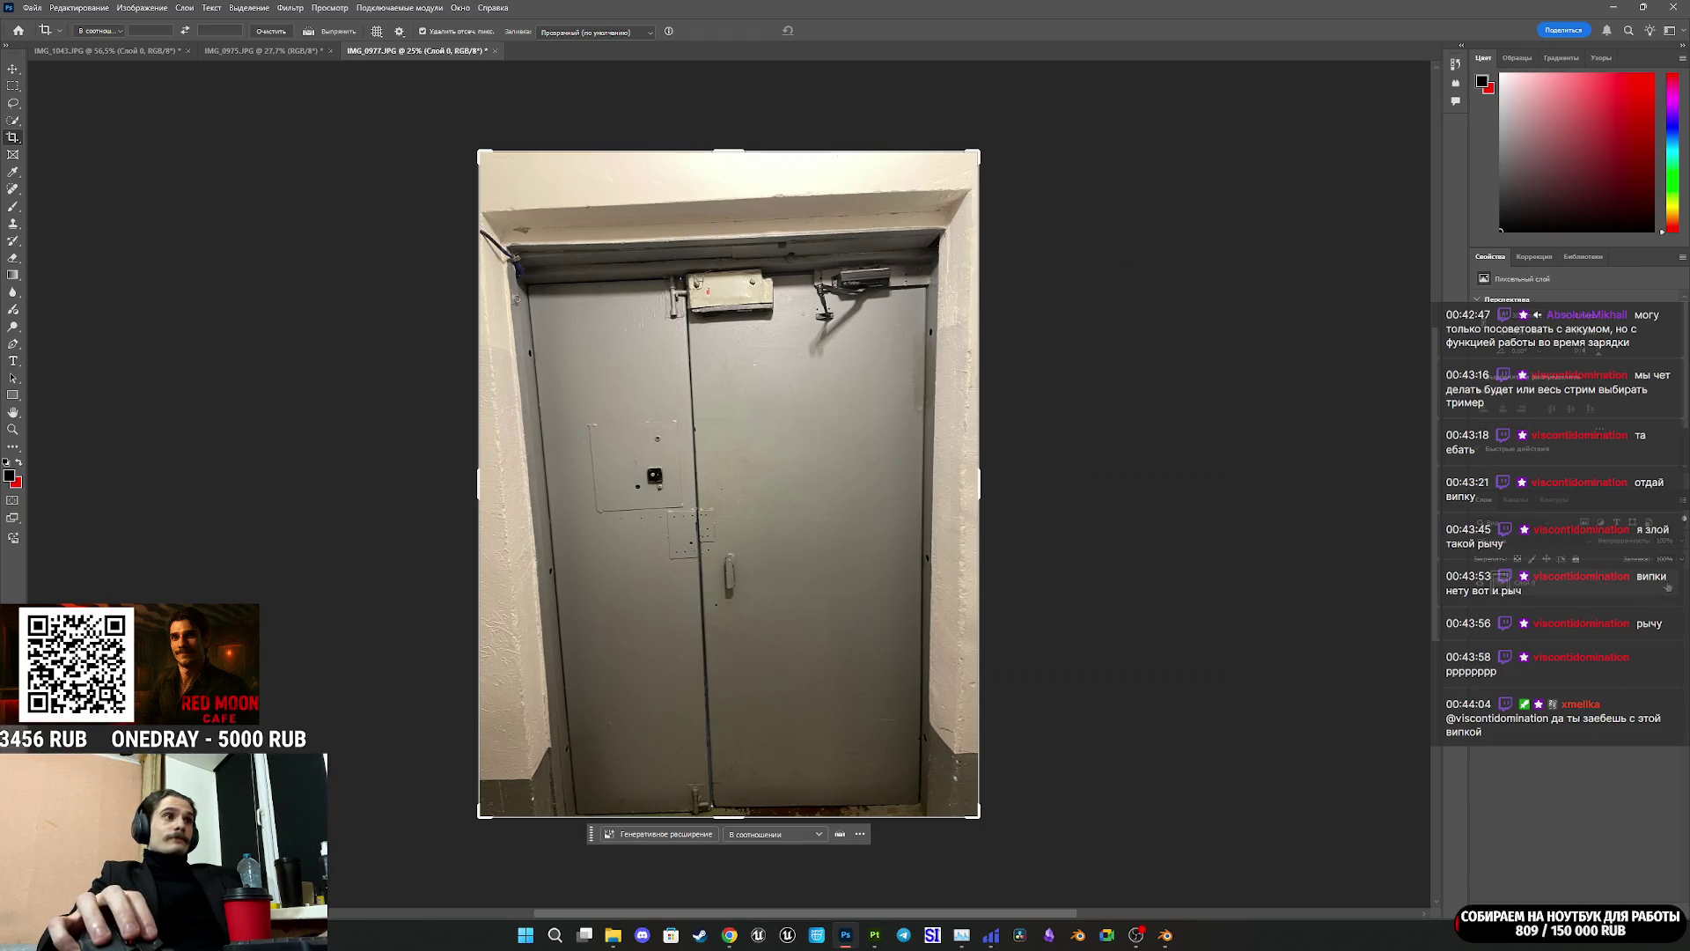
left_click(115, 9)
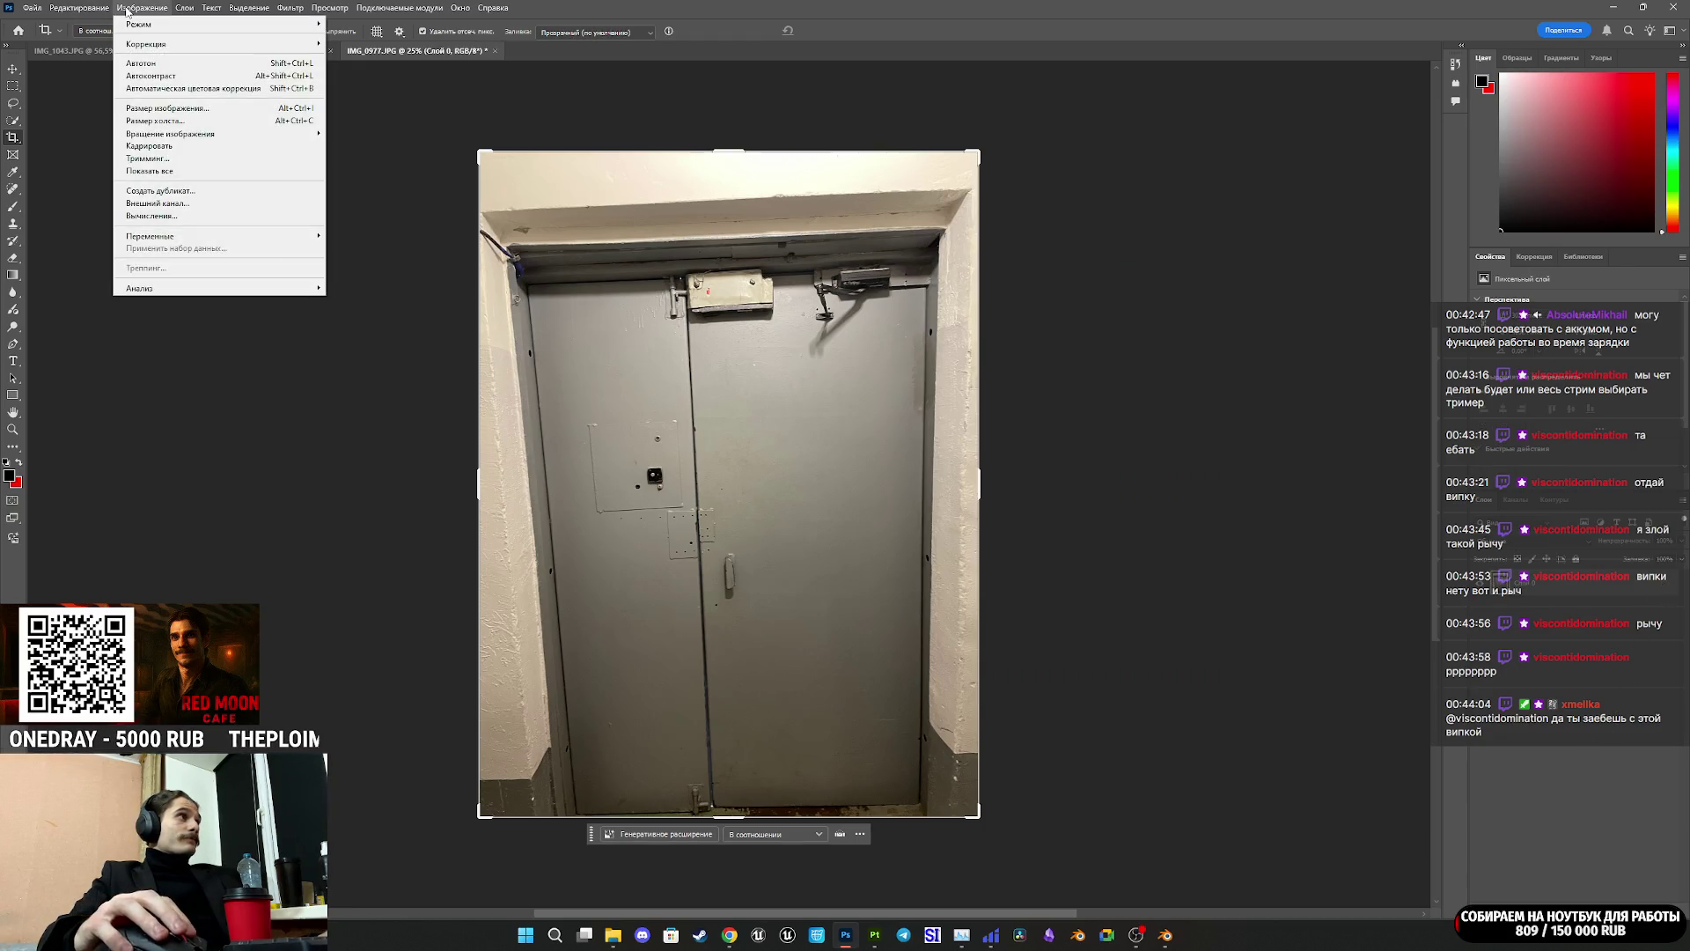
mouse_move(79, 8)
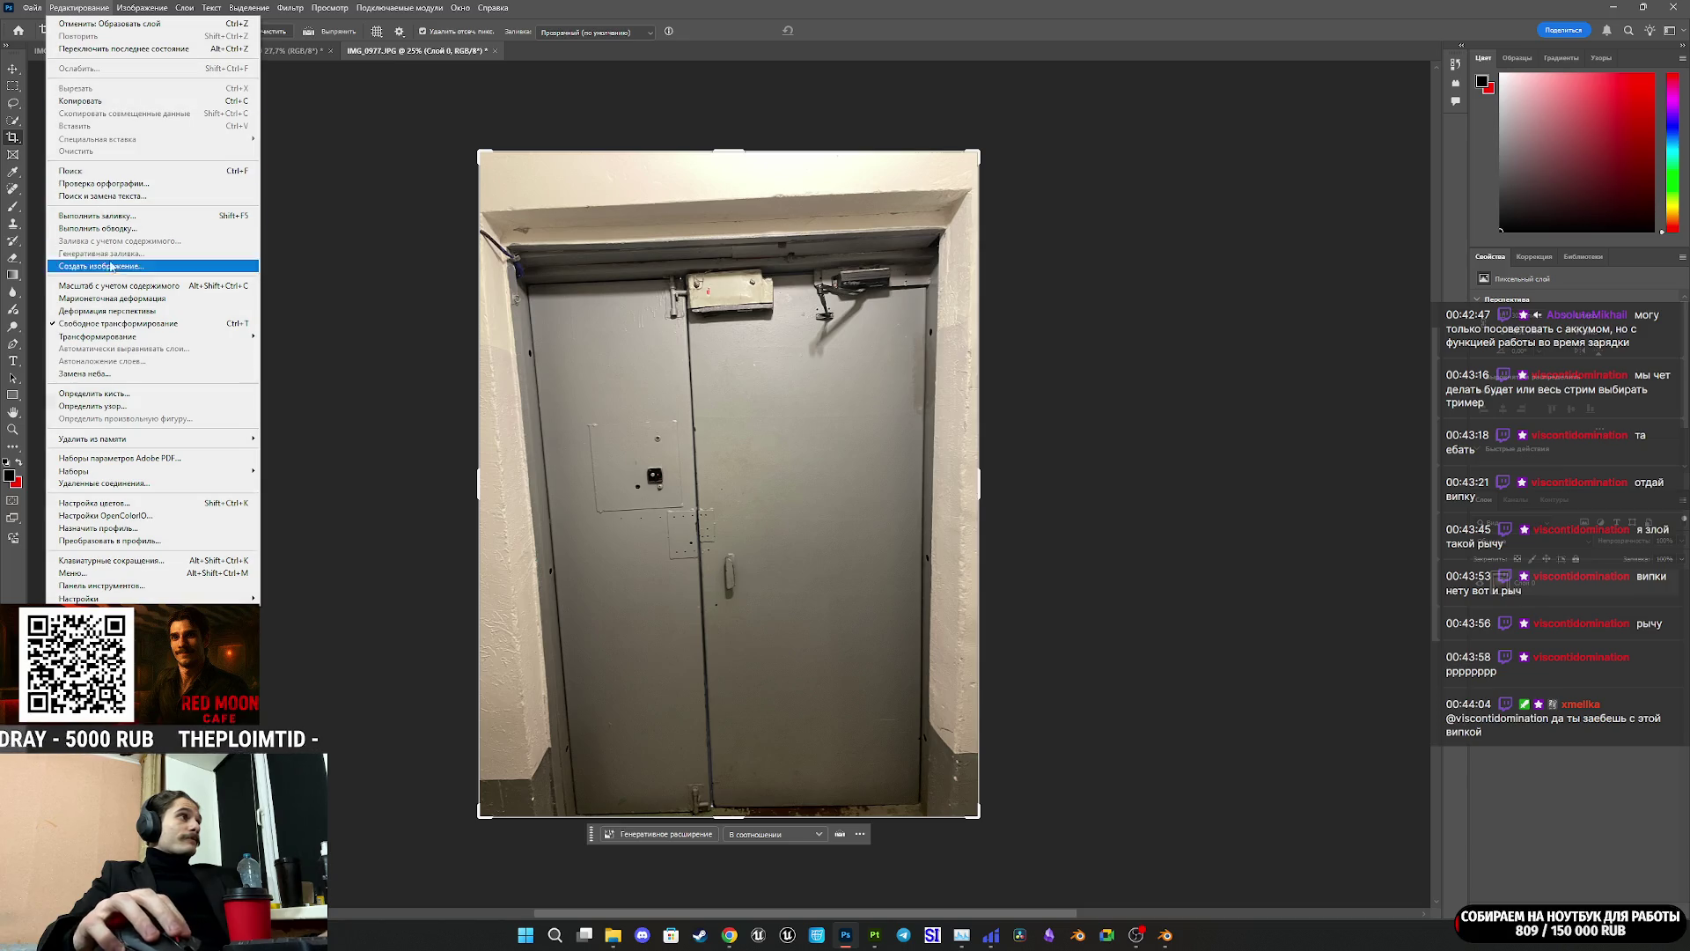
left_click(136, 313)
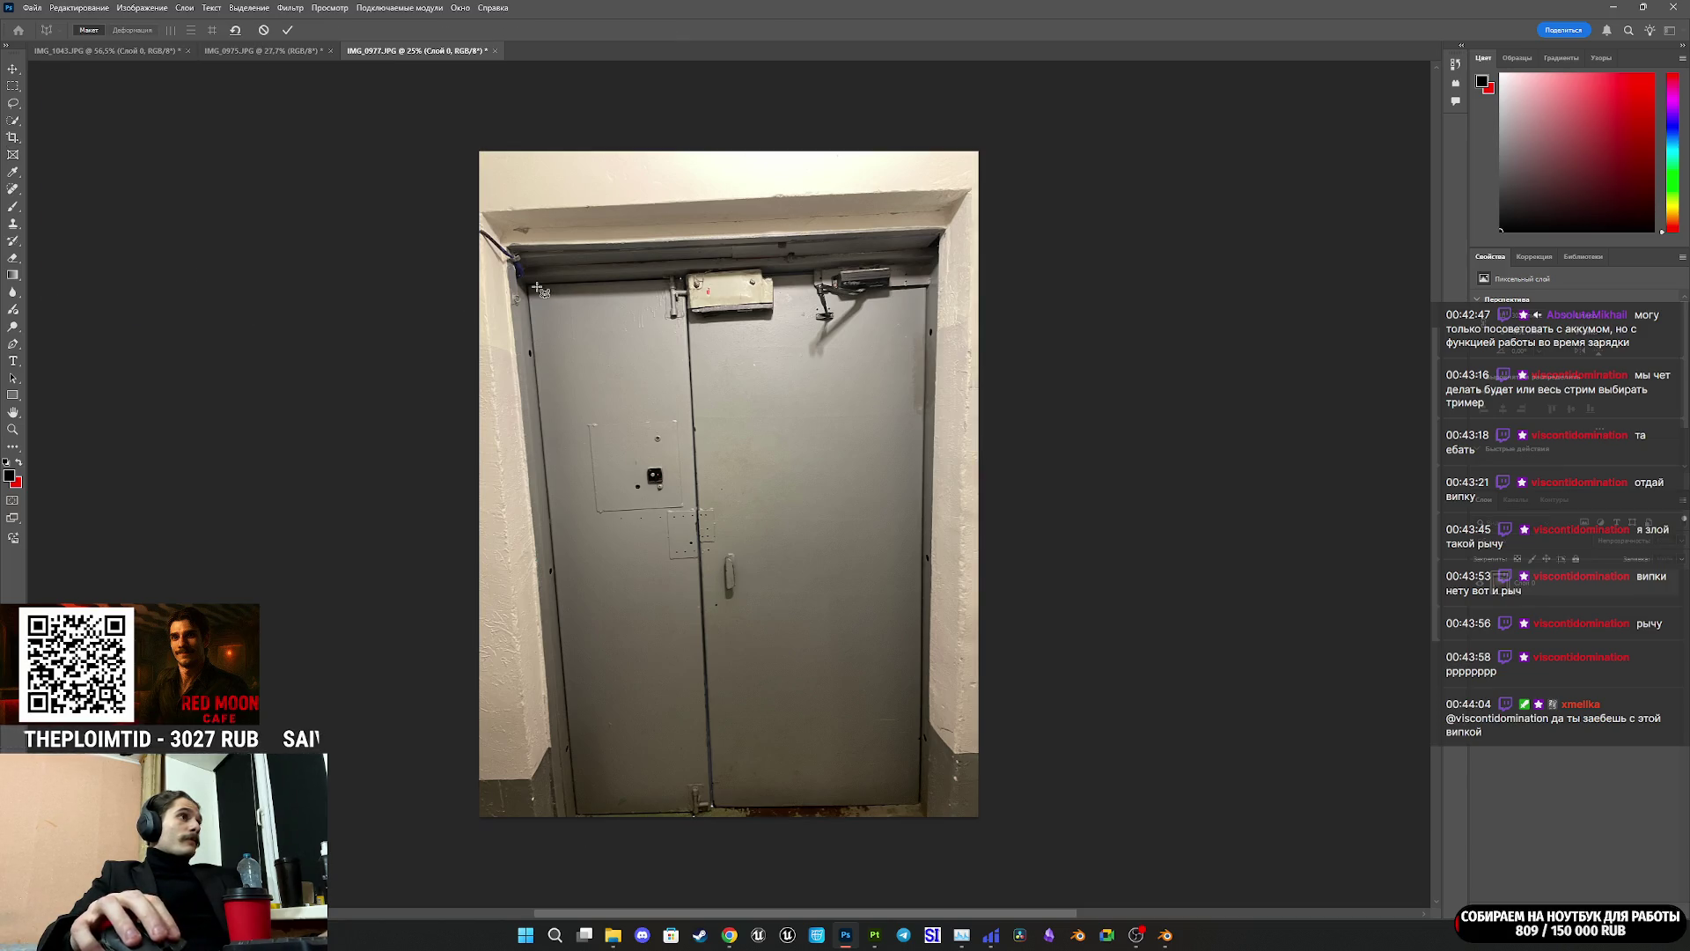
mouse_move(531, 288)
left_mouse_down()
mouse_move(632, 401)
mouse_move(908, 616)
mouse_move(921, 807)
left_mouse_up()
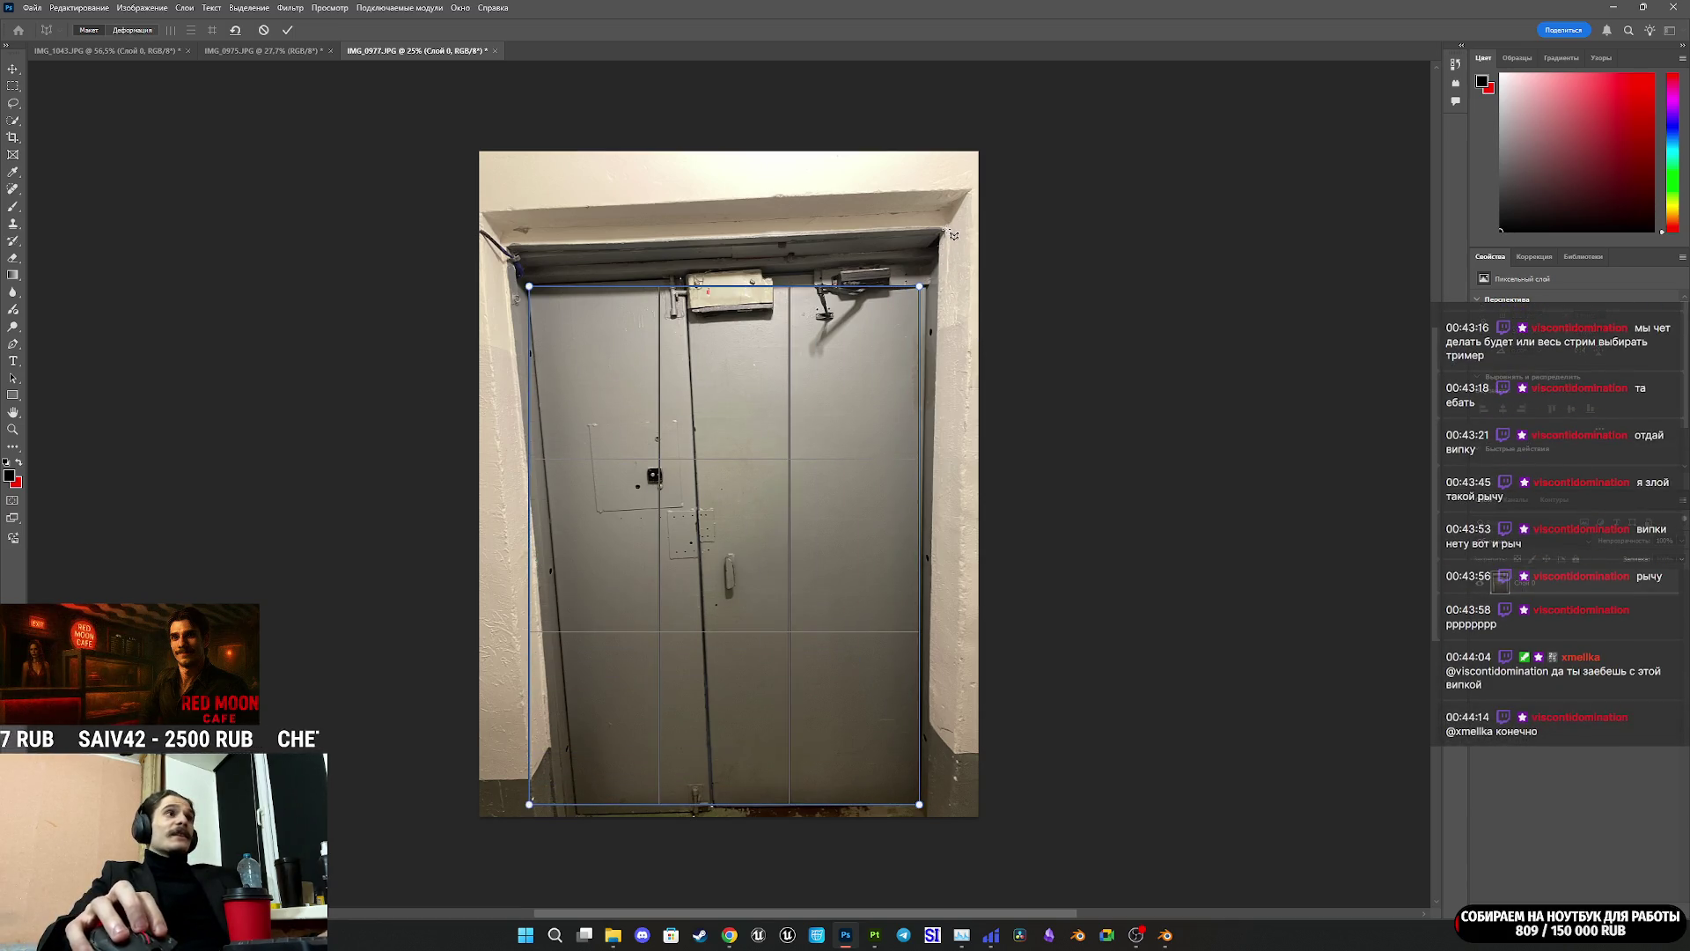
Step: Pin the quad's top-right, bottom-left and bottom-right corners onto the door's corners
scroll(949, 229, "up", 3, "alt")
scroll(898, 312, "up", 2, "alt")
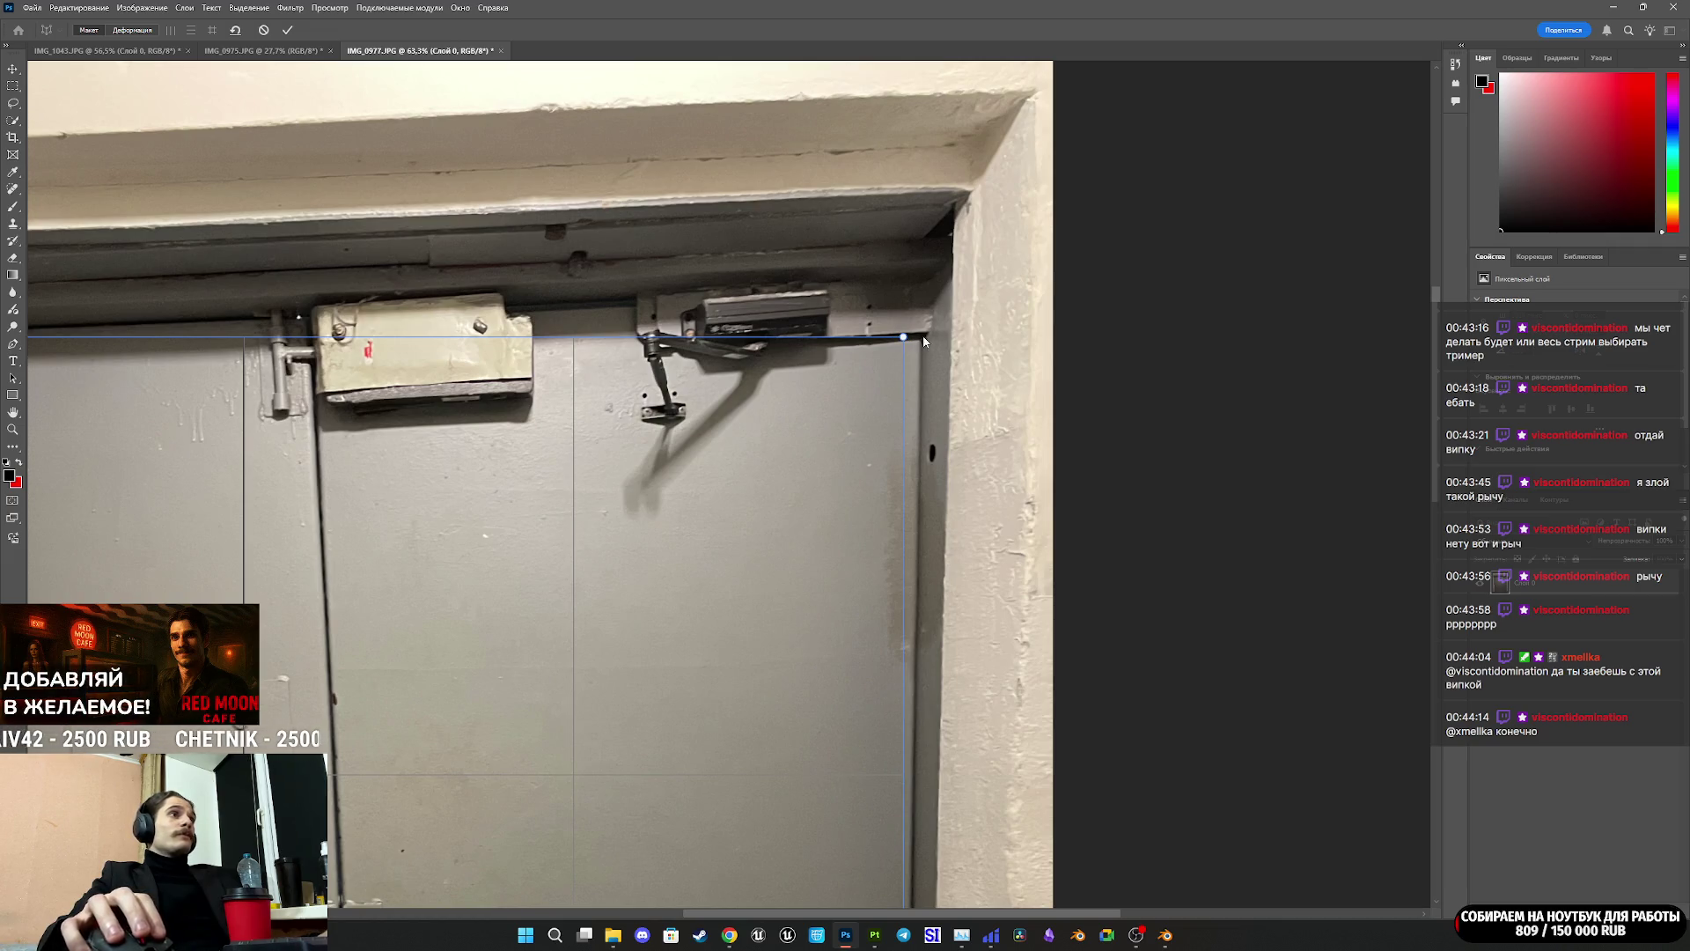
left_click_drag(905, 341, 929, 281)
scroll(741, 477, "down", 5, "alt")
scroll(516, 805, "up", 6, "alt")
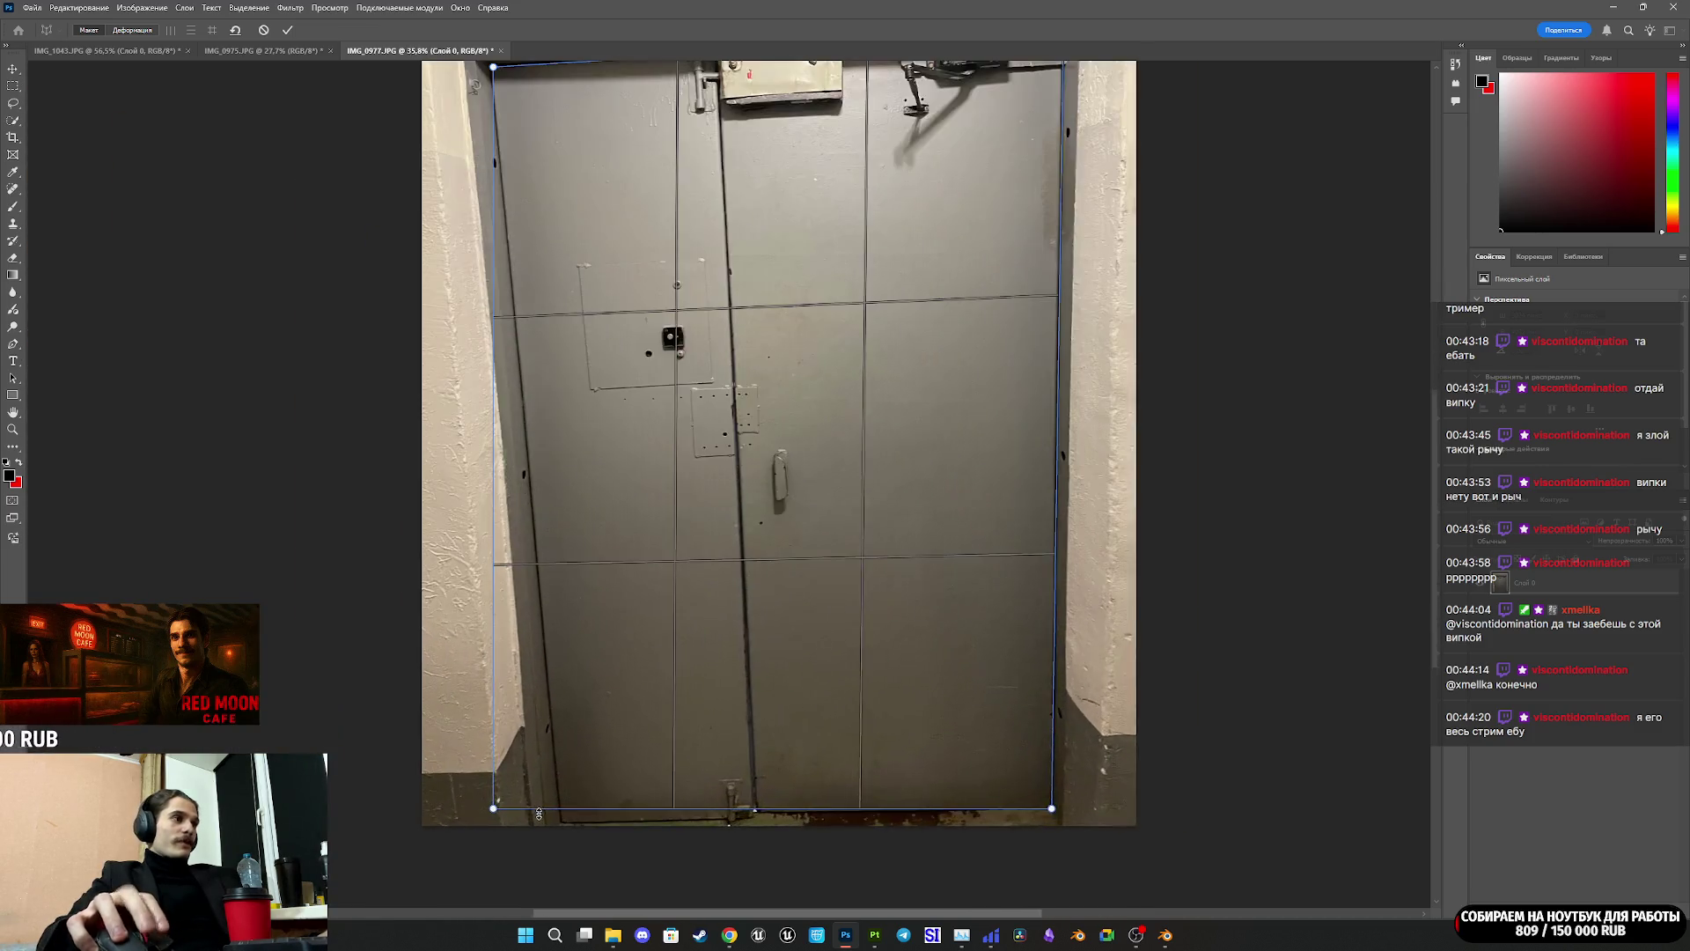
left_click_drag(424, 796, 605, 833)
scroll(969, 809, "down", 5, "alt")
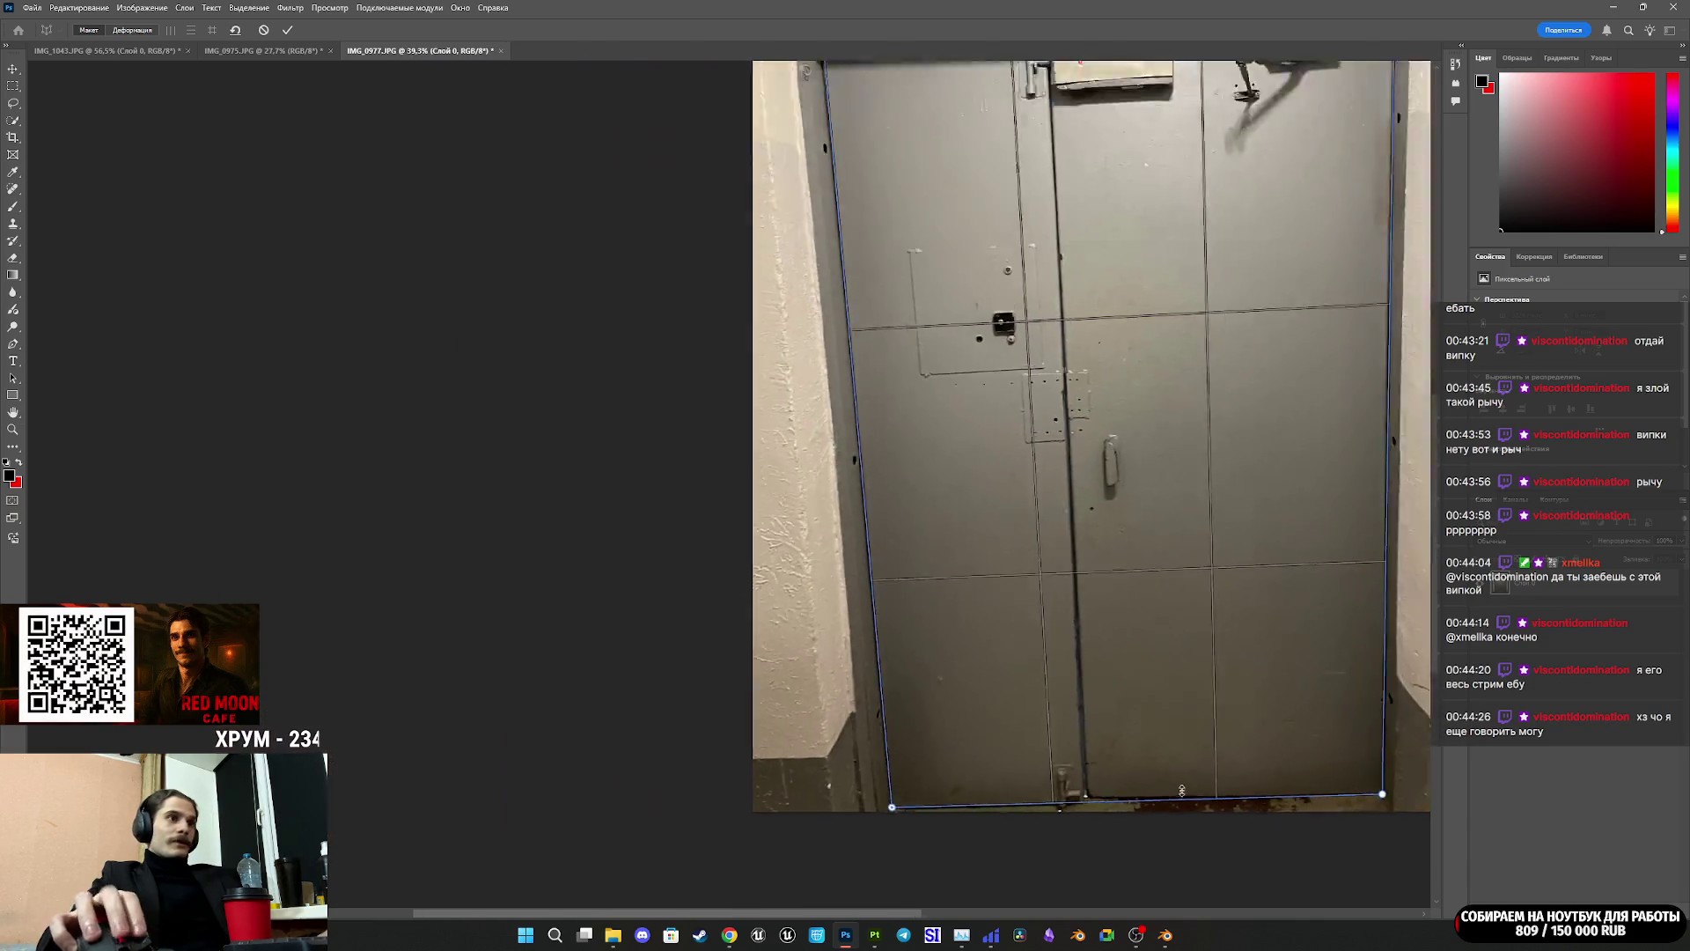
scroll(1321, 823, "up", 3, "alt")
scroll(1321, 823, "down", 2)
scroll(994, 856, "right", 5, "shift")
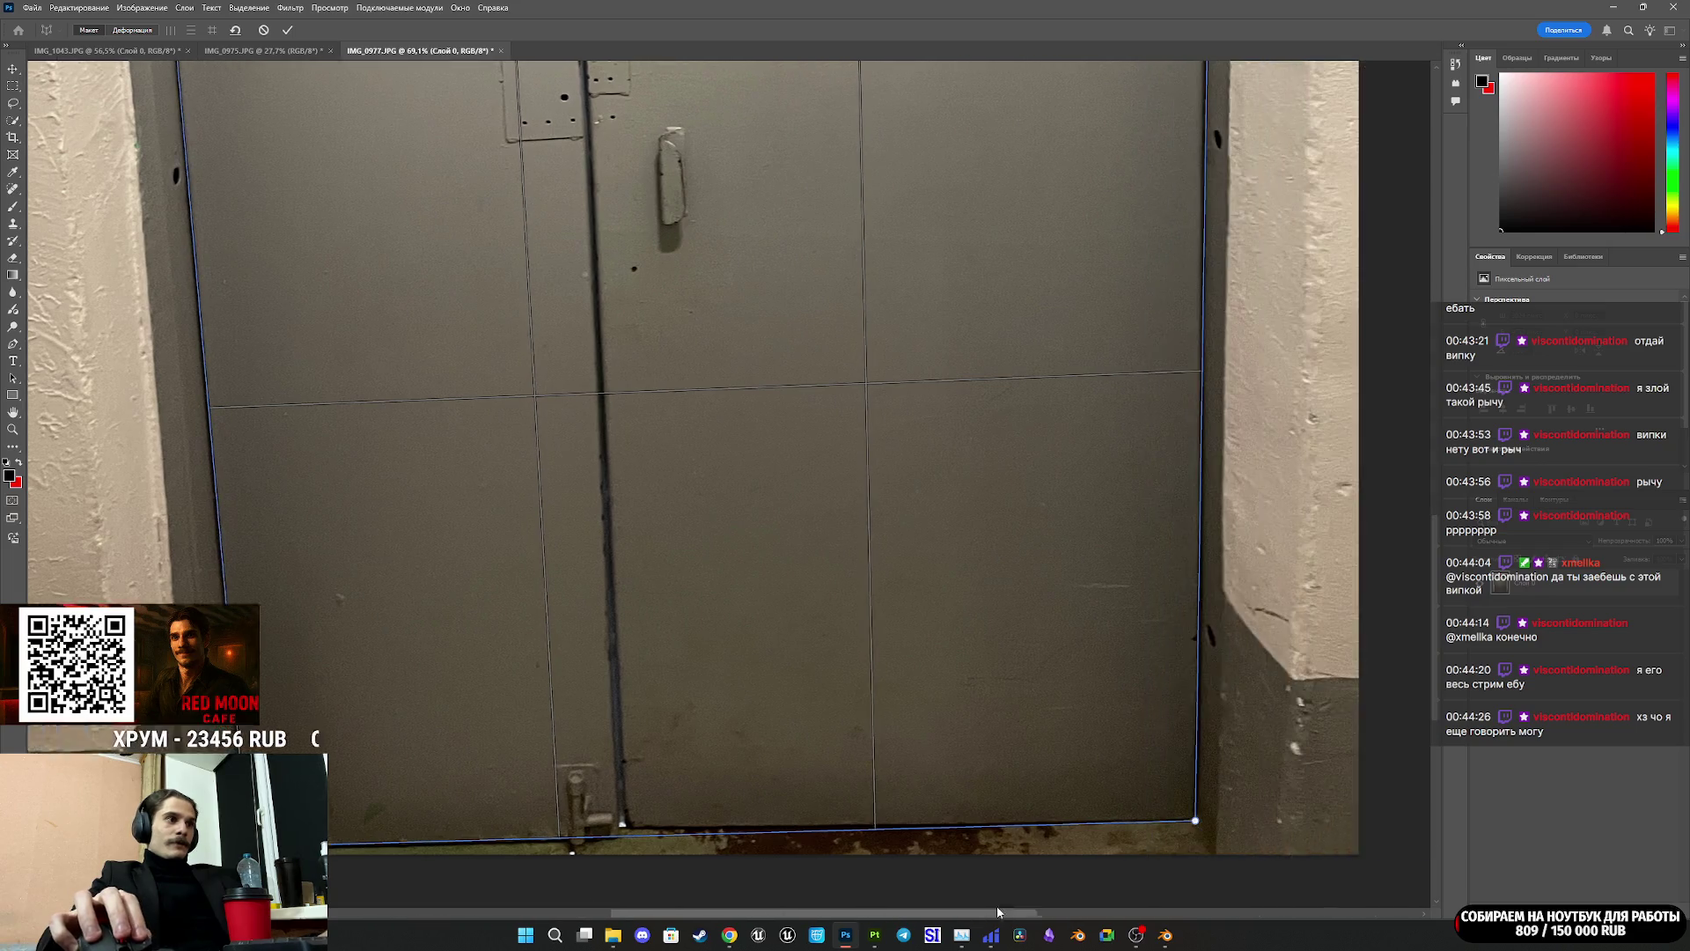
left_click_drag(1021, 820, 1023, 820)
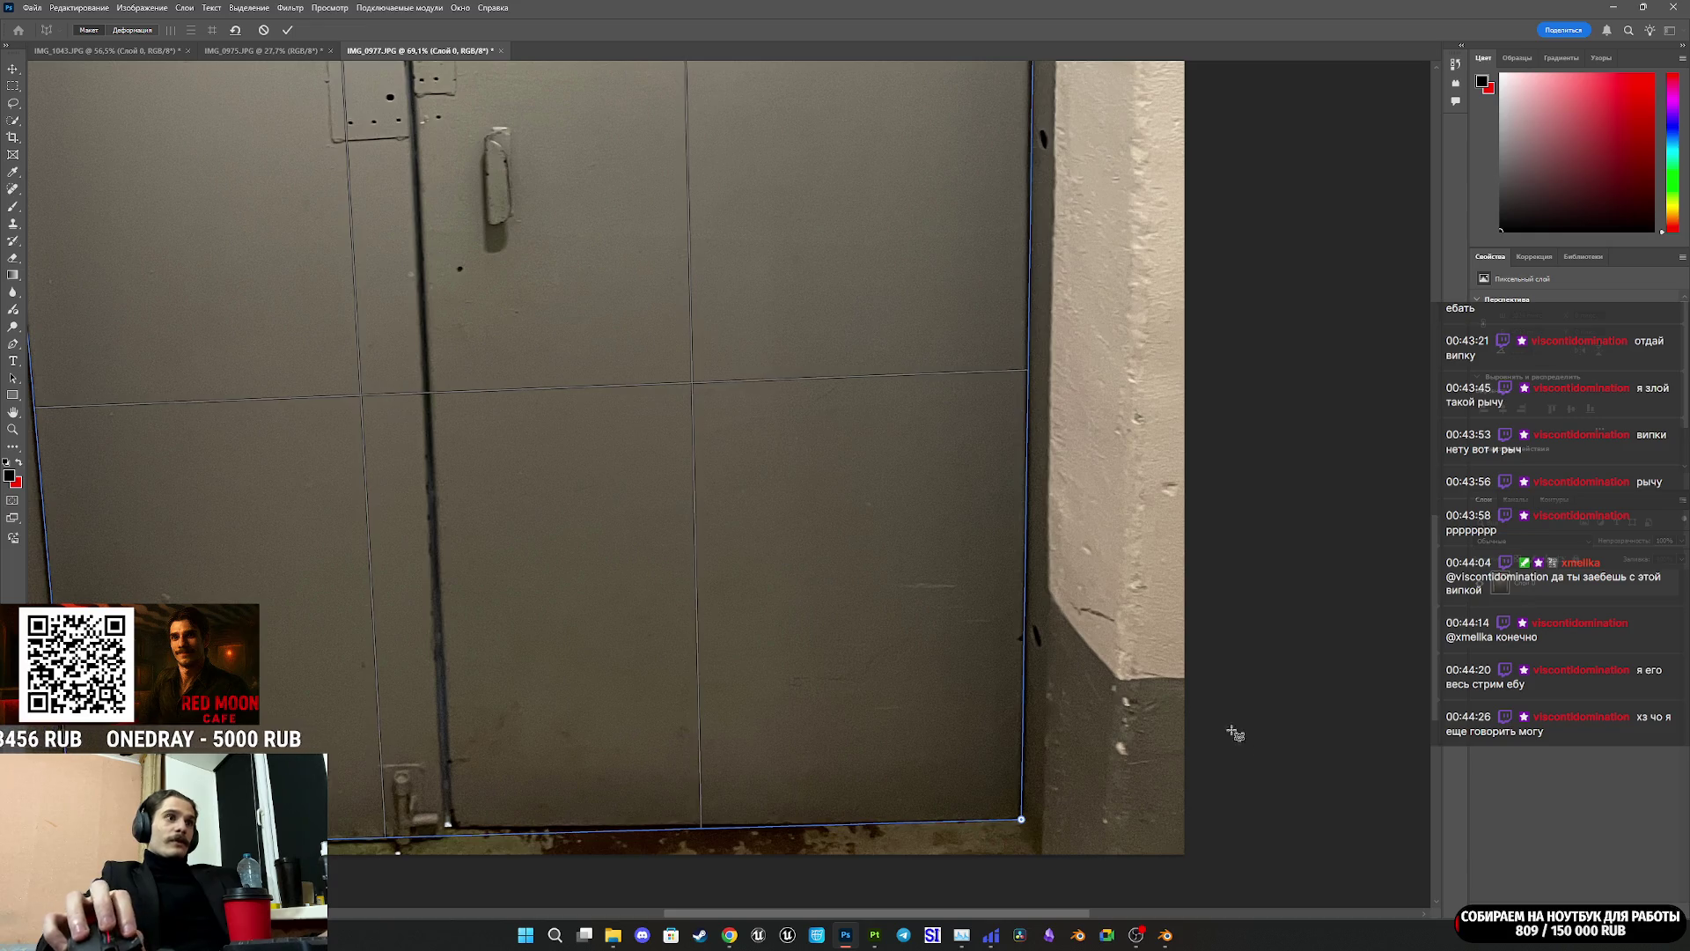
Step: Align the quad's top-left corner and refine the remaining corner, finishing the Layout stage
scroll(933, 613, "down", 3, "alt")
scroll(933, 614, "down", 1, "alt")
scroll(662, 367, "up", 6, "alt")
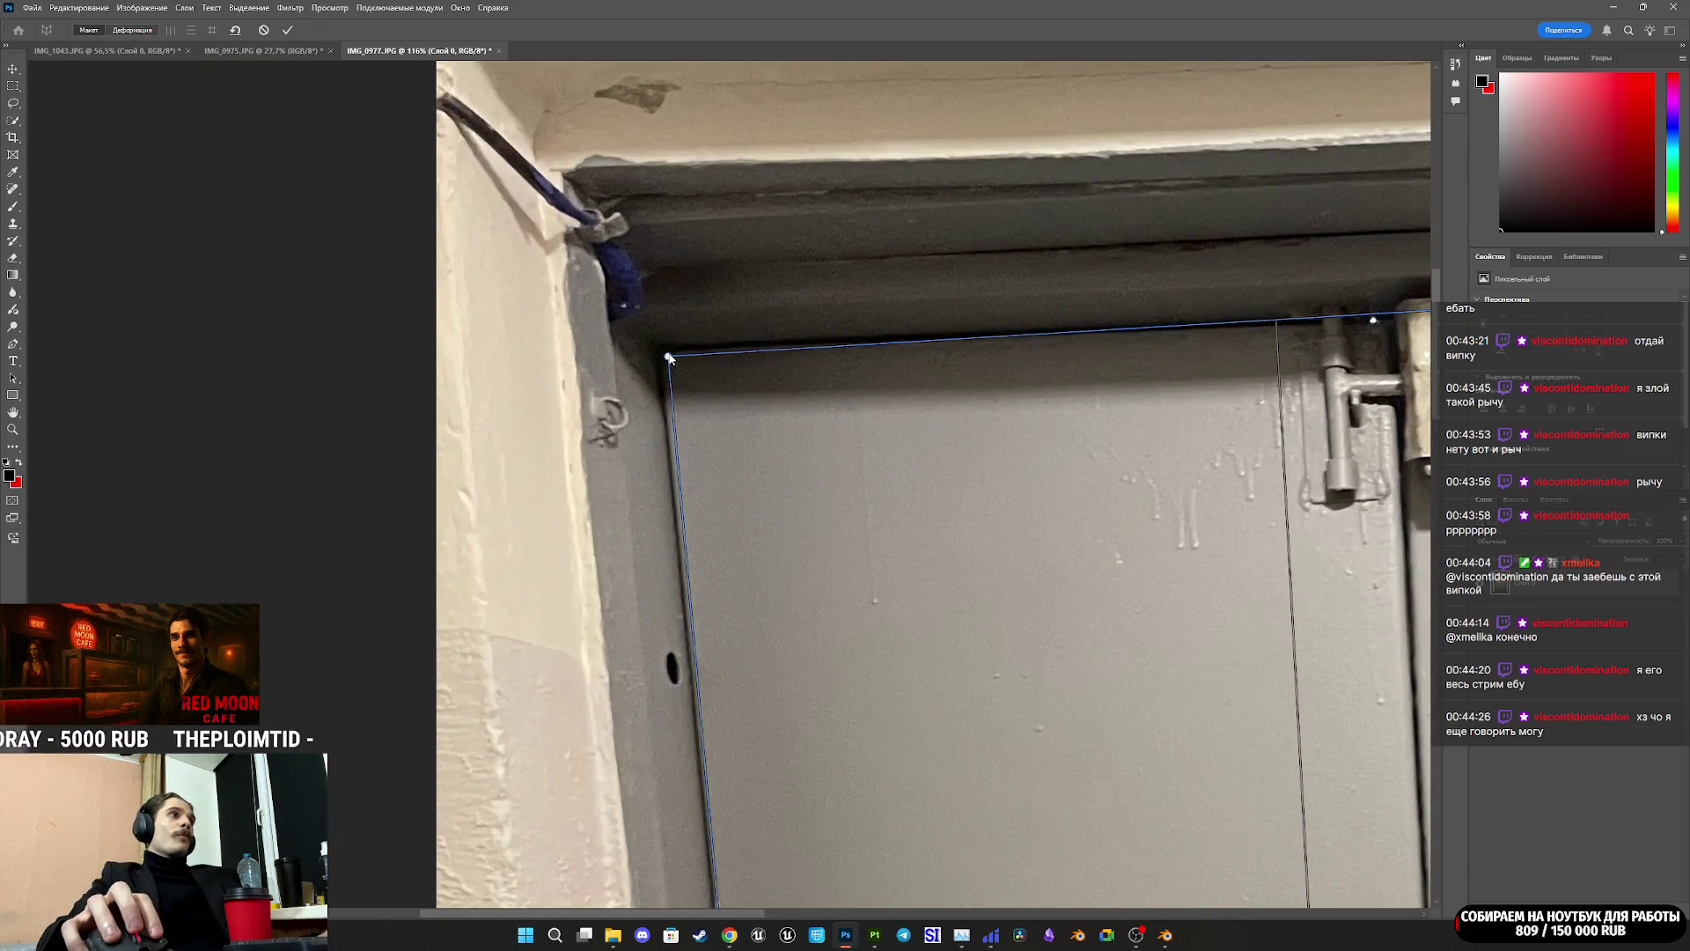
left_click_drag(662, 367, 669, 361)
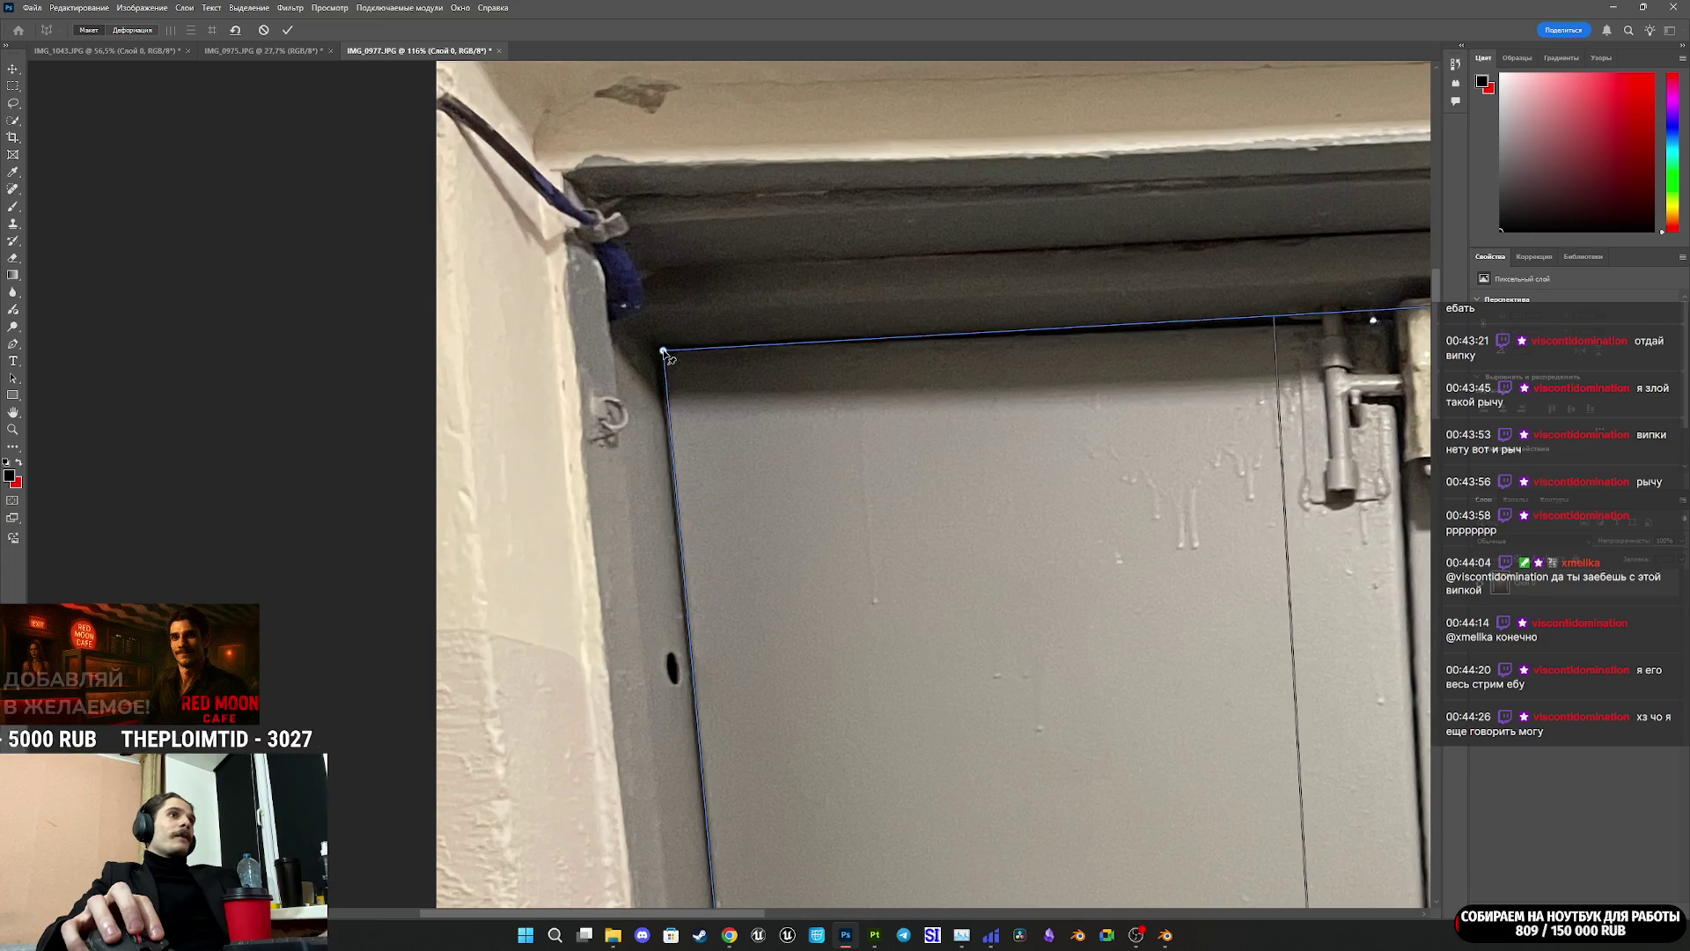
scroll(942, 408, "down", 2, "alt")
scroll(942, 408, "down", 2, "alt")
scroll(968, 683, "up", 1, "alt")
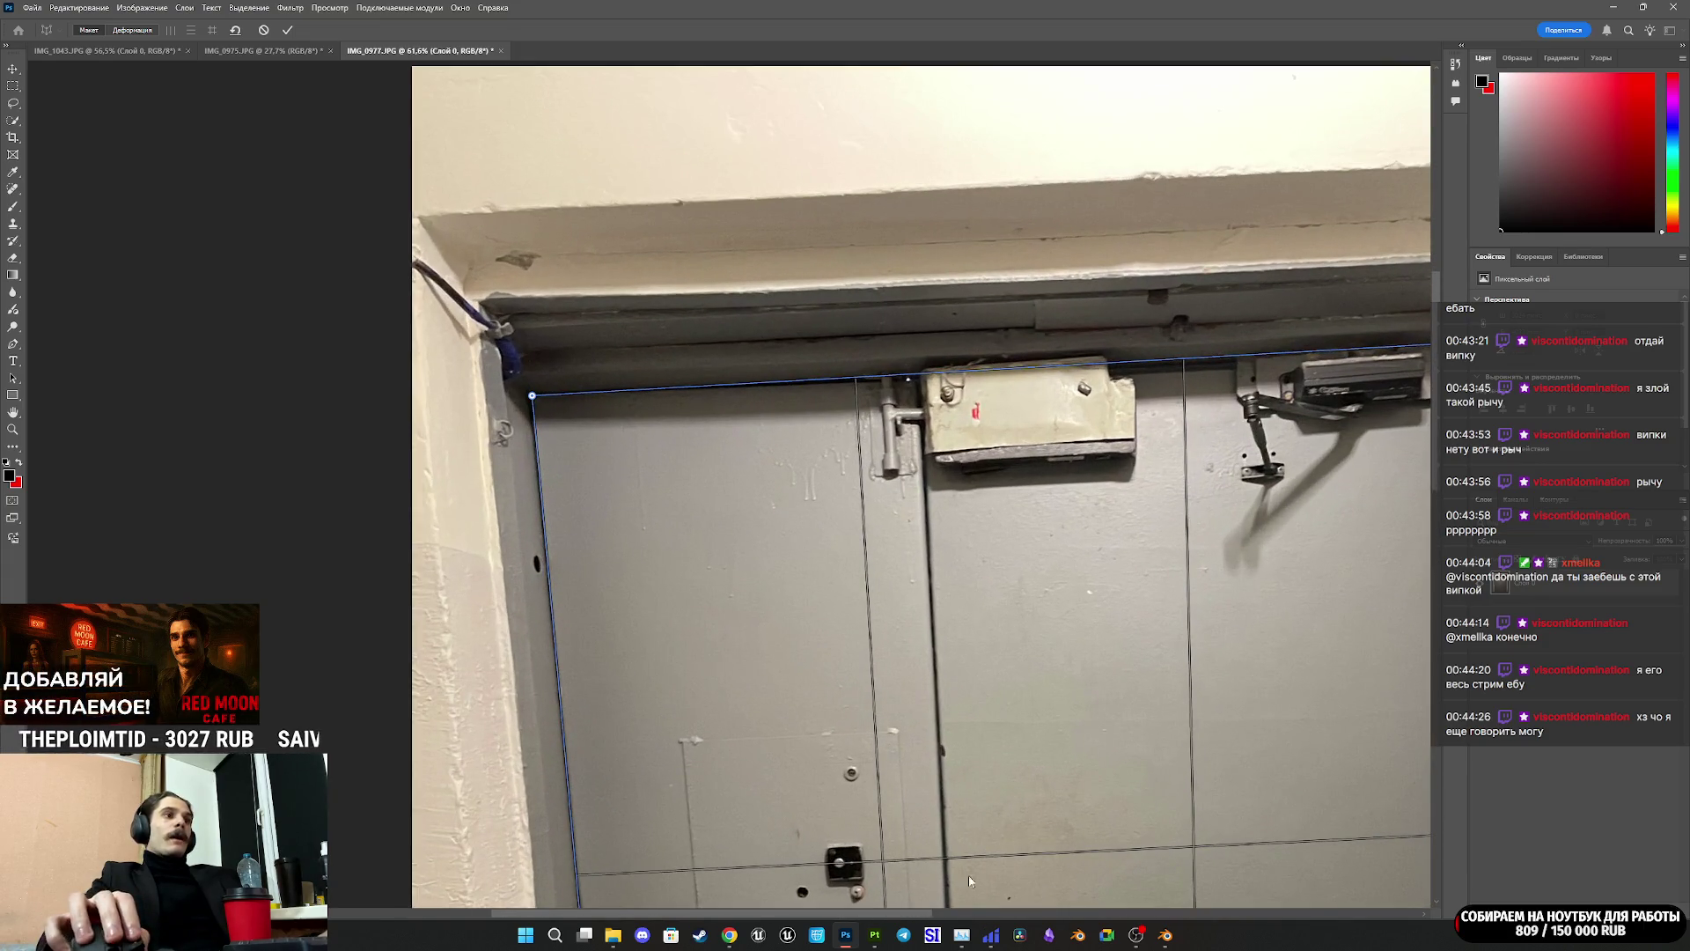
left_click_drag(888, 916, 989, 887)
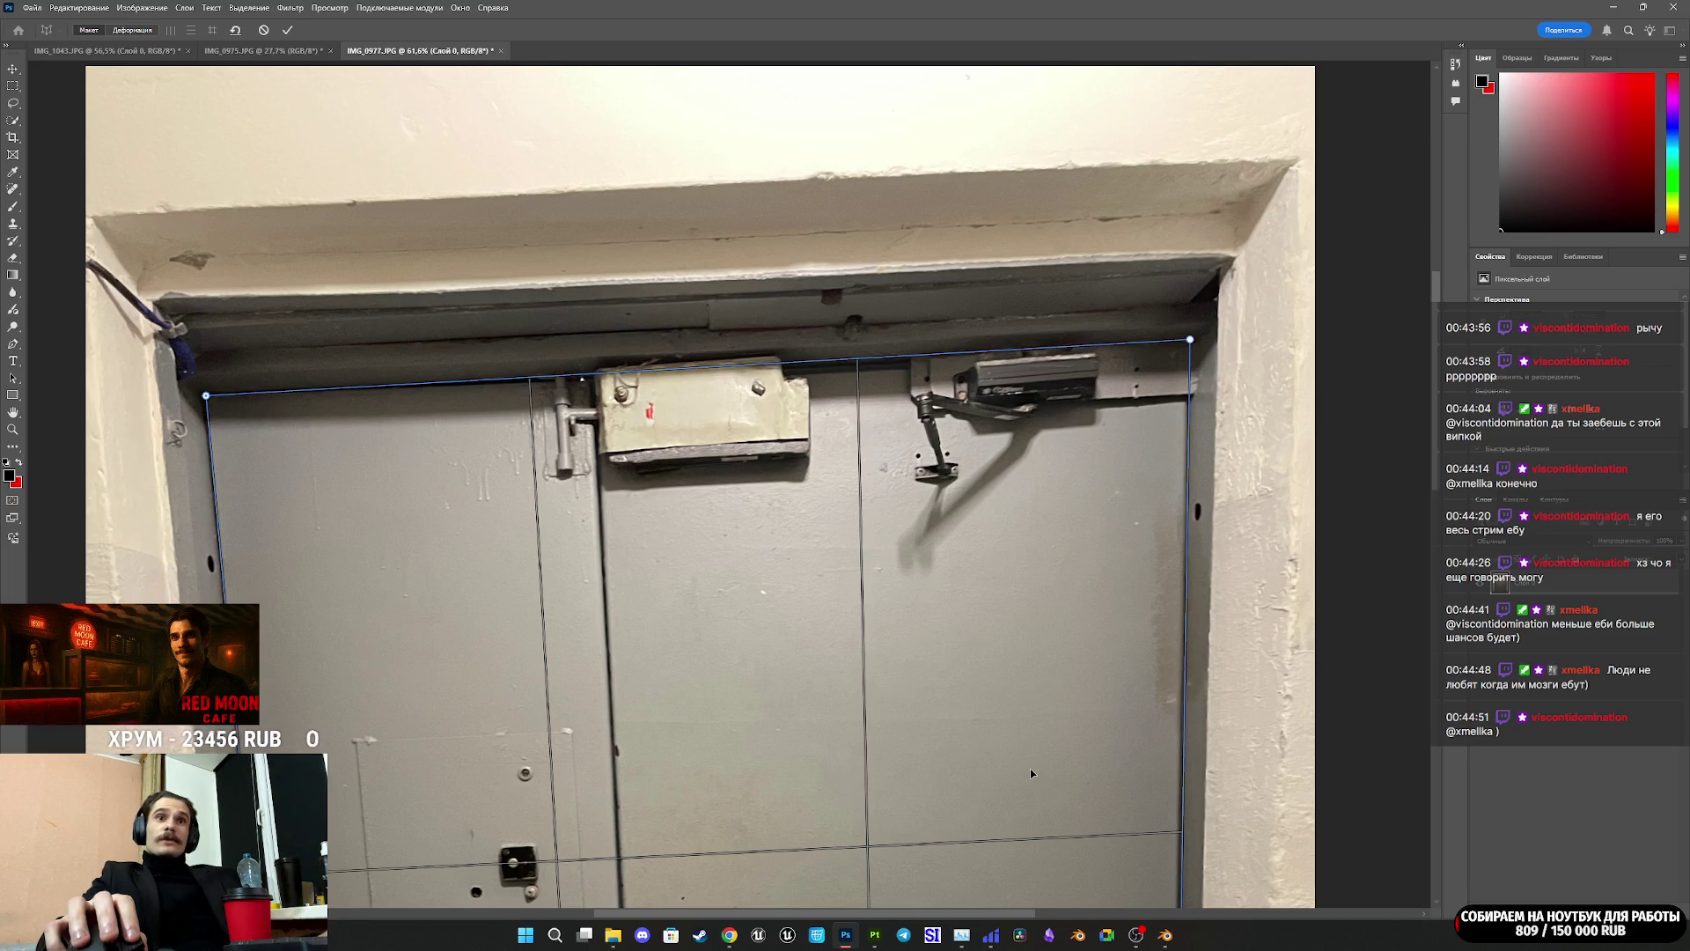
scroll(800, 664, "down", 2, "alt")
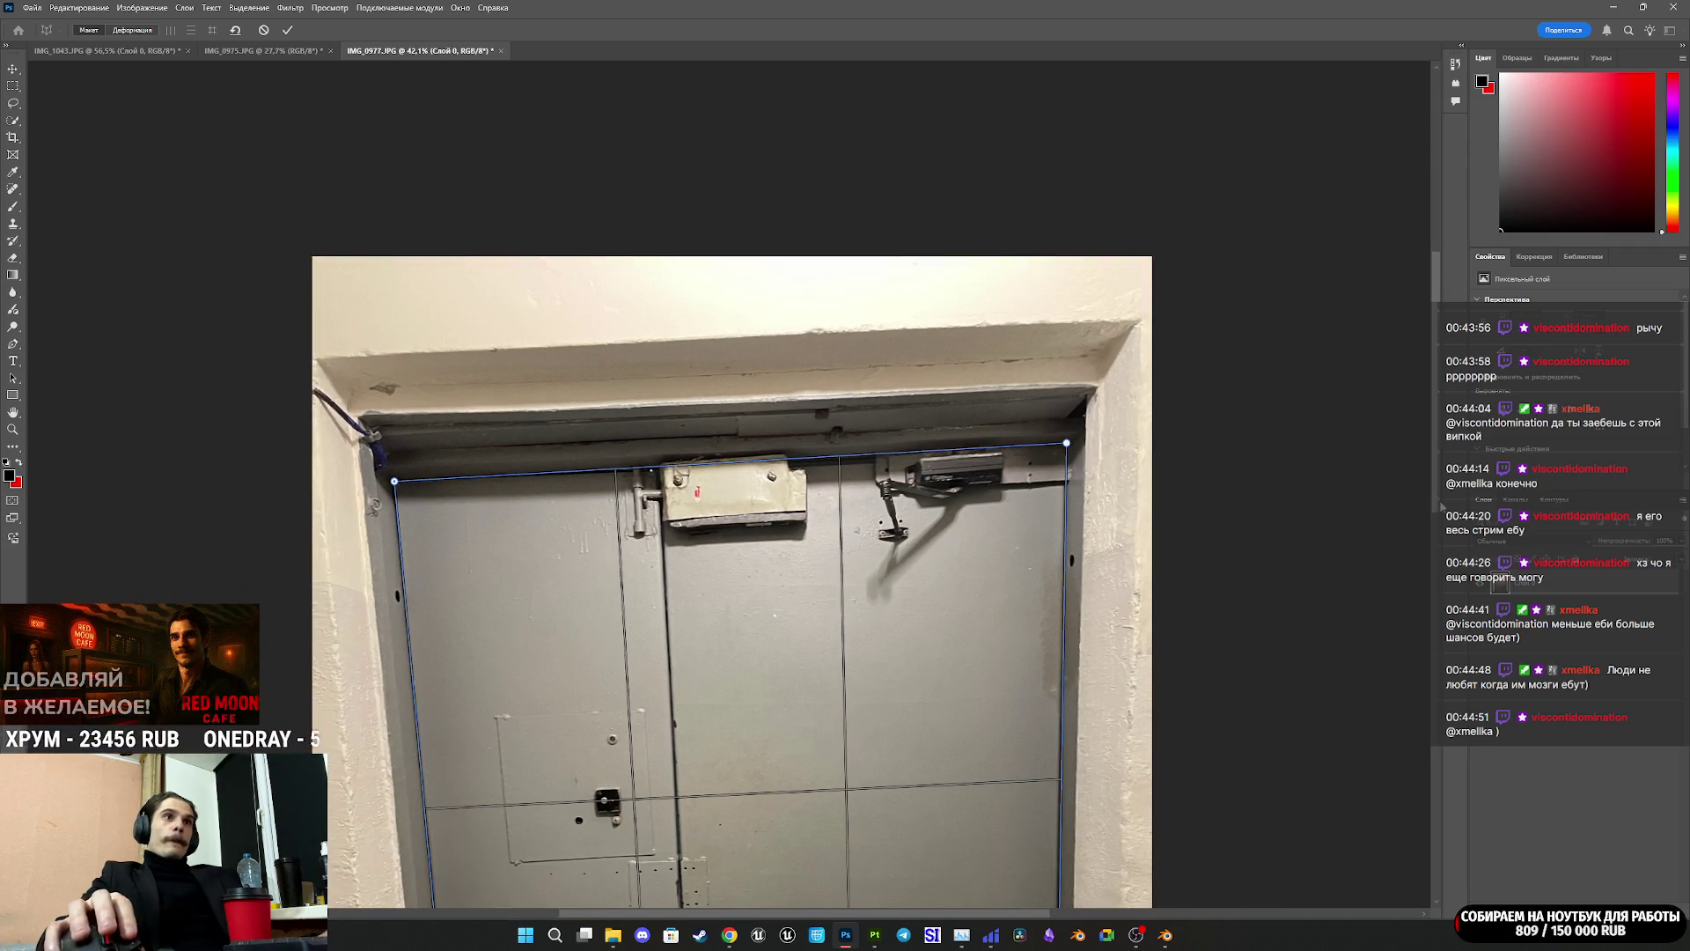
scroll(1442, 508, "down", 10)
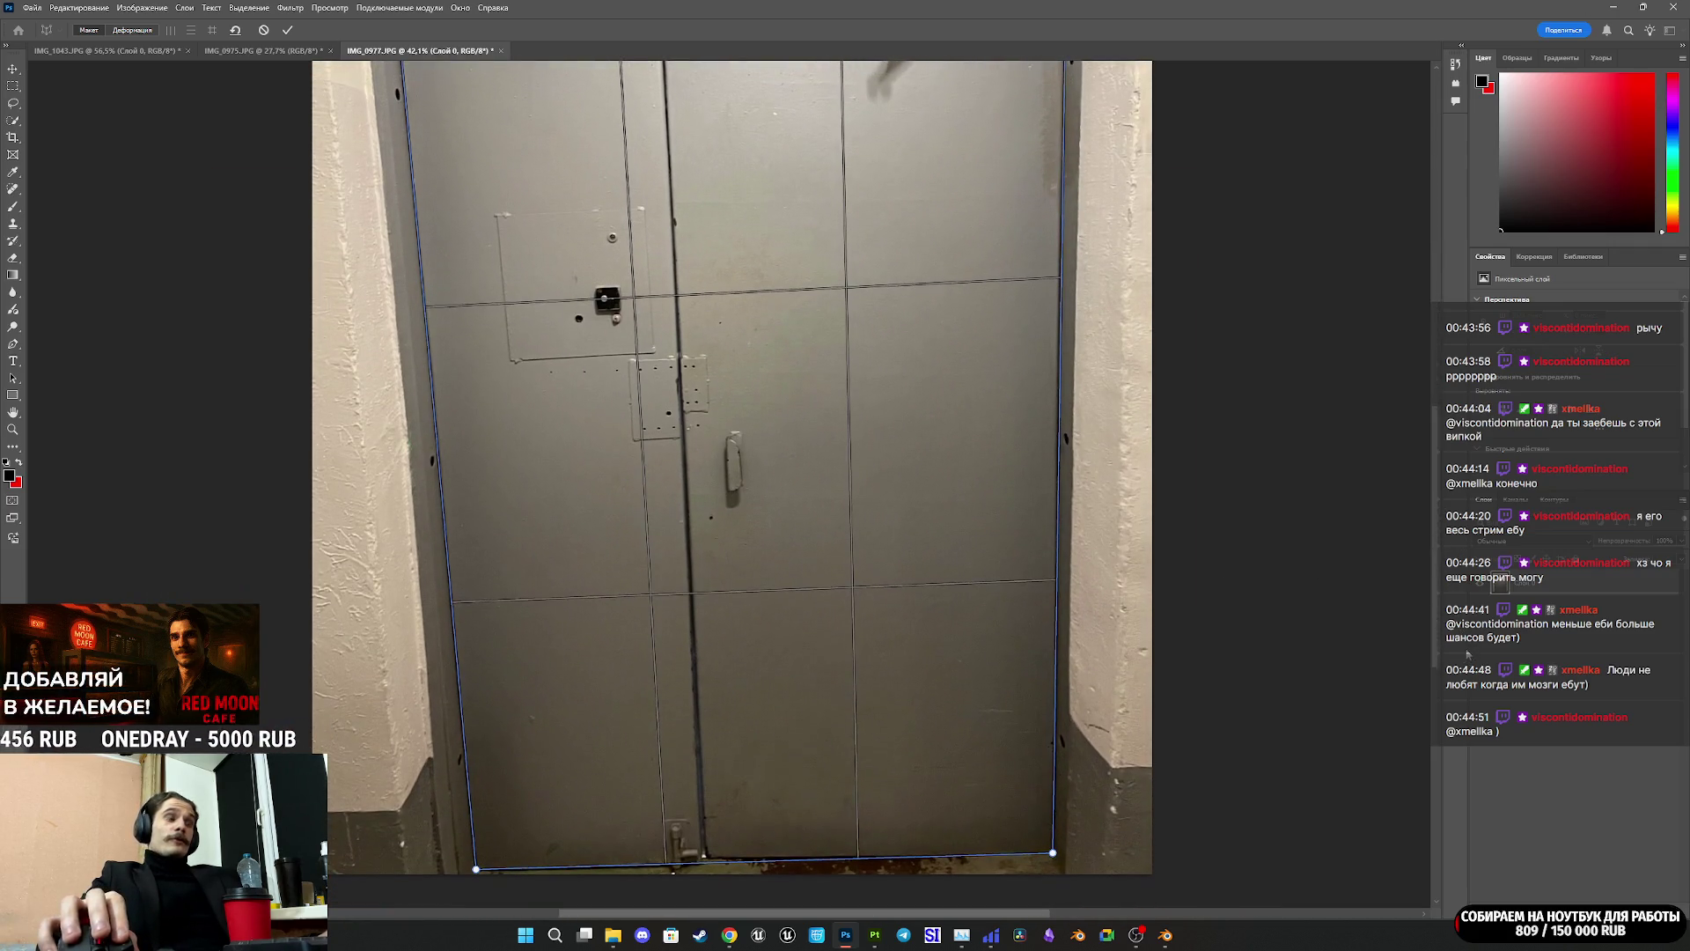
scroll(1467, 653, "up", 1)
scroll(666, 328, "down", 2, "alt")
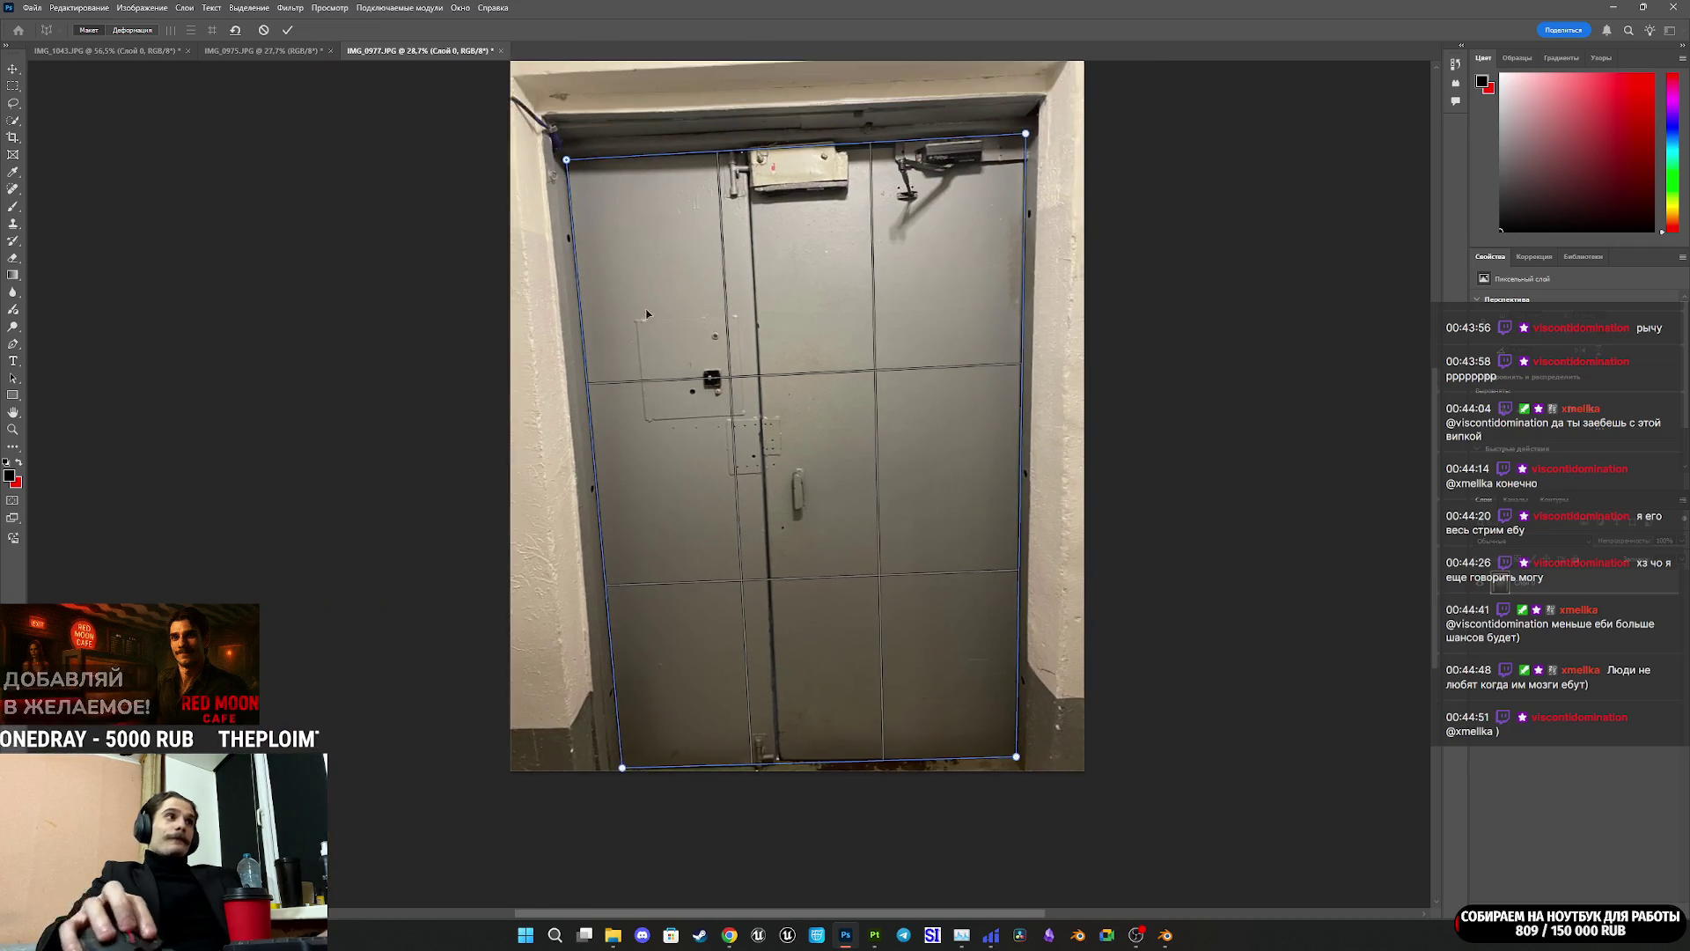
left_click(152, 31)
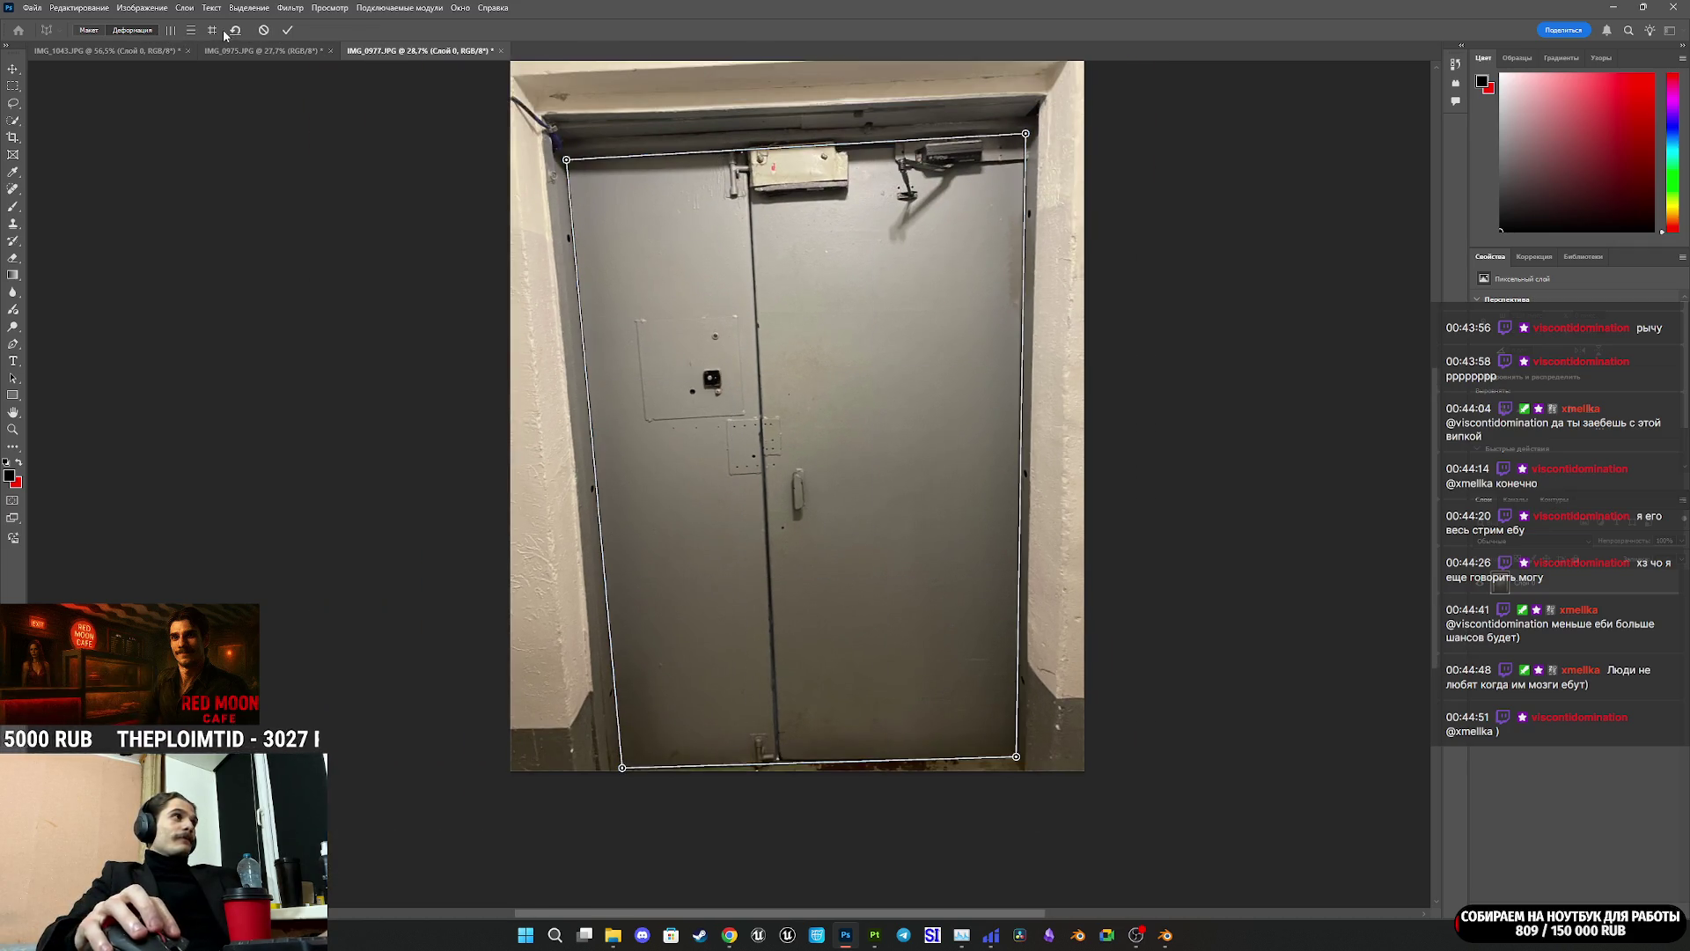
Step: Auto-straighten the door's verticals, commit the warp, and crop the photo tightly to the door
left_click(213, 30)
left_click(287, 30)
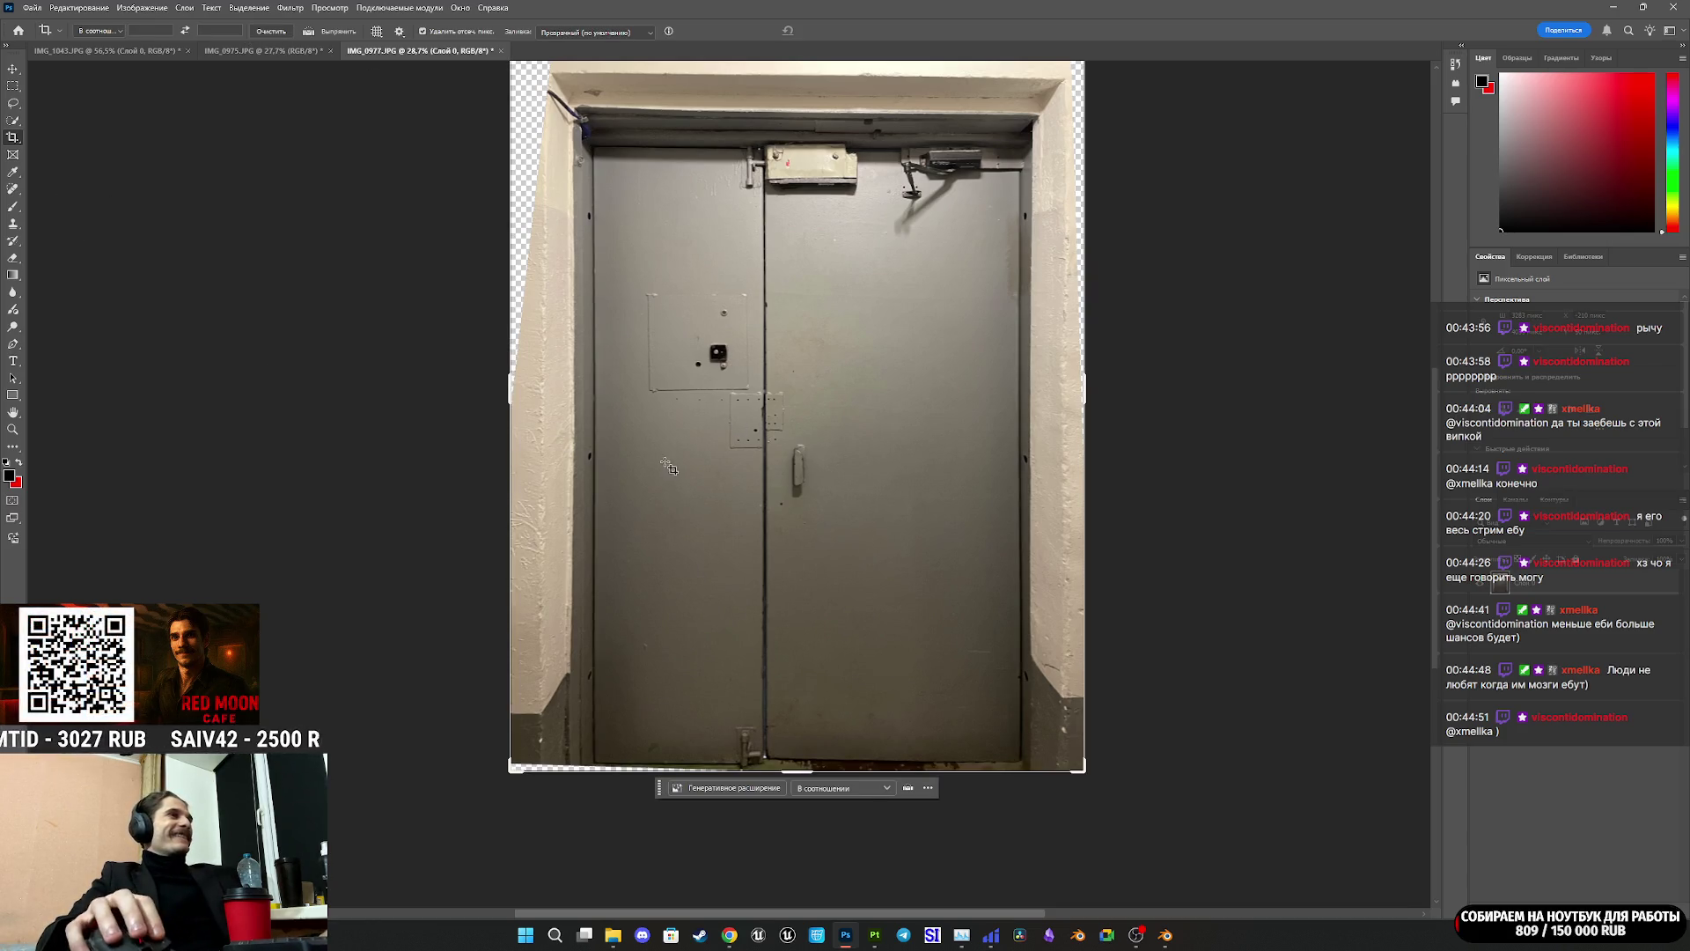
left_click(565, 397)
left_click_drag(509, 385, 542, 404)
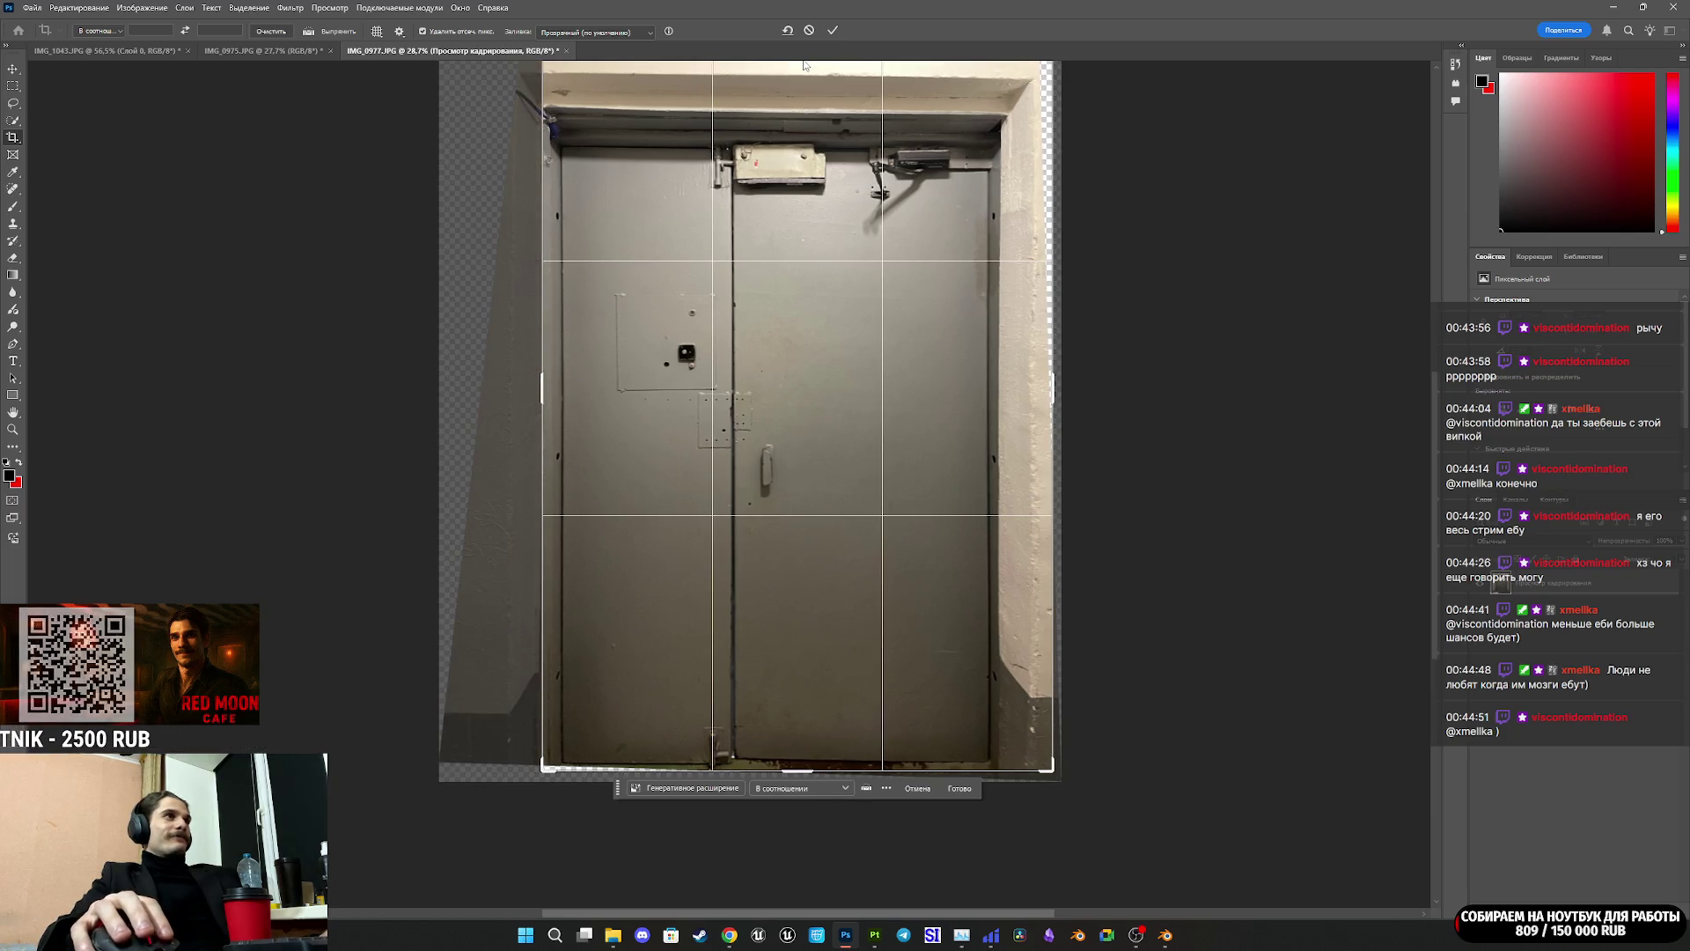
left_click_drag(796, 770, 795, 762)
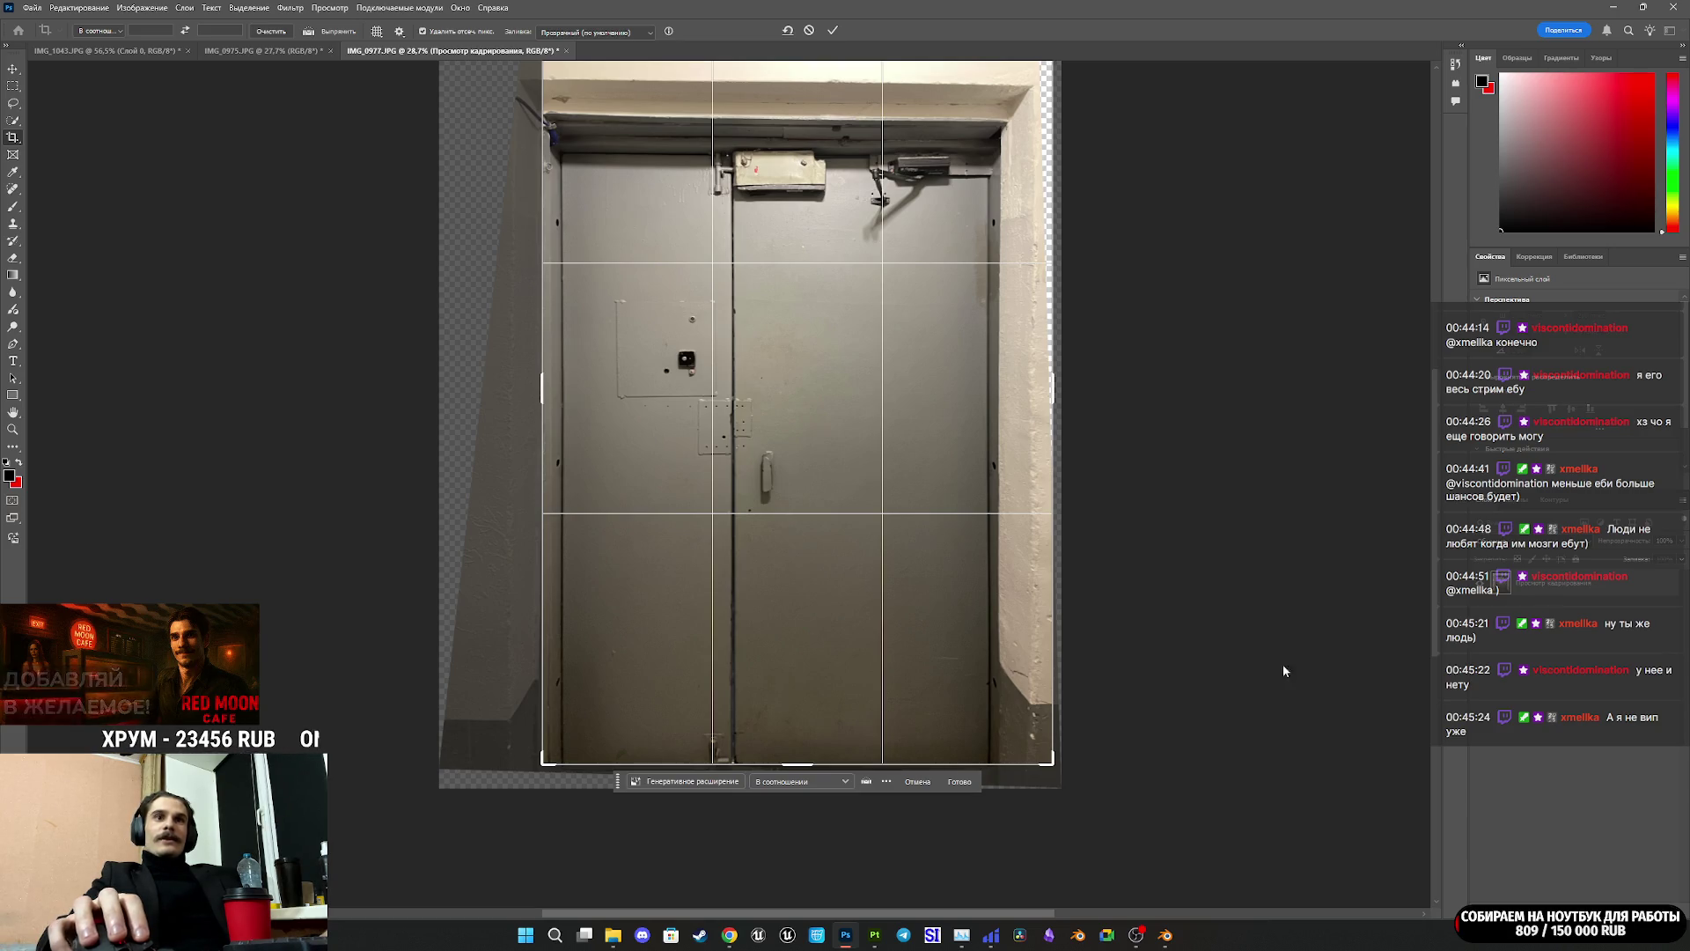
scroll(1442, 588, "up", 3)
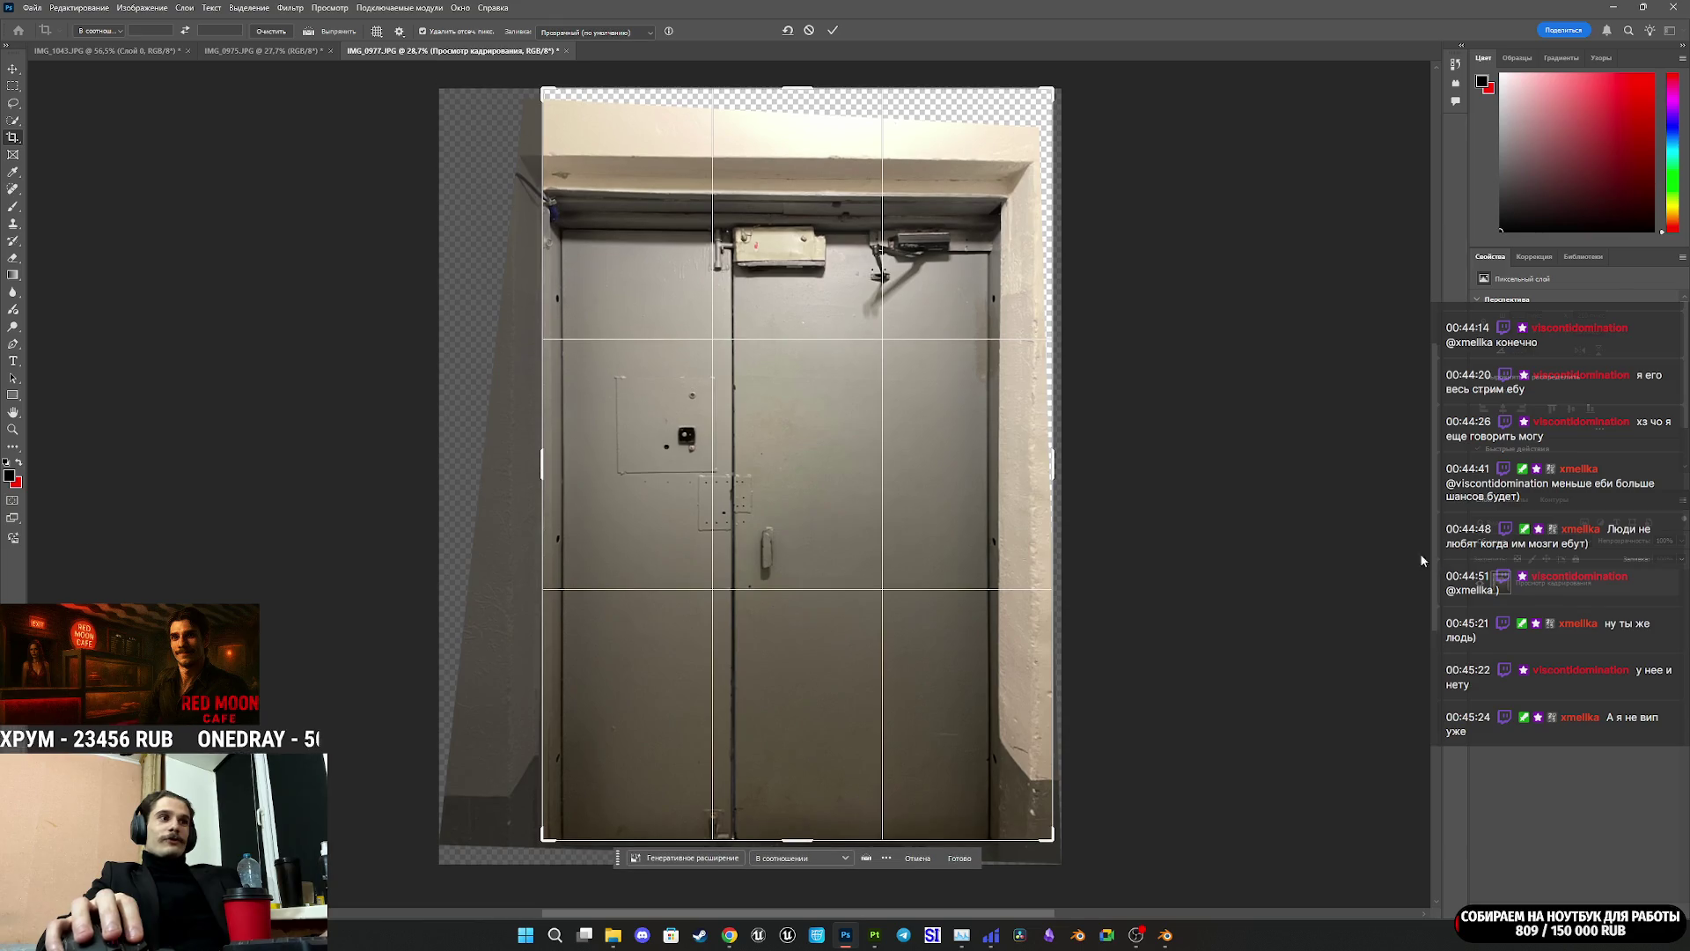
left_click_drag(1056, 464, 1028, 478)
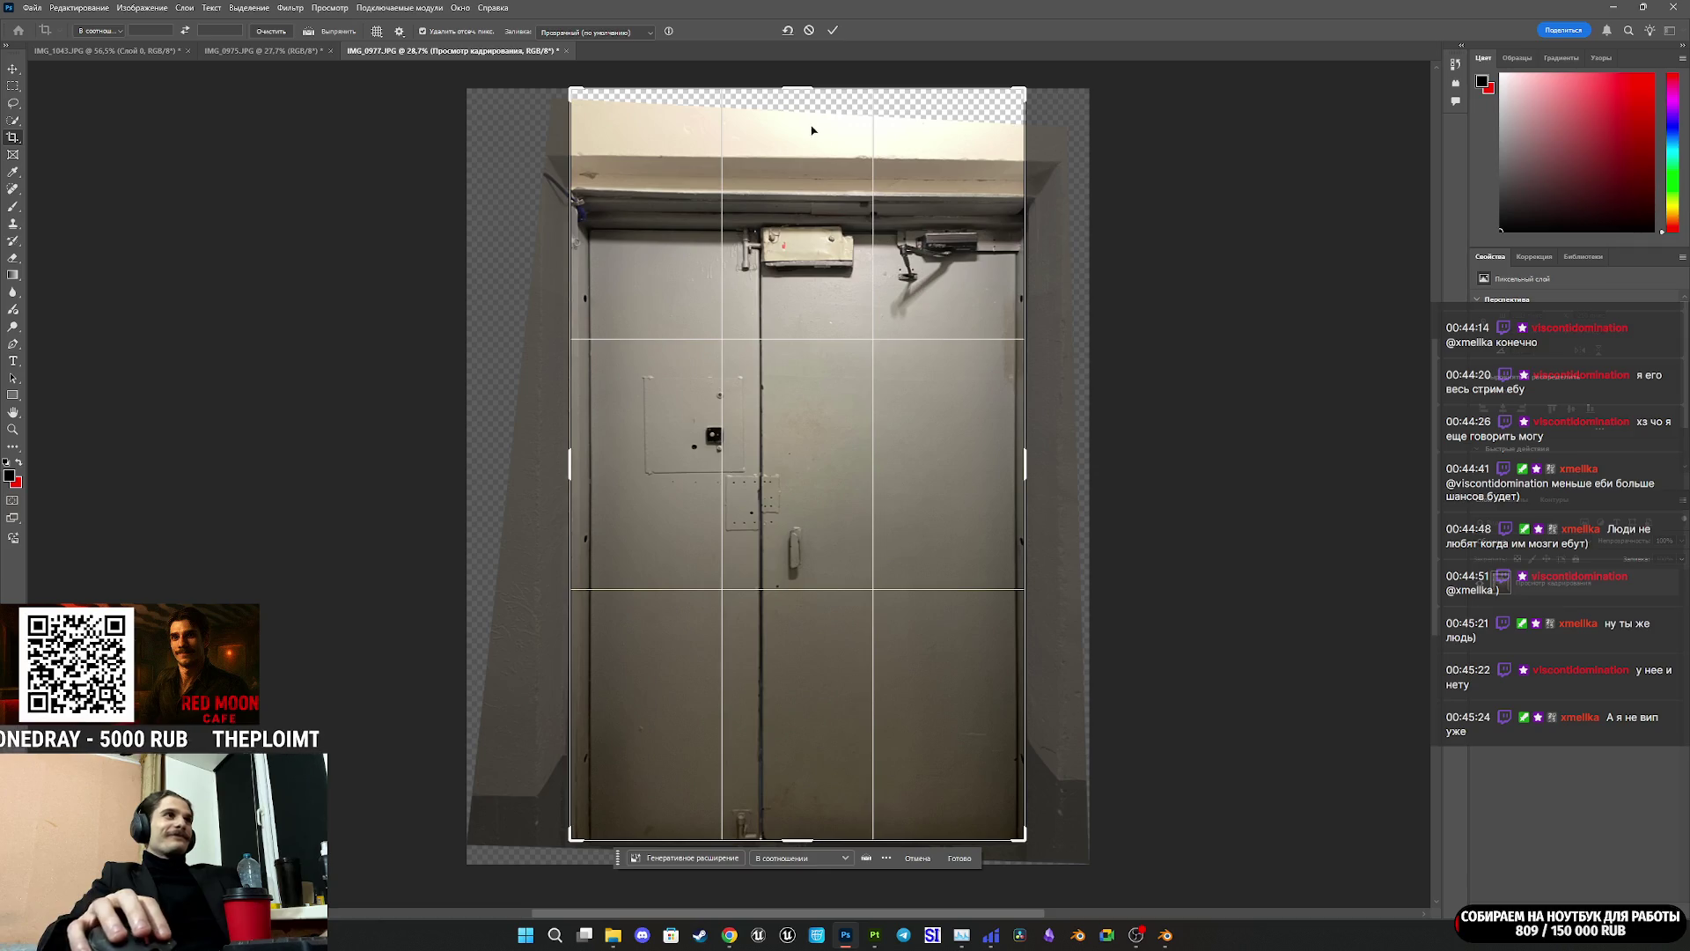
left_click_drag(801, 93, 811, 153)
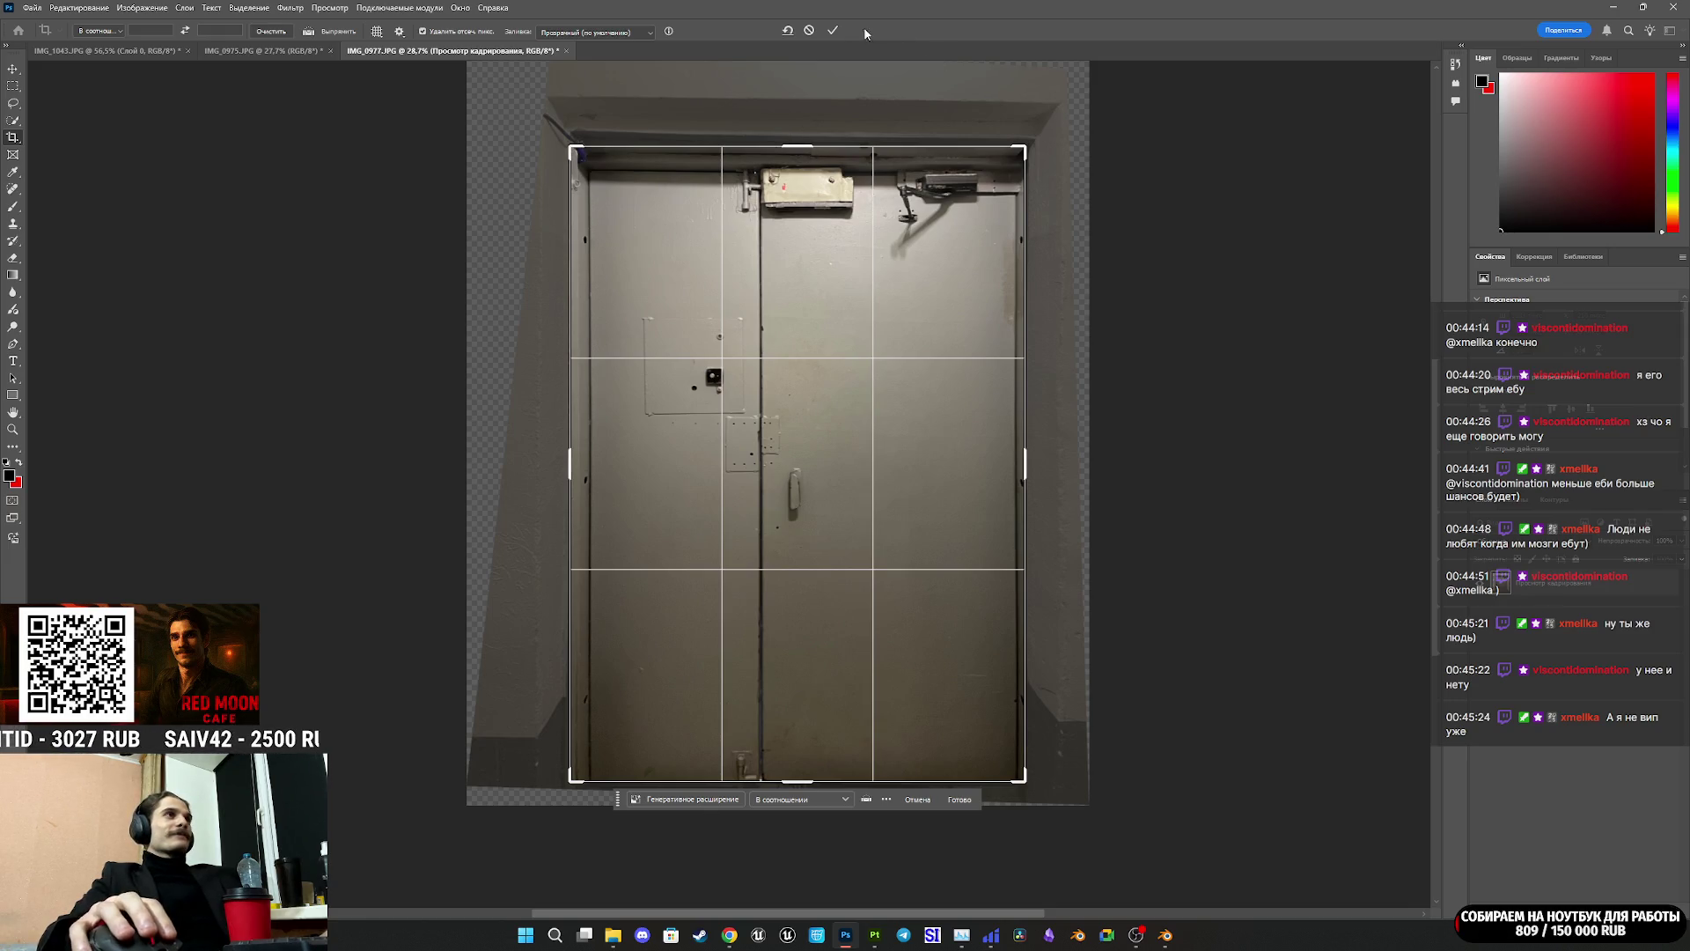
left_click(835, 32)
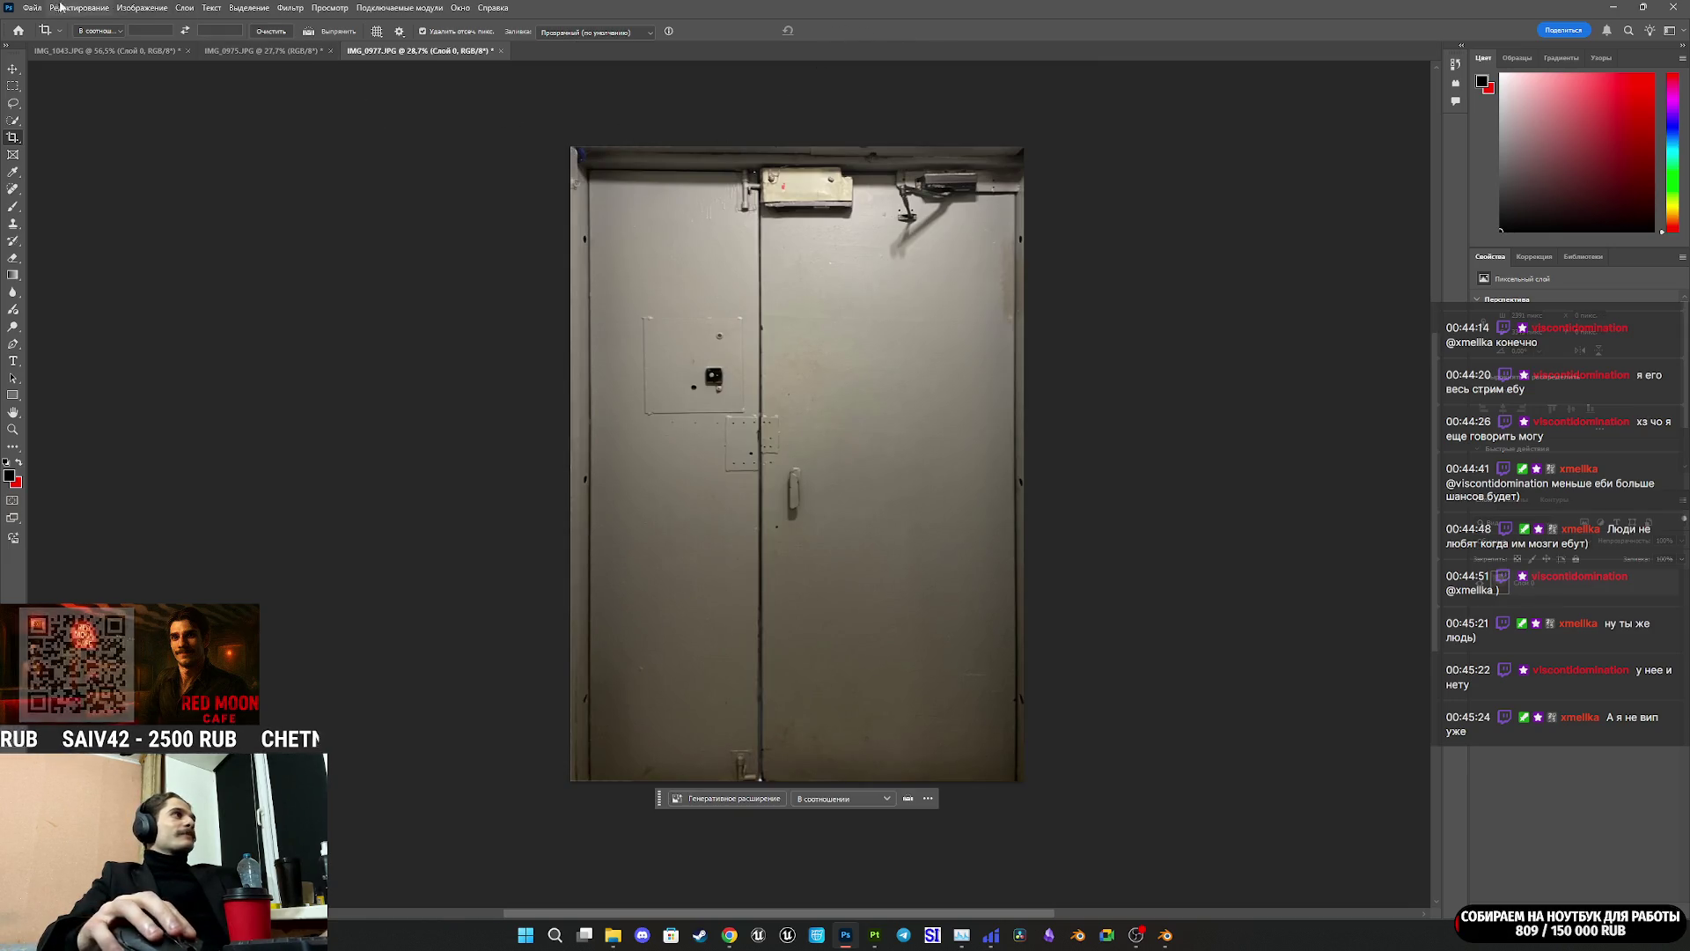
Step: Export the cropped door photo from Photoshop as 10.png into the DA2 folder, then bring up Twitch's stream manager
left_click(32, 7)
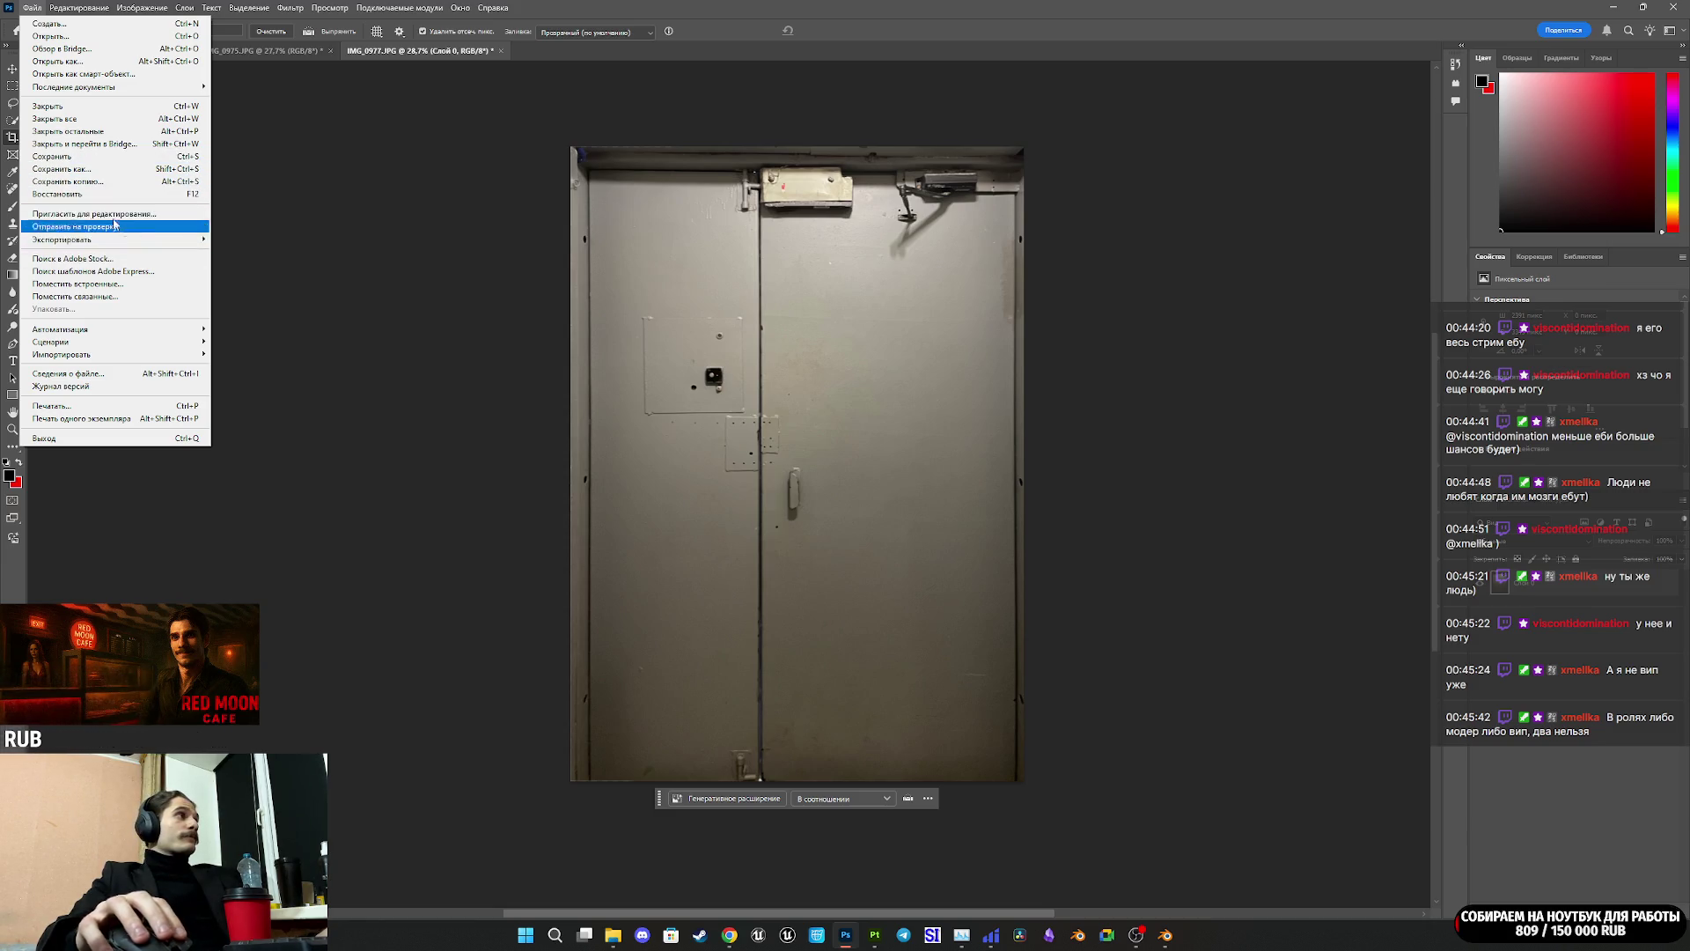
mouse_move(119, 239)
left_click(311, 253)
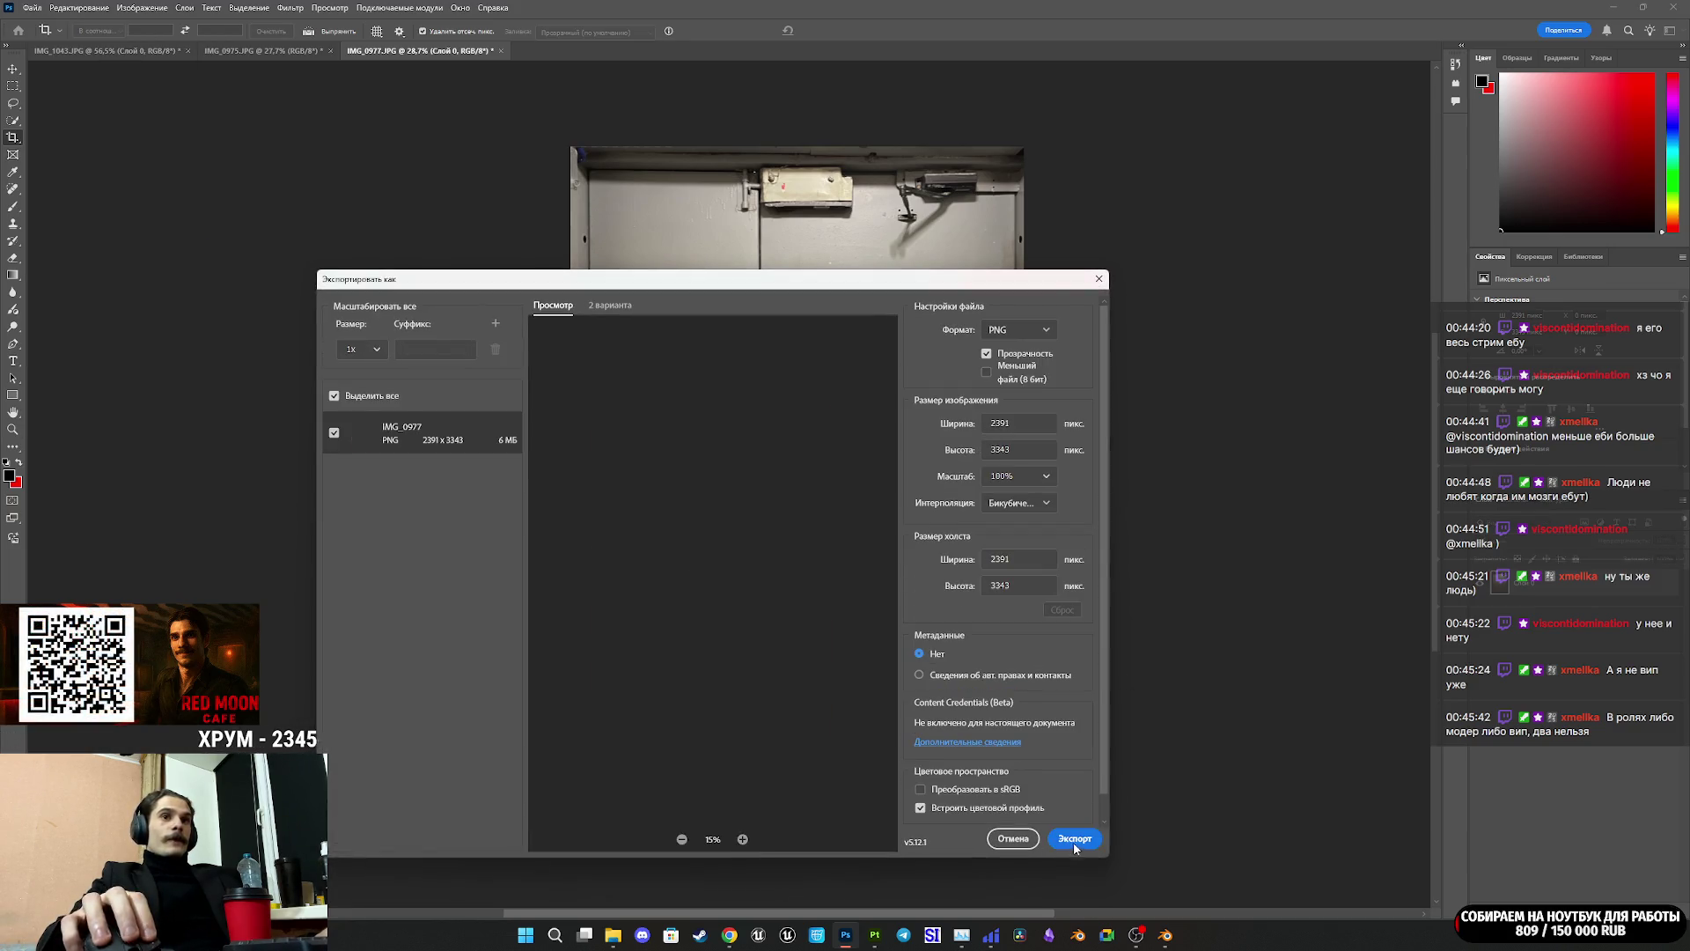
left_click(1074, 843)
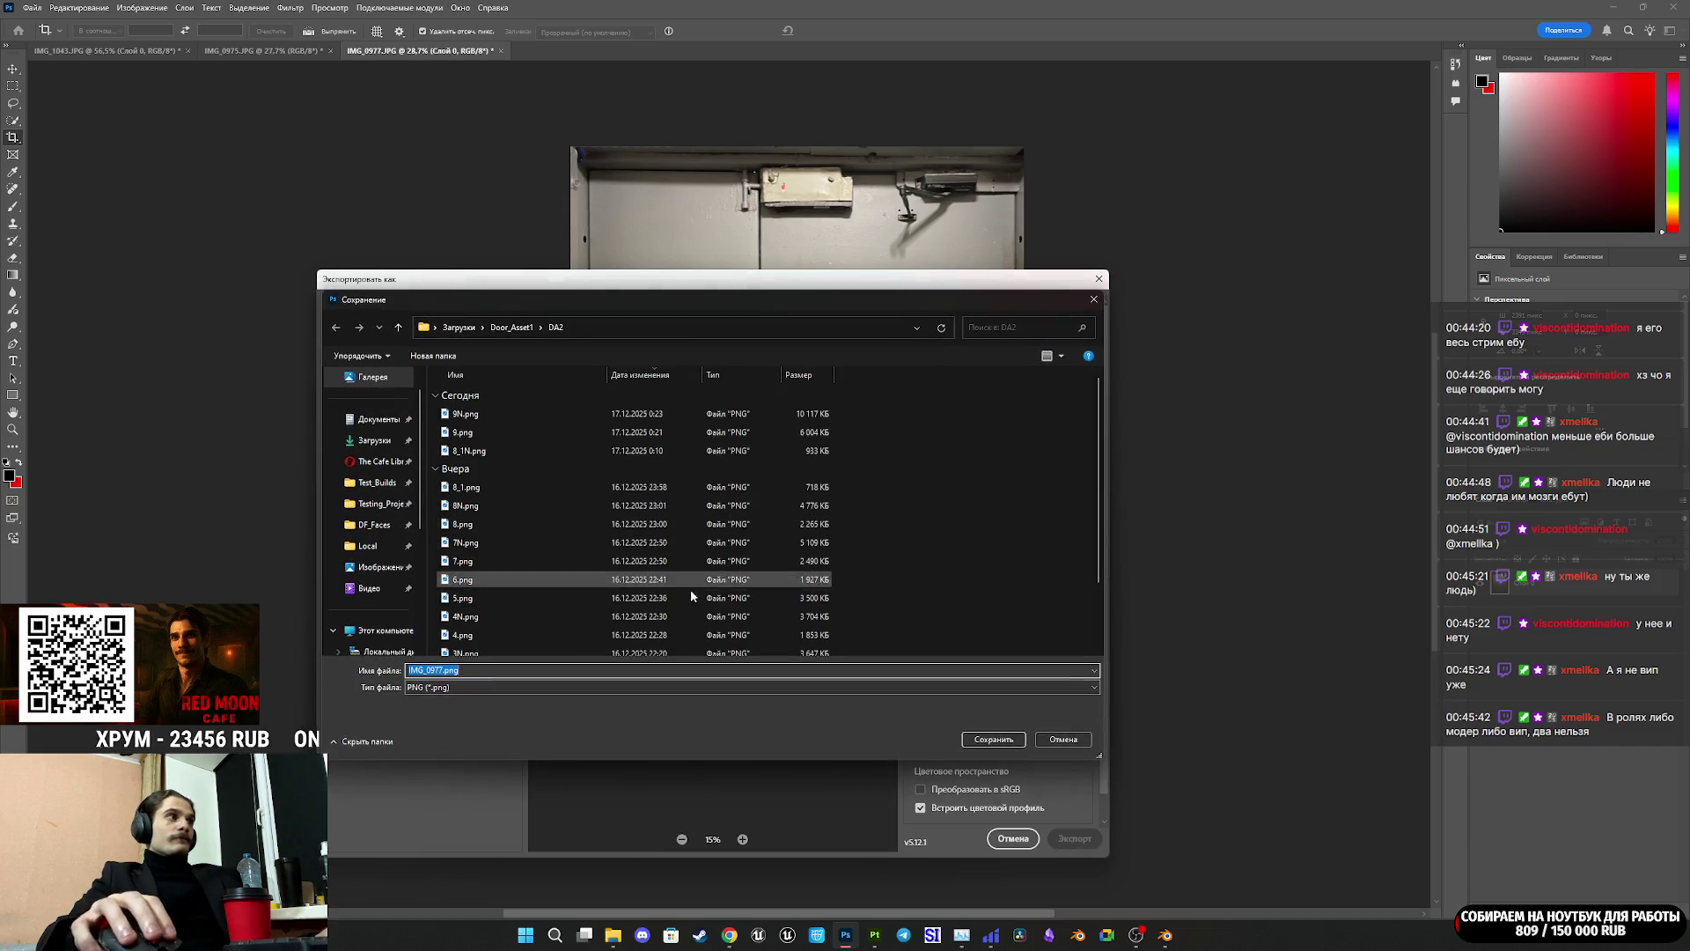
type("10")
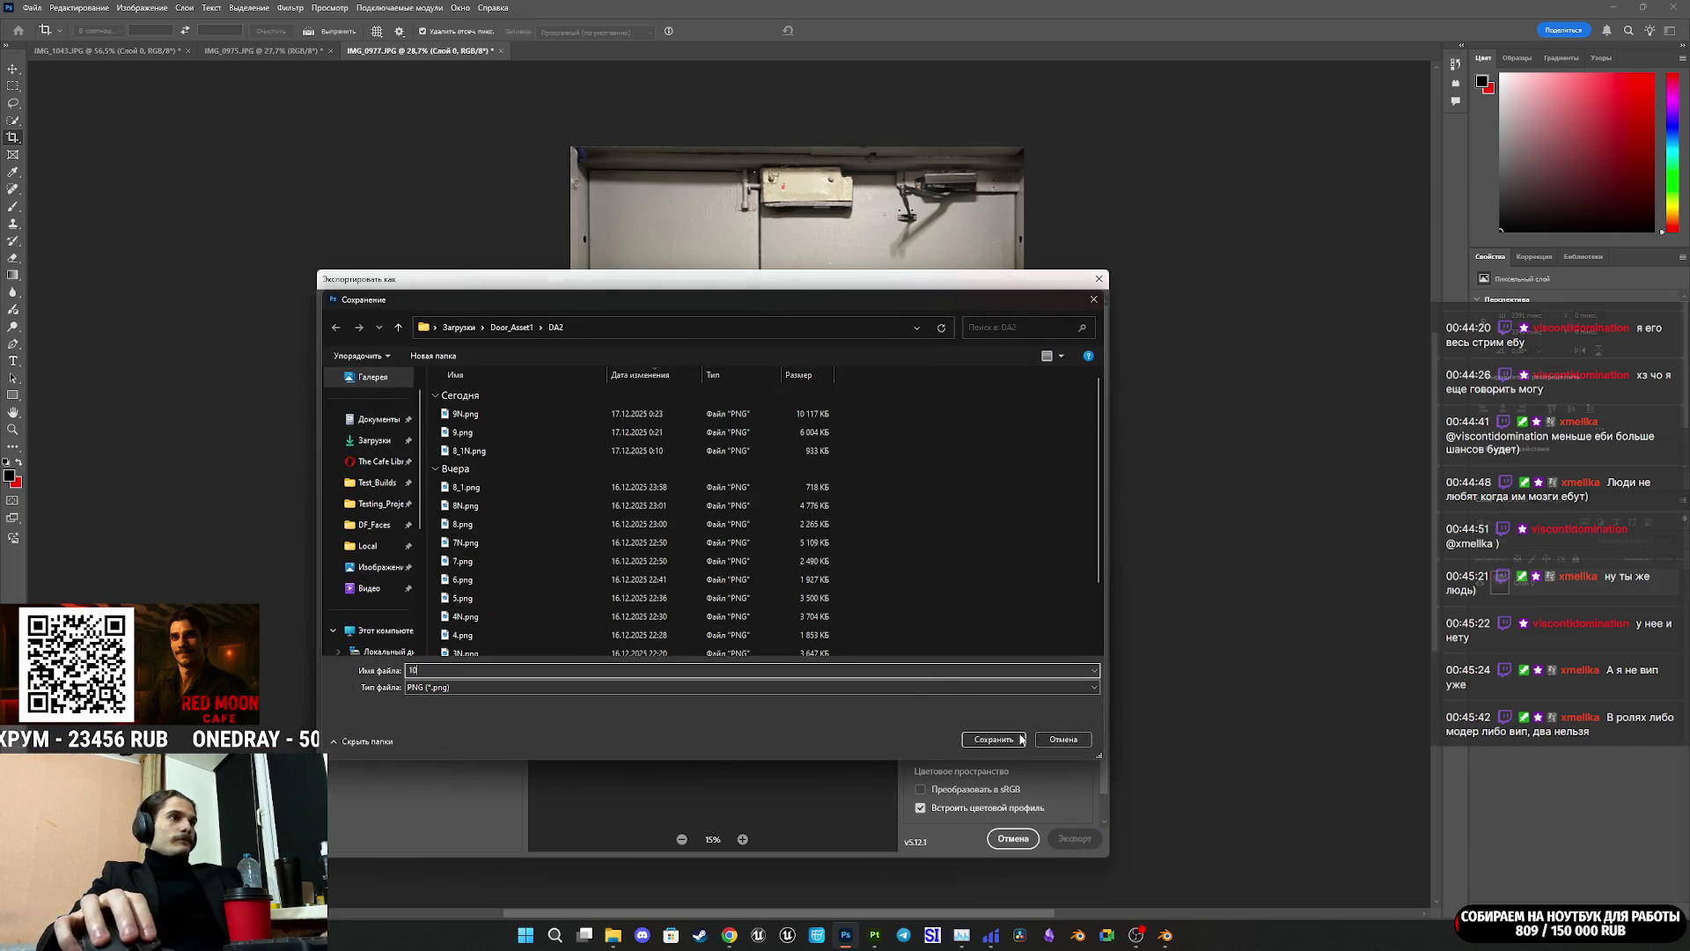
key("Return")
mouse_move(730, 935)
left_click(704, 872)
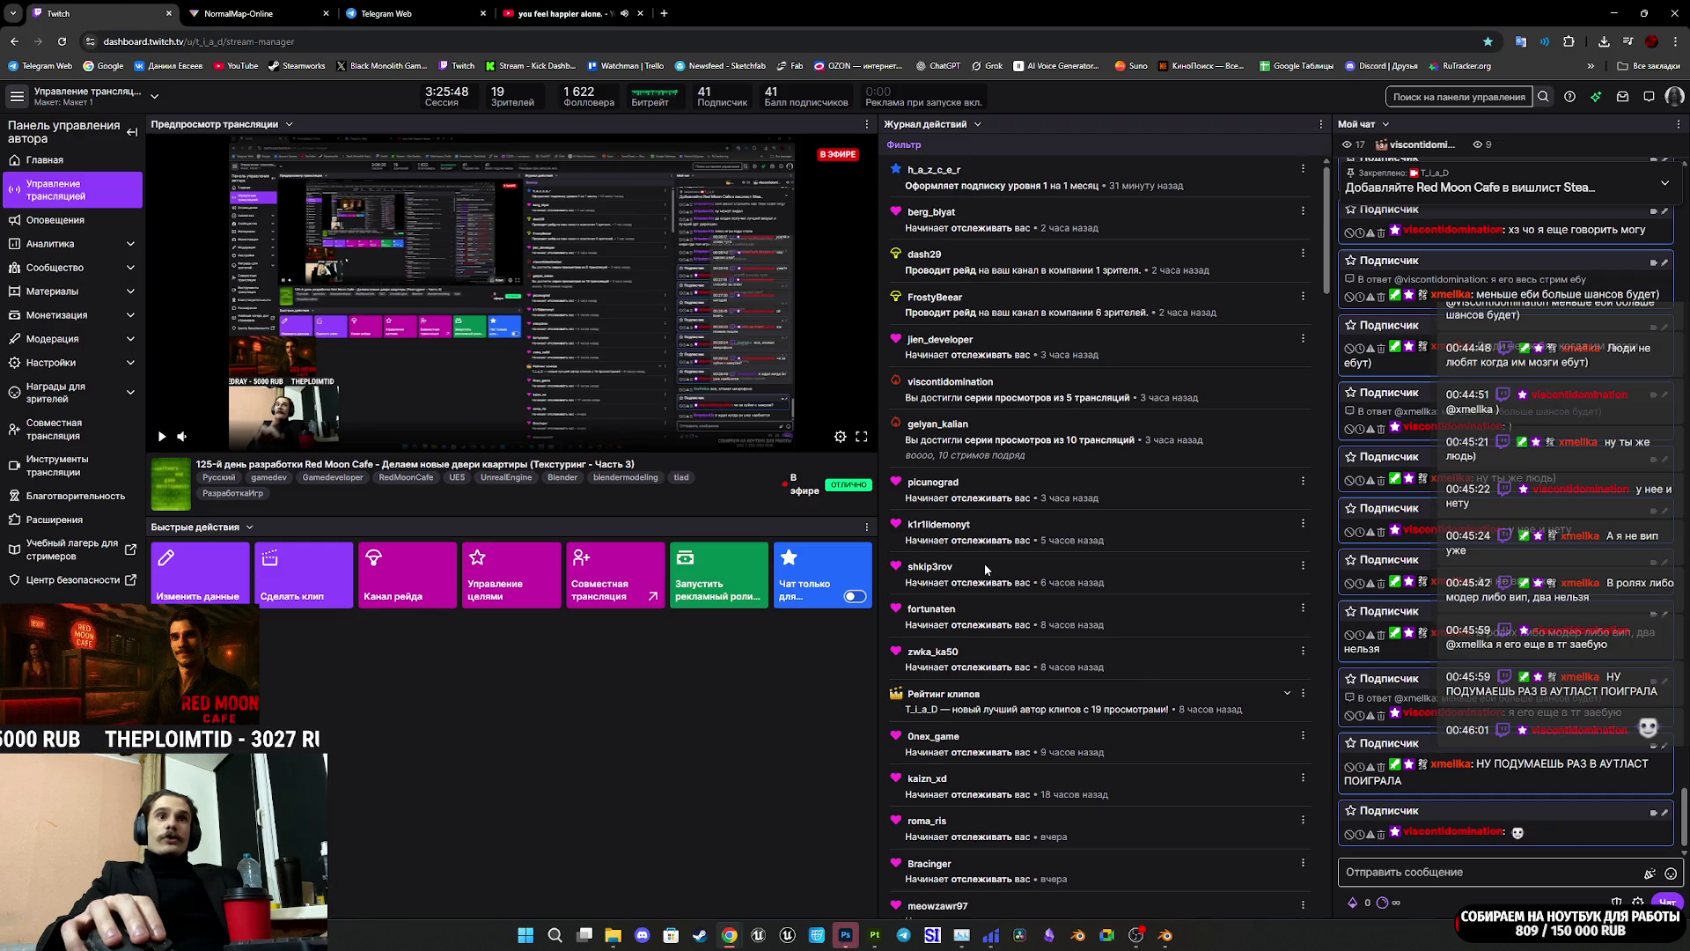
Step: Delete the 'отдай випку' message from the stream's comment thread in Telegram Web
left_click(414, 12)
left_click(251, 13)
left_click(416, 6)
right_click(822, 859)
left_click(880, 904)
left_click(914, 582)
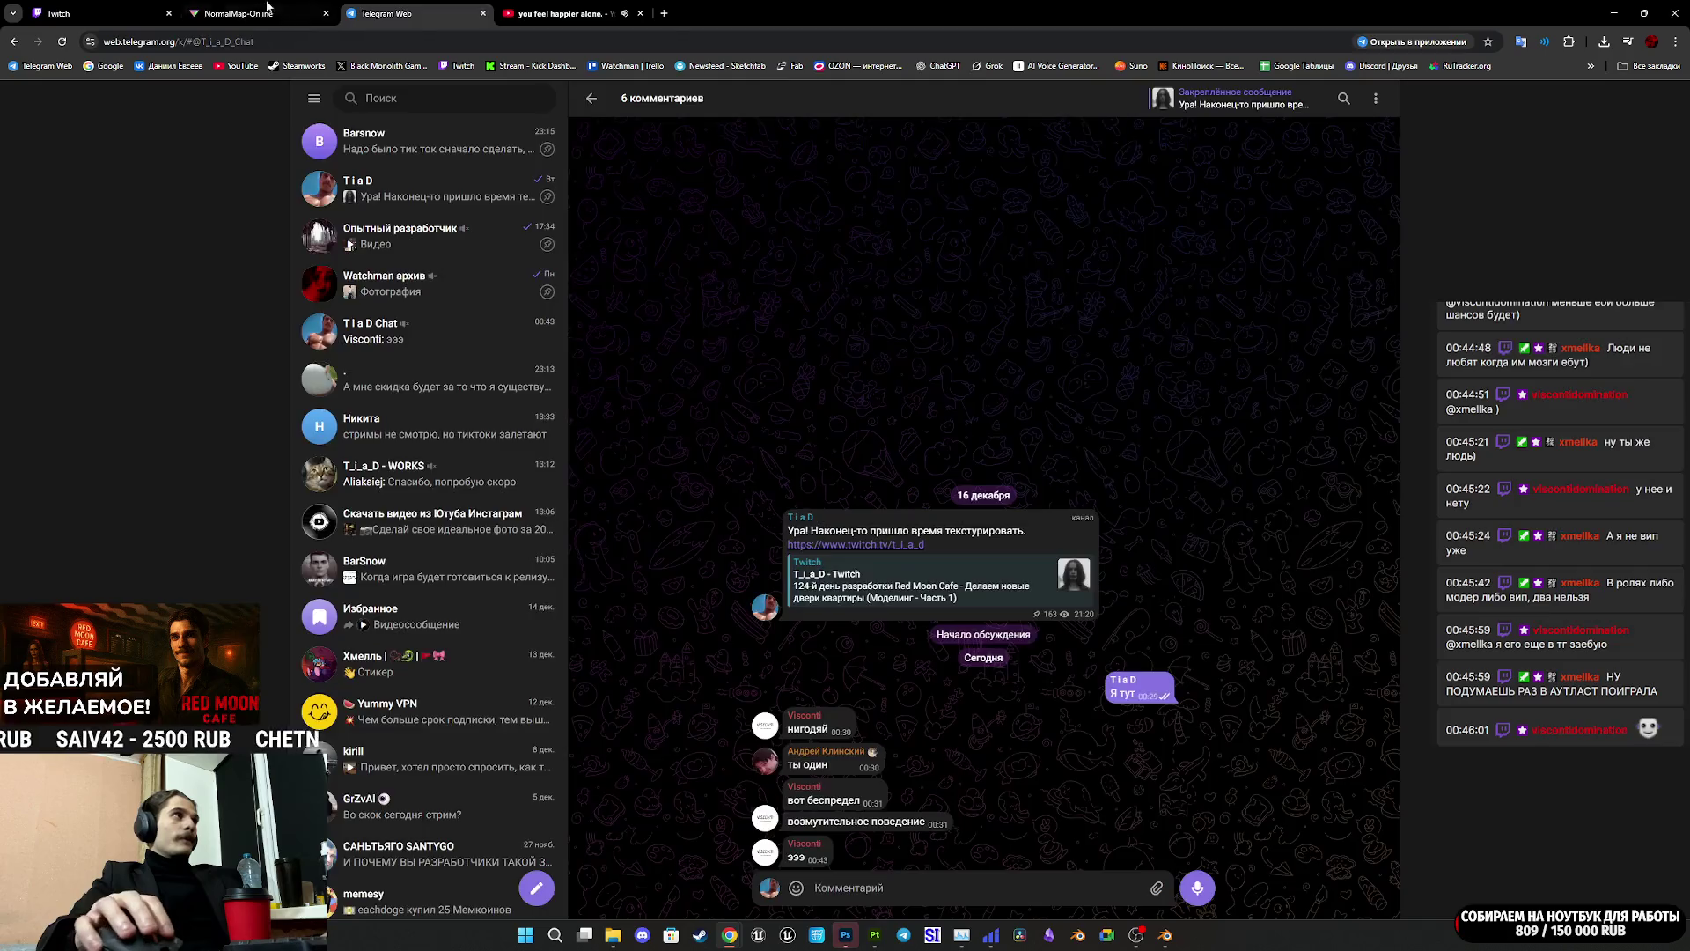
key("ctrl+Page_Up")
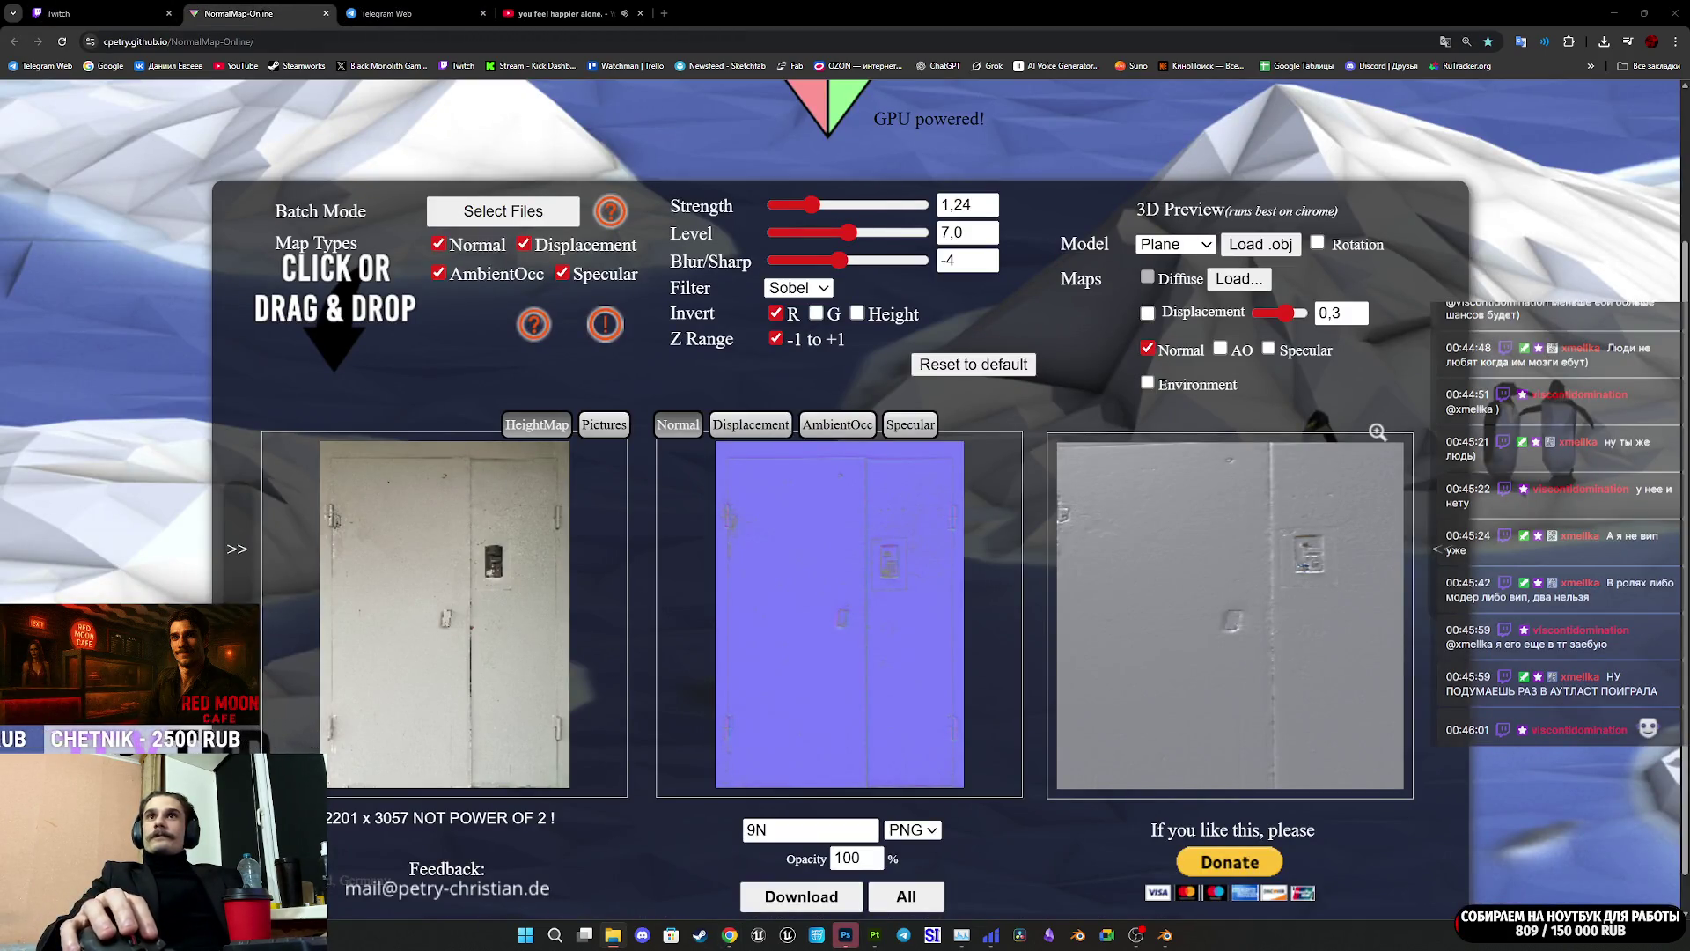
Step: Generate a normal map from 10.png in NormalMap-Online and save it as 10N.png
mouse_move(1689, 458)
left_mouse_down()
mouse_move(911, 480)
mouse_move(494, 606)
left_mouse_up()
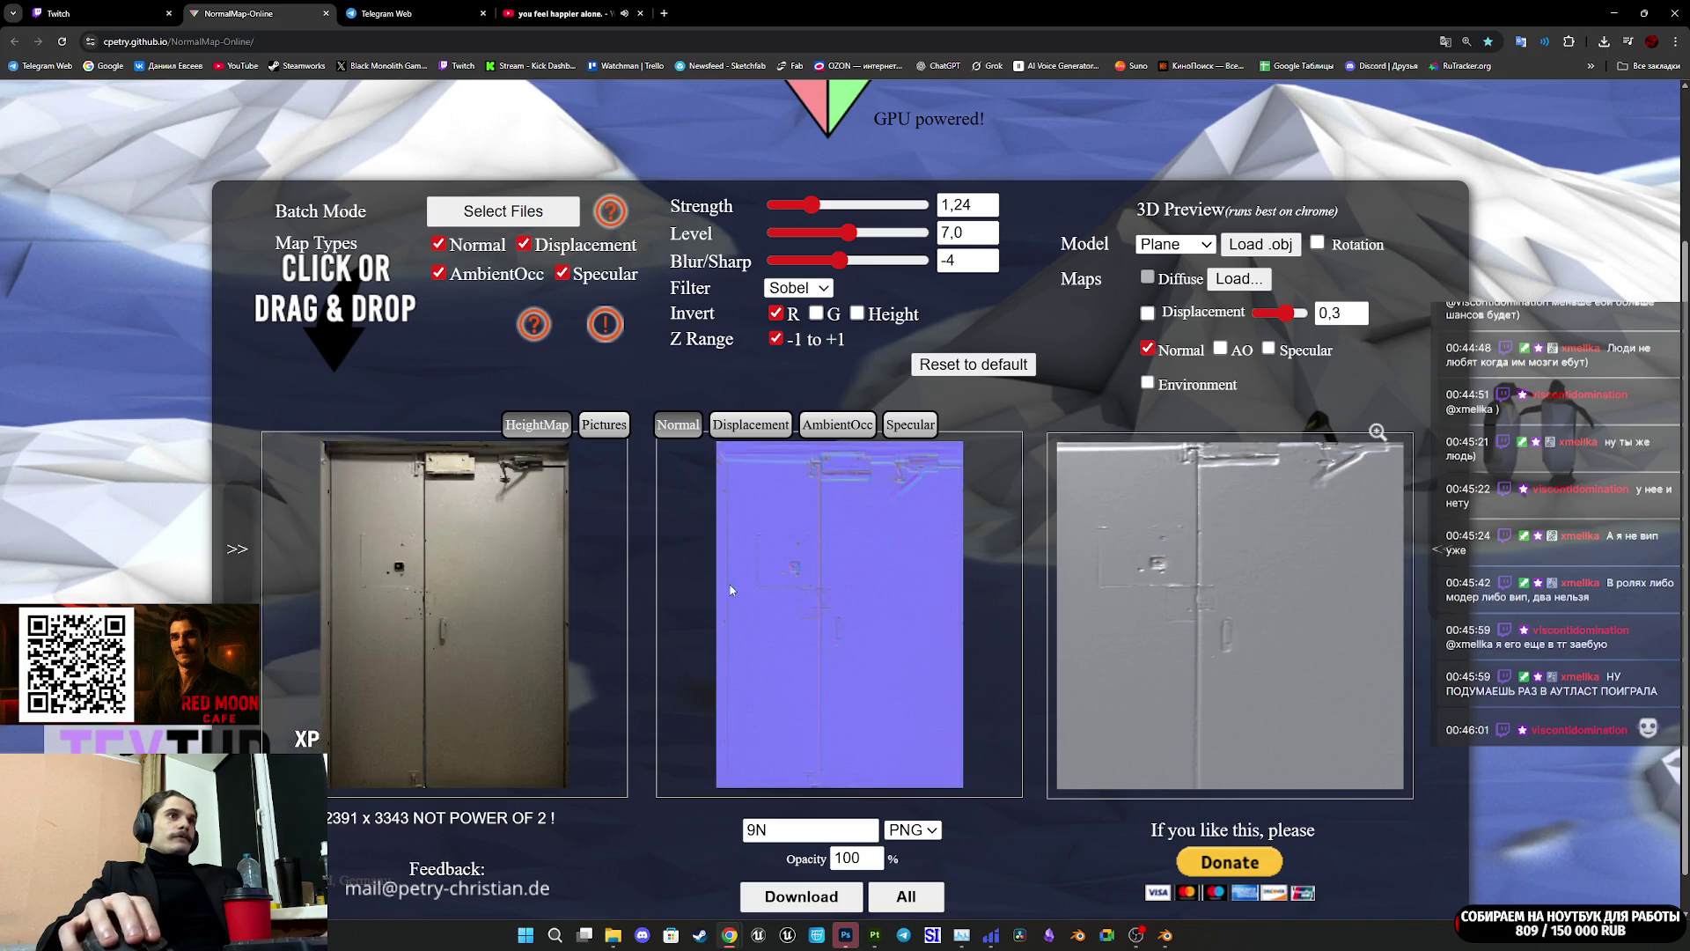
left_click(750, 830)
type("0")
left_click(796, 898)
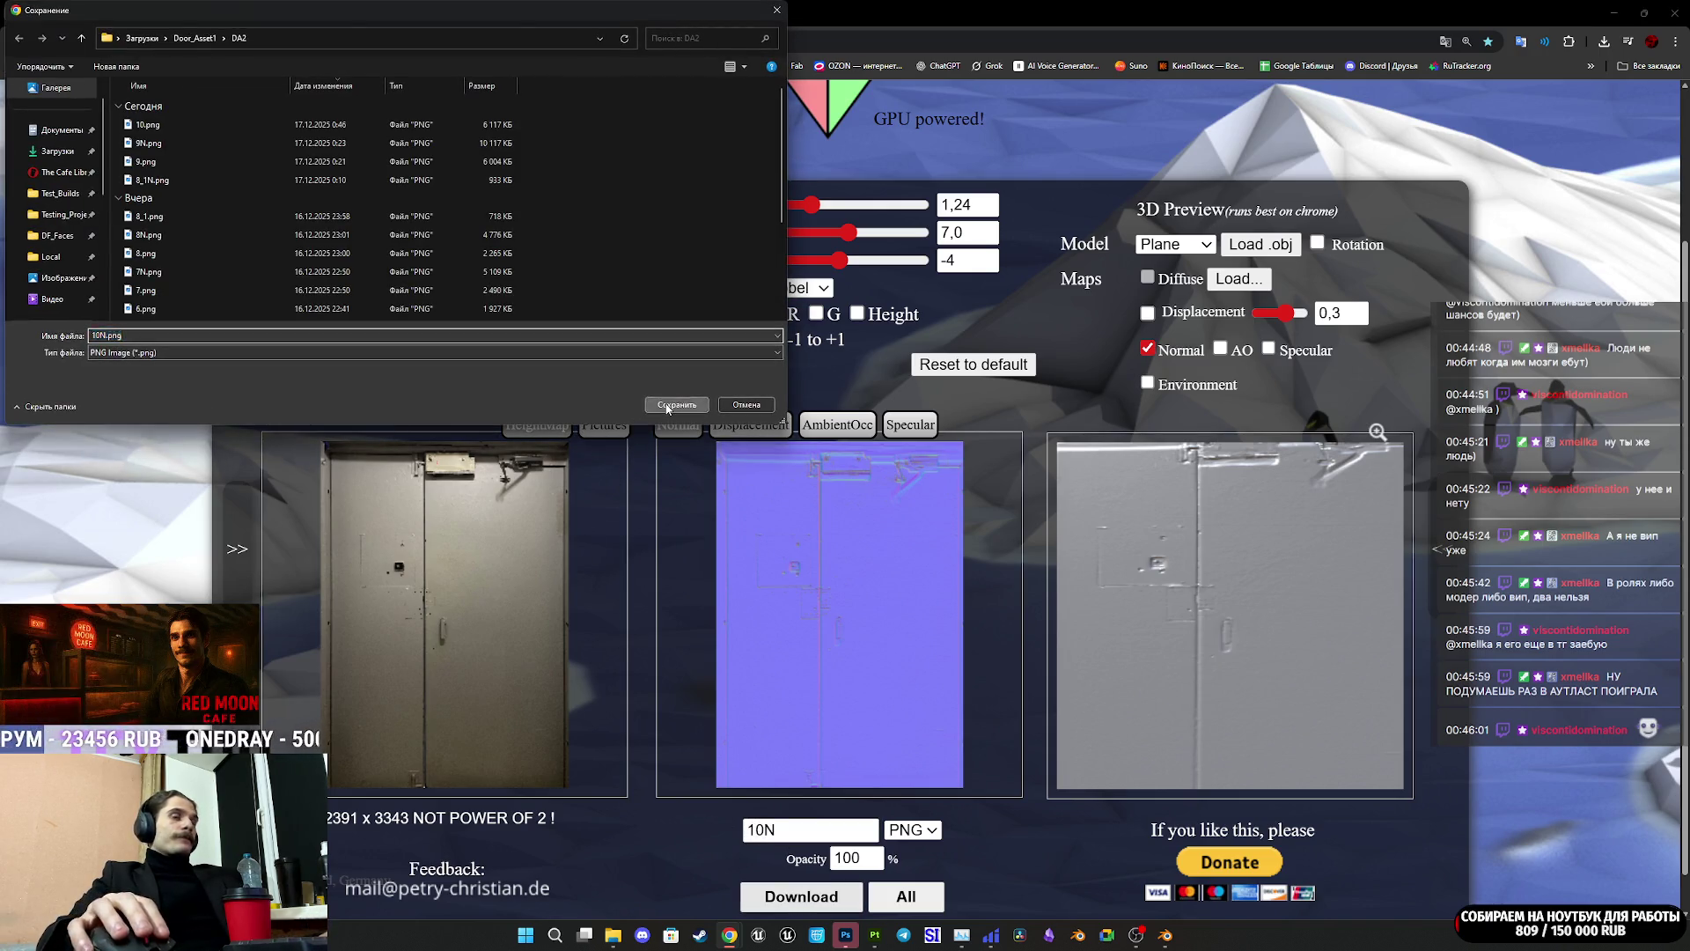
left_click(669, 414)
mouse_move(845, 935)
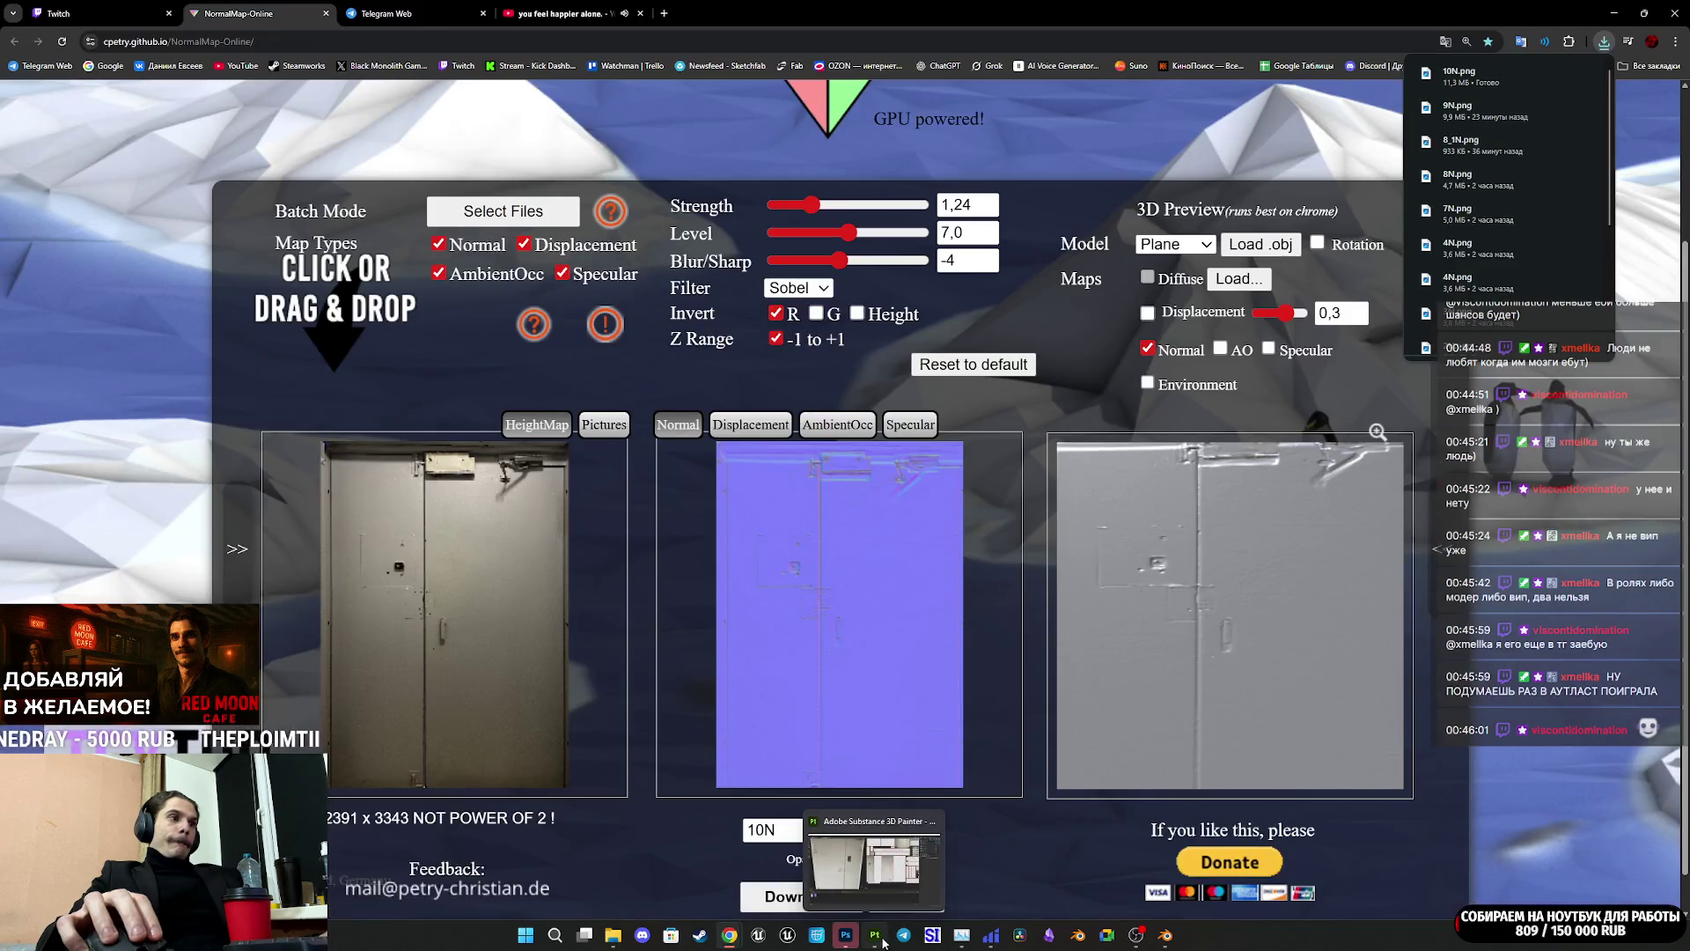
left_click(875, 934)
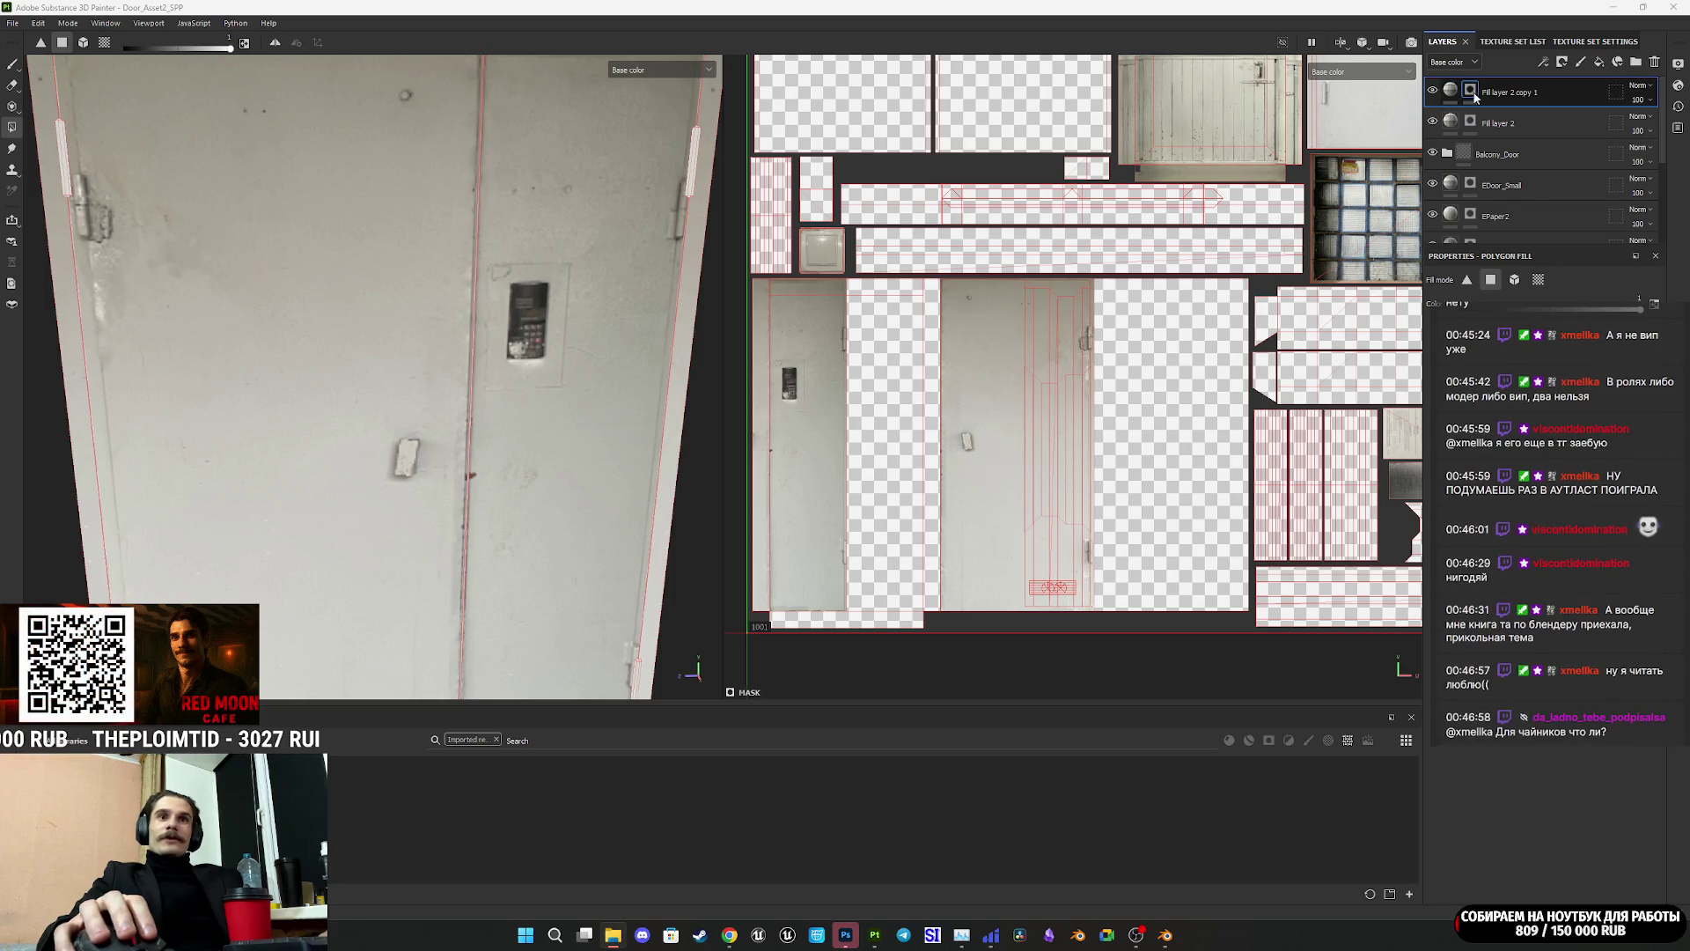
double_click(1567, 99)
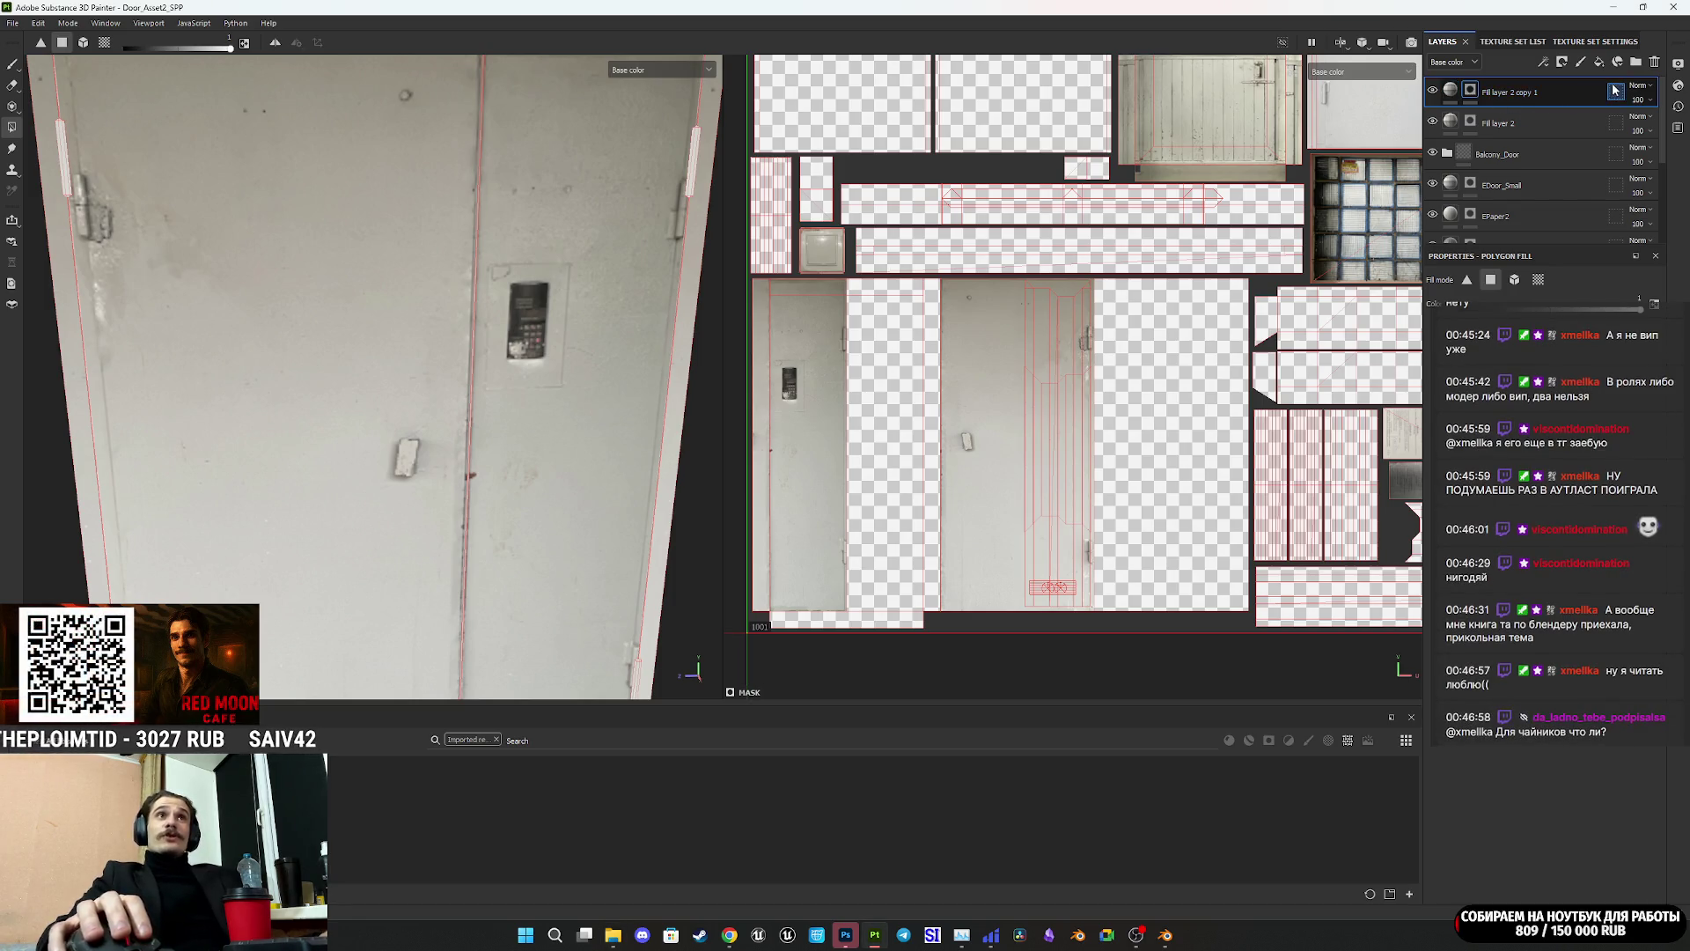
left_click(1600, 64)
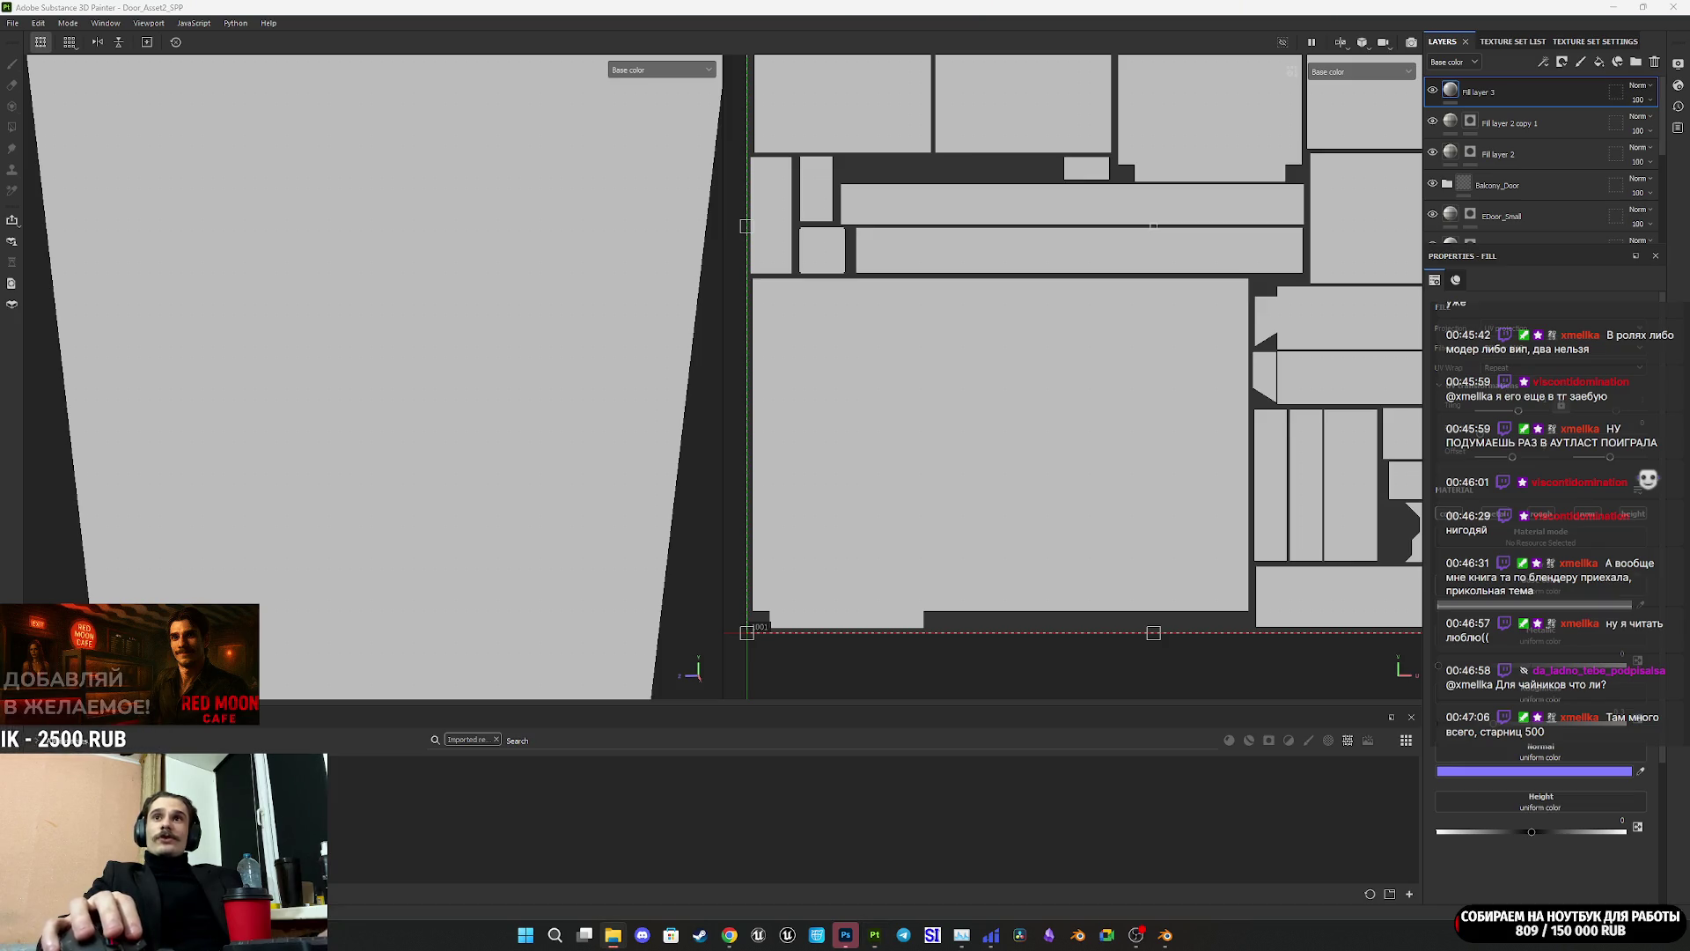
Step: Import 10.png and 10N.png into a shelf library, with both usages set to texture
left_click_drag(999, 799, 1000, 796)
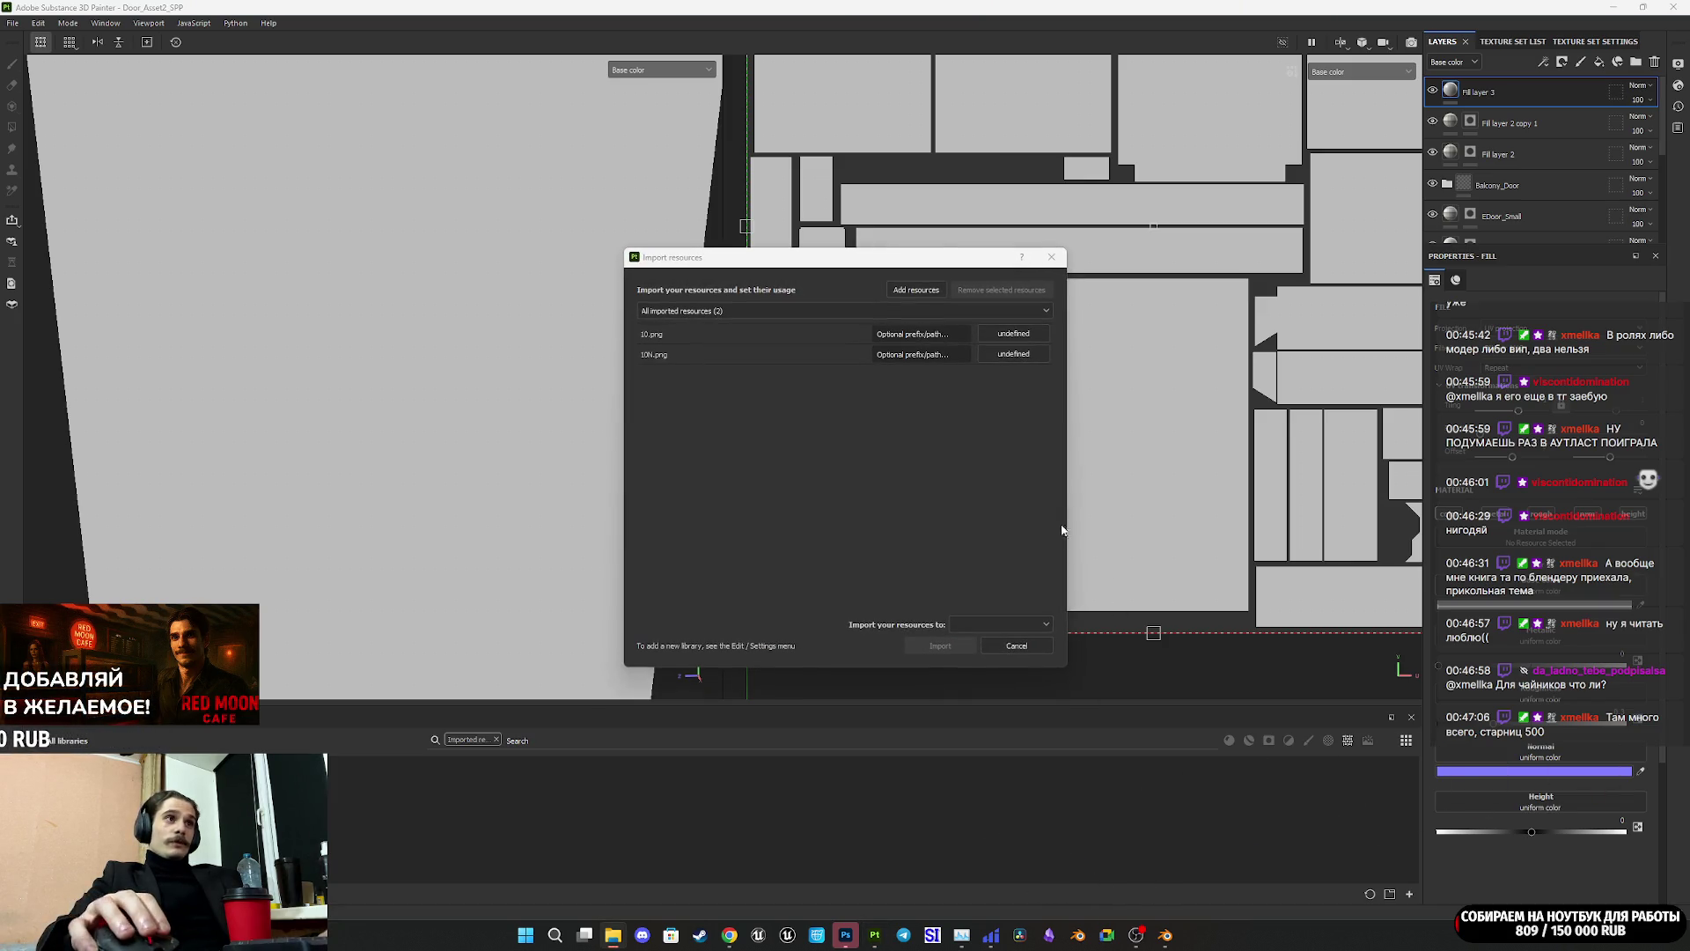
left_click(1012, 334)
left_click(1029, 379)
left_click(1024, 354)
left_click(1037, 401)
left_click(1020, 633)
left_click(972, 651)
left_click(968, 648)
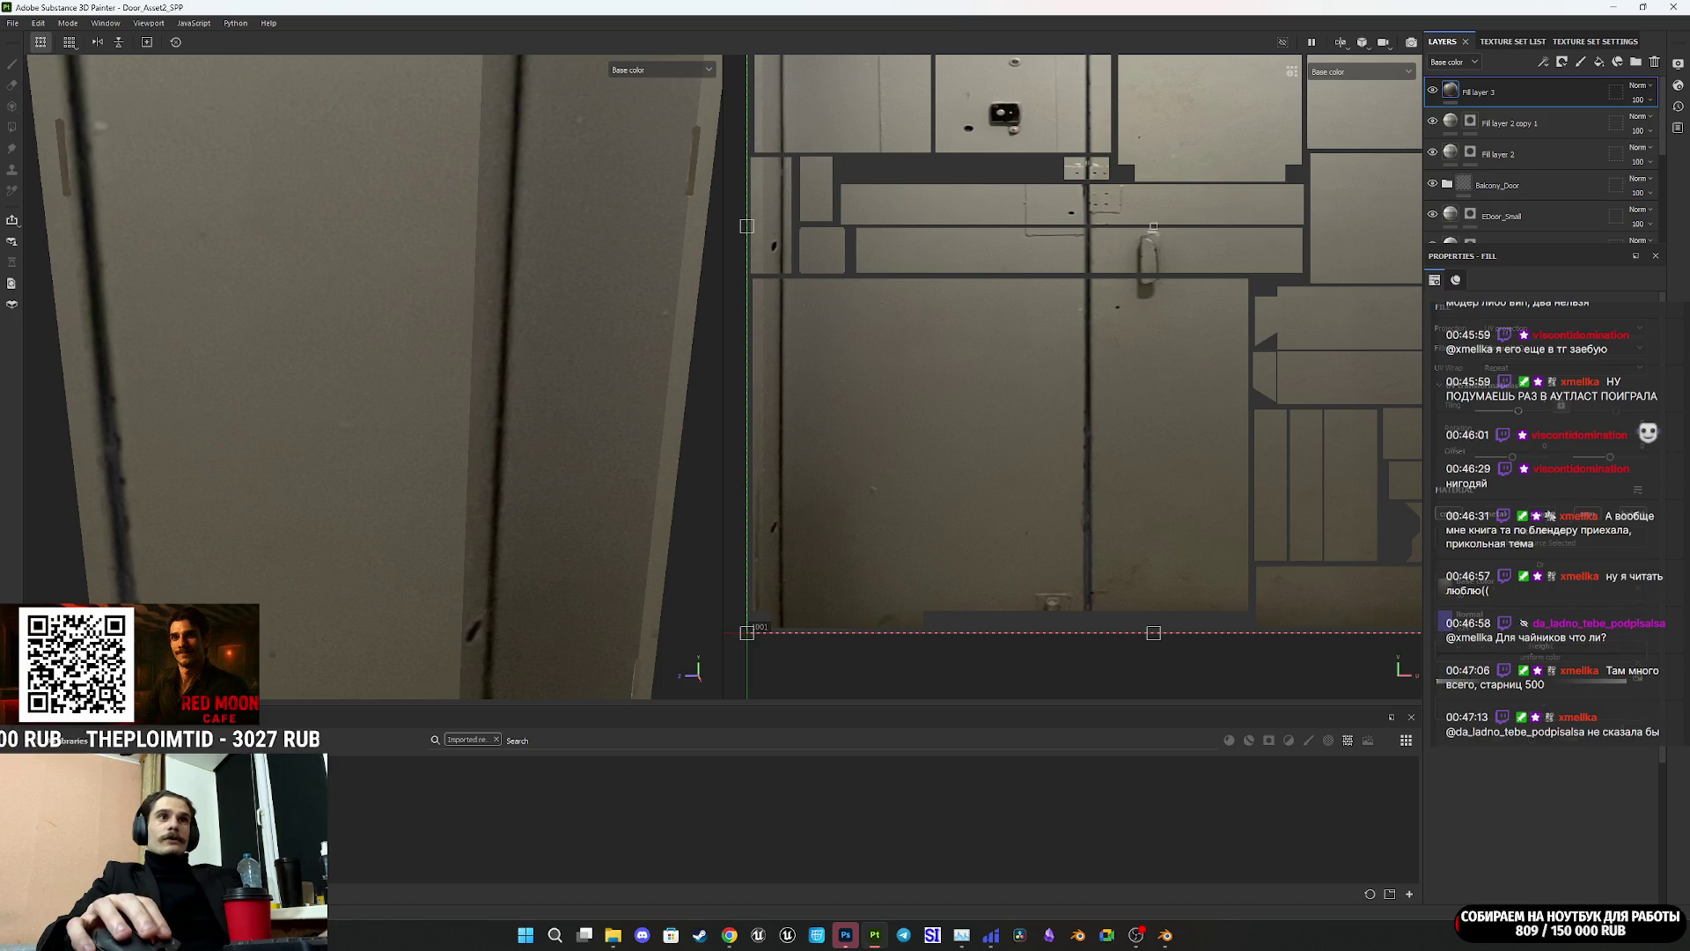
Step: Add a black mask to Fill layer 3 and polygon-fill the door's left panel to reveal the photo
right_click(1461, 89)
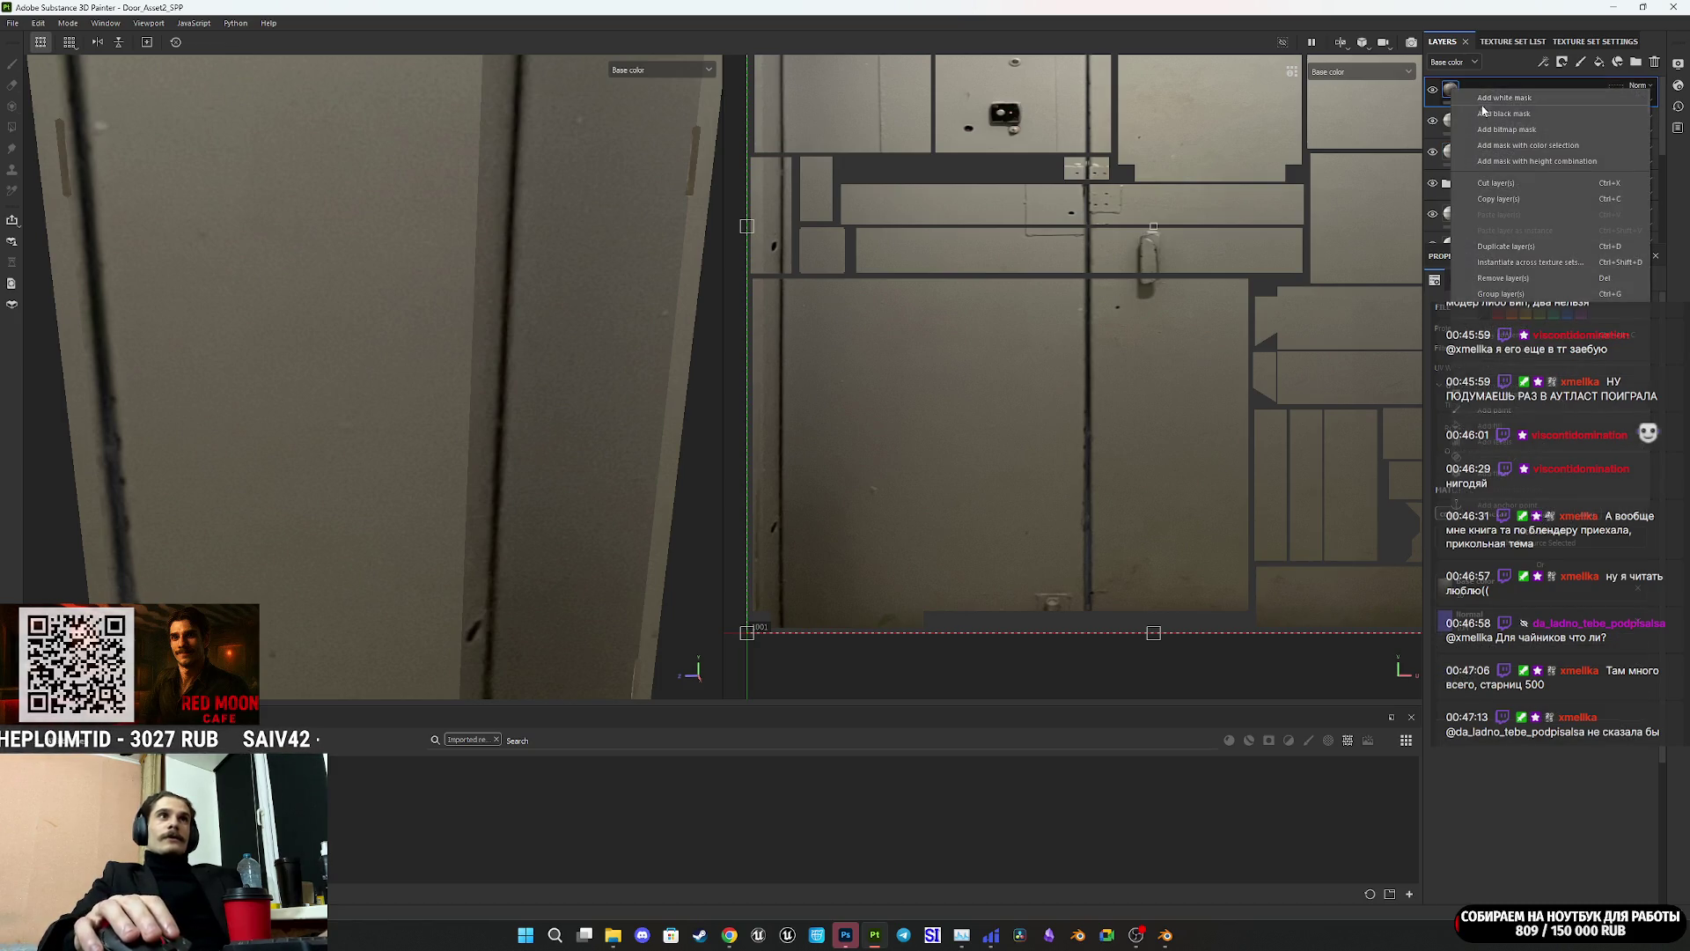
left_click(1490, 117)
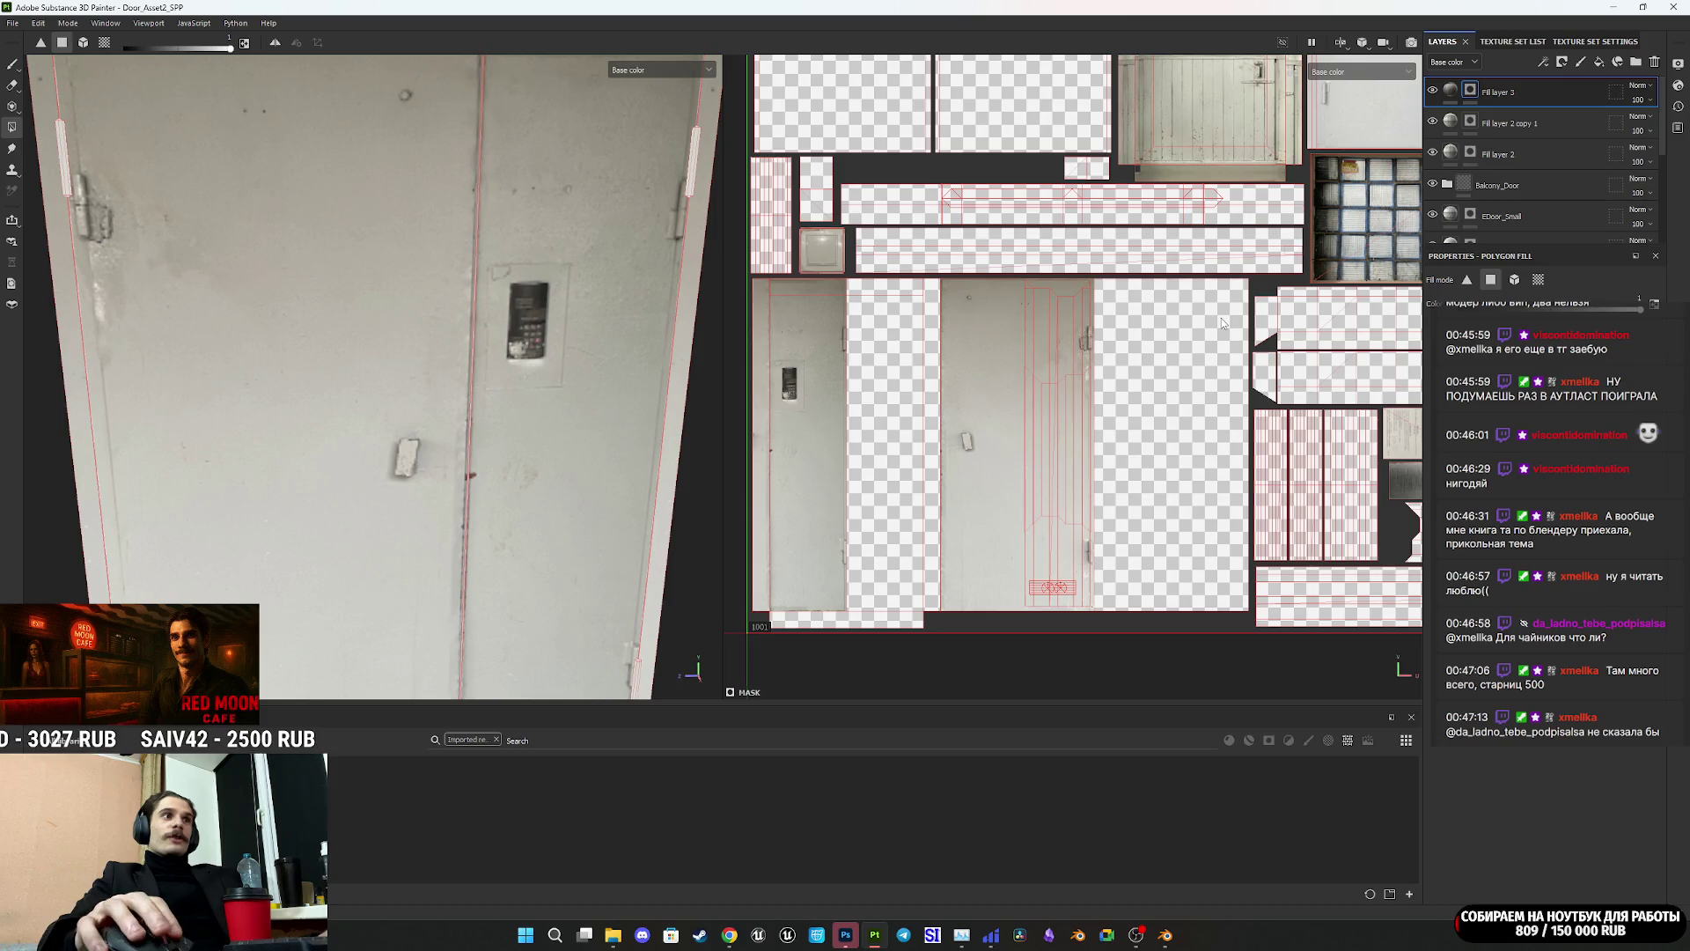
scroll(500, 462, "down", 5)
left_click_drag(499, 462, 442, 499, "alt")
left_click(296, 510)
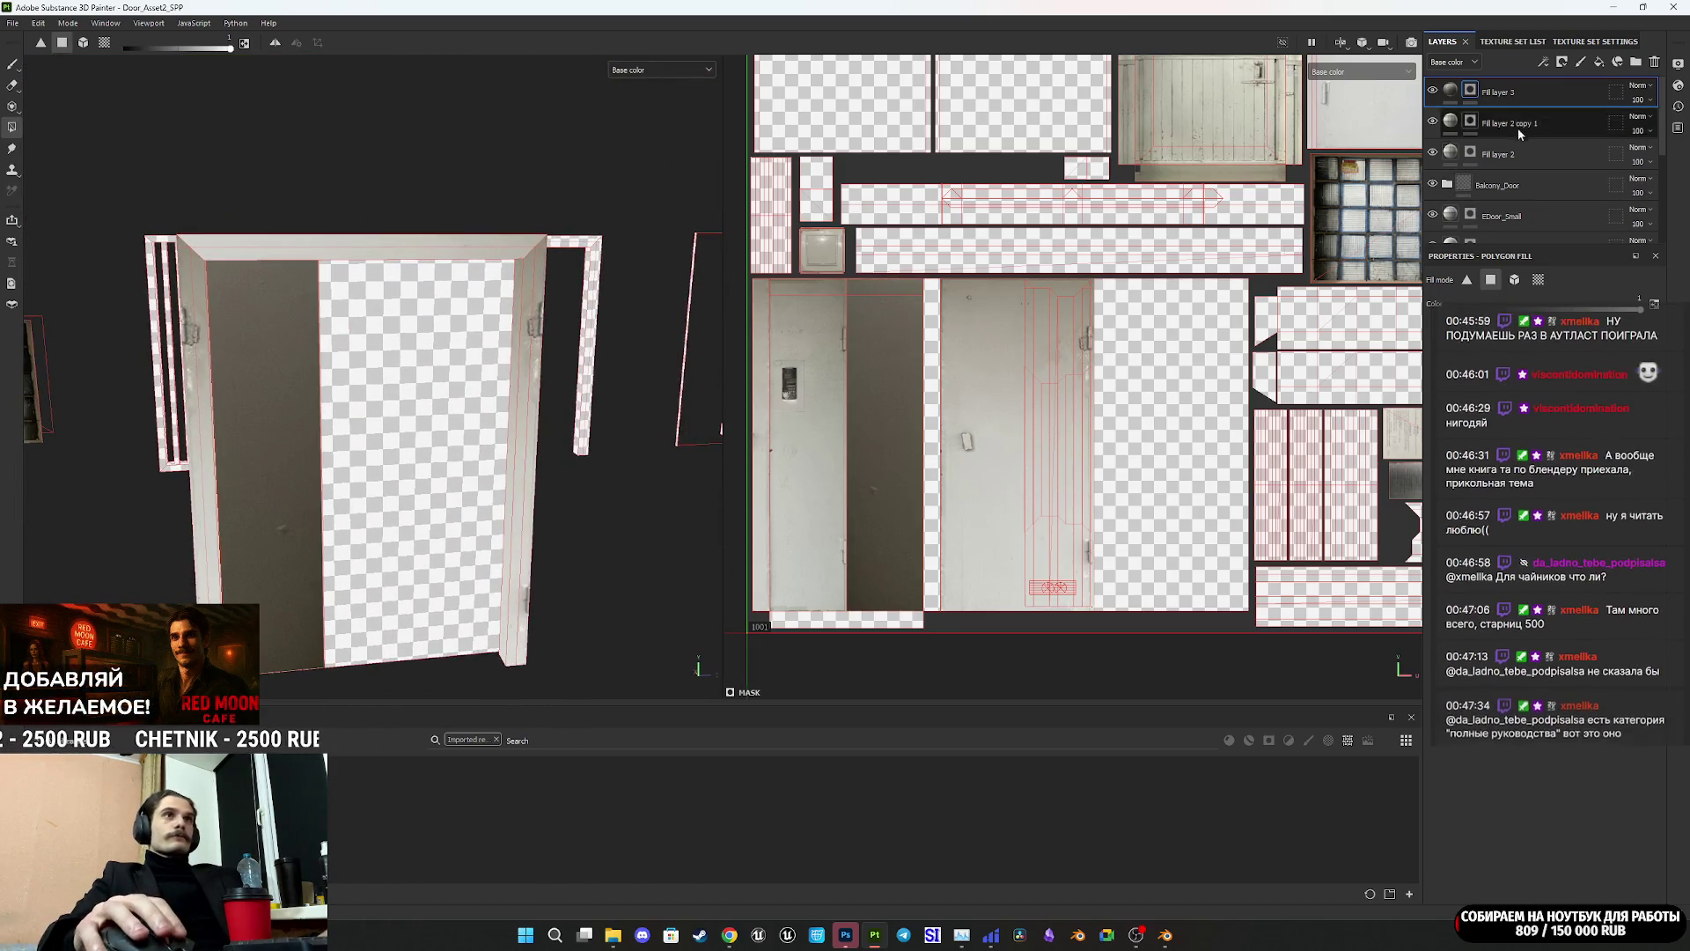
left_click(1457, 90)
scroll(1107, 482, "down", 5)
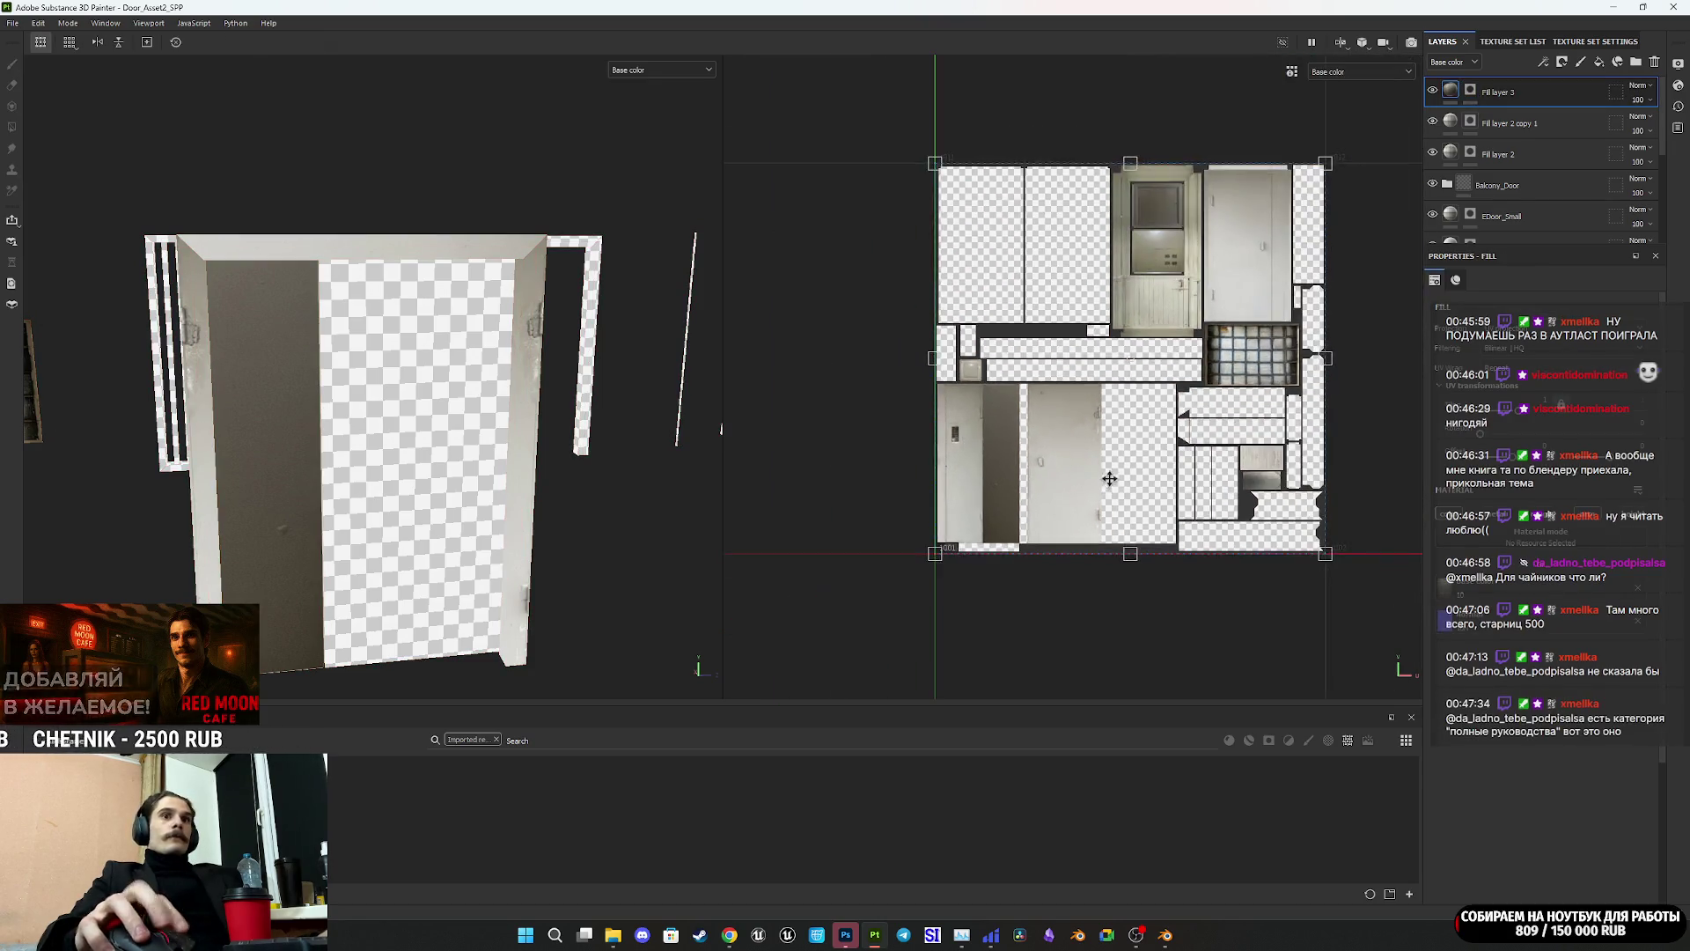
Step: Slide the door photo sideways and nudge it upward over the middle UV island
mouse_move(1037, 517)
left_mouse_down()
mouse_move(1056, 411)
mouse_move(1136, 348)
mouse_move(1250, 301)
mouse_move(1043, 378)
left_mouse_up()
scroll(1055, 411, "up", 5)
scroll(1049, 454, "down", 3)
middle_click_drag(1049, 454, 1087, 429)
left_click_drag(942, 447, 995, 440)
left_click(1470, 91)
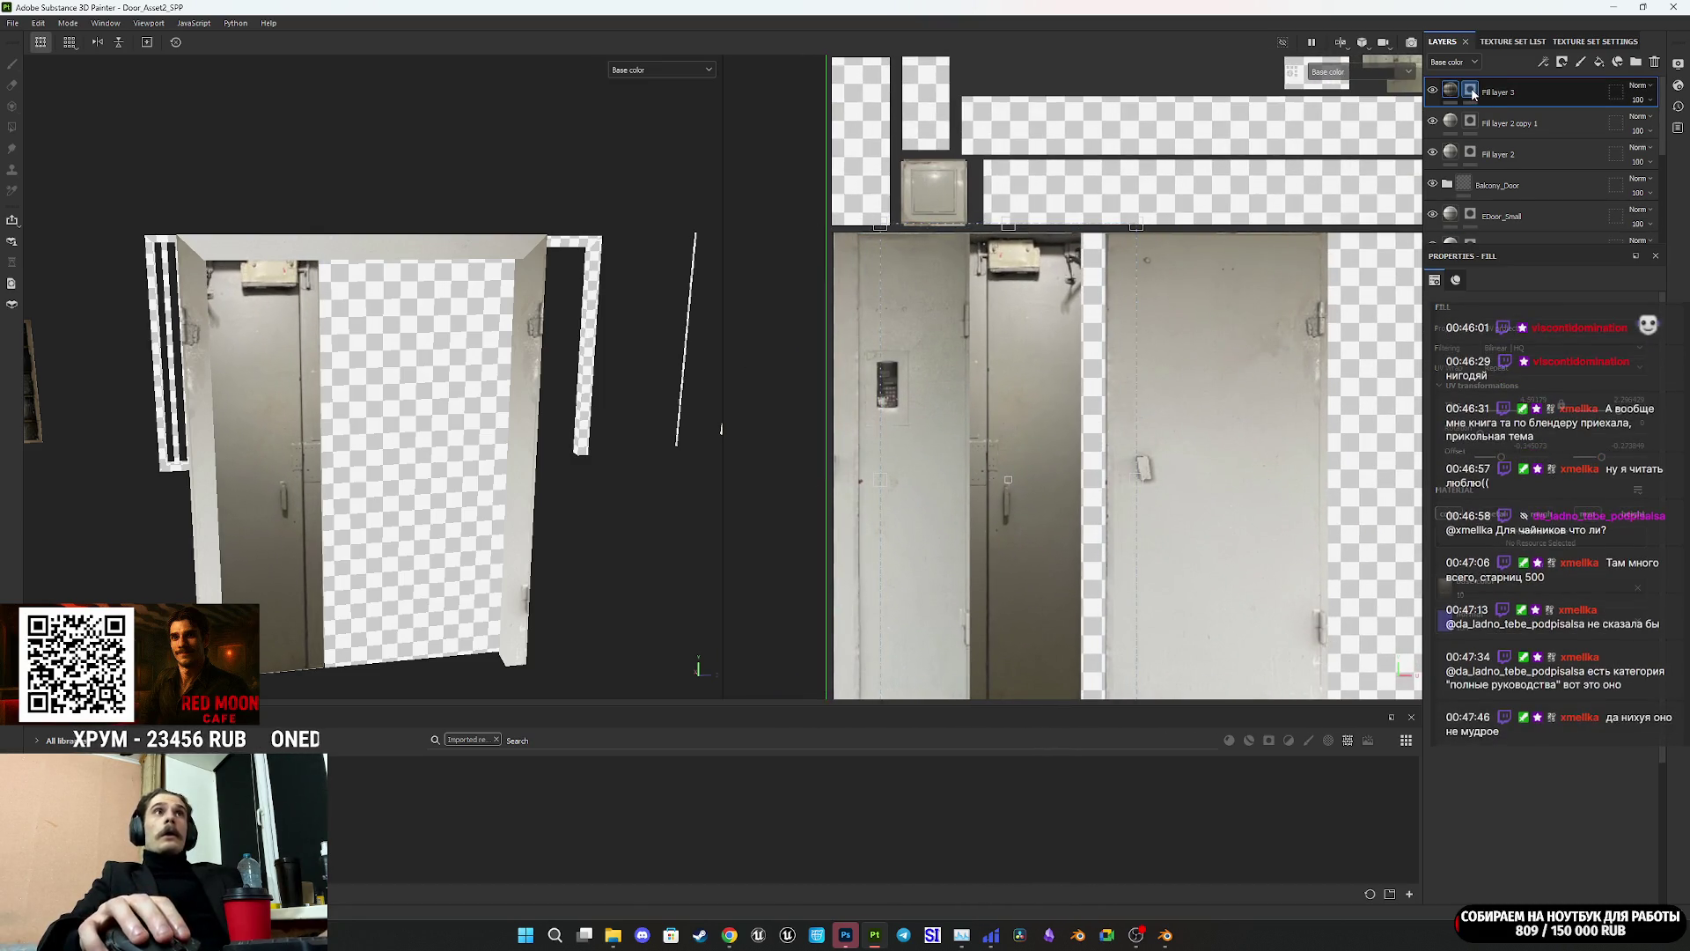
left_click_drag(950, 385, 1027, 389)
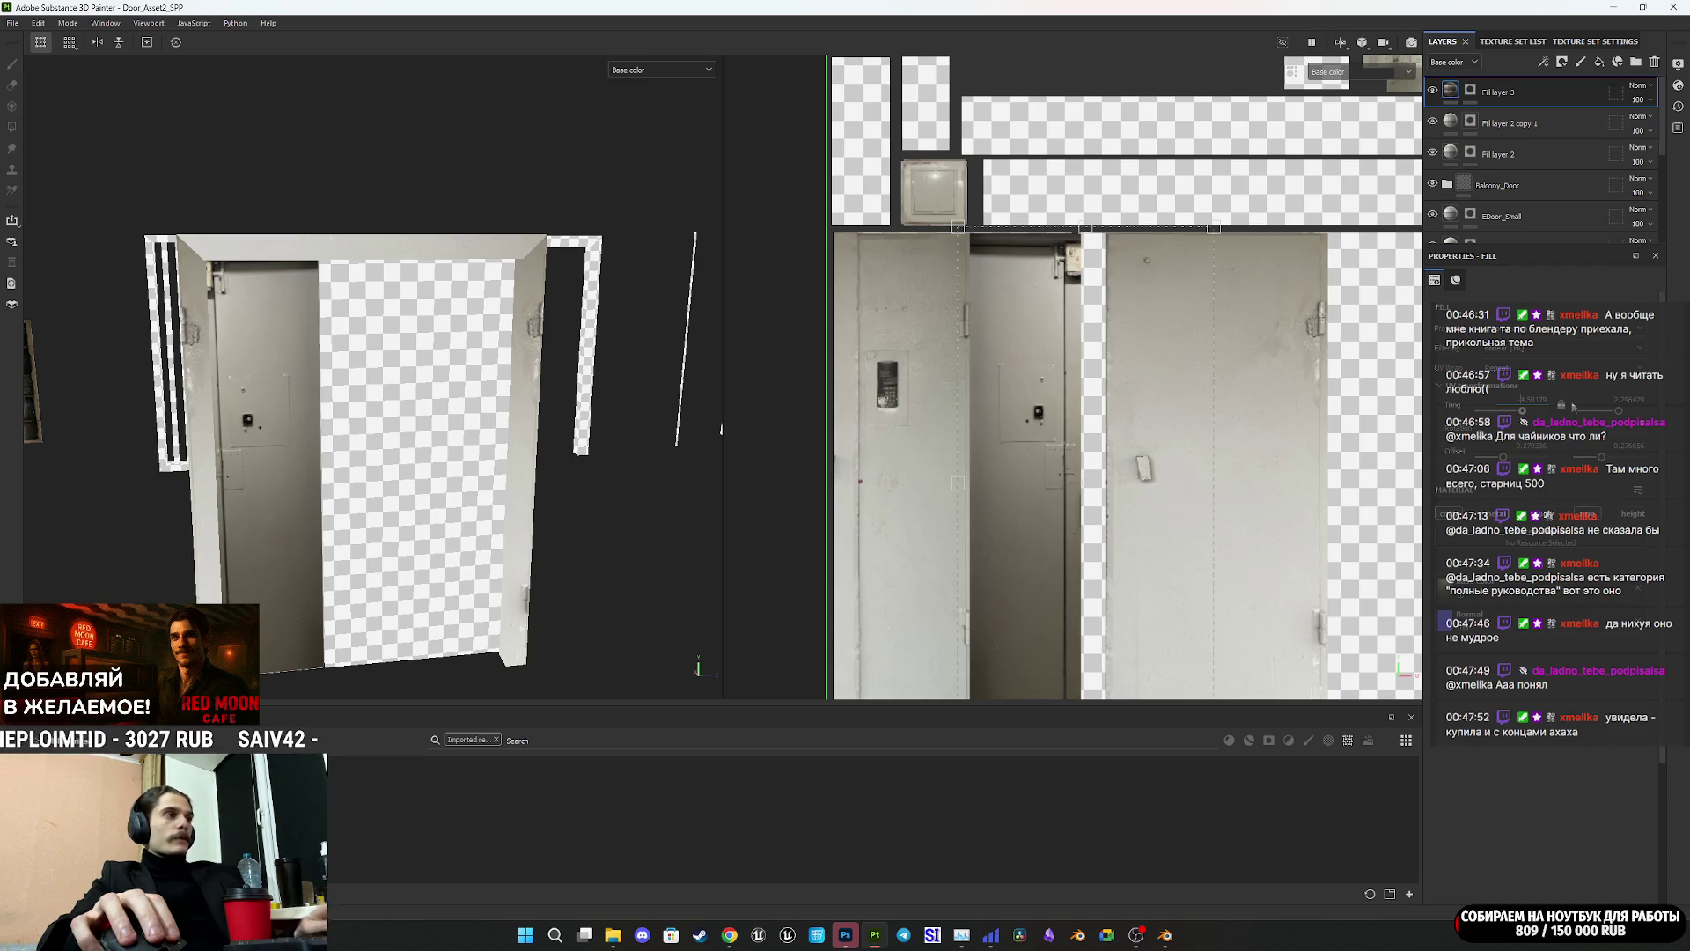
left_click_drag(1030, 503, 894, 494)
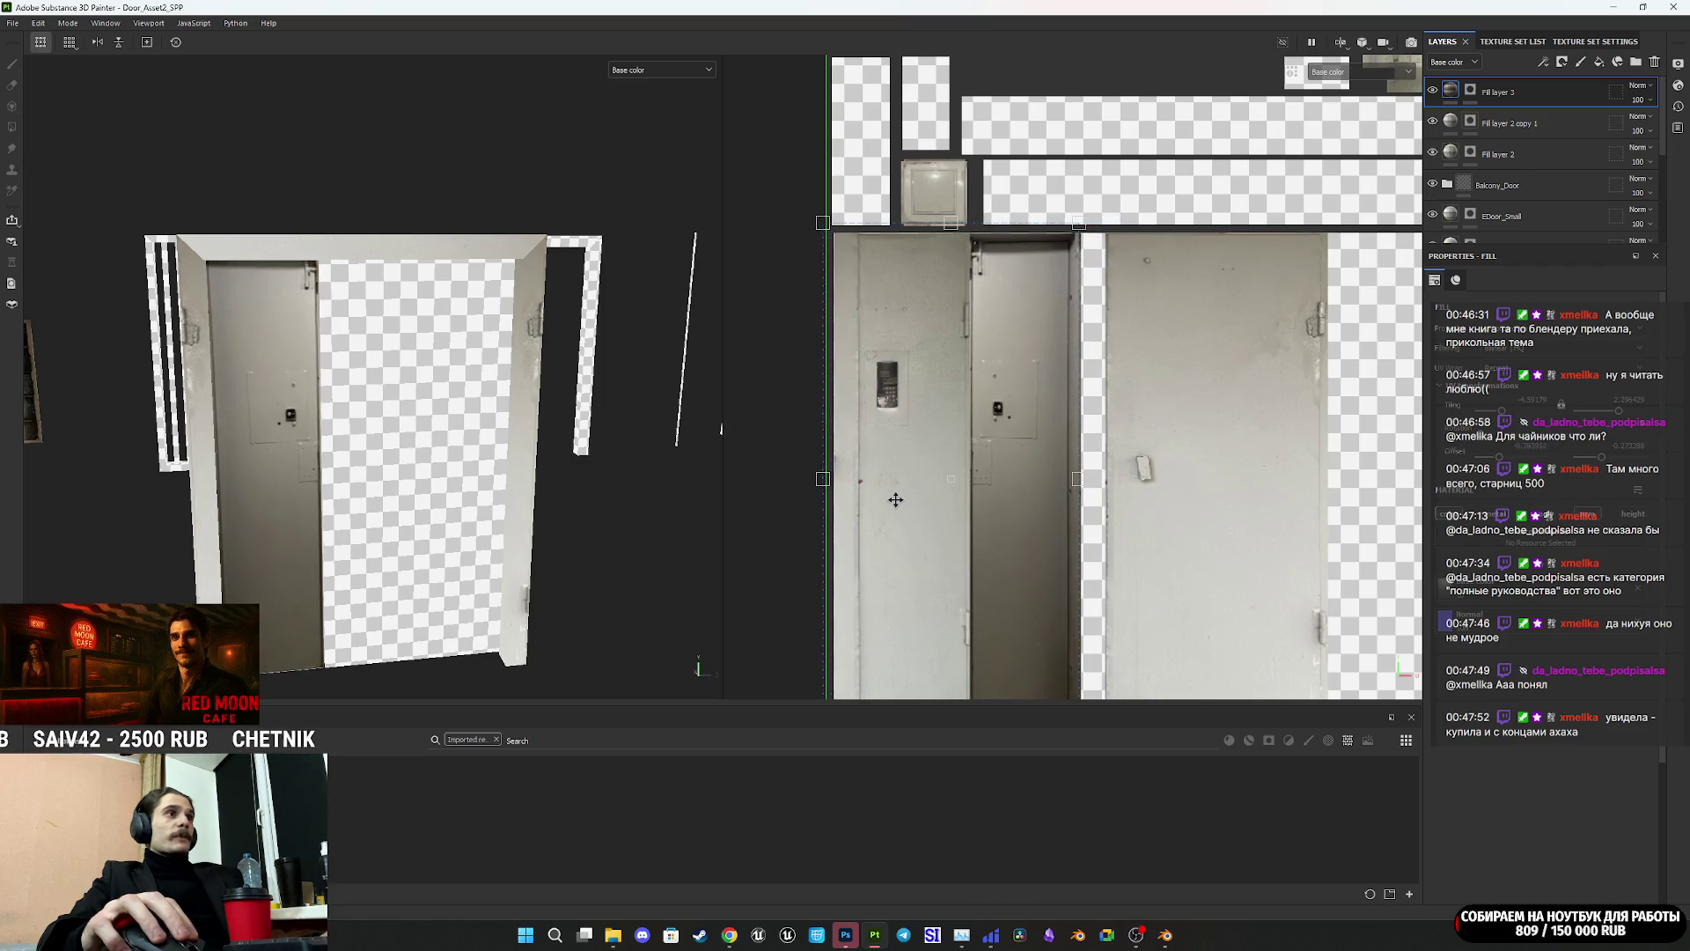
scroll(1014, 506, "down", 2)
scroll(1017, 516, "up", 2)
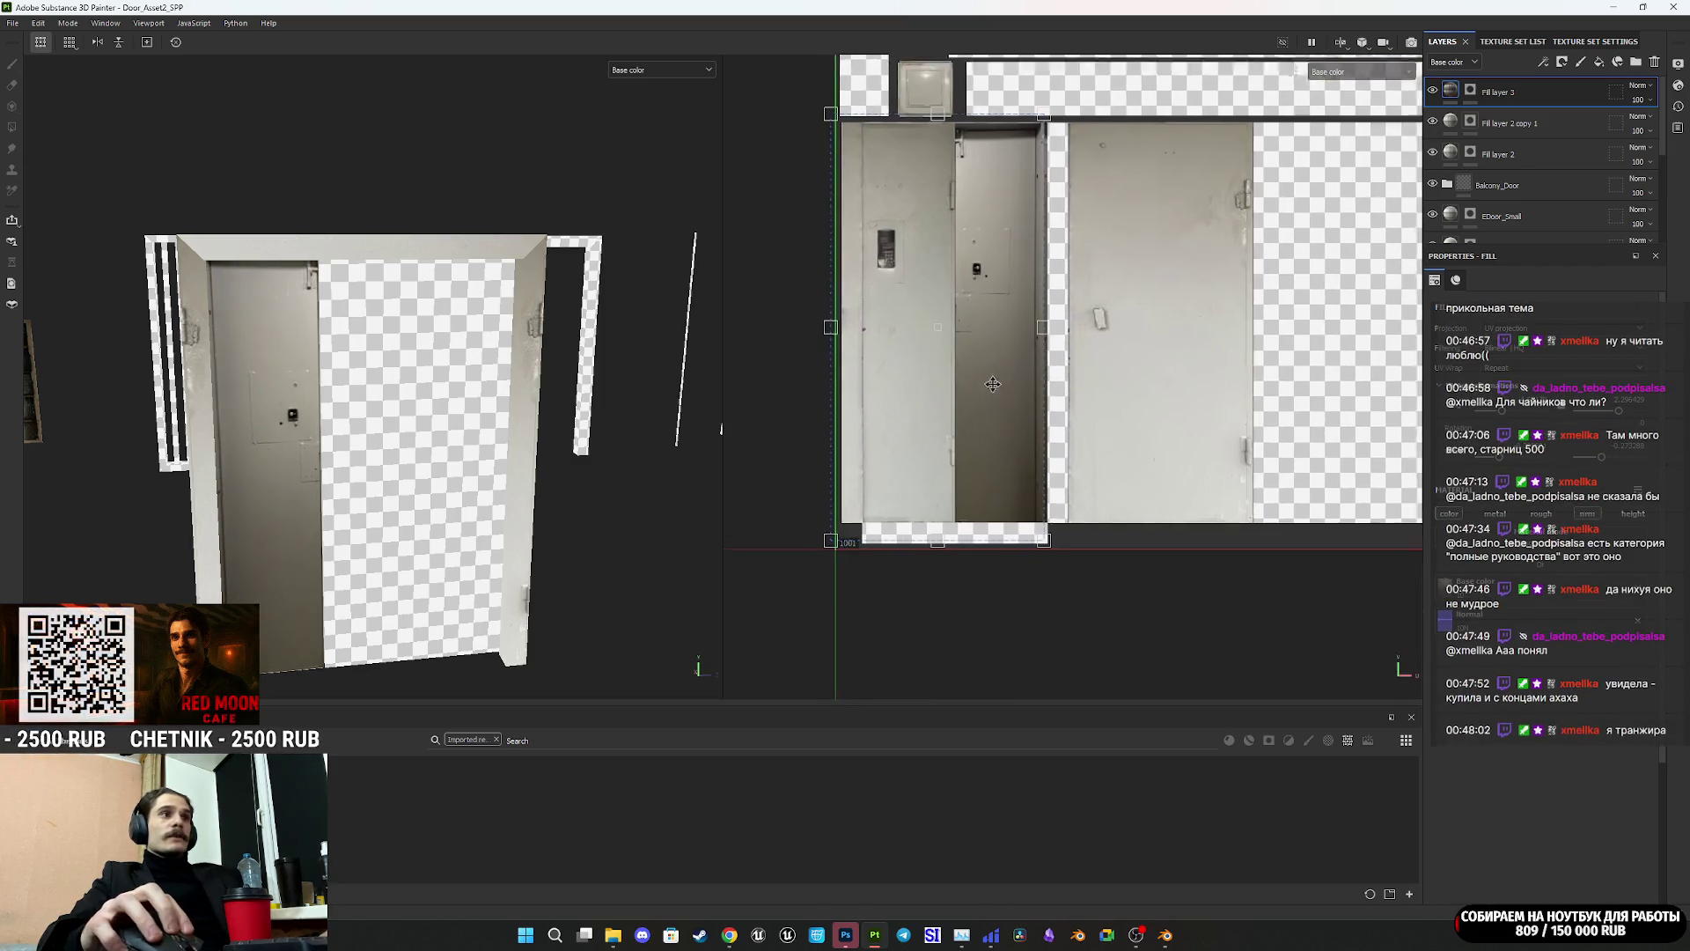
left_click_drag(968, 431, 968, 403)
left_click_drag(967, 402, 966, 402)
Step: Stretch the door photo wider and fine-tune its vertical and horizontal position on the island
middle_click_drag(990, 379, 1028, 399)
mouse_move(1032, 392)
left_mouse_down()
mouse_move(1066, 384)
mouse_move(980, 403)
left_mouse_up()
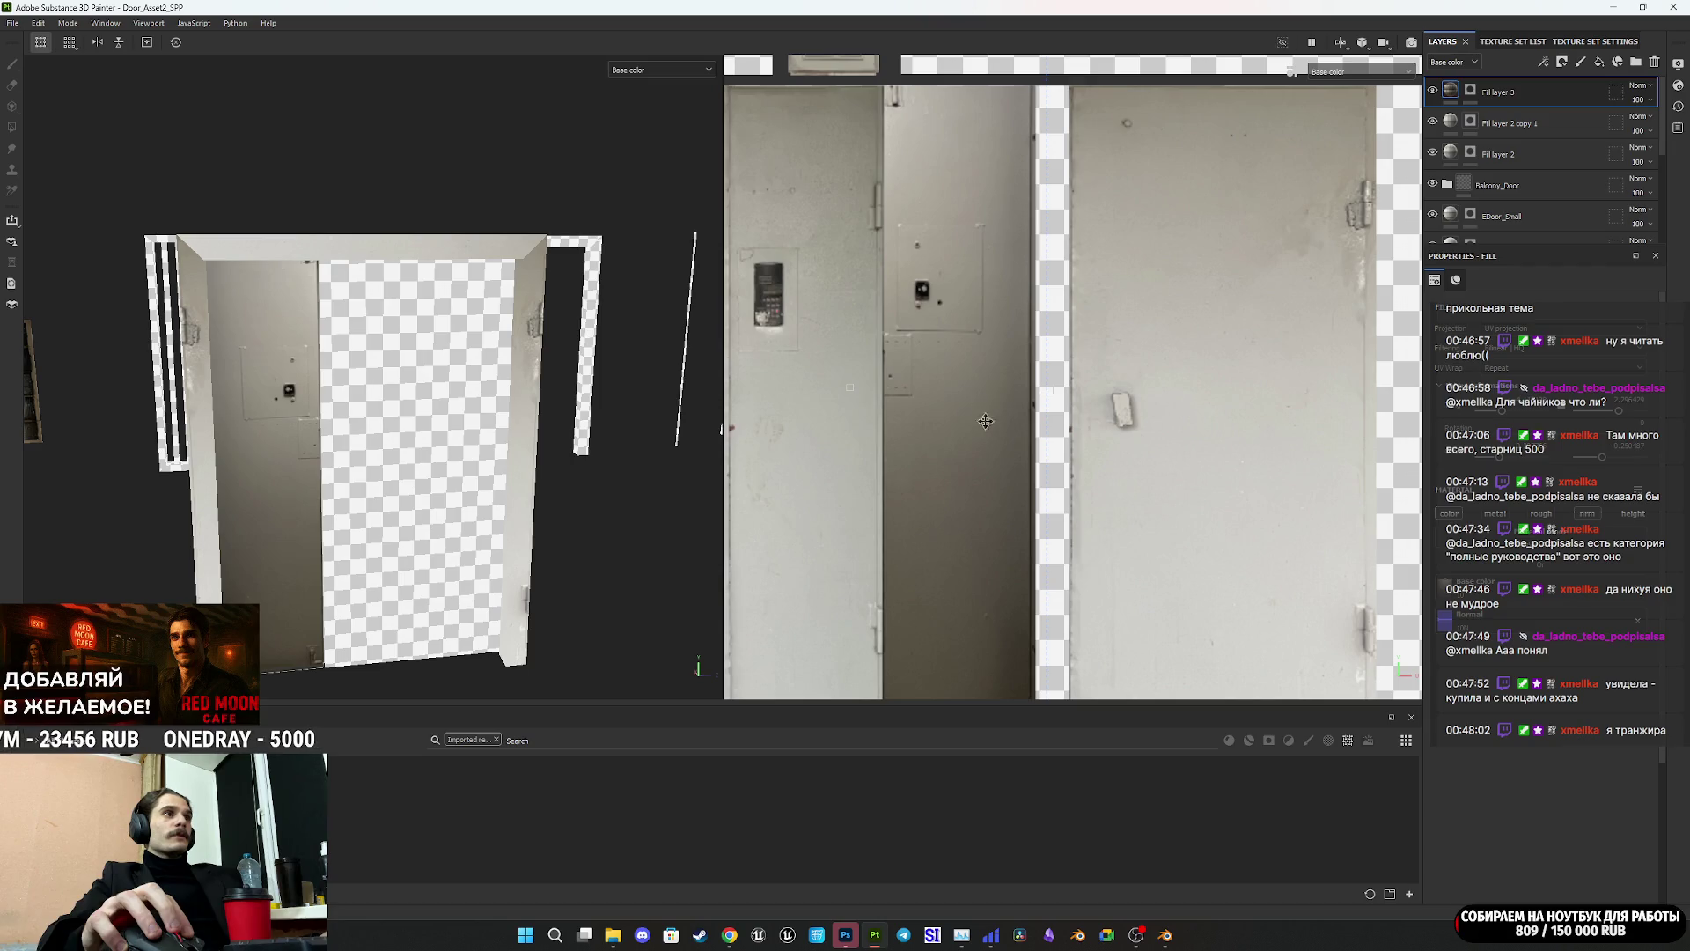
middle_click_drag(982, 410, 985, 432)
left_click_drag(985, 433, 984, 436)
middle_click_drag(977, 433, 906, 428)
left_click_drag(822, 186, 828, 202)
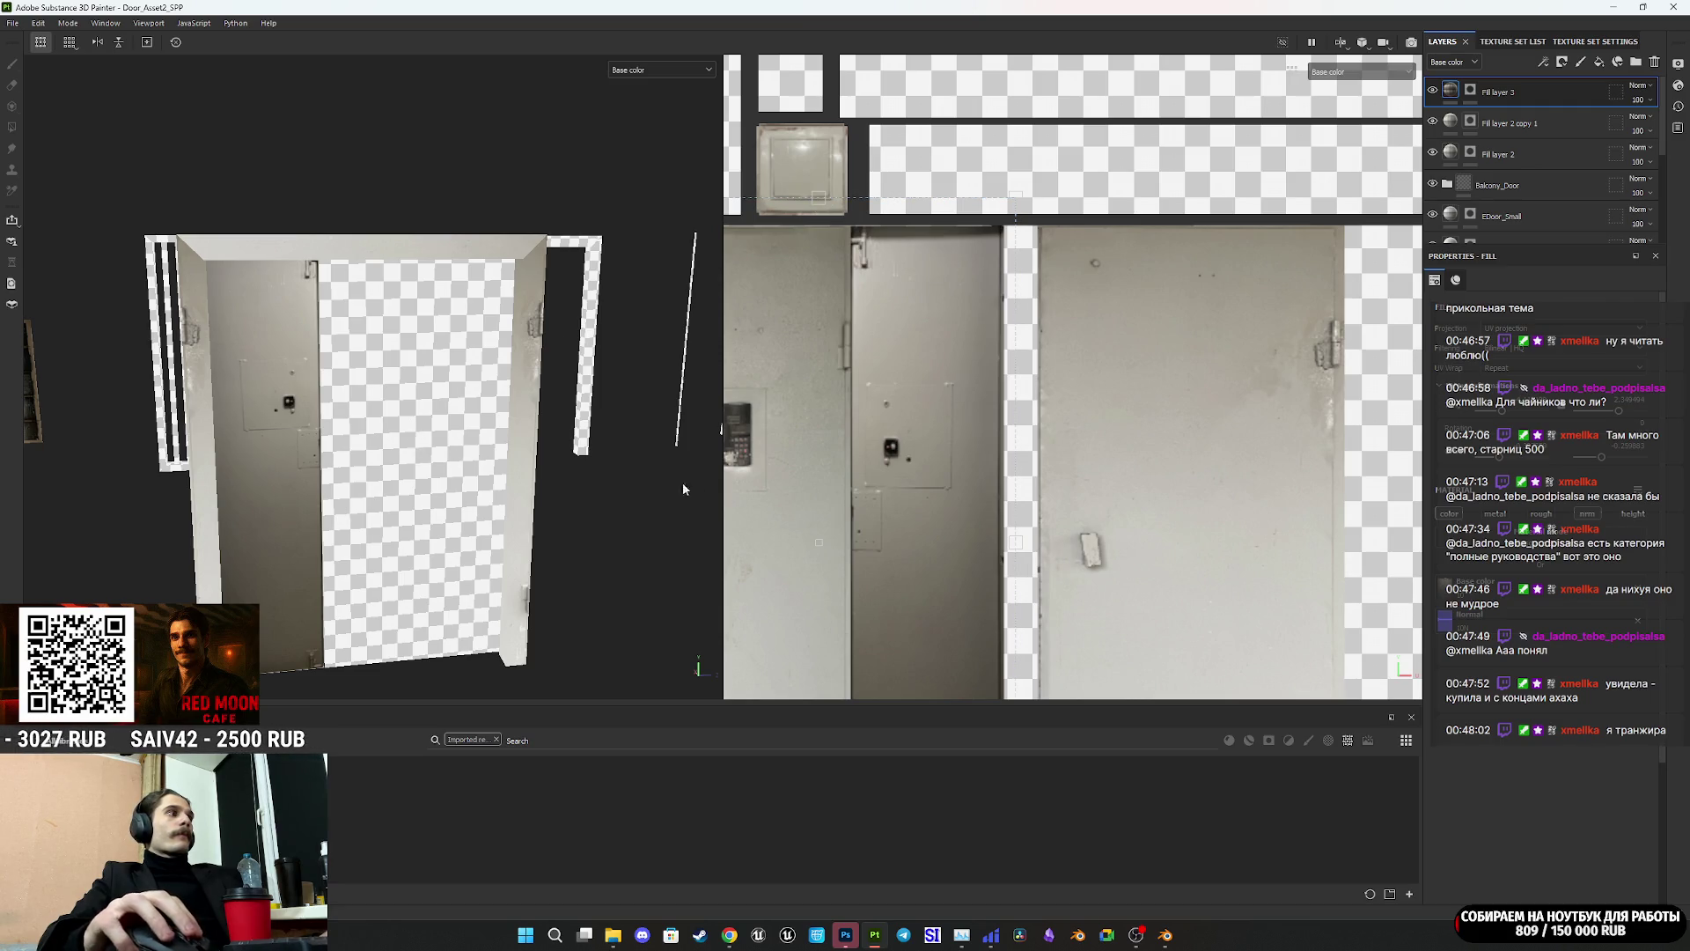
left_click_drag(1019, 540, 972, 542)
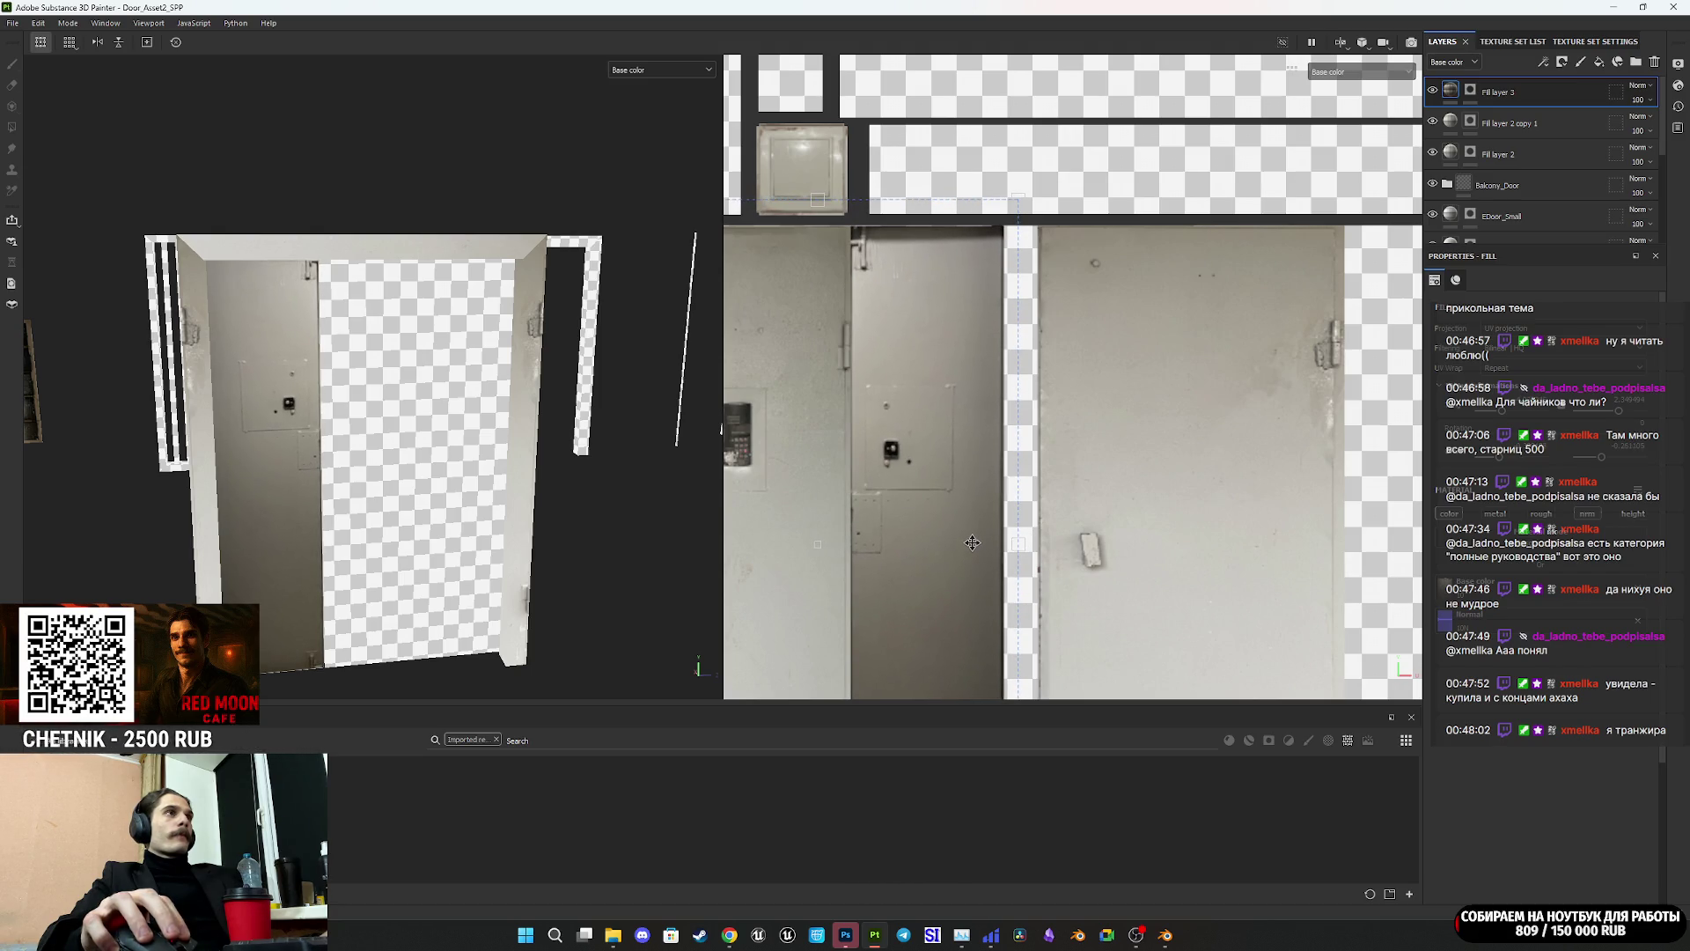
scroll(972, 542, "down", 2)
mouse_move(972, 542)
middle_mouse_down()
mouse_move(965, 422)
mouse_move(900, 492)
middle_mouse_up()
scroll(963, 416, "up", 2)
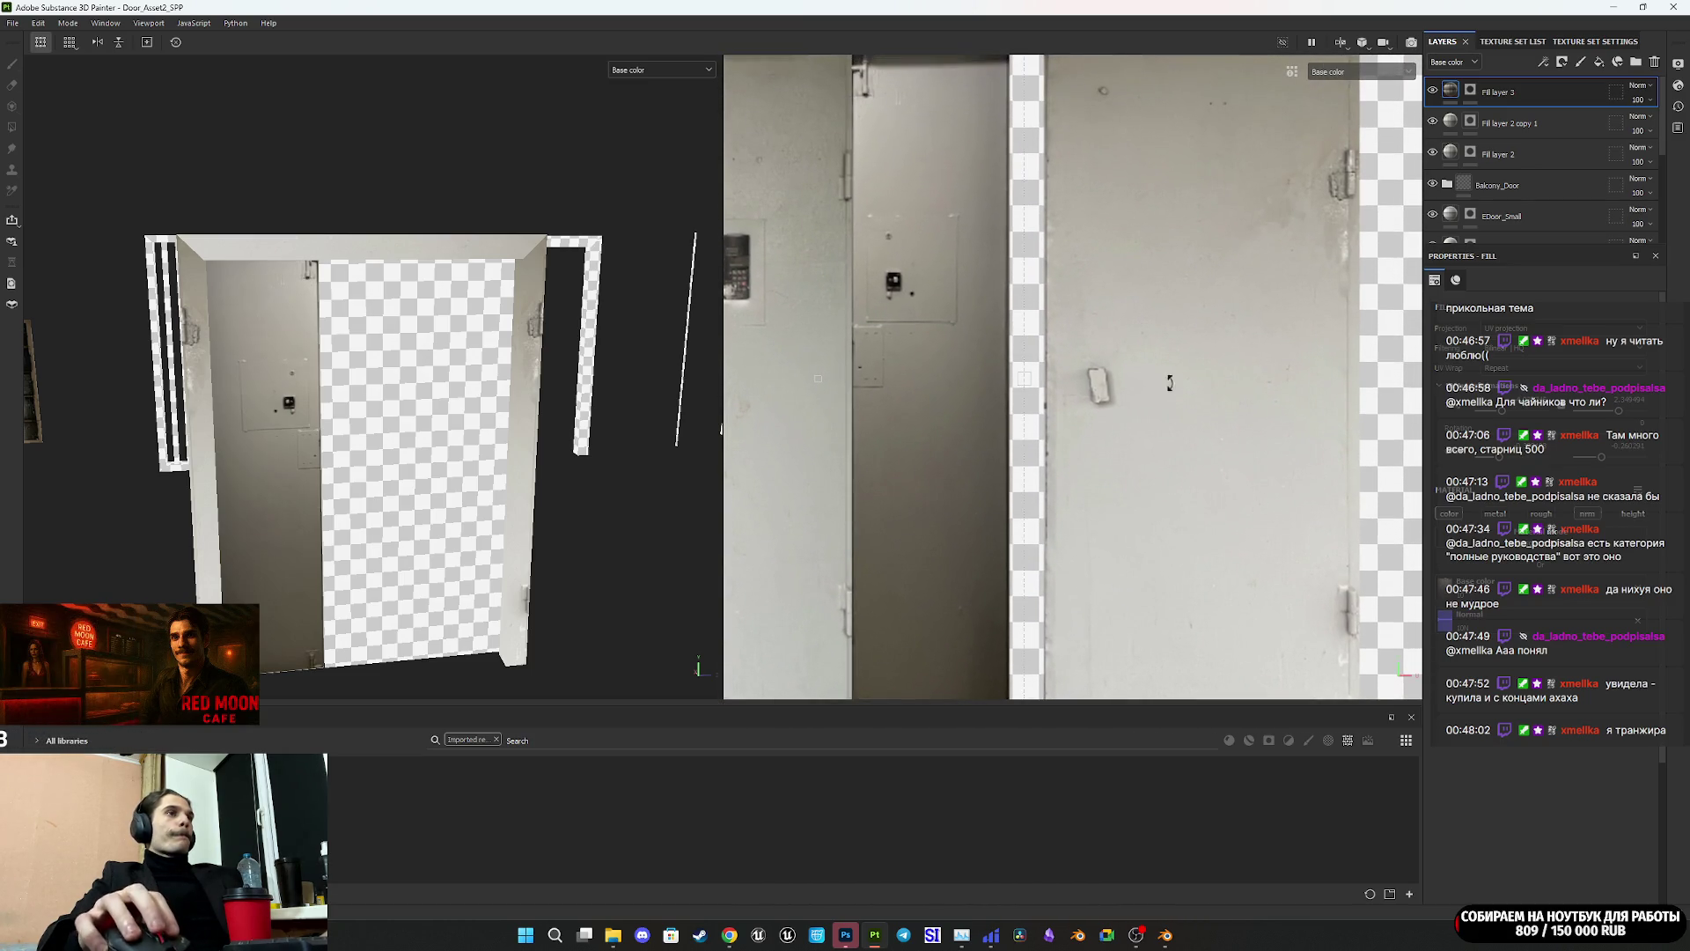
Step: Polygon-fill the checkered strip beside the door into Fill layer 3's mask, then view the whole door
key("4")
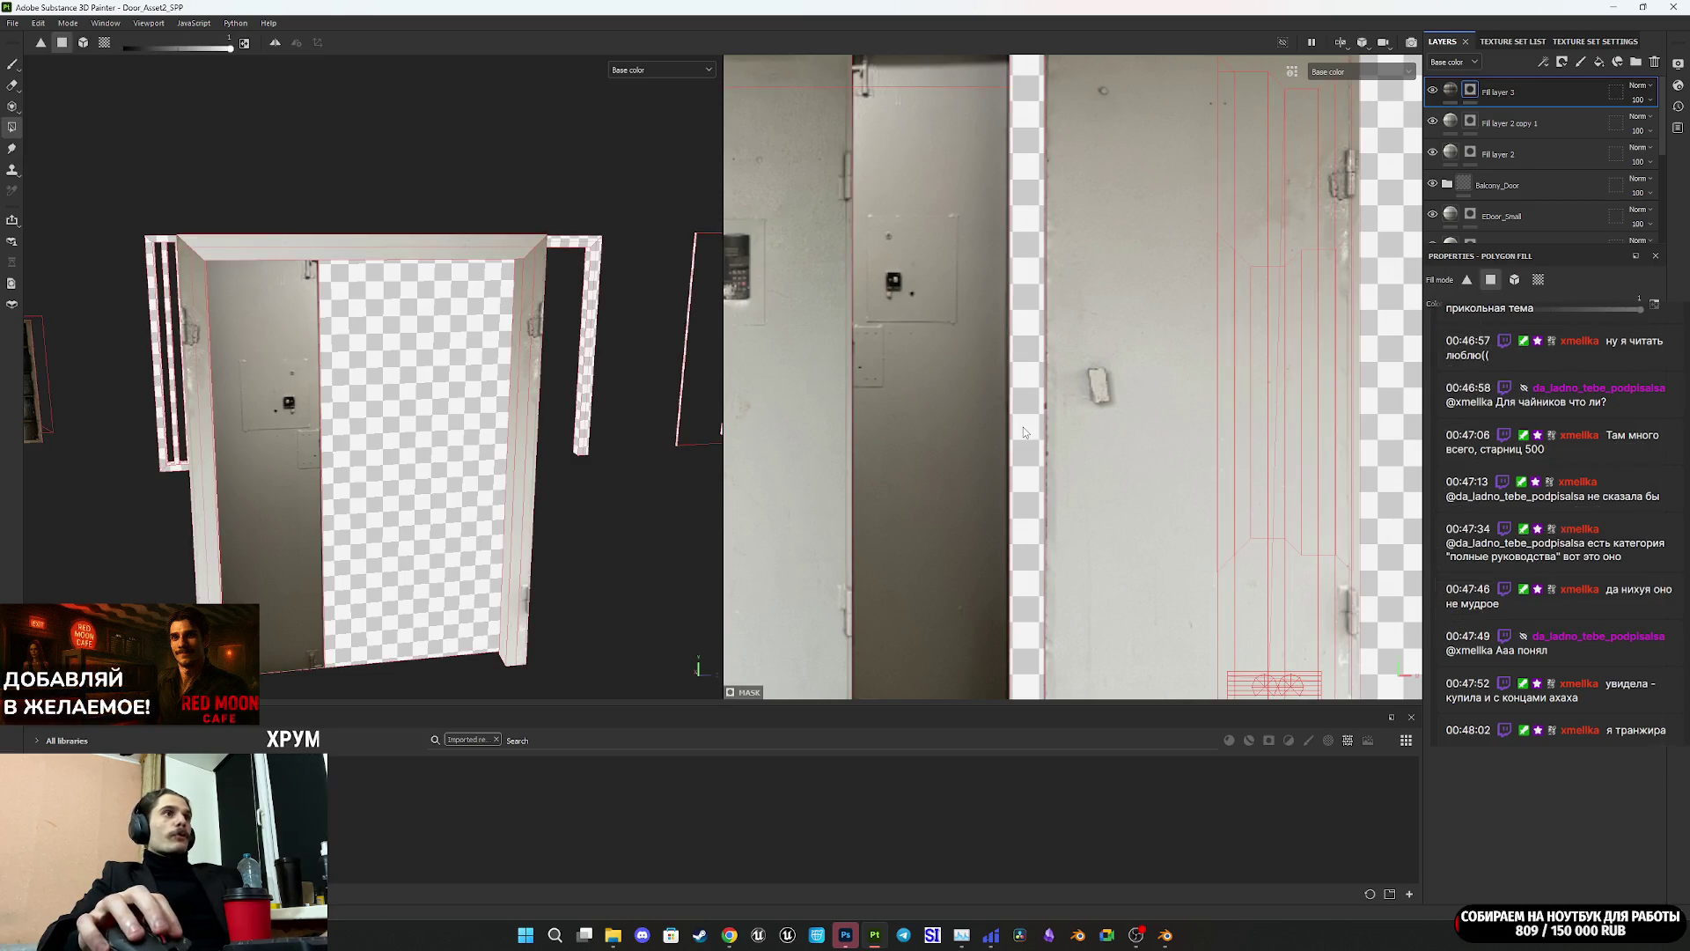
left_click(1023, 426)
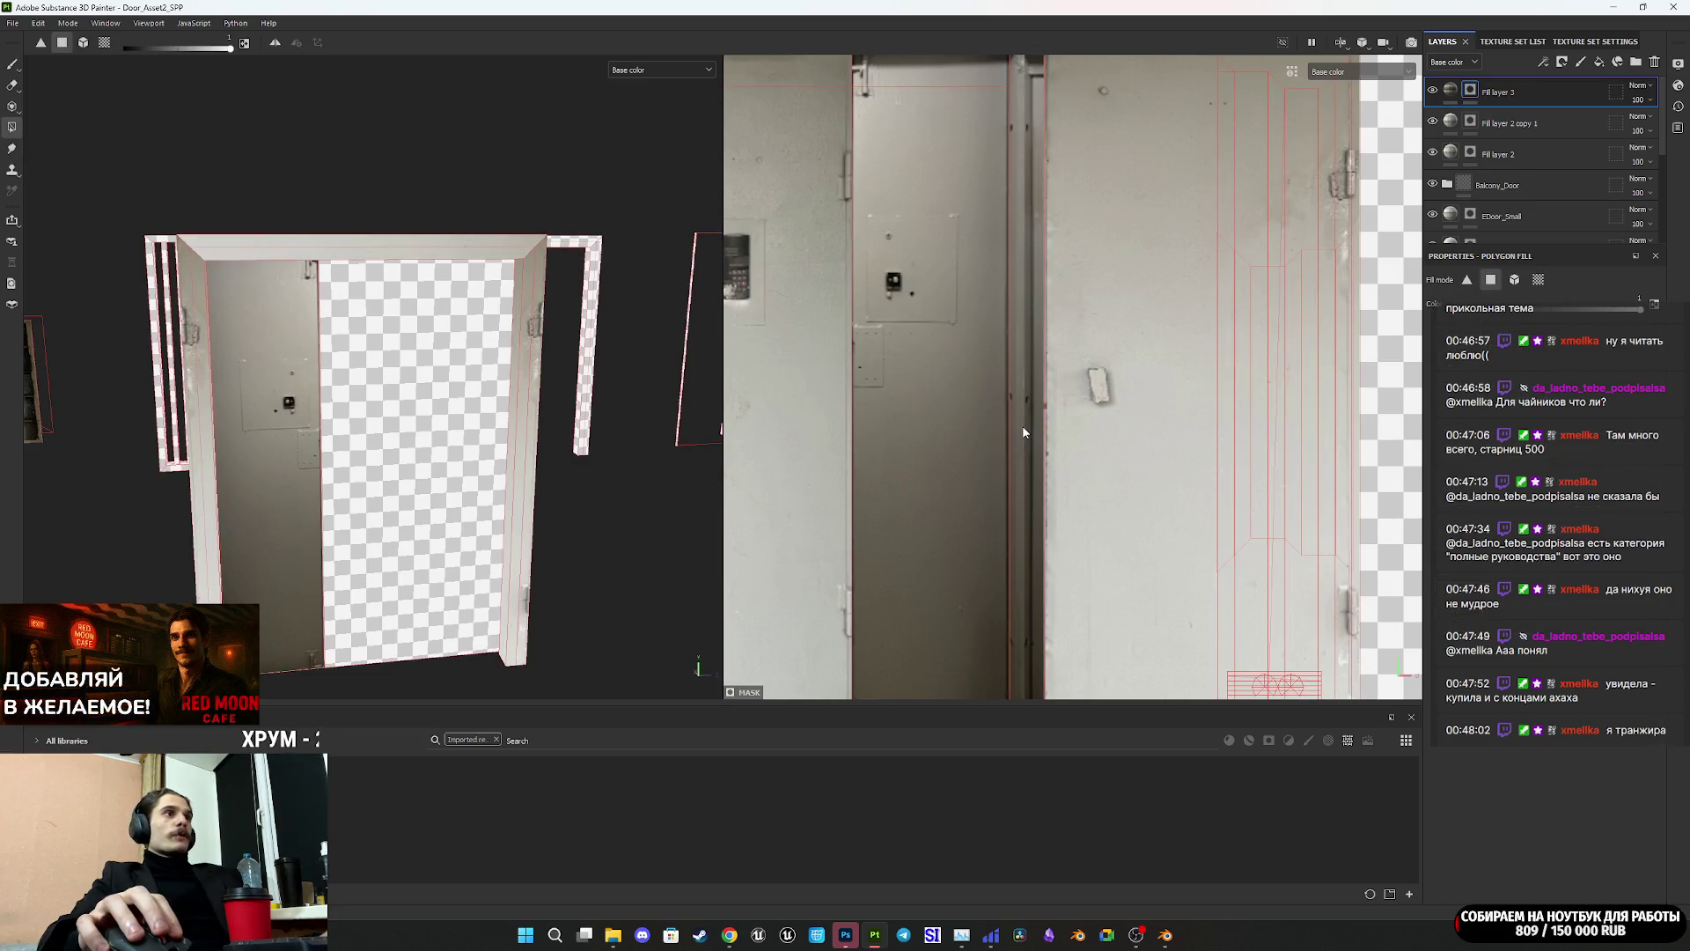
left_click(1462, 103)
scroll(564, 486, "down", 3)
mouse_move(564, 486)
left_mouse_down("alt")
mouse_move(396, 433)
mouse_move(528, 484)
mouse_move(364, 463)
left_mouse_up("alt")
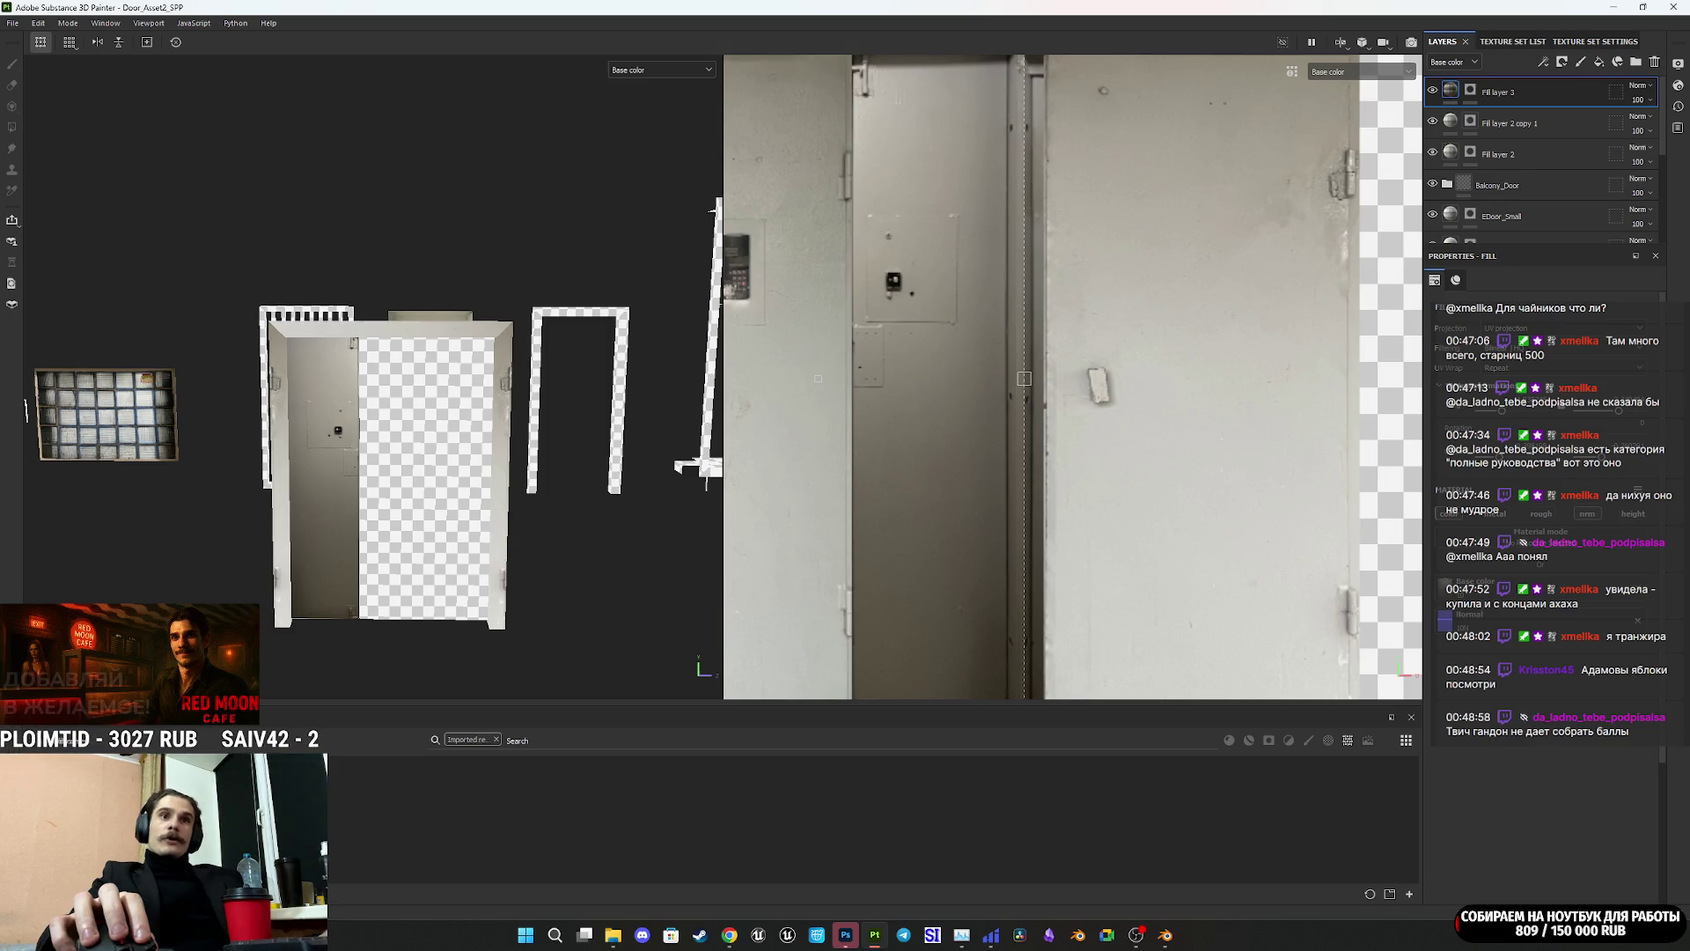
scroll(428, 480, "up", 3)
mouse_move(395, 477)
left_mouse_down("alt")
mouse_move(422, 480)
mouse_move(396, 445)
mouse_move(373, 467)
mouse_move(521, 532)
mouse_move(325, 528)
mouse_move(582, 391)
mouse_move(312, 419)
left_mouse_up("alt")
scroll(372, 463, "down", 3)
scroll(312, 419, "down", 5)
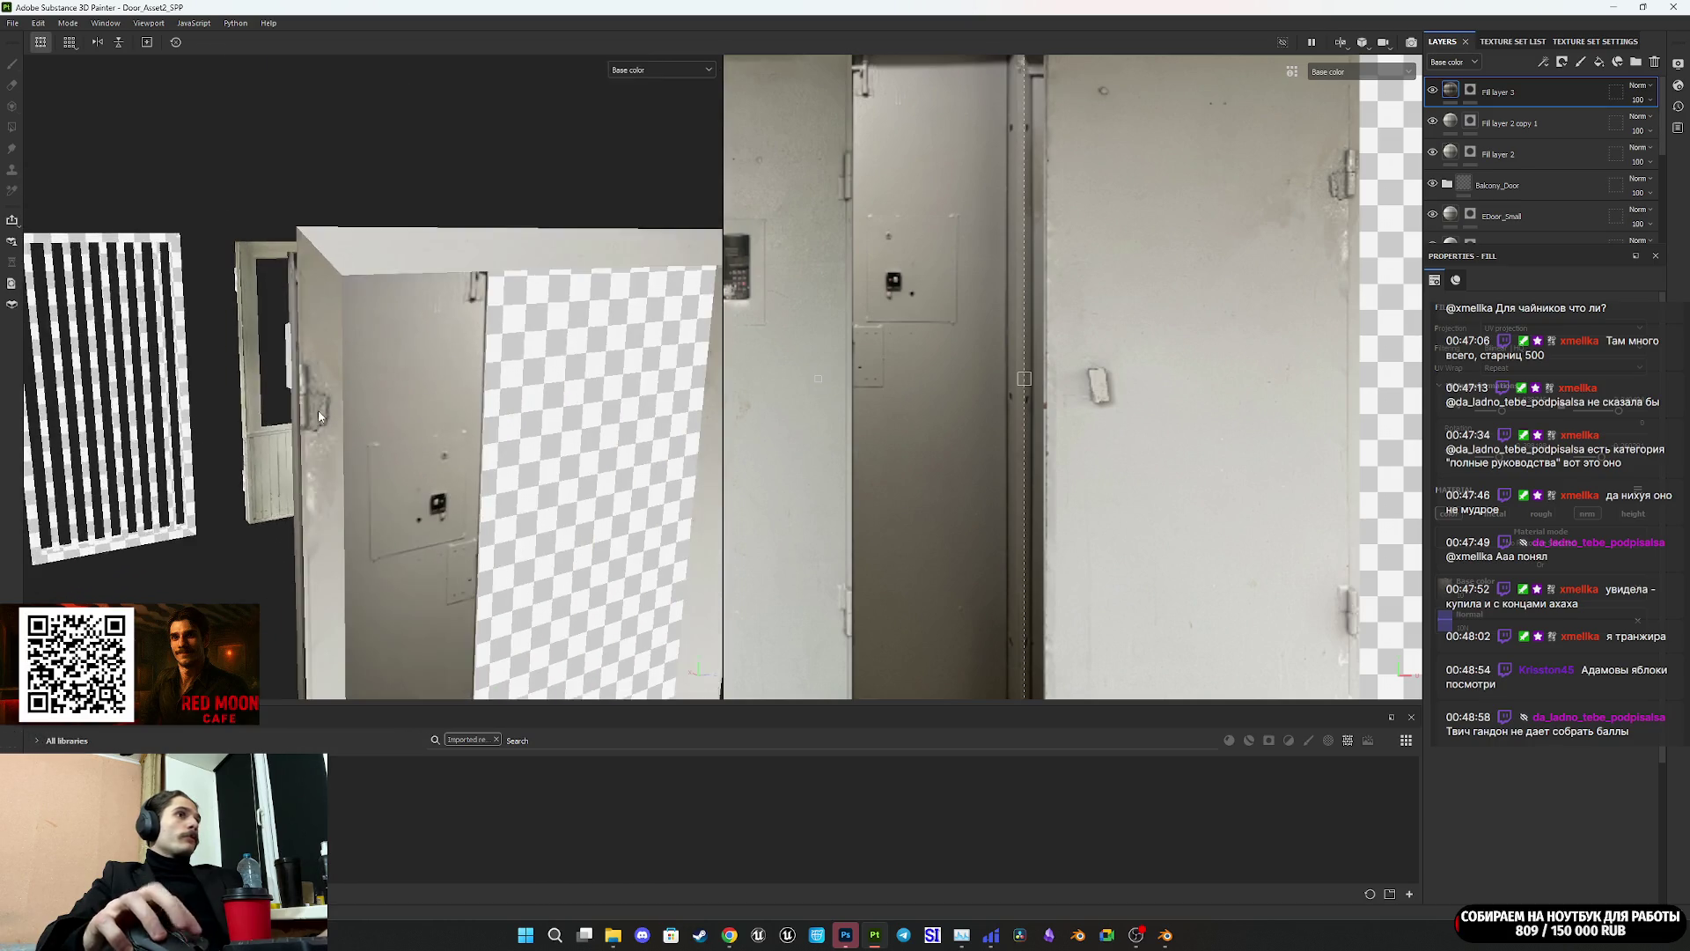
mouse_move(431, 438)
left_mouse_down("alt")
mouse_move(490, 427)
mouse_move(435, 420)
left_mouse_up("alt")
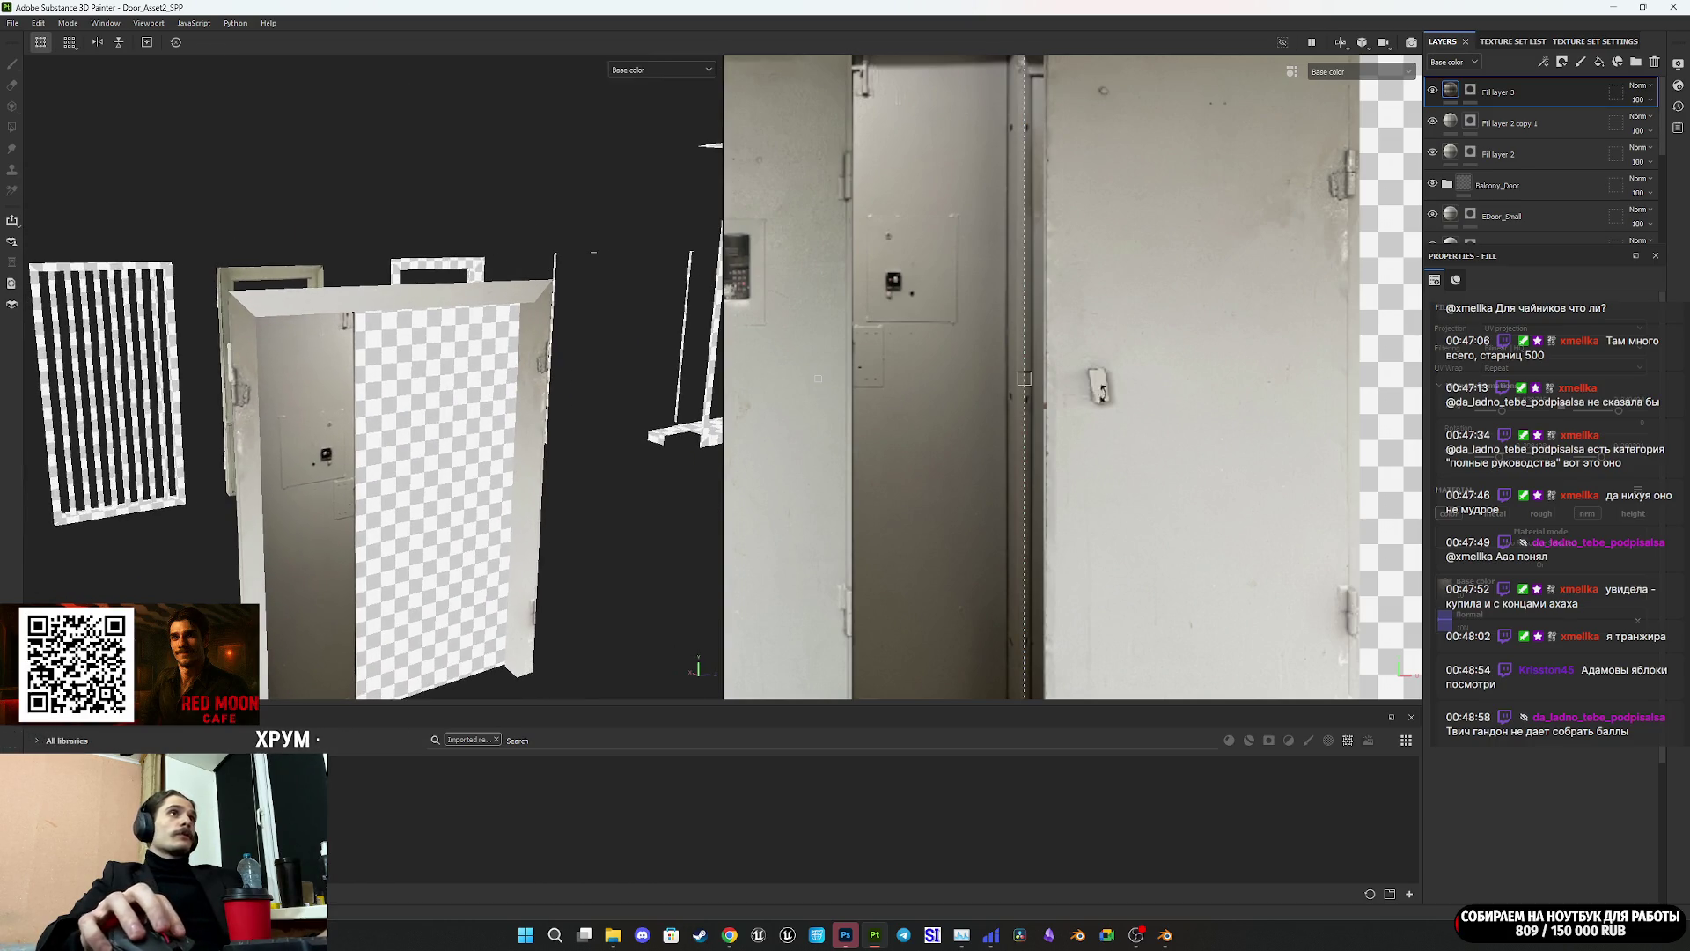
scroll(1169, 447, "down", 4)
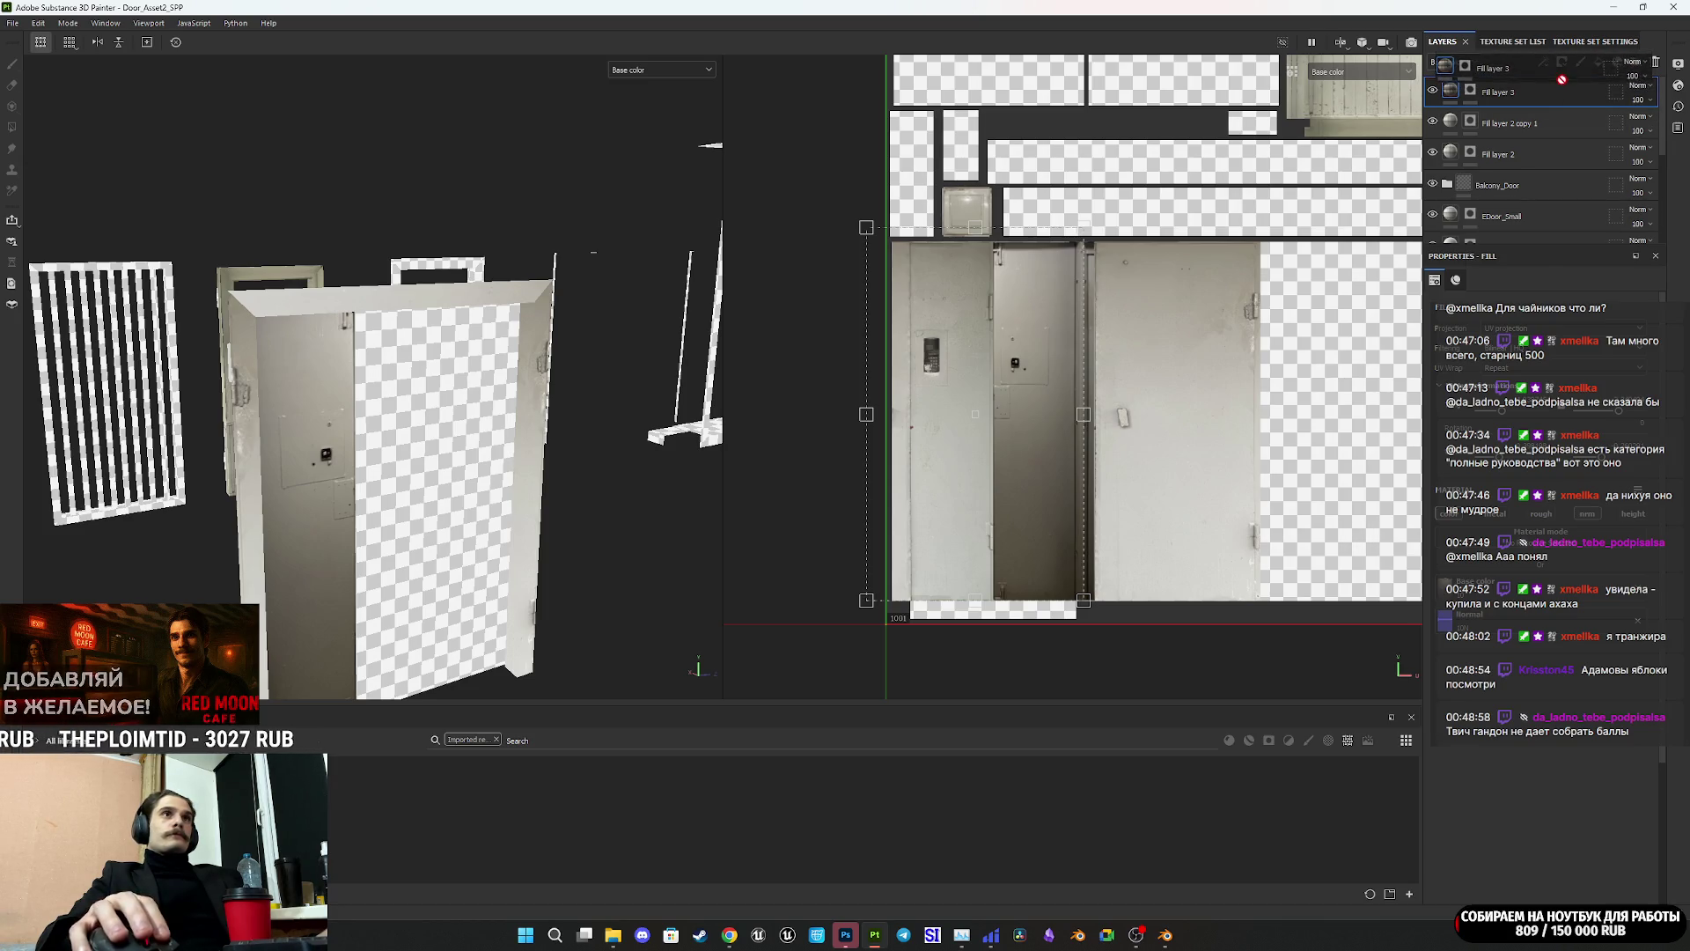
key("ctrl+d")
double_click(1490, 93)
Step: Clear the mask on Fill layer 3 copy 1 and slide its door photo right onto the right panel
right_click(1488, 91)
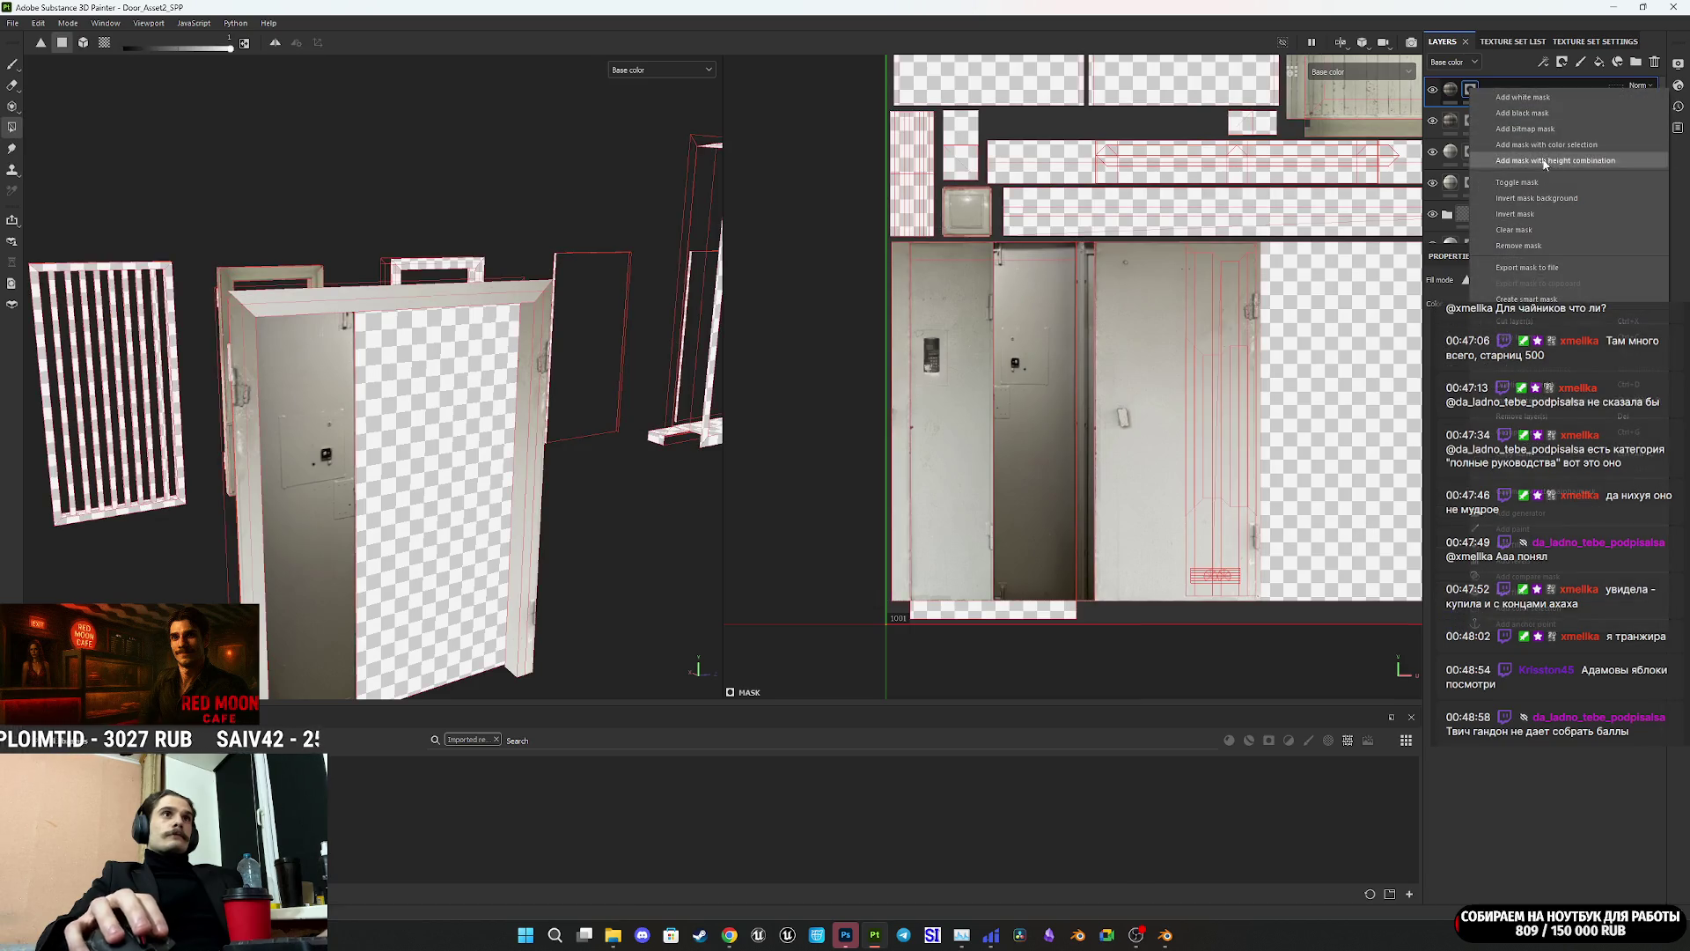
left_click(1530, 232)
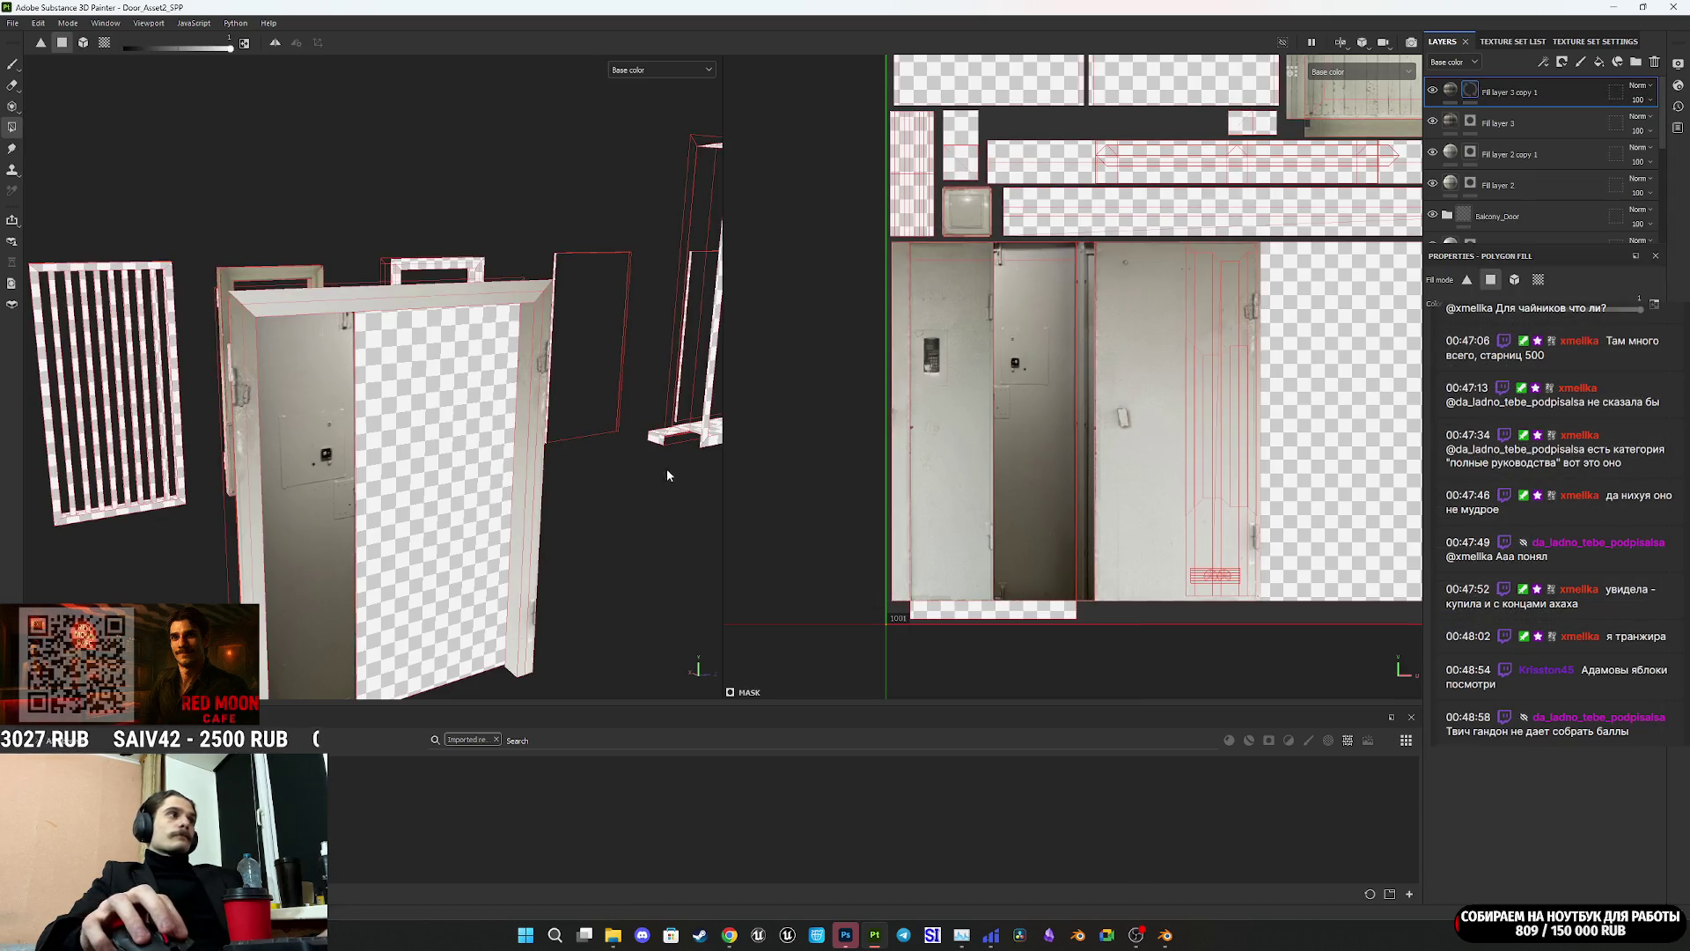
left_click(1450, 90)
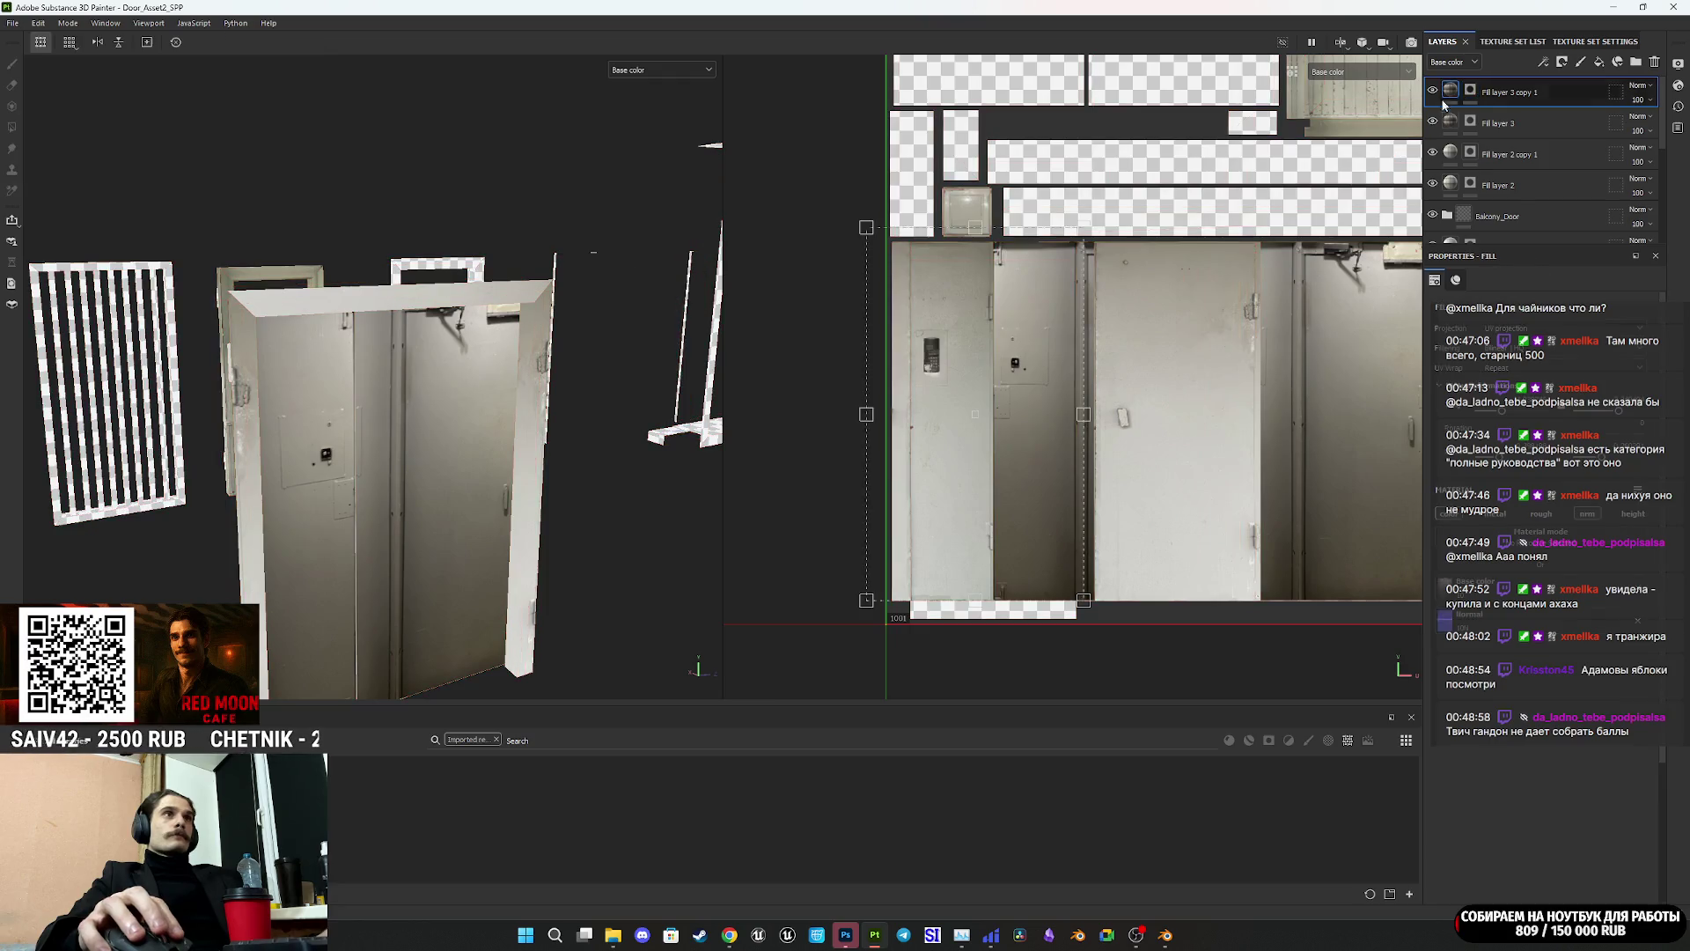
mouse_move(996, 495)
left_mouse_down()
mouse_move(1215, 494)
mouse_move(1159, 498)
mouse_move(1184, 496)
left_mouse_up()
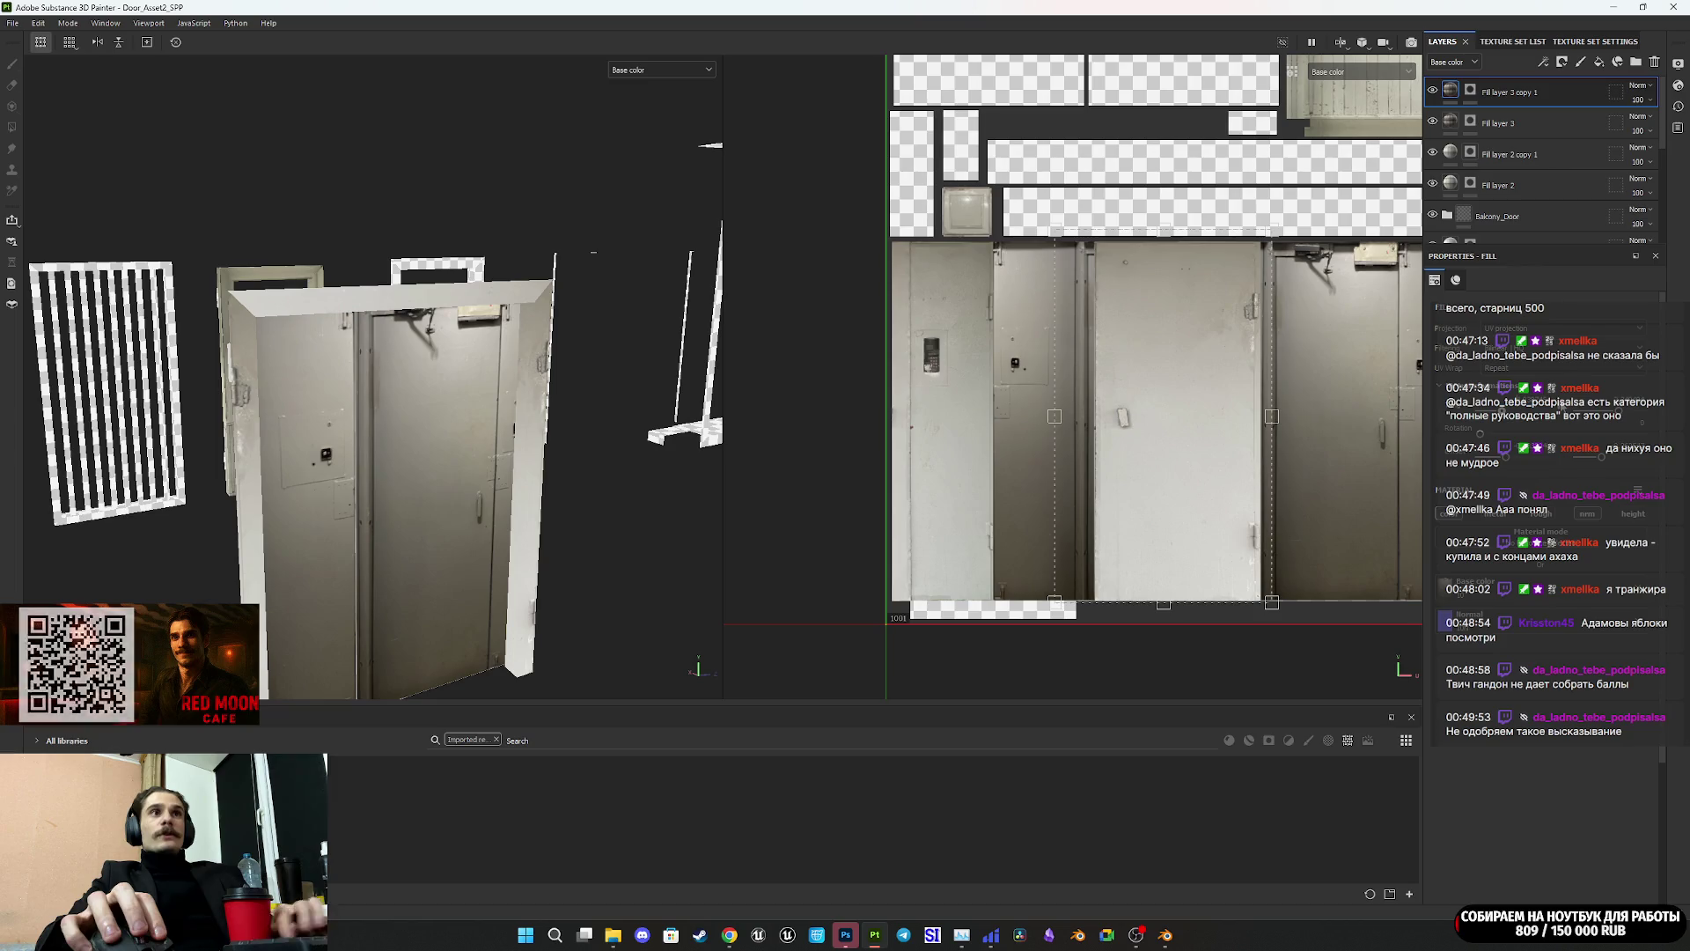
Step: Widen the copy's door photo, shifting it left and slightly down over the right door
mouse_move(1191, 482)
left_mouse_down()
mouse_move(1172, 481)
mouse_move(1345, 485)
mouse_move(1230, 486)
left_mouse_up()
scroll(1291, 490, "up", 2)
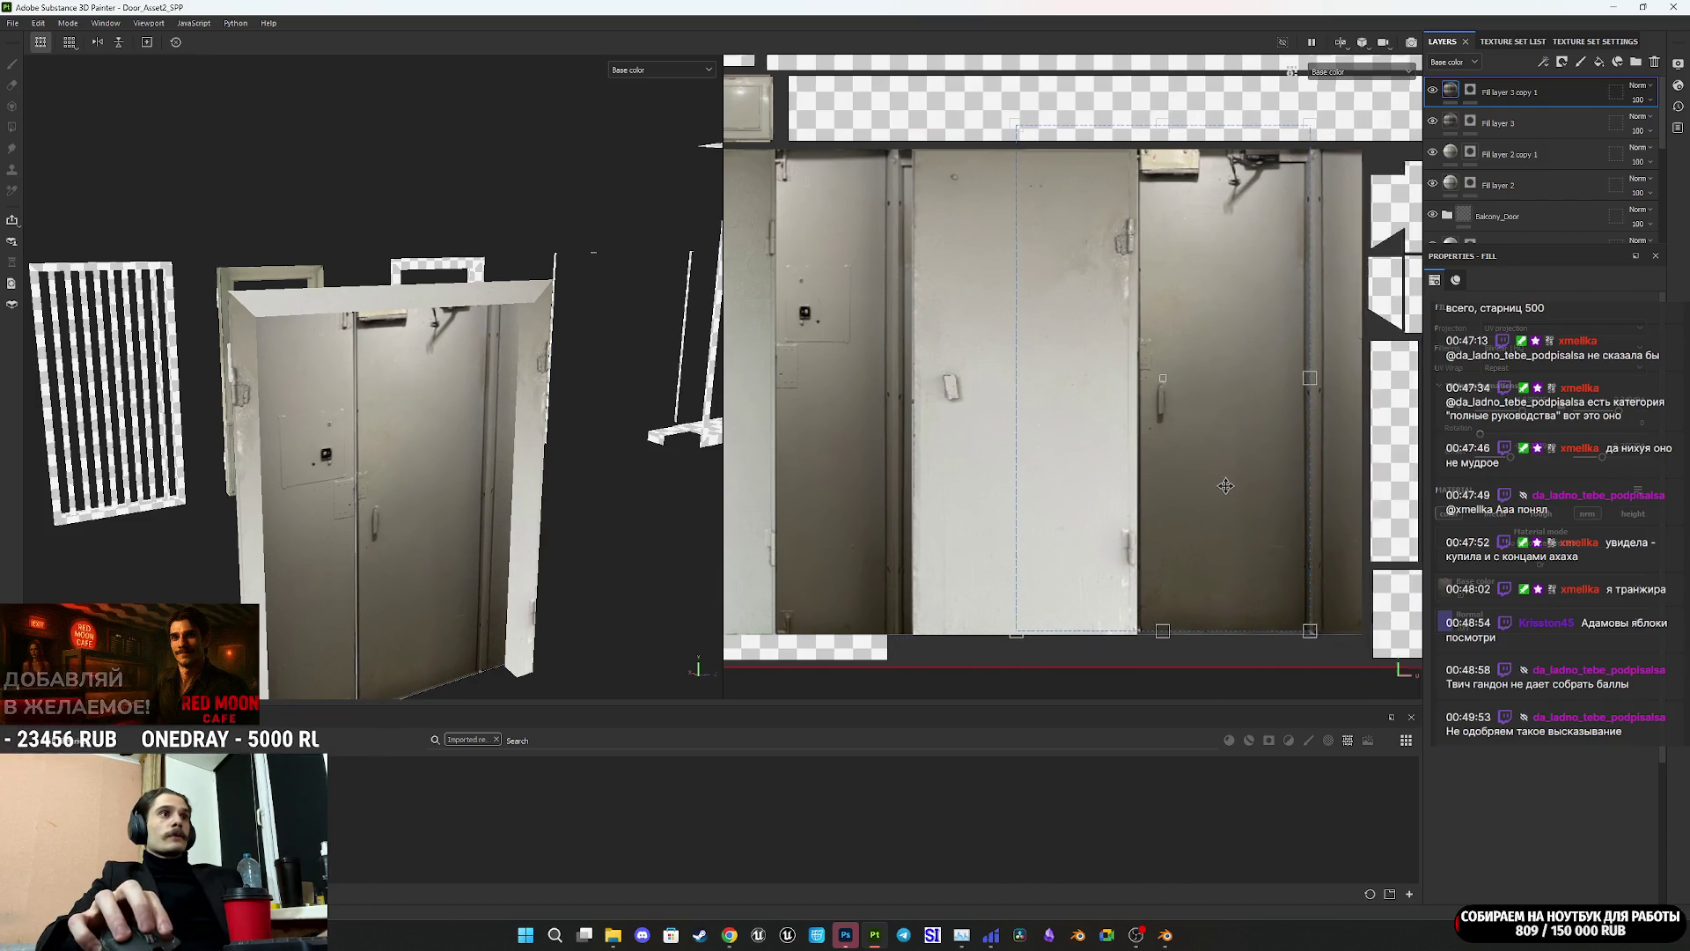
middle_click_drag(1229, 486, 1066, 534)
mouse_move(1149, 431)
left_mouse_down()
mouse_move(1232, 427)
mouse_move(1105, 446)
left_mouse_up()
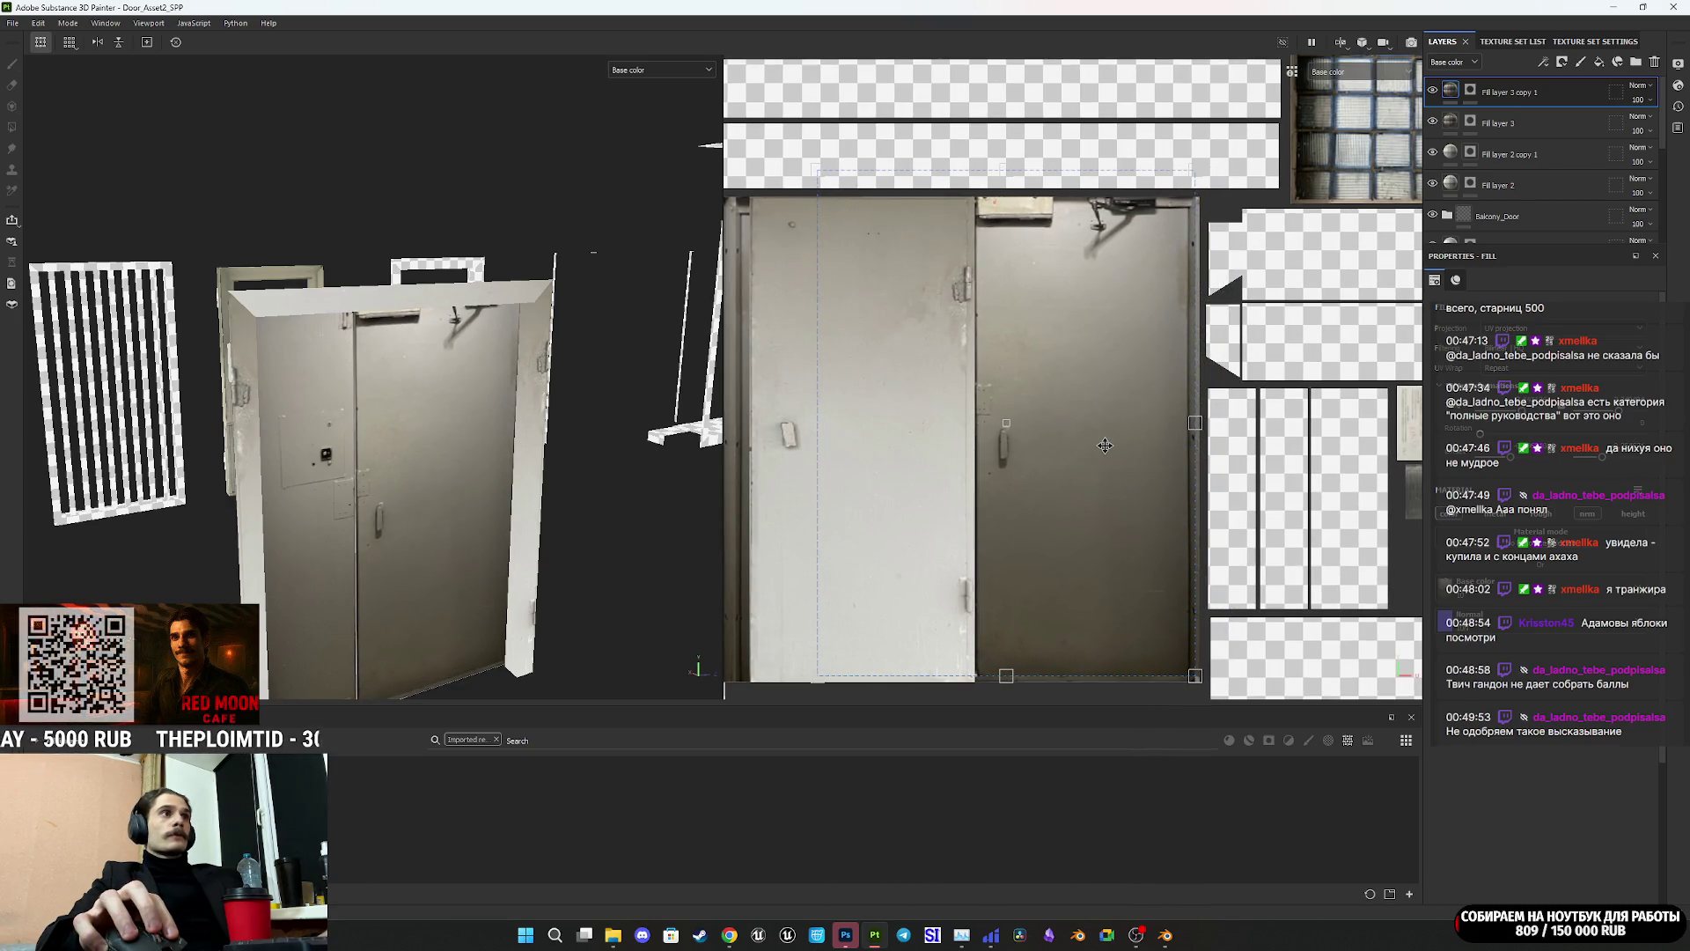
scroll(424, 510, "up", 3)
mouse_move(424, 510)
left_mouse_down("alt")
mouse_move(395, 445)
mouse_move(576, 437)
left_mouse_up("alt")
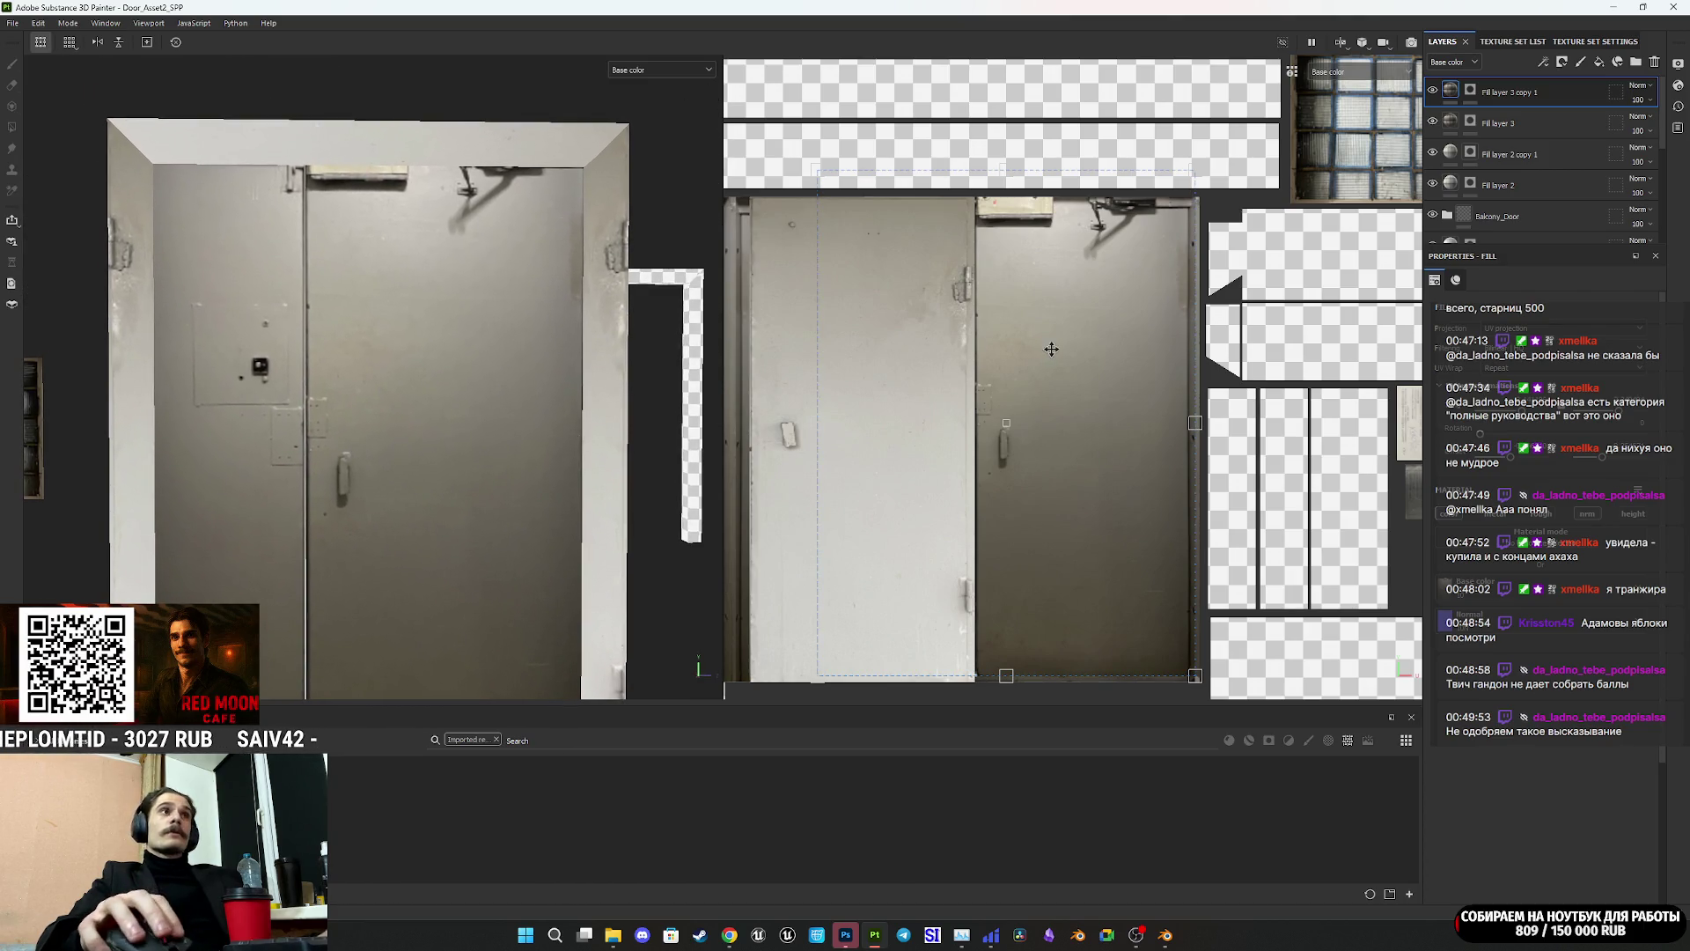
left_click_drag(1051, 350, 1051, 361)
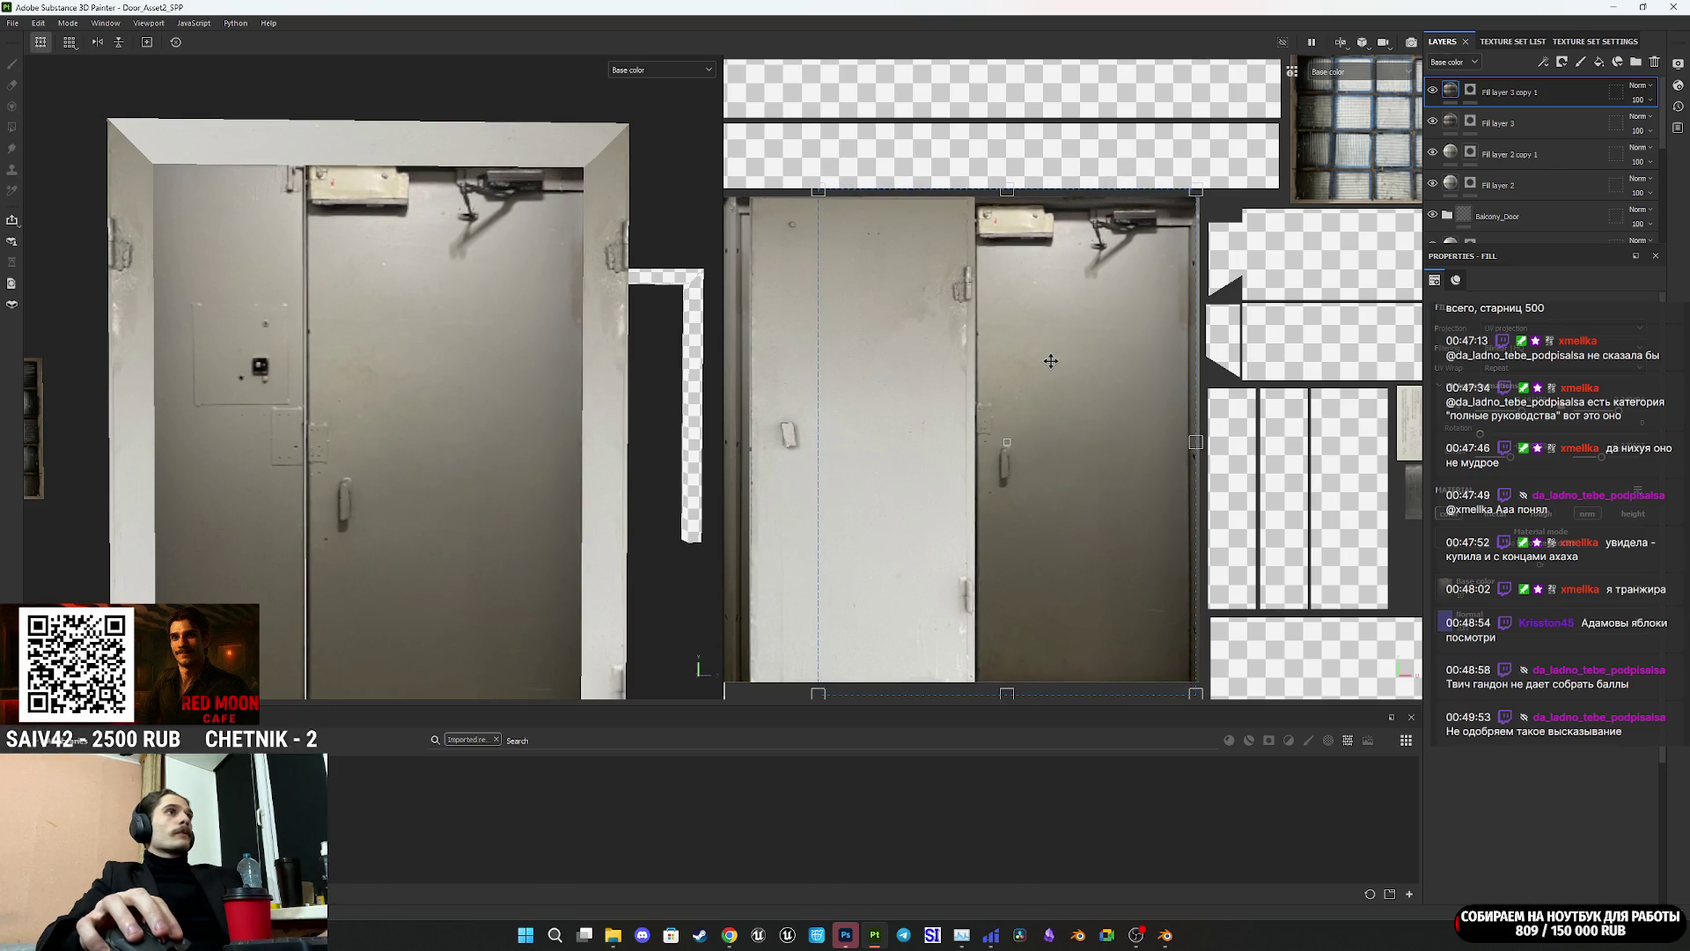
scroll(488, 260, "down", 3)
mouse_move(487, 264)
left_mouse_down("alt")
mouse_move(467, 291)
mouse_move(501, 310)
left_mouse_up("alt")
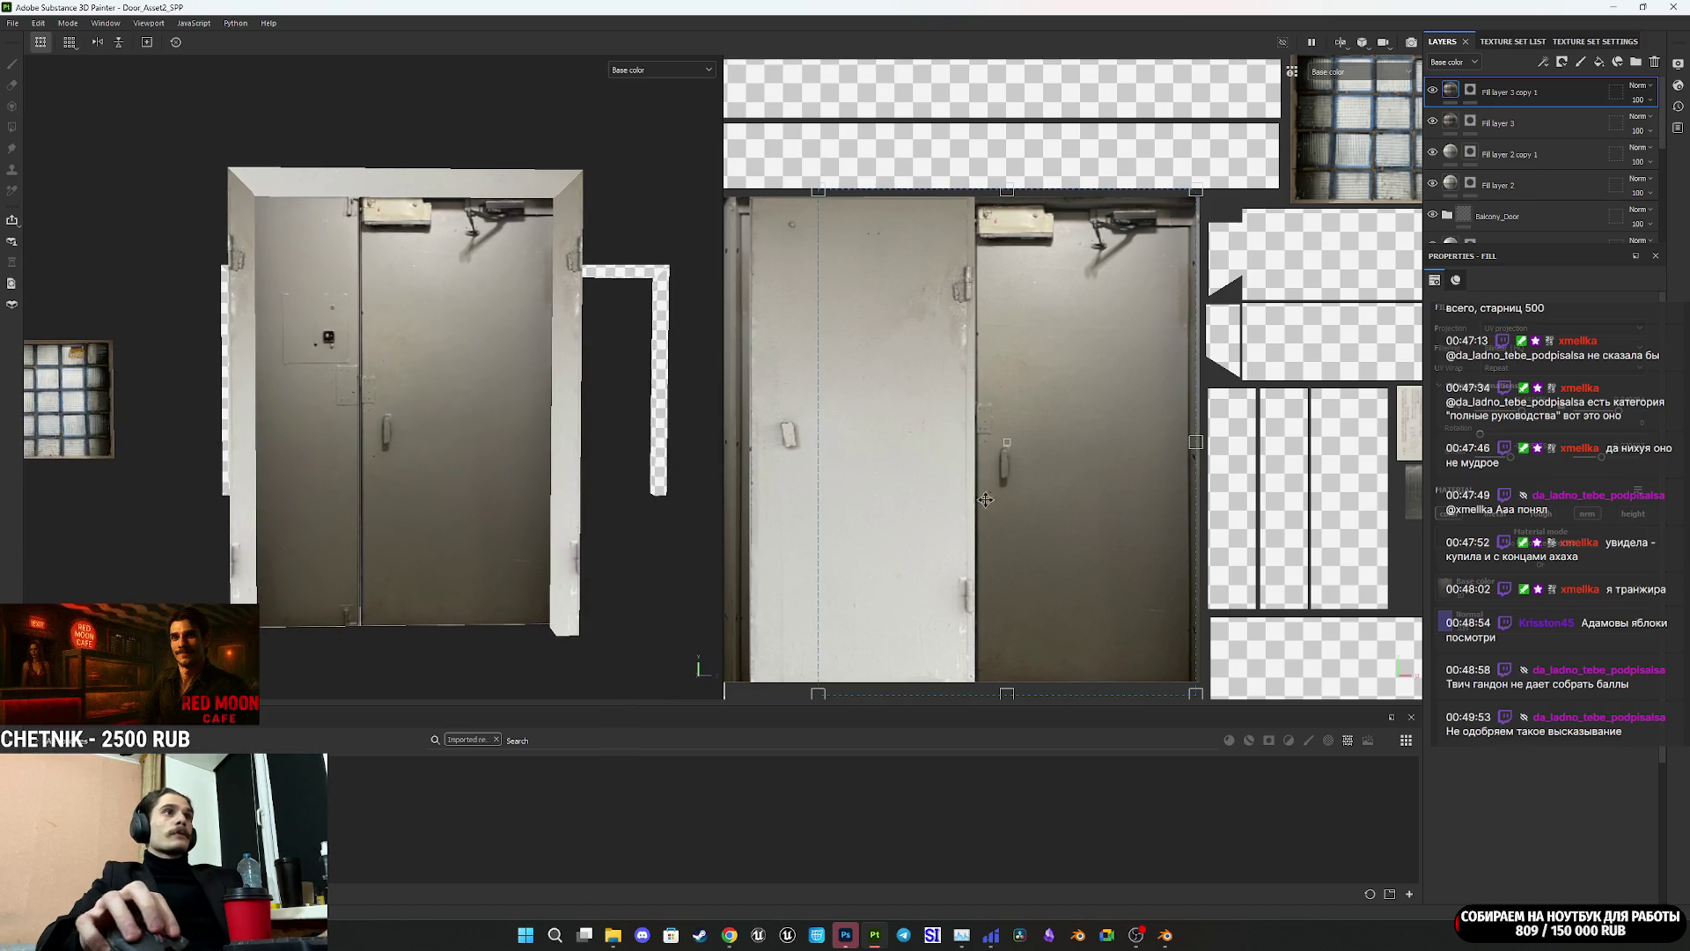
scroll(1097, 360, "up", 3)
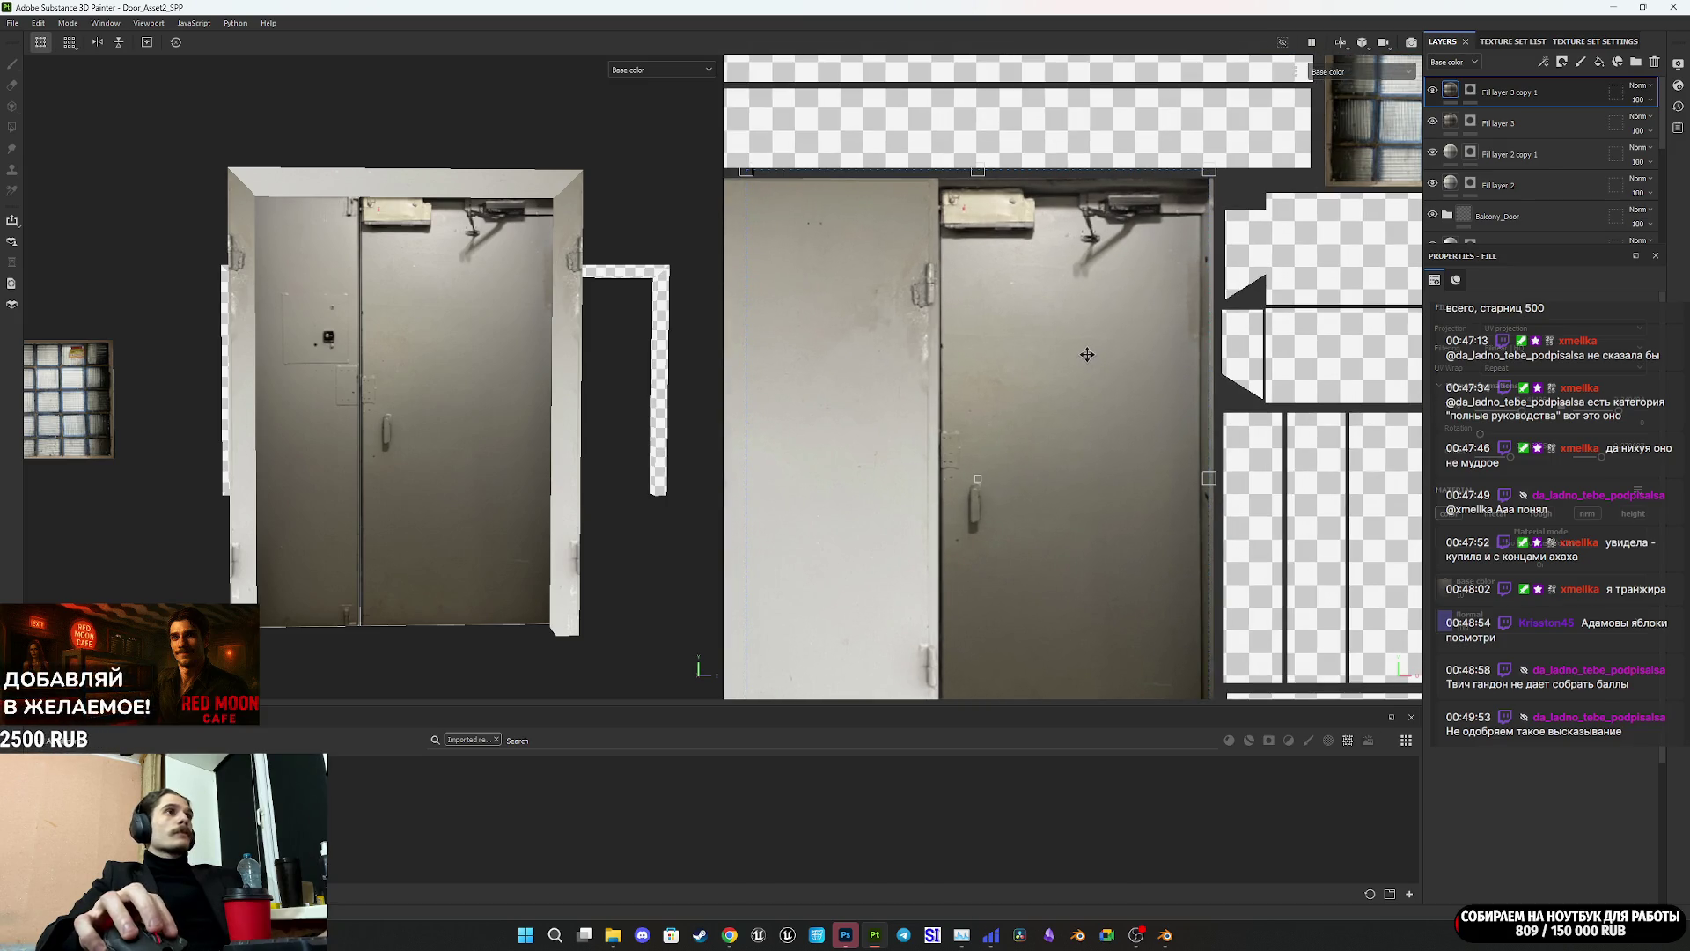
Step: Stretch the photo slightly wider and shorten it from the bottom, then check the door's top
left_click_drag(1090, 352, 1087, 352)
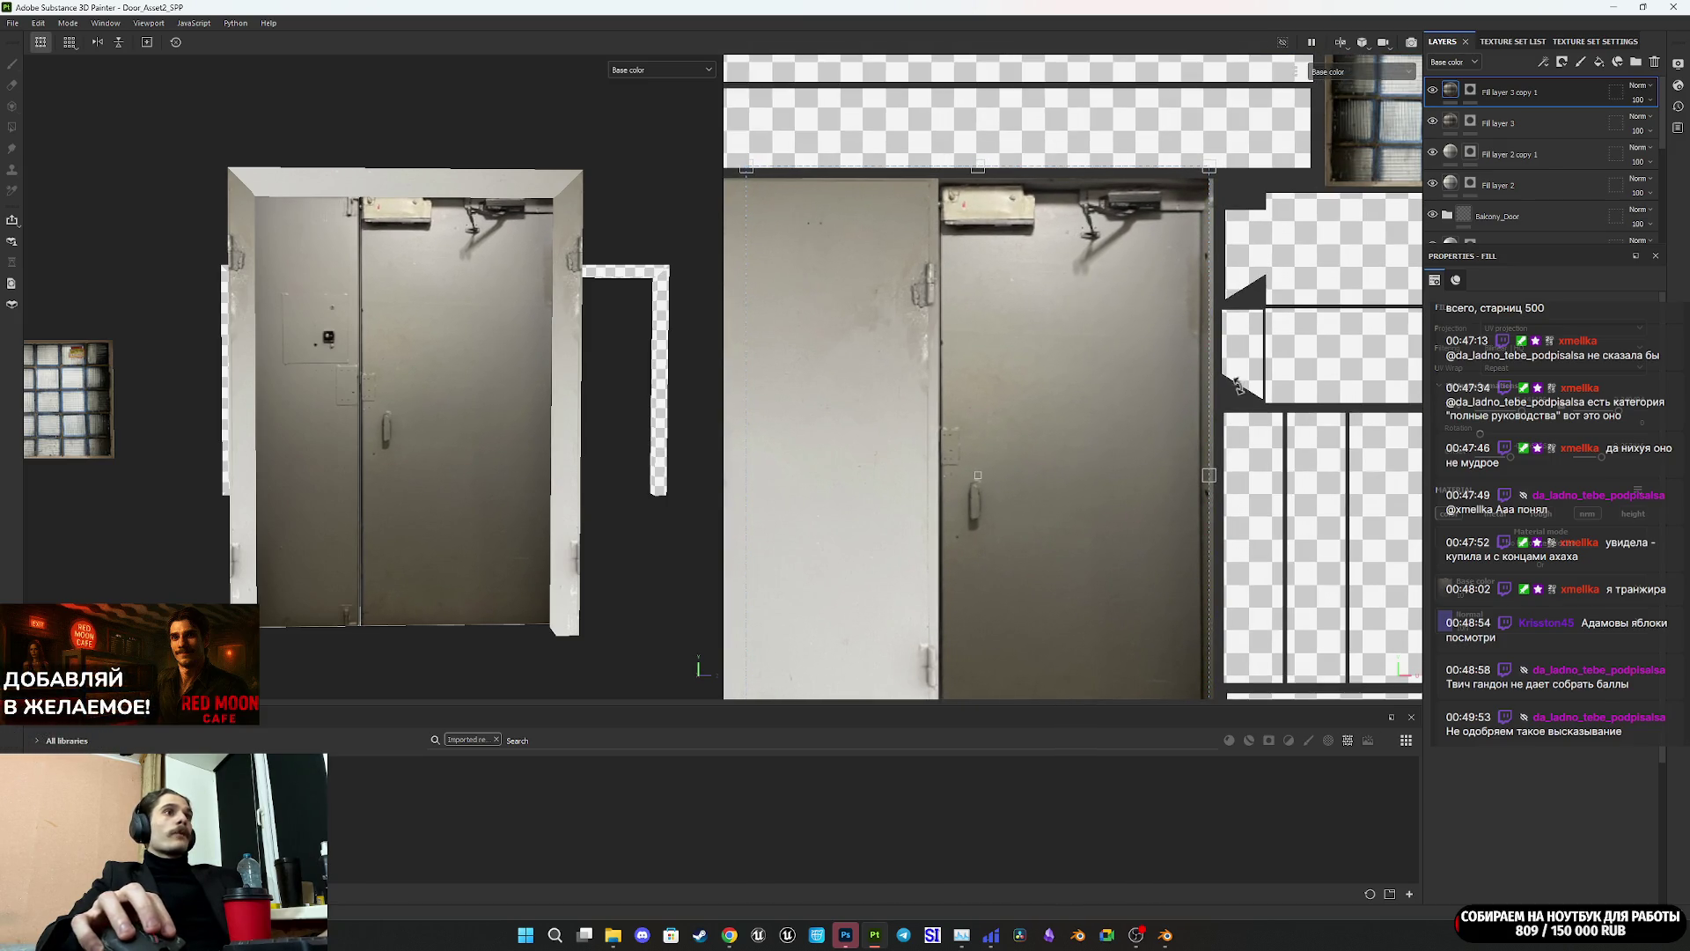
mouse_move(1213, 477)
left_mouse_down()
mouse_move(1224, 467)
mouse_move(1133, 493)
mouse_move(1230, 484)
mouse_move(1177, 494)
left_mouse_up()
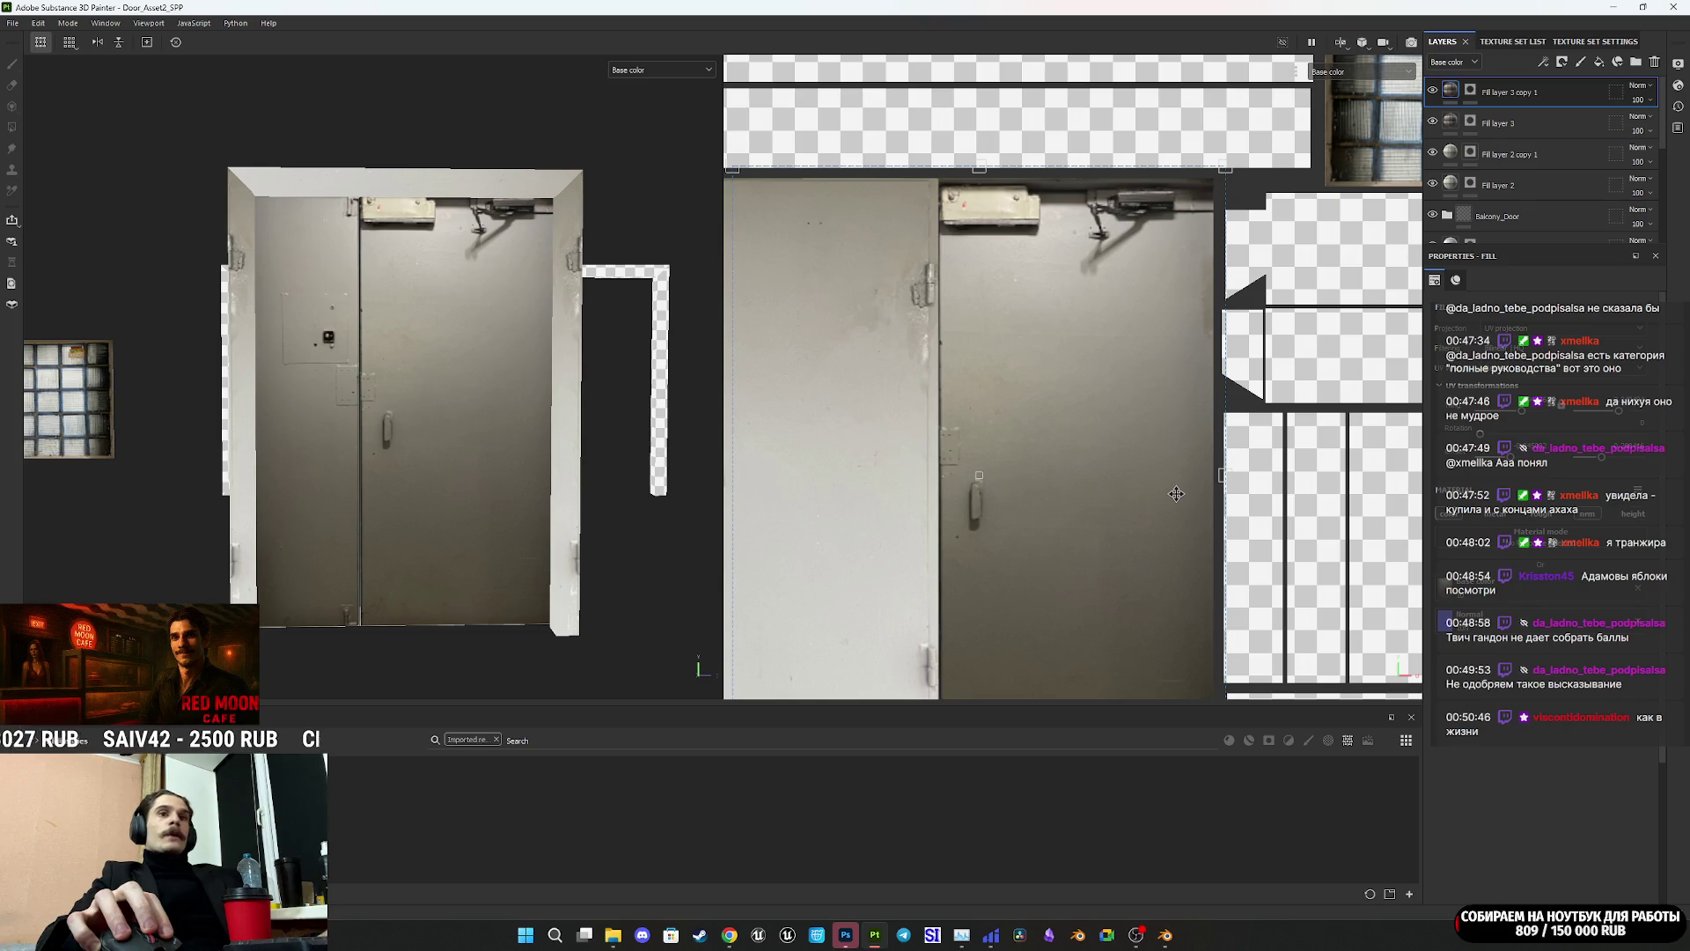
scroll(1183, 496, "up", 5)
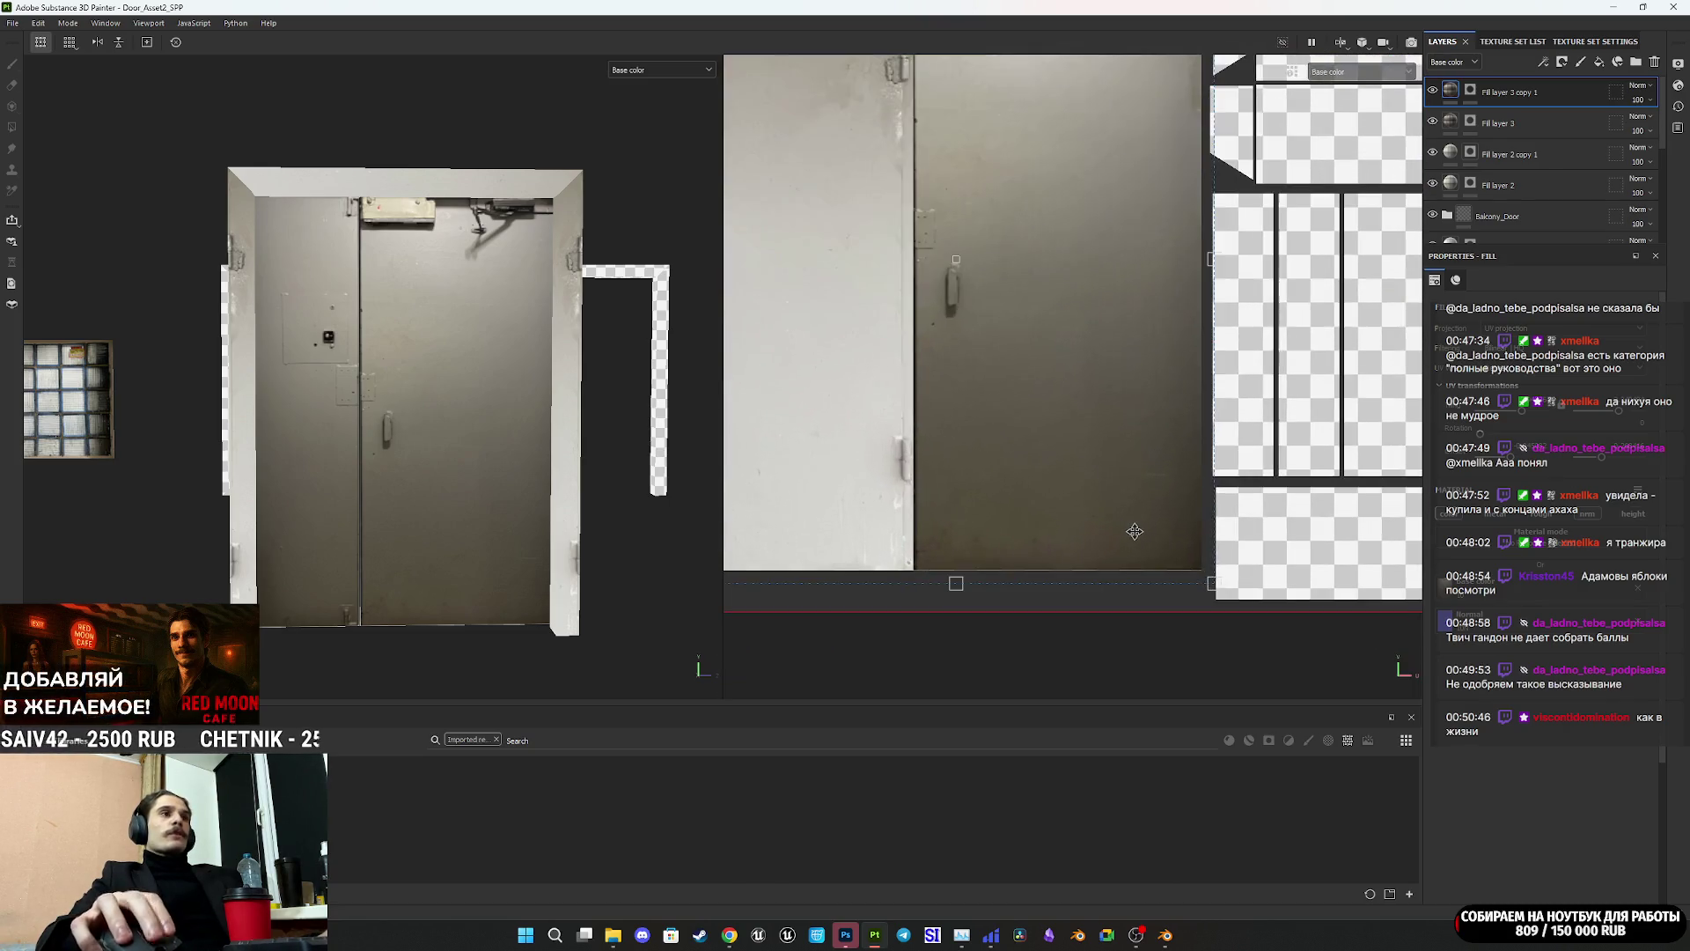
left_click_drag(869, 609, 876, 593)
mouse_move(876, 592)
middle_mouse_down()
mouse_move(945, 313)
mouse_move(1012, 354)
middle_mouse_up()
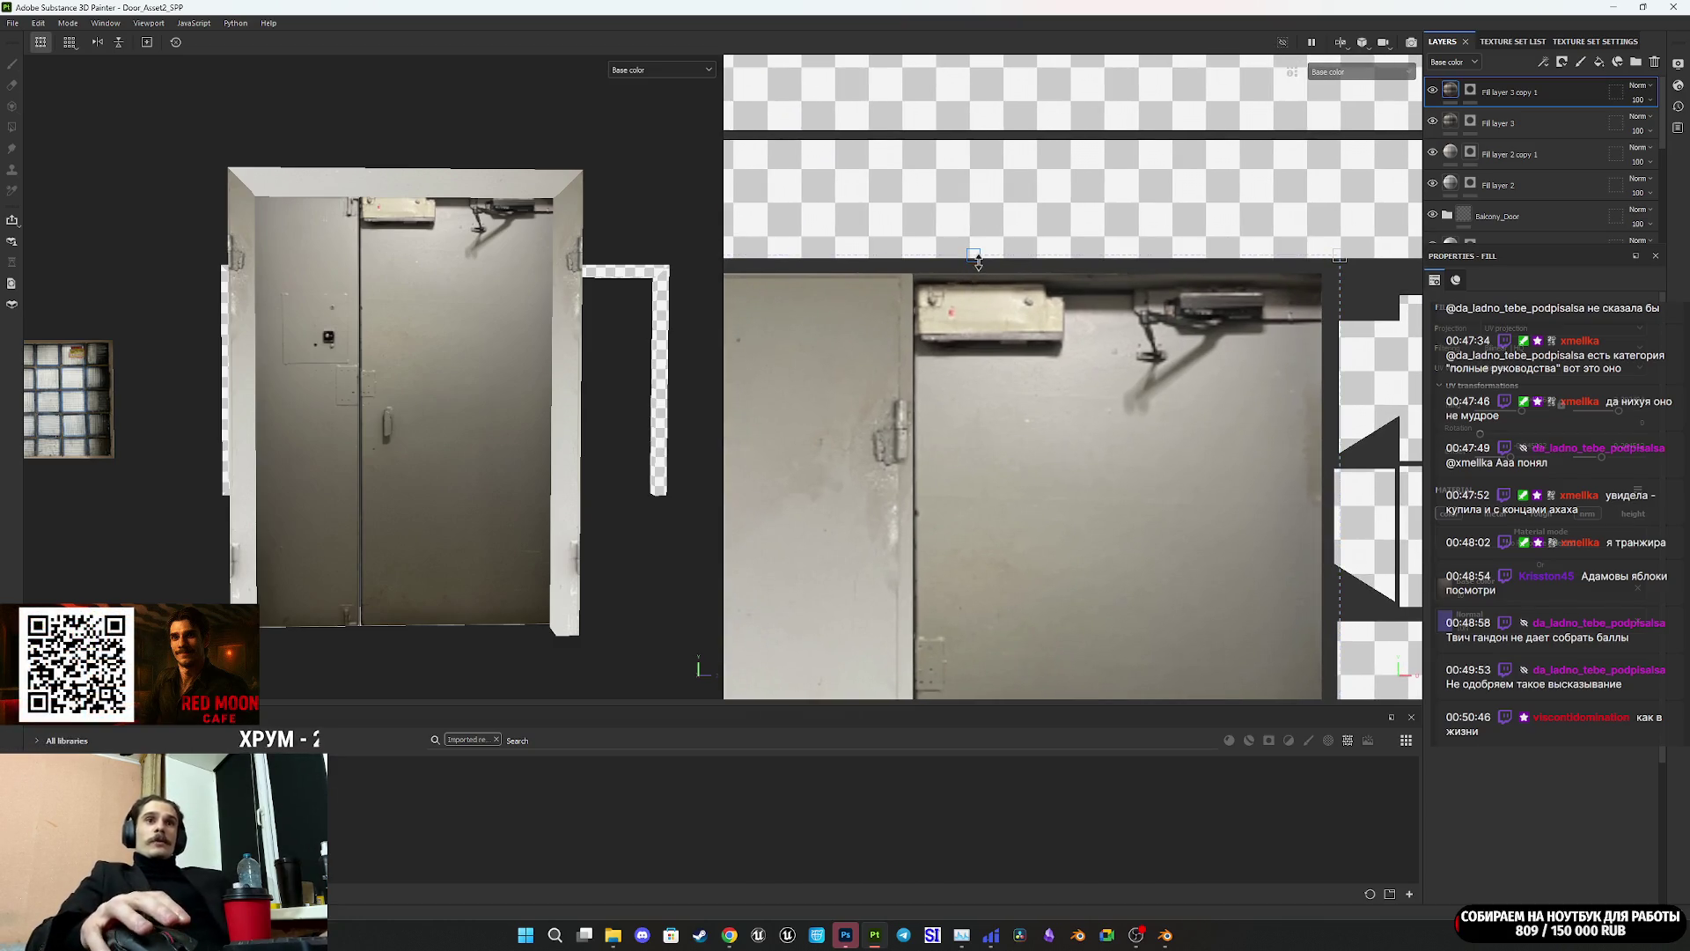
scroll(1041, 411, "down", 3)
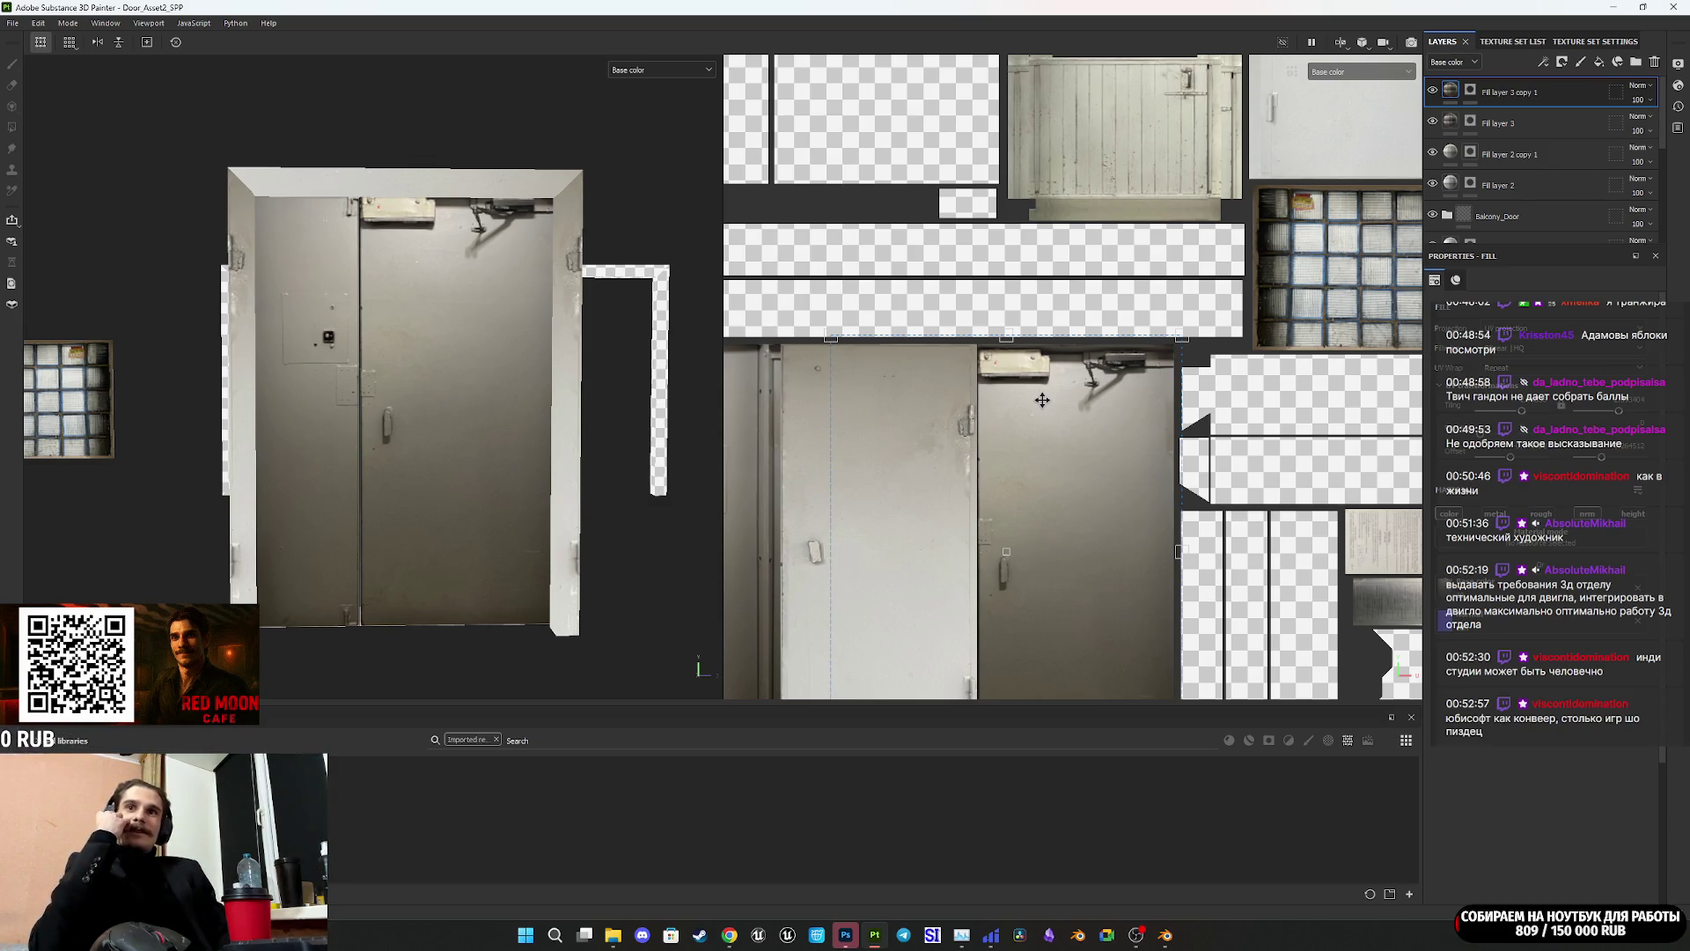
scroll(1096, 443, "up", 1)
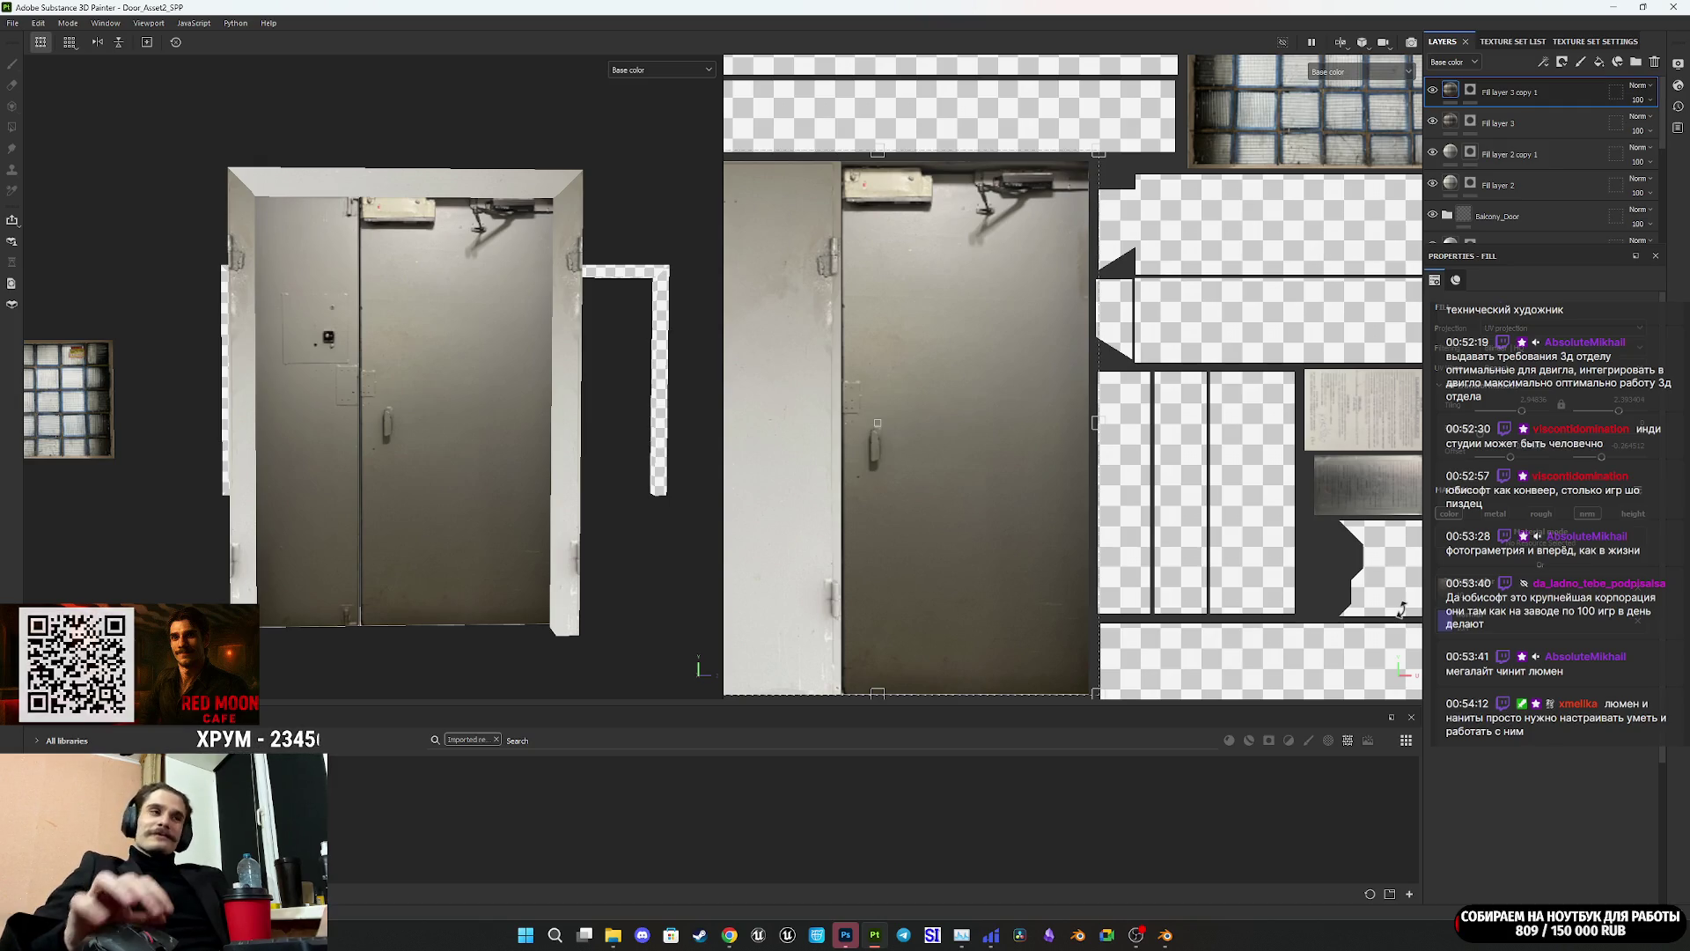
scroll(1211, 512, "down", 3)
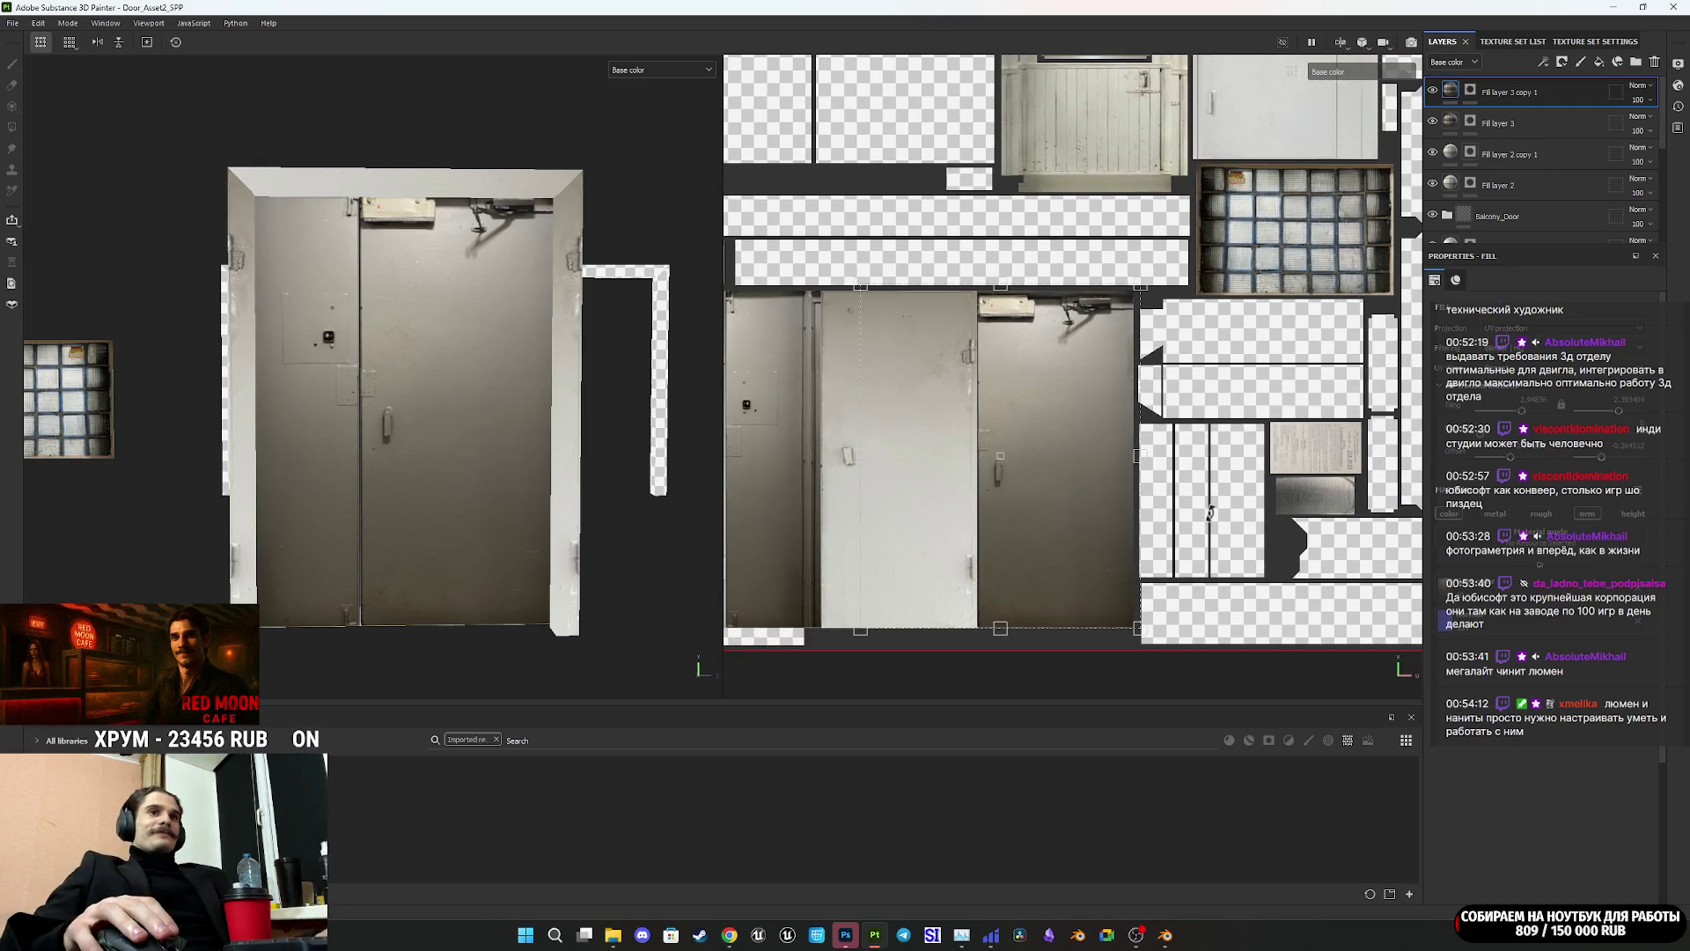
scroll(1210, 513, "down", 4)
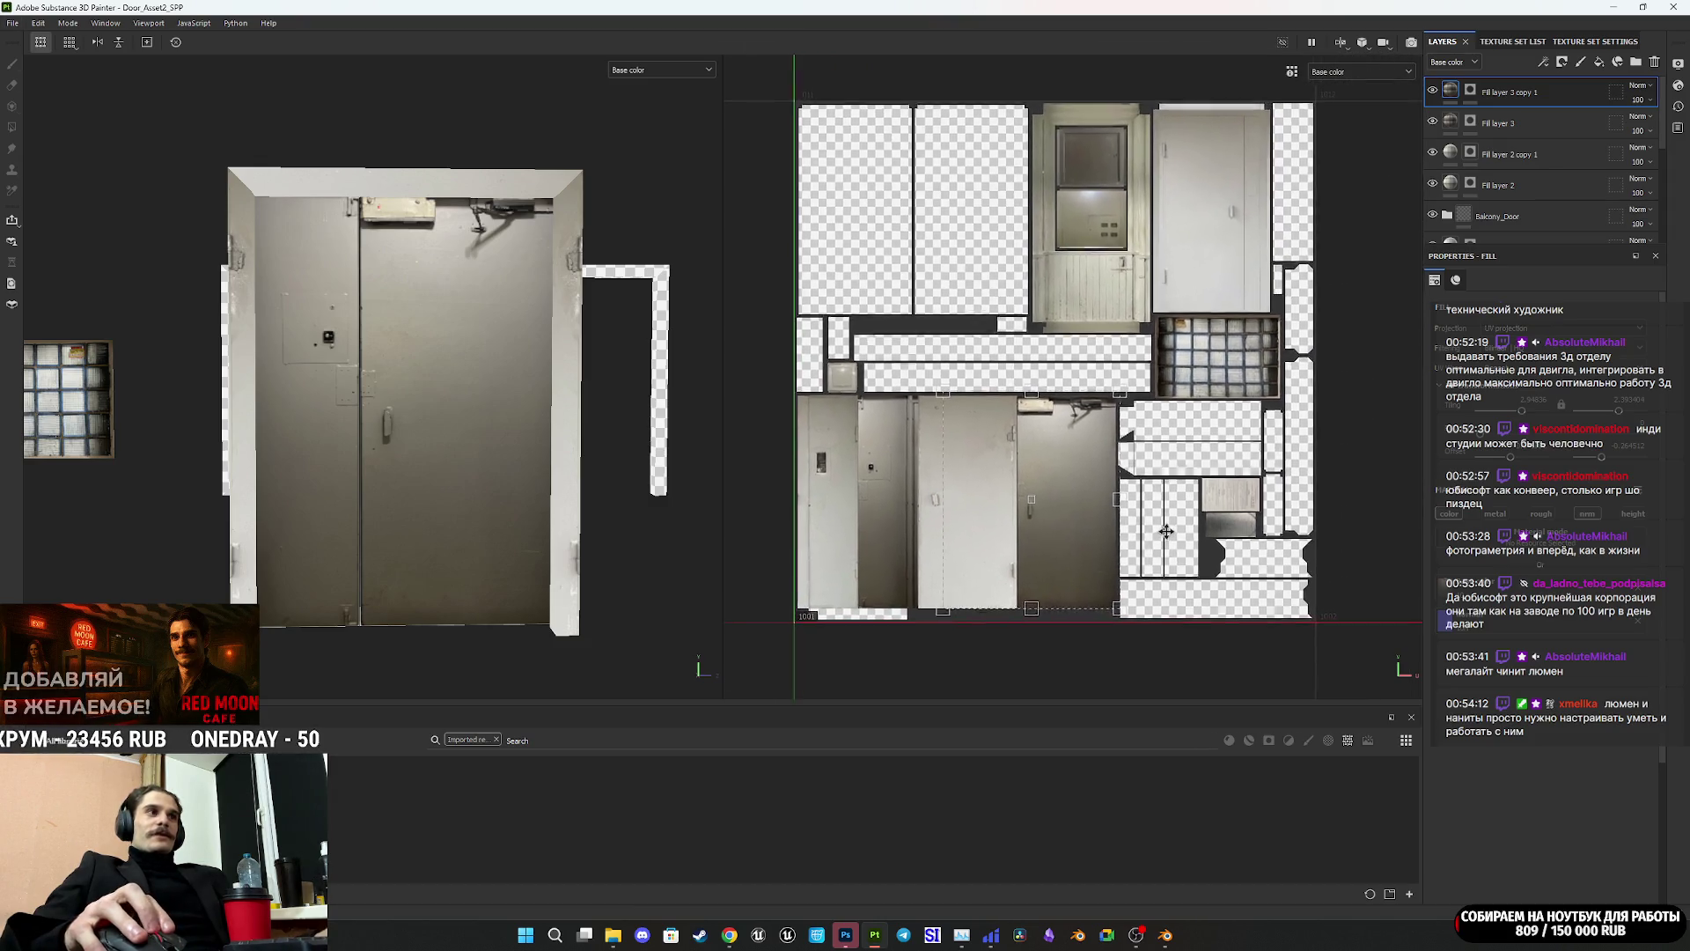
middle_click_drag(1167, 529, 1148, 535)
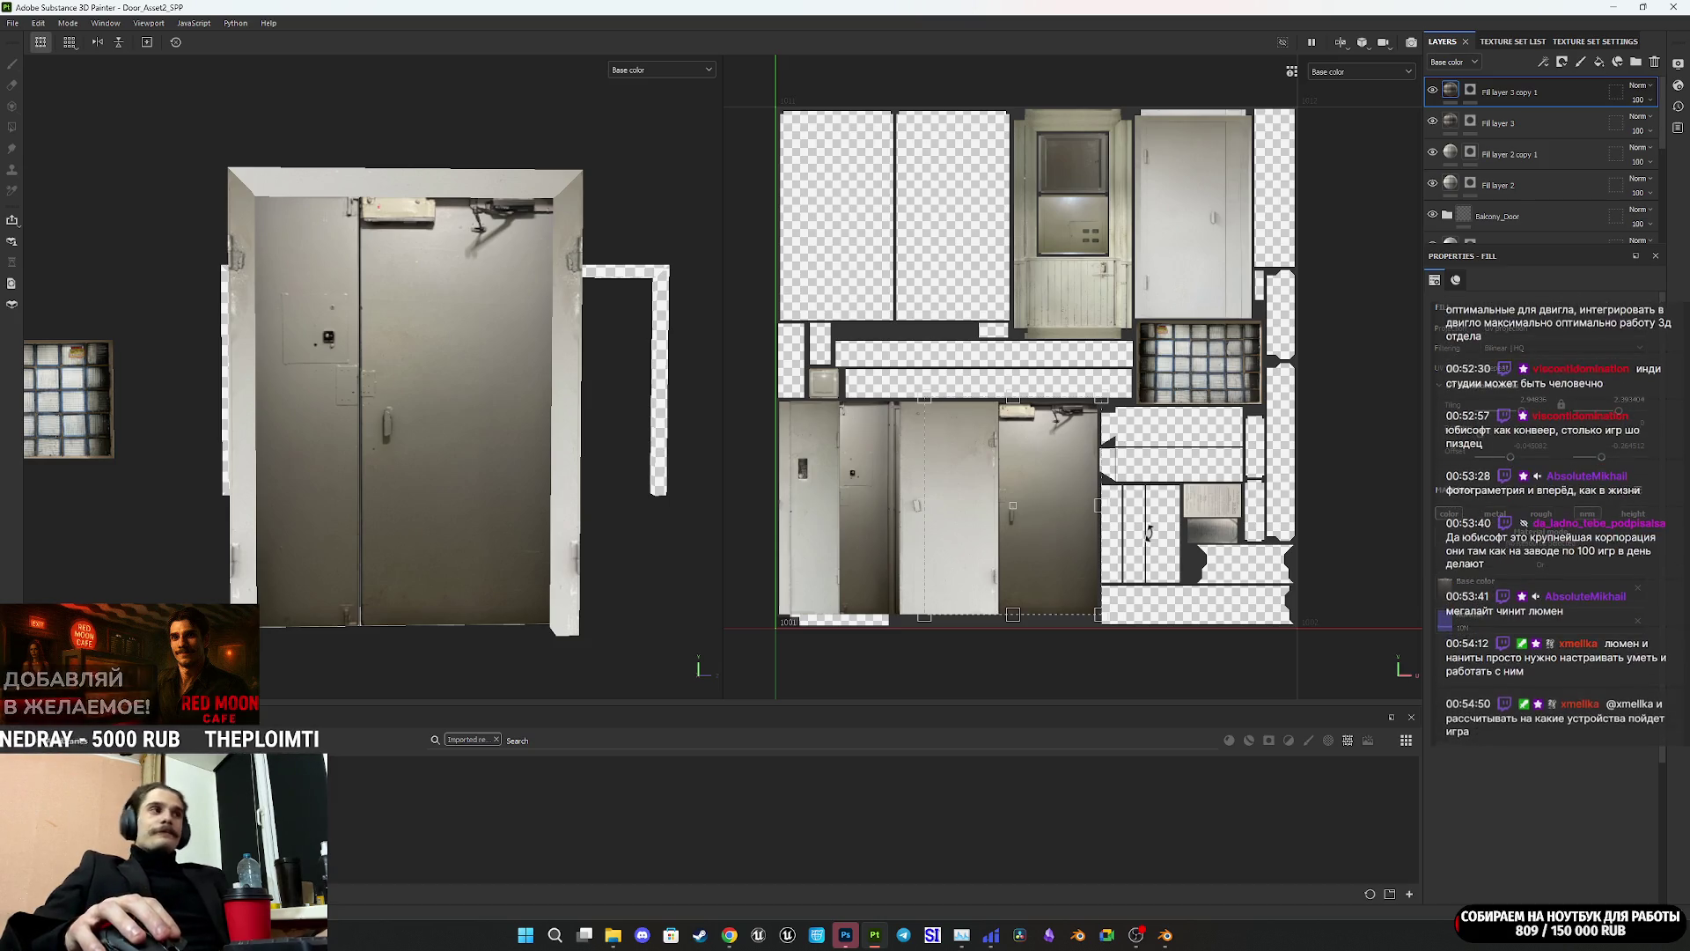
mouse_move(412, 421)
left_mouse_down("alt")
mouse_move(498, 482)
mouse_move(427, 448)
left_mouse_up("alt")
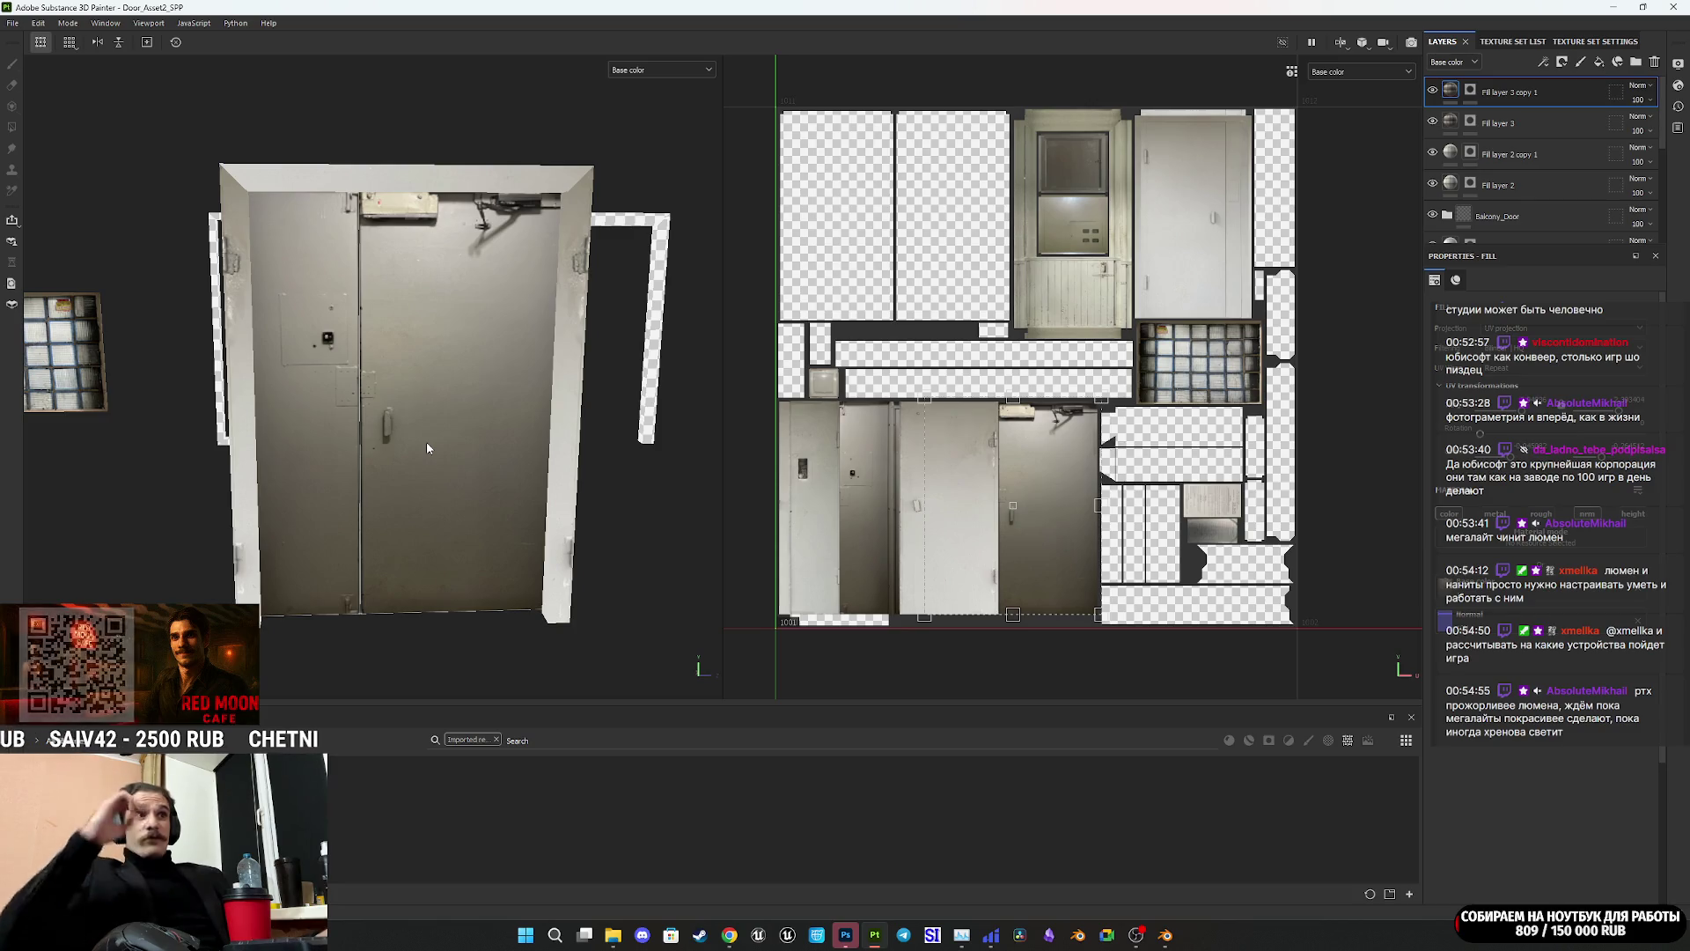
mouse_move(675, 499)
left_mouse_down("alt")
mouse_move(548, 503)
mouse_move(633, 493)
mouse_move(459, 483)
left_mouse_up("alt")
scroll(548, 504, "down", 3)
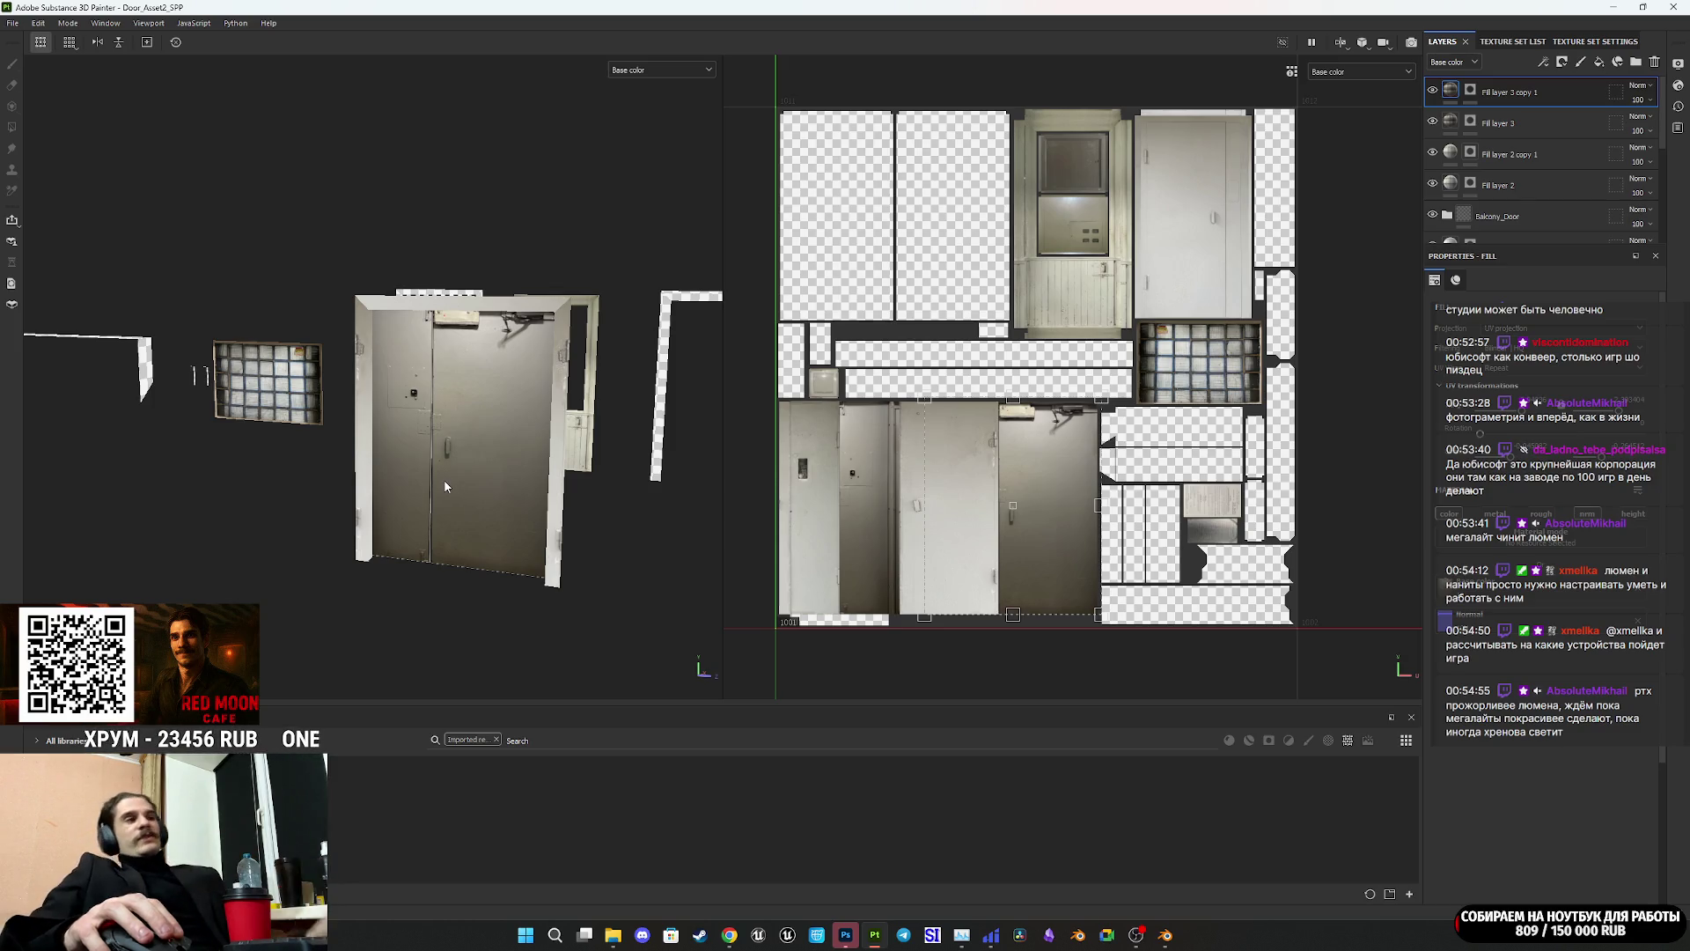
scroll(467, 497, "up", 3)
left_click_drag(470, 501, 818, 513, "alt")
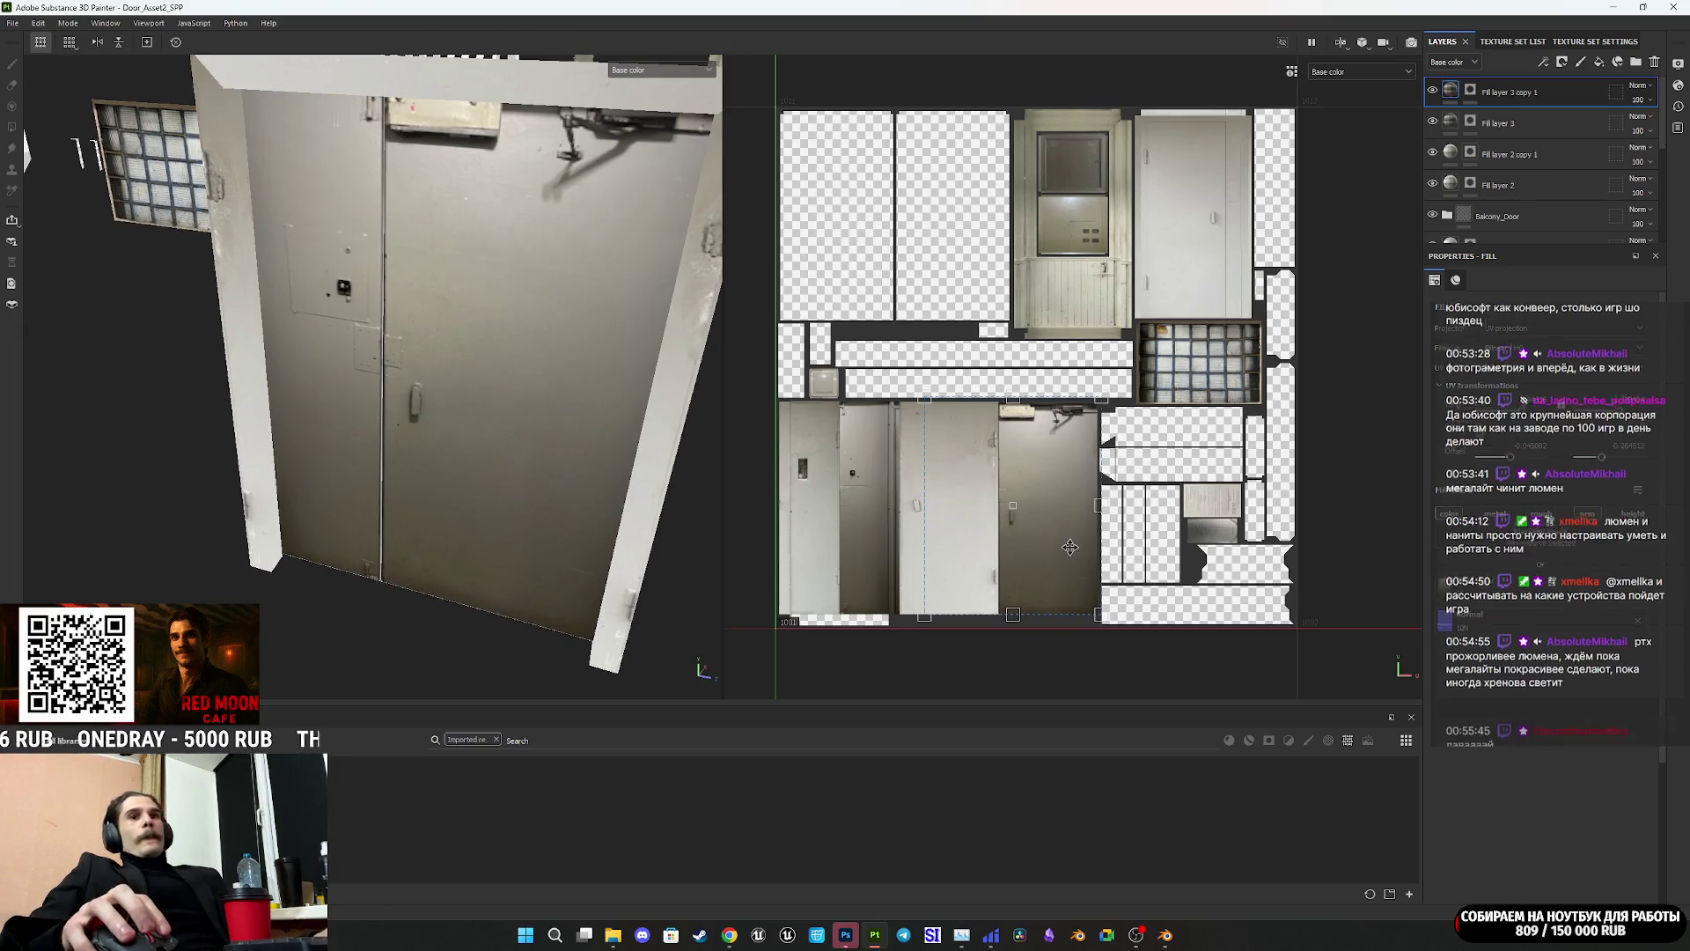
scroll(1069, 547, "up", 2)
middle_click_drag(1069, 547, 1016, 564)
mouse_move(493, 334)
left_mouse_down("alt")
mouse_move(594, 328)
mouse_move(616, 376)
left_mouse_up("alt")
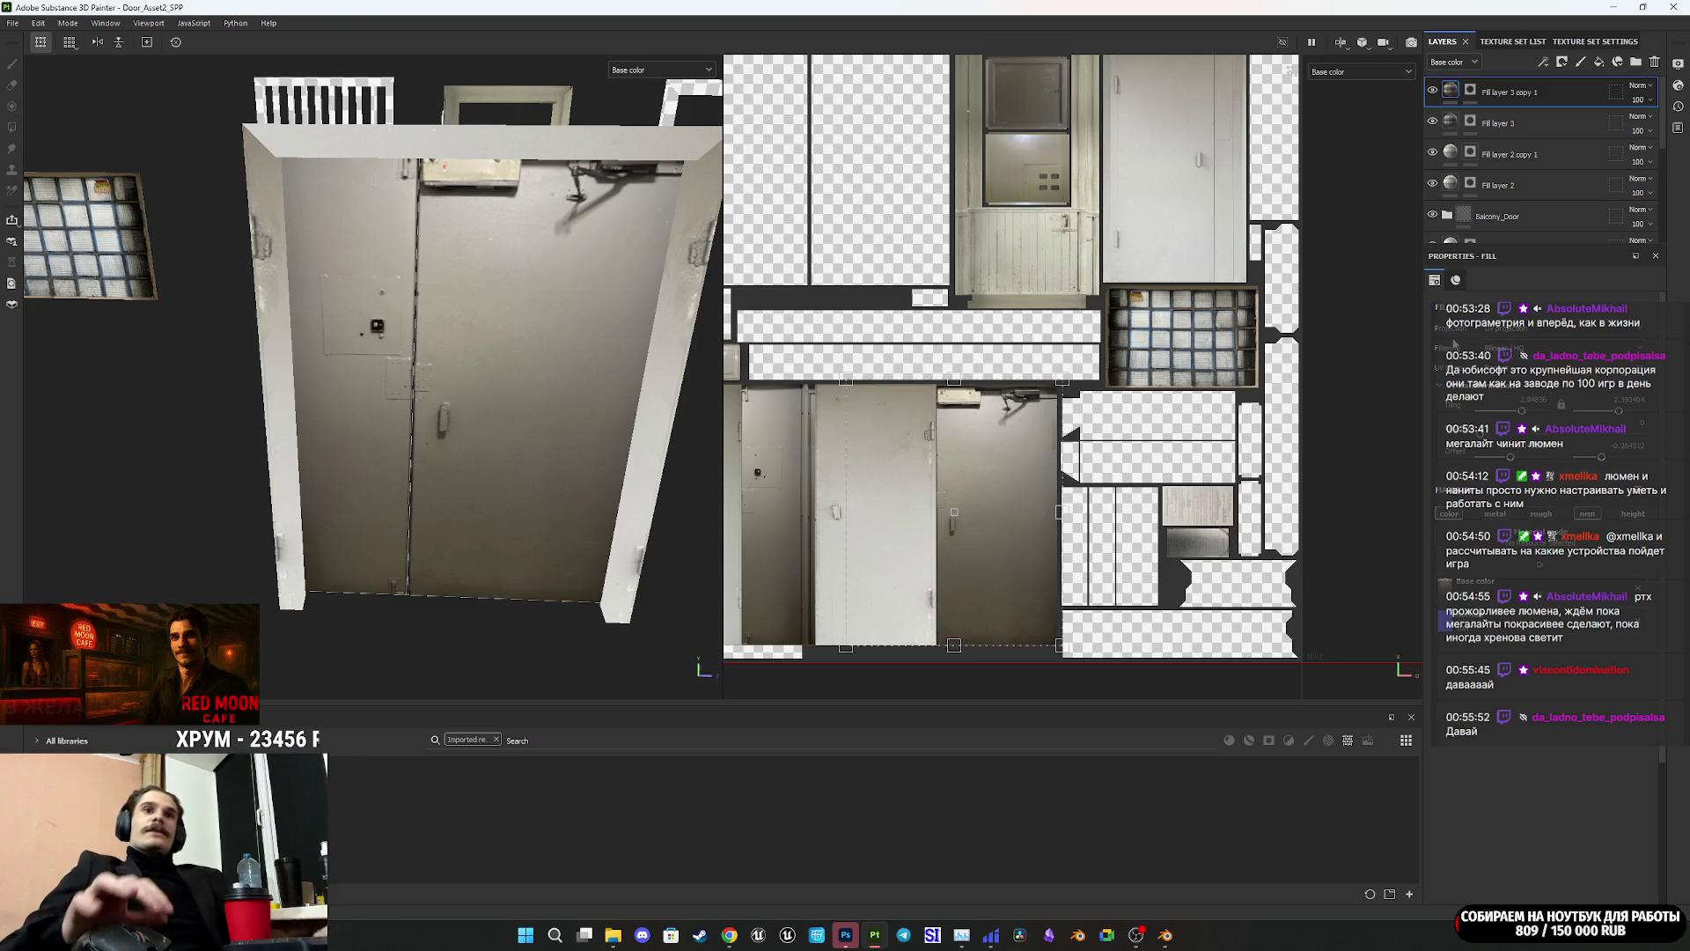
scroll(1096, 387, "down", 3)
Step: Recentre the full UV layout in the 2D texture view
middle_click_drag(1096, 387, 1154, 385)
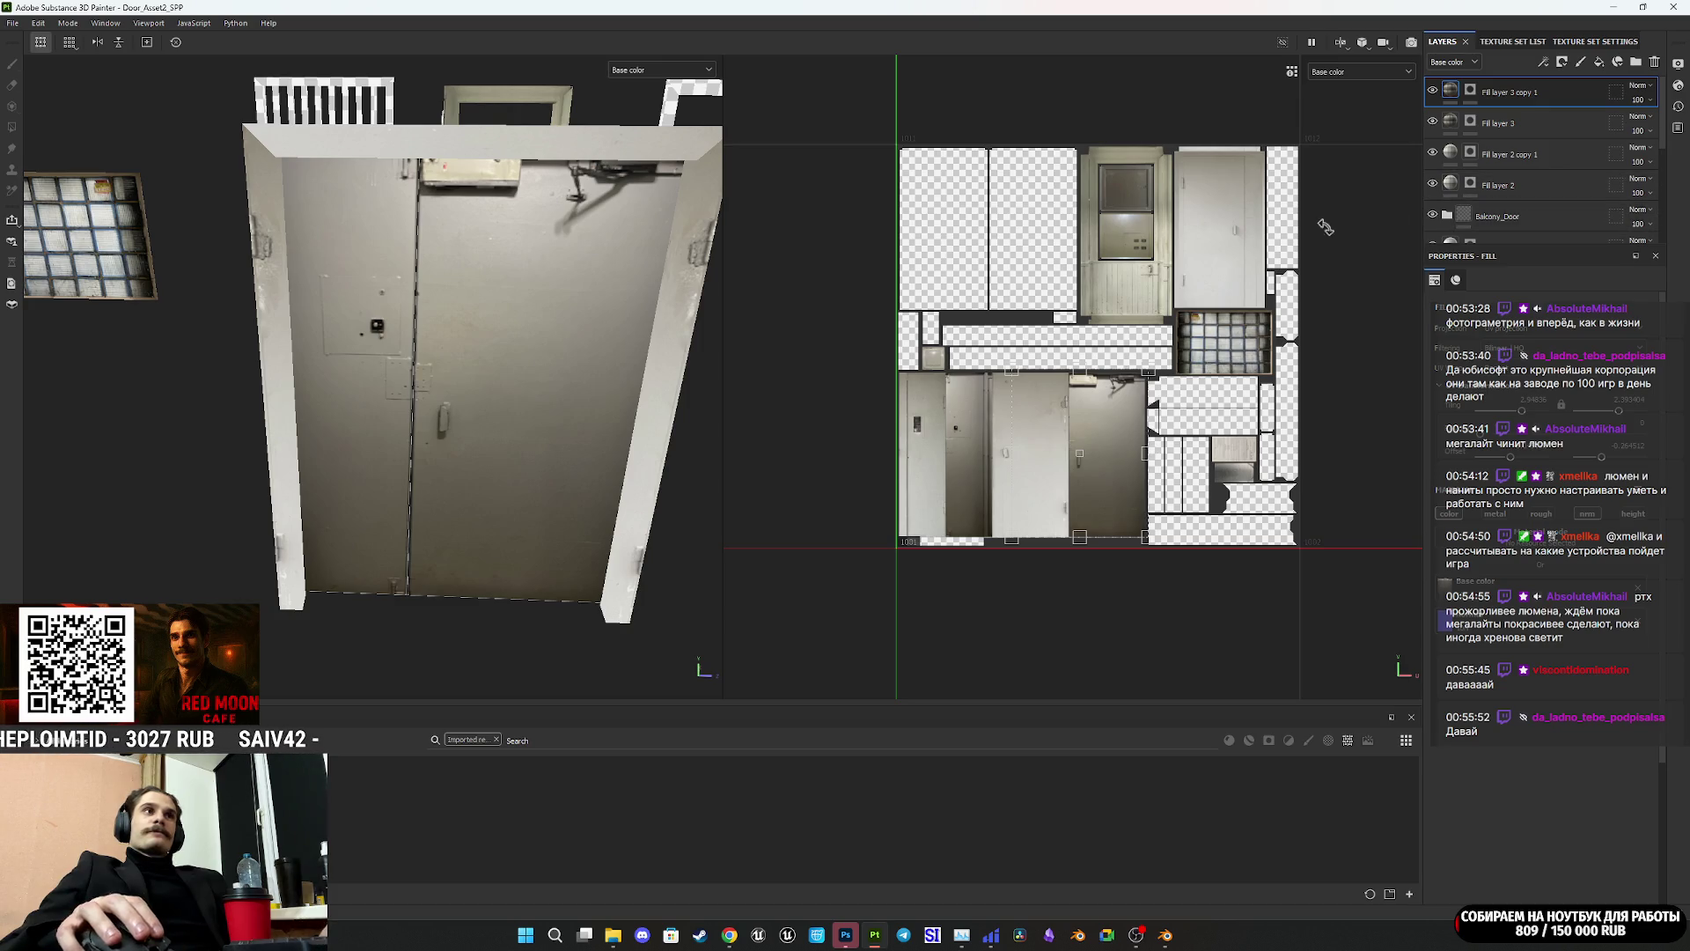
scroll(1110, 411, "up", 3)
middle_click_drag(1109, 411, 1056, 464)
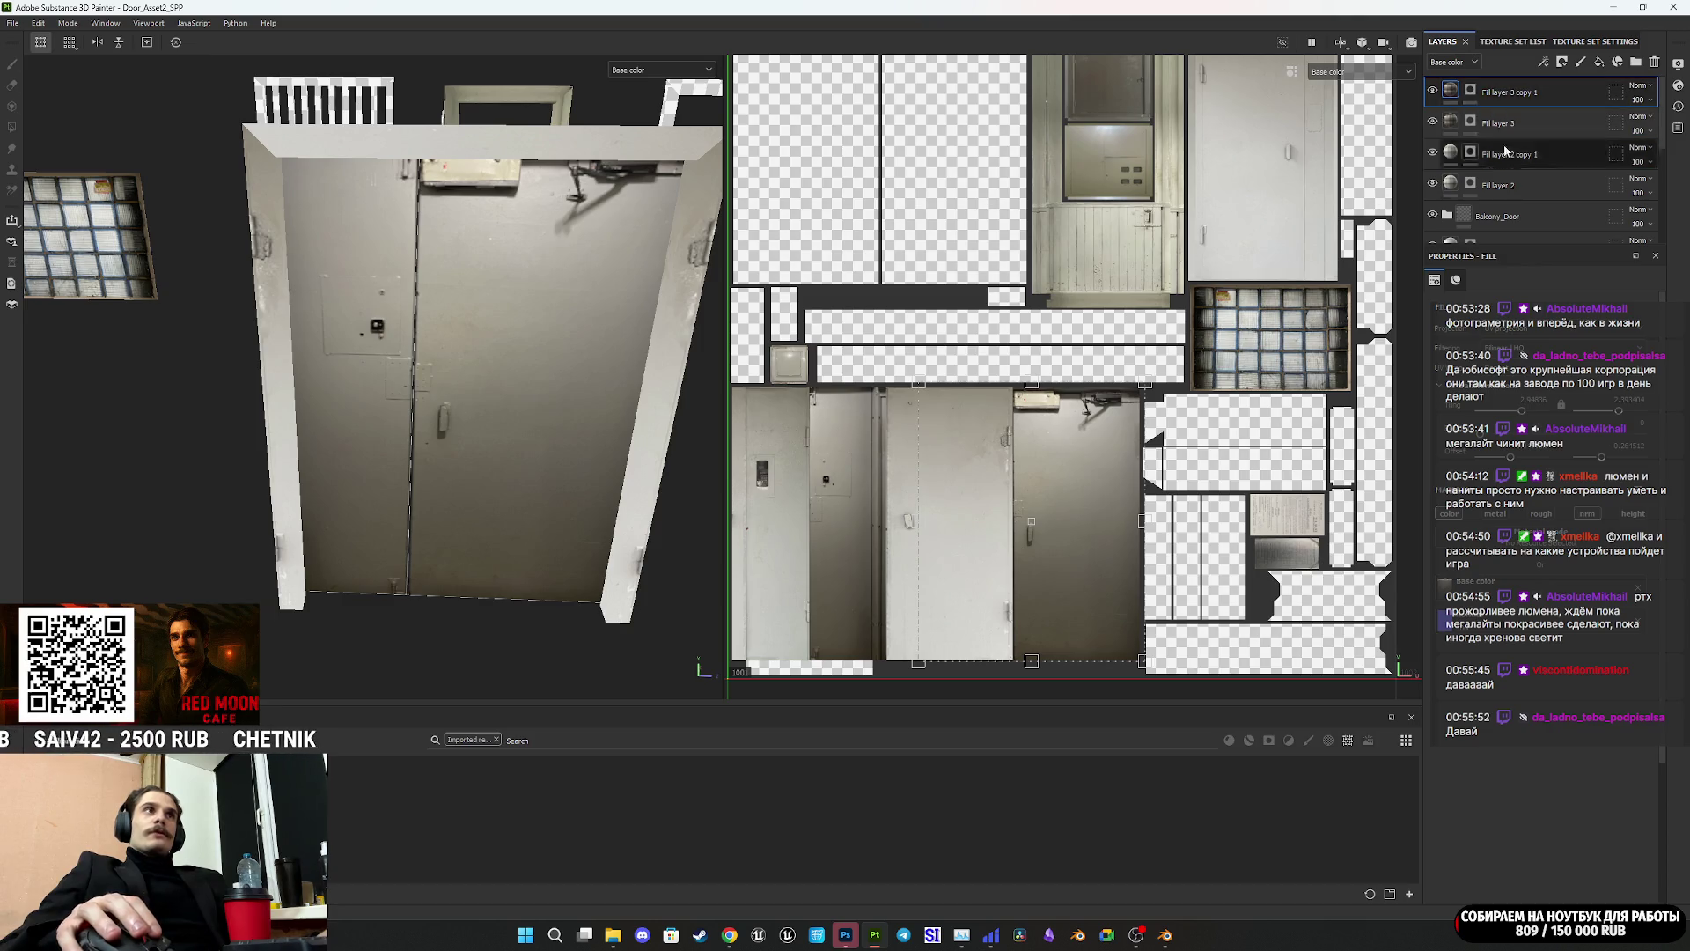
scroll(1134, 483, "down", 1)
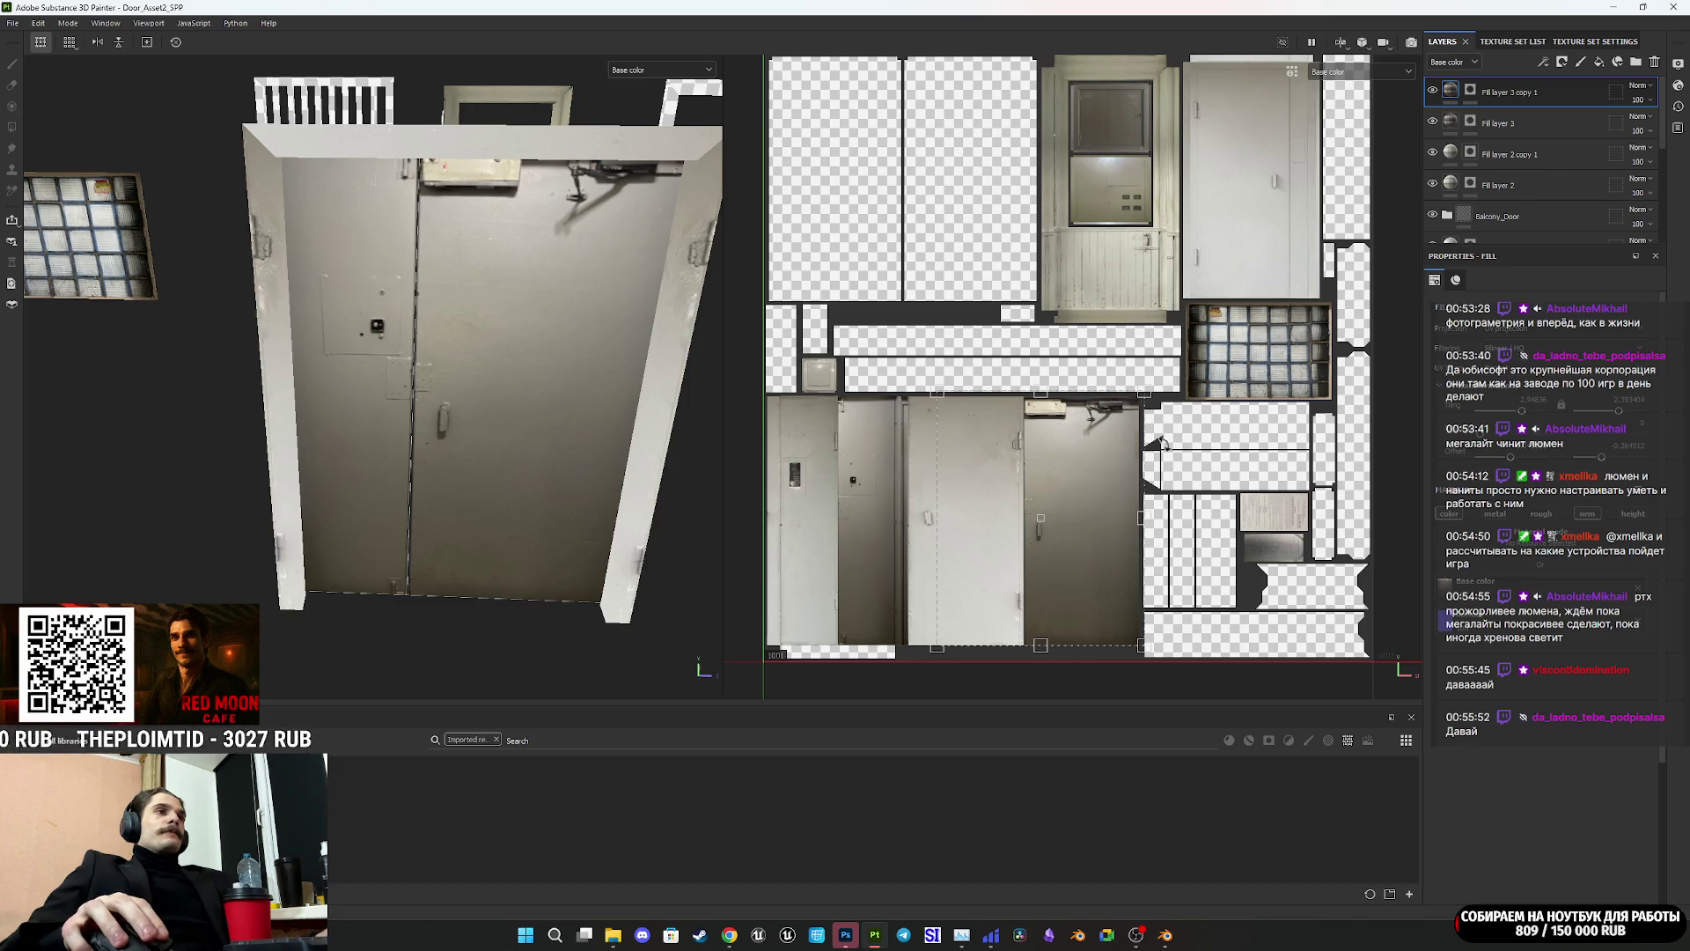
Step: Frame the whole door and orbit to an angled view, then select Fill layer 3 copy 1's mask
mouse_move(520, 476)
left_mouse_down("alt")
mouse_move(425, 434)
mouse_move(475, 483)
mouse_move(423, 484)
mouse_move(351, 558)
mouse_move(193, 476)
mouse_move(256, 464)
mouse_move(325, 483)
mouse_move(491, 603)
mouse_move(585, 472)
mouse_move(616, 457)
mouse_move(597, 412)
left_mouse_up("alt")
scroll(476, 483, "up", 5)
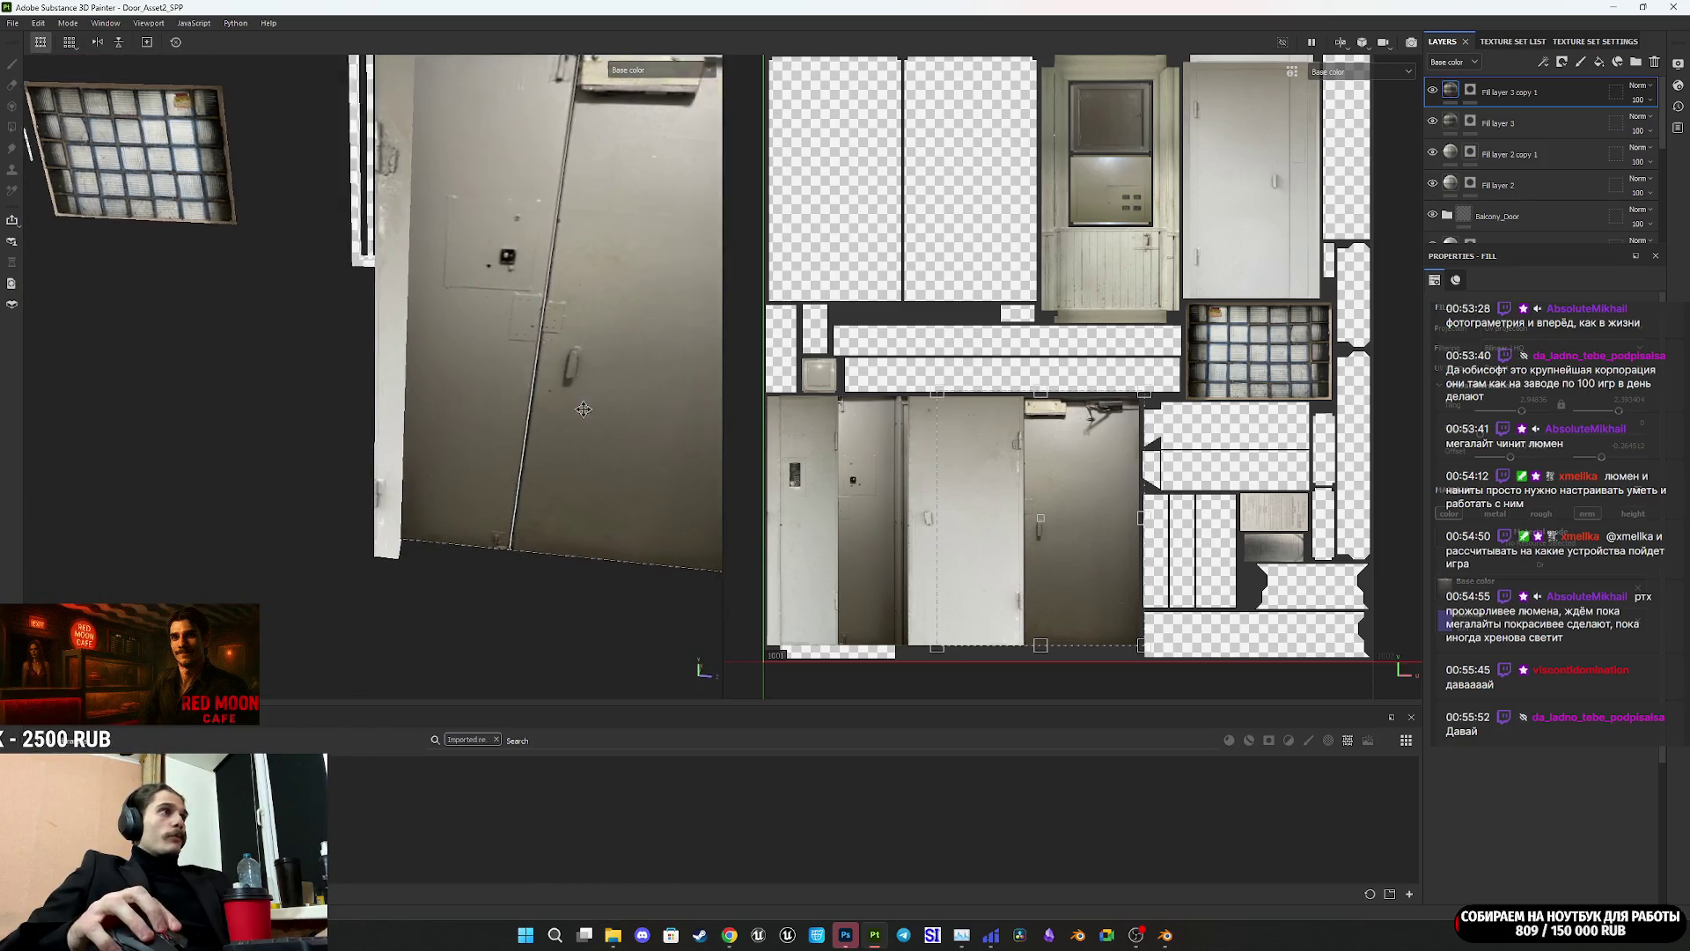
key("f")
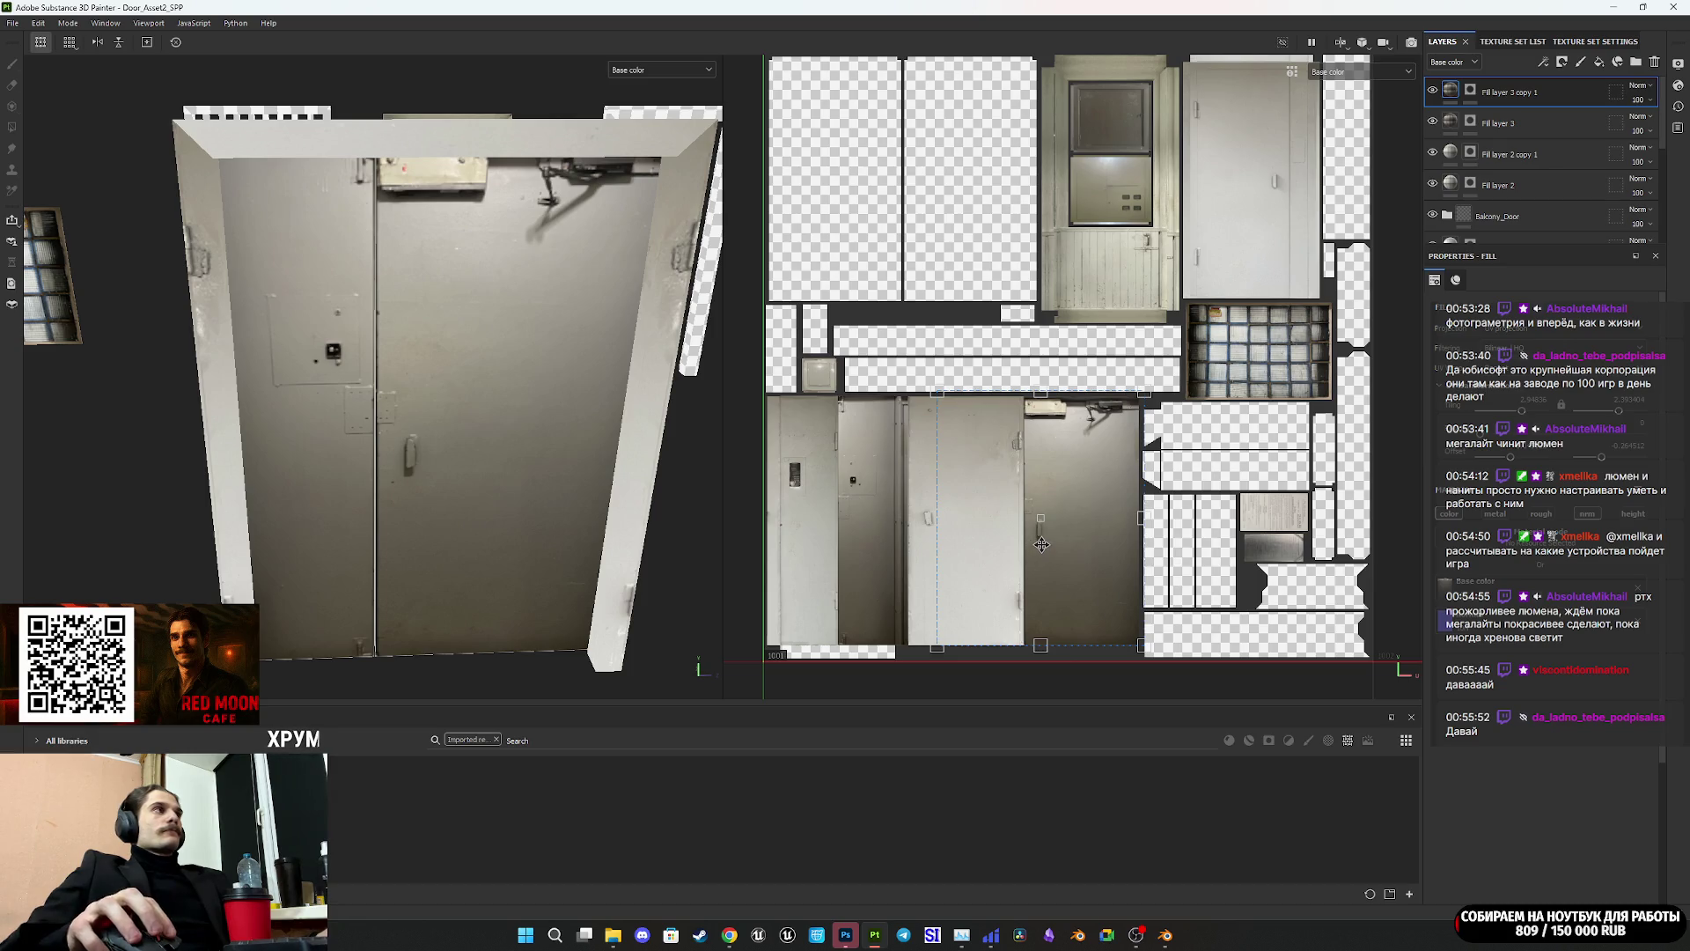
mouse_move(678, 345)
left_mouse_down("alt")
mouse_move(594, 327)
mouse_move(1023, 326)
mouse_move(440, 301)
left_mouse_up("alt")
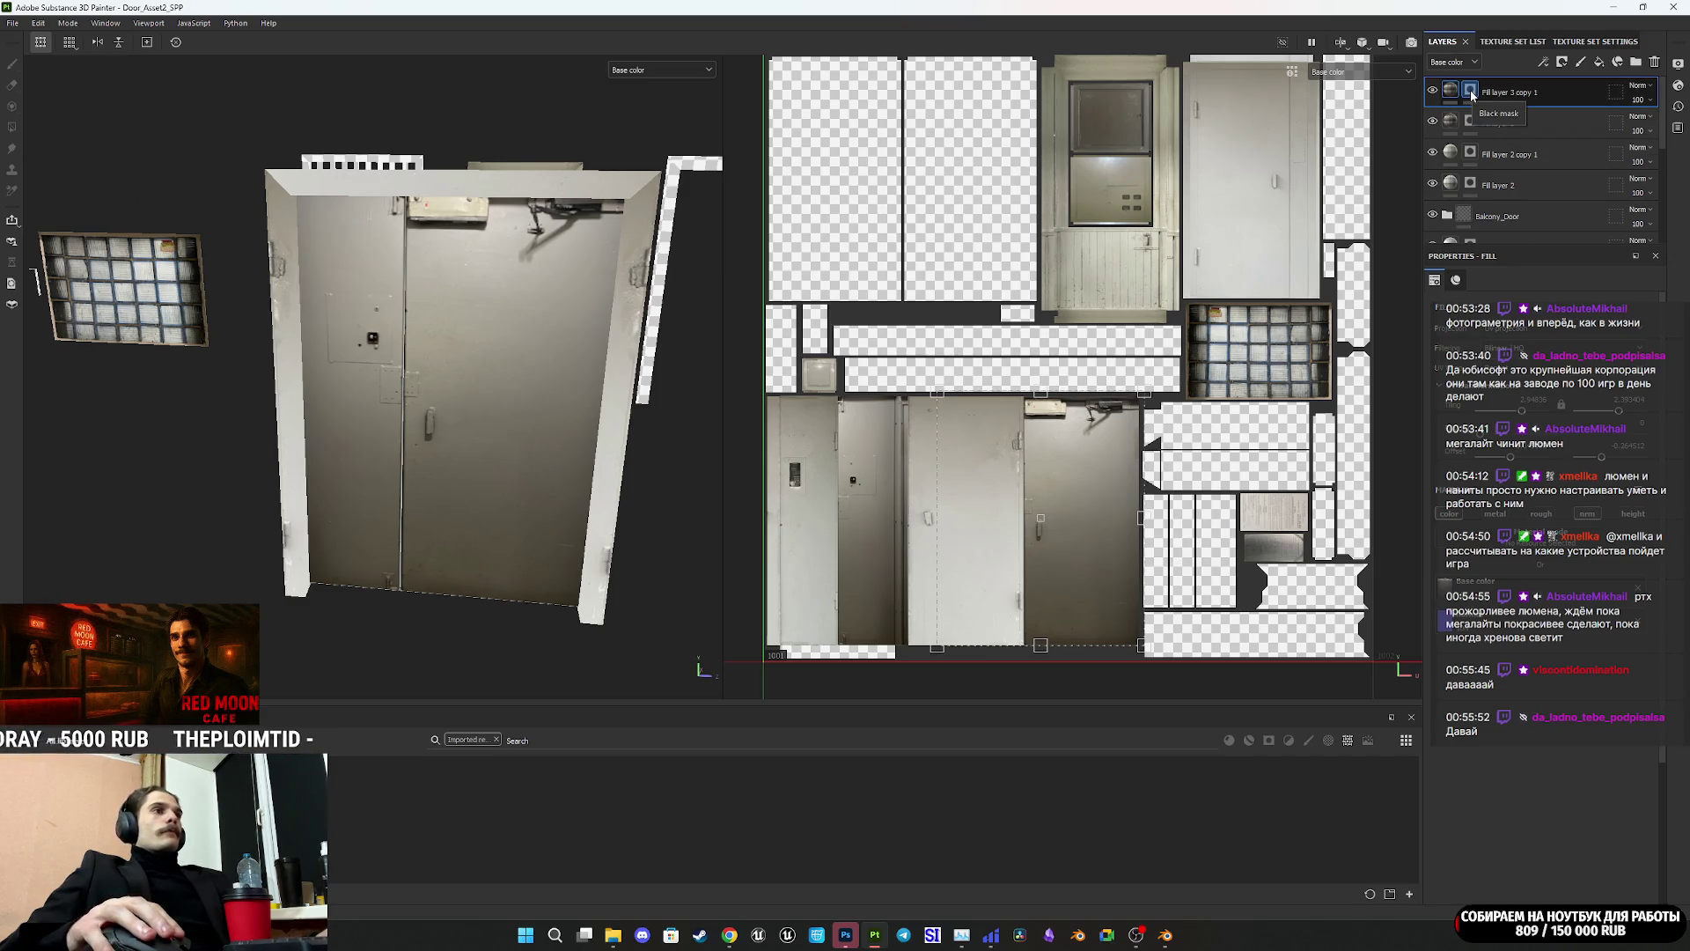
mouse_move(1471, 94)
left_mouse_down()
mouse_move(1559, 101)
mouse_move(1550, 77)
left_mouse_up()
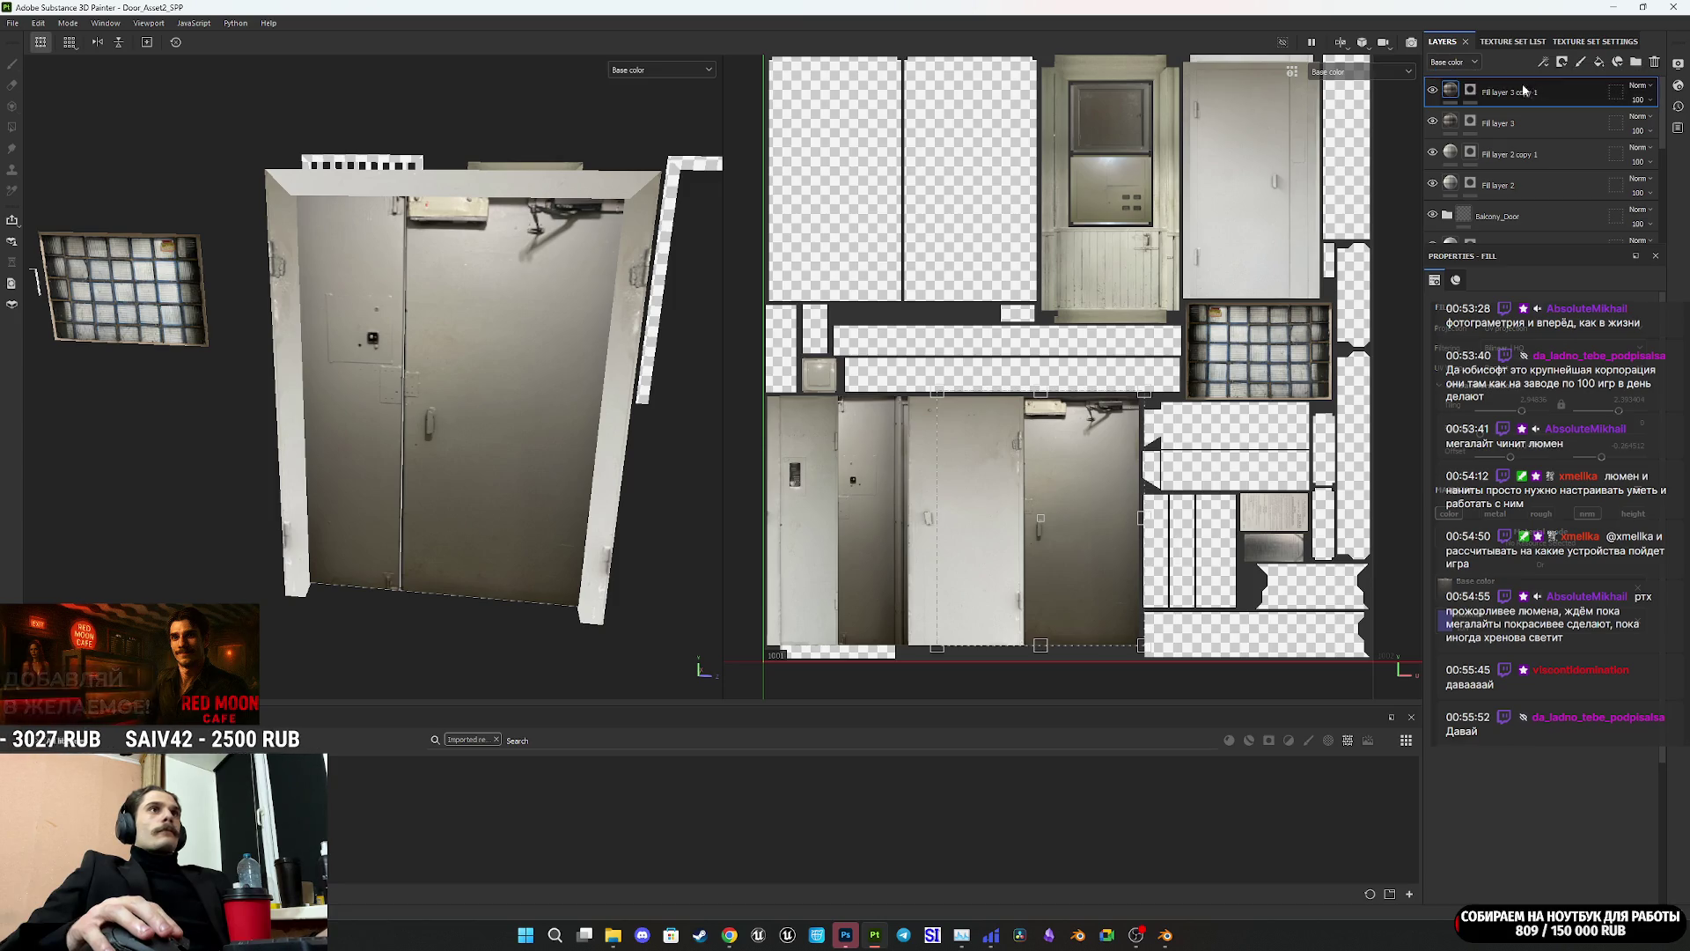
left_click(1471, 92)
Step: Give Fill layer 3 copy 1 a black mask and slide its door photo left across the UVs
key("4")
right_click(1476, 92)
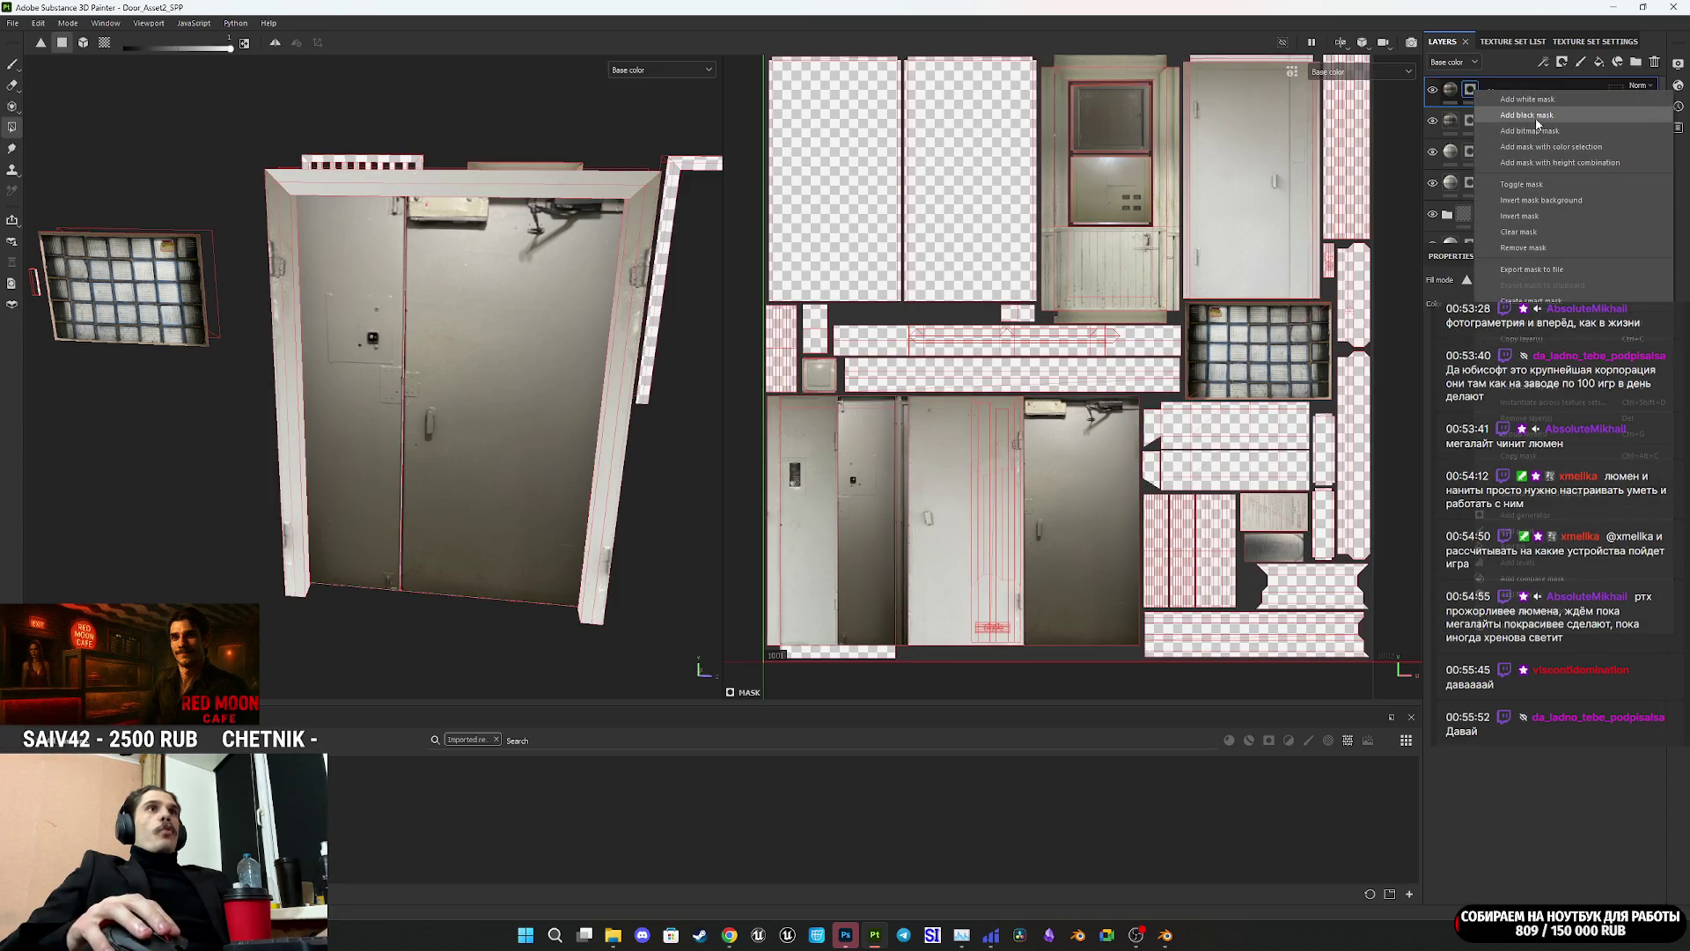
left_click(1546, 243)
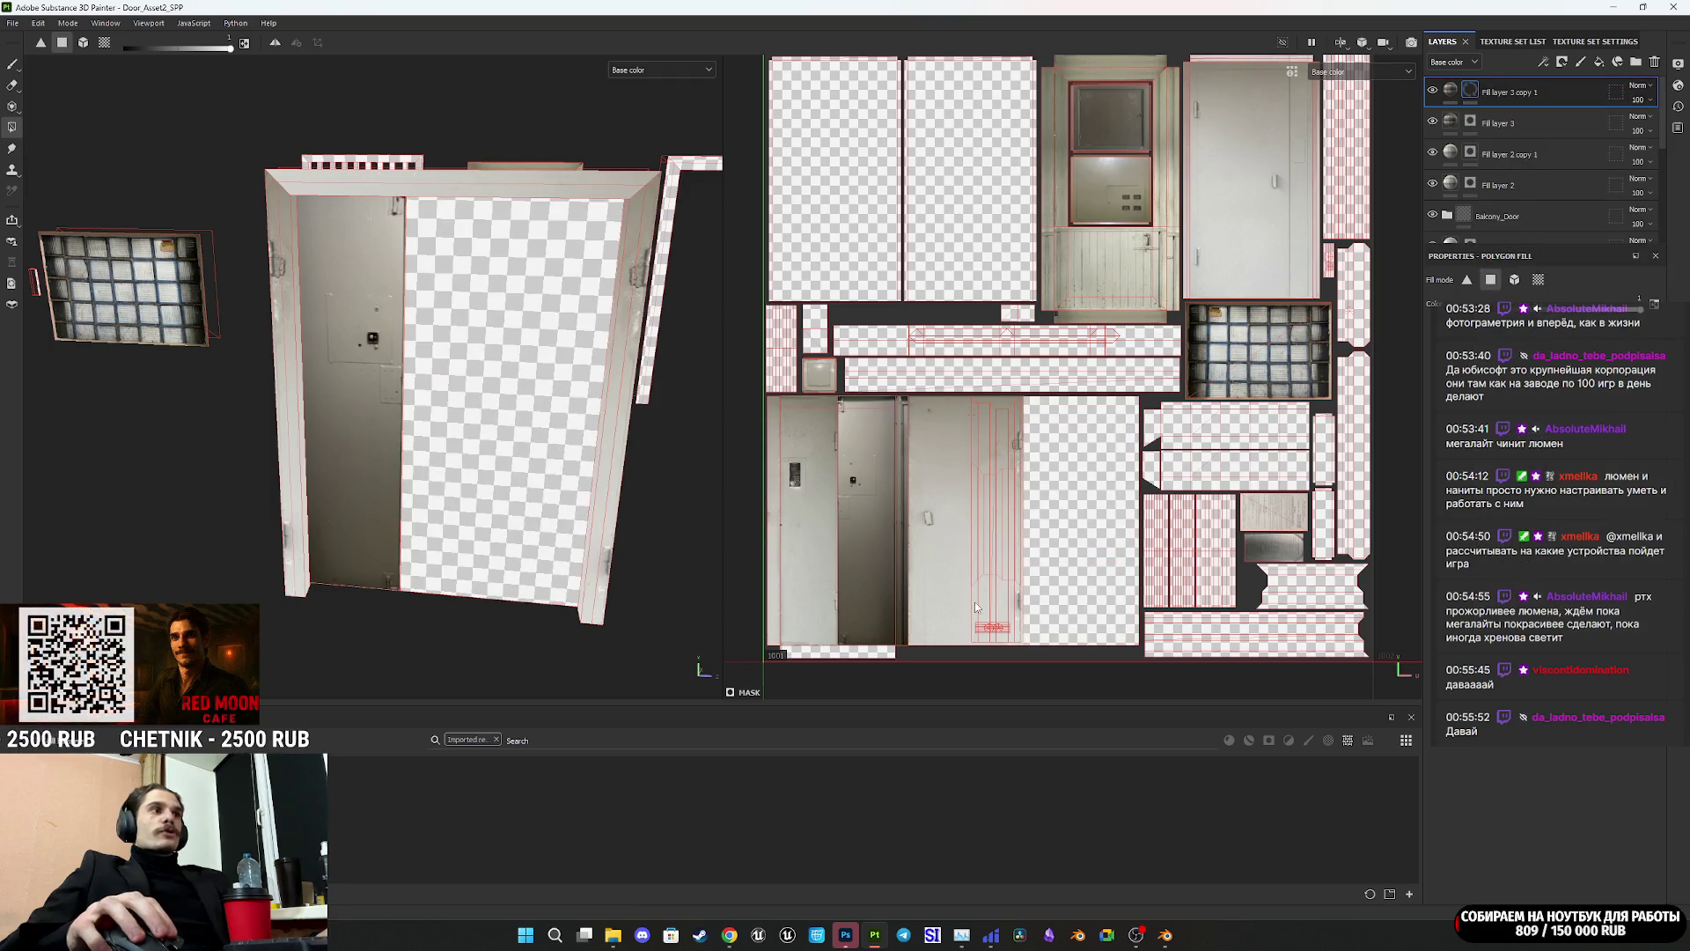
left_click(1450, 90)
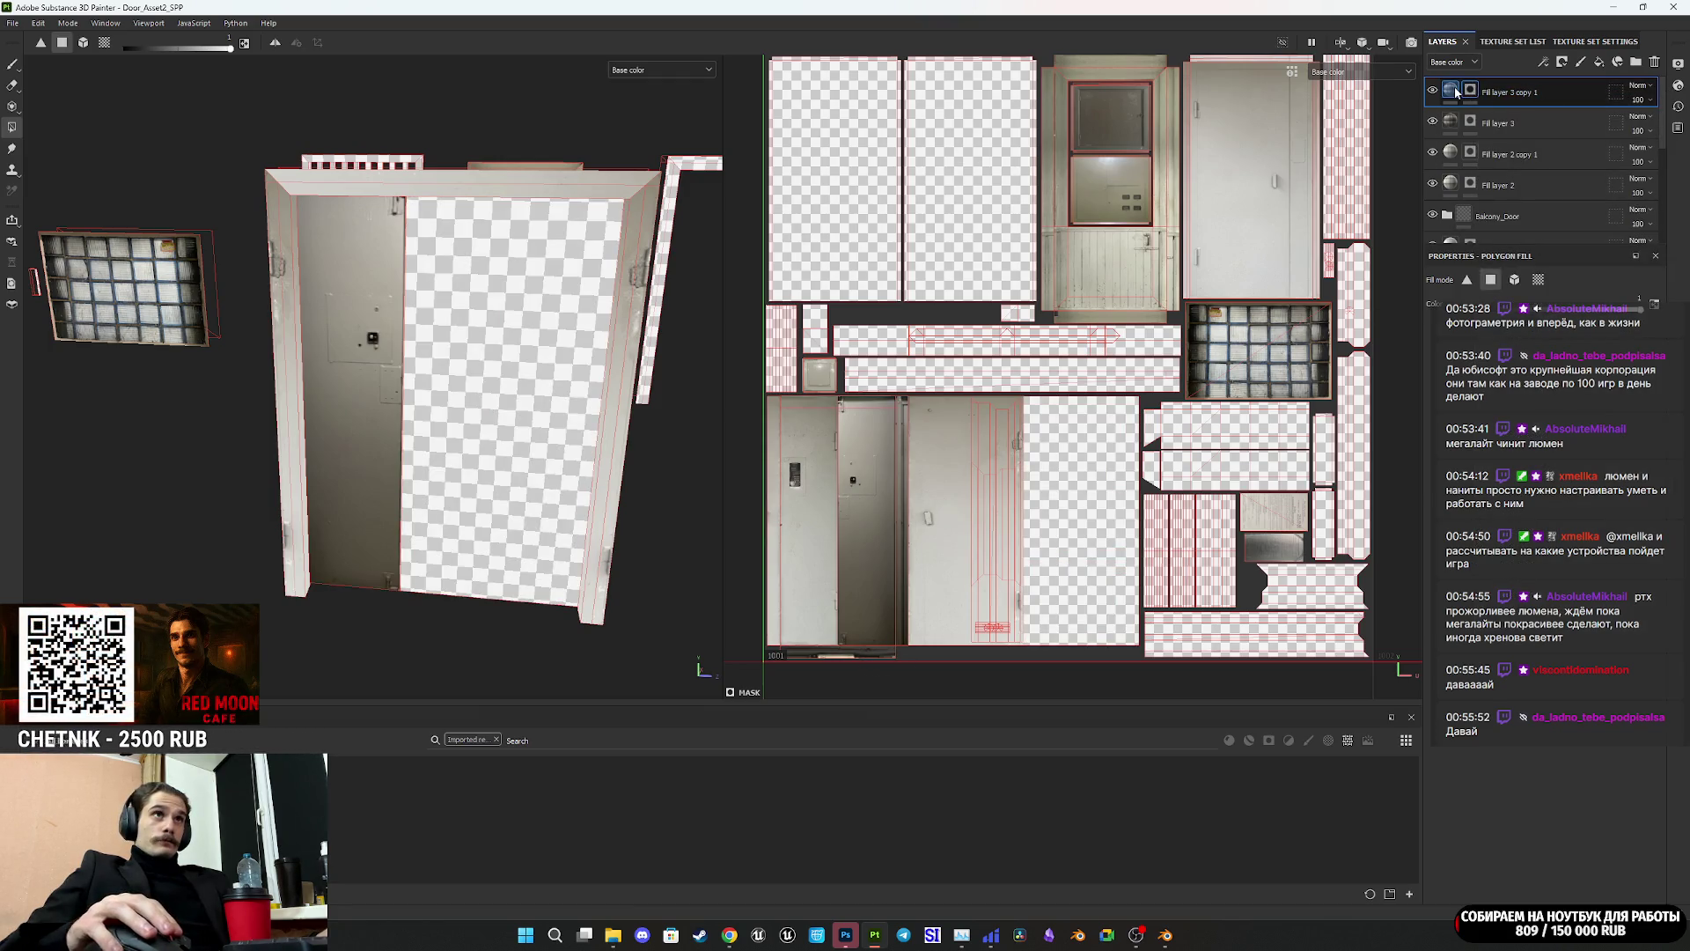
left_click_drag(952, 589, 843, 586)
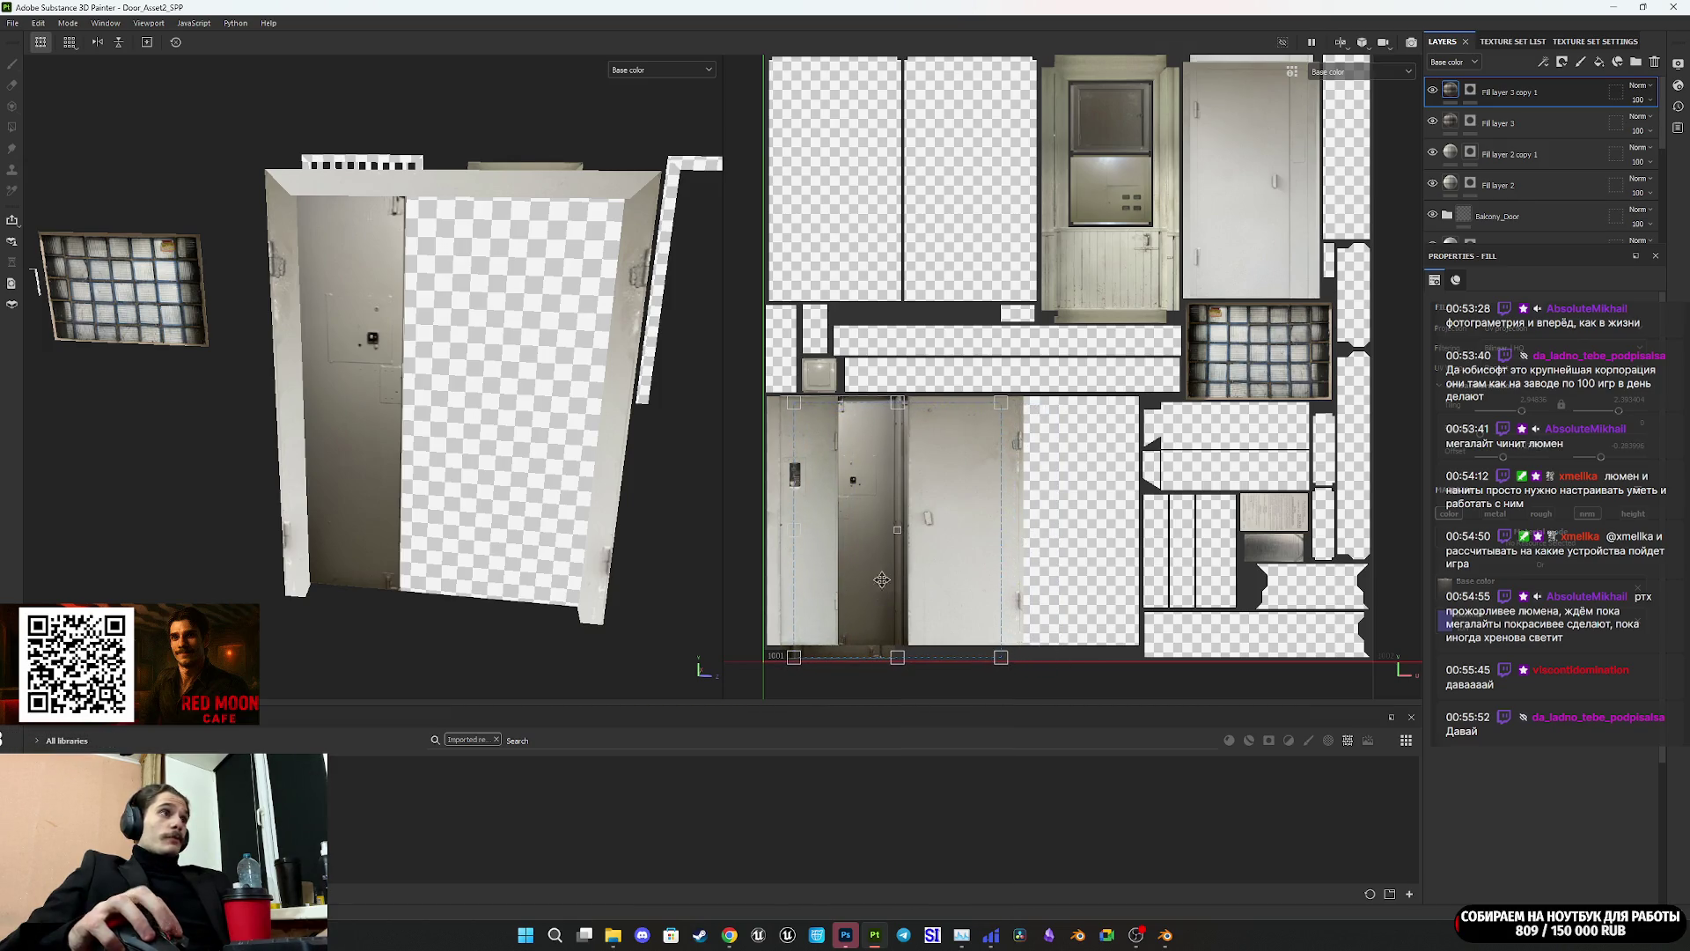
middle_click_drag(931, 580, 1019, 478)
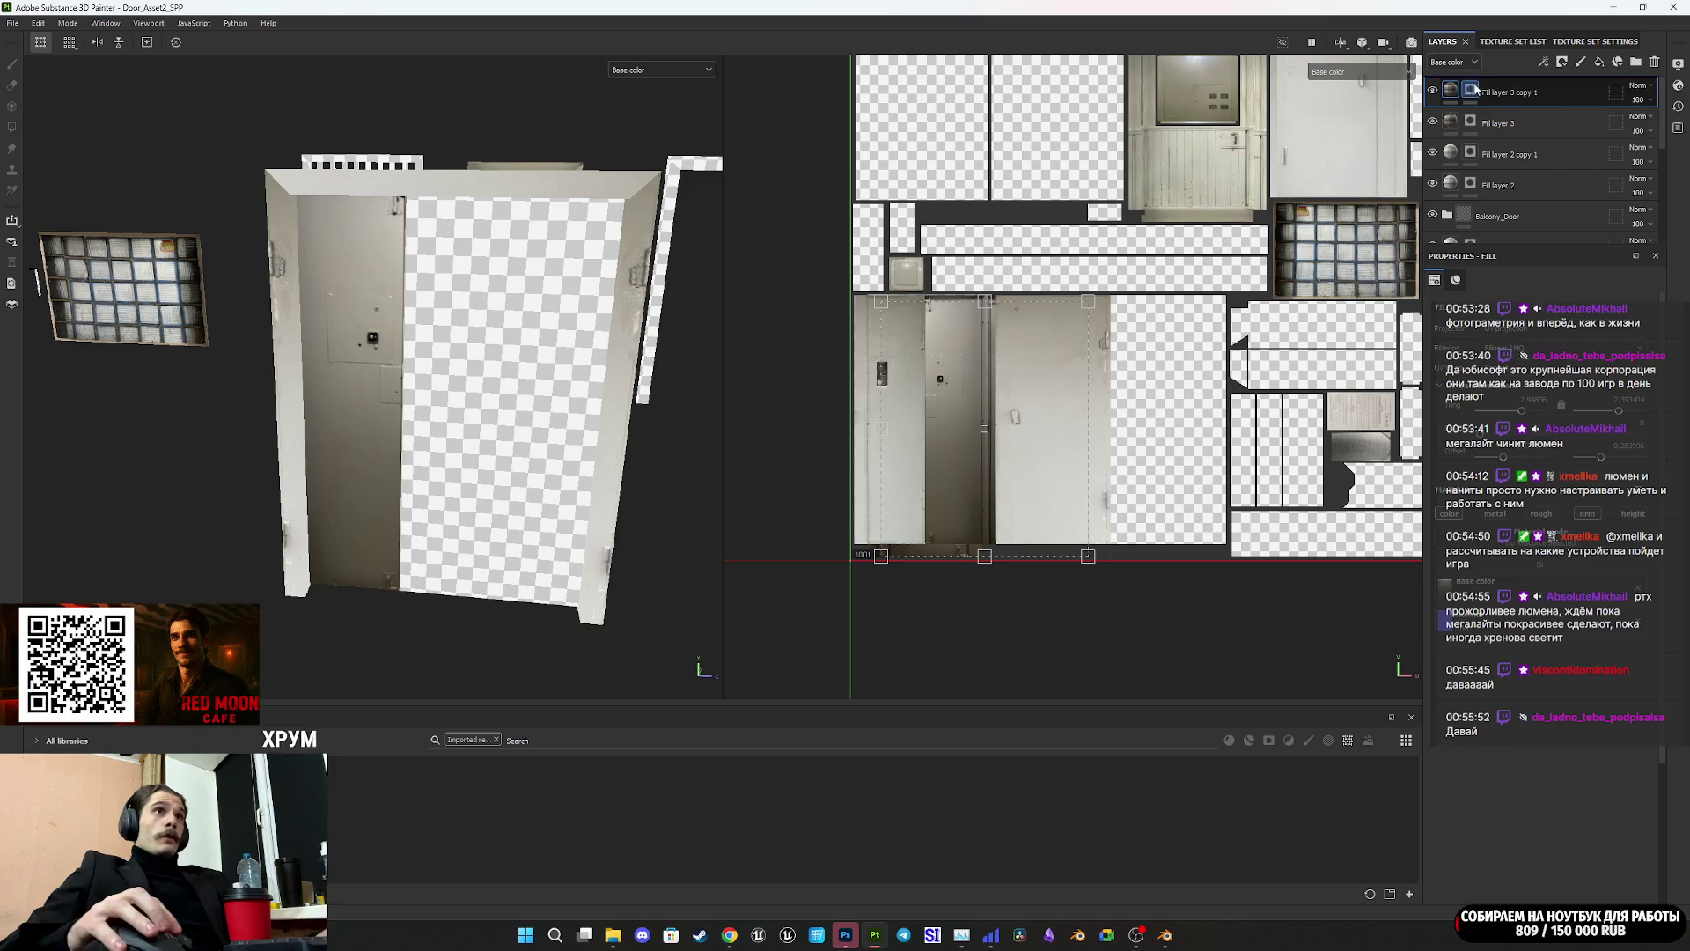
Step: Toggle Fill layer 3's visibility off and on to compare the result
left_click(1433, 92)
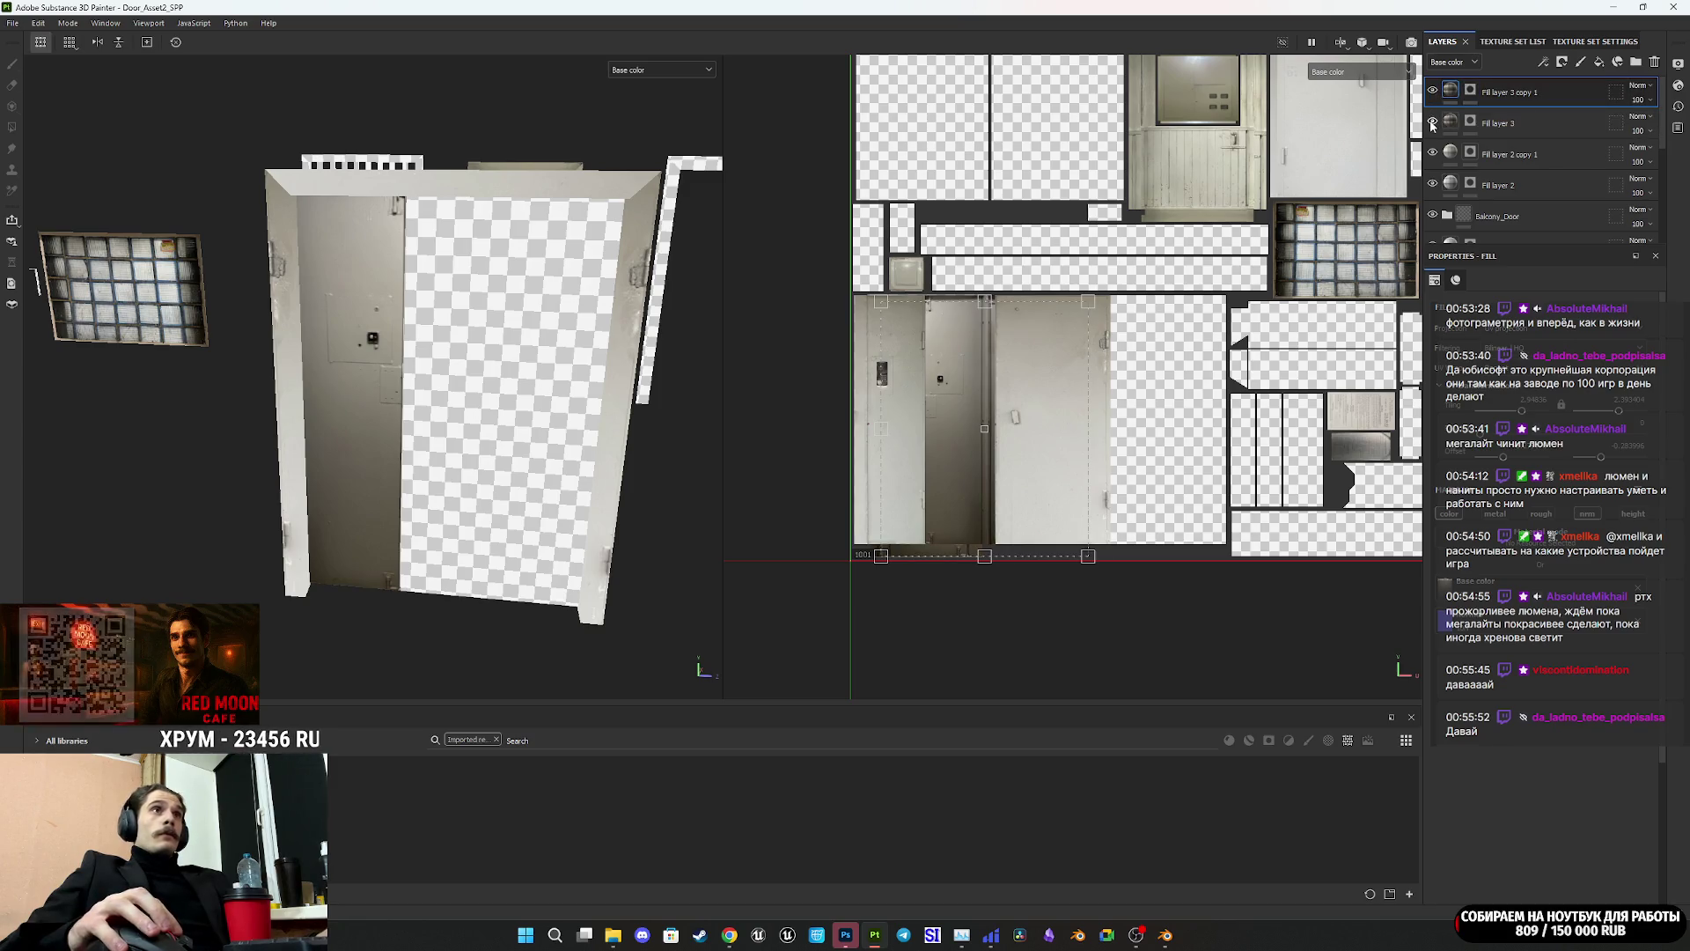
left_click(1433, 123)
left_click(1432, 124)
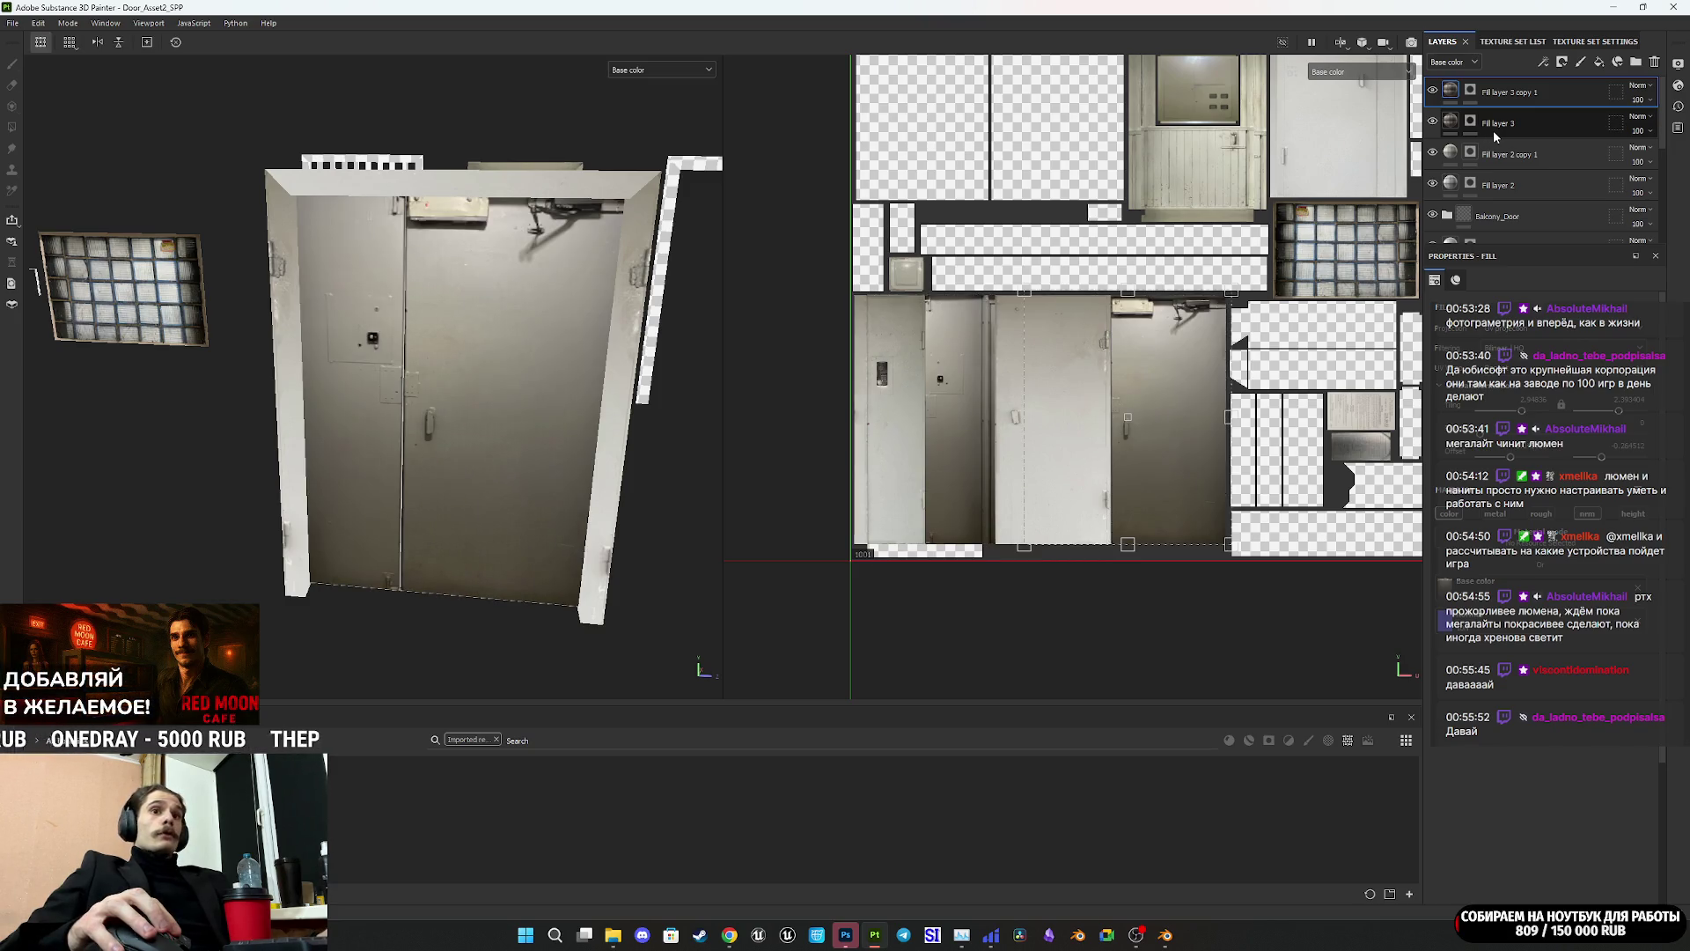
left_click(1571, 93)
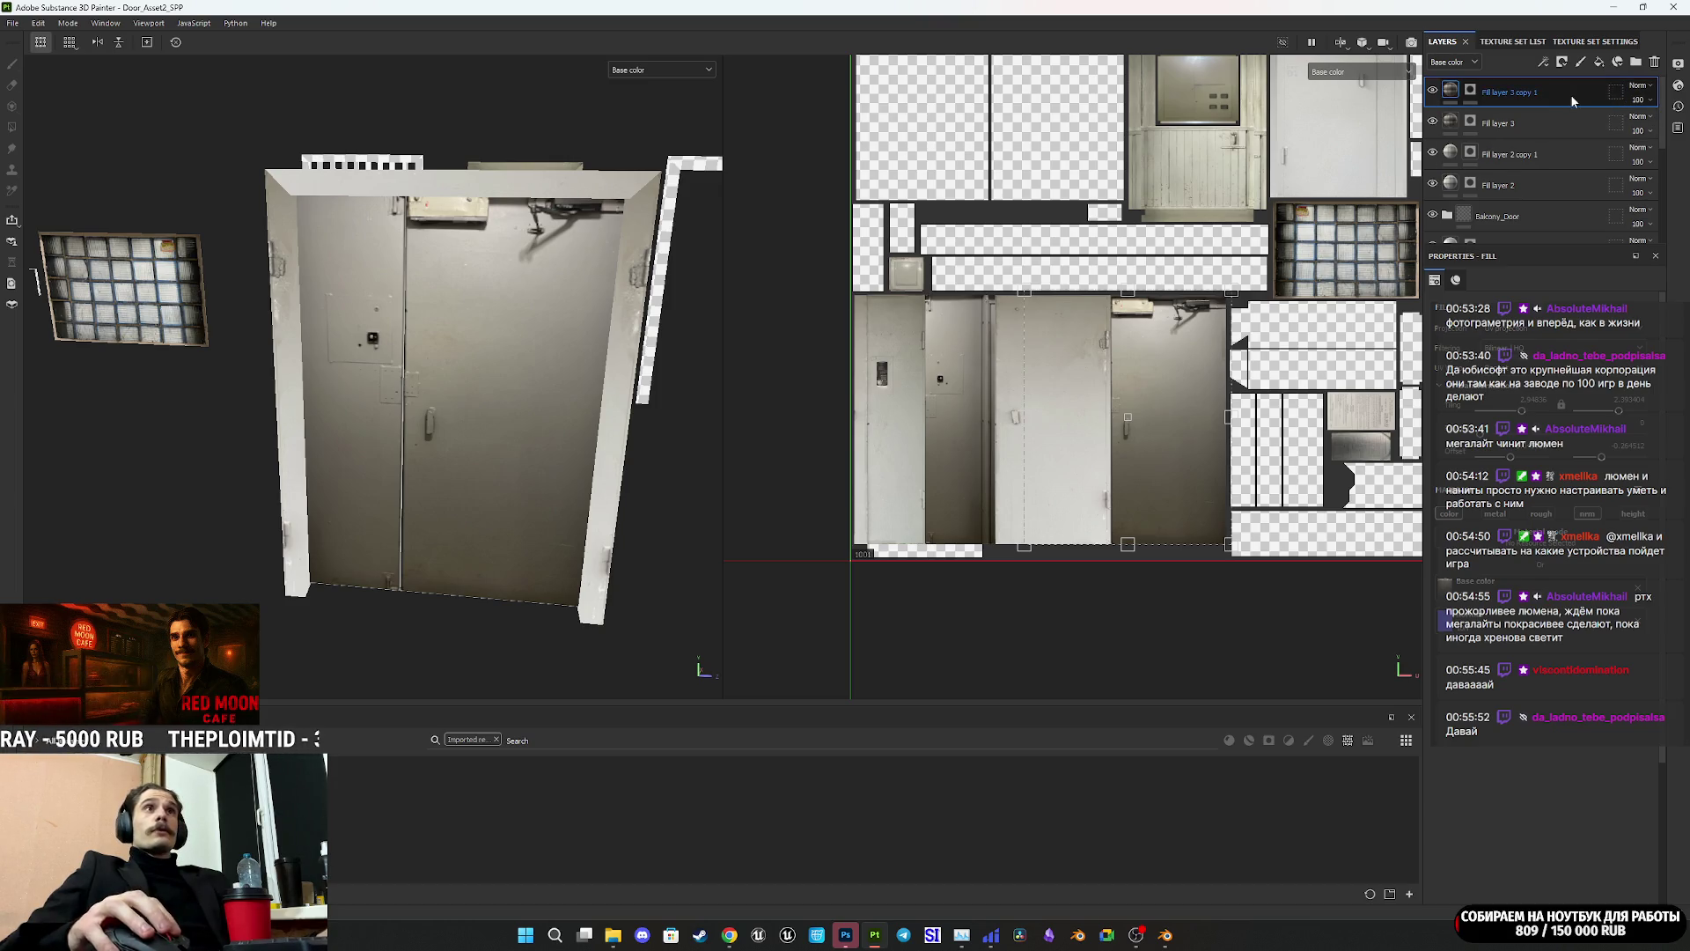
left_click(1432, 123)
left_click(1432, 123)
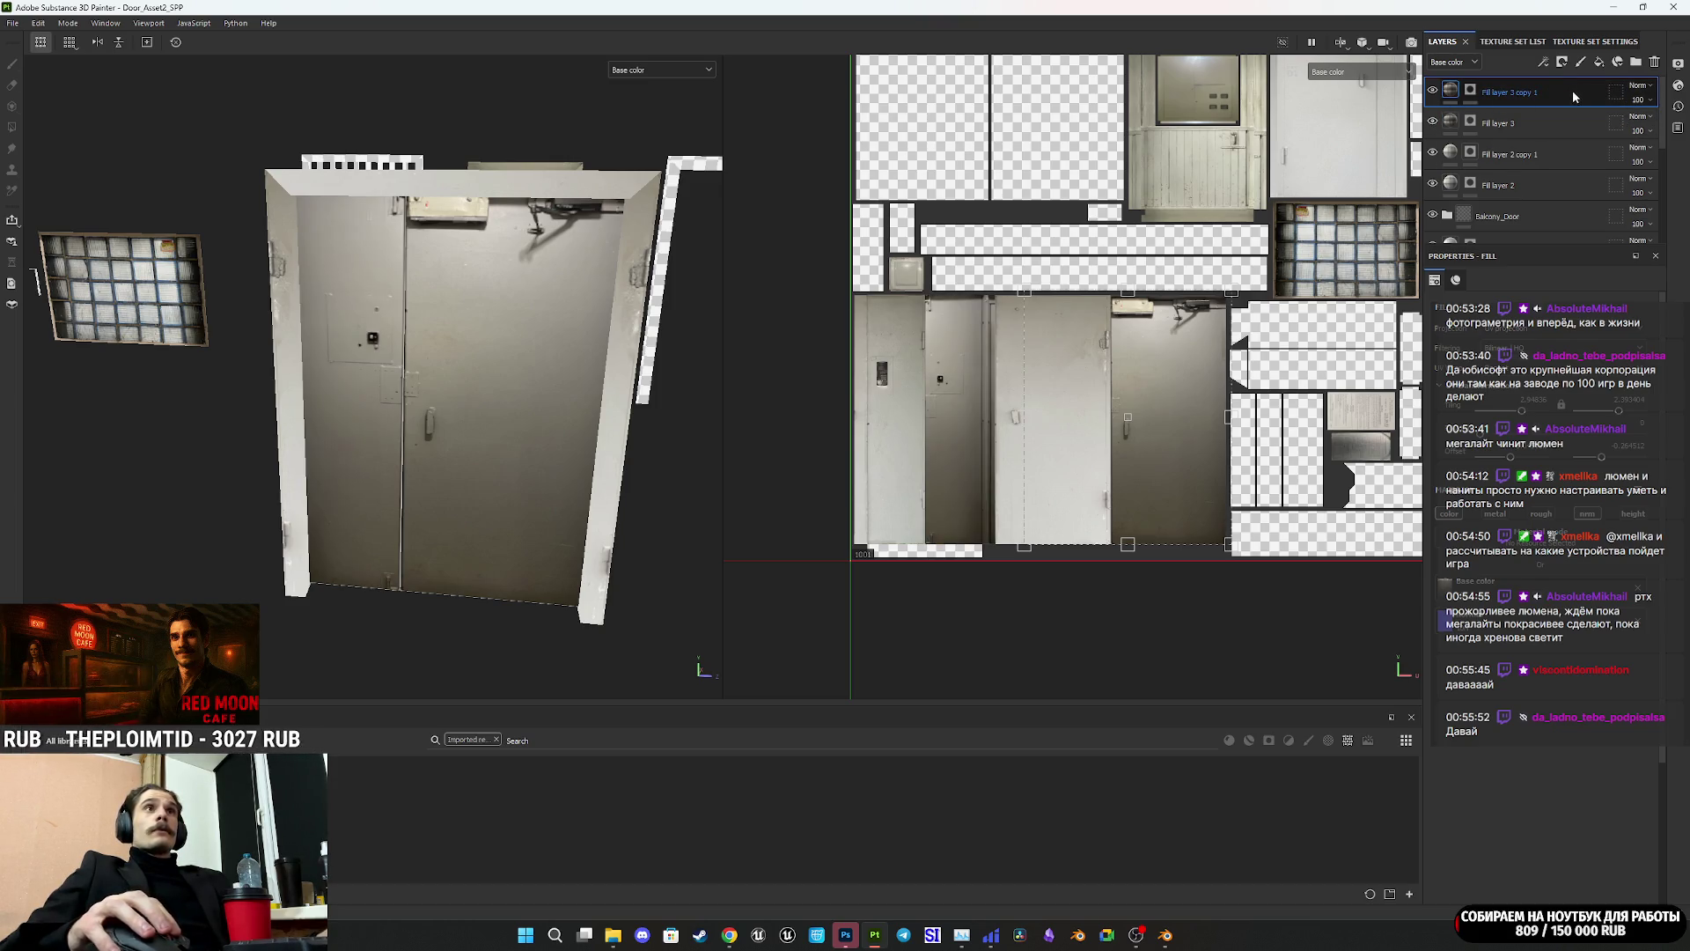
Step: Duplicate Fill layer 3 copy 1 and polygon-fill the left door leaf in the new copy's mask
key("ctrl+d")
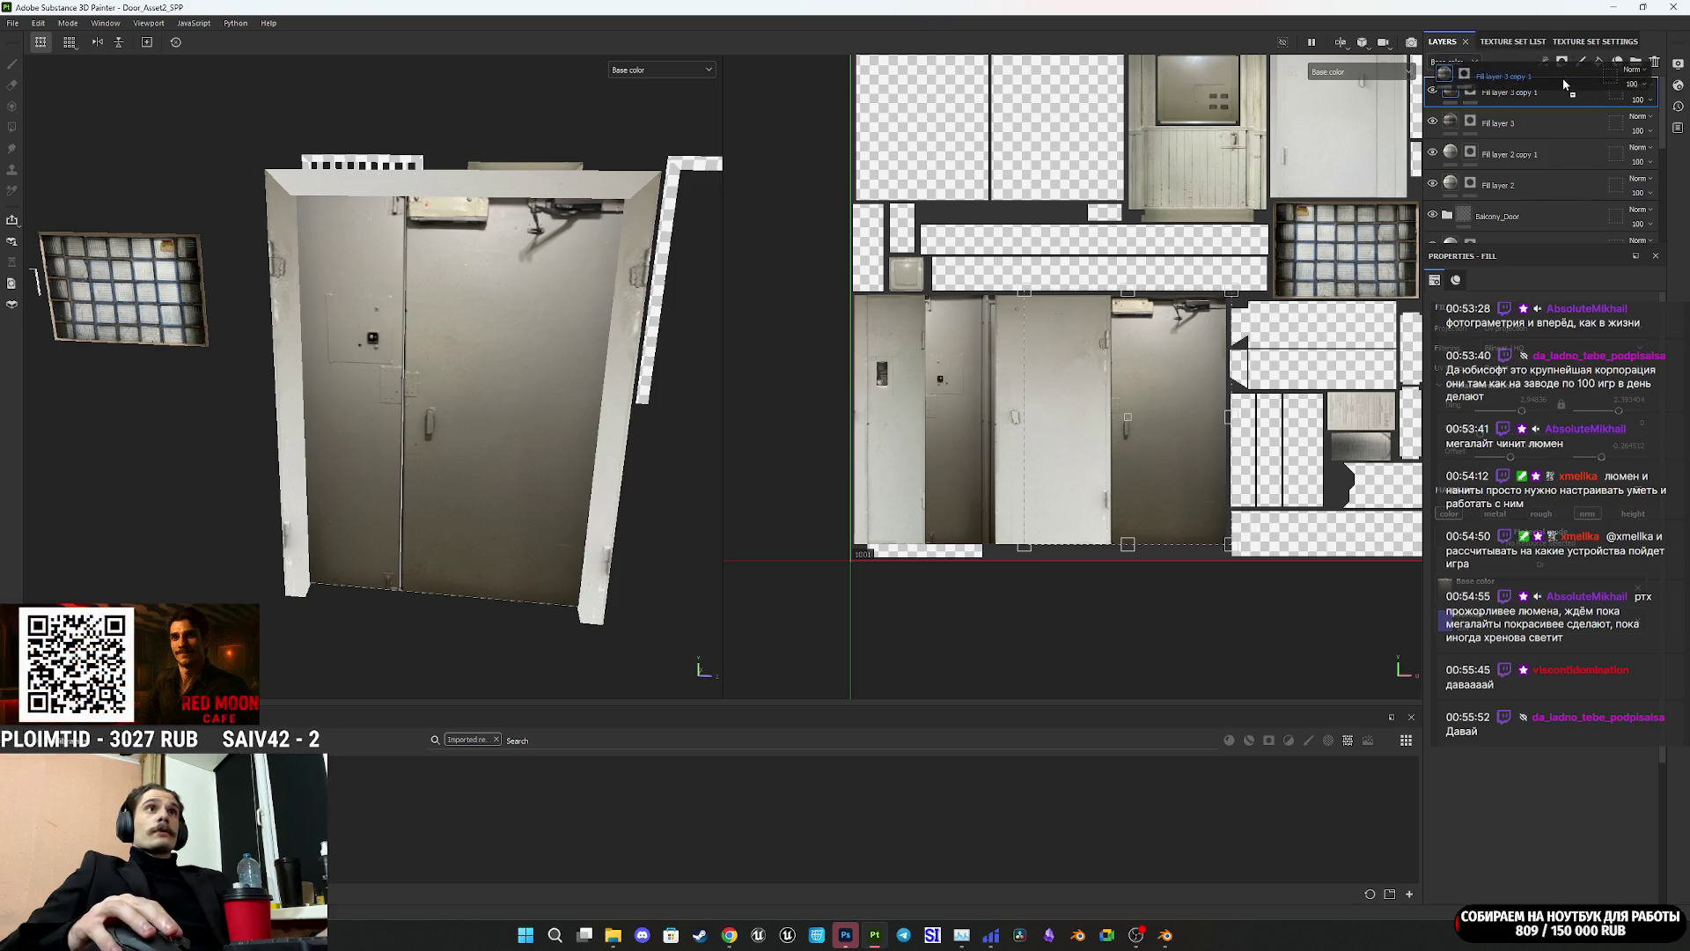
right_click(1472, 92)
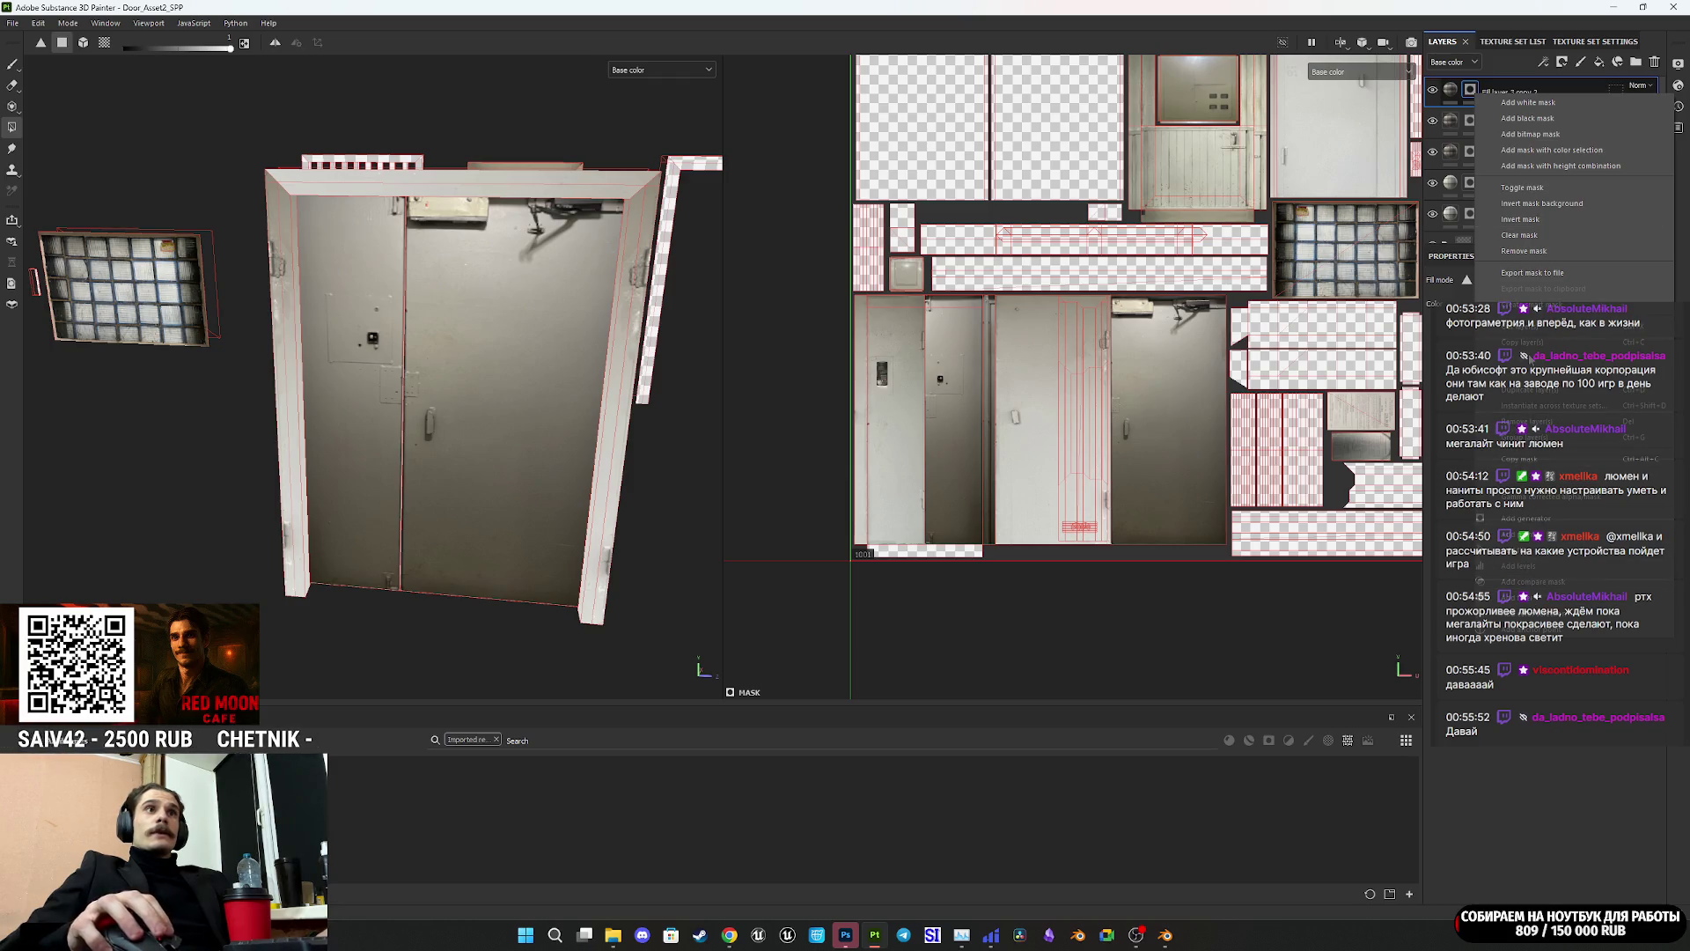
left_click(1520, 235)
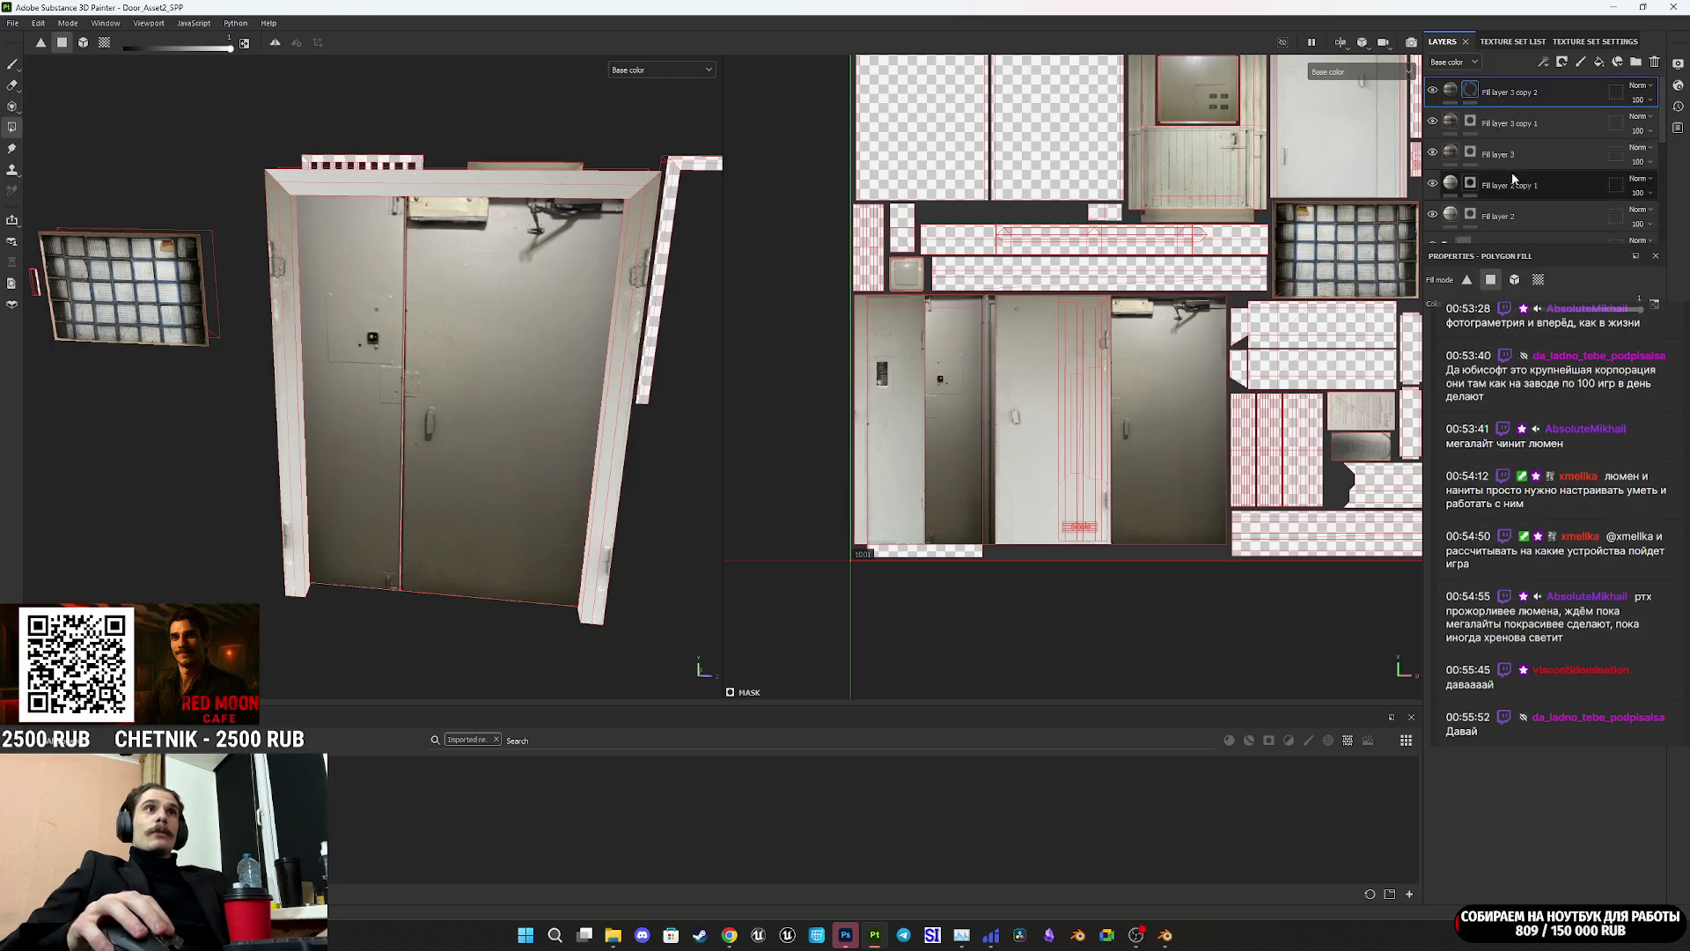
left_click(948, 555)
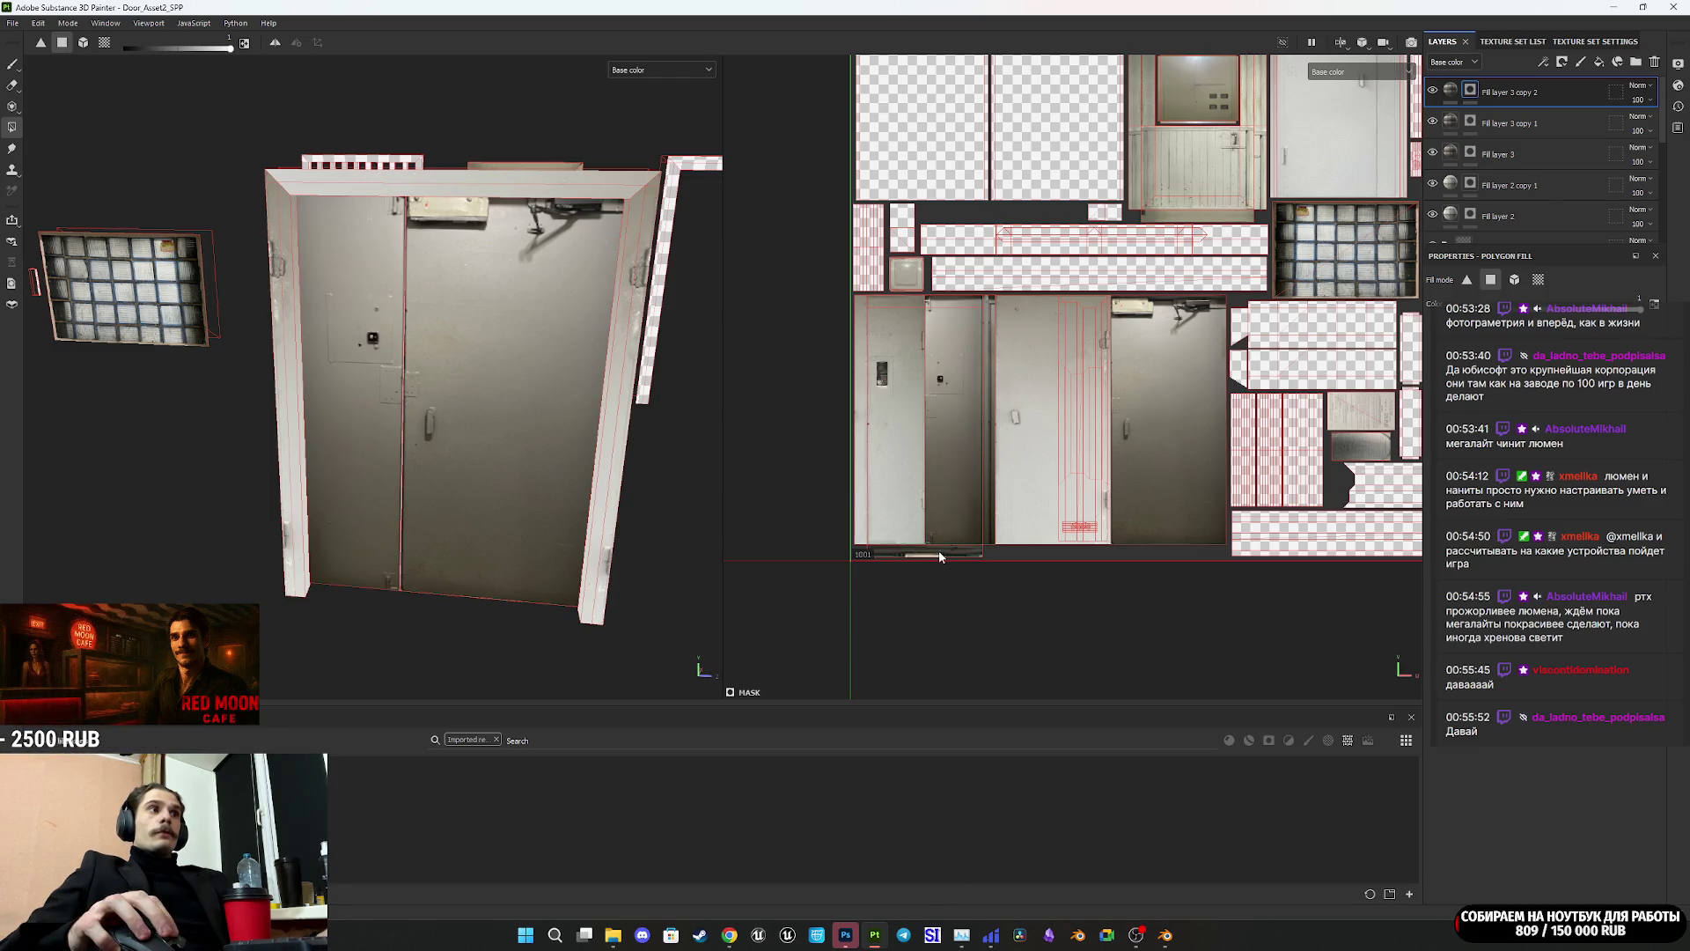
Step: Shift the new copy's door photo slightly left over the UVs and view the door front-on
left_click(1457, 91)
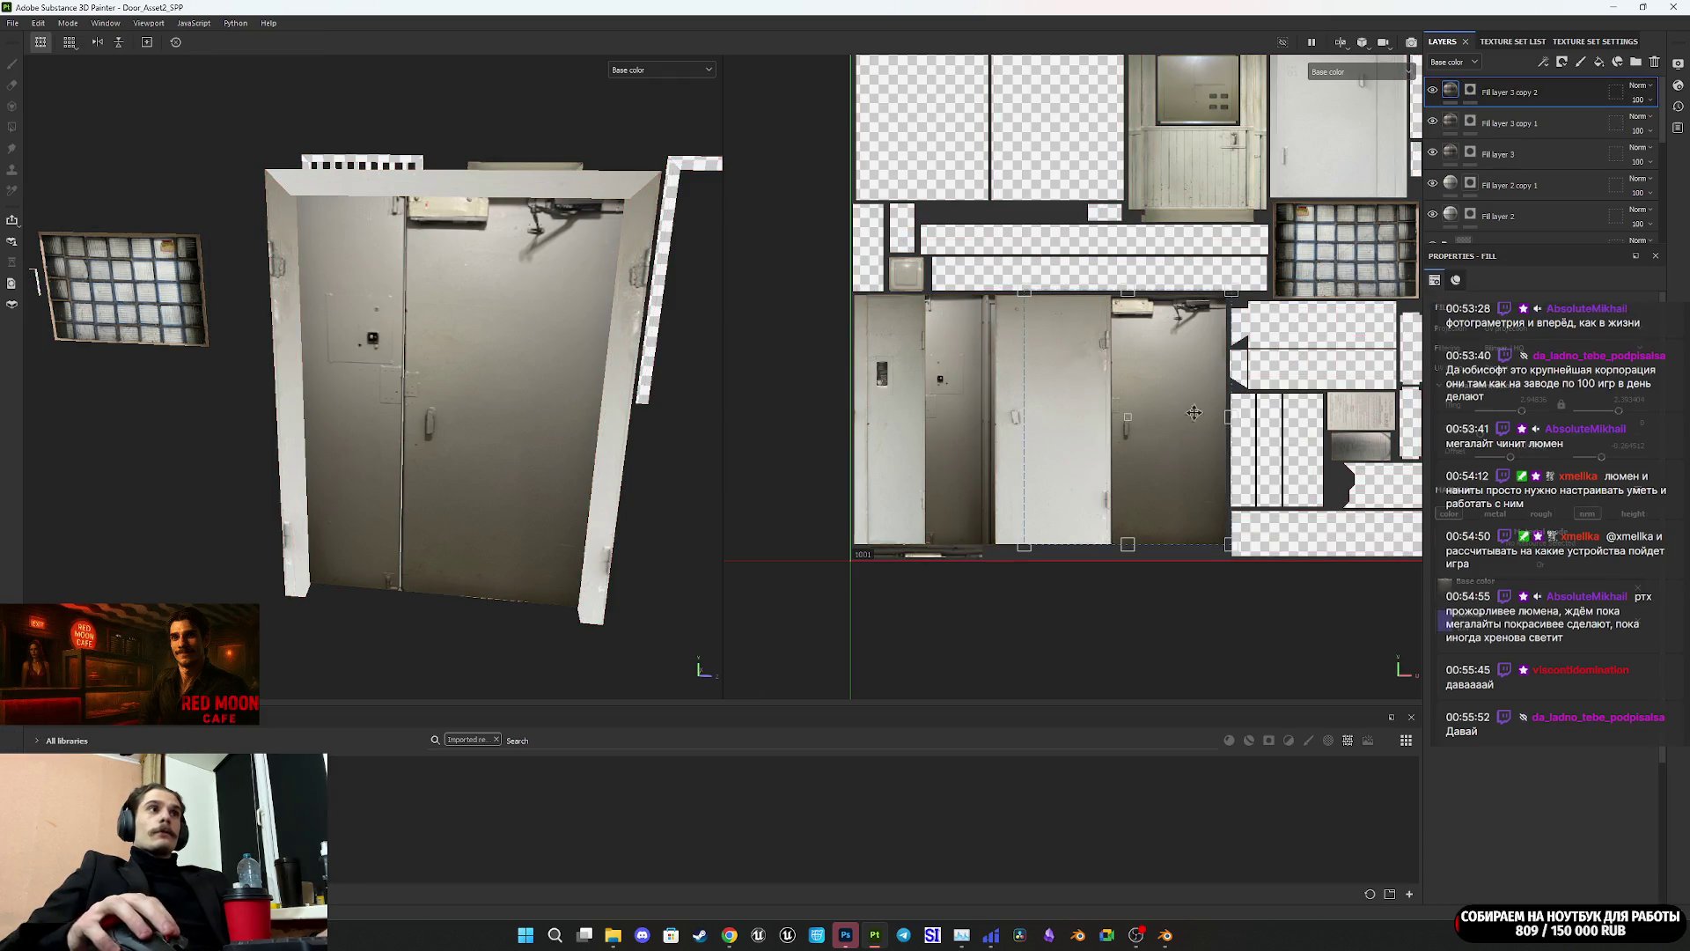
left_click_drag(923, 556, 908, 564)
left_click_drag(480, 533, 449, 266, "alt")
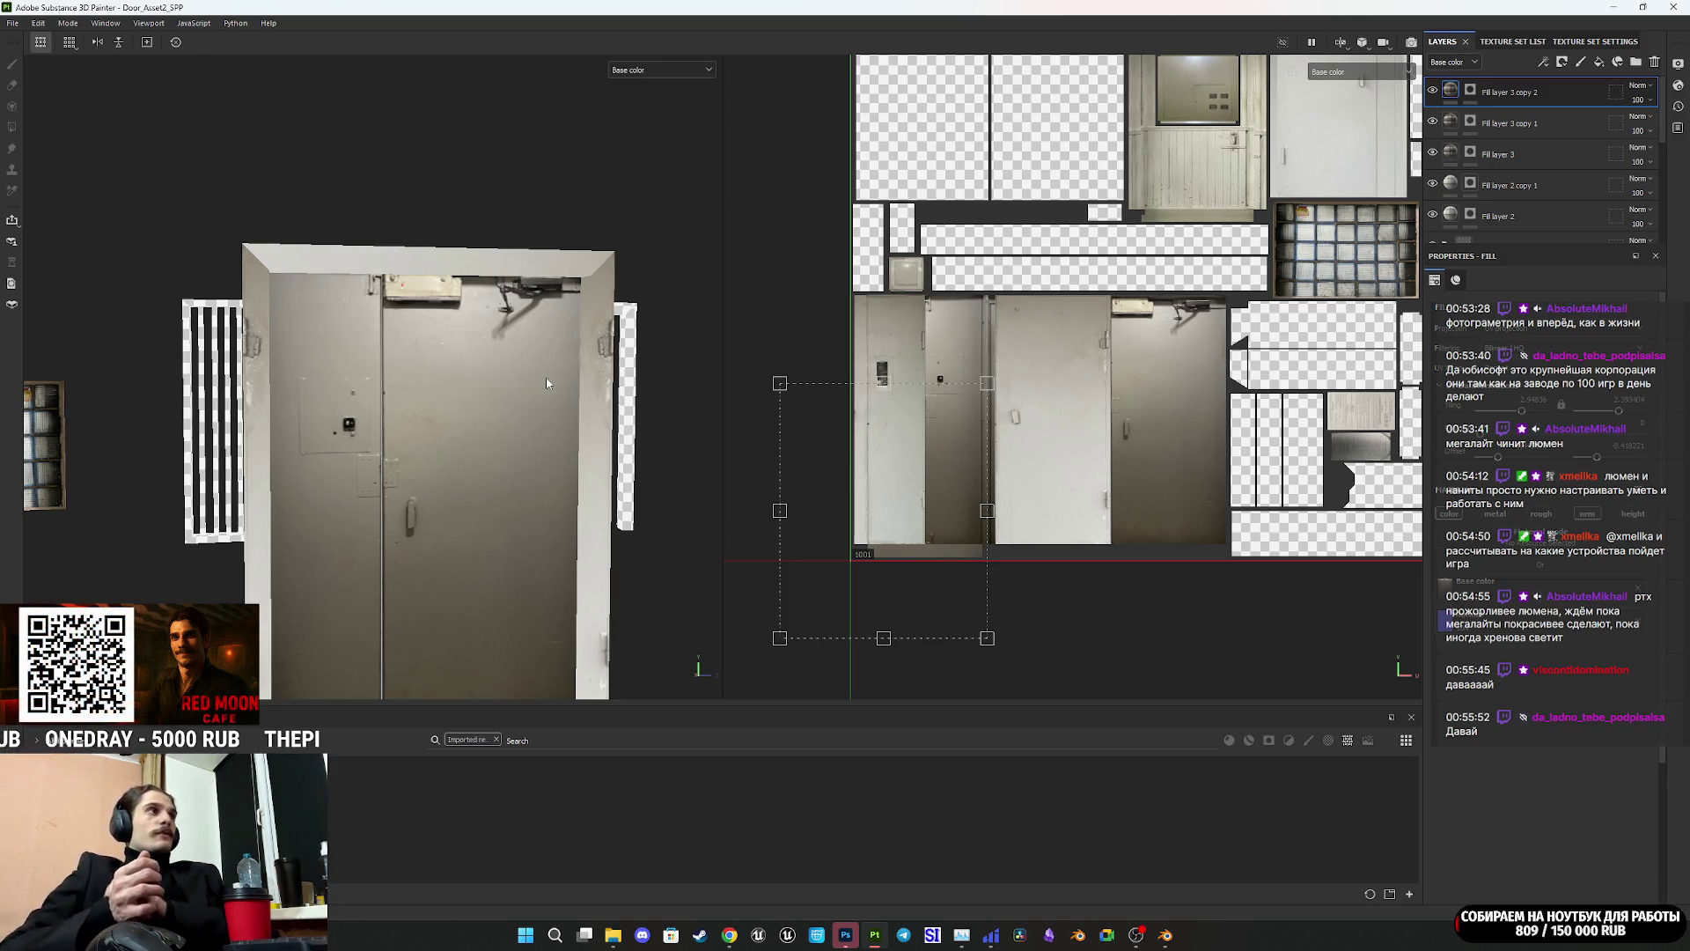
mouse_move(578, 357)
left_mouse_down("alt")
mouse_move(701, 434)
mouse_move(804, 452)
mouse_move(431, 530)
mouse_move(477, 536)
left_mouse_up("alt")
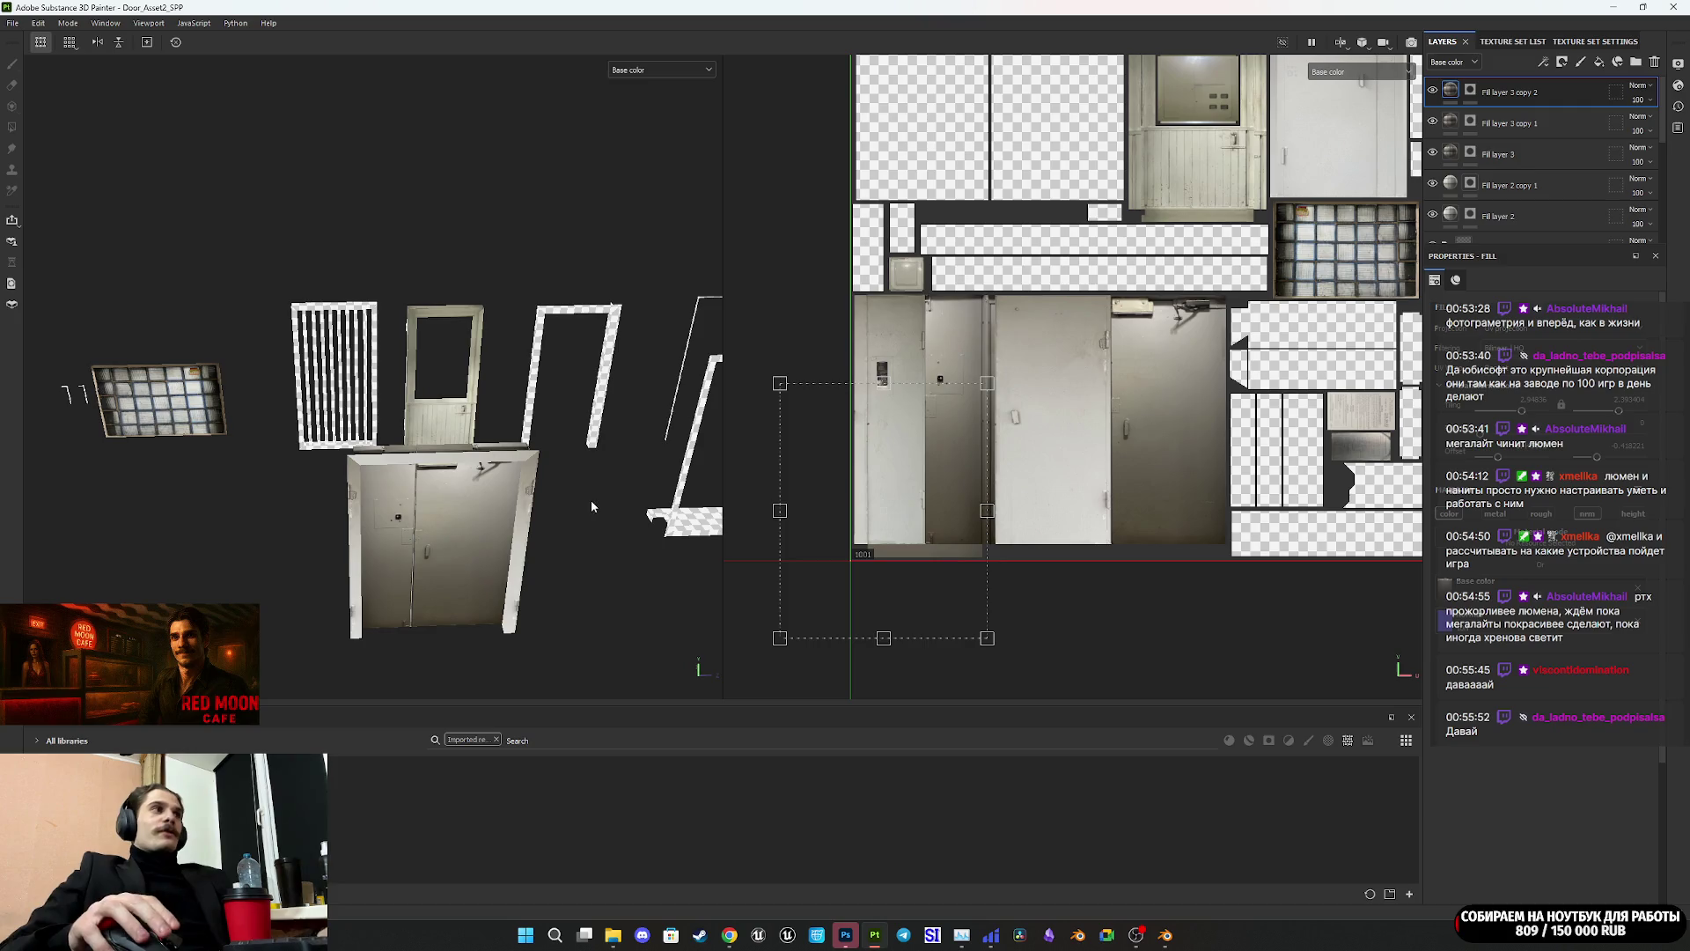
scroll(926, 508, "down", 3)
scroll(926, 508, "up", 5)
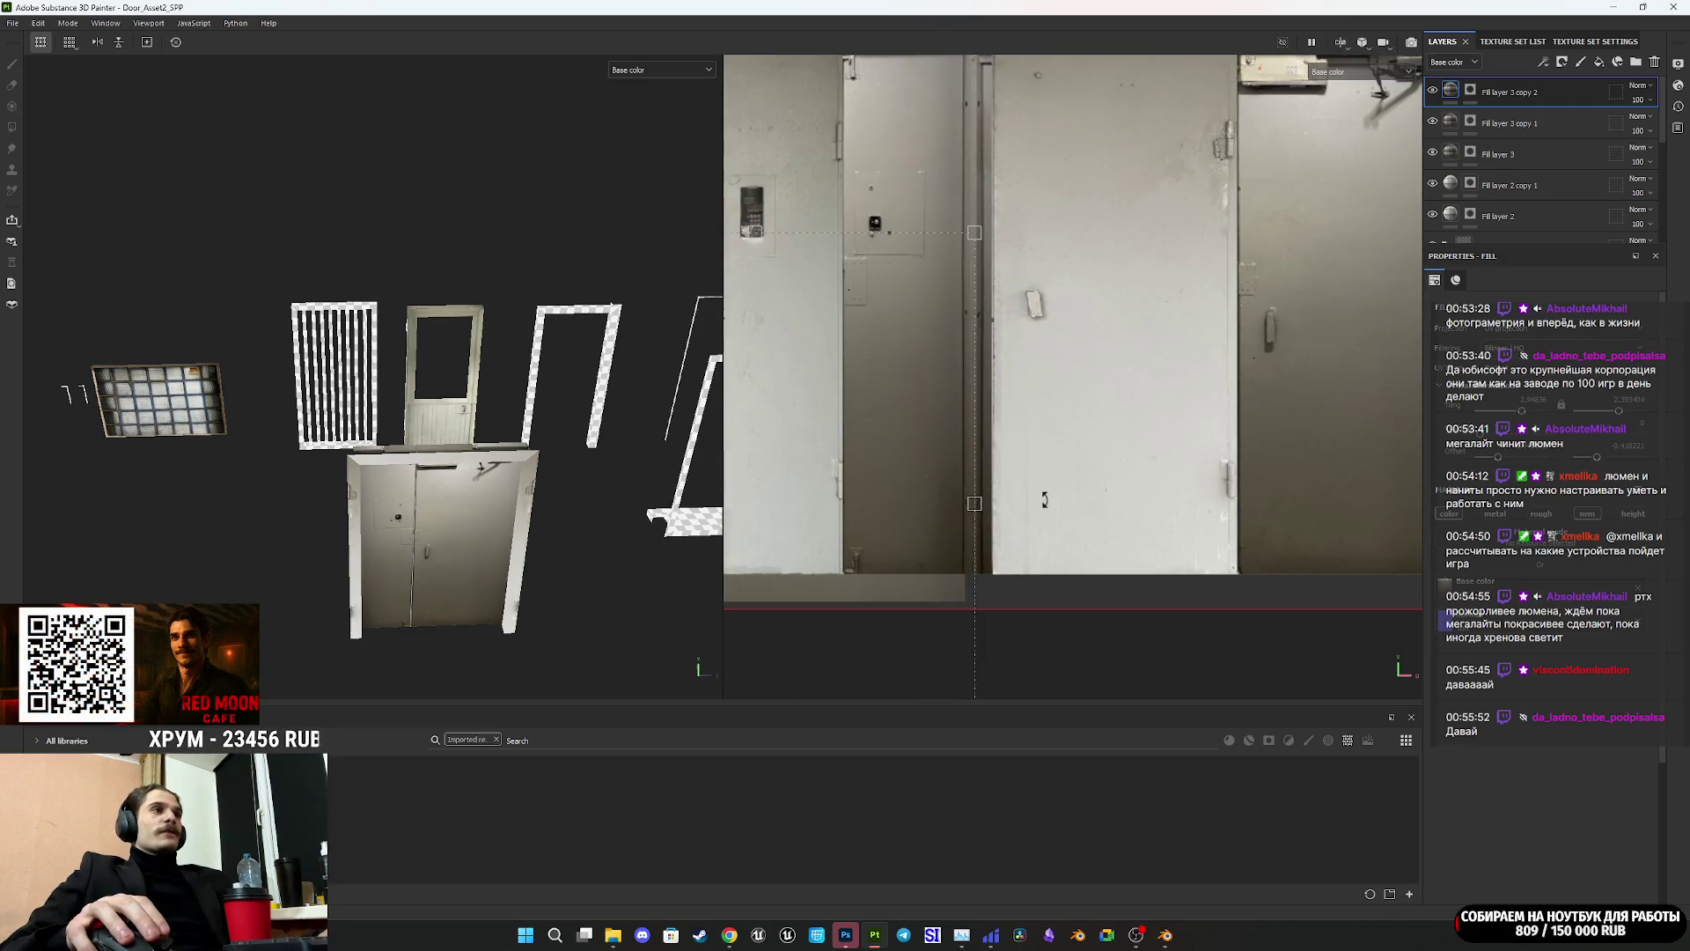
scroll(1045, 499, "down", 5)
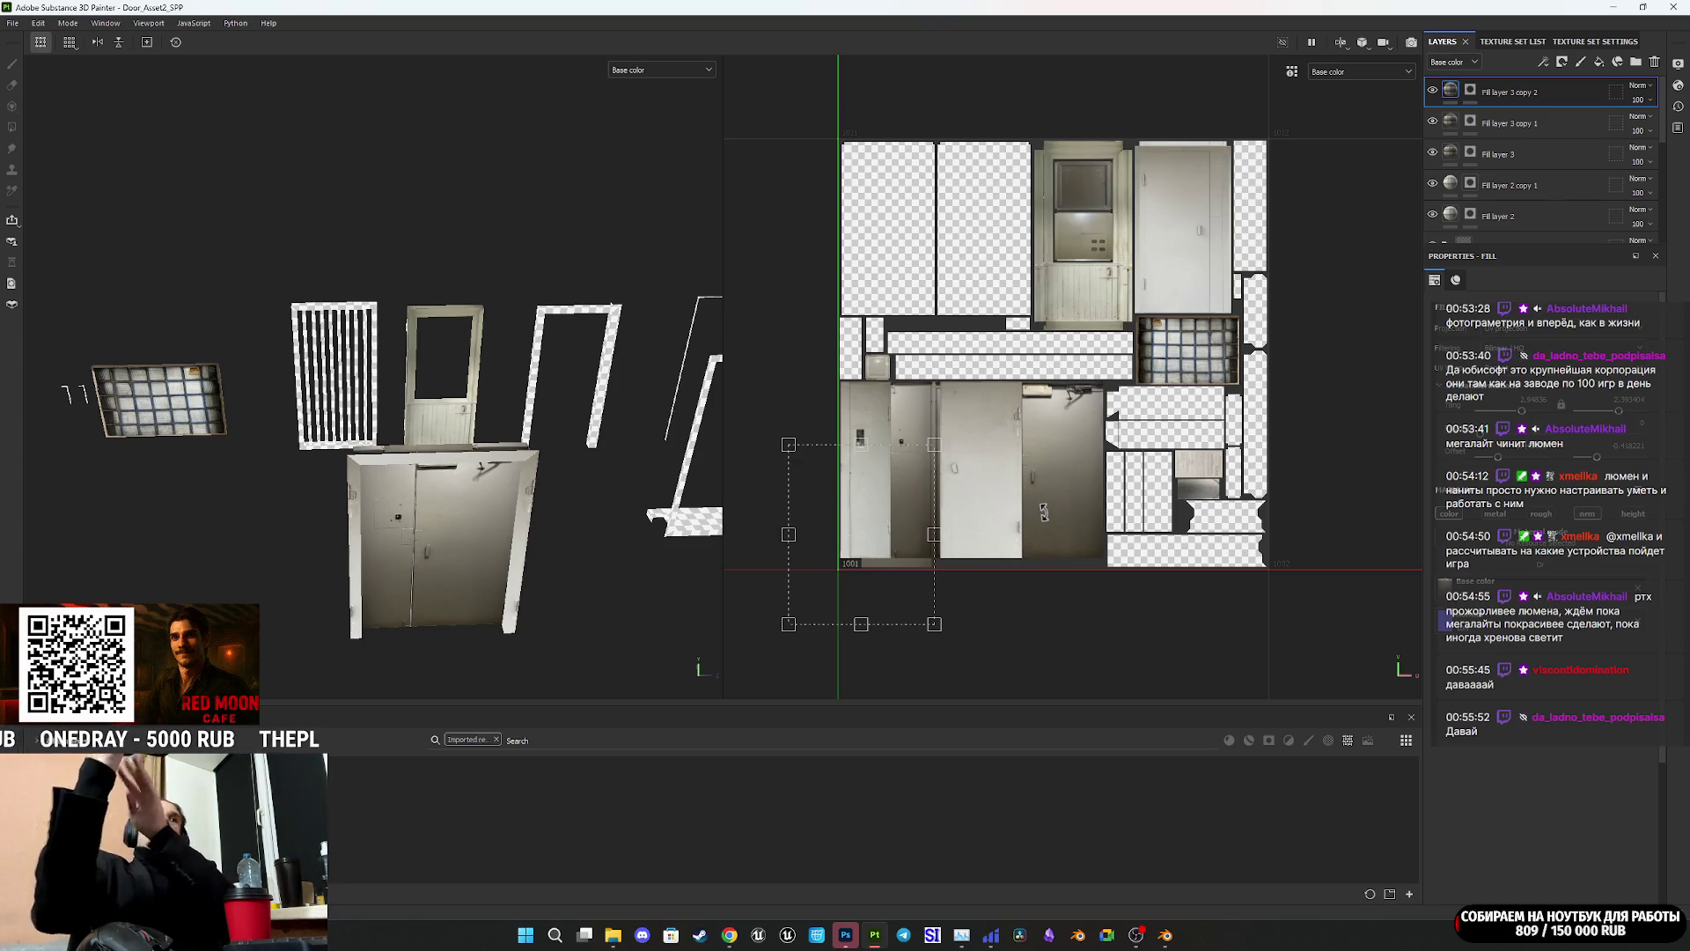
scroll(1047, 445, "up", 3)
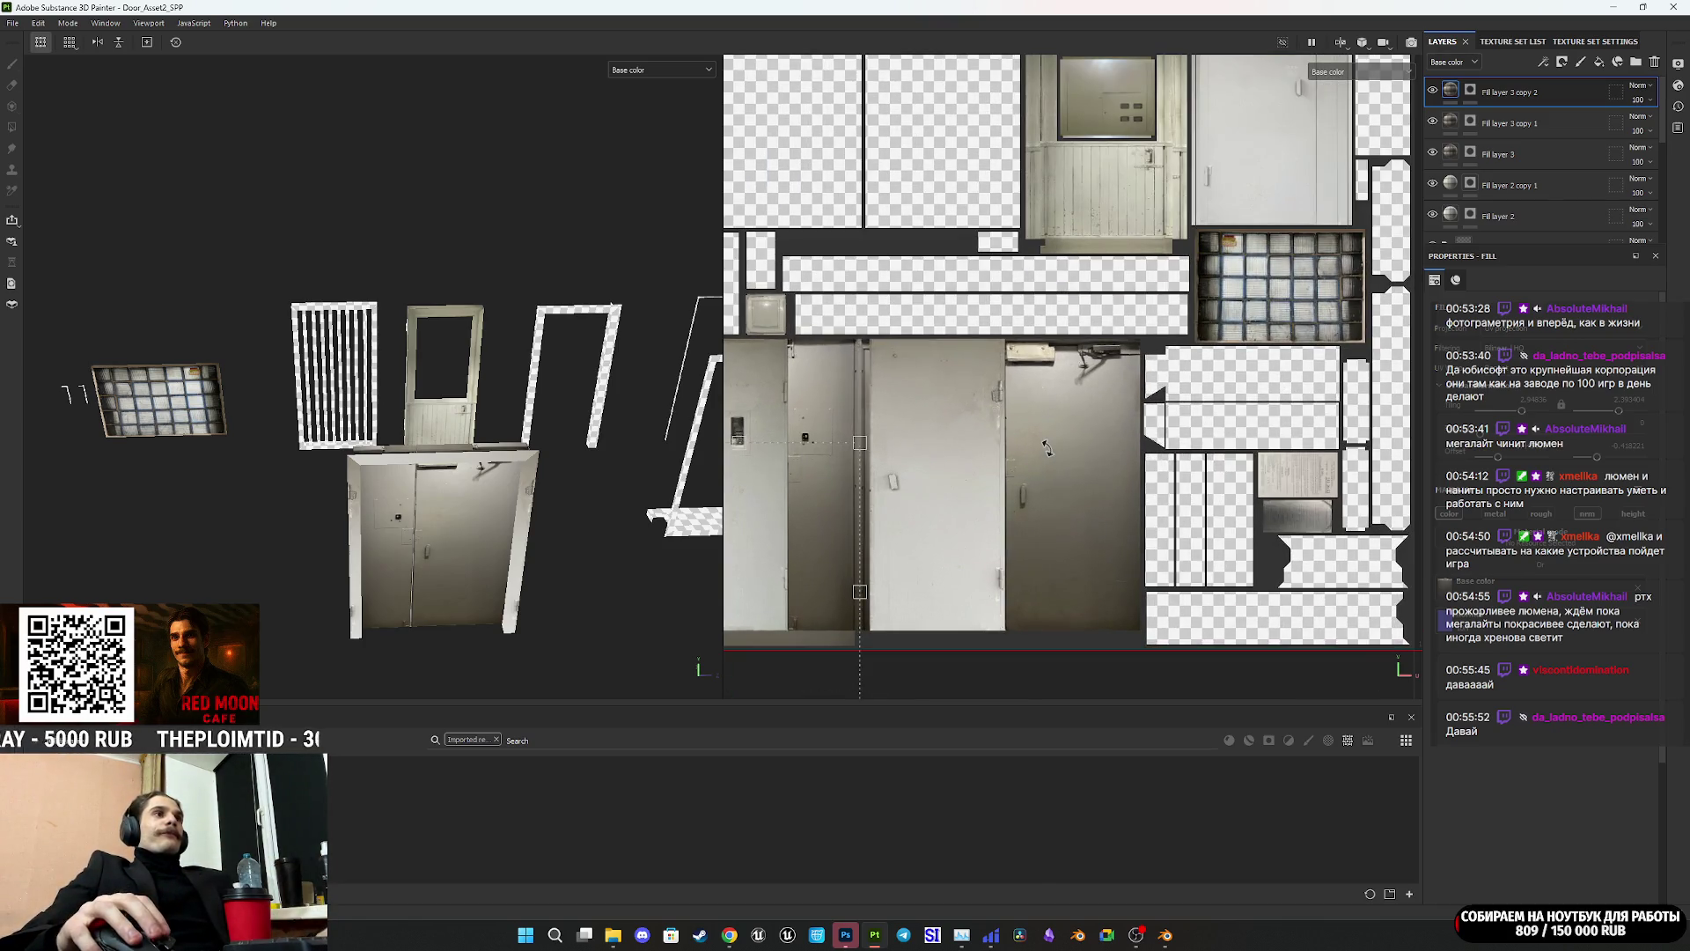
mouse_move(1013, 396)
middle_mouse_down()
mouse_move(989, 396)
mouse_move(1021, 369)
mouse_move(1104, 415)
middle_mouse_up()
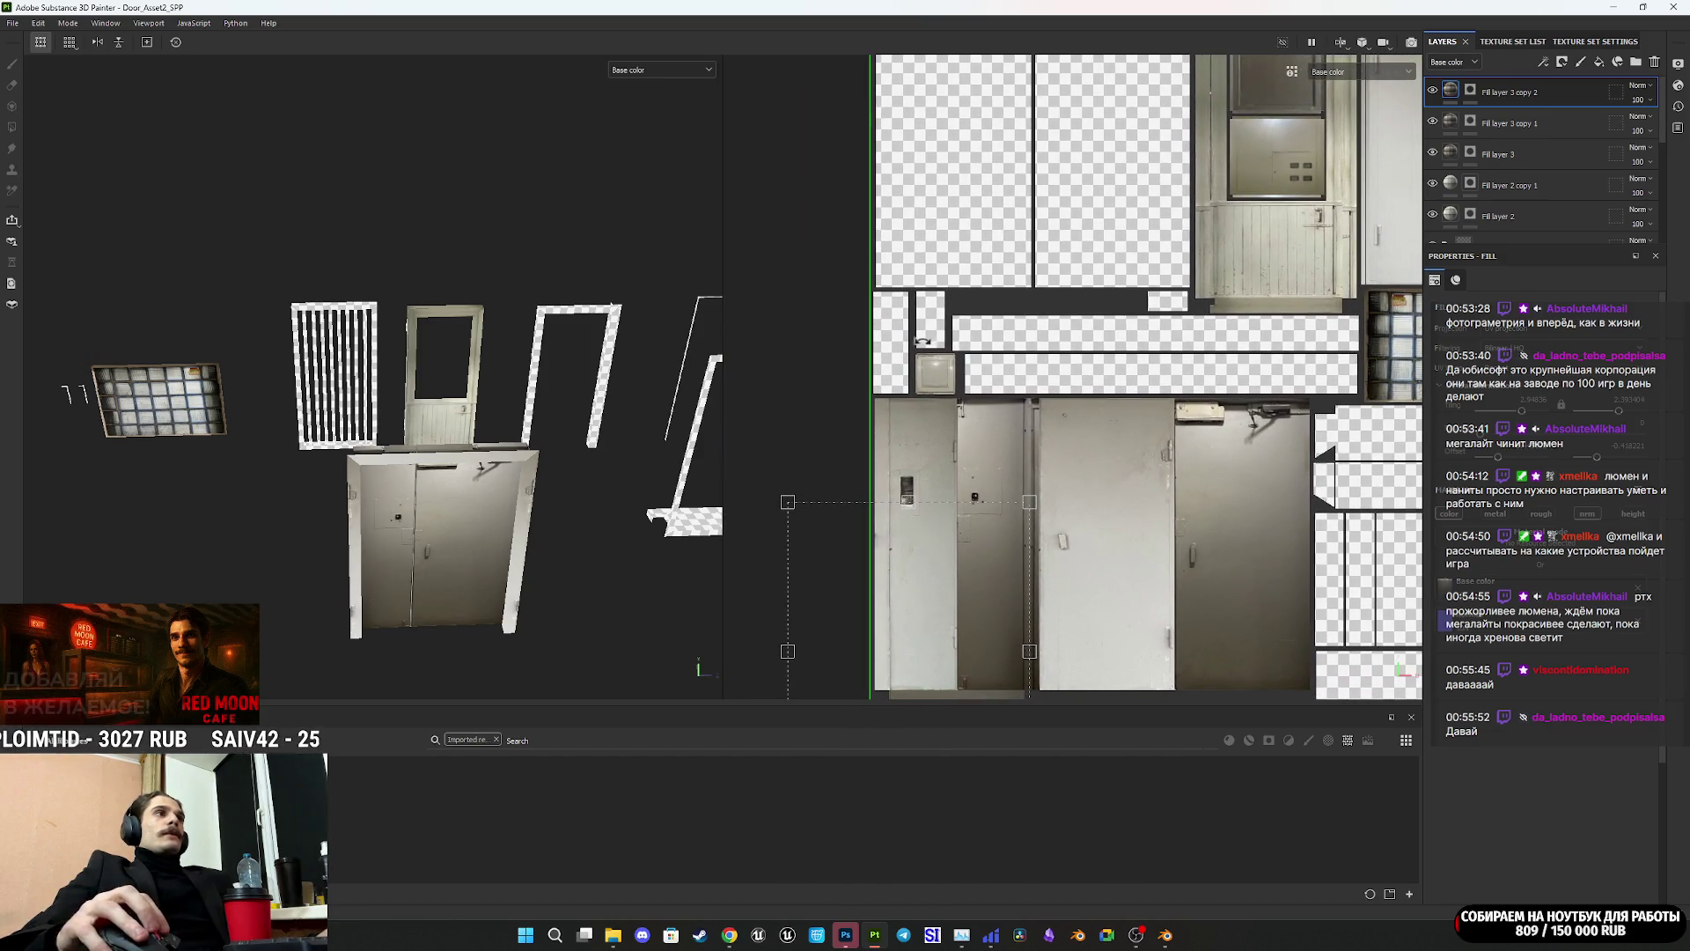
scroll(903, 327, "up", 5)
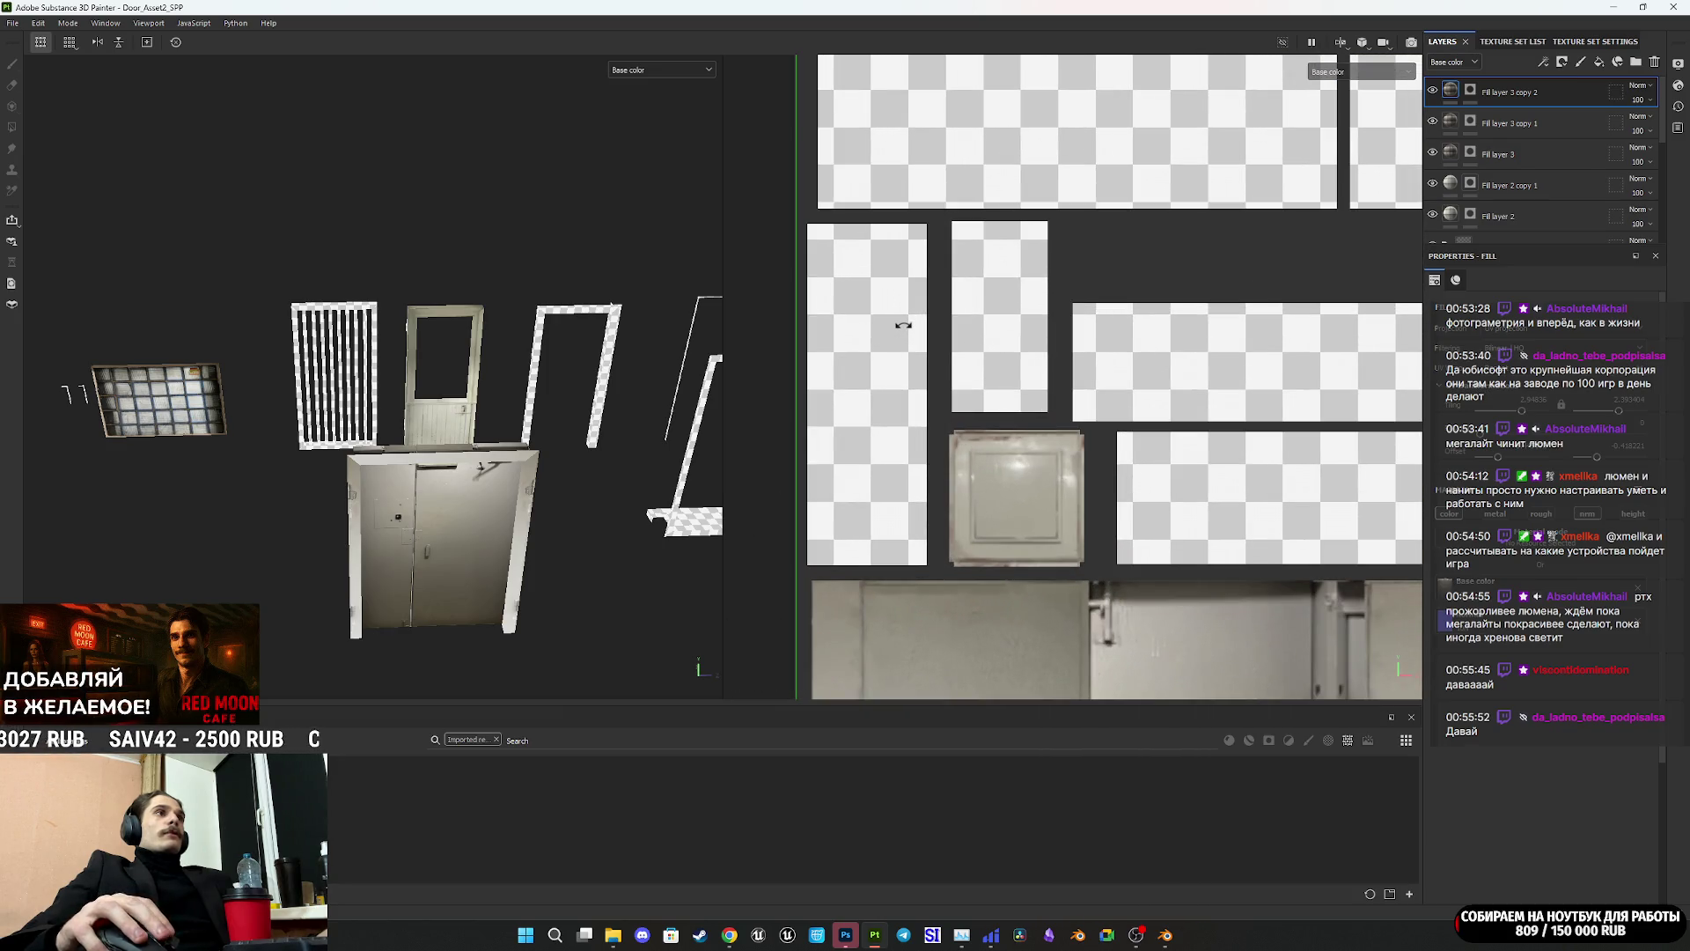
scroll(903, 326, "down", 3)
scroll(916, 361, "down", 2)
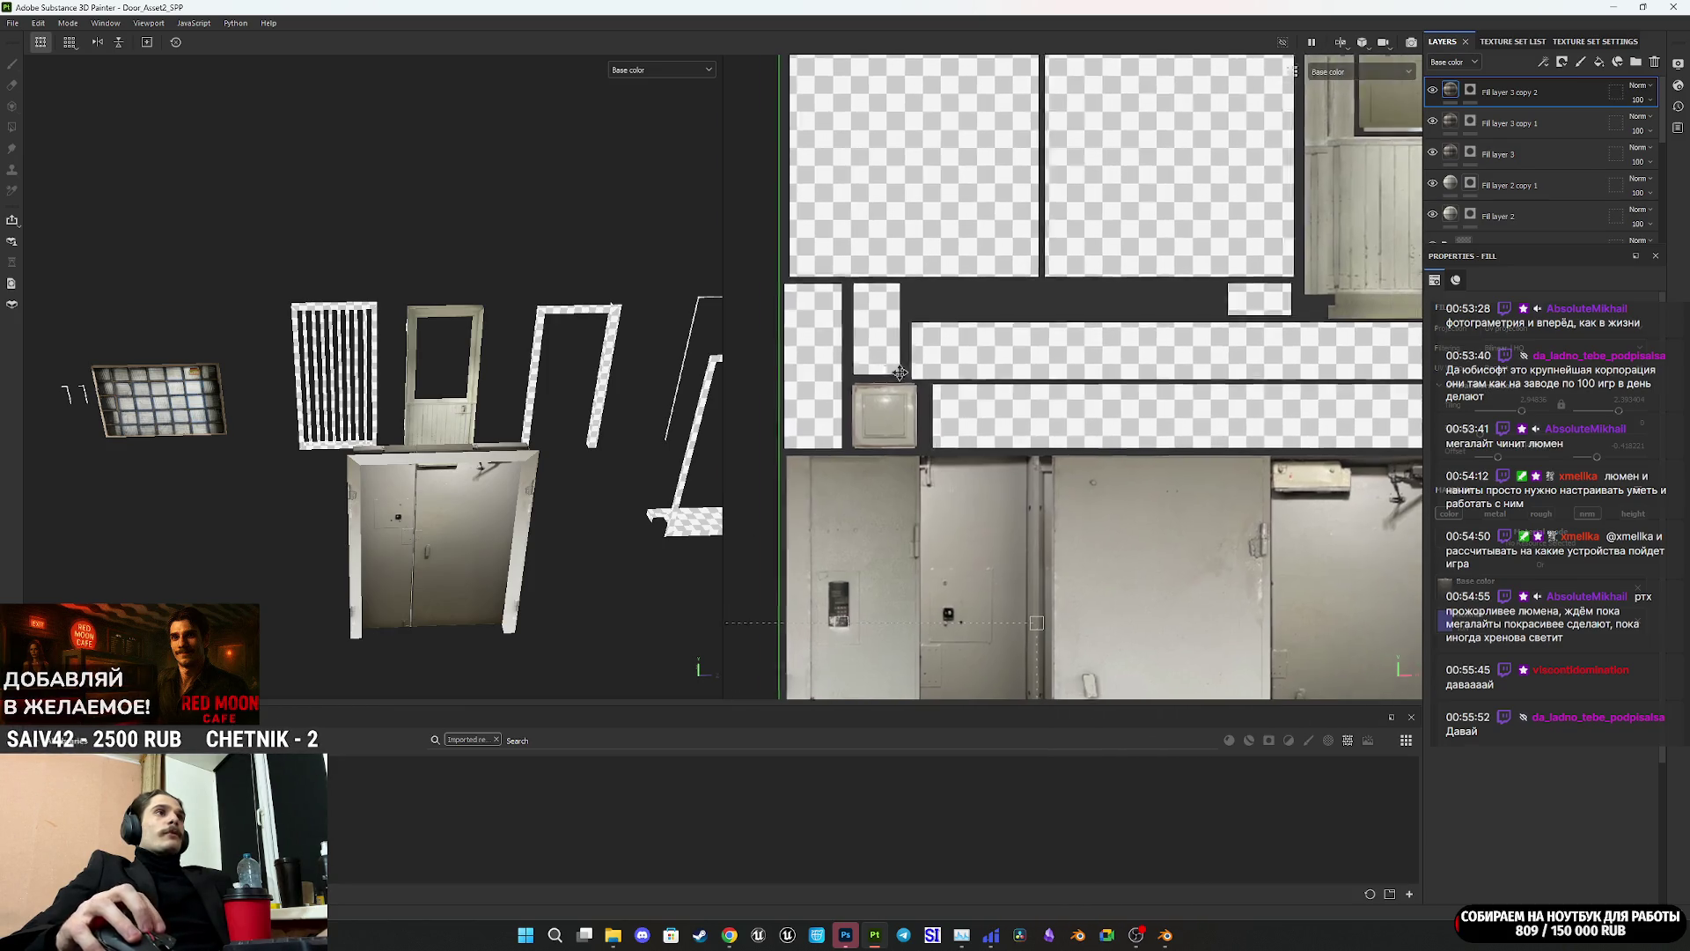
scroll(989, 407, "up", 2)
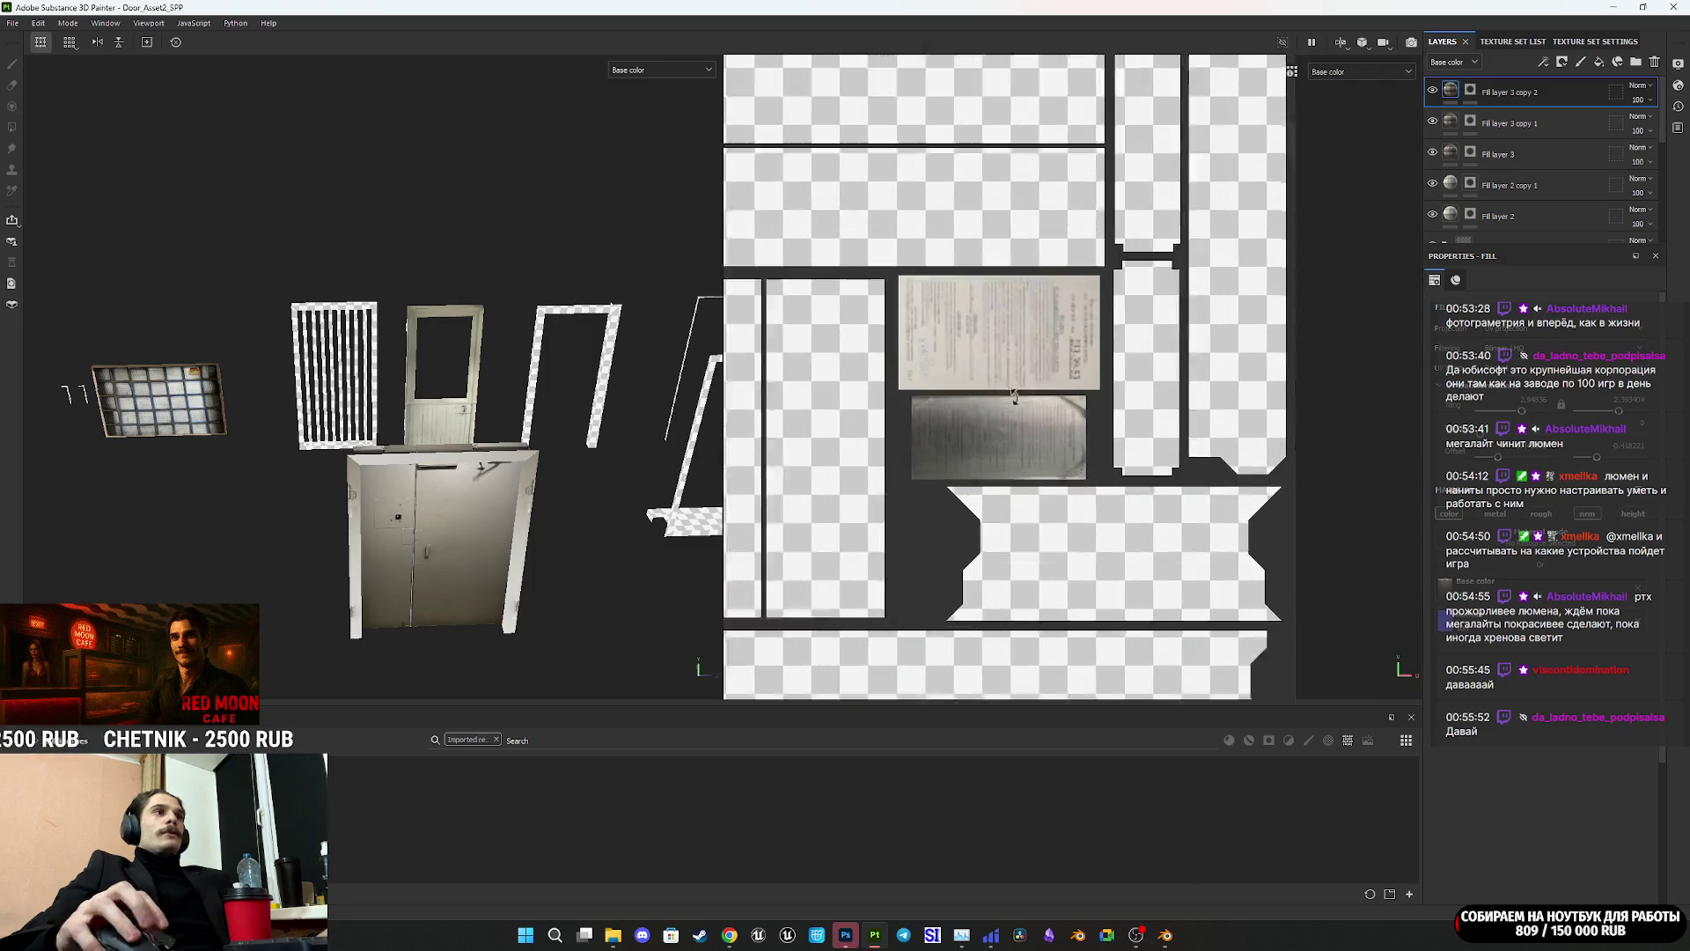
scroll(1048, 445, "down", 3)
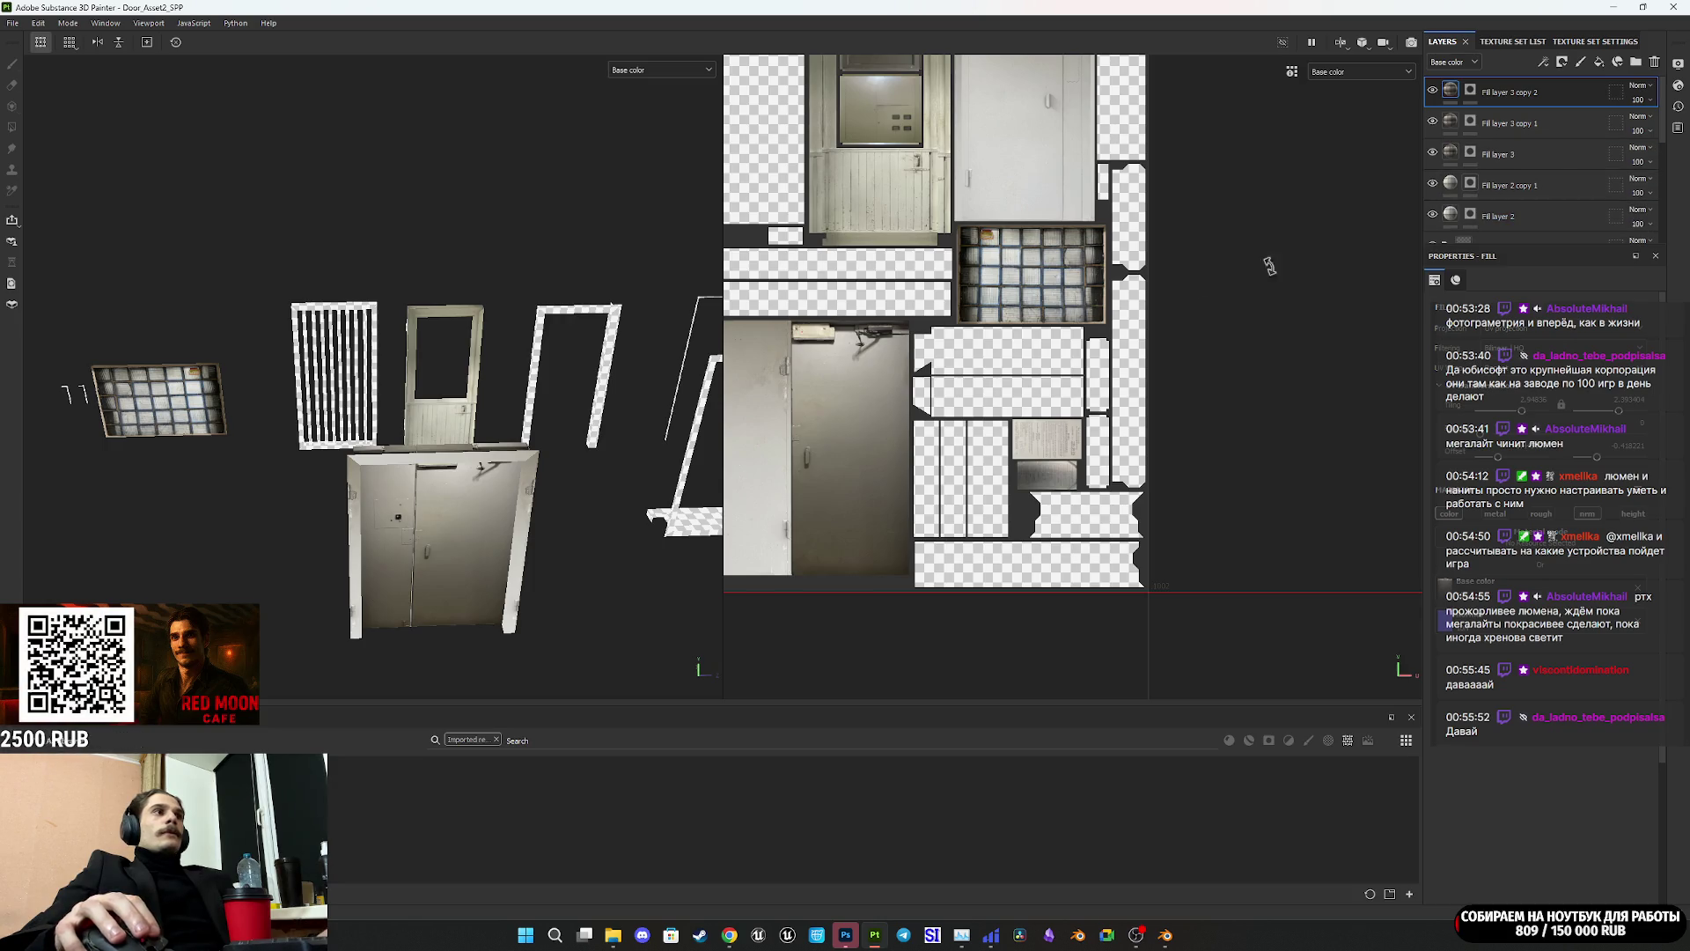
scroll(1021, 427, "up", 3)
mouse_move(493, 423)
left_mouse_down("alt")
mouse_move(200, 472)
mouse_move(291, 449)
mouse_move(365, 508)
mouse_move(241, 472)
mouse_move(256, 490)
mouse_move(678, 493)
mouse_move(422, 502)
mouse_move(663, 503)
left_mouse_up("alt")
key("f")
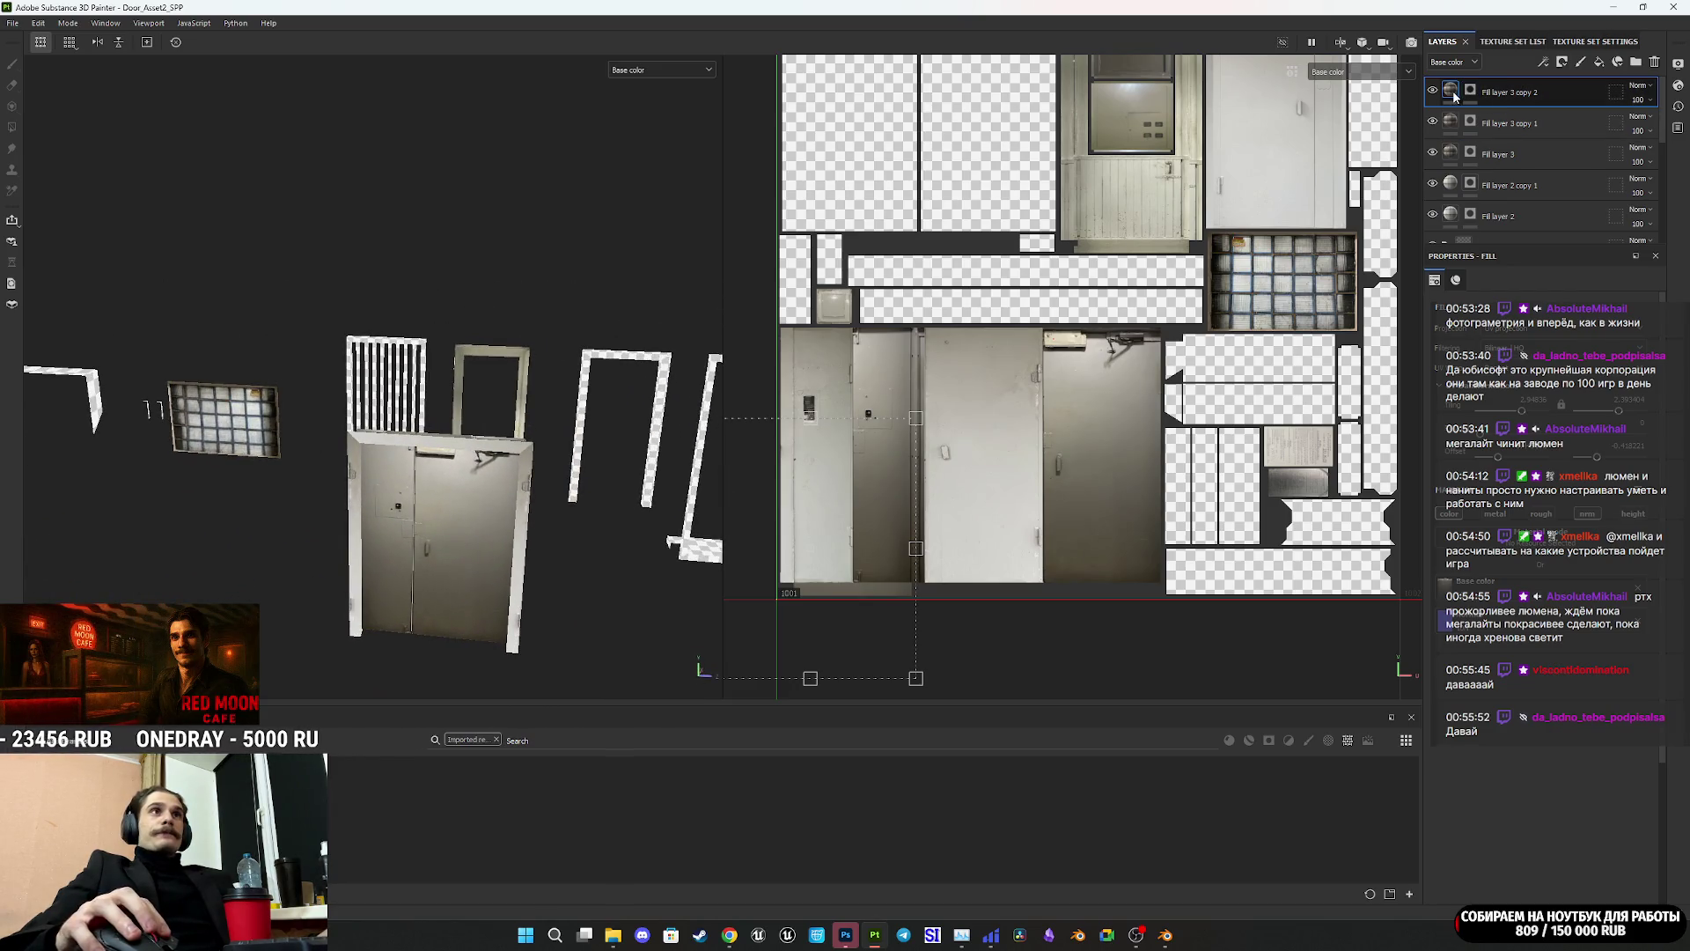
scroll(1560, 213, "down", 1)
scroll(1558, 211, "up", 1)
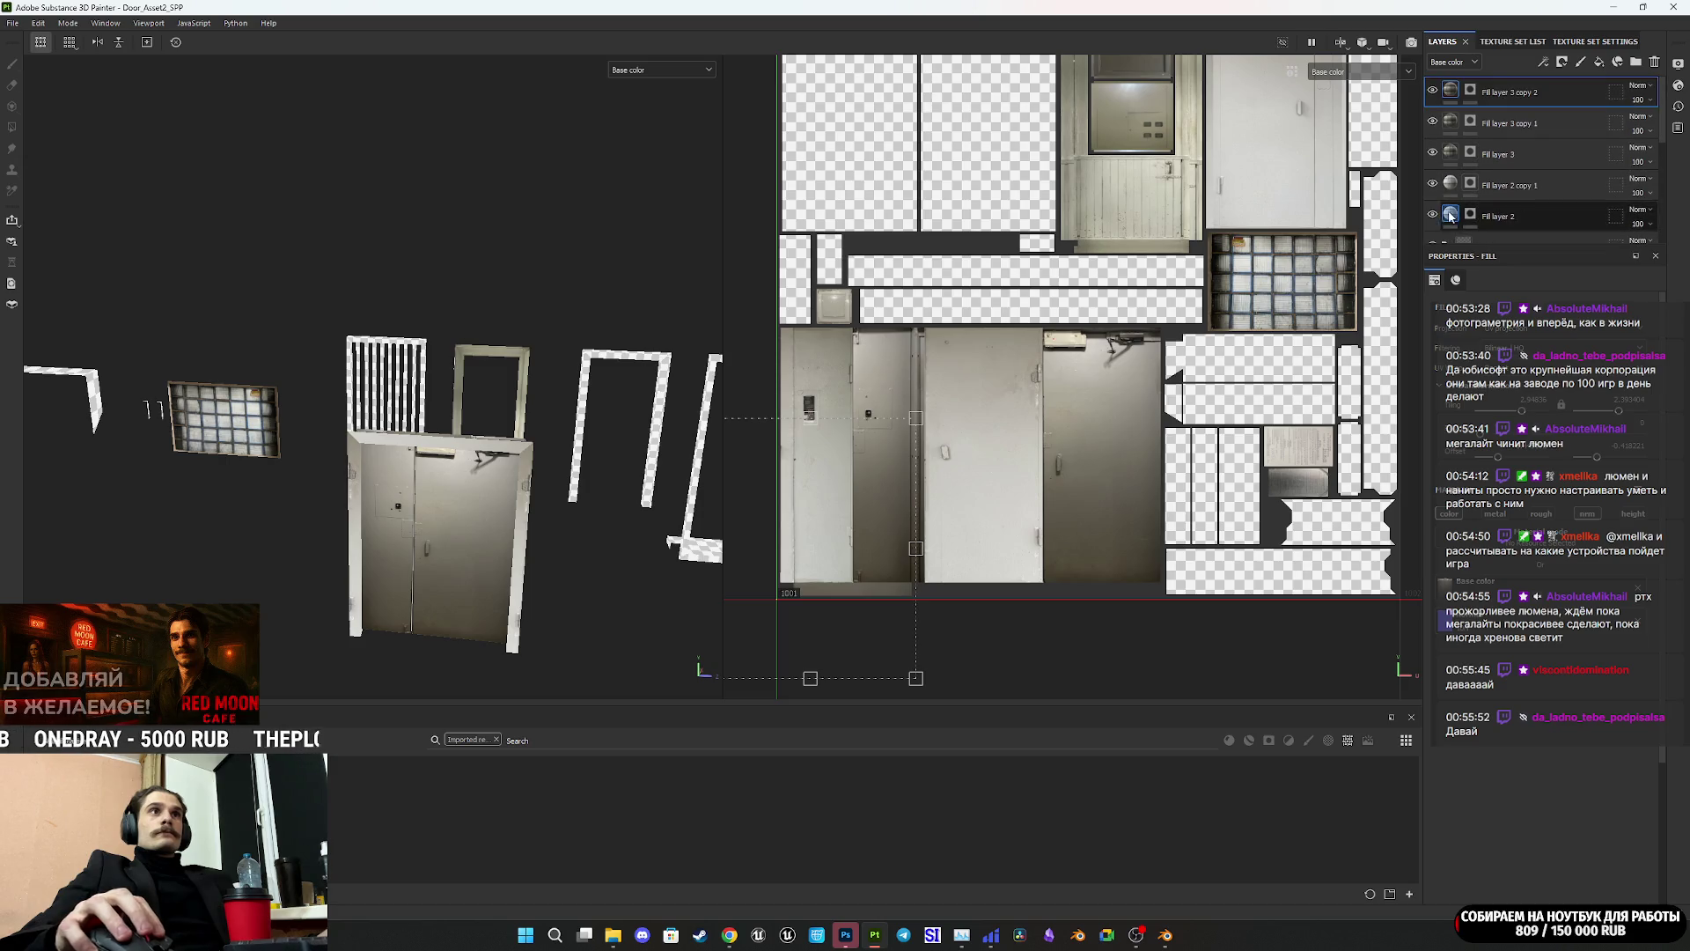
left_click(1566, 215, "shift")
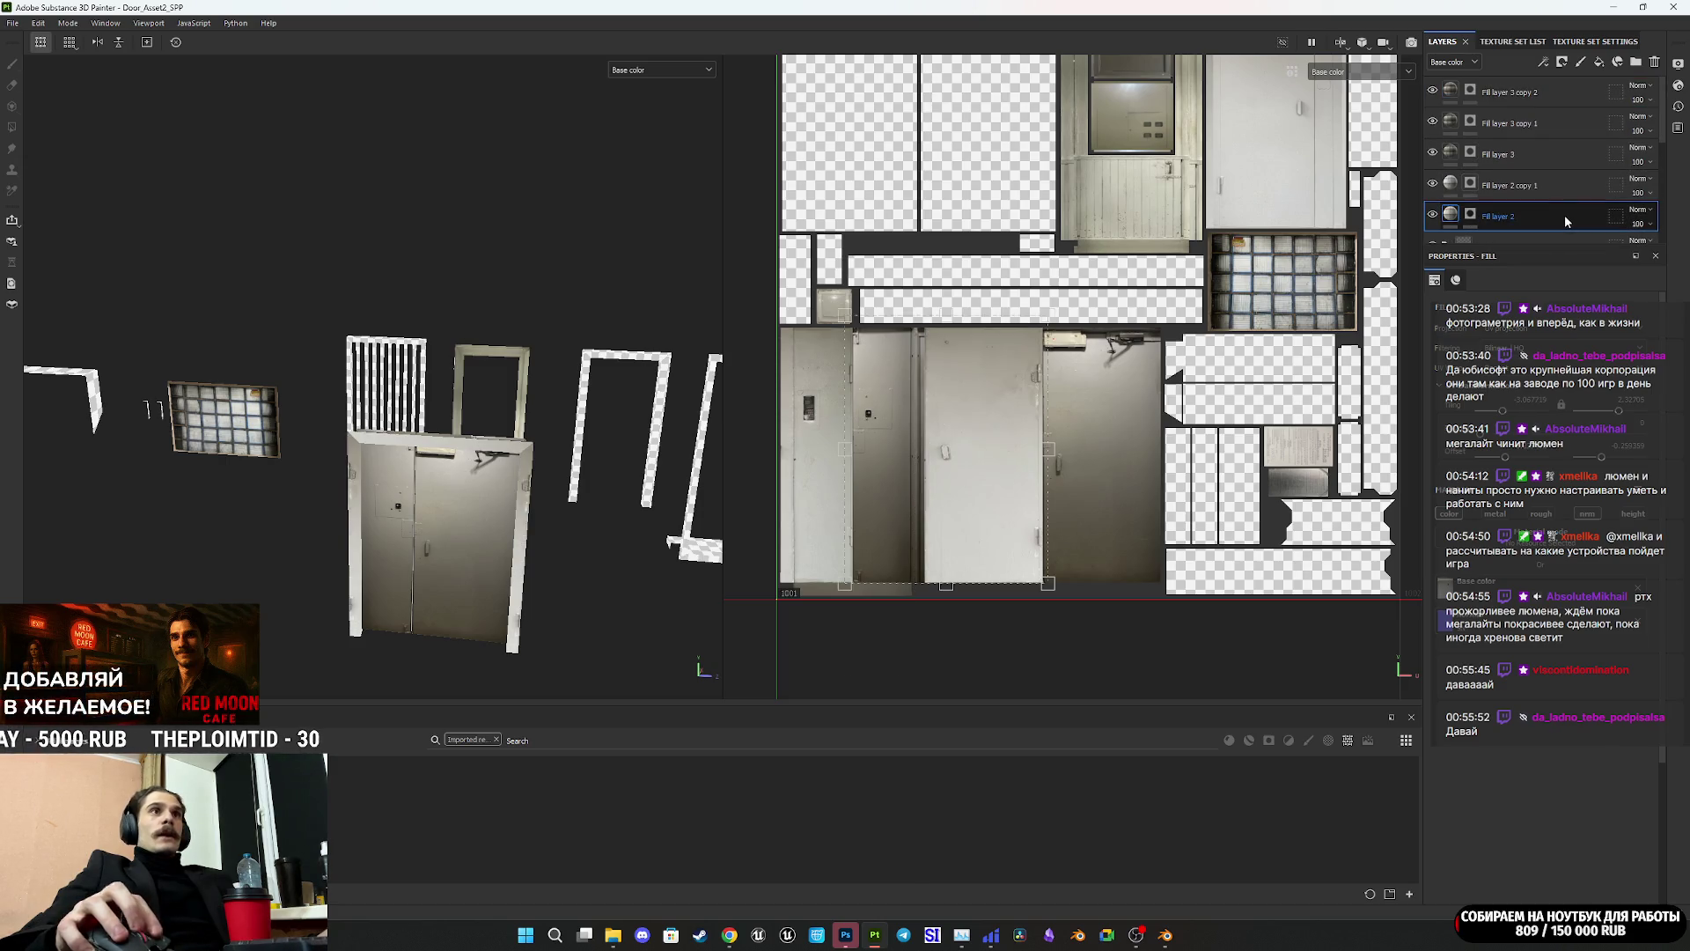
Step: Move the door's fill layers into a new folder, collapse it and rename it EMain_Door
left_click(1635, 64)
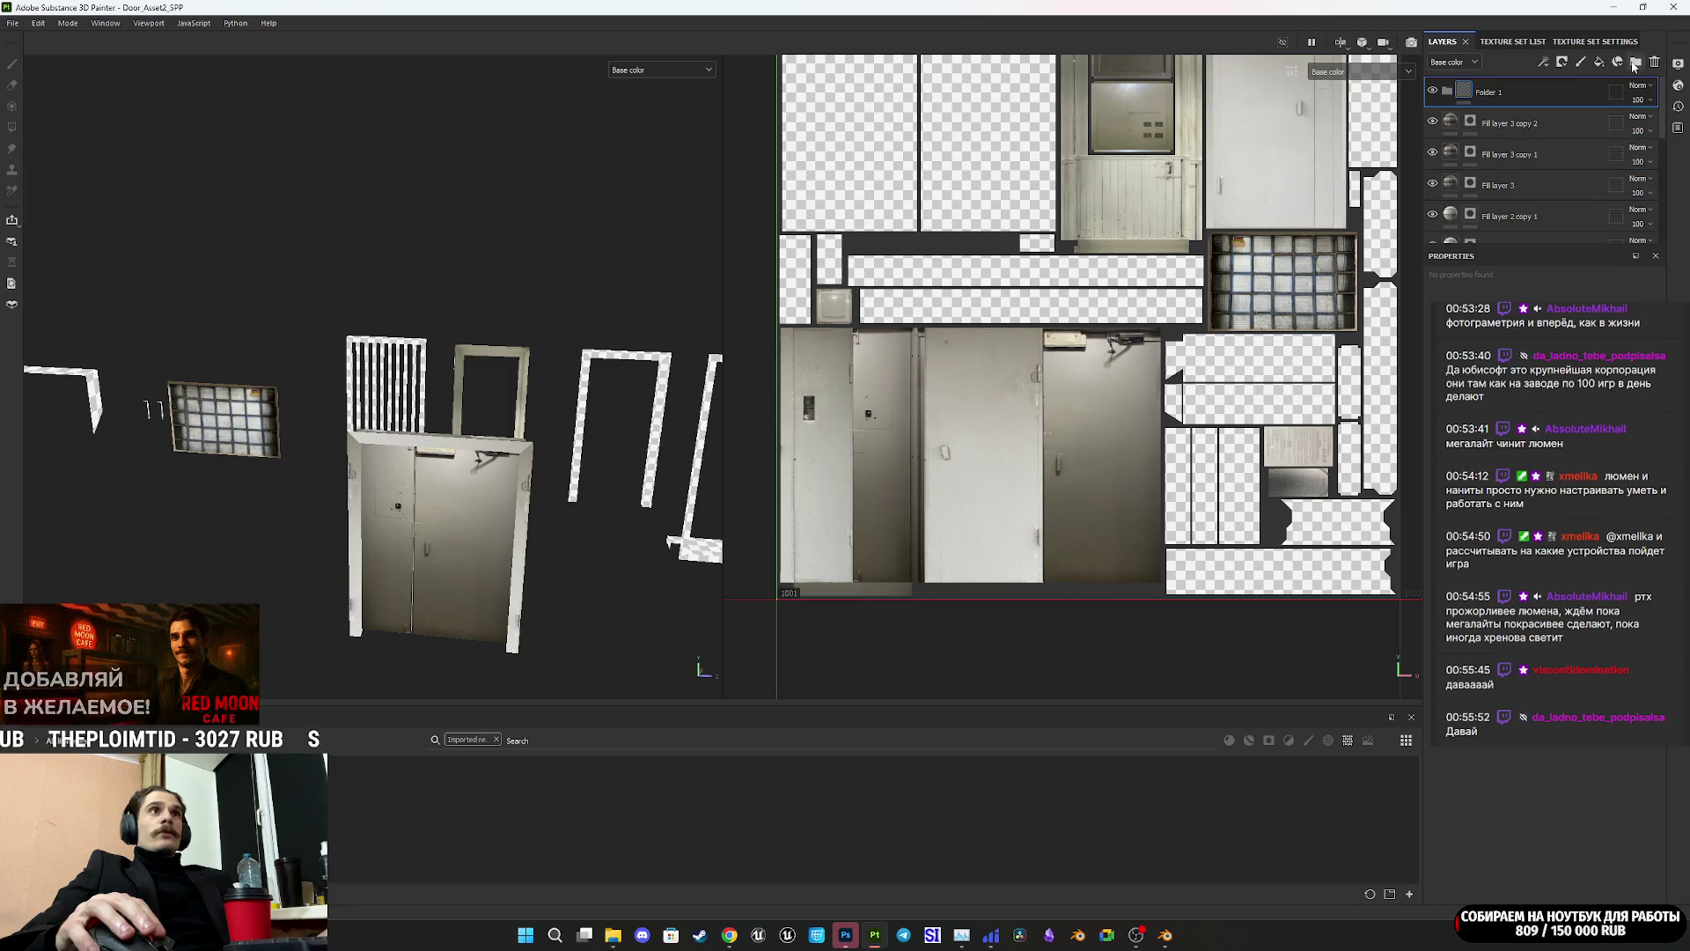
left_click(1569, 123, "shift")
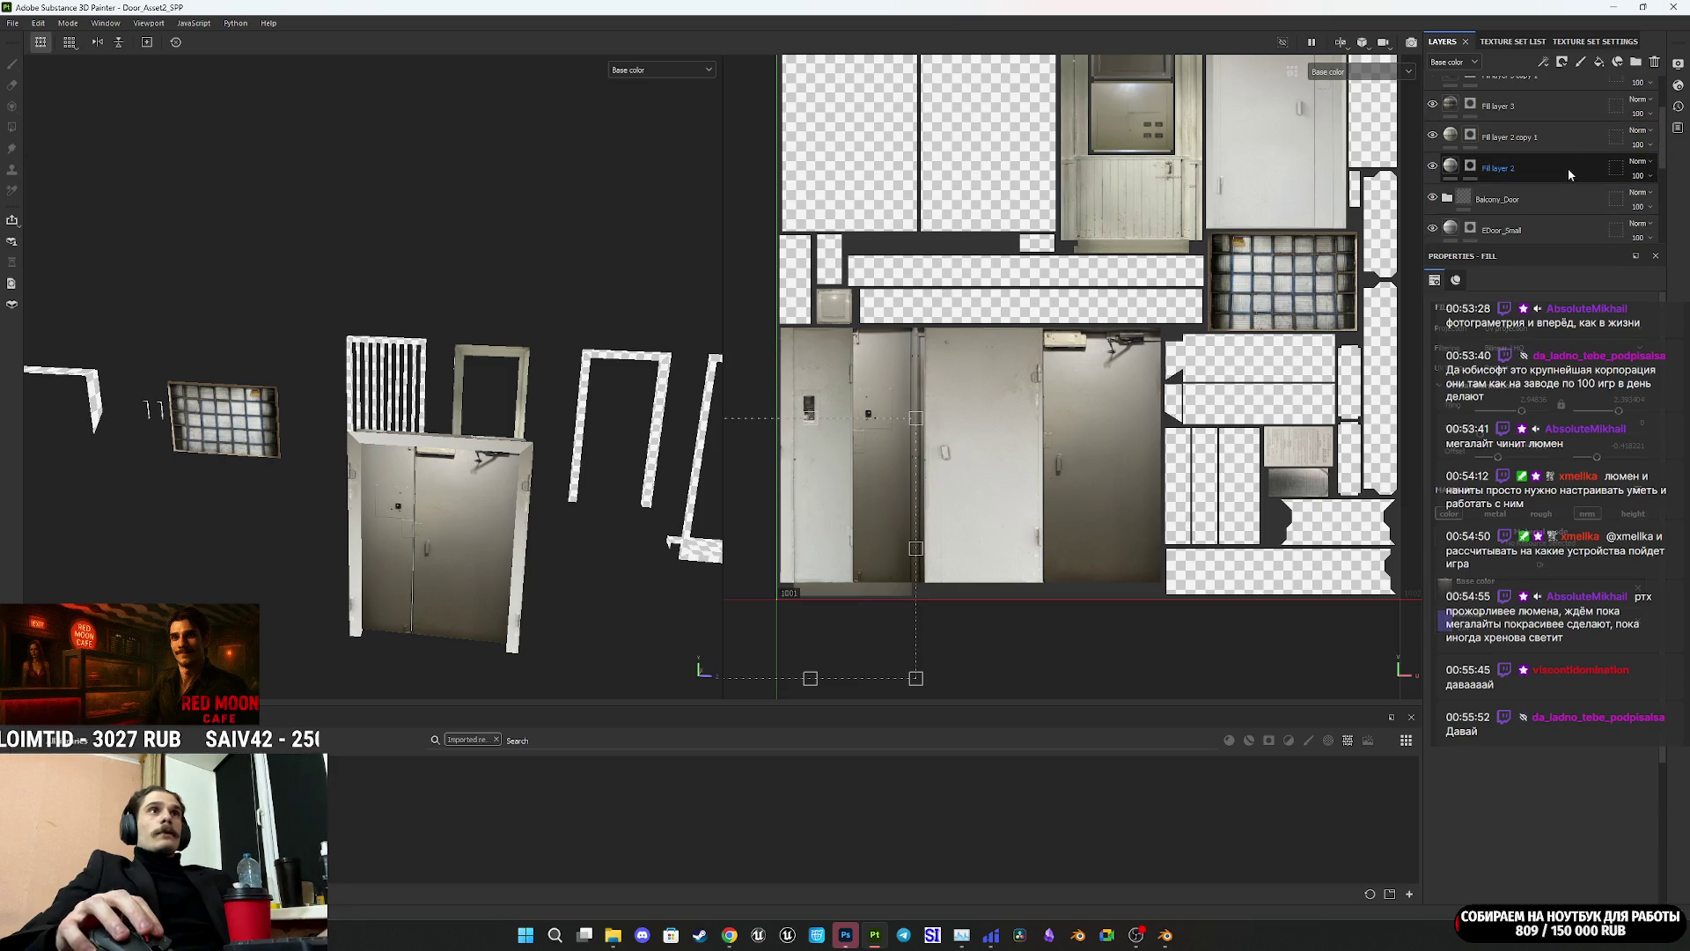
left_click_drag(1560, 139, 1547, 95)
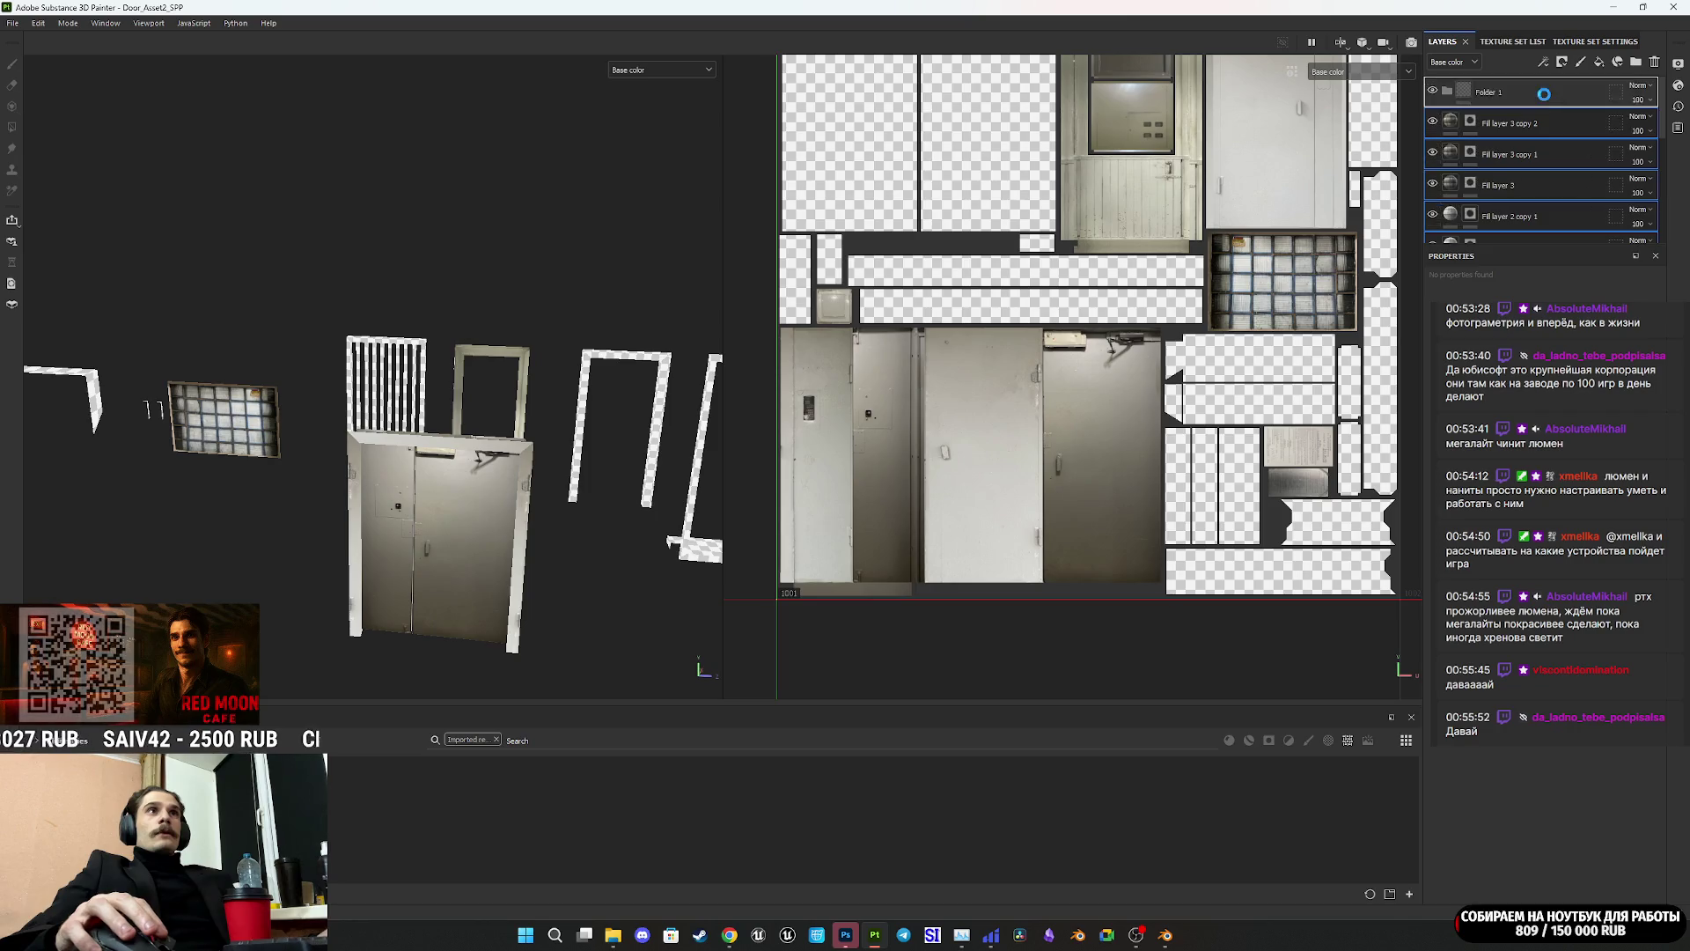
left_click(1447, 92)
double_click(1494, 92)
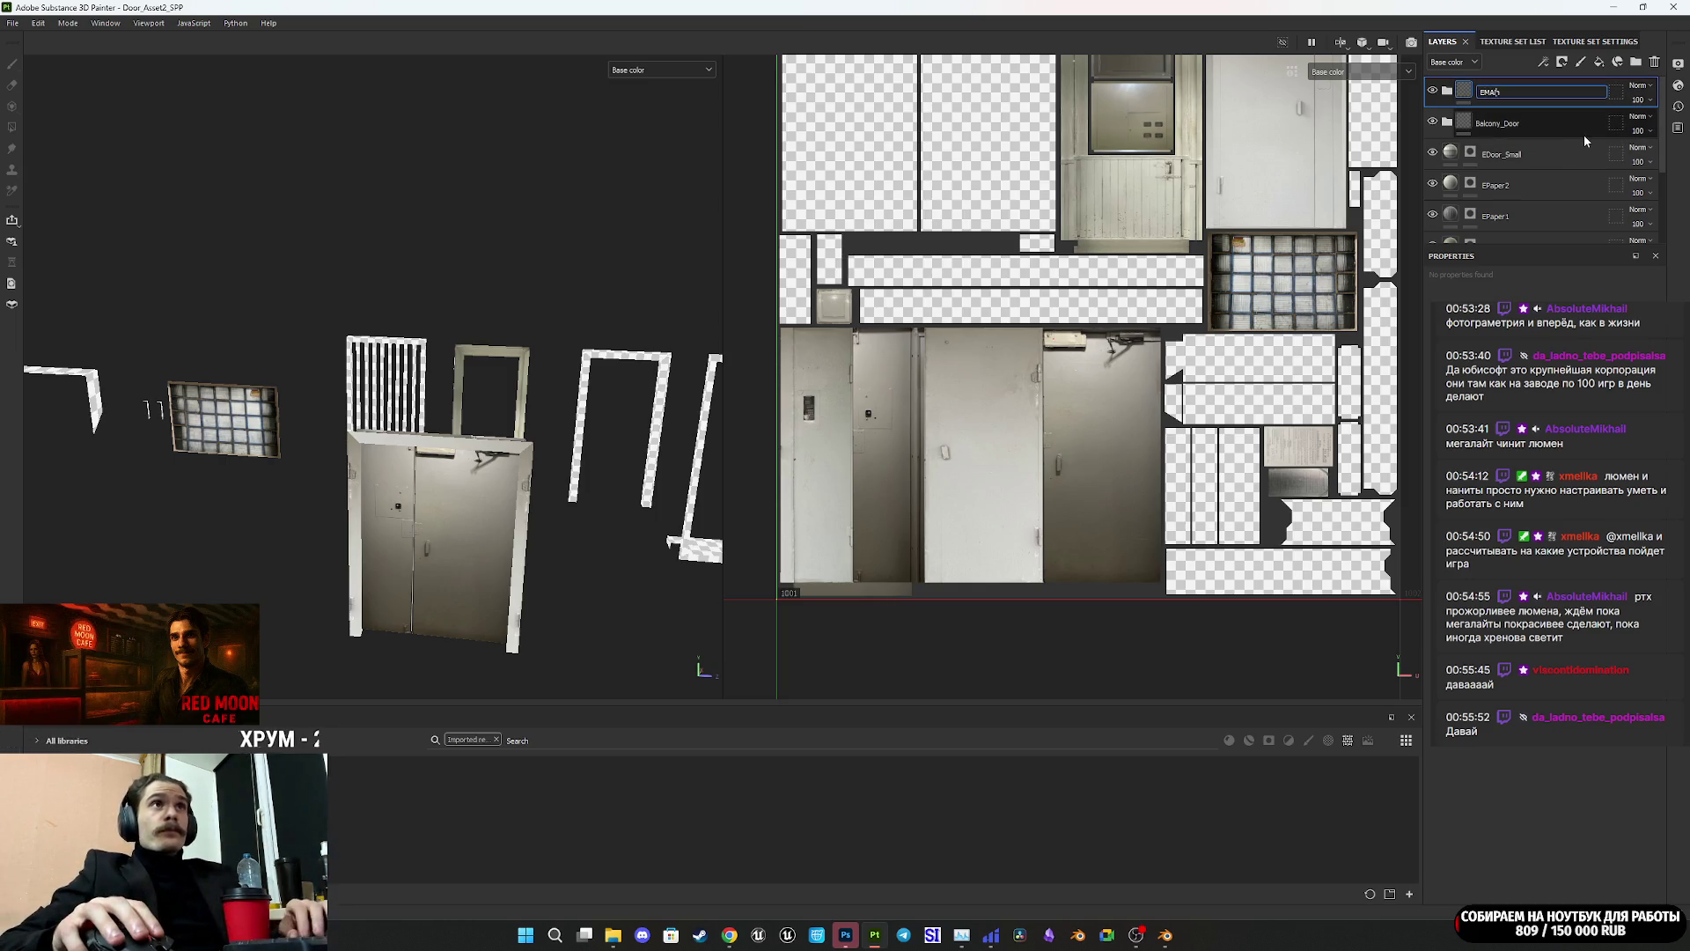
key("BackSpace")
type("_Door")
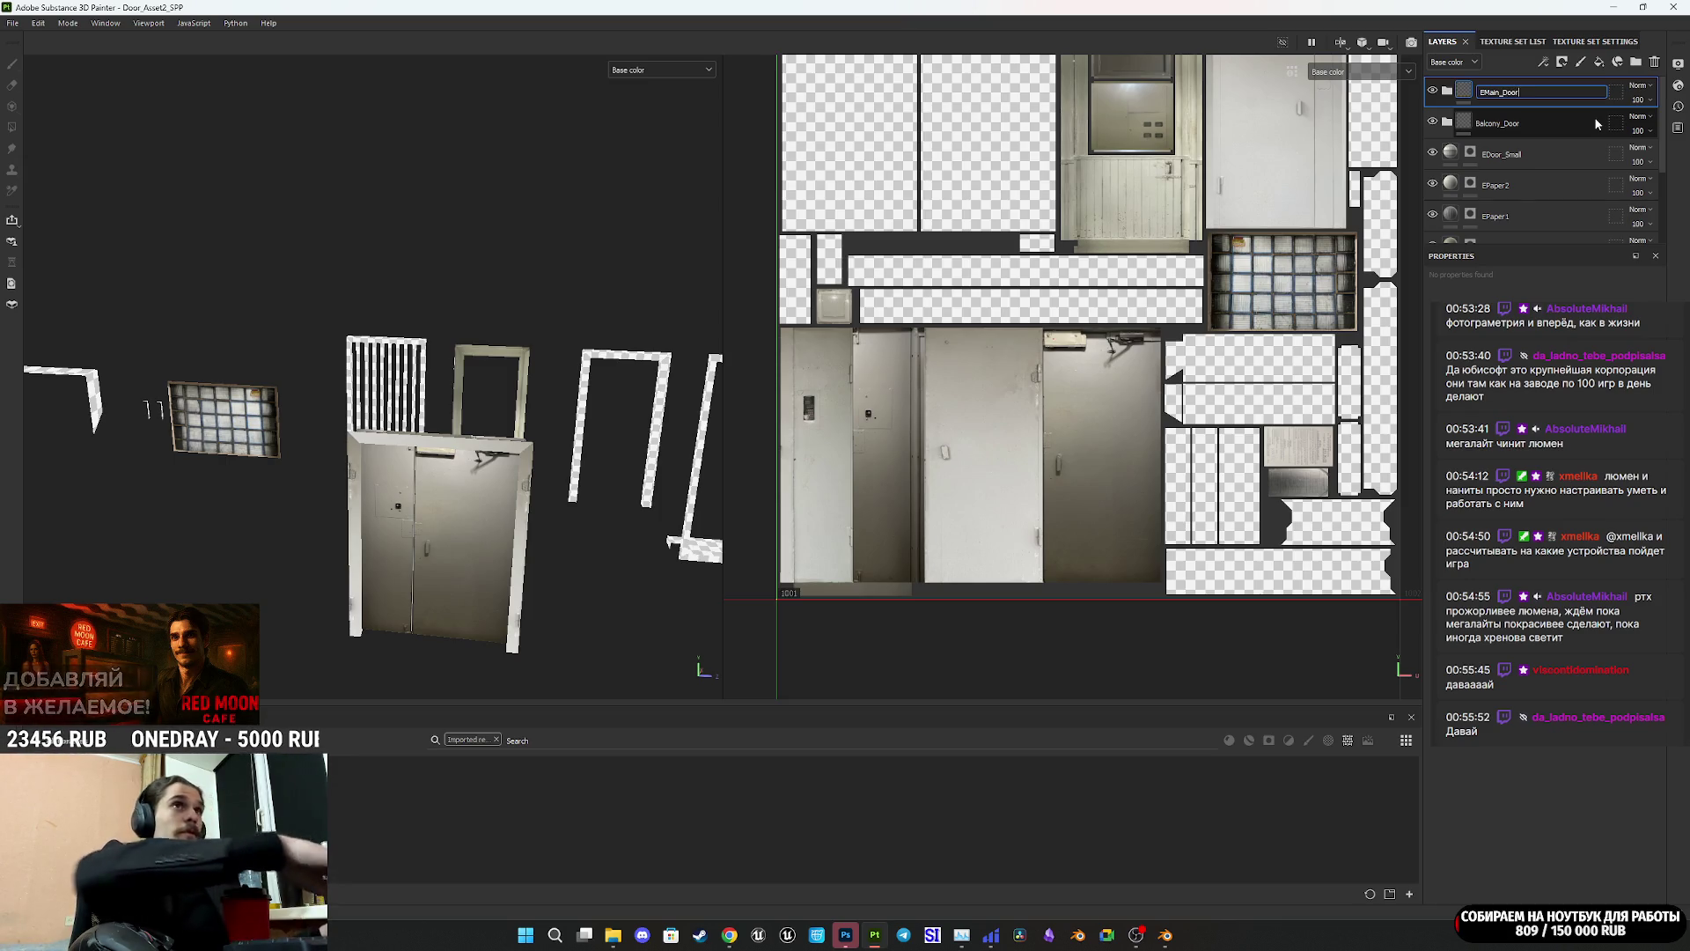
key("Return")
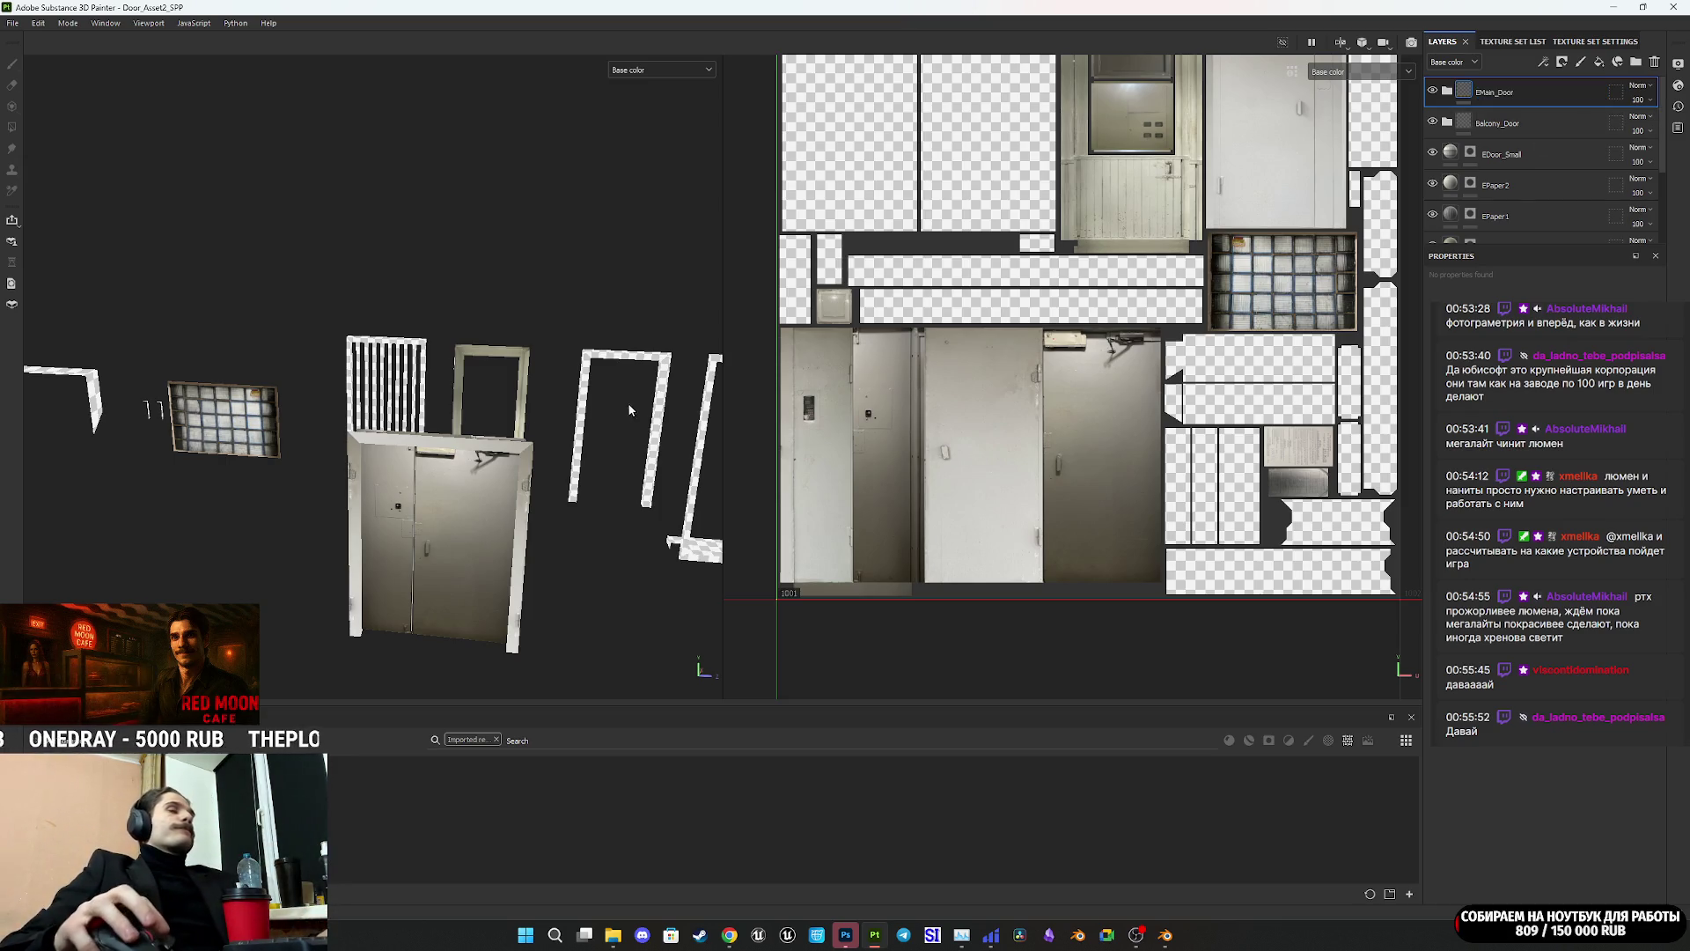
left_click_drag(453, 546, 1408, 528, "alt")
mouse_move(581, 581)
left_mouse_down("alt")
mouse_move(619, 587)
mouse_move(717, 540)
mouse_move(337, 598)
mouse_move(387, 577)
mouse_move(422, 528)
mouse_move(615, 558)
mouse_move(329, 500)
mouse_move(340, 483)
mouse_move(460, 521)
mouse_move(651, 534)
left_mouse_up("alt")
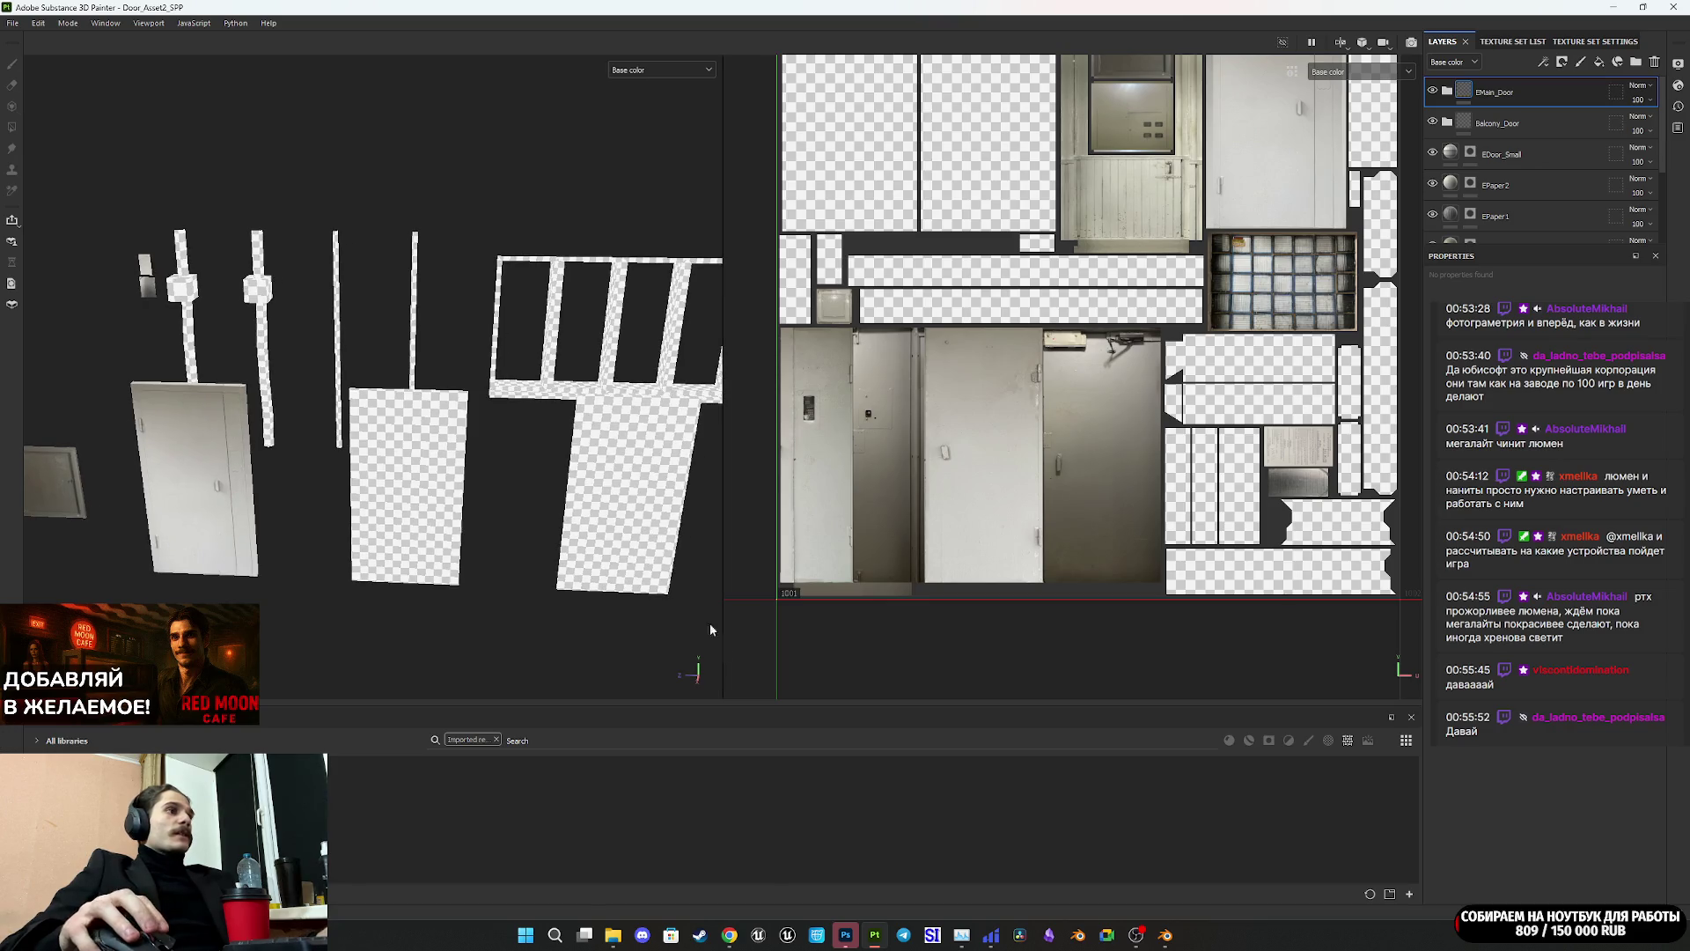
mouse_move(746, 938)
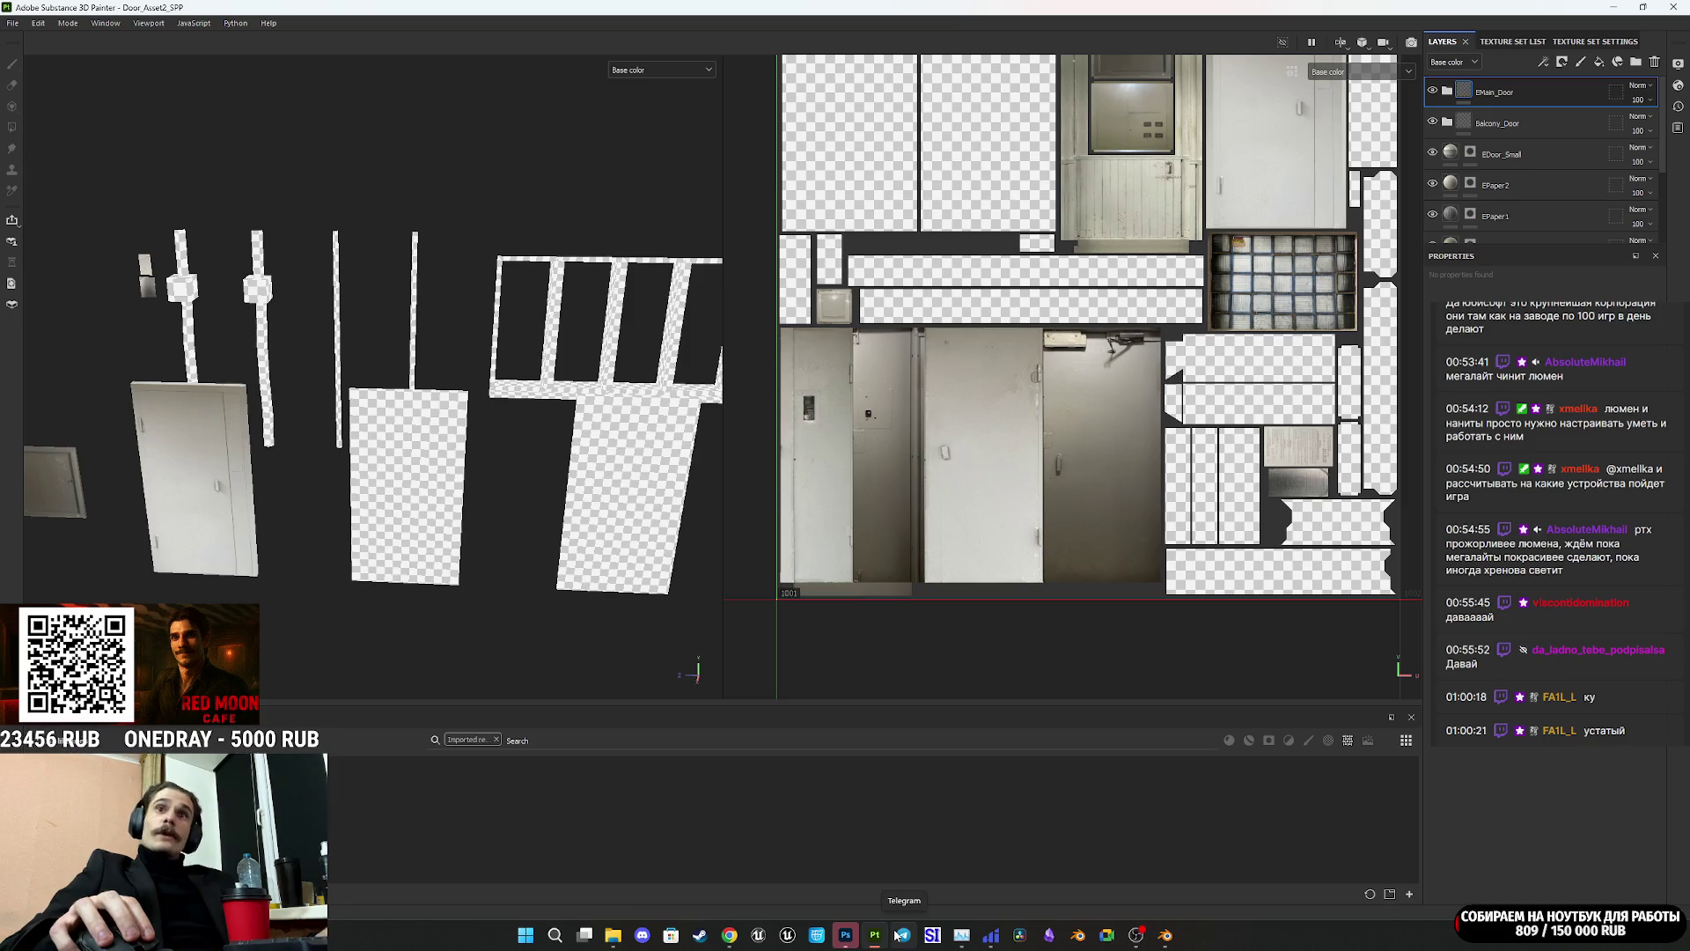
mouse_move(876, 933)
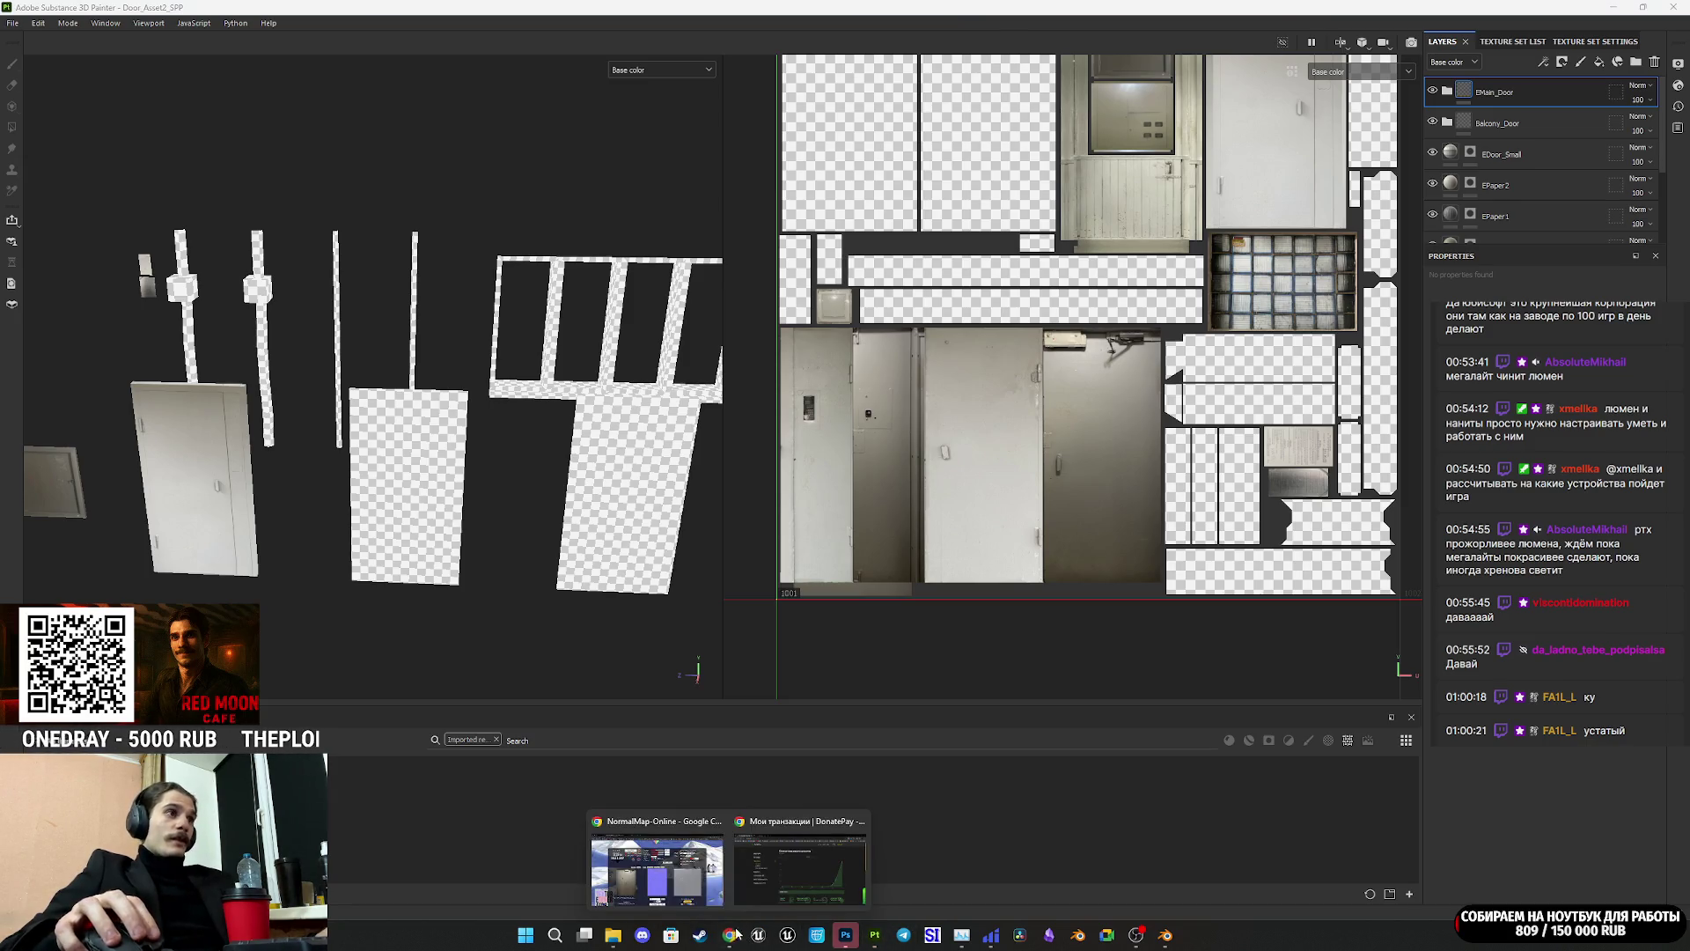
left_click(656, 863)
Step: Glance at the Telegram channel, return to the Twitch stream manager, then bring Blender forward on Music_Door
left_click(120, 11)
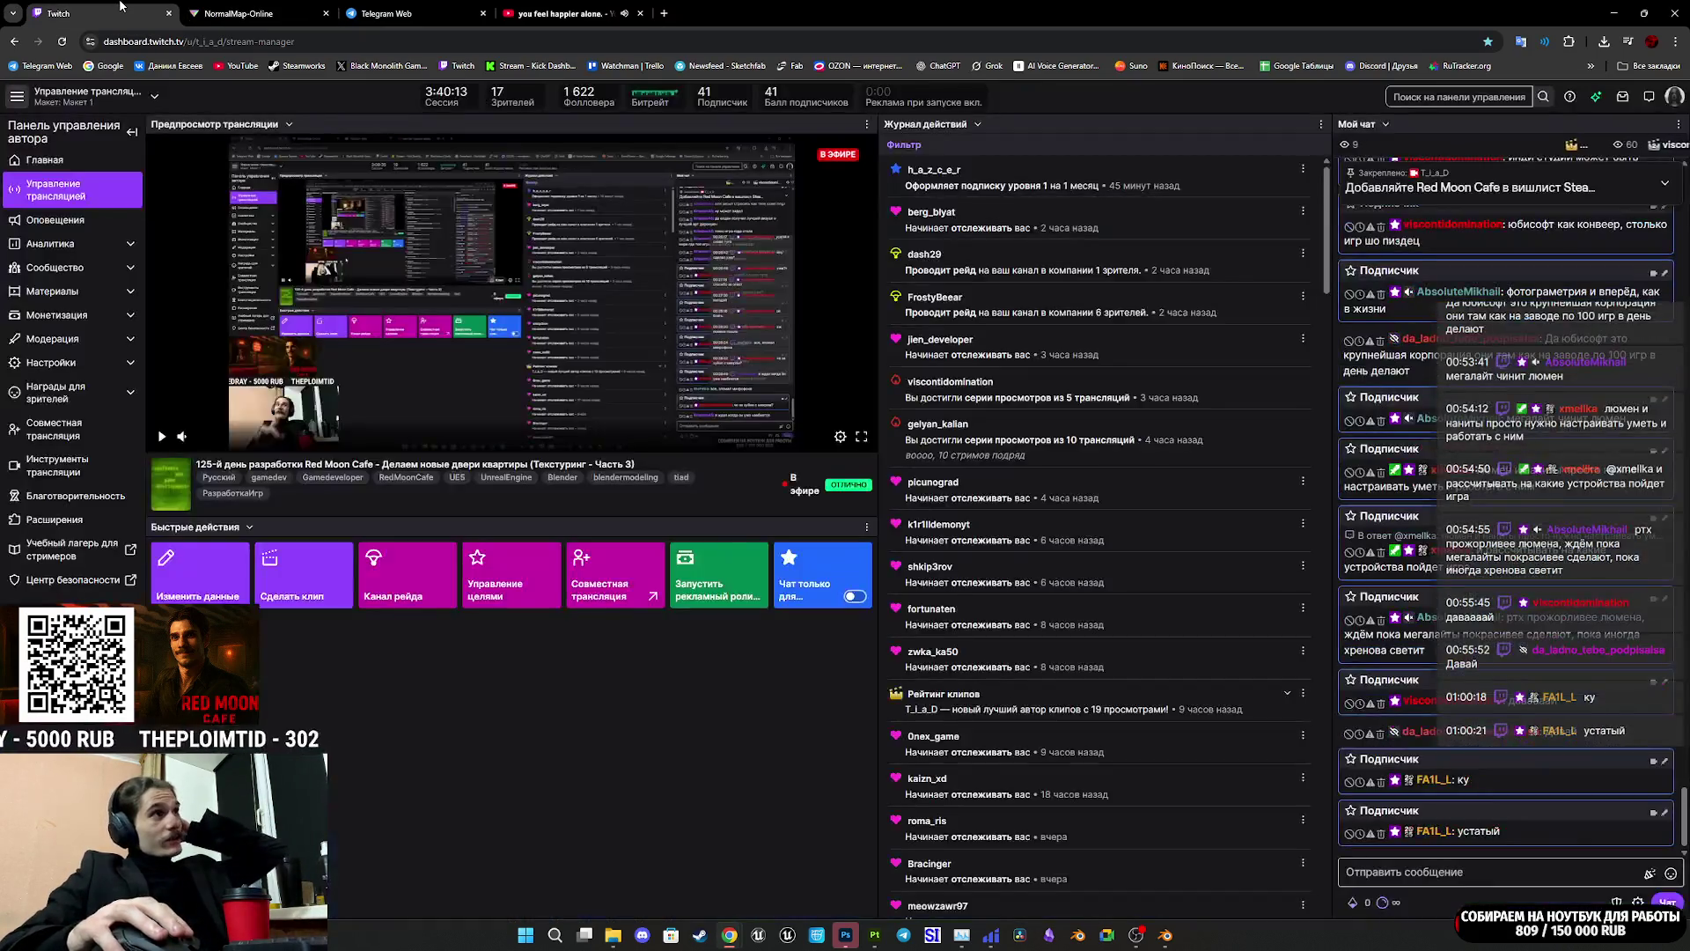
left_click(403, 10)
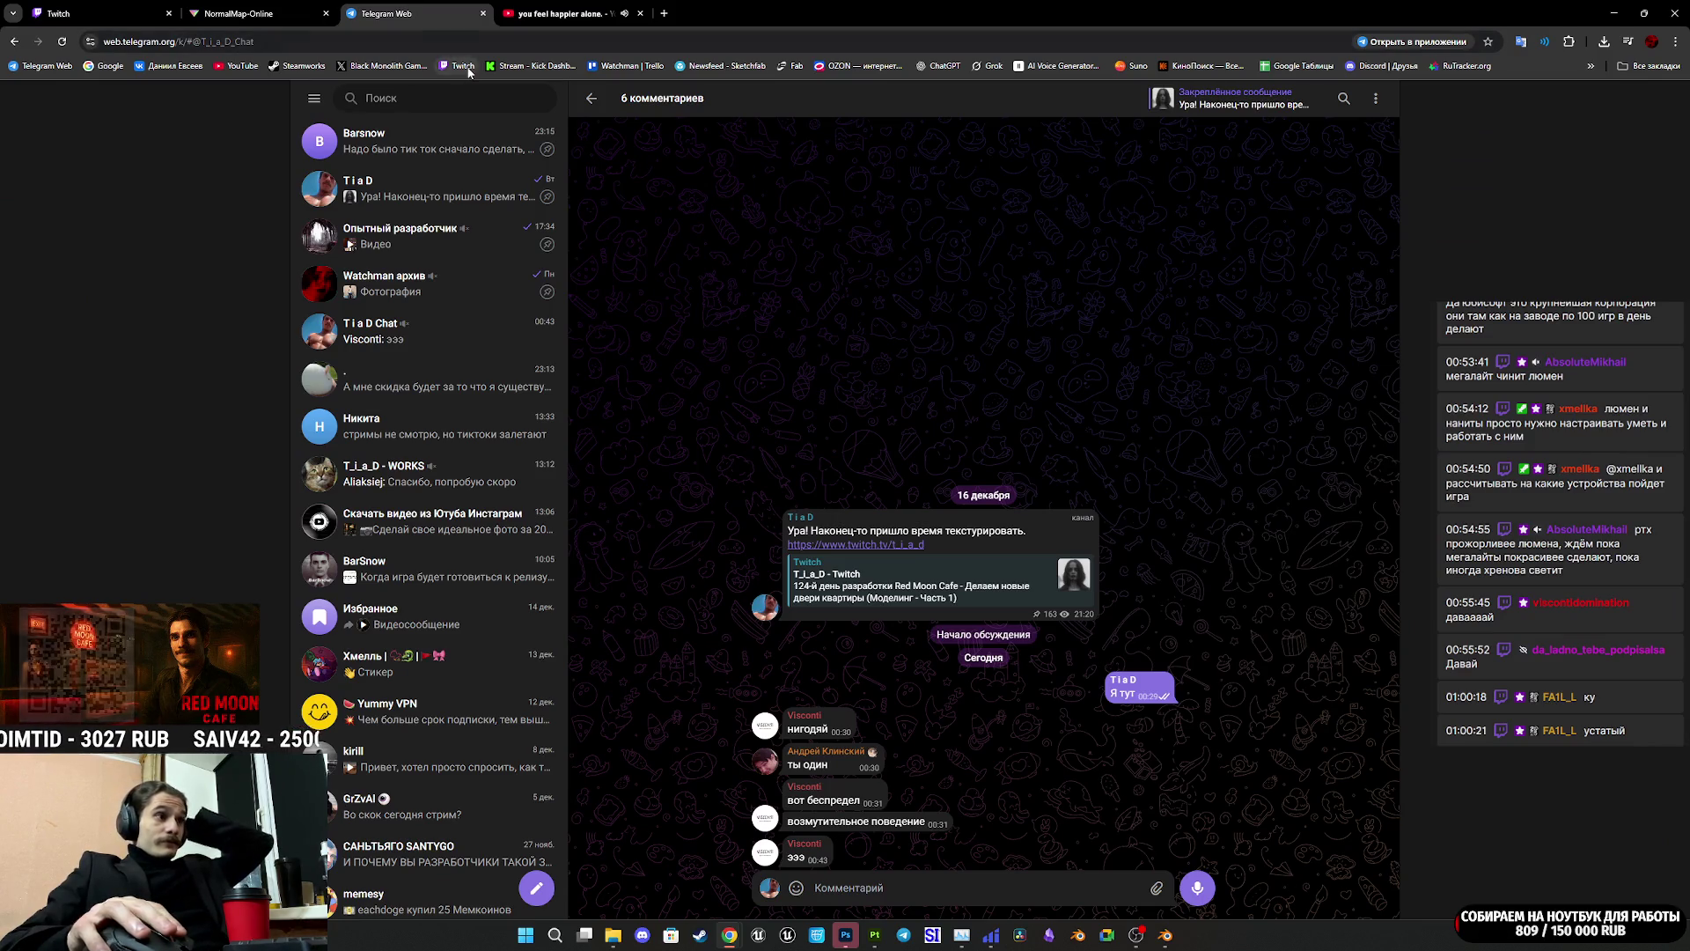
left_click(592, 100)
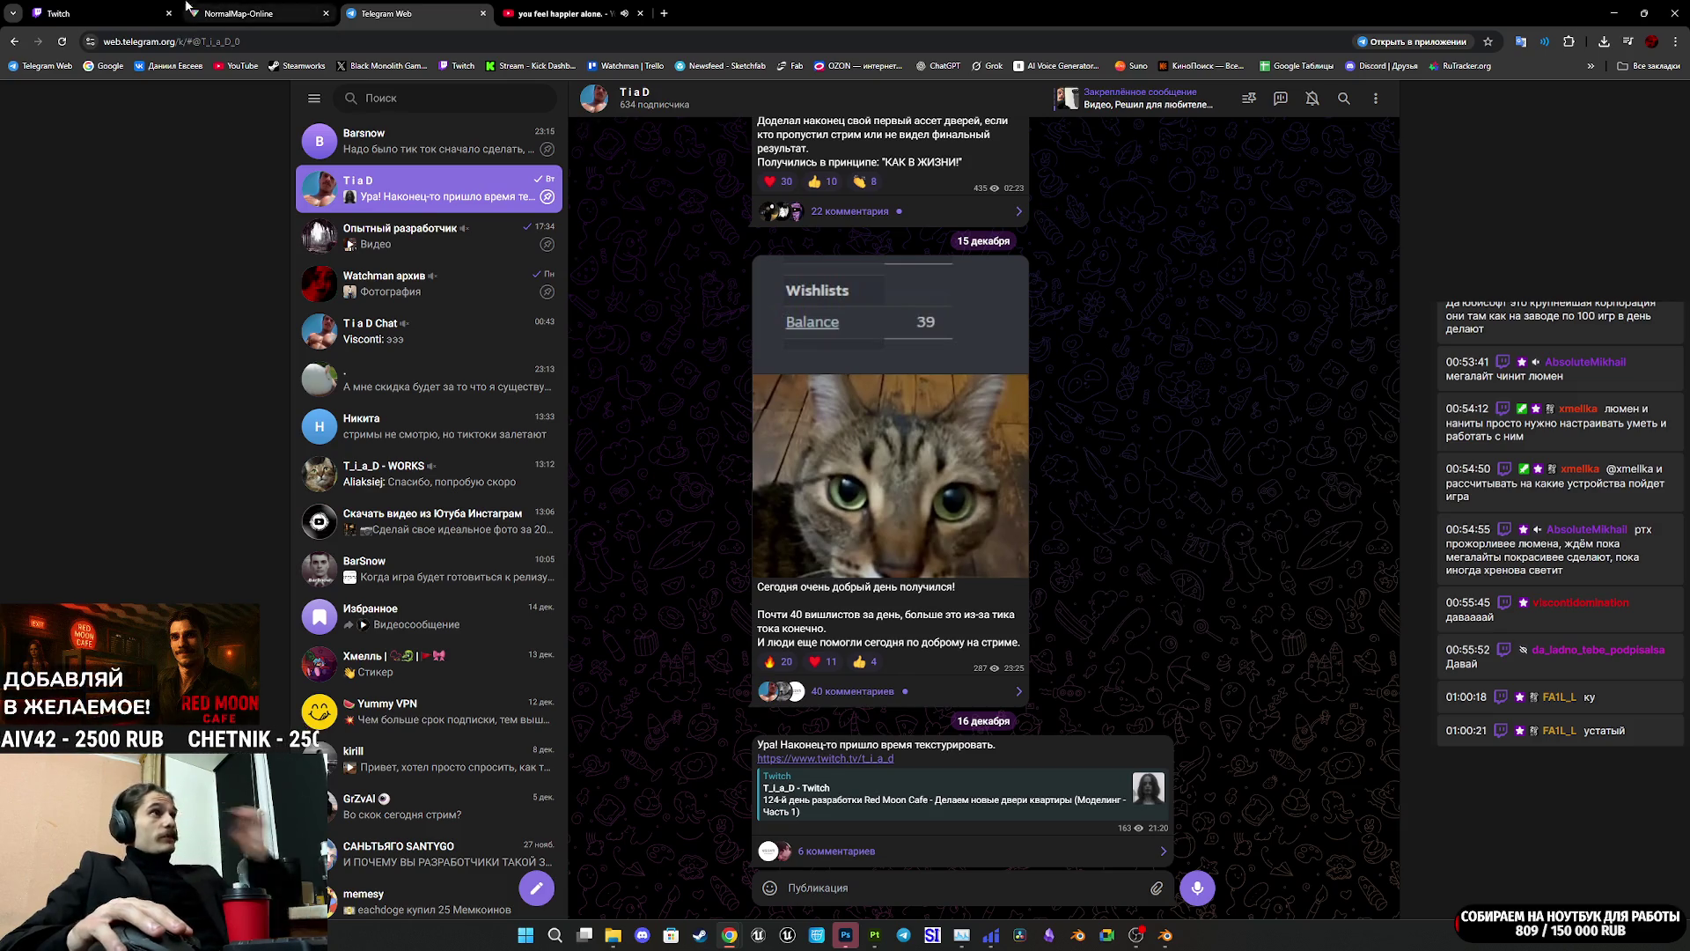
left_click(109, 7)
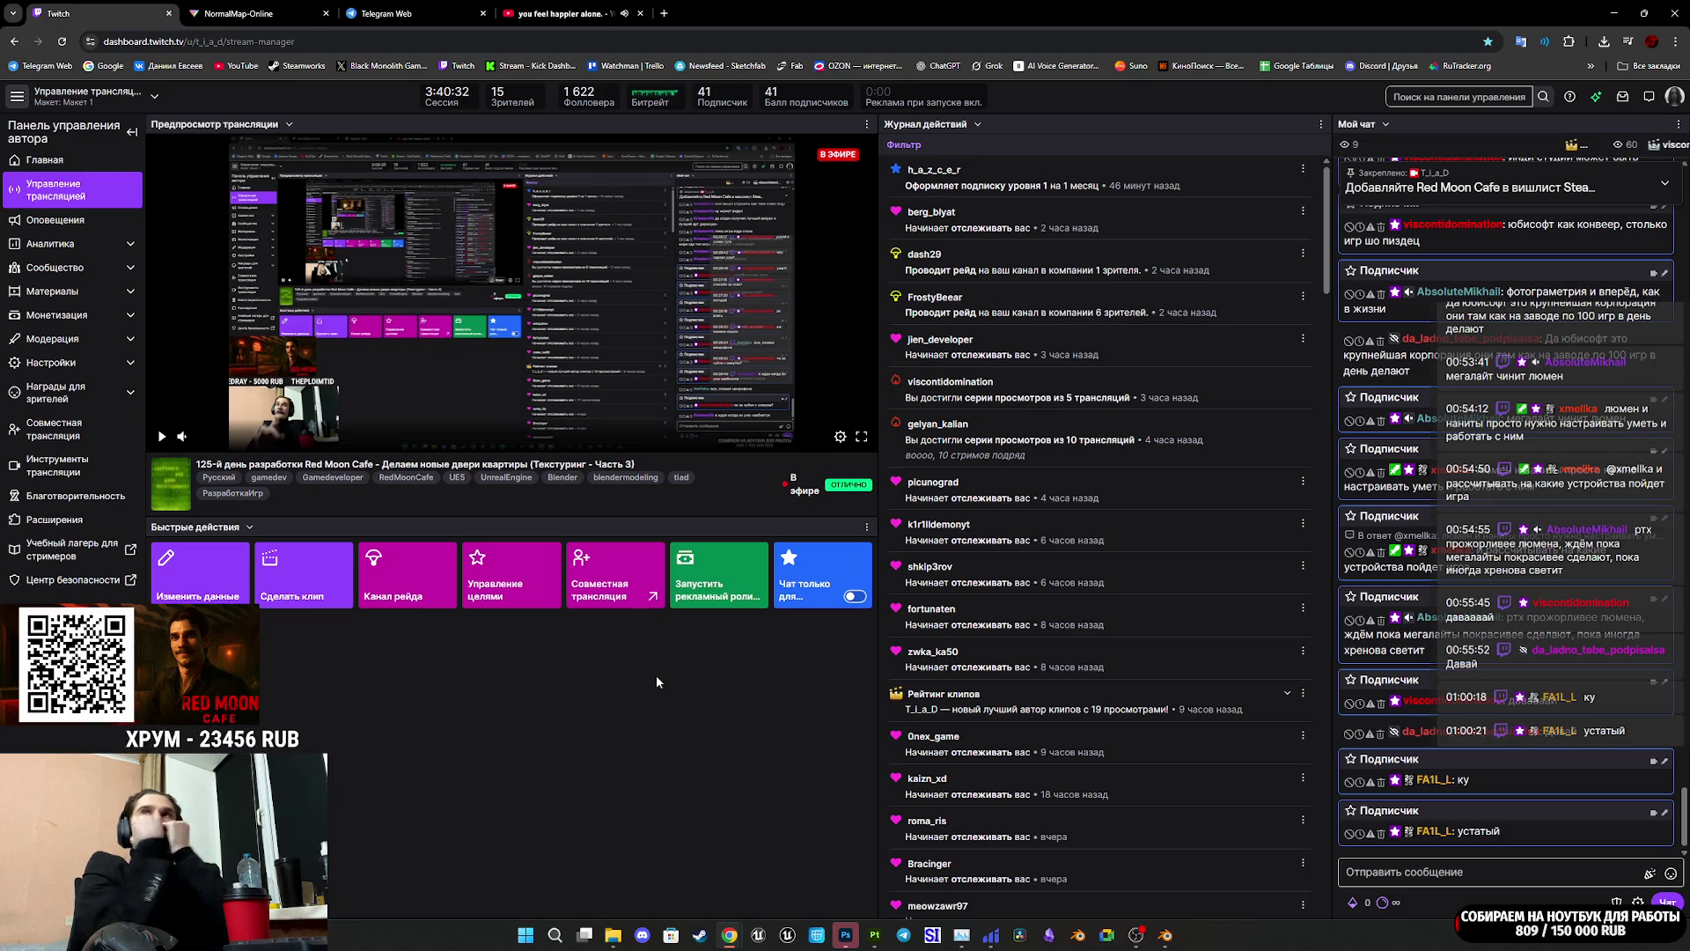
left_click(1175, 940)
left_click(706, 601)
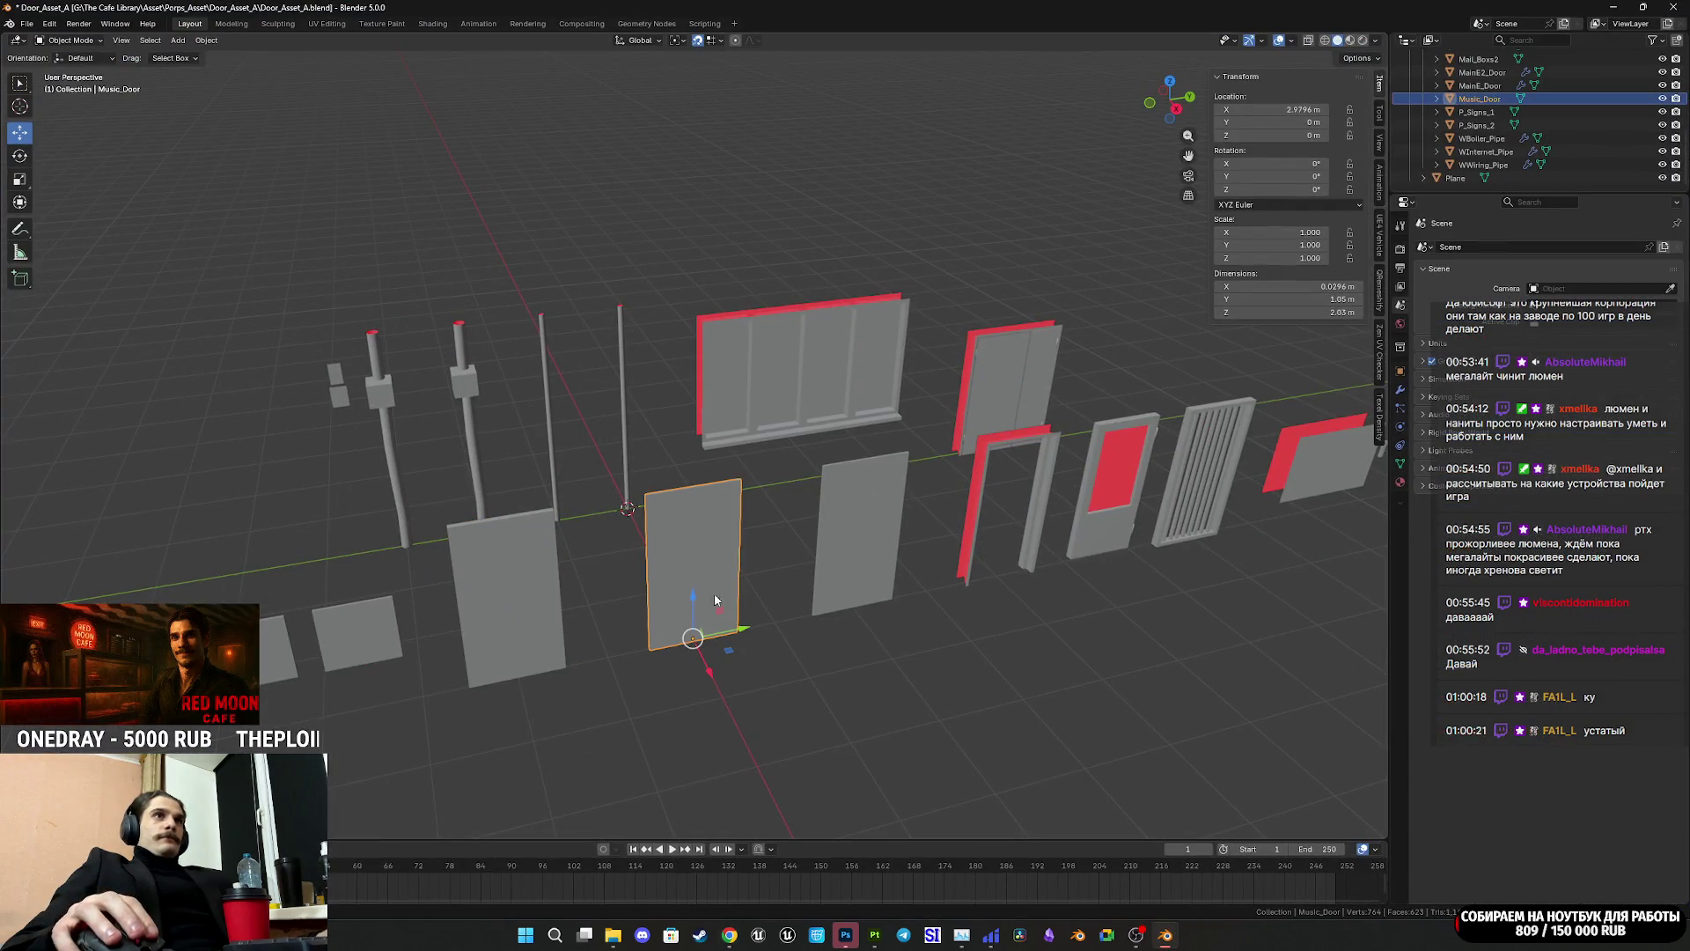
Step: Select Alcho_Door then Music_Door in Blender, then bring up the Photoshop door photo
left_click(853, 568)
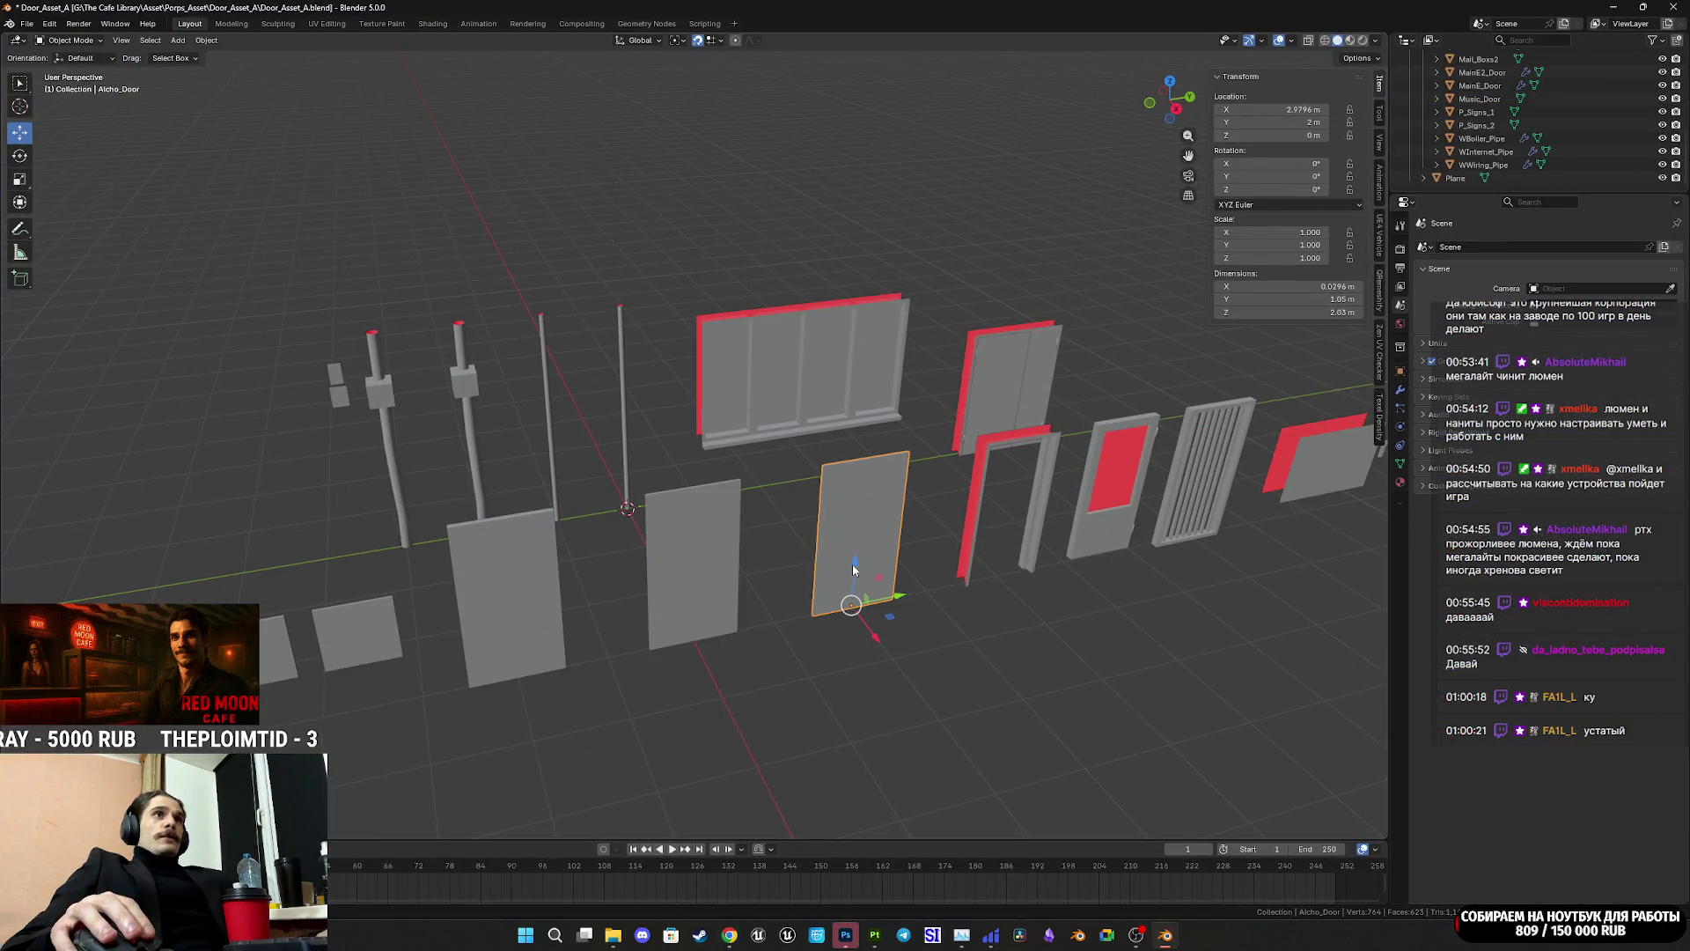
left_click(695, 572)
mouse_move(871, 945)
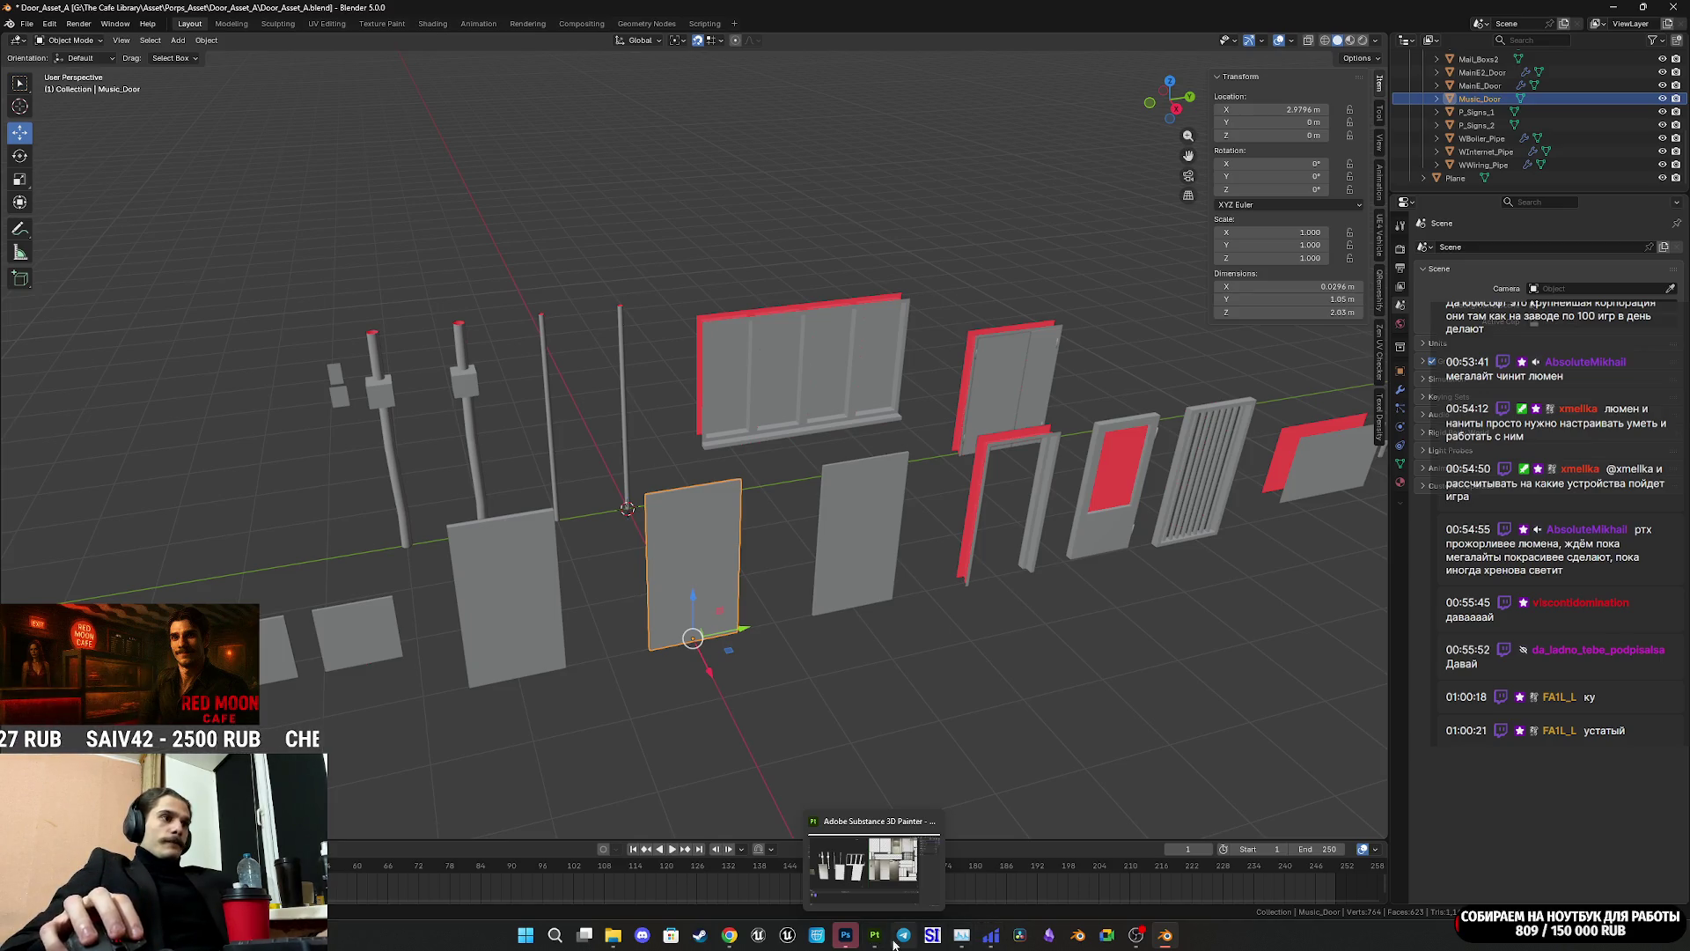
left_click(845, 934)
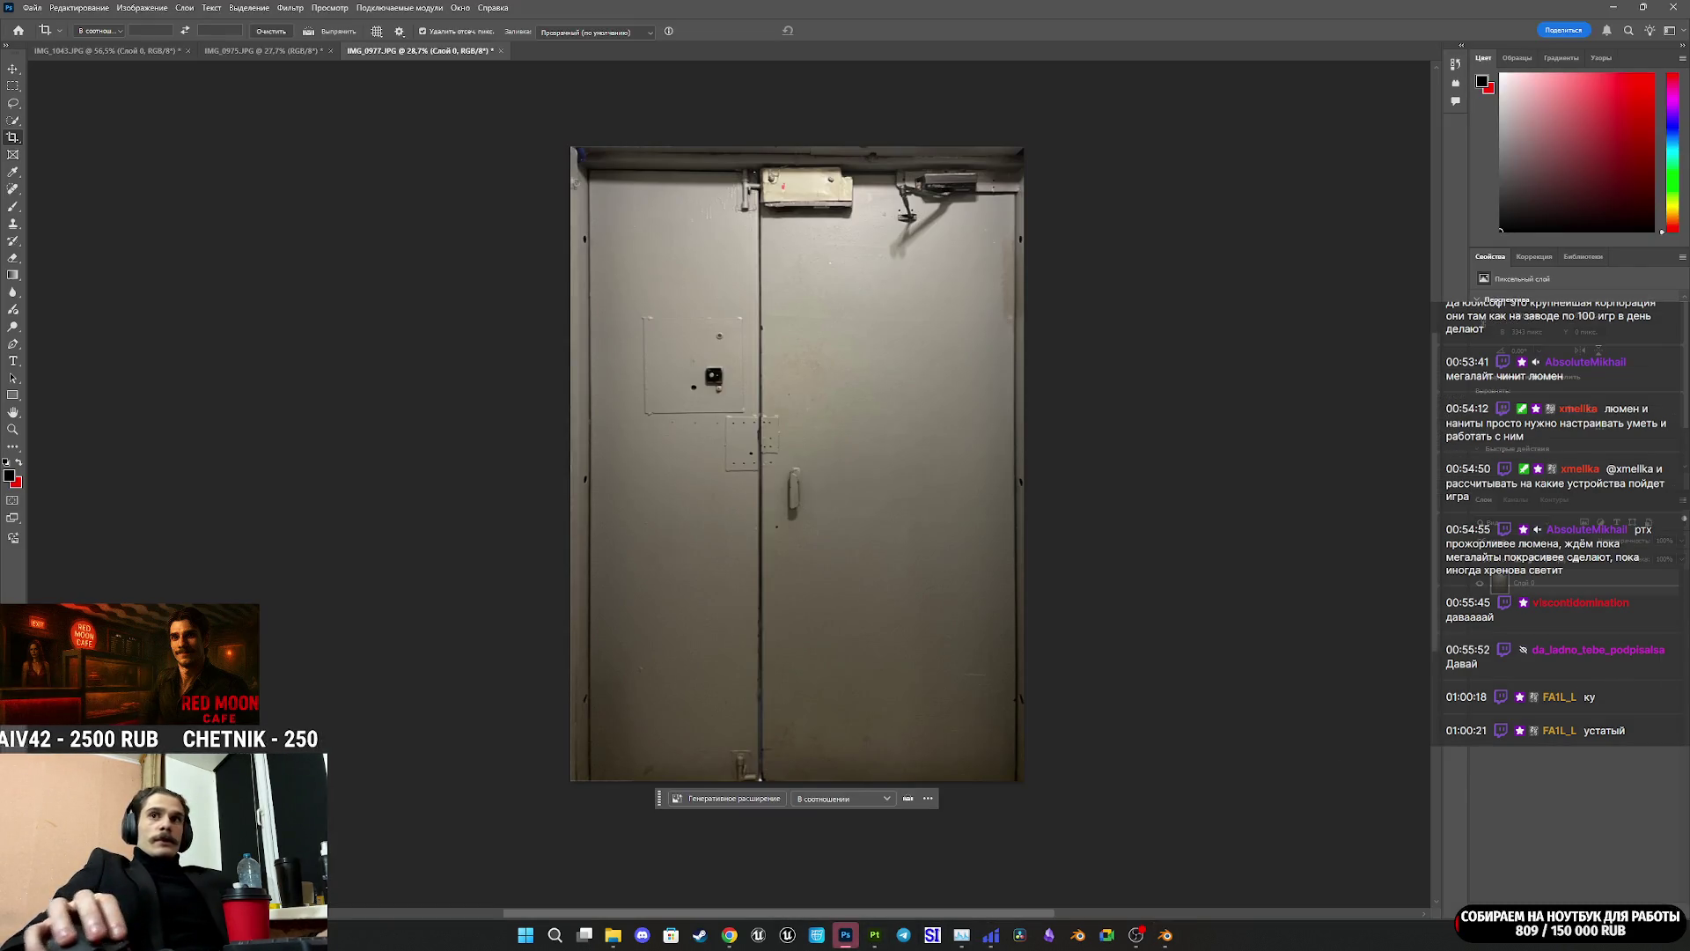
Step: Close IMG_0977 without saving and open IMG_0987.JPG, keeping its embedded colour profile
left_click(613, 935)
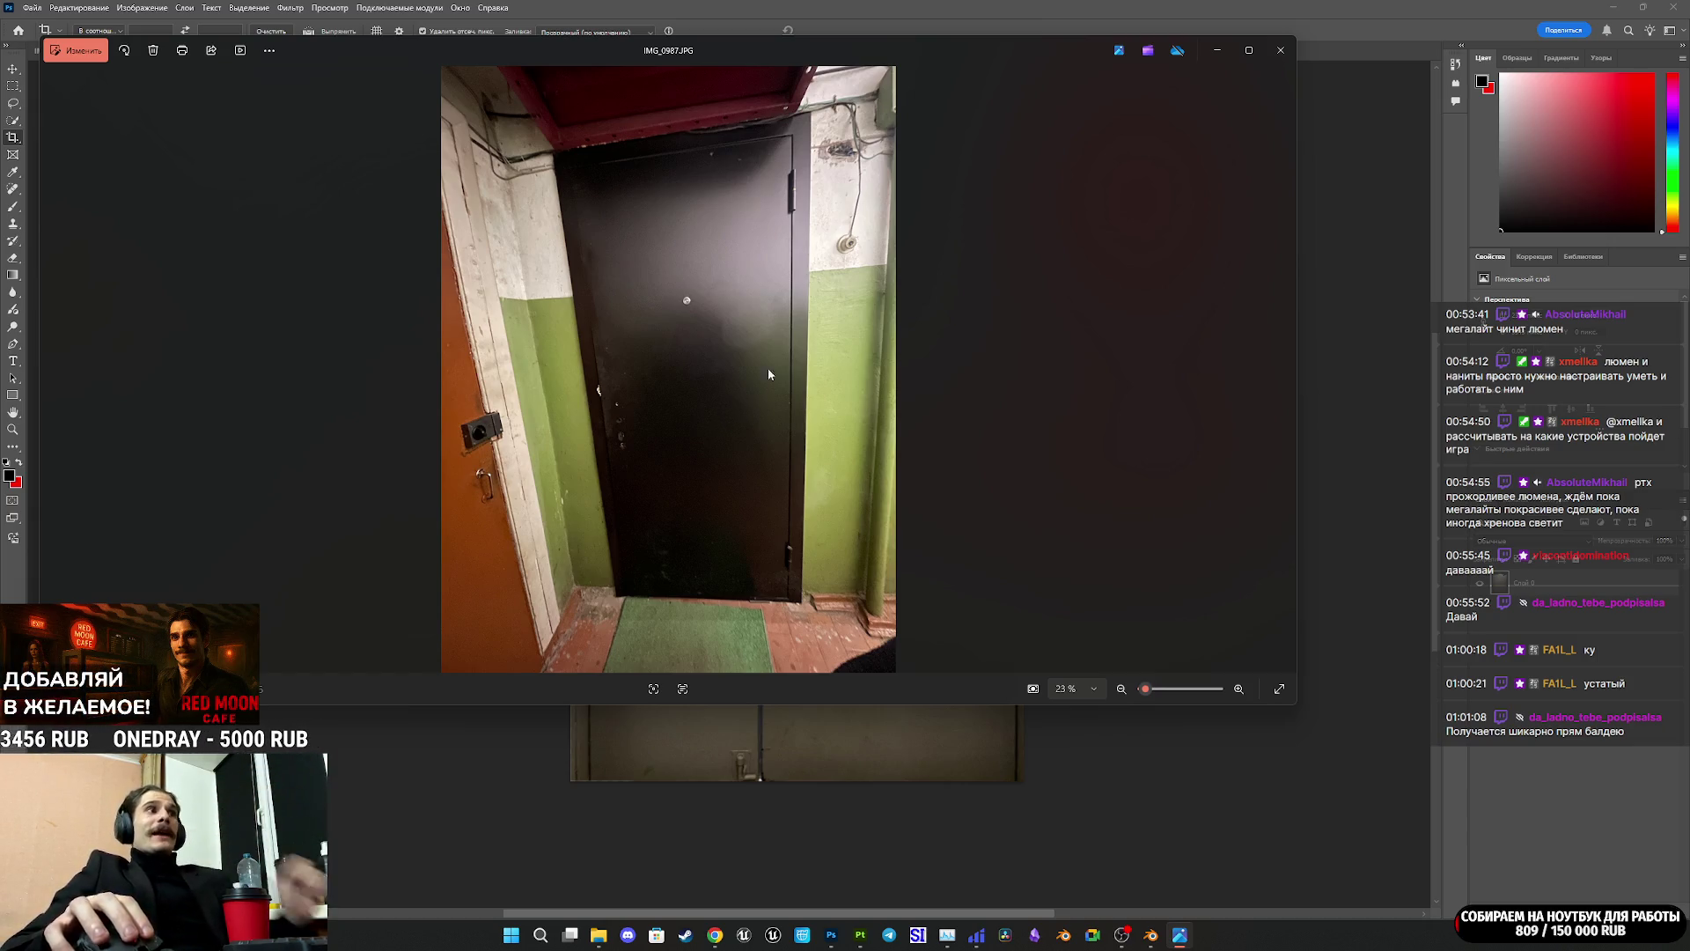
left_click(1282, 51)
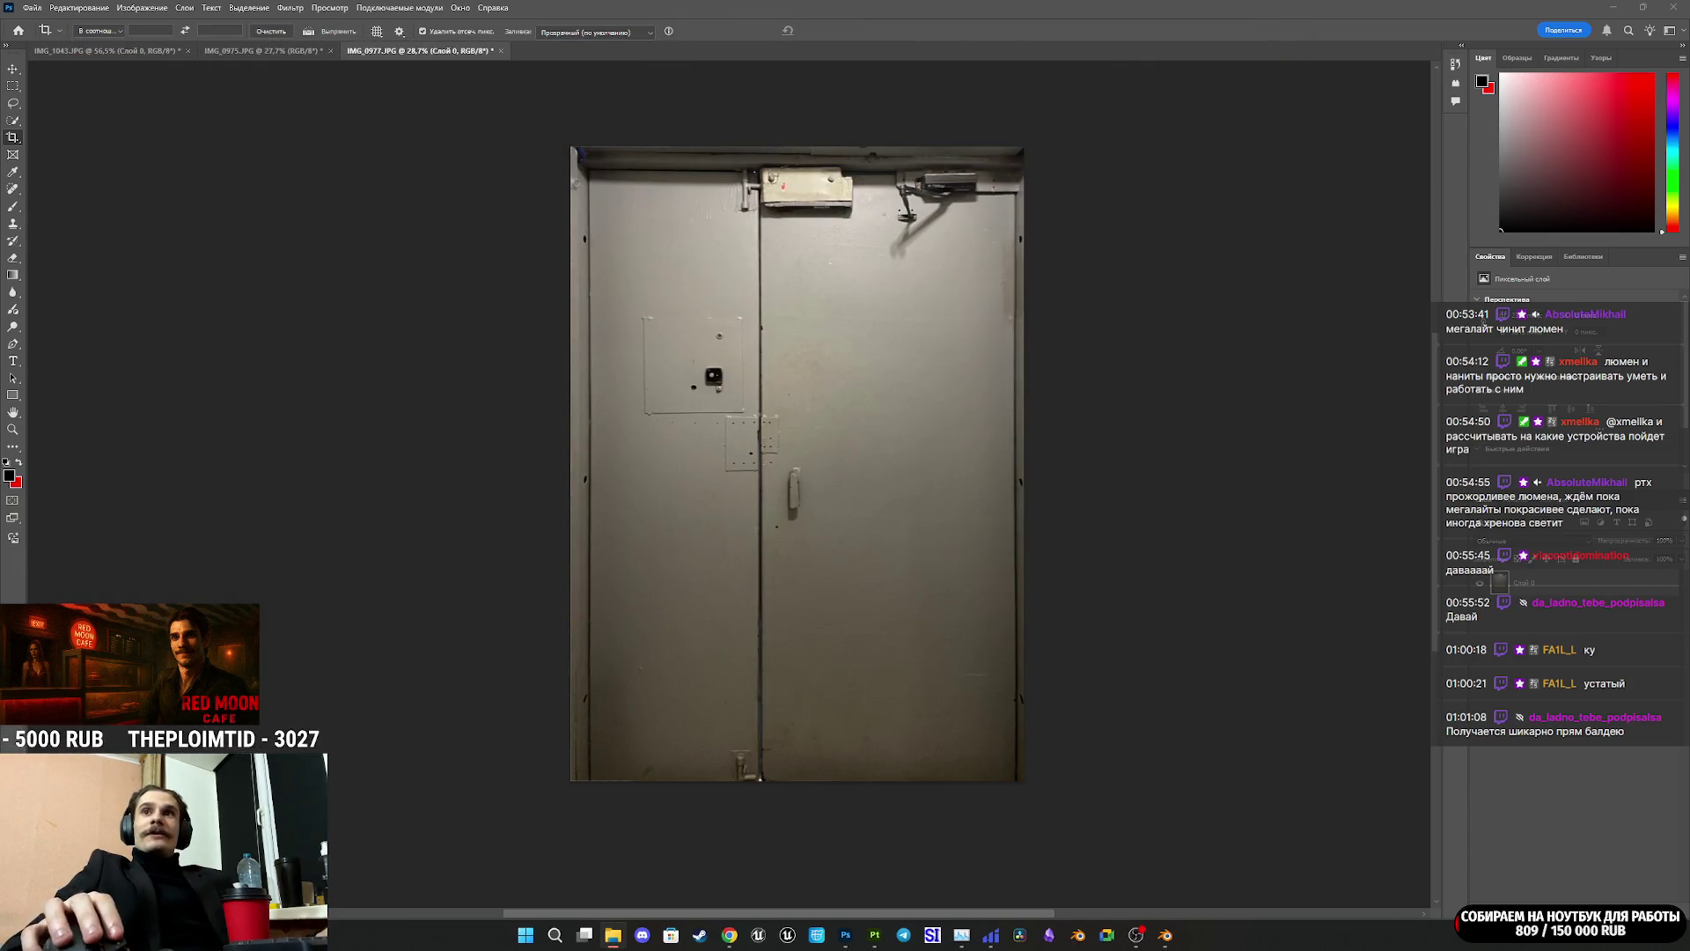
left_click(500, 51)
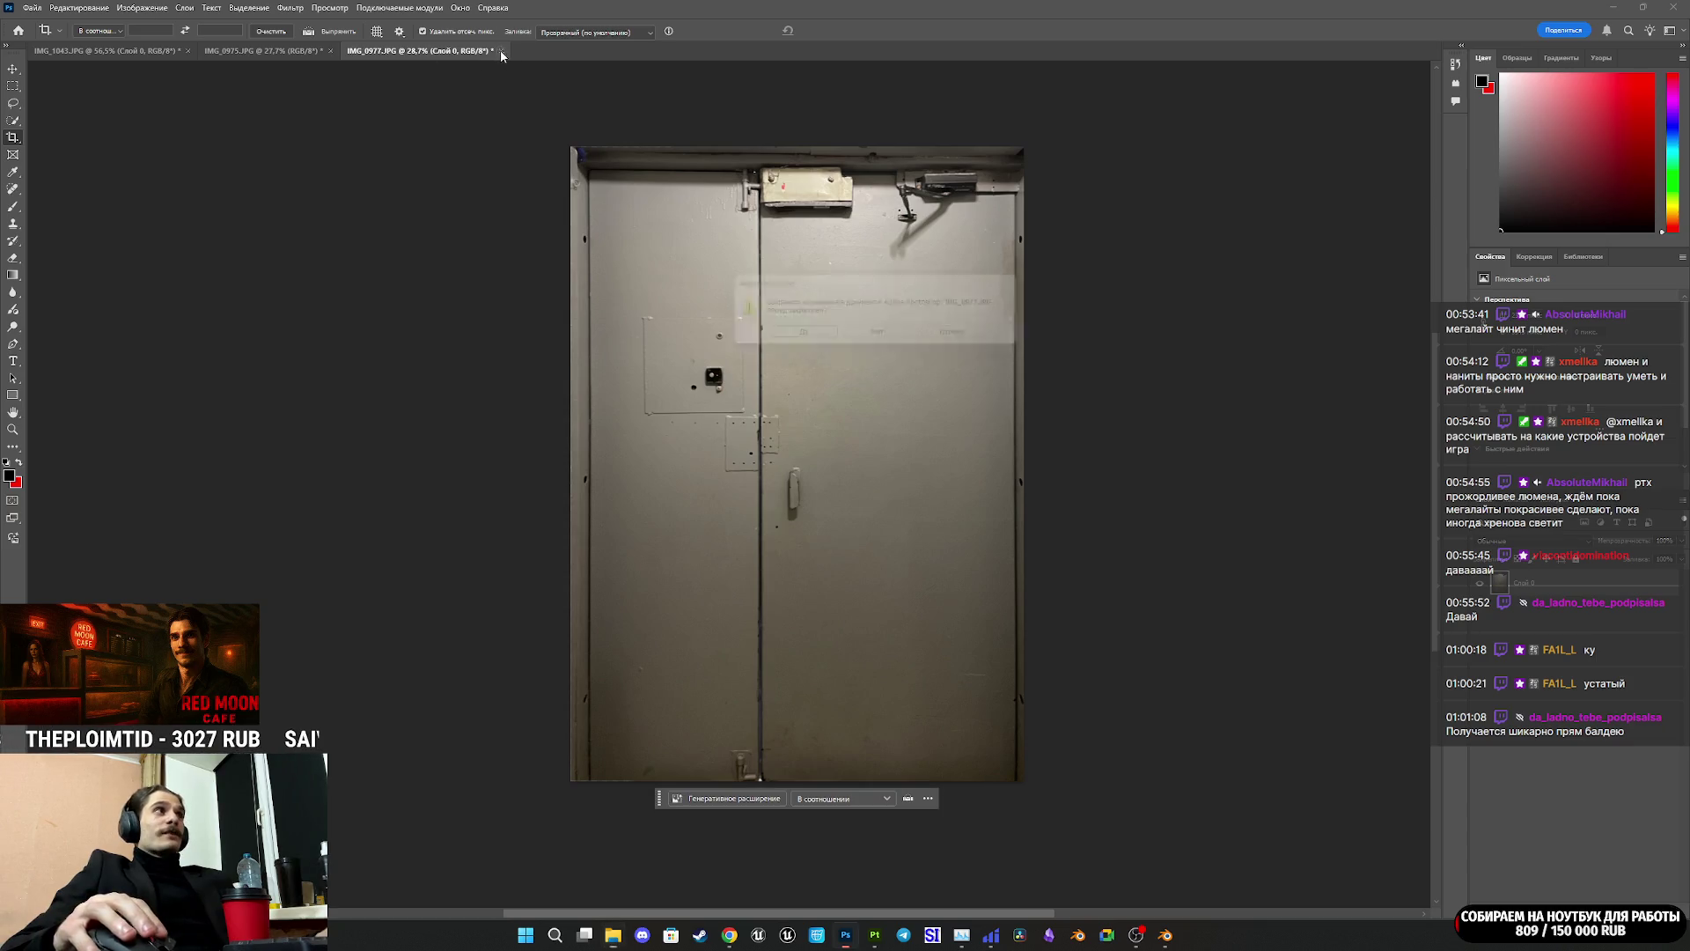
left_click(882, 334)
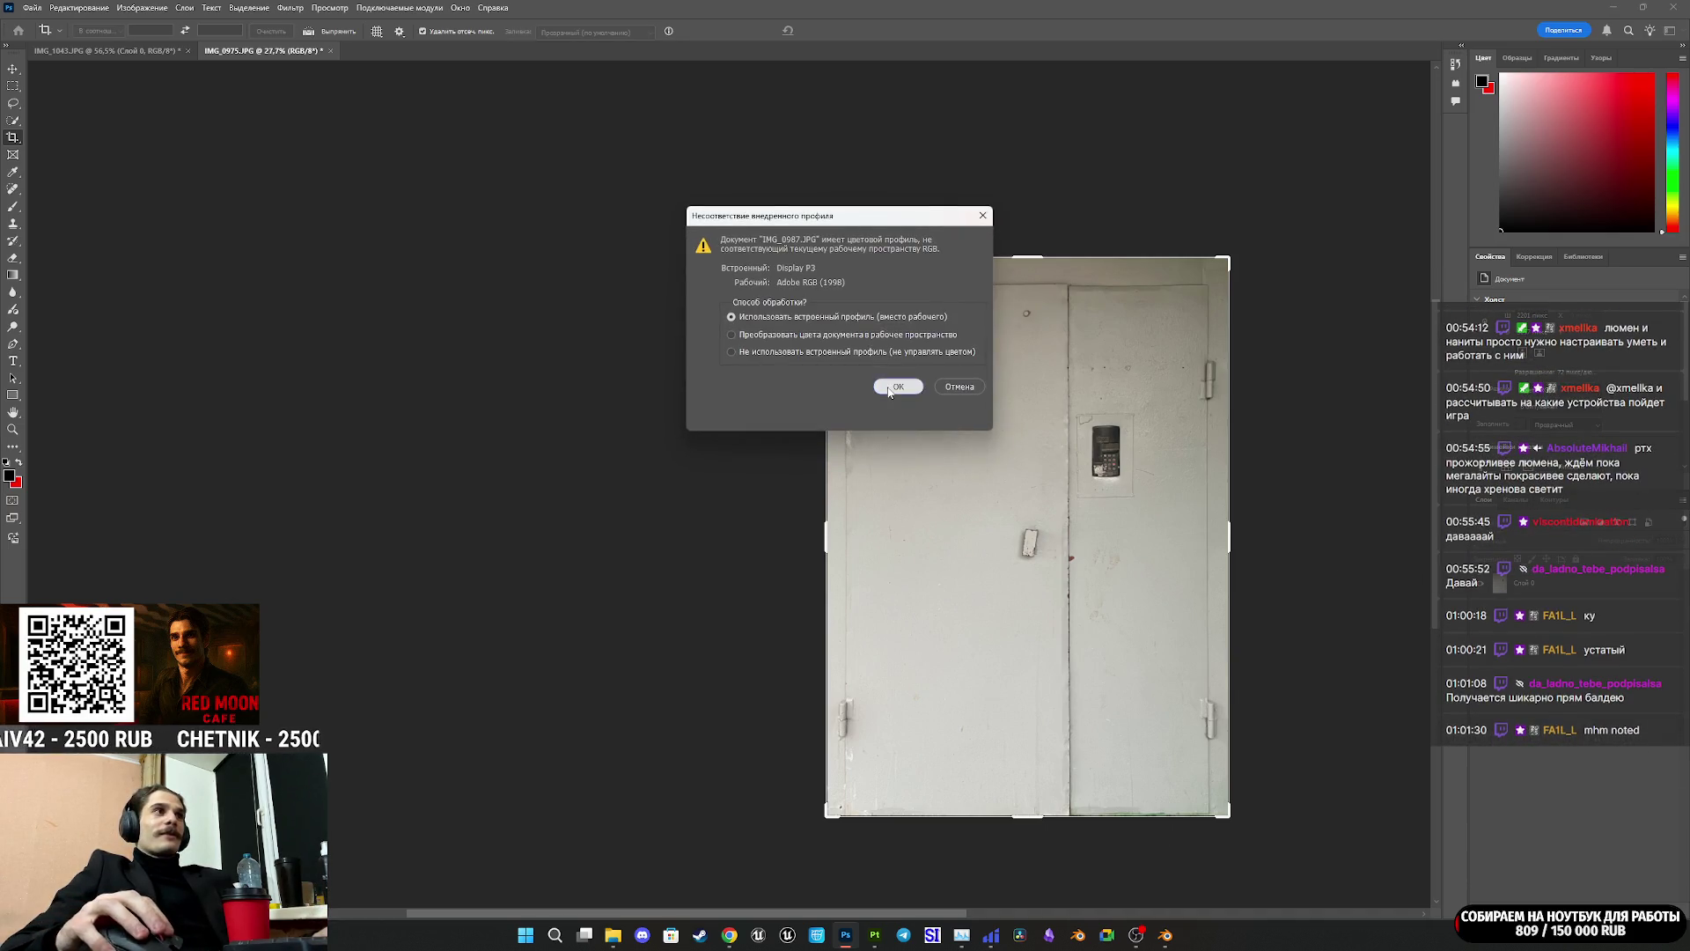
left_click(898, 387)
Step: Turn IMG_0987's Background into an editable layer and check the Image and Edit menus
left_click(1666, 585)
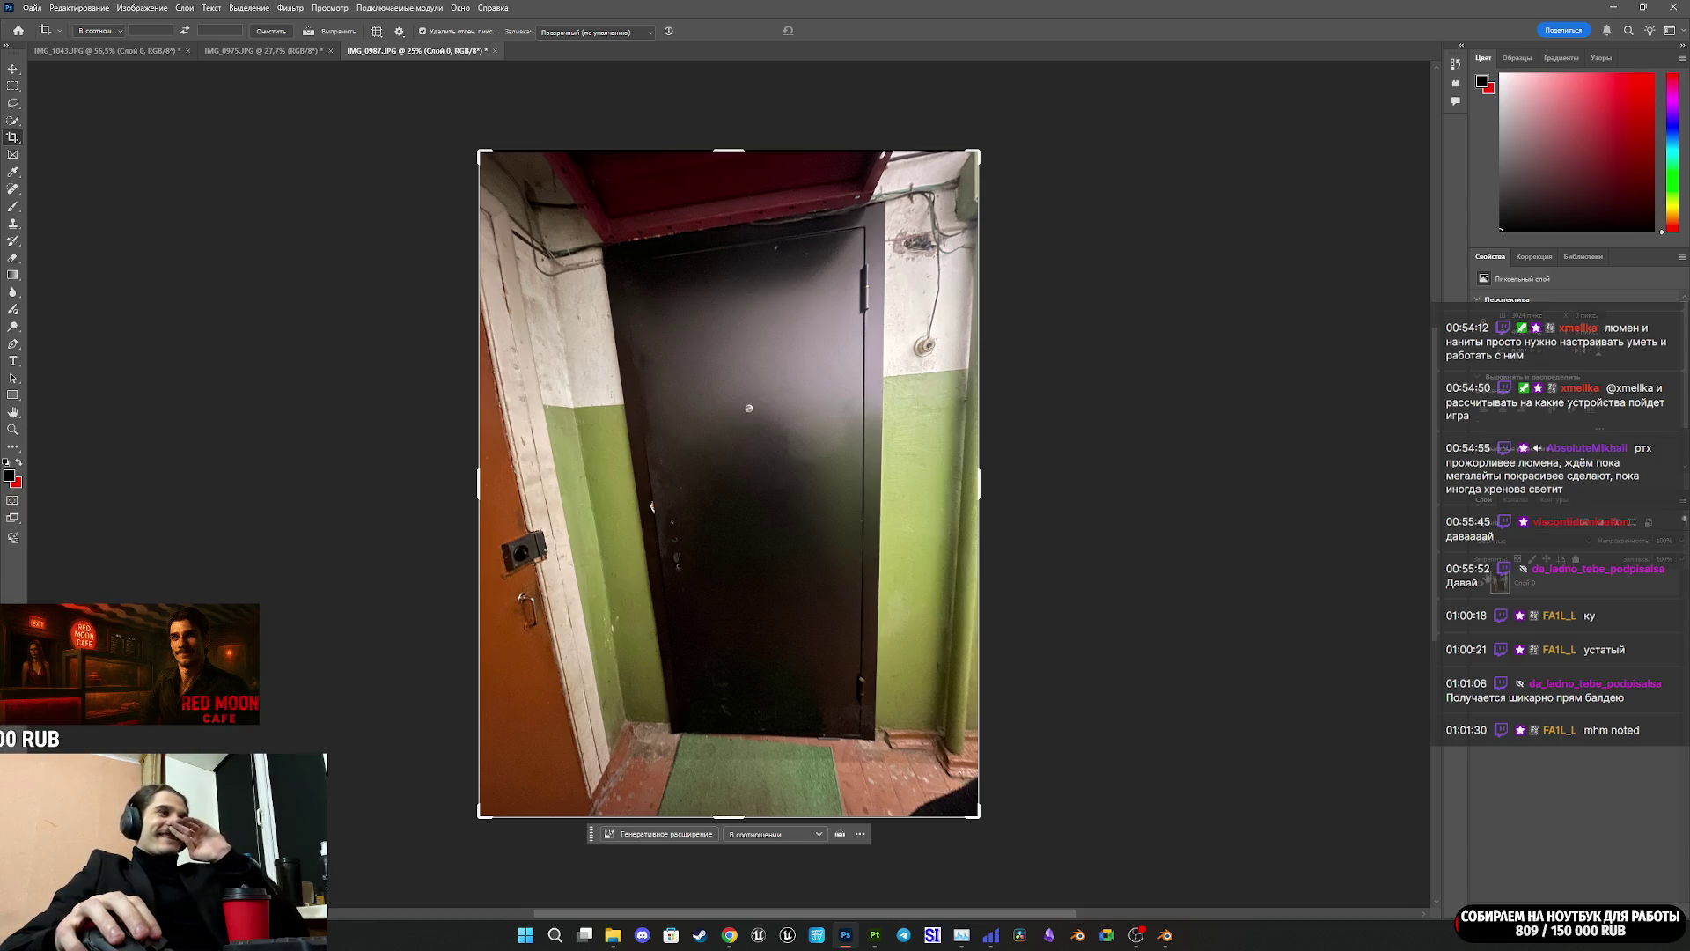
left_click(137, 9)
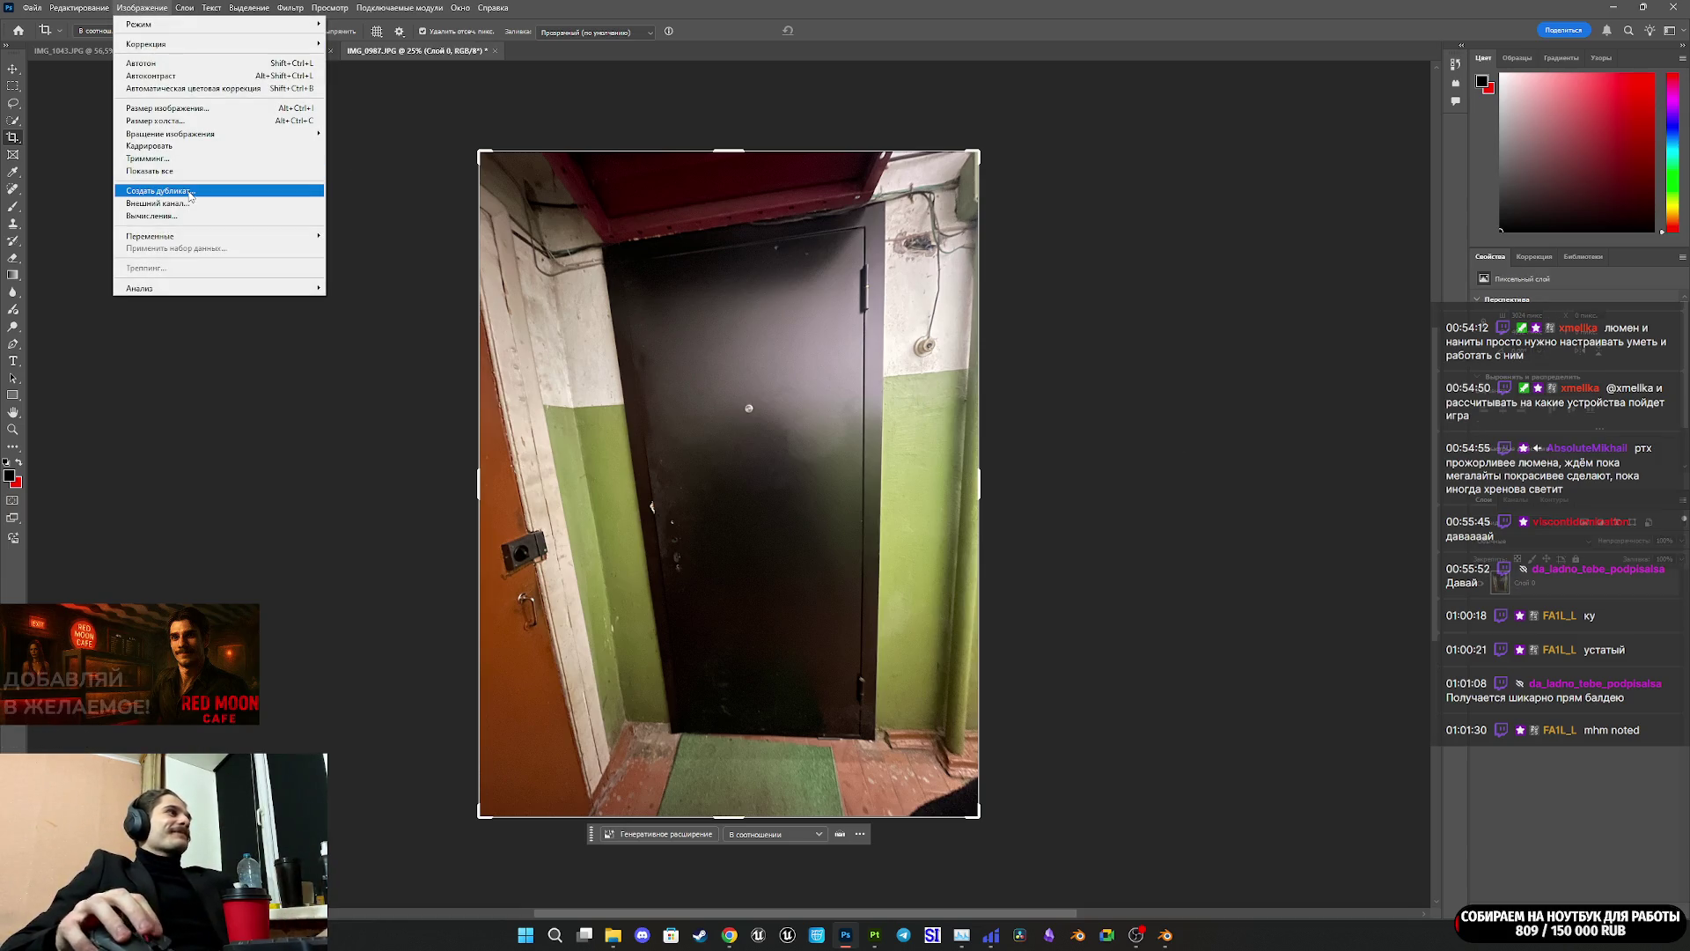
left_click(190, 195)
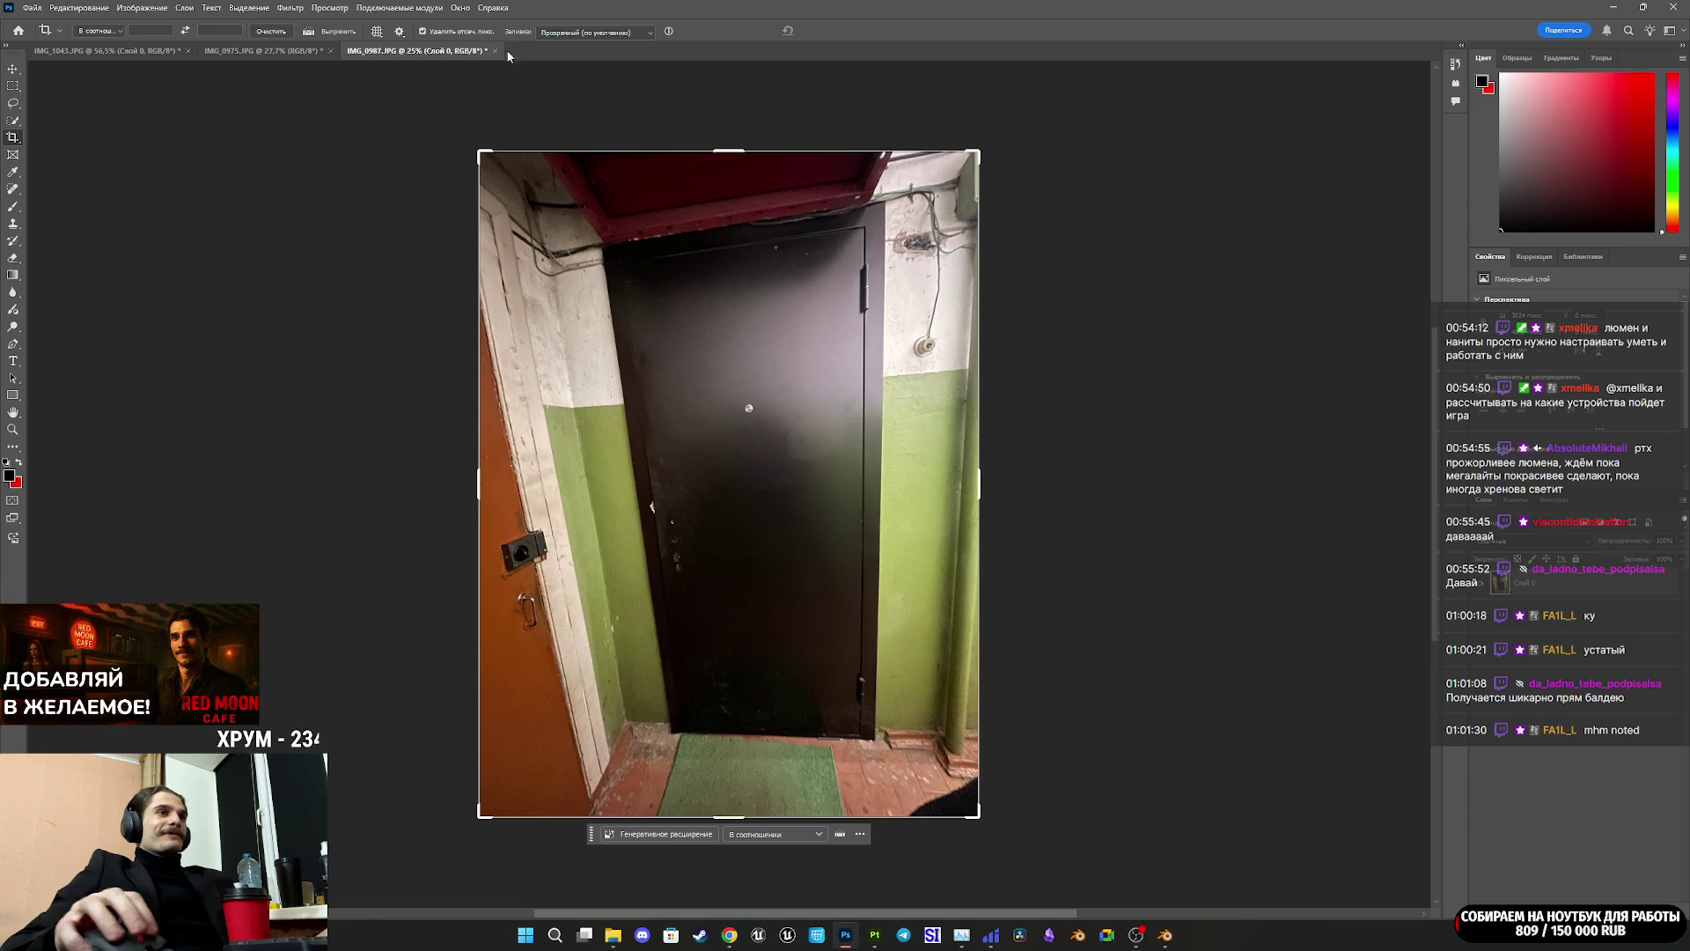
left_click(80, 8)
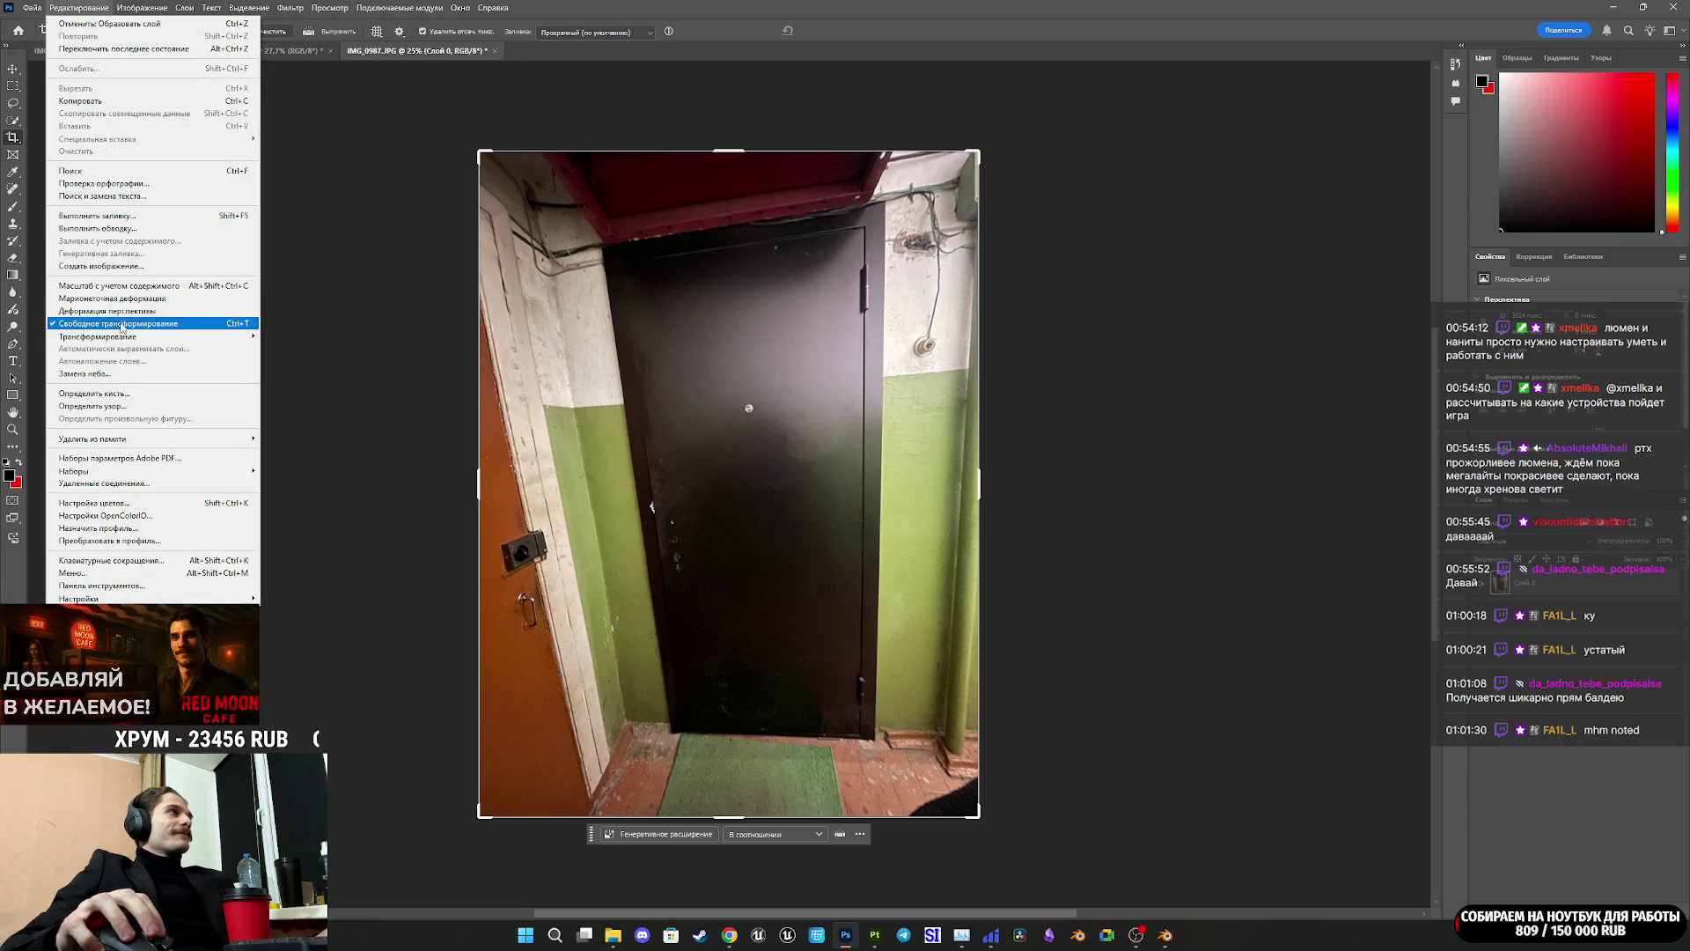
Step: Lay a Perspective Warp grid over the door and pin its top-right and bottom-right corners
left_click(118, 313)
mouse_move(602, 250)
left_mouse_down()
mouse_move(811, 574)
mouse_move(874, 736)
left_mouse_up()
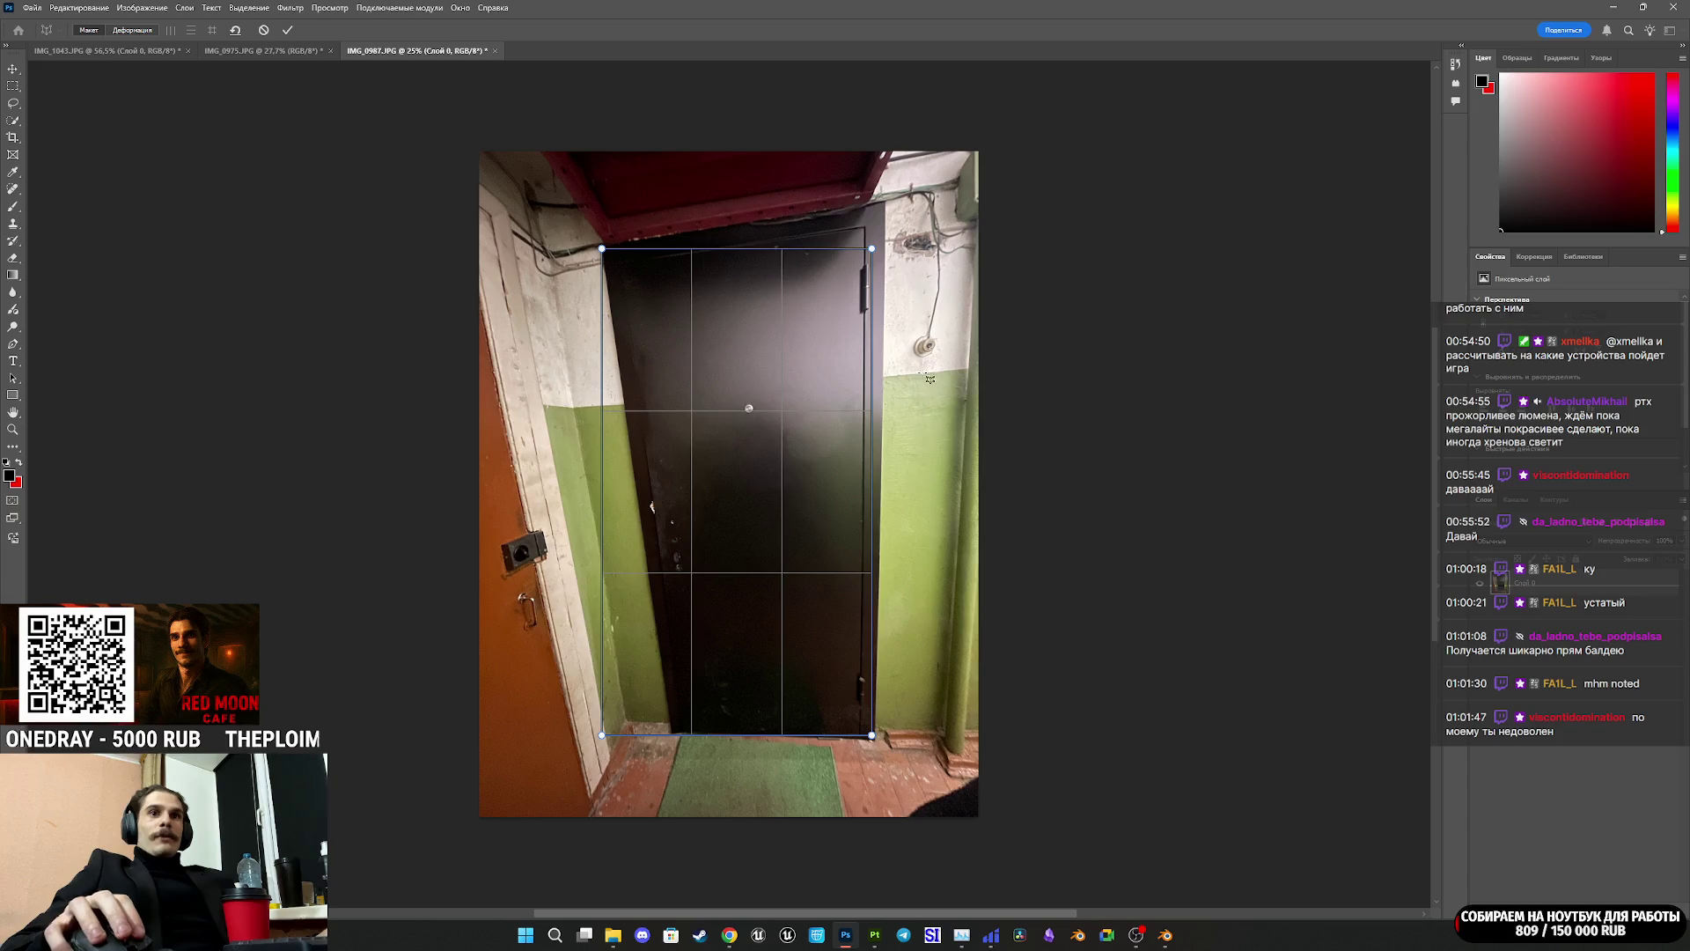
scroll(952, 232, "up", 1)
scroll(914, 299, "up", 3, "alt")
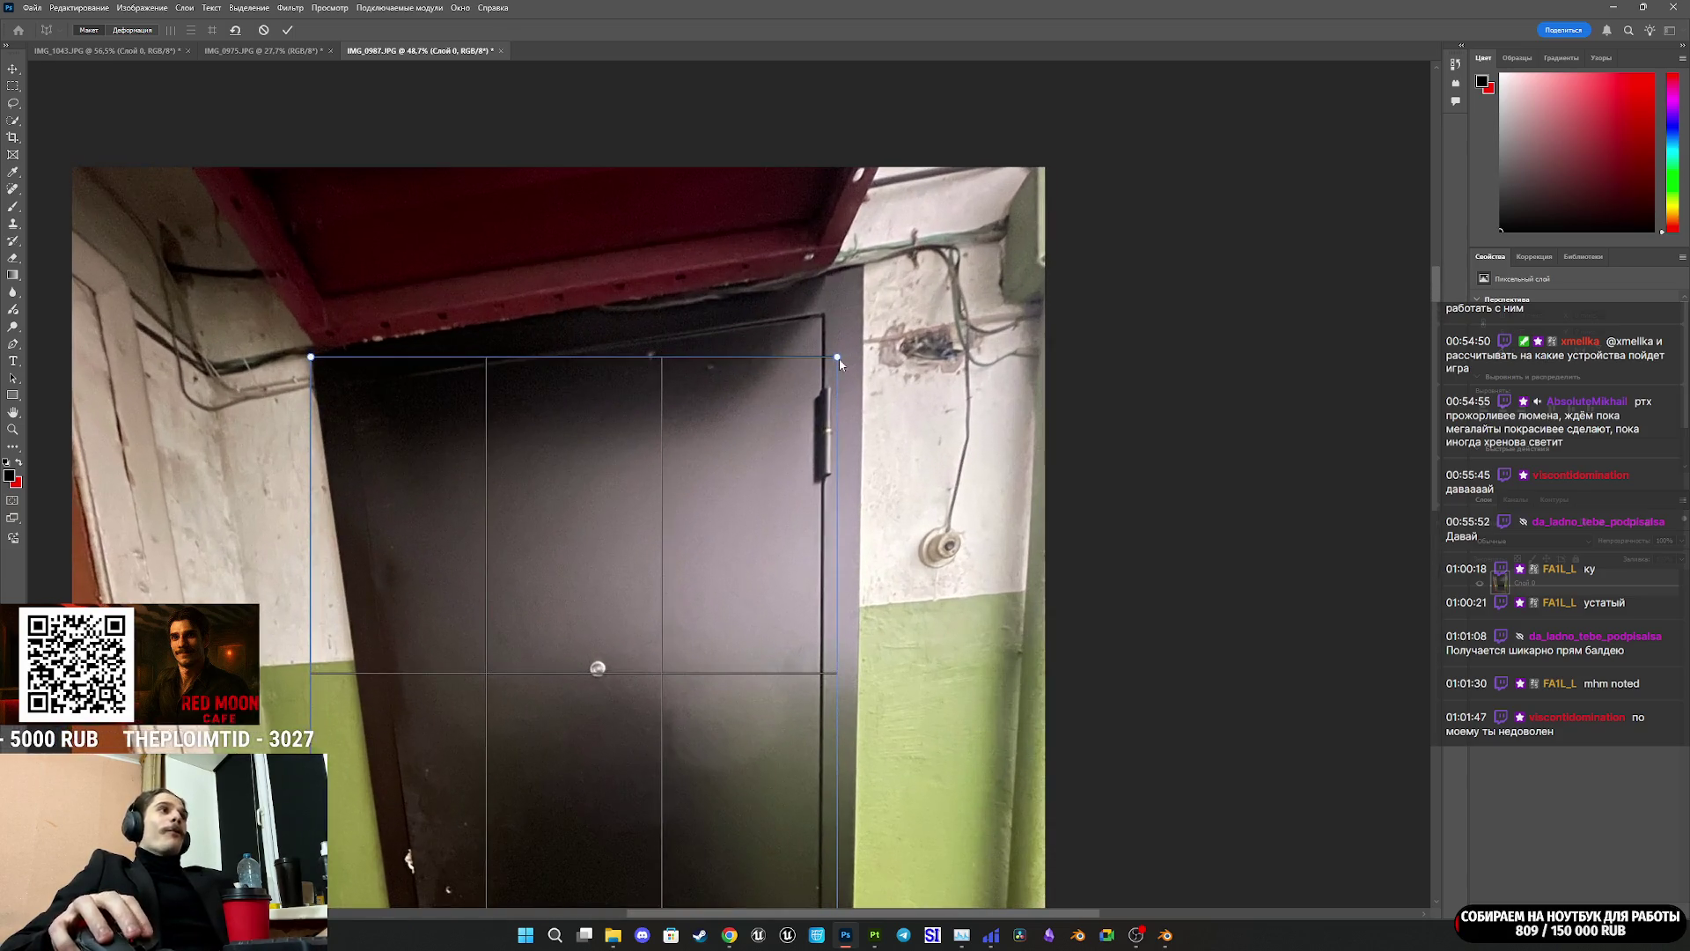
left_click_drag(863, 302, 863, 270)
scroll(711, 424, "down", 8)
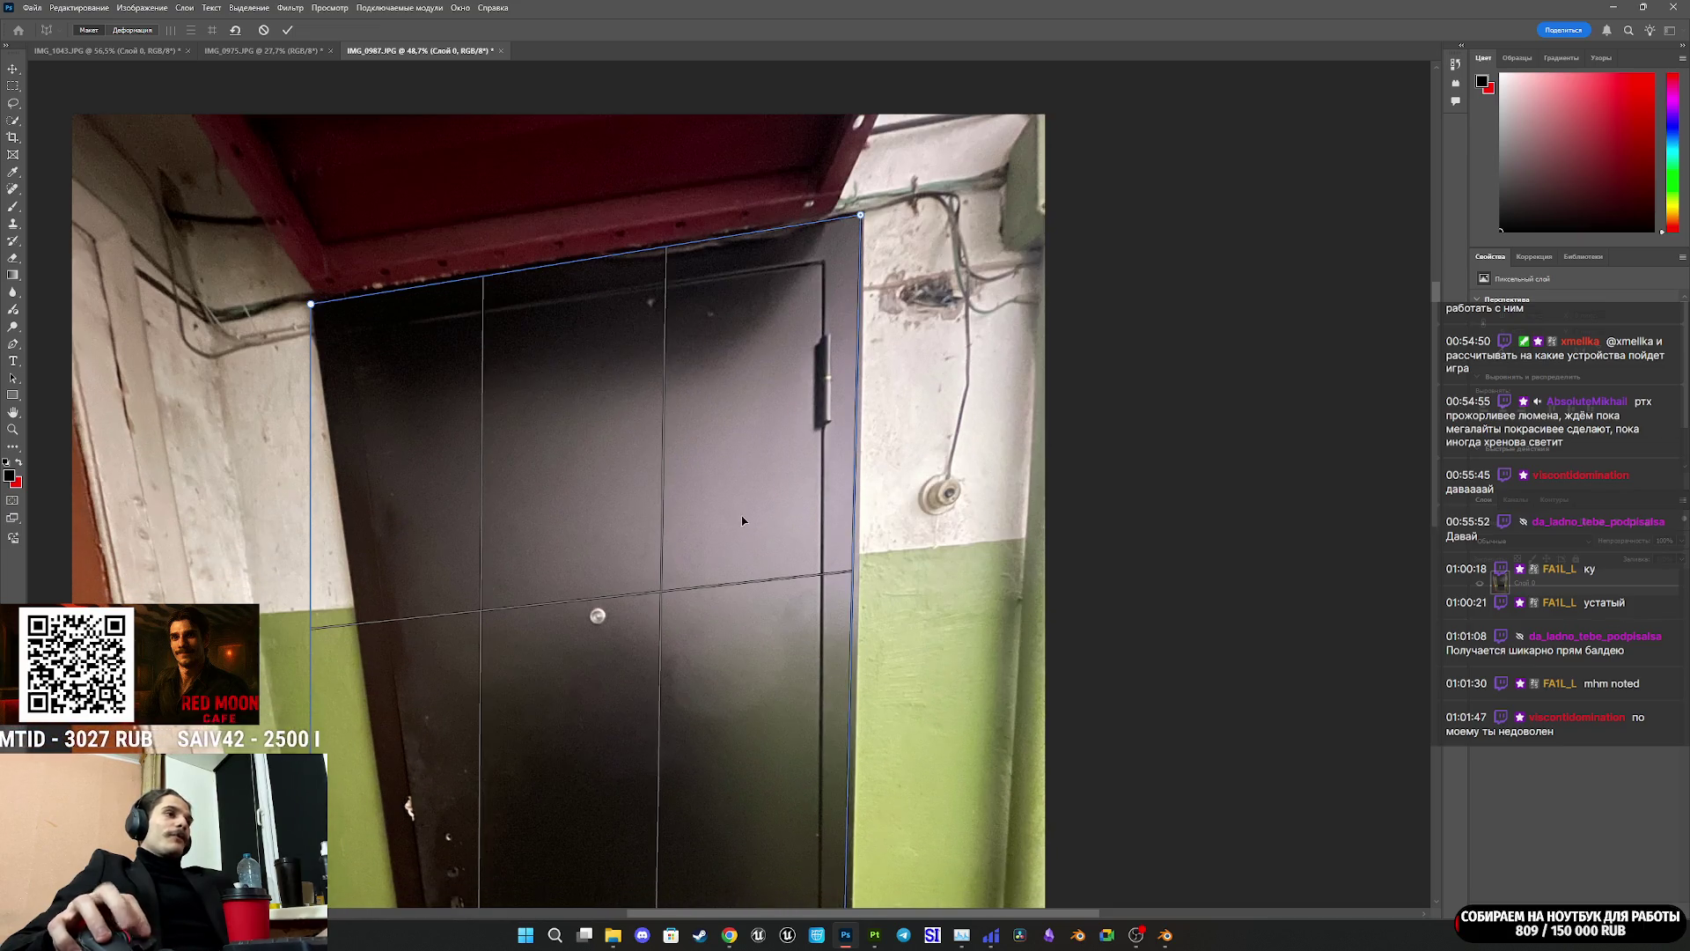
scroll(776, 506, "down", 7)
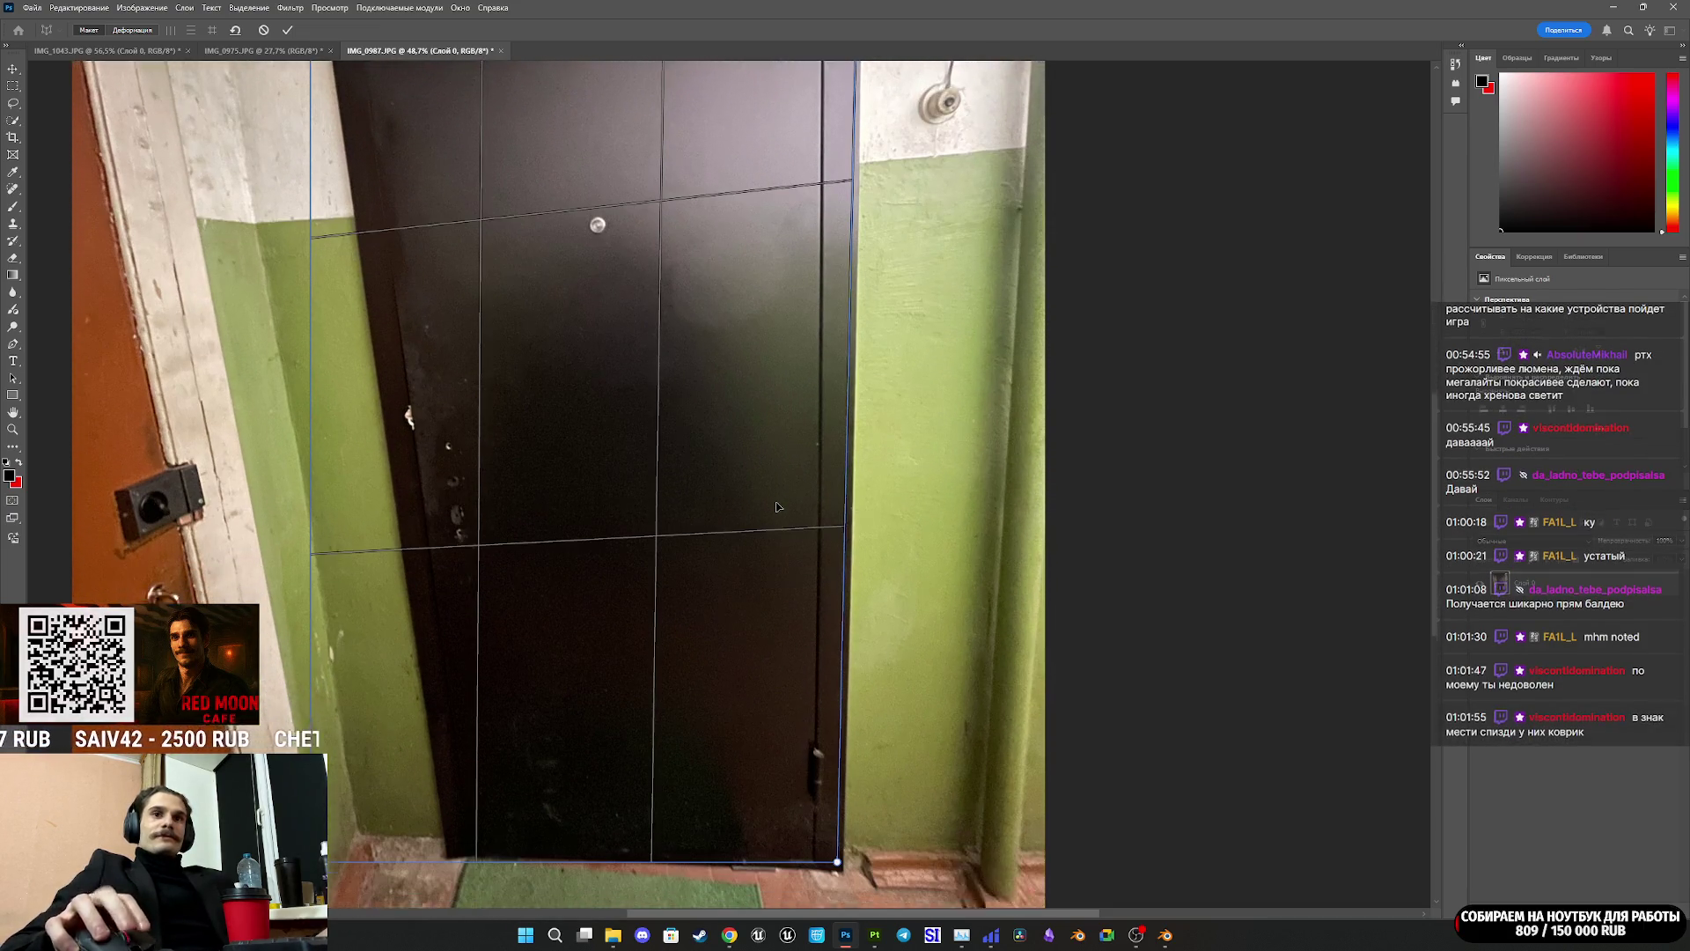
scroll(776, 629, "down", 1)
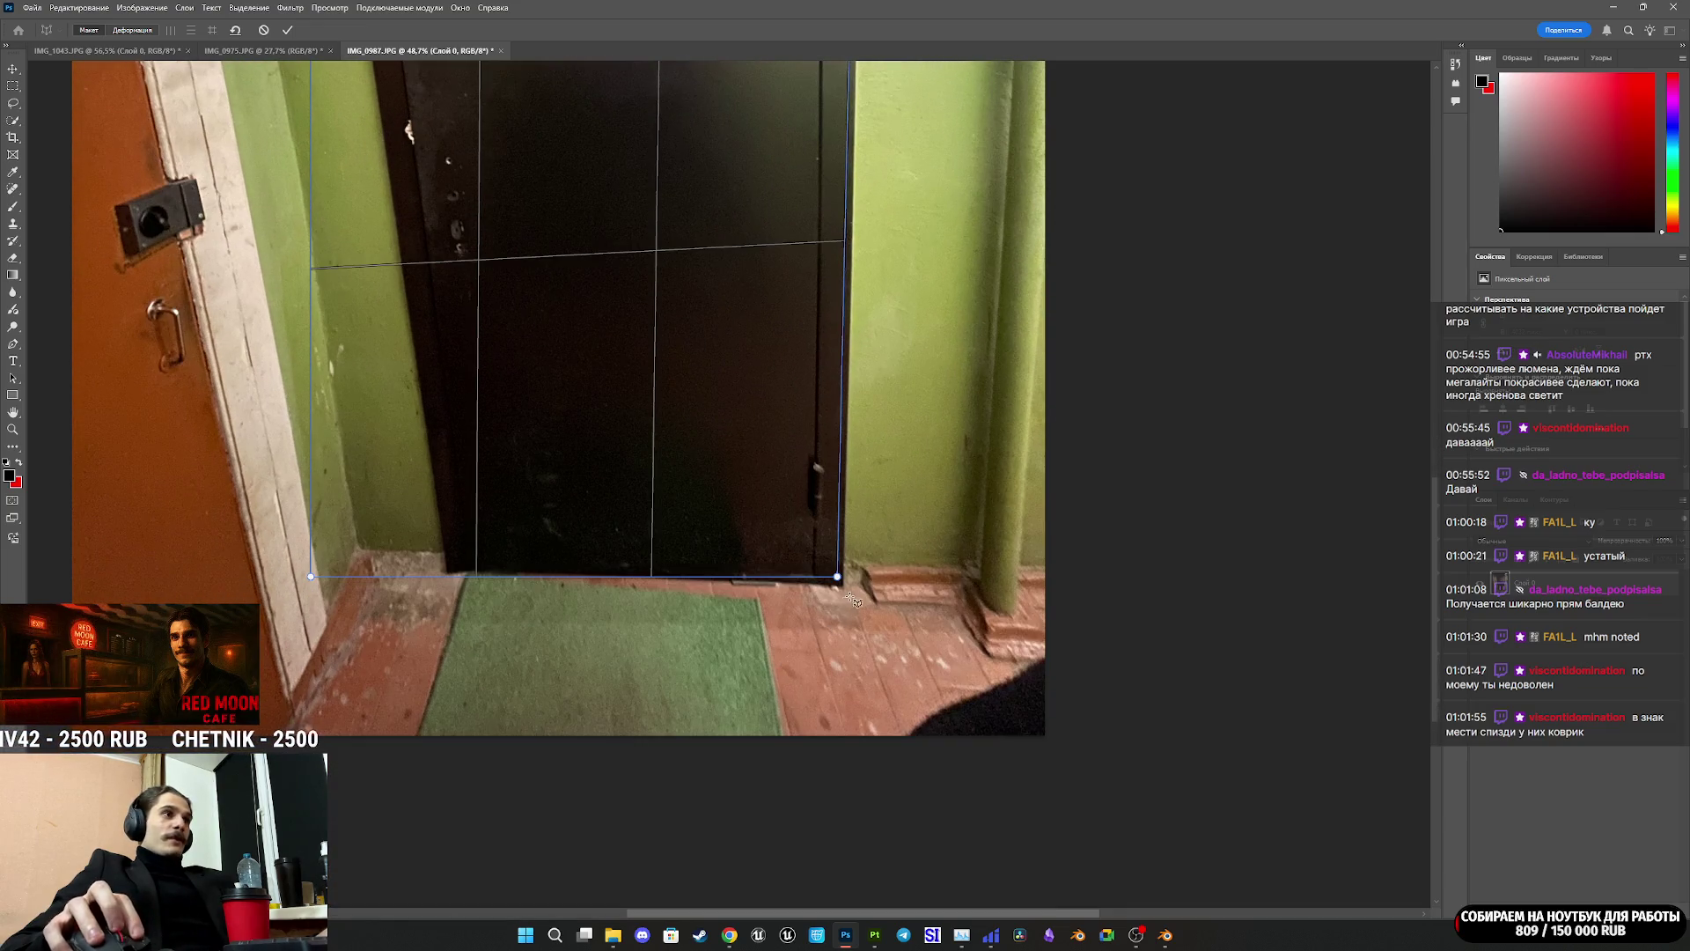
scroll(837, 607, "up", 3, "alt")
left_click_drag(839, 555, 848, 568)
Step: Pin the warp grid's bottom-left and top-left corners onto the door frame
scroll(180, 539, "down", 3, "alt")
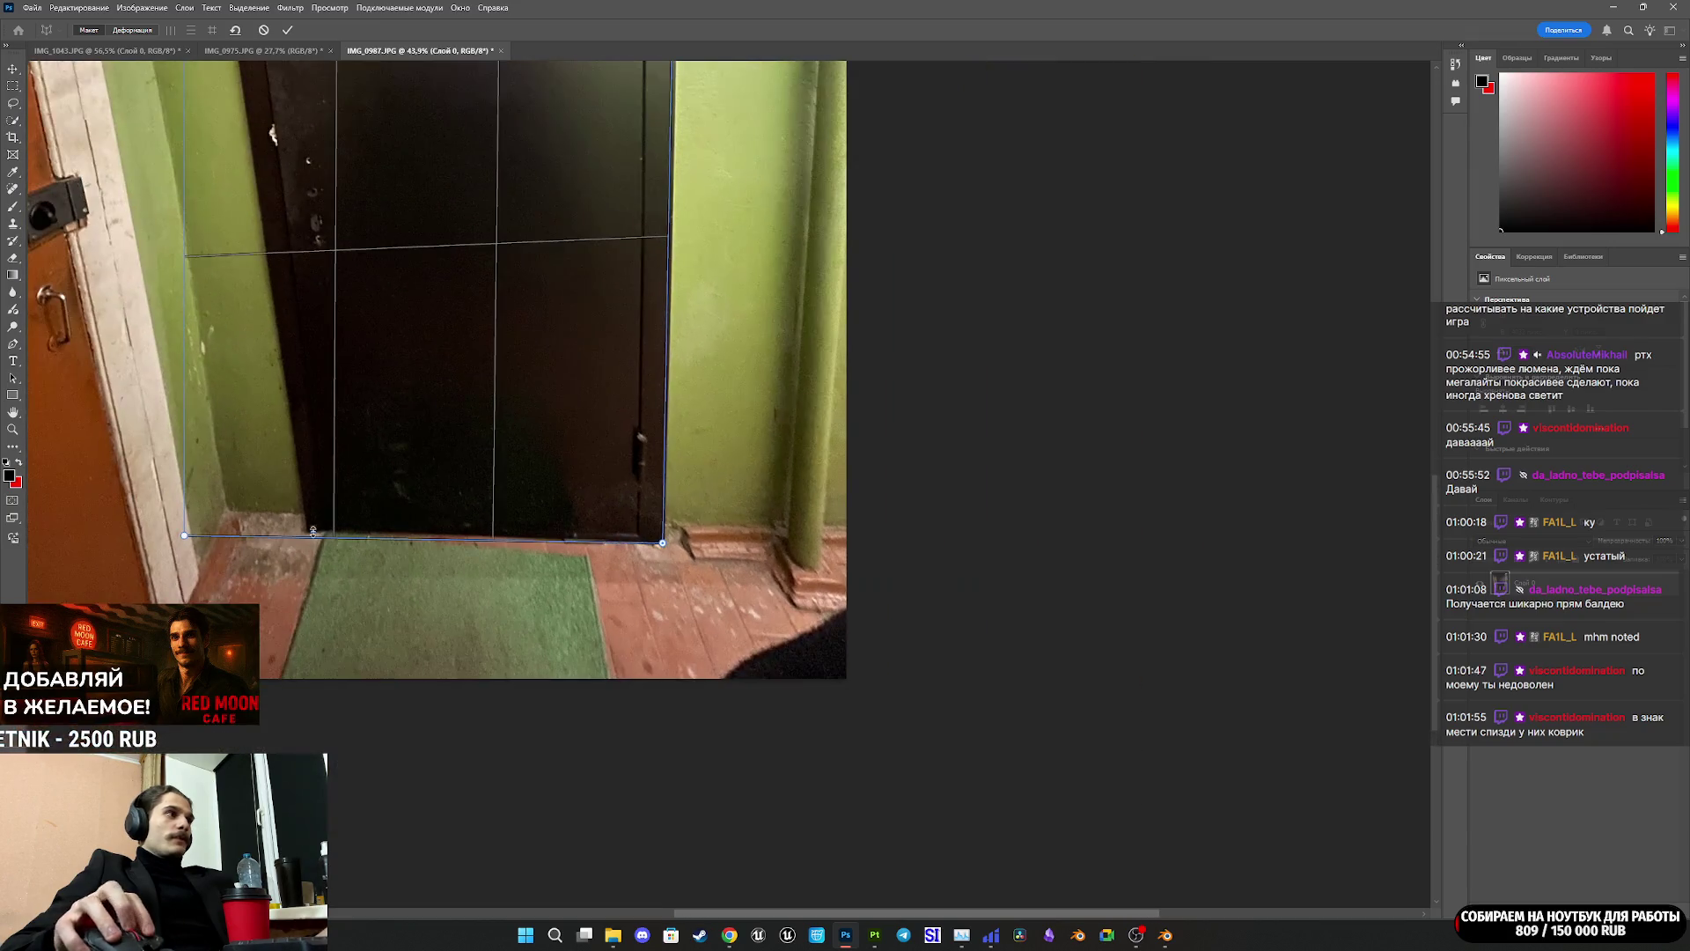
scroll(179, 540, "up", 2, "alt")
left_click_drag(190, 536, 353, 529)
scroll(555, 517, "up", 5)
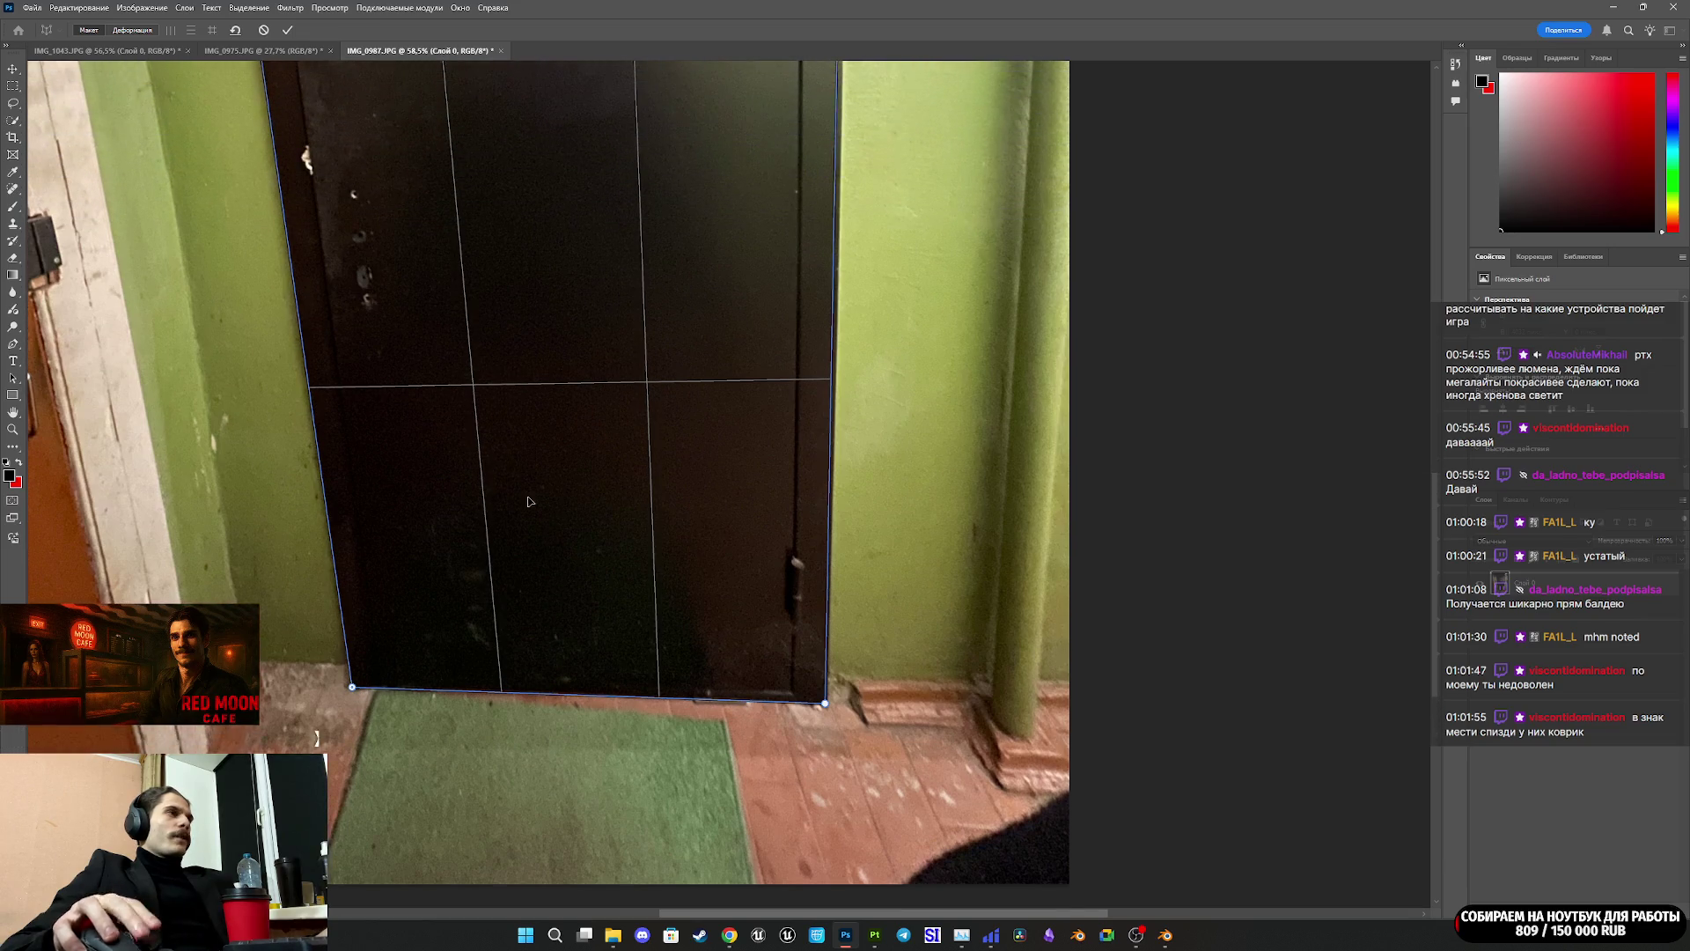
scroll(443, 431, "up", 3)
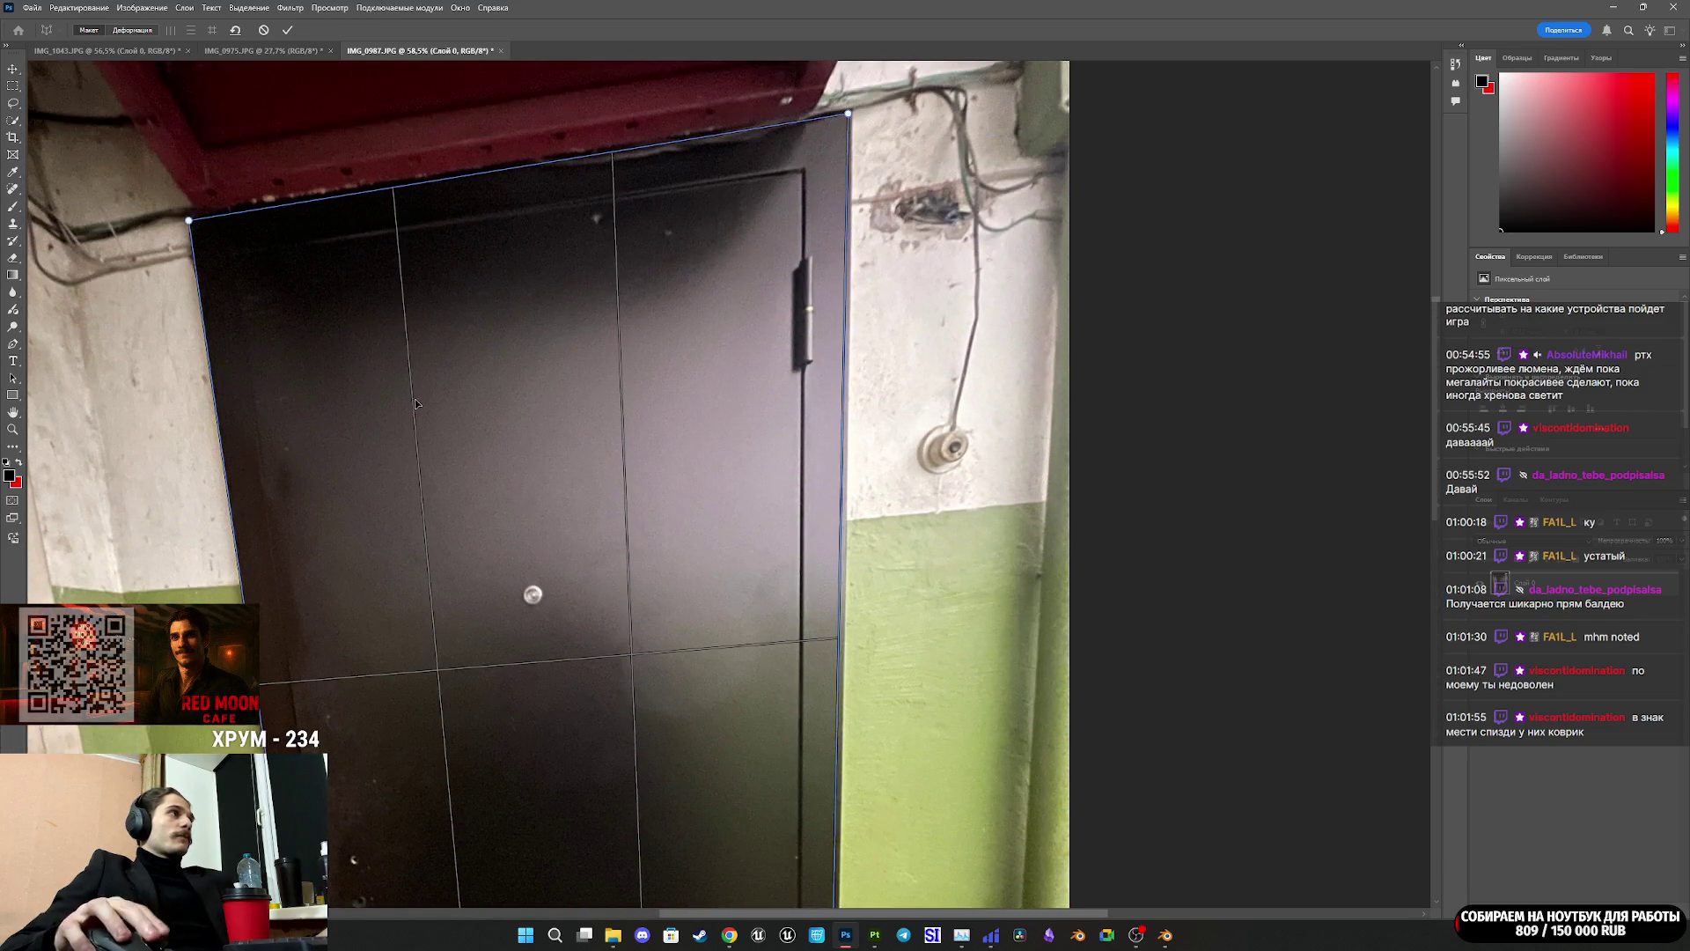
left_click_drag(189, 221, 194, 218)
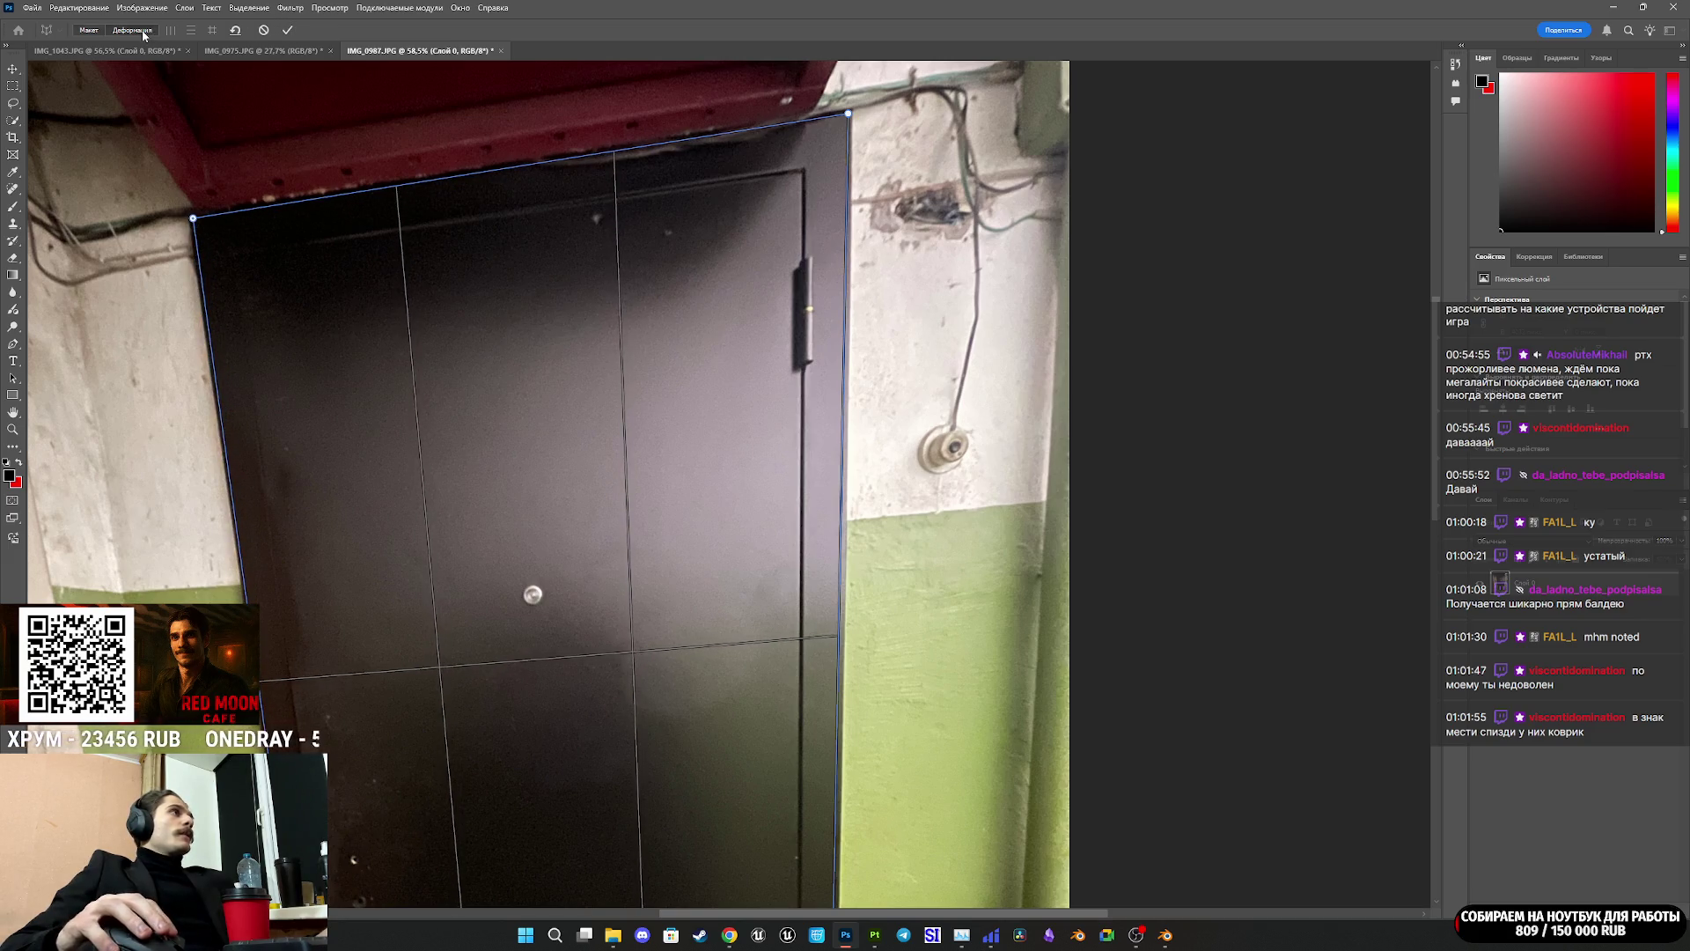
Step: Straighten the door upright in Warp mode and commit the perspective warp
left_click(212, 30)
scroll(722, 511, "down", 5, "alt")
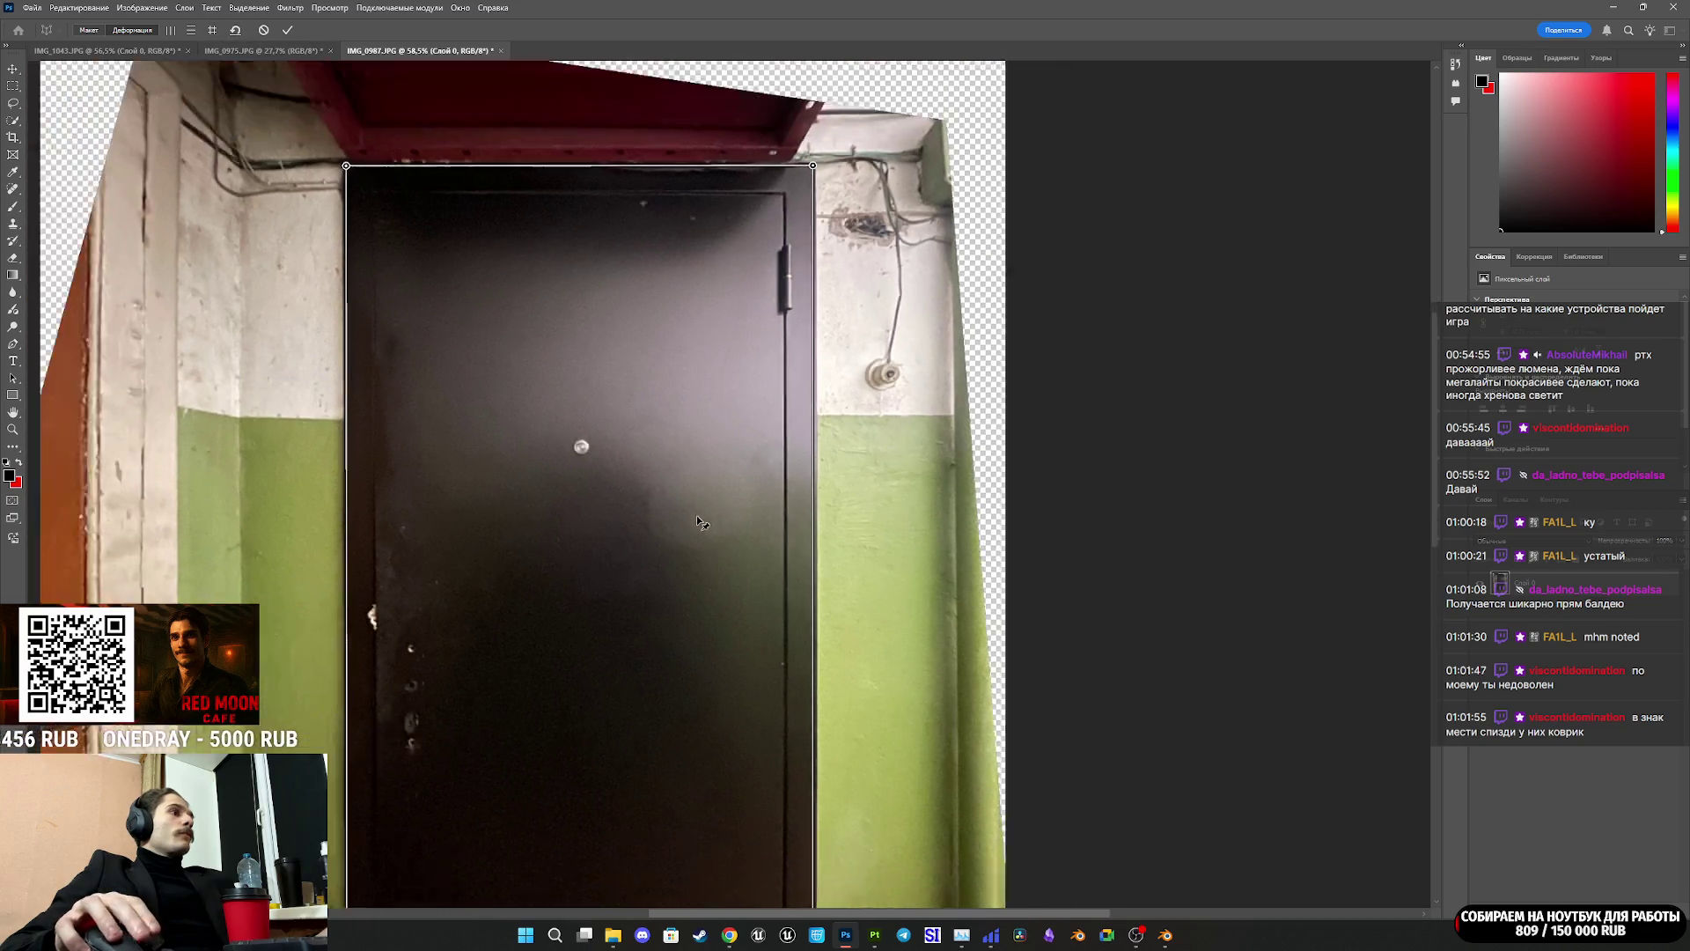
scroll(556, 623, "up", 2, "alt")
scroll(556, 623, "up", 10, "alt")
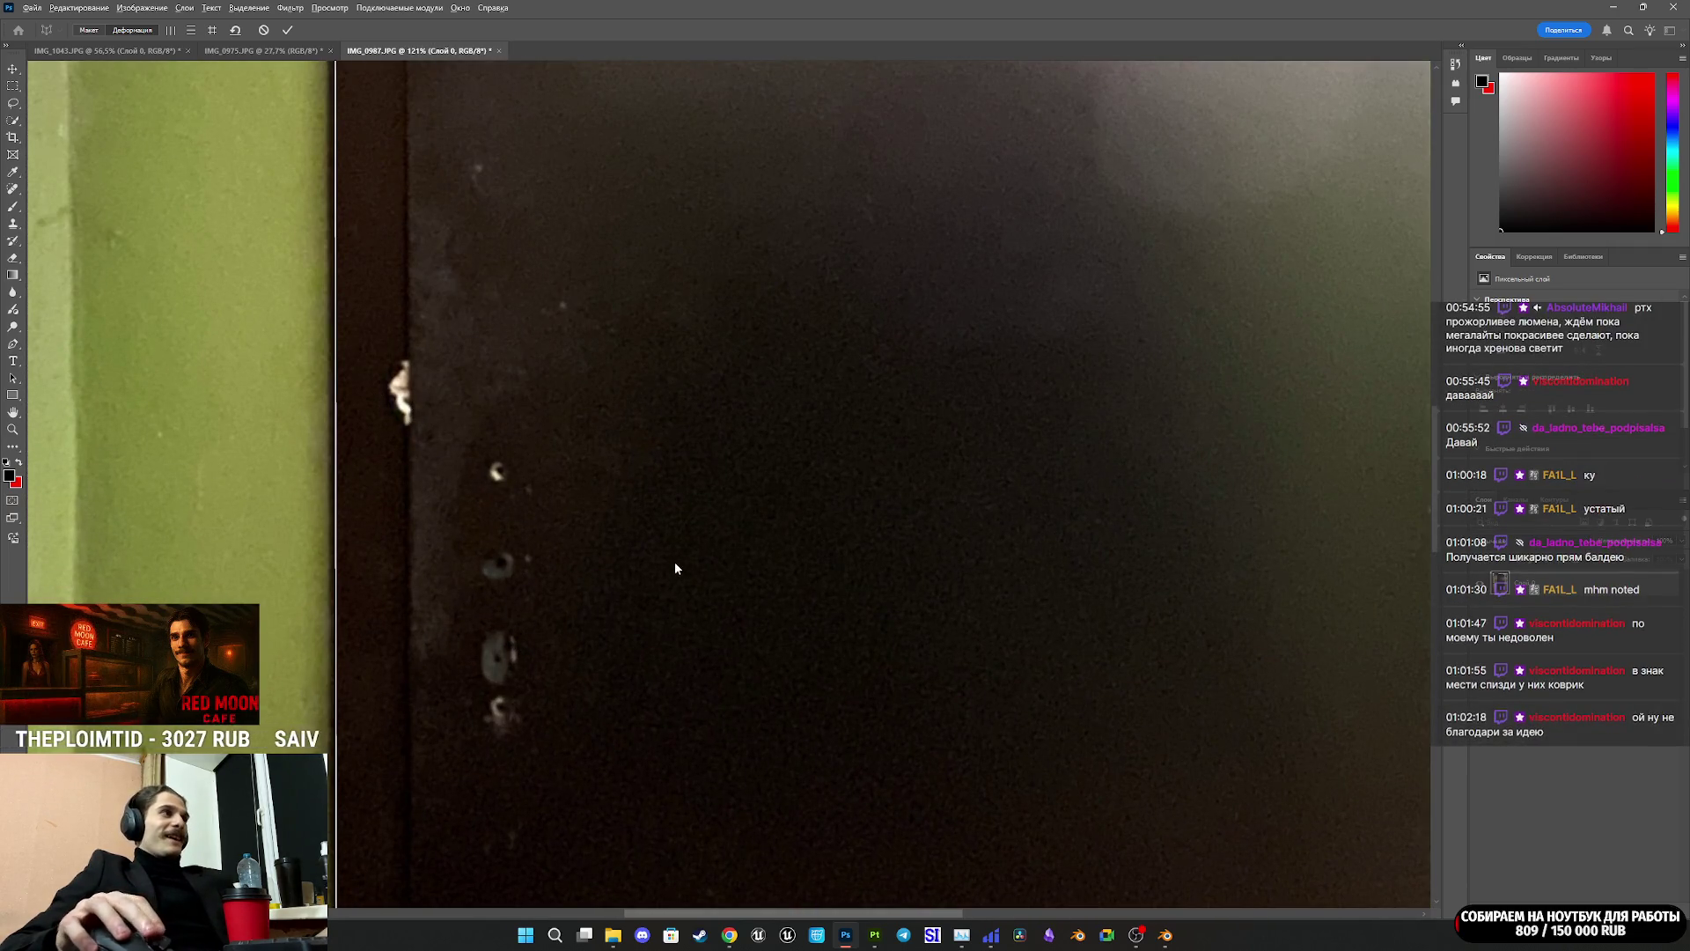
scroll(674, 564, "down", 6, "alt")
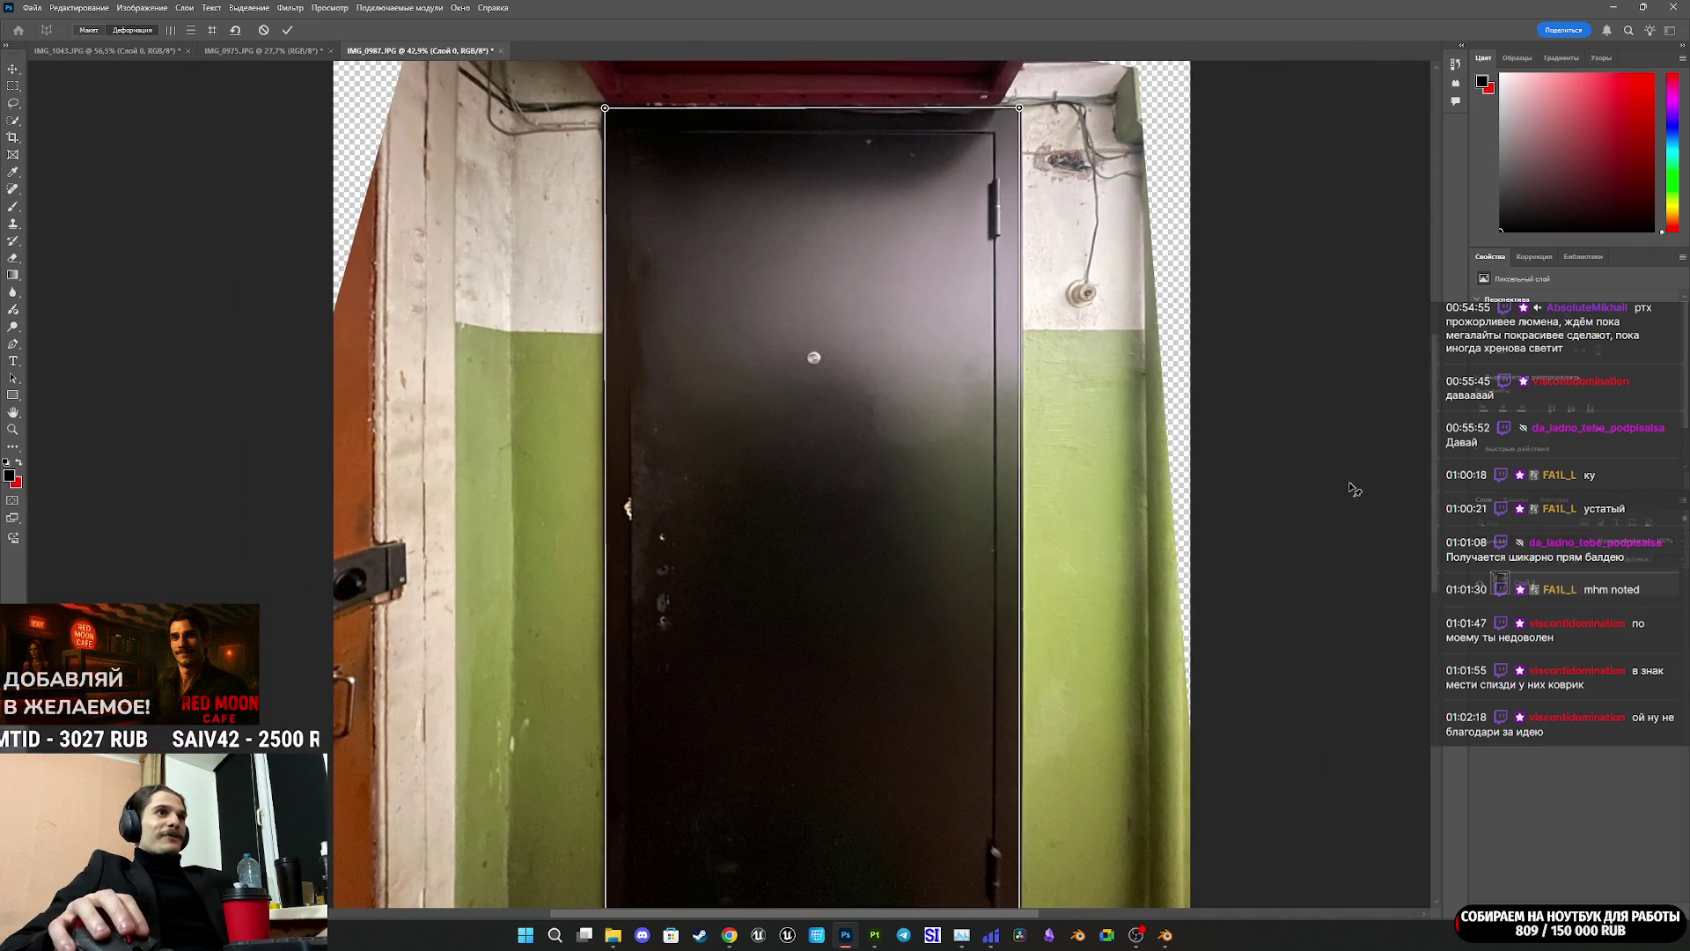
scroll(935, 554, "down", 1, "alt")
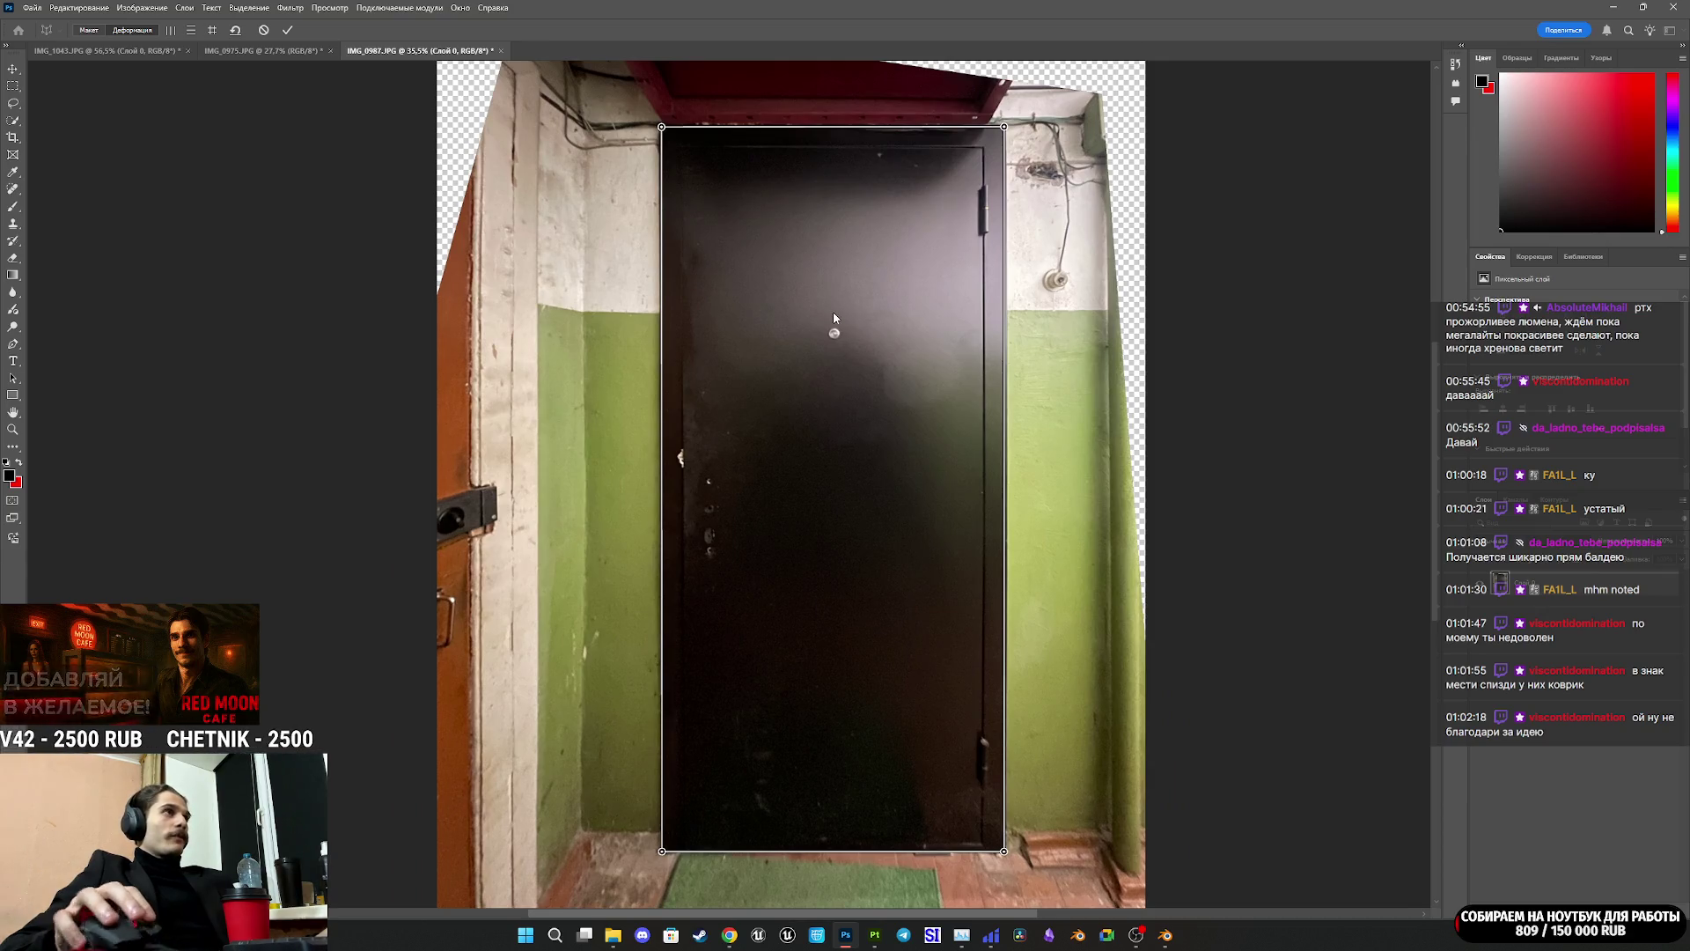
left_click(288, 31)
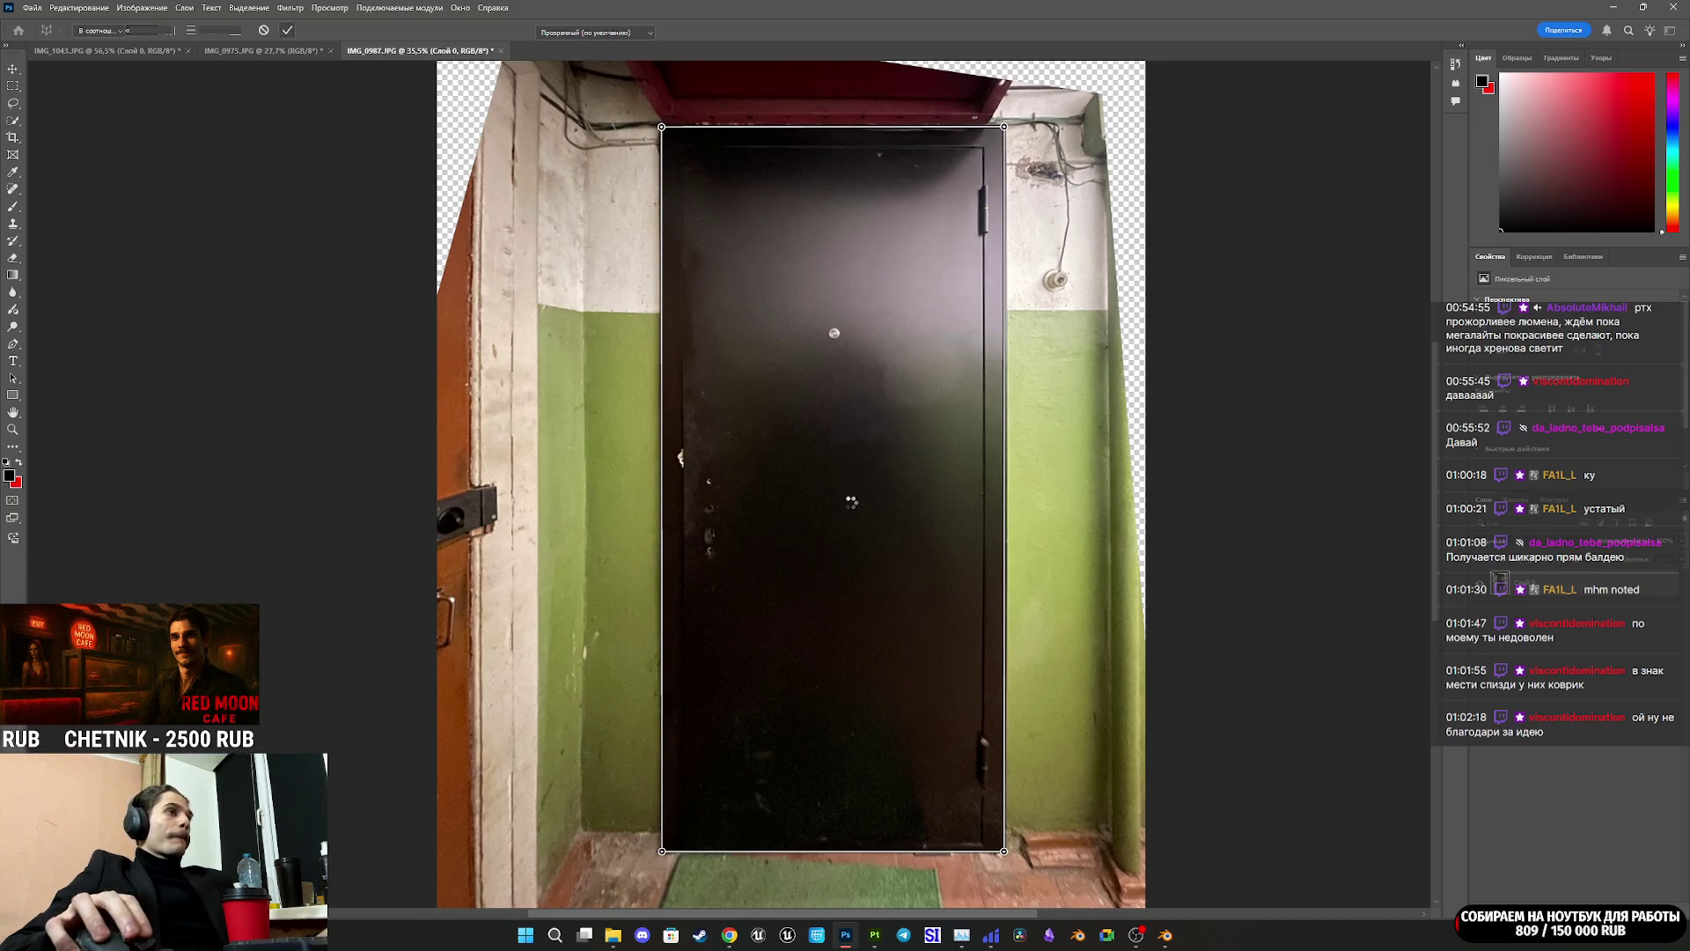
Step: Crop the photo tightly to the dark door, trimming floor, ceiling and both sides
key("c")
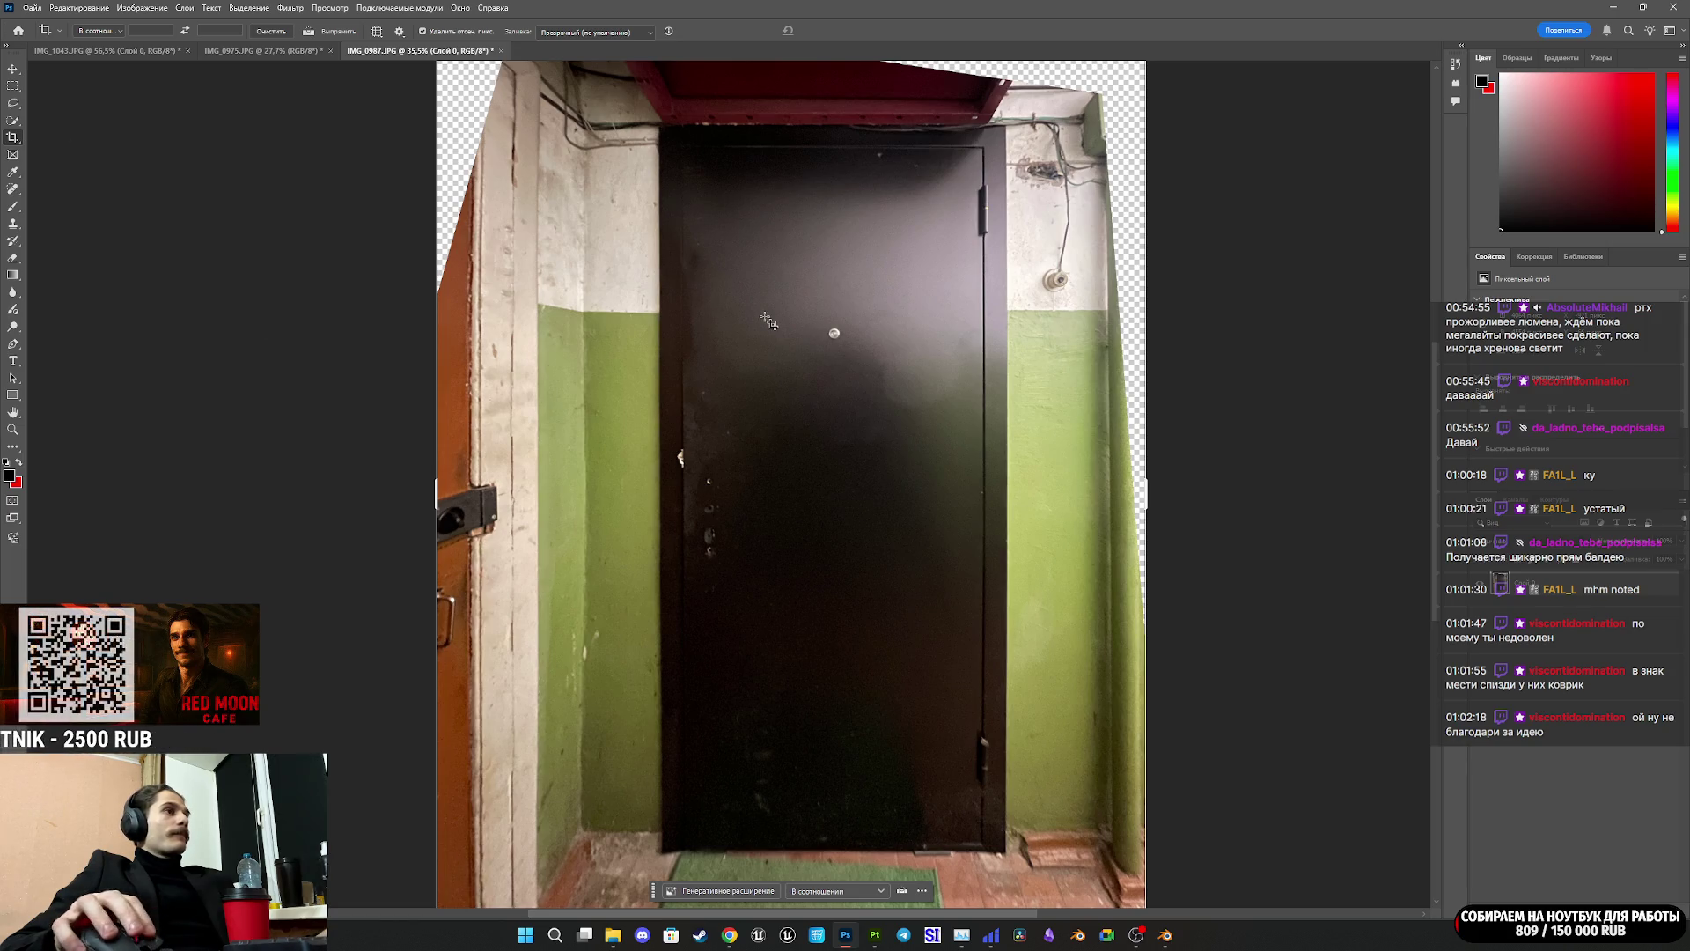
left_click(765, 321)
left_click_drag(1441, 571, 1428, 616)
left_click_drag(791, 819, 858, 762)
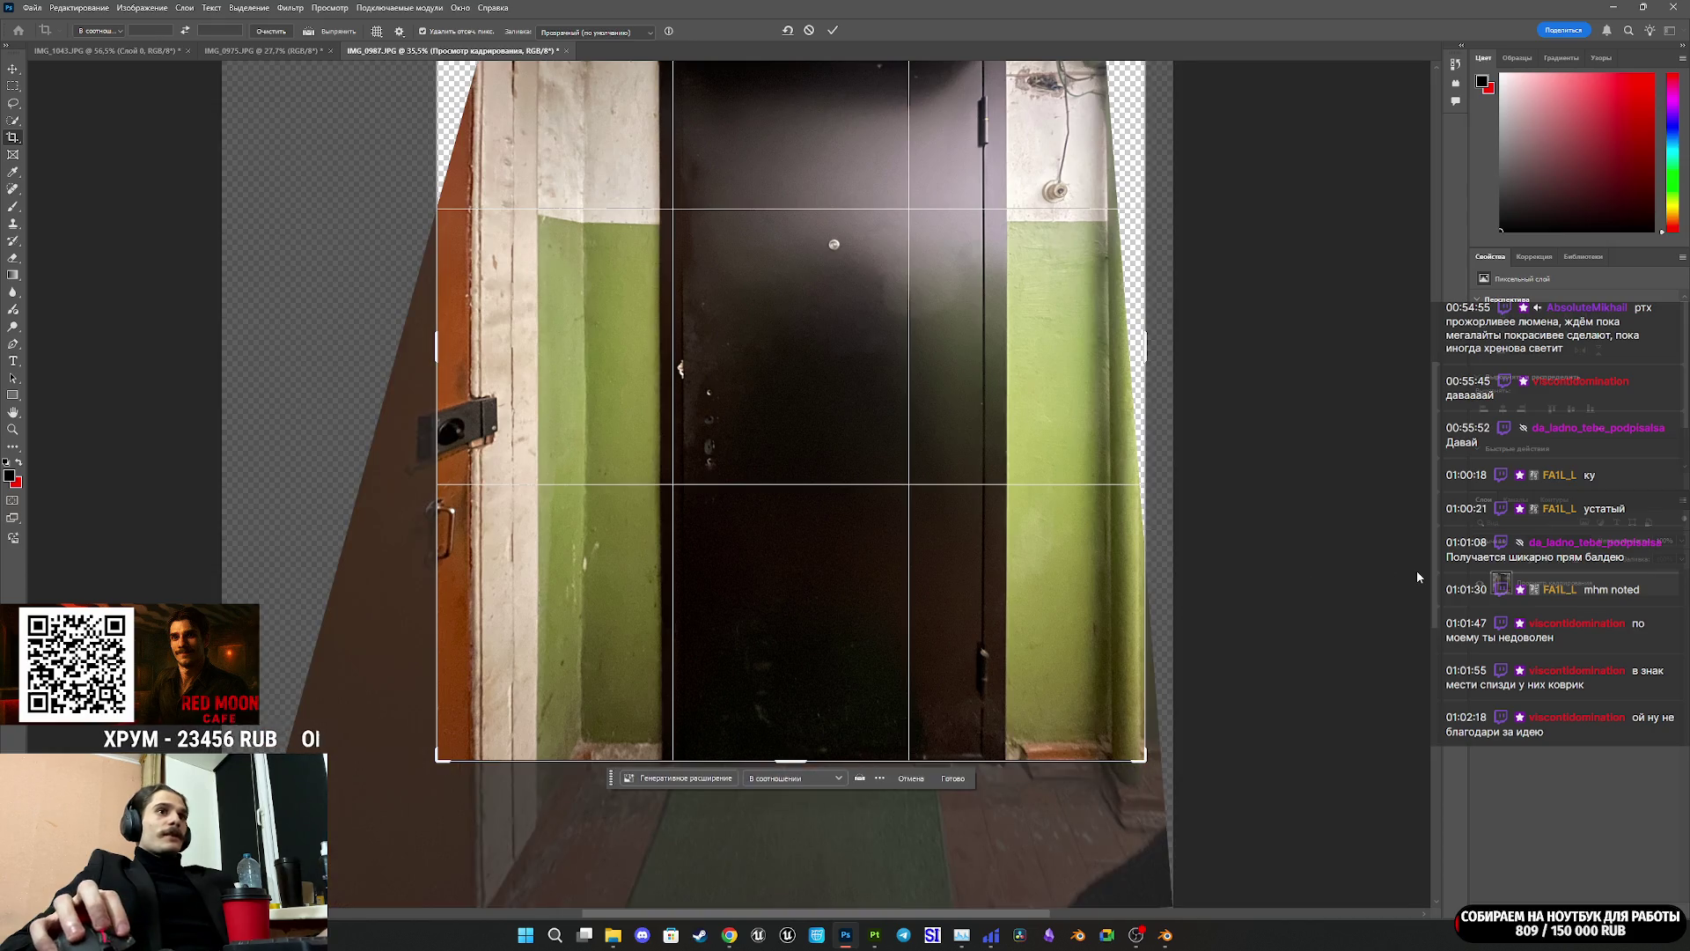
scroll(739, 176, "up", 5)
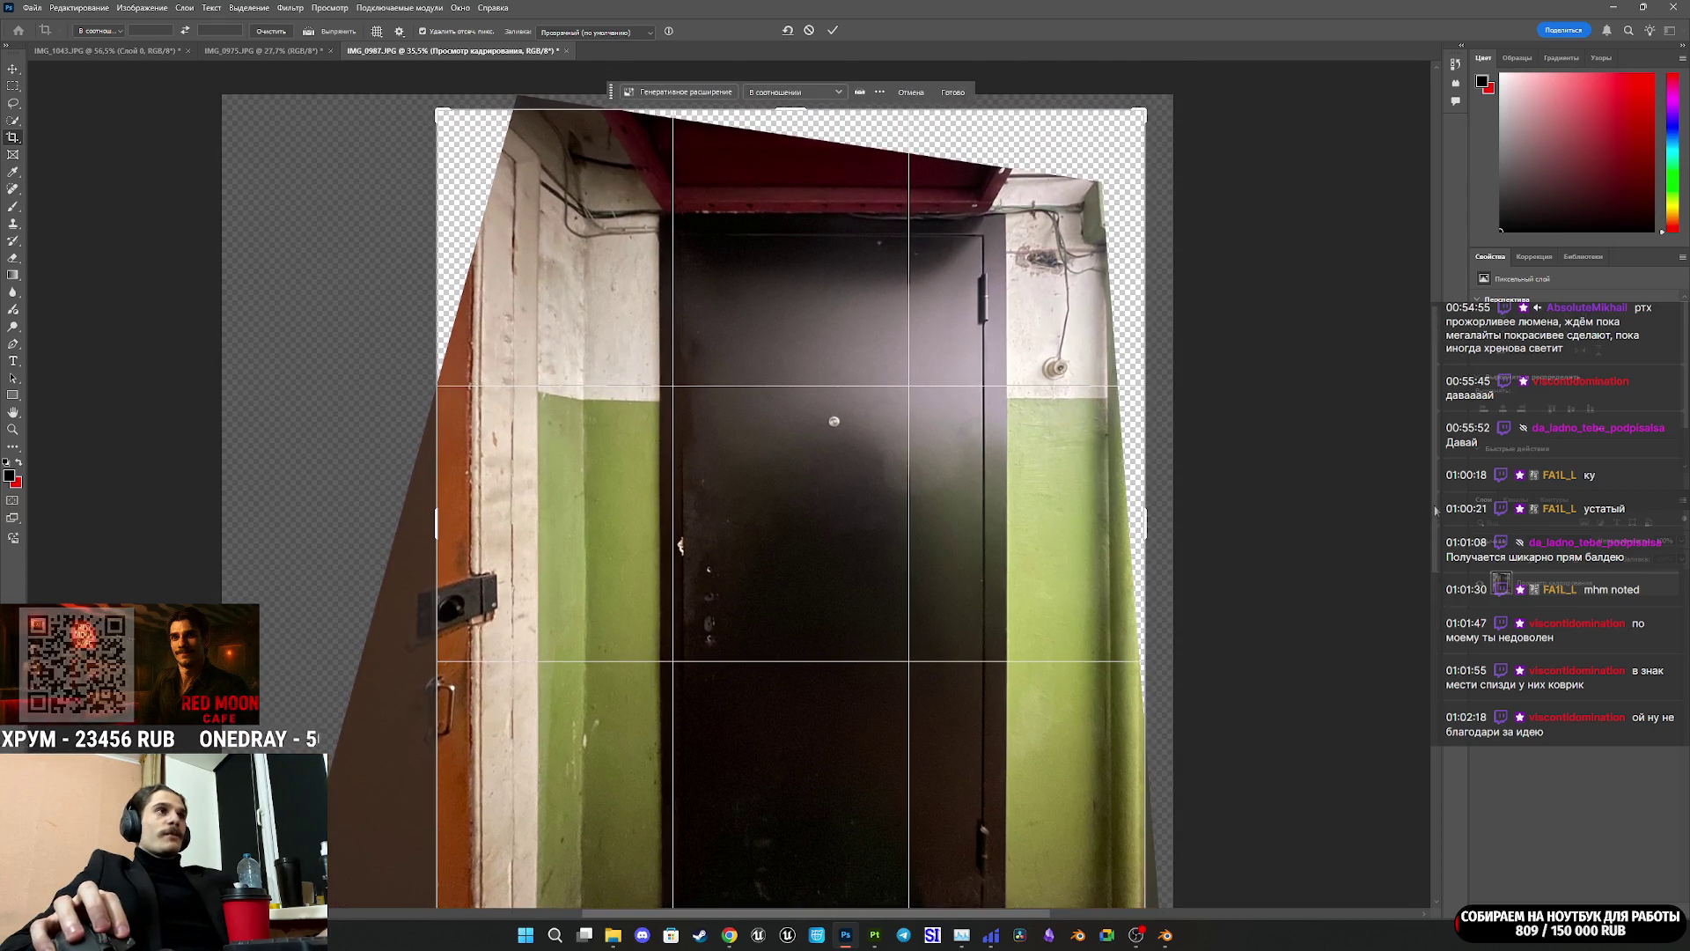
left_click_drag(797, 111, 813, 162)
left_click_drag(1148, 557, 1076, 562)
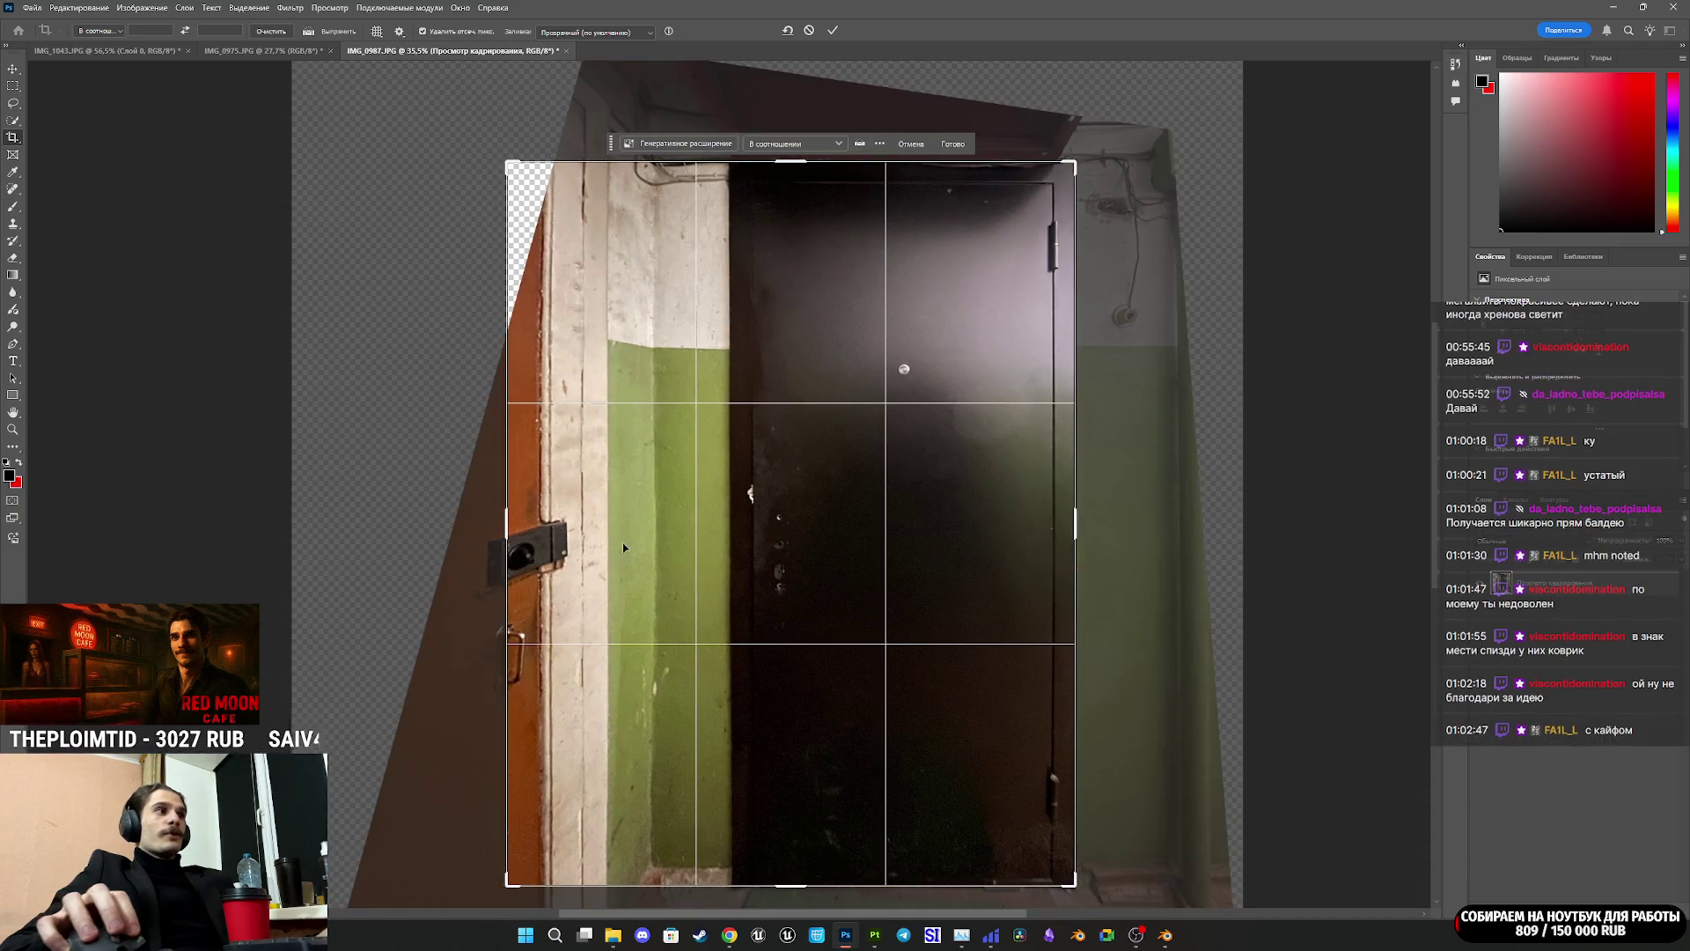
left_click_drag(504, 526, 617, 523)
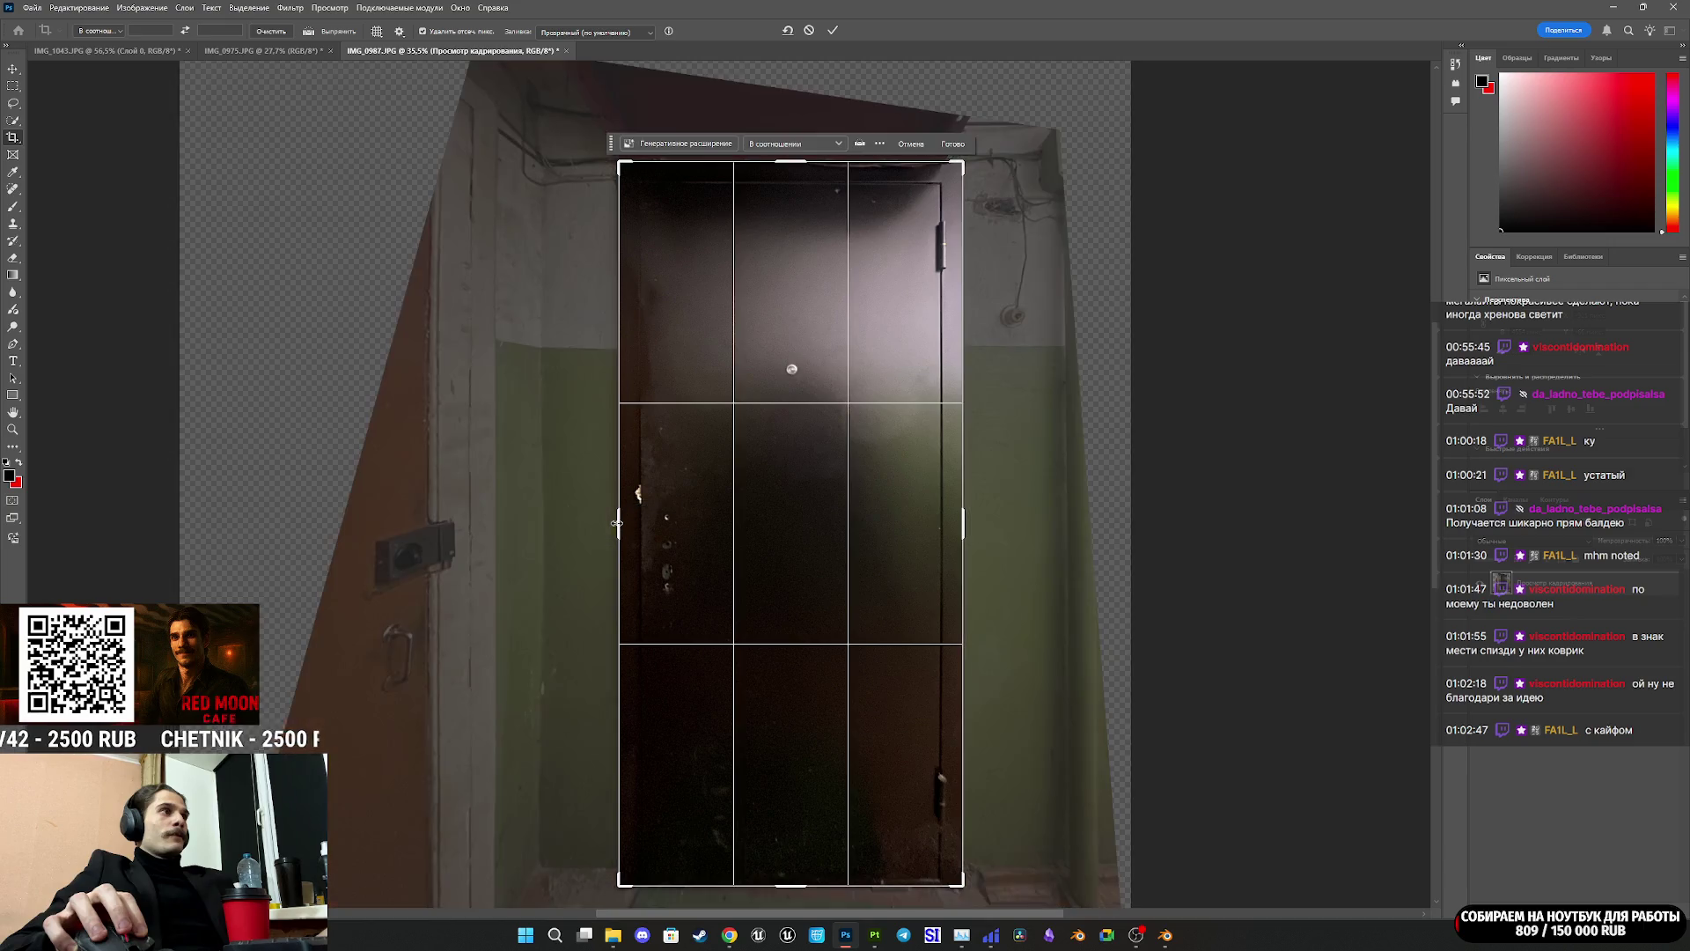
left_click(834, 31)
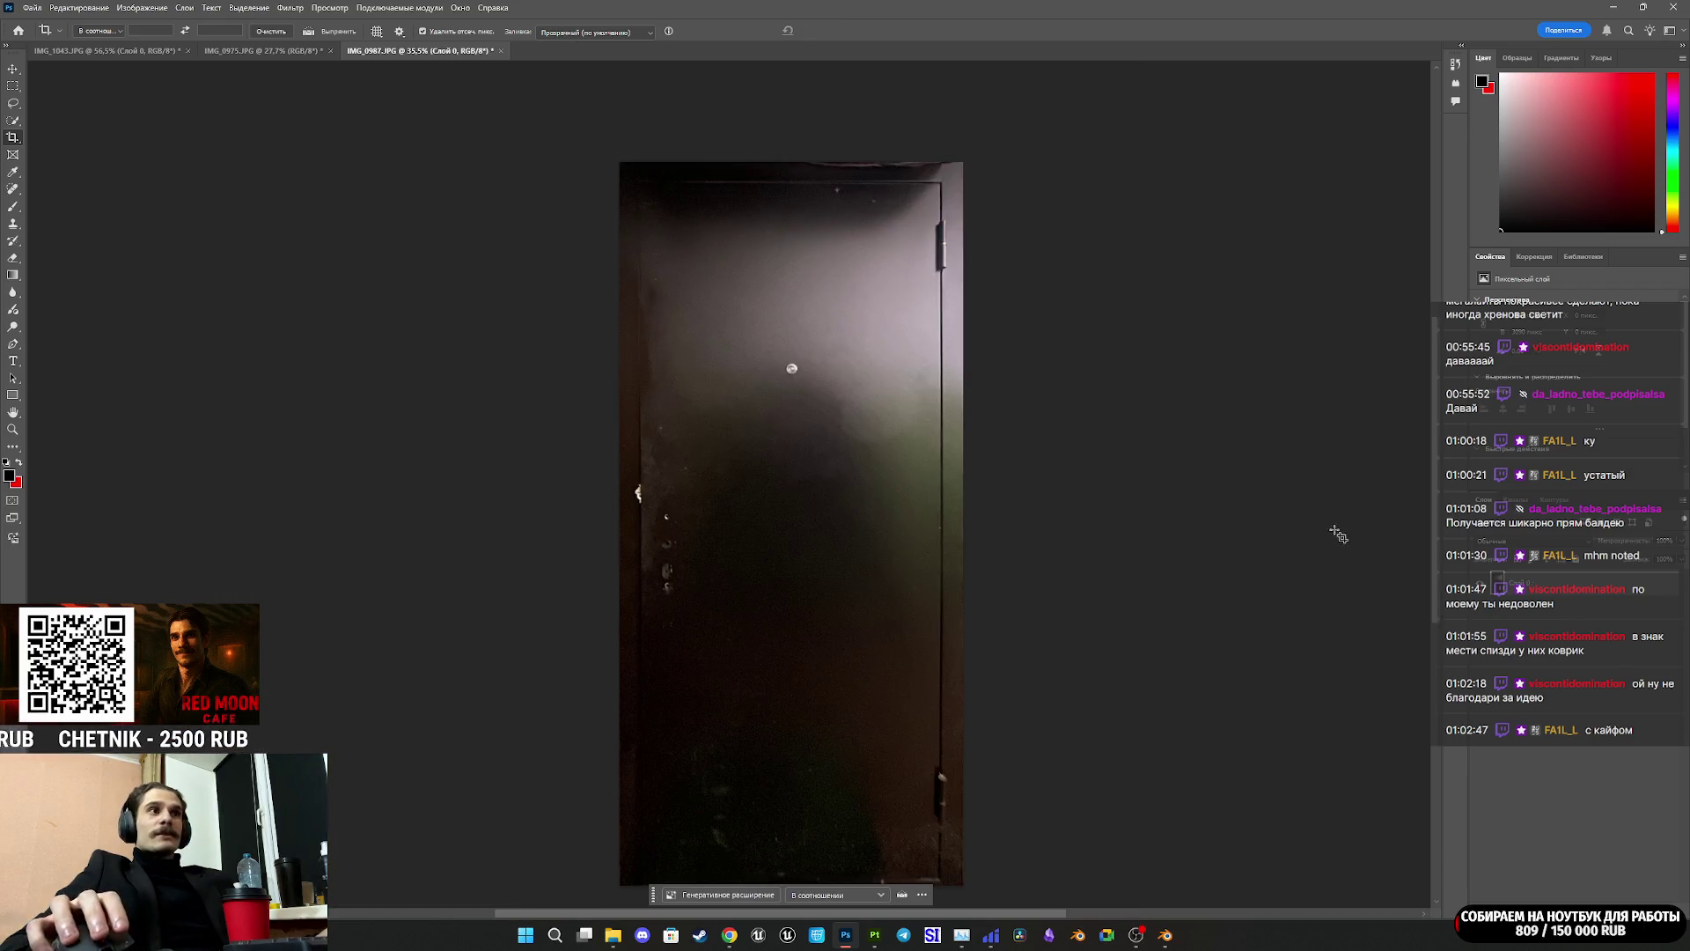
Step: Export Layer 0 as a PNG into the door texture folder via Export As
left_click(1582, 662)
left_click(1550, 582)
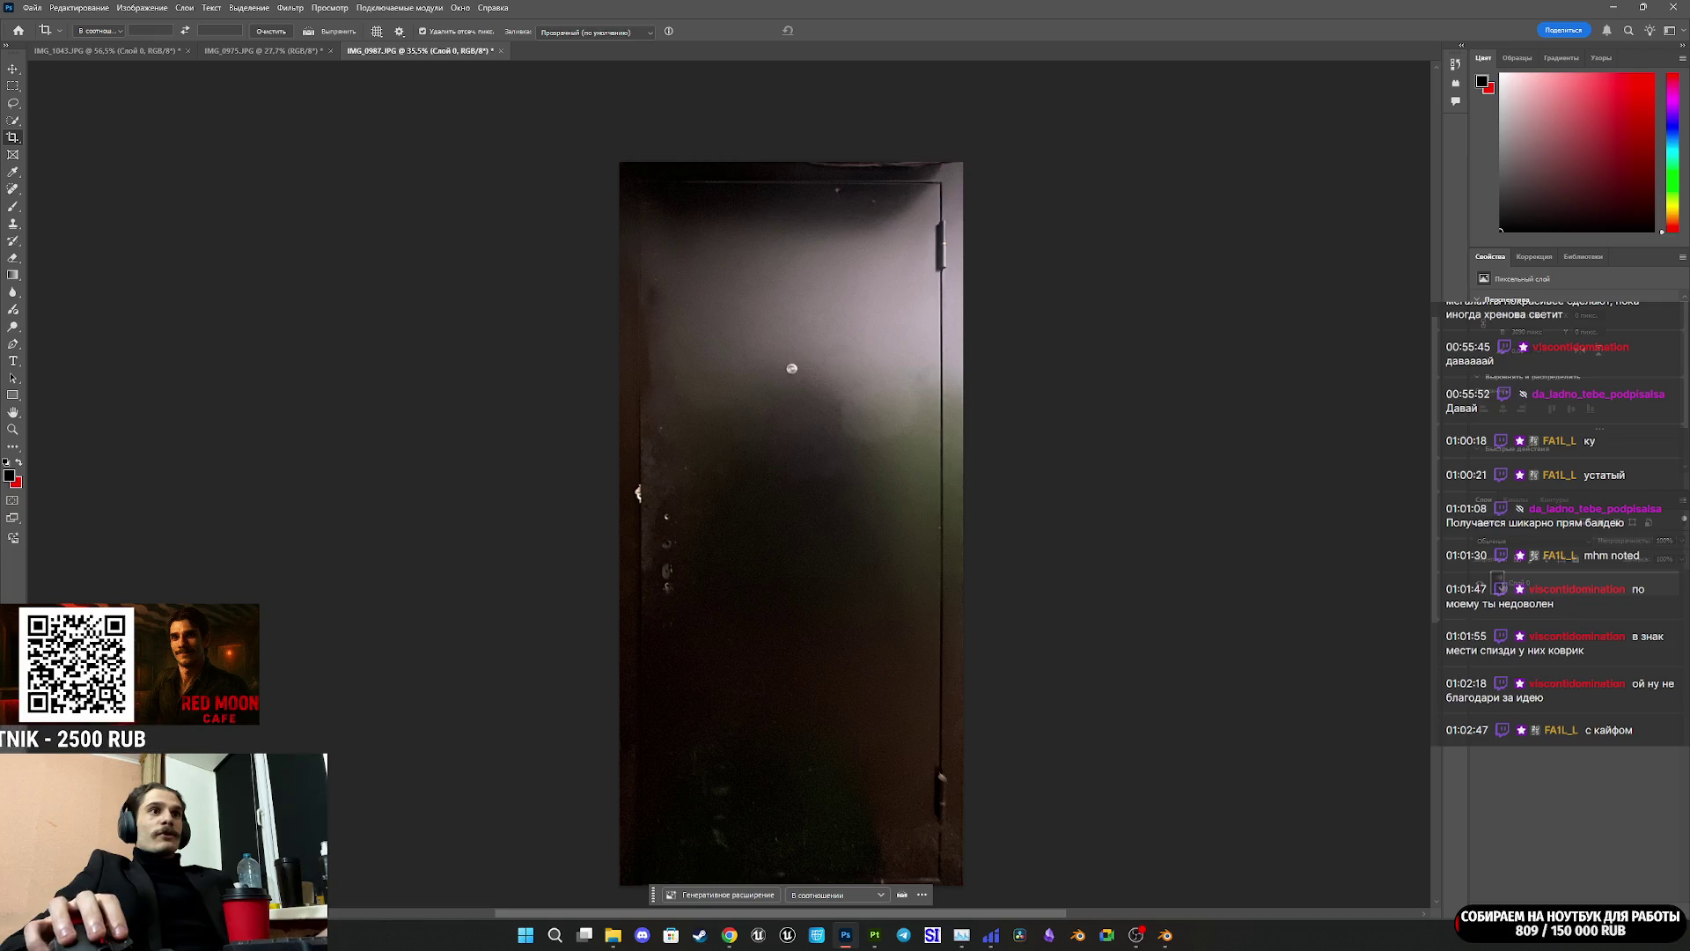
left_click(32, 7)
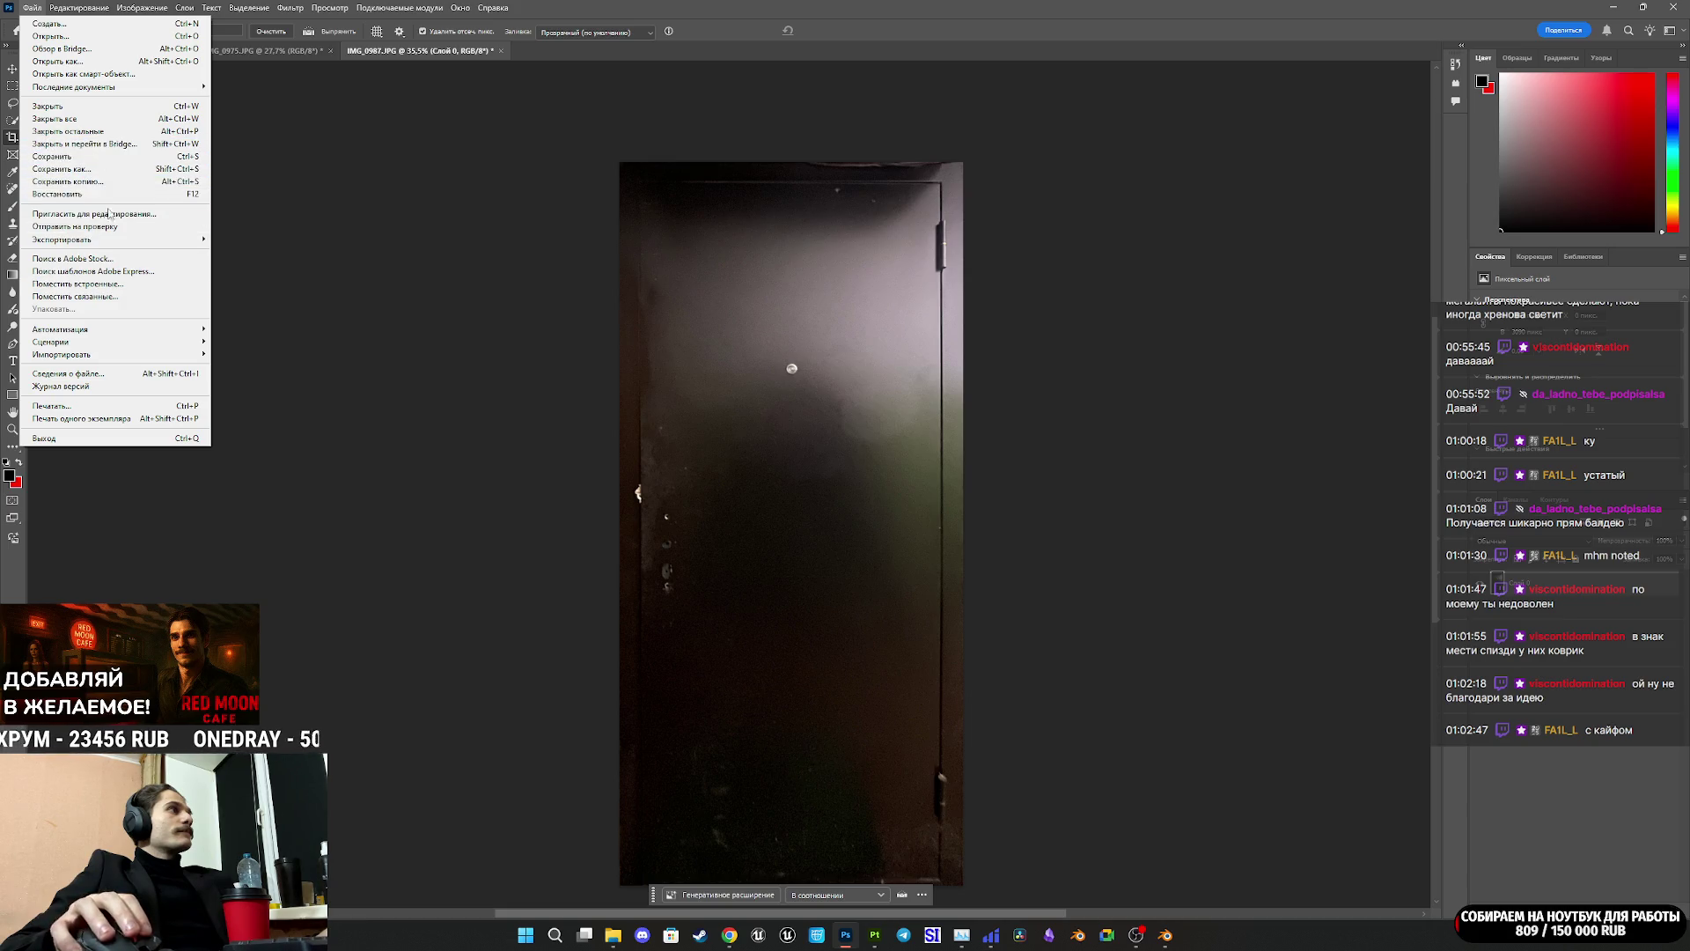
mouse_move(158, 240)
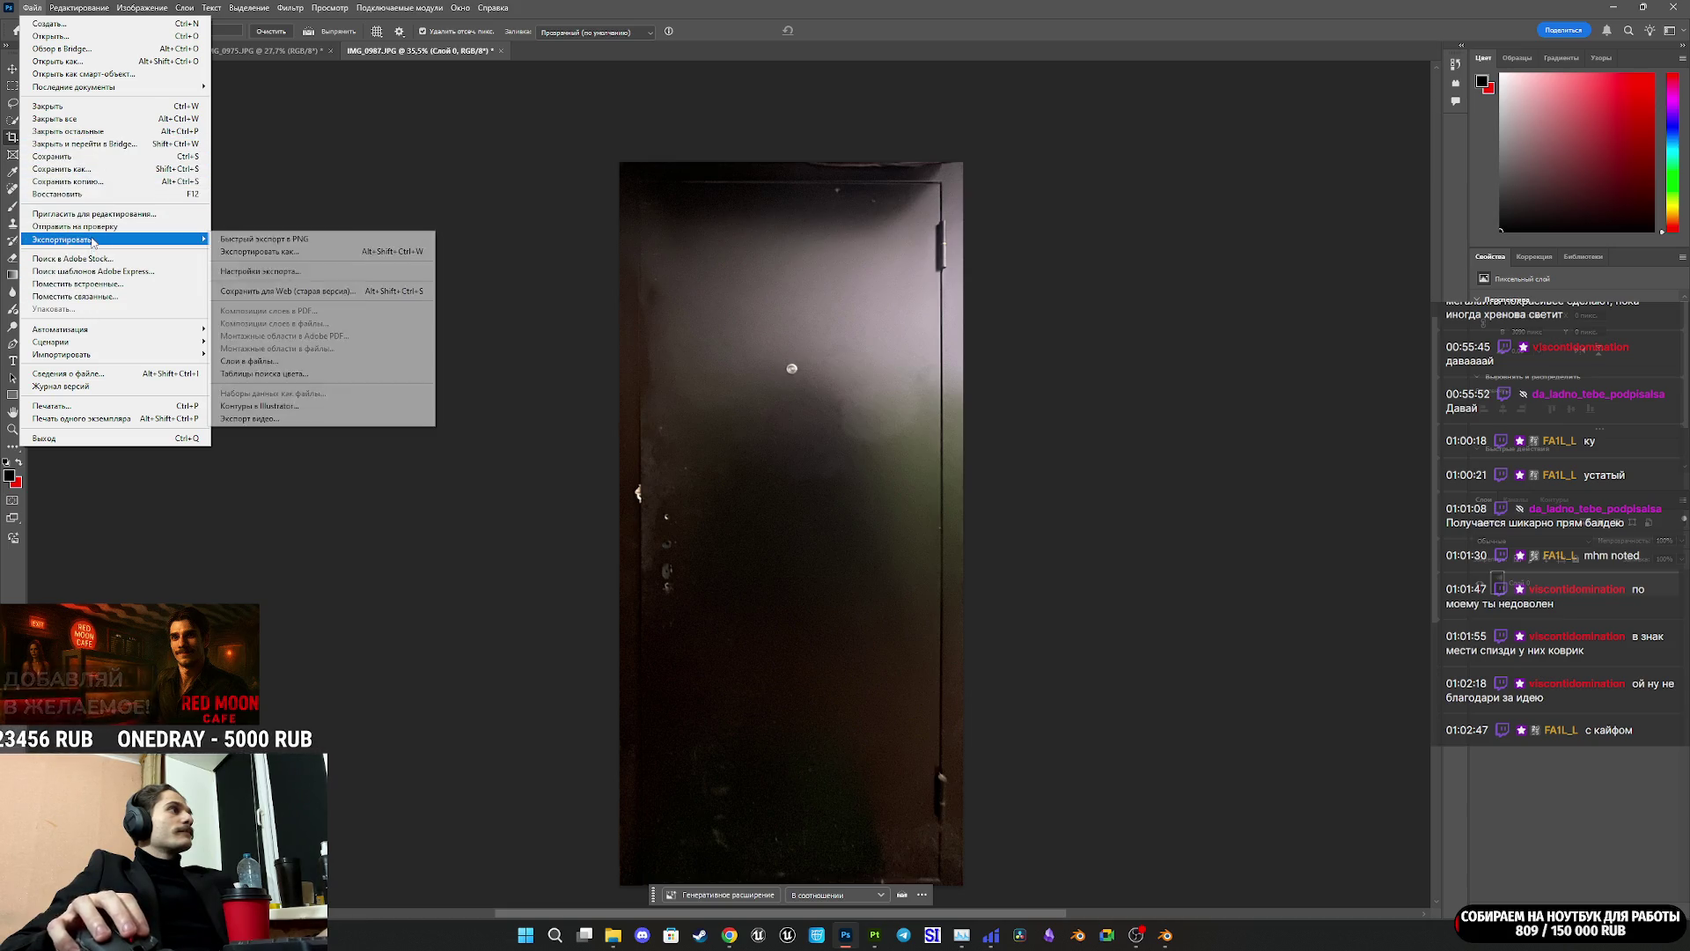
left_click(282, 254)
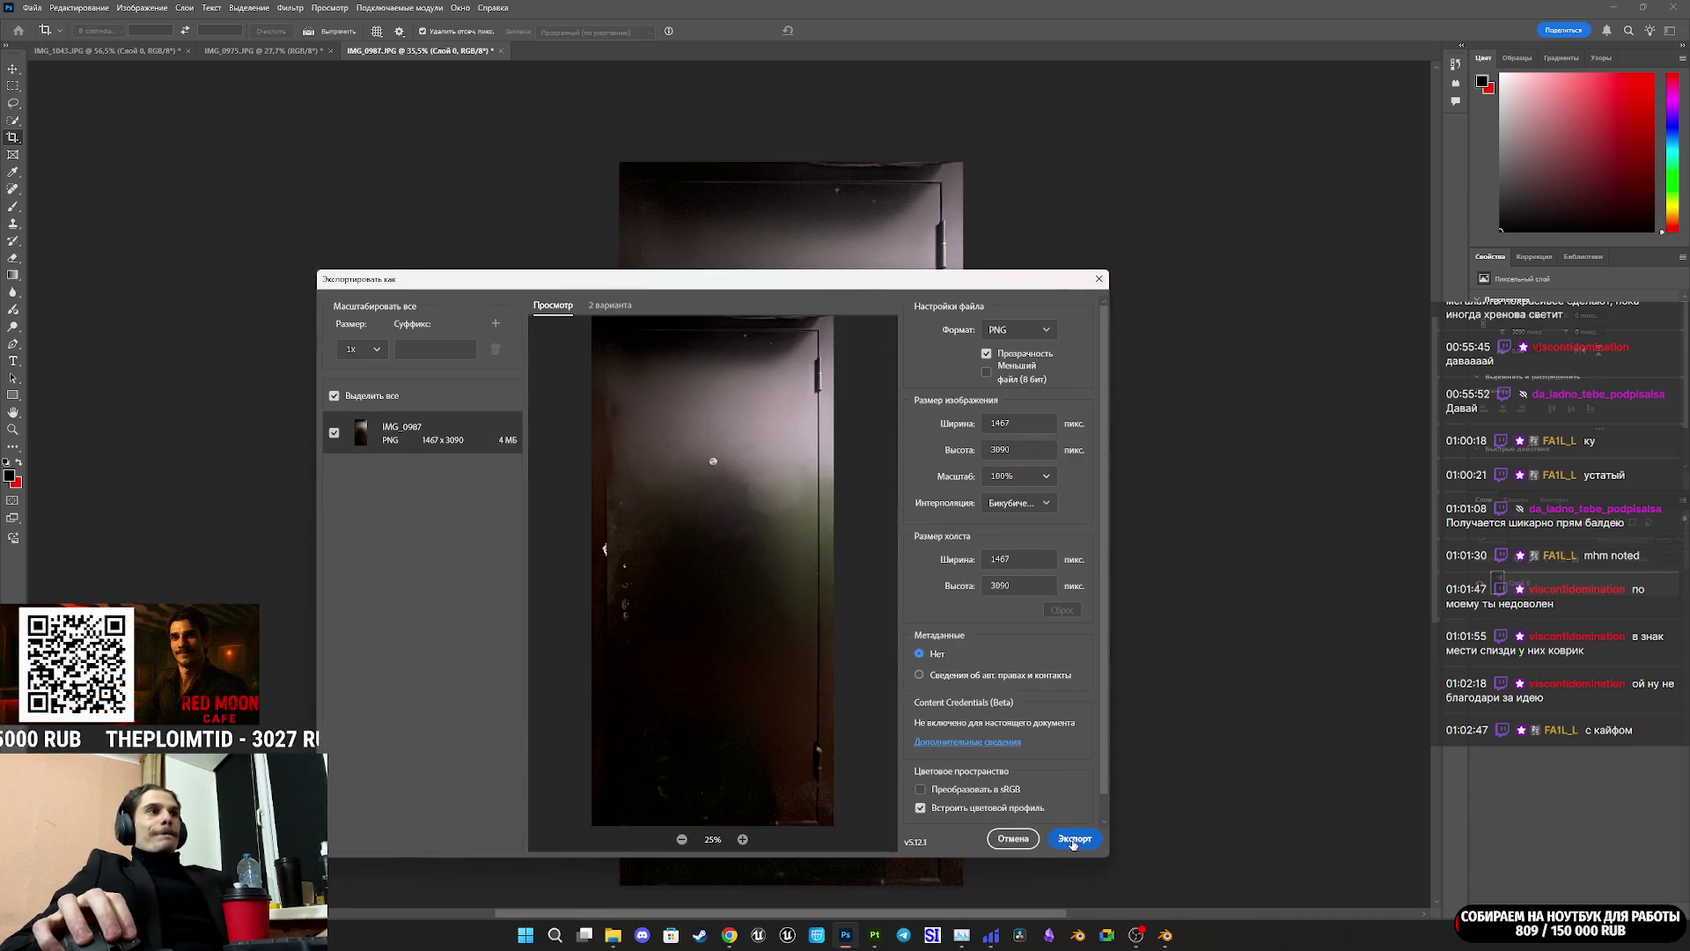
left_click(1070, 838)
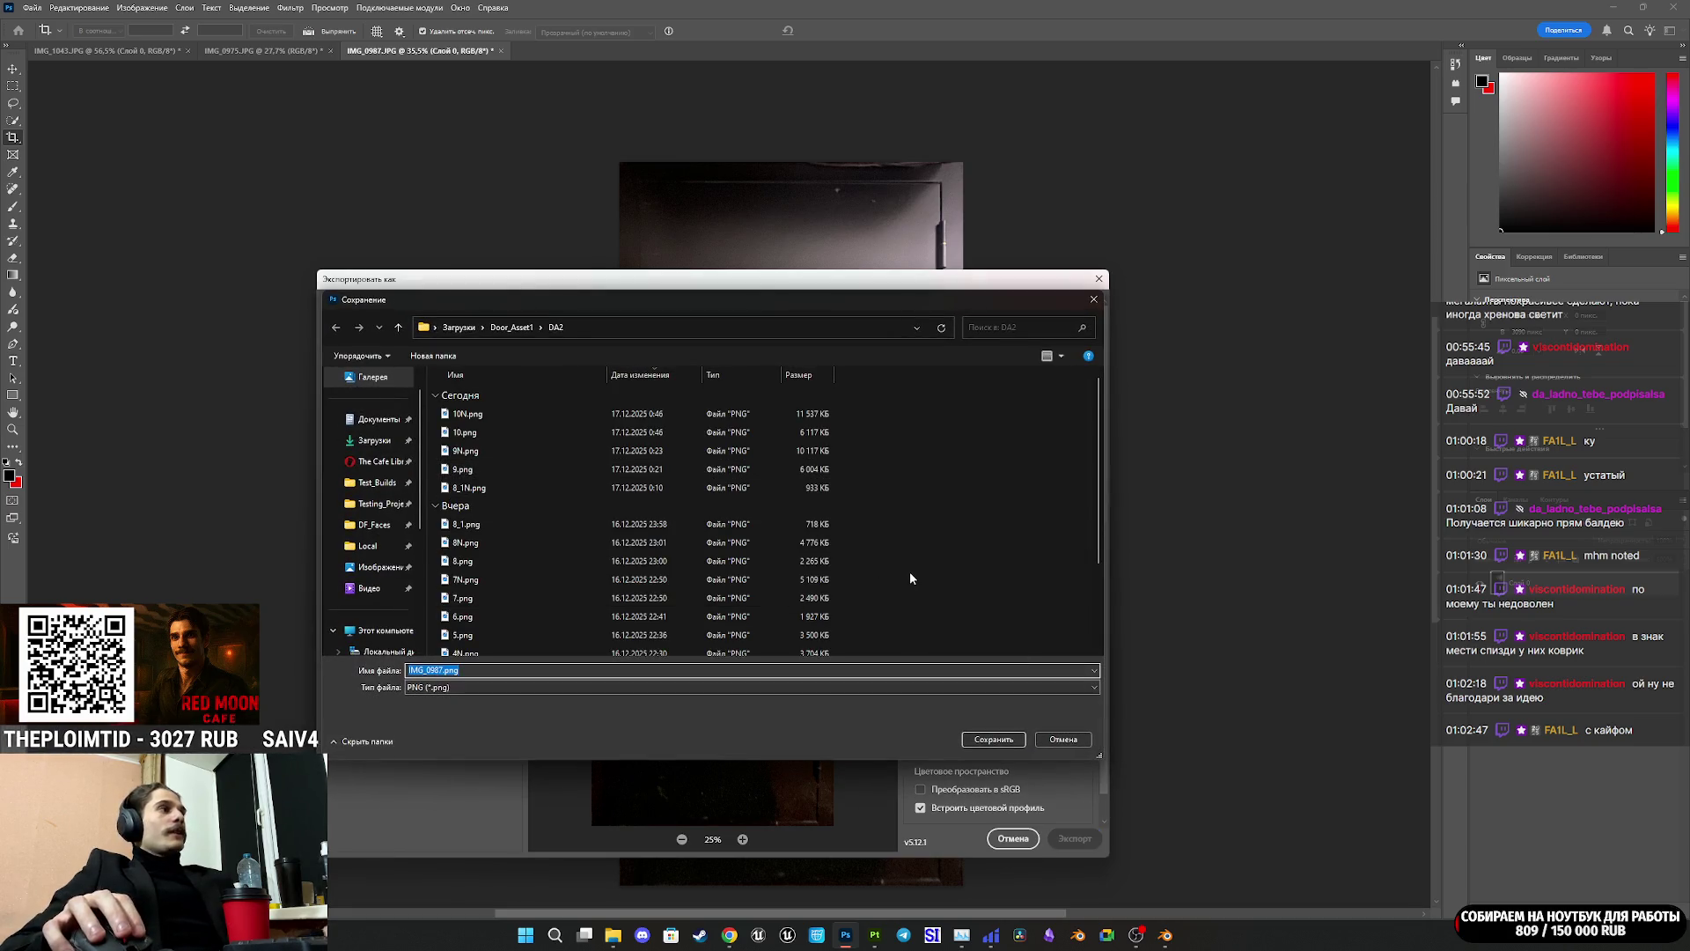
left_click(993, 738)
Step: Switch to the NormalMap-Online page in Chrome
mouse_move(718, 940)
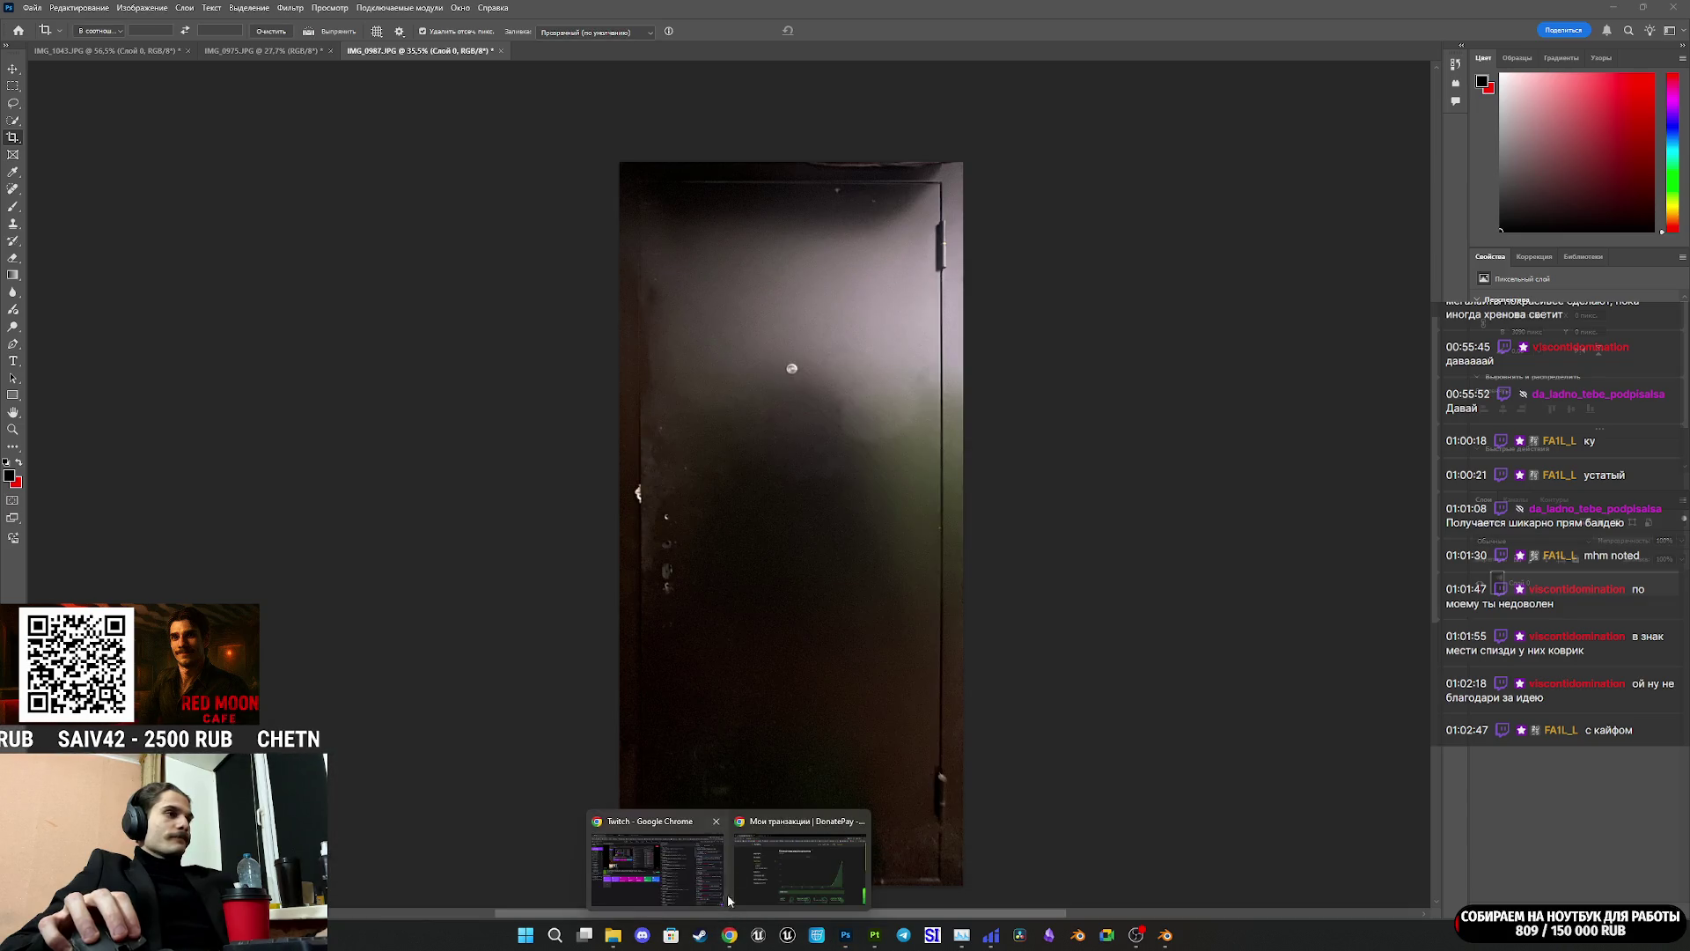
left_click(647, 859)
key("ctrl+Tab")
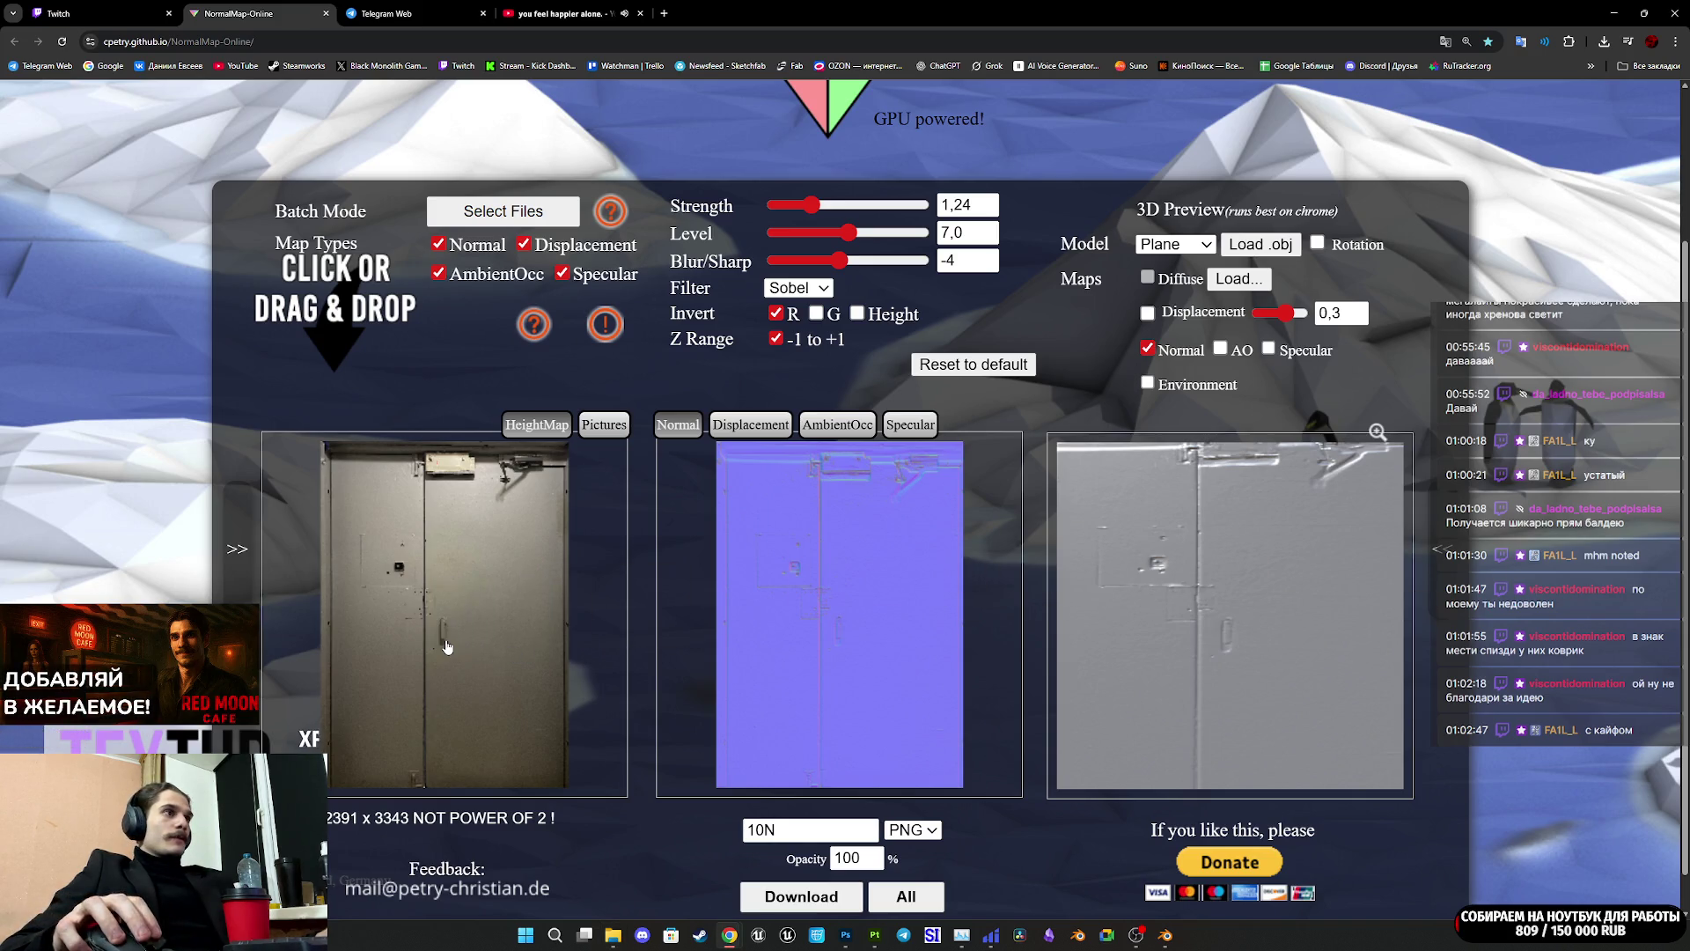
Step: Check the dark door's normal map preview, save it as 11N.png, and return to Photoshop
mouse_move(1135, 629)
left_mouse_down()
mouse_move(1196, 592)
mouse_move(1180, 601)
mouse_move(1193, 610)
left_mouse_up()
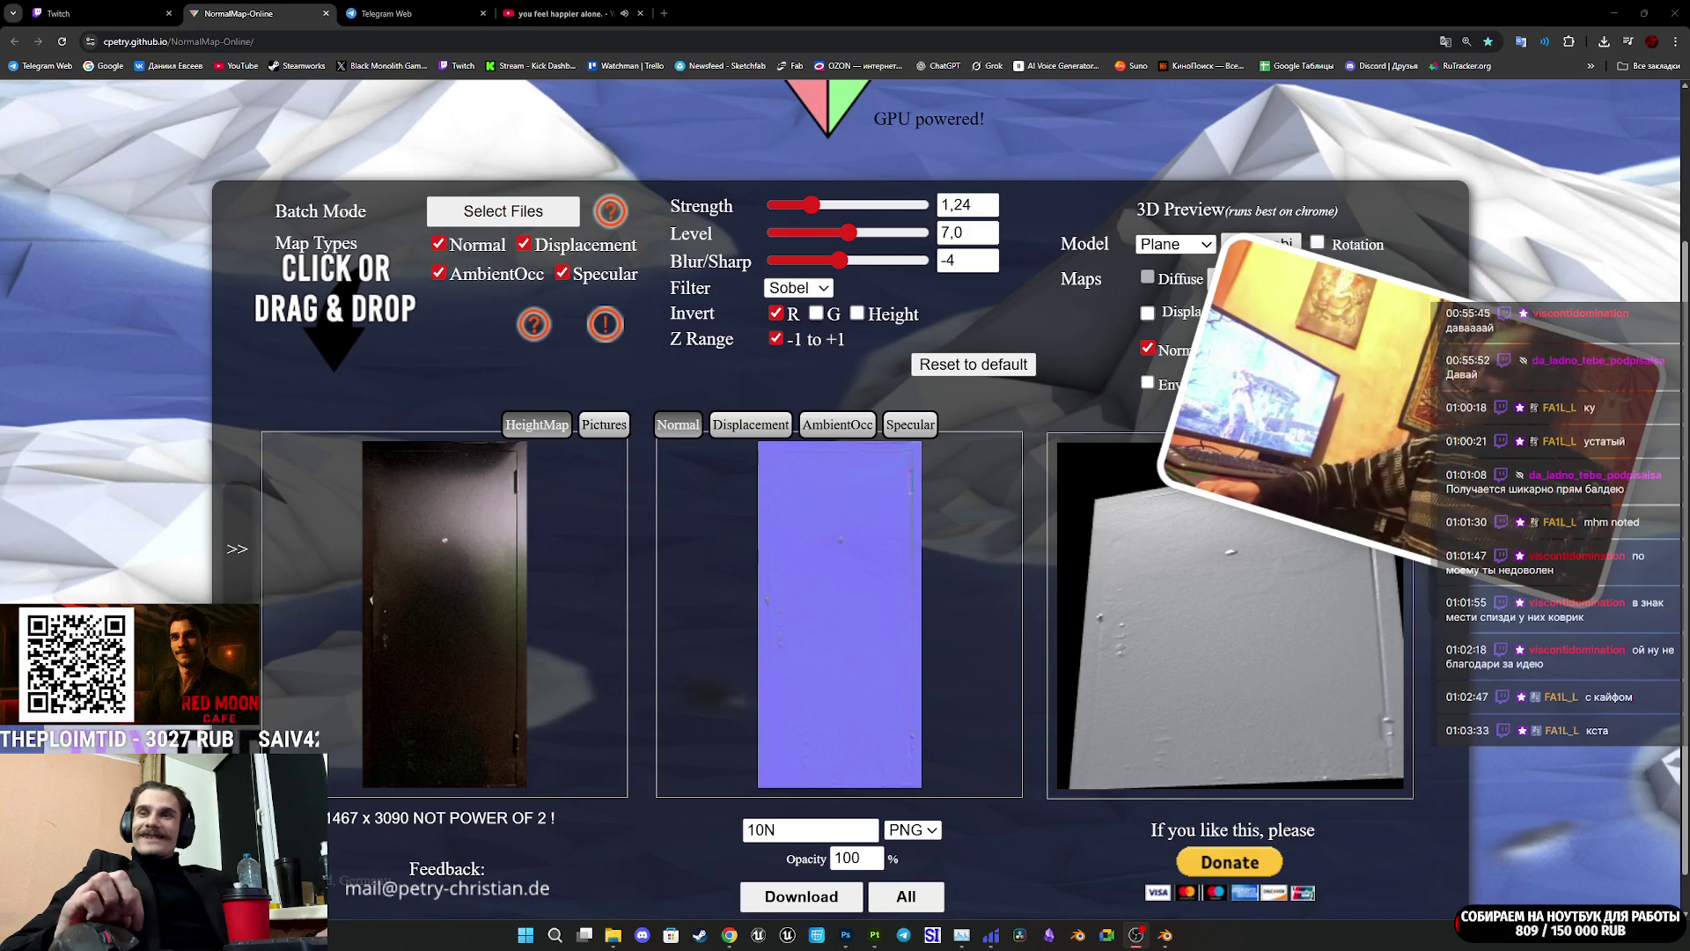
left_click(767, 829)
key("BackSpace")
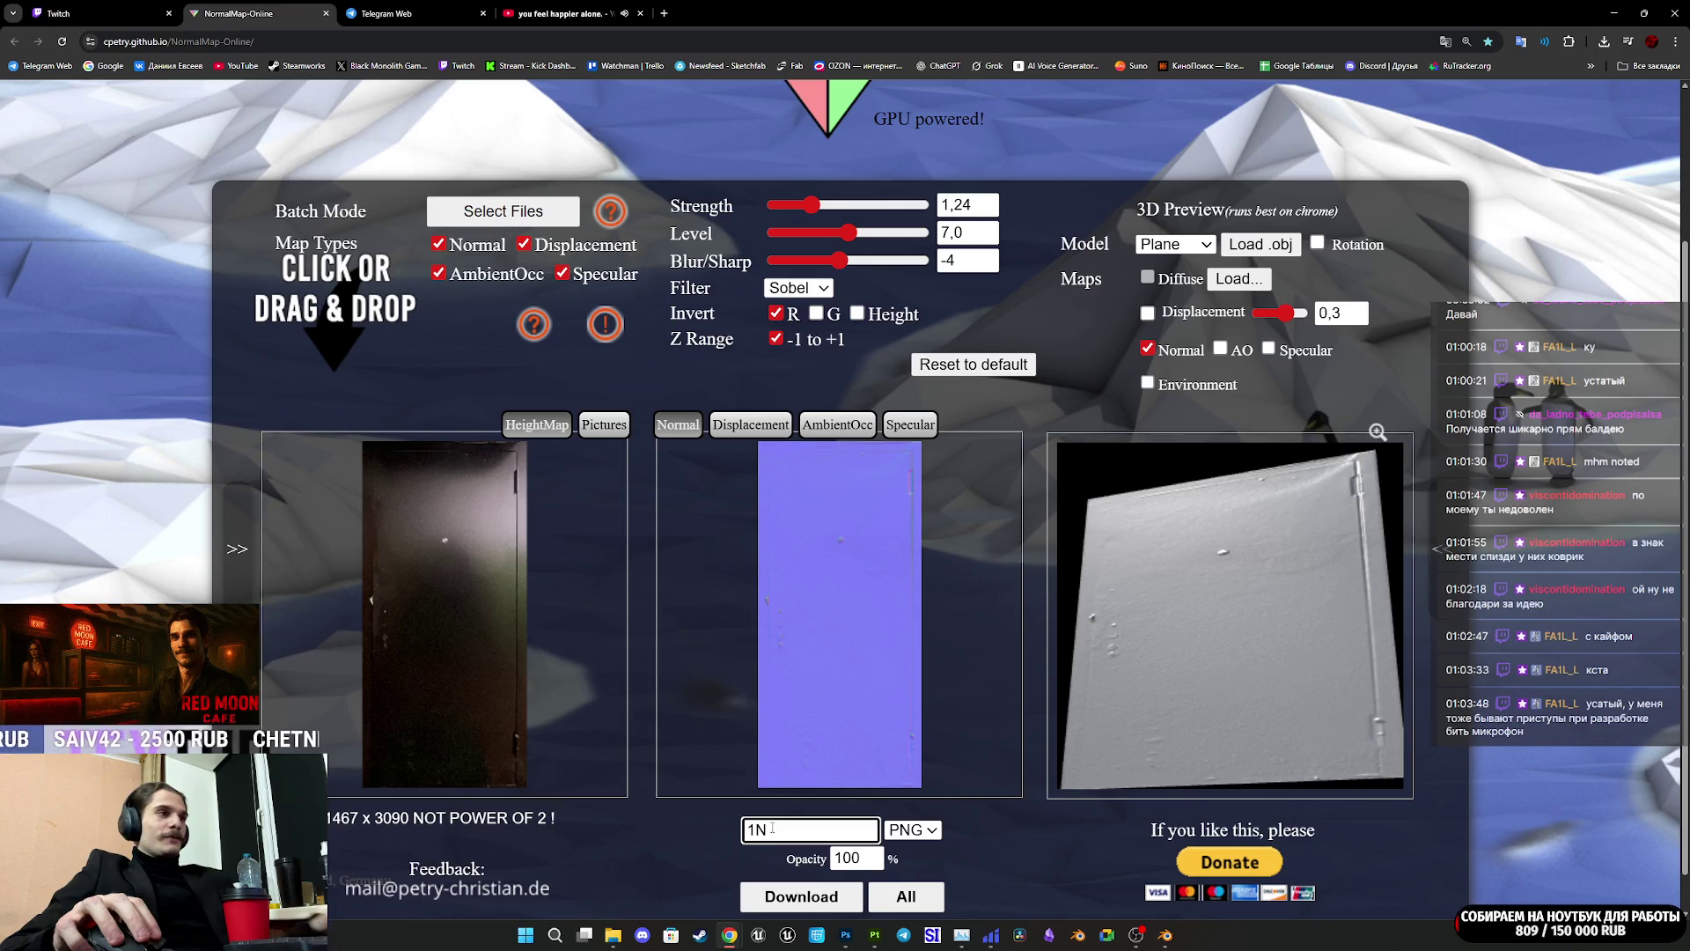
type("1")
left_click(819, 898)
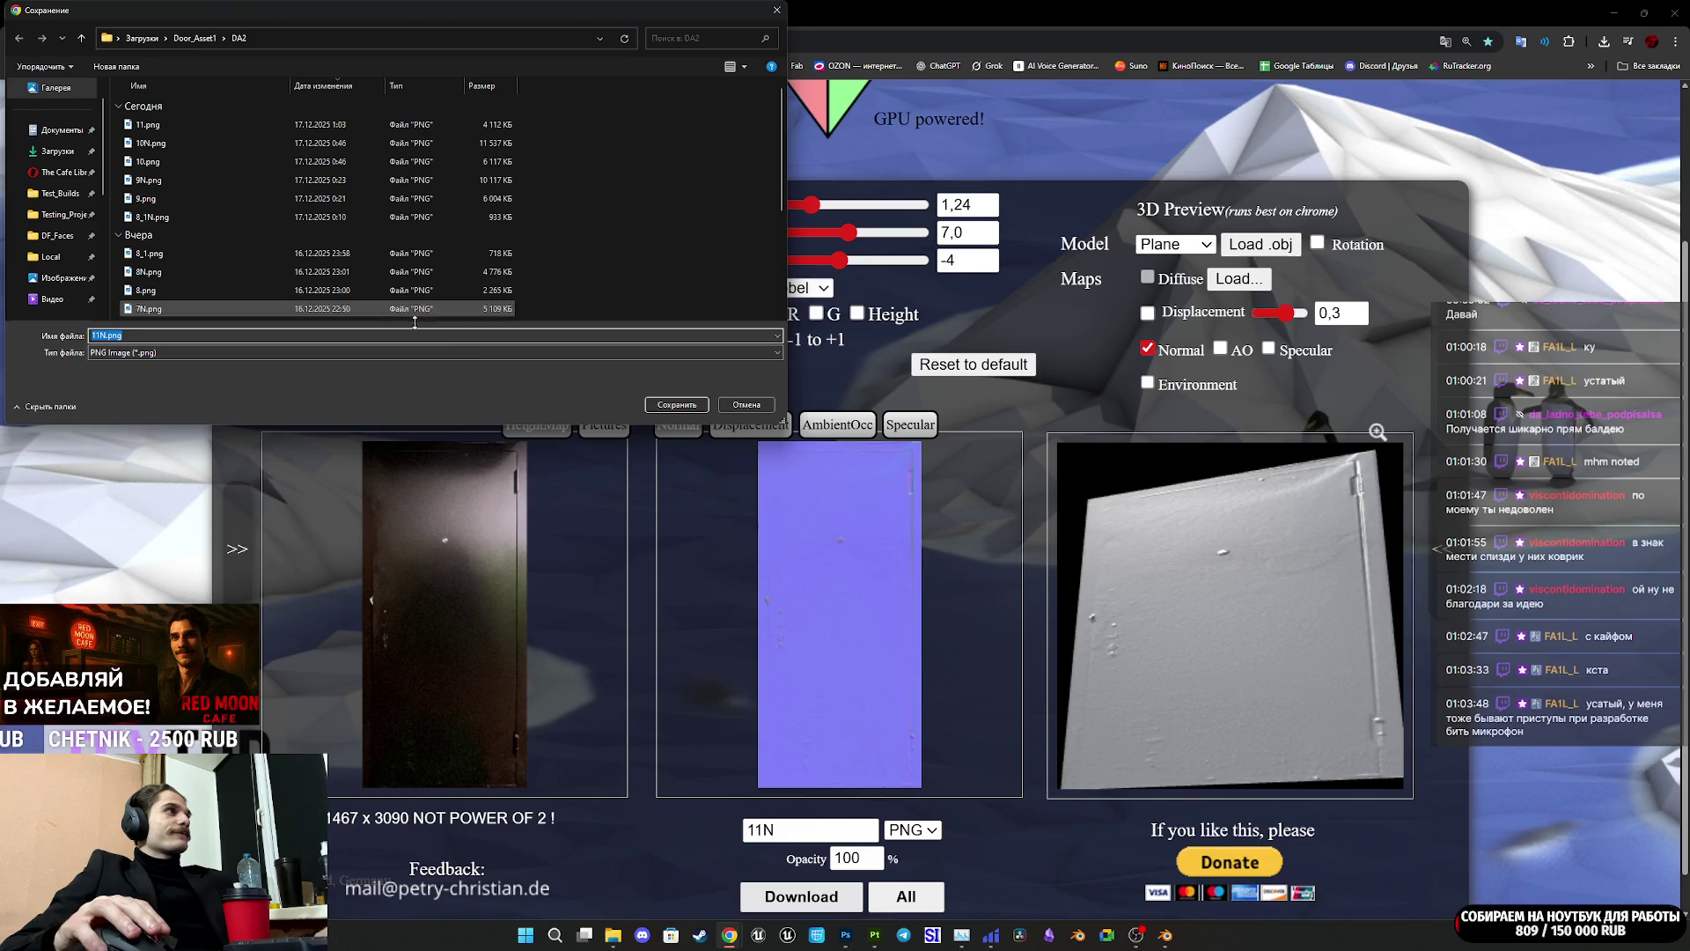
left_click(677, 404)
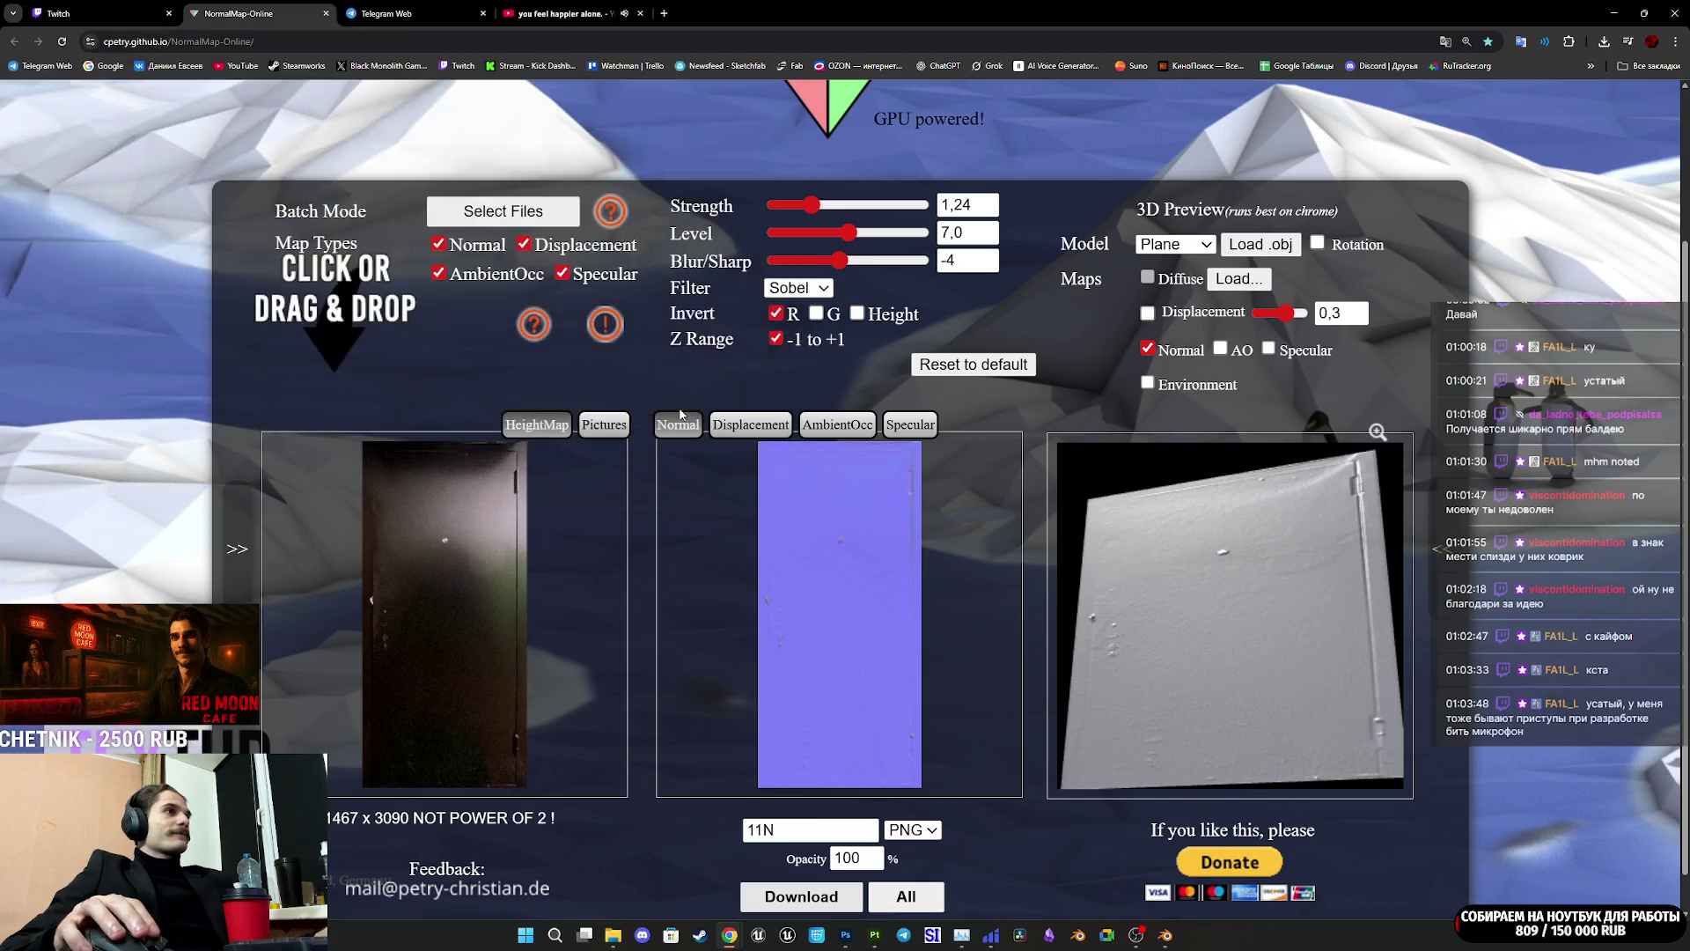
left_click(846, 935)
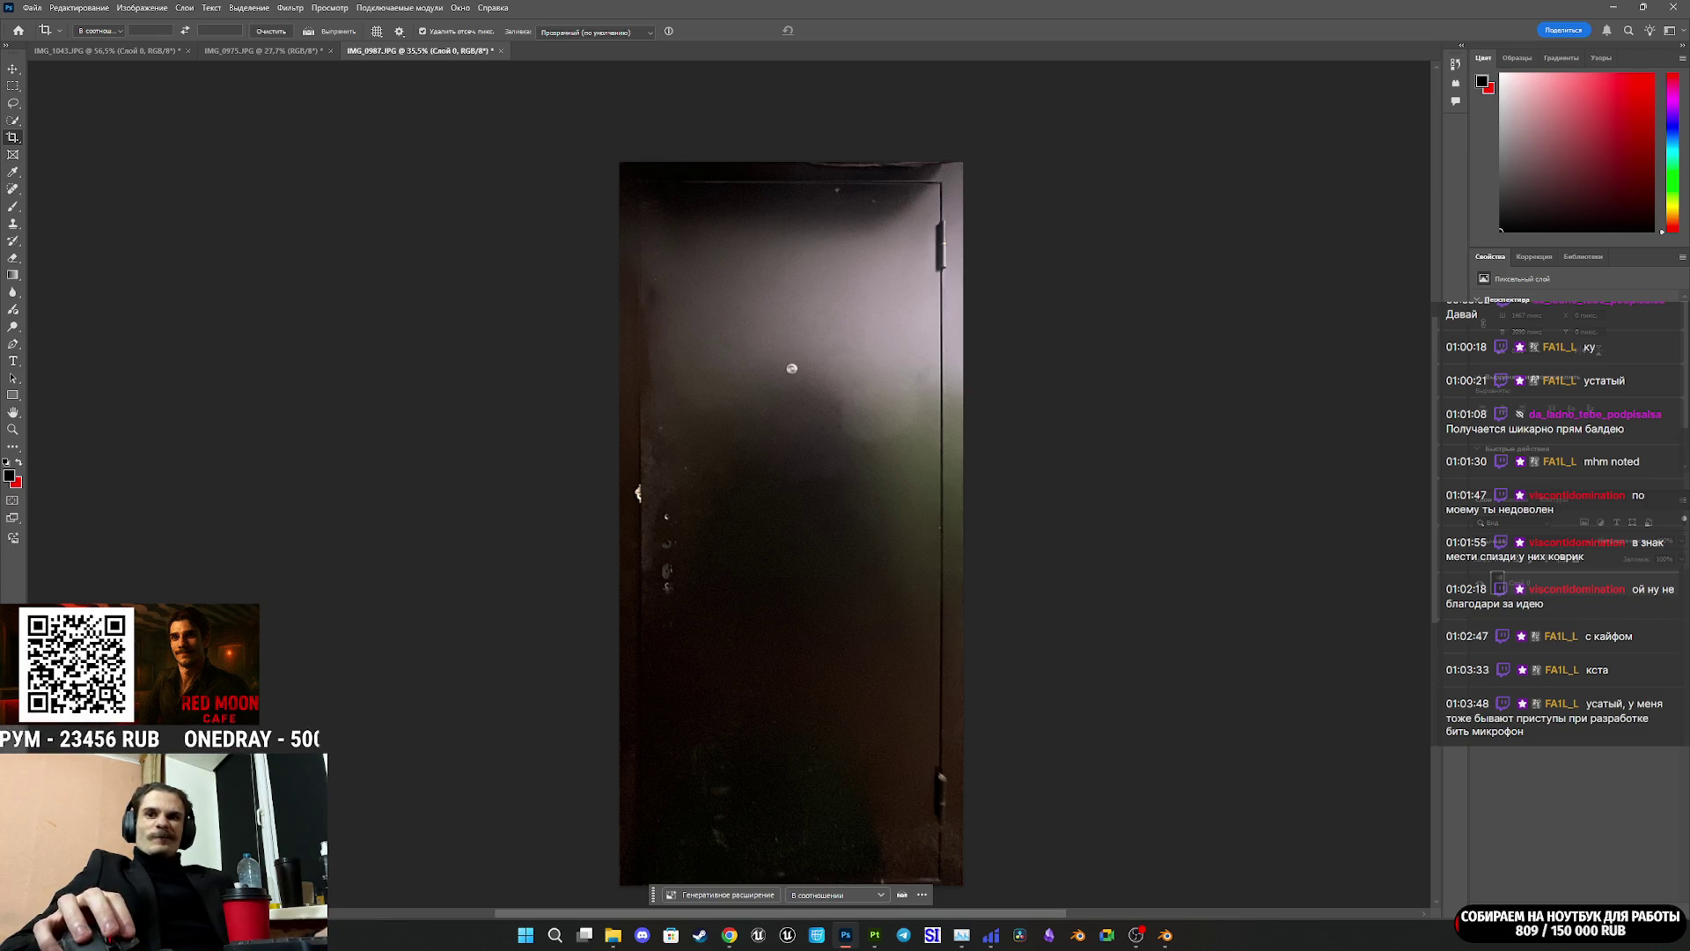
Step: Switch from Photoshop to the Door_Asset2 project in Substance 3D Painter
key("alt+Tab")
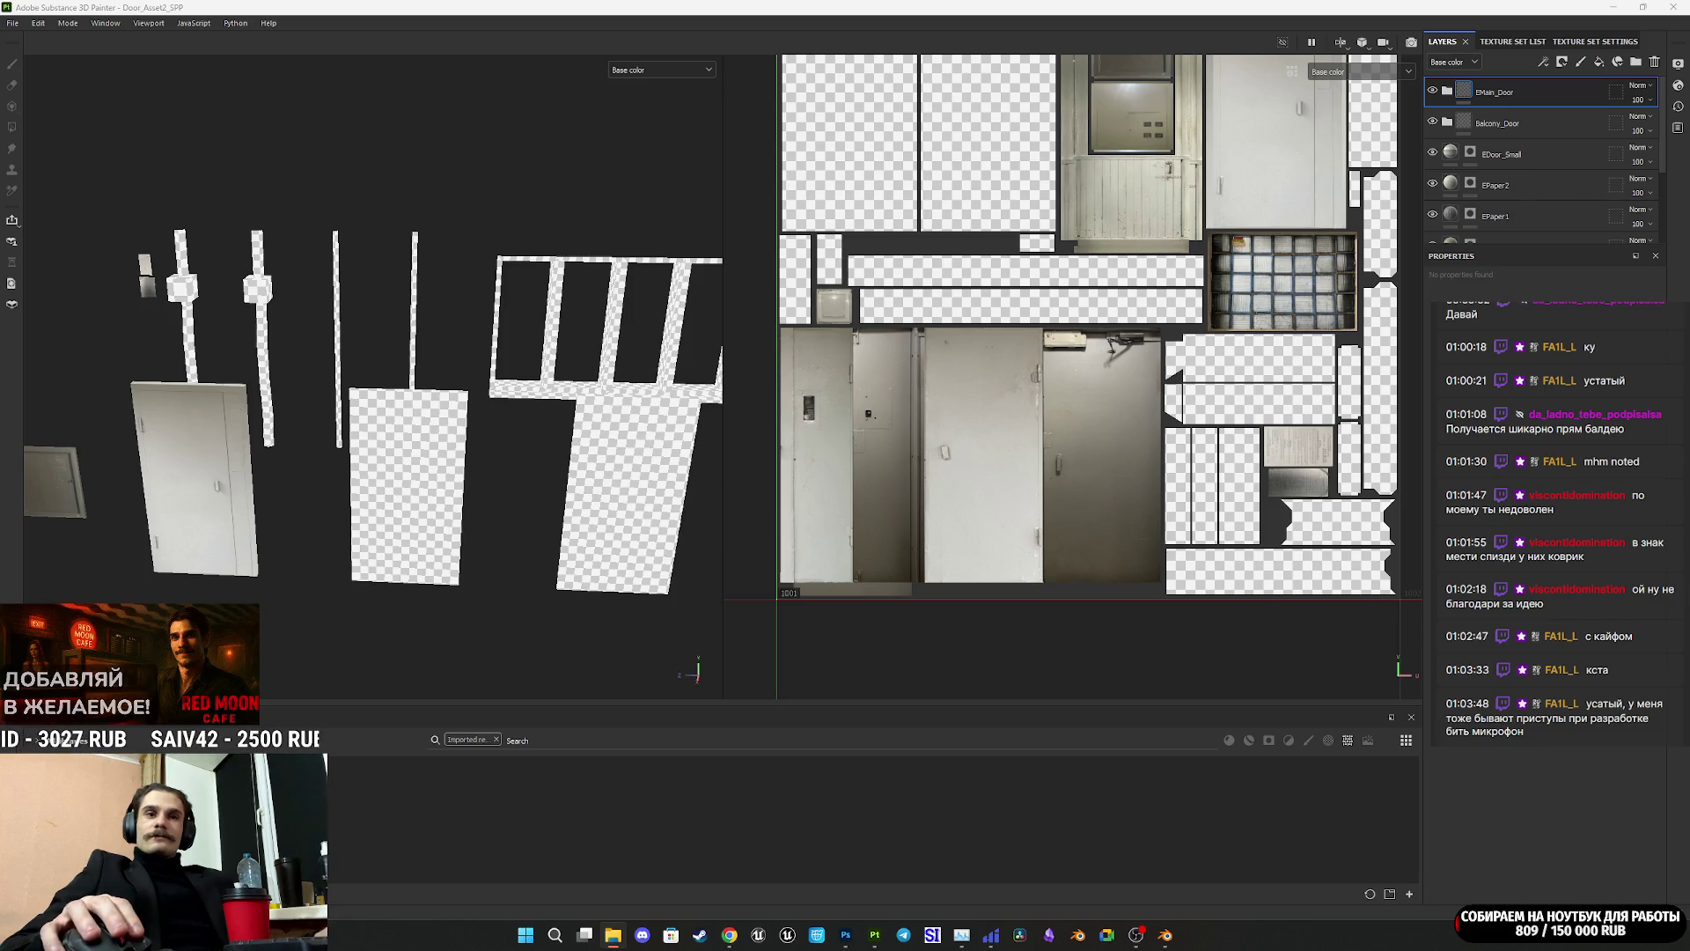
Step: Import 11.png and 11N.png, both with texture usage, into the Door_Asset2_SPP project resources
left_click_drag(830, 792, 833, 818)
left_click(1014, 334)
left_click(1045, 385)
left_click(1013, 353)
left_click(1045, 406)
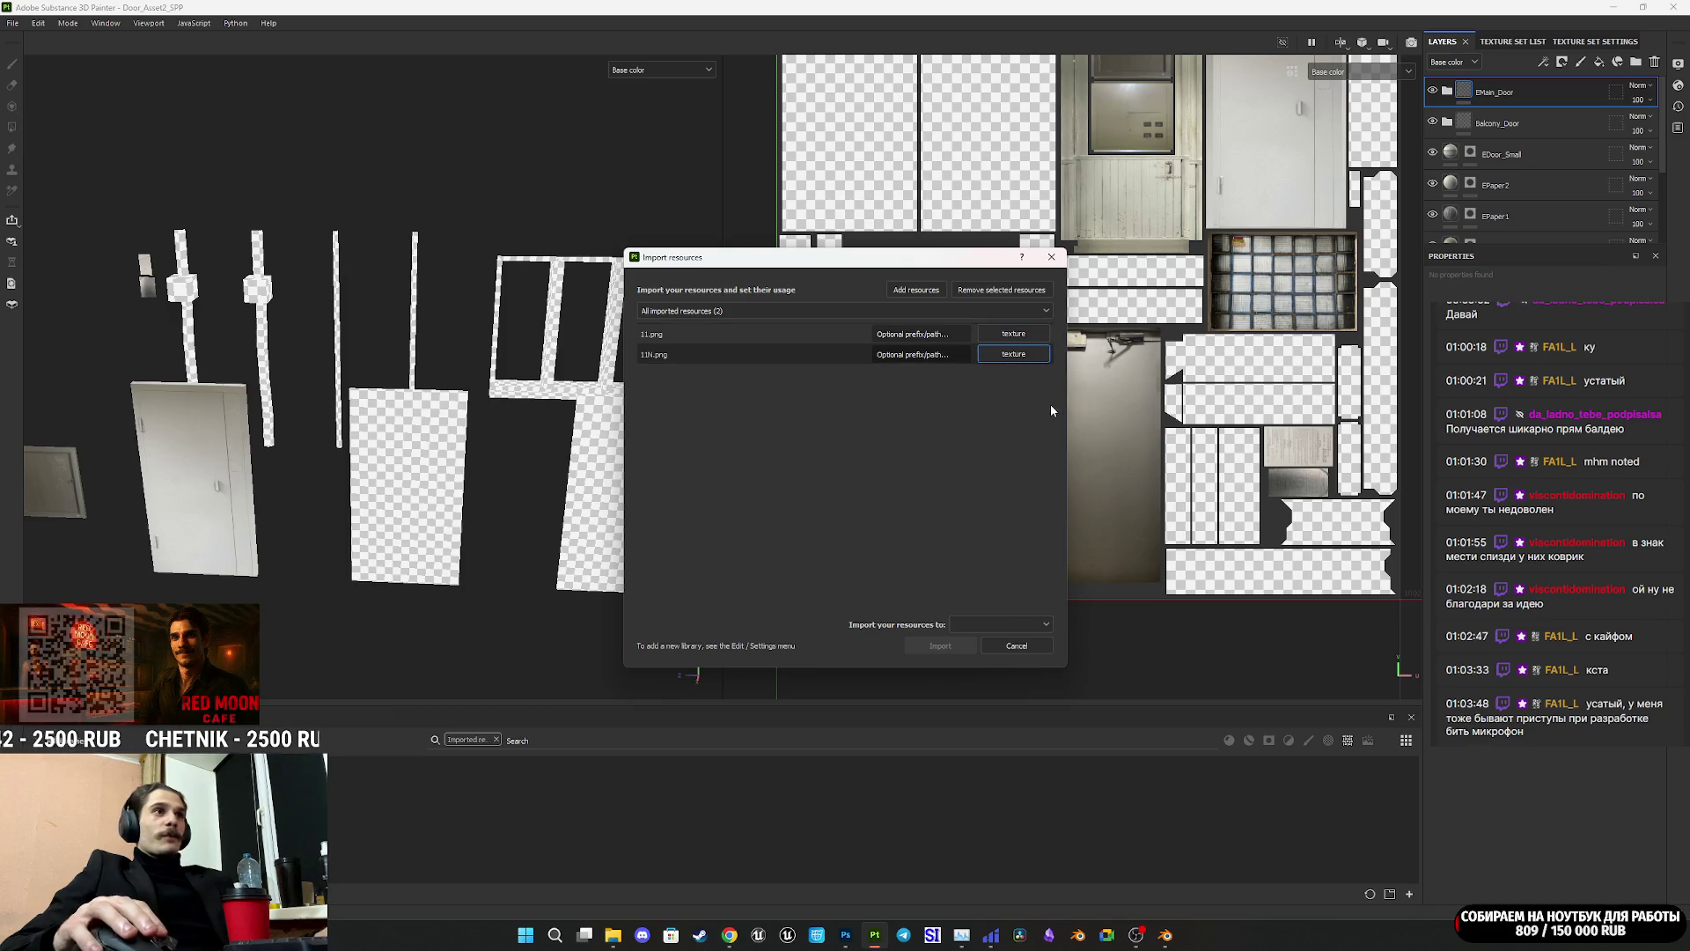
left_click(977, 624)
left_click(1002, 660)
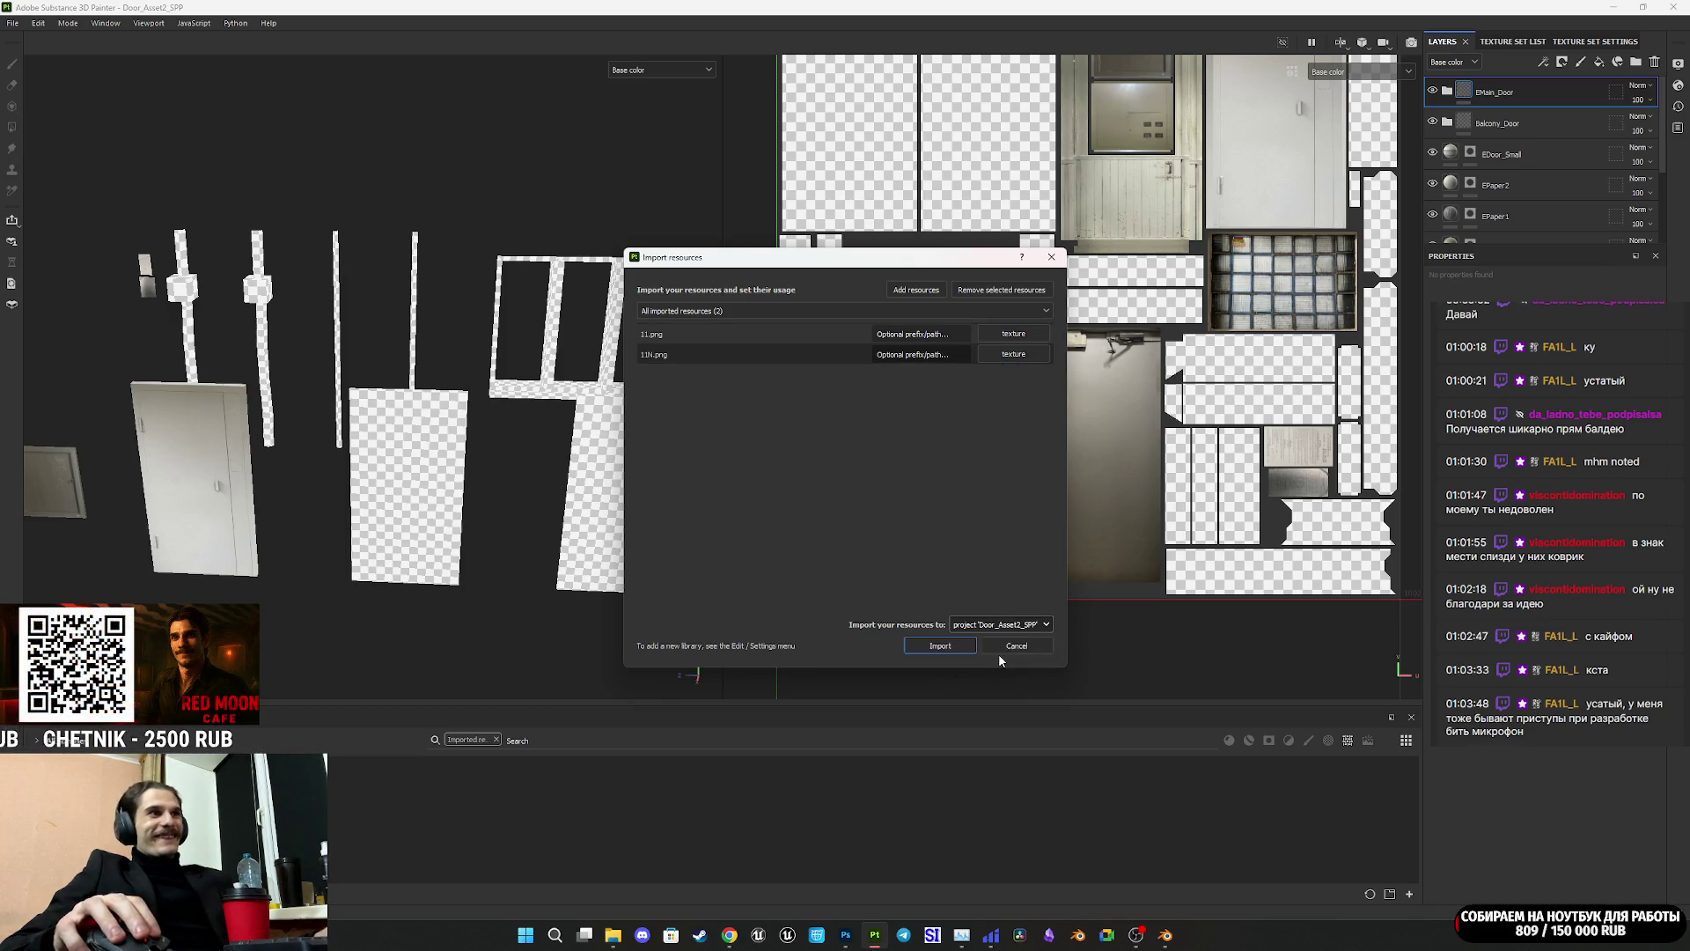
left_click(951, 651)
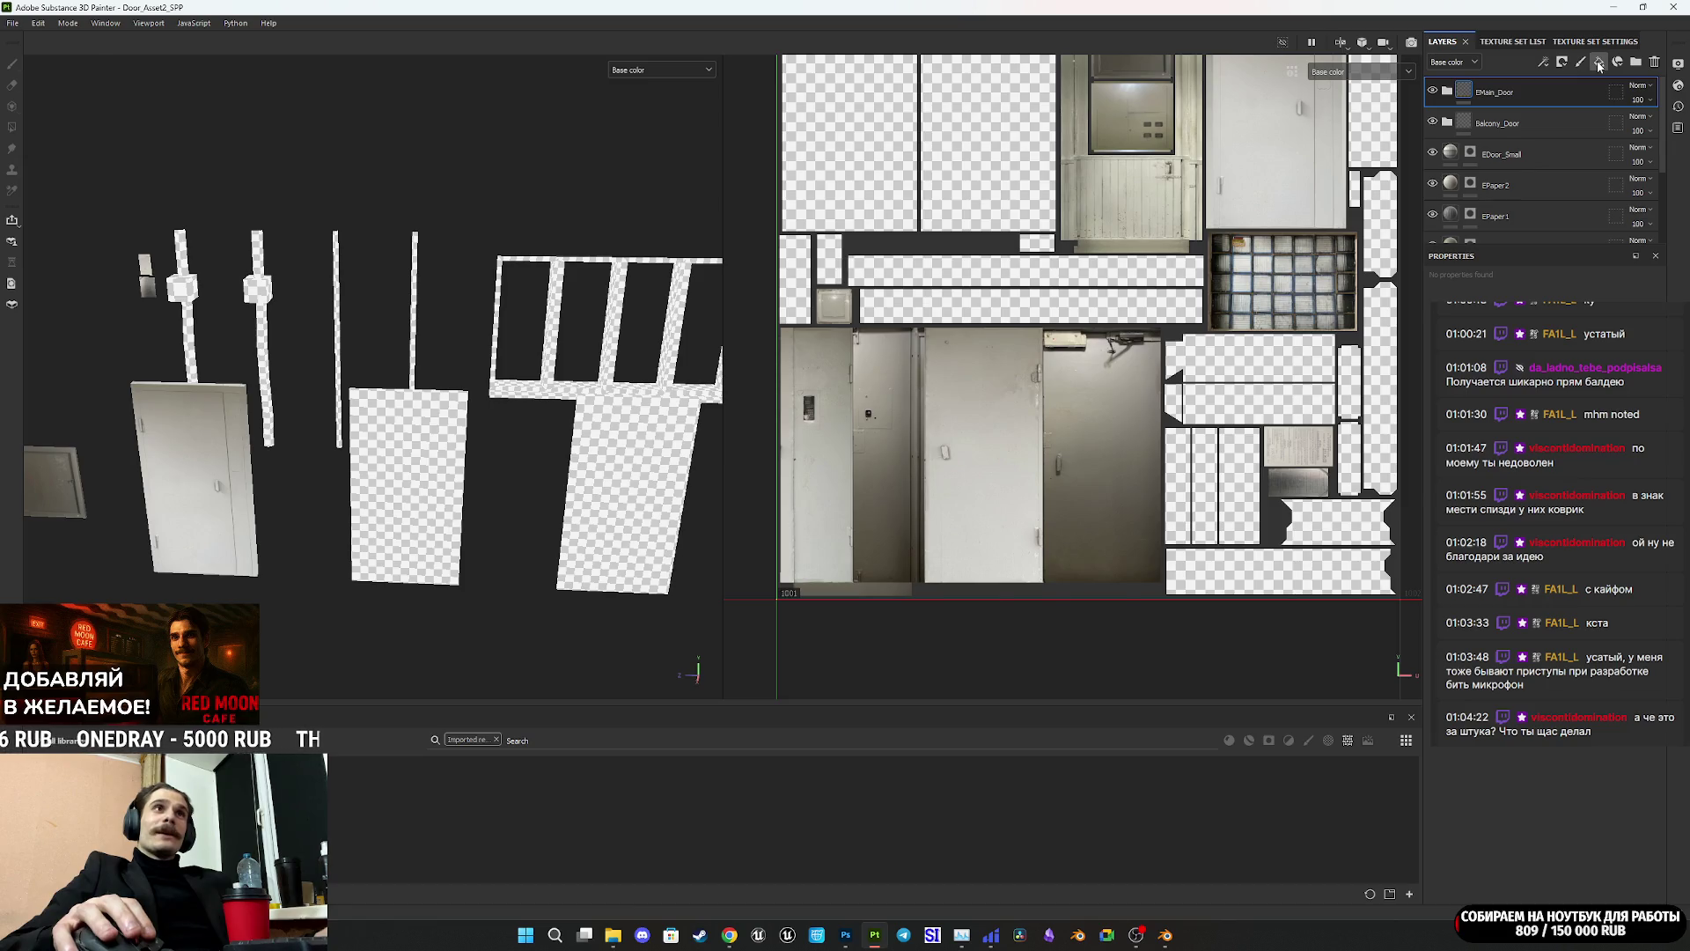
Step: Add Fill layer 4 with a black mask revealed only on the small door panel
left_click(1600, 65)
right_click(1454, 91)
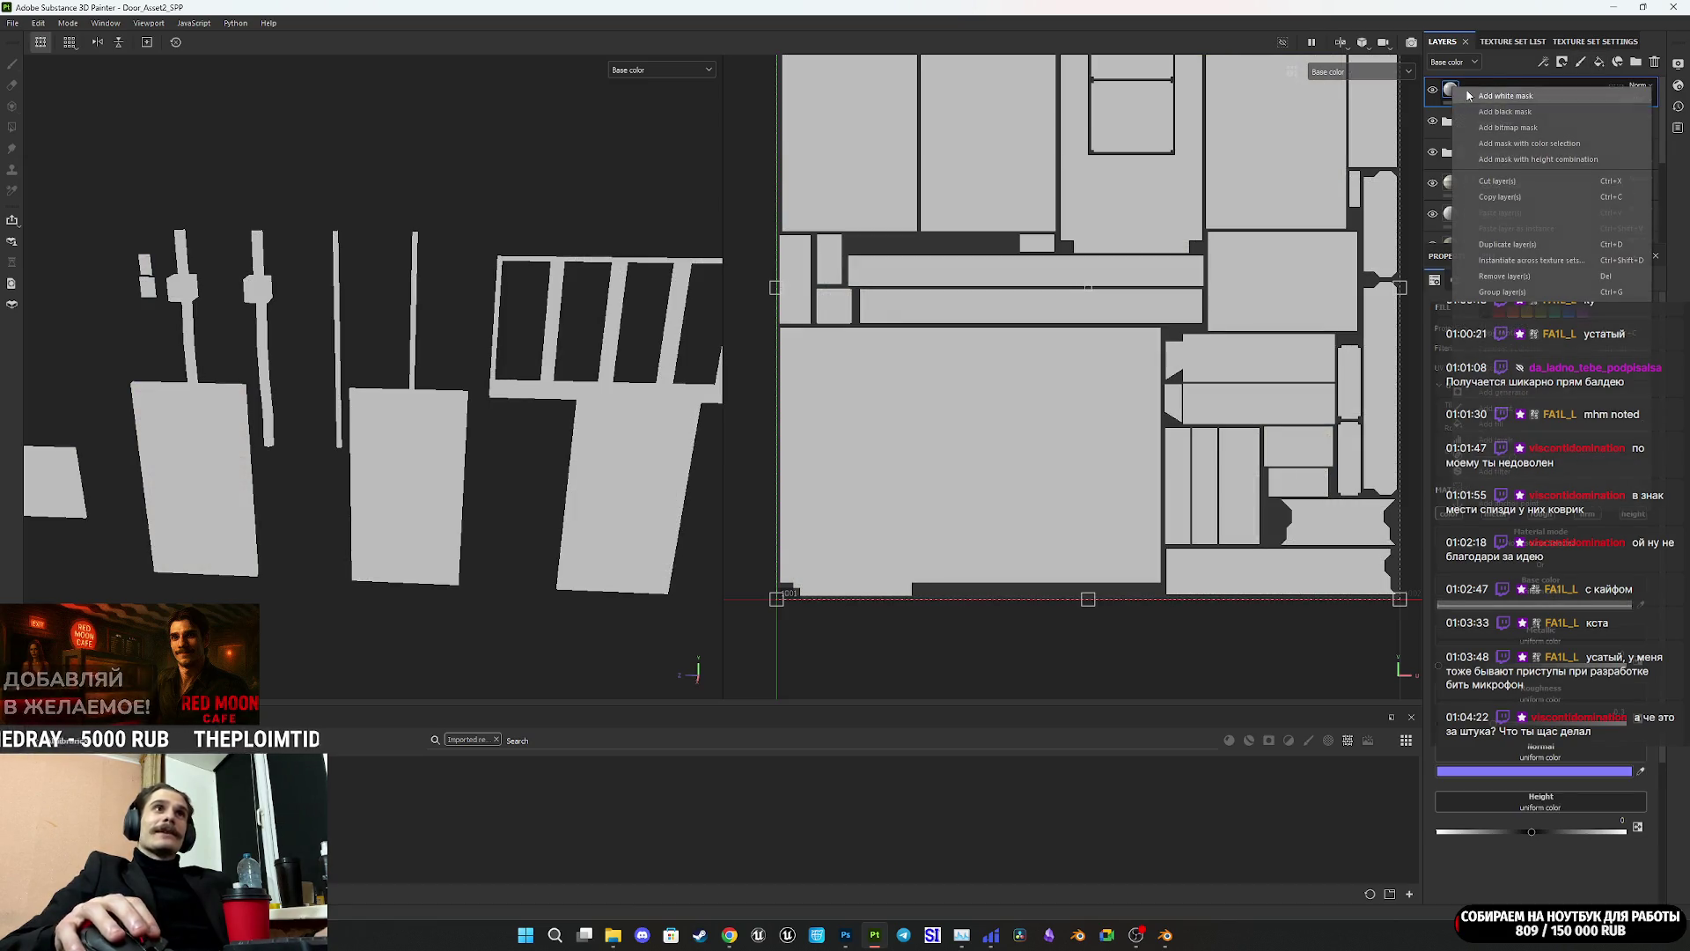
left_click(1495, 113)
mouse_move(474, 485)
left_mouse_down("alt")
mouse_move(513, 532)
mouse_move(668, 532)
mouse_move(384, 570)
left_mouse_up("alt")
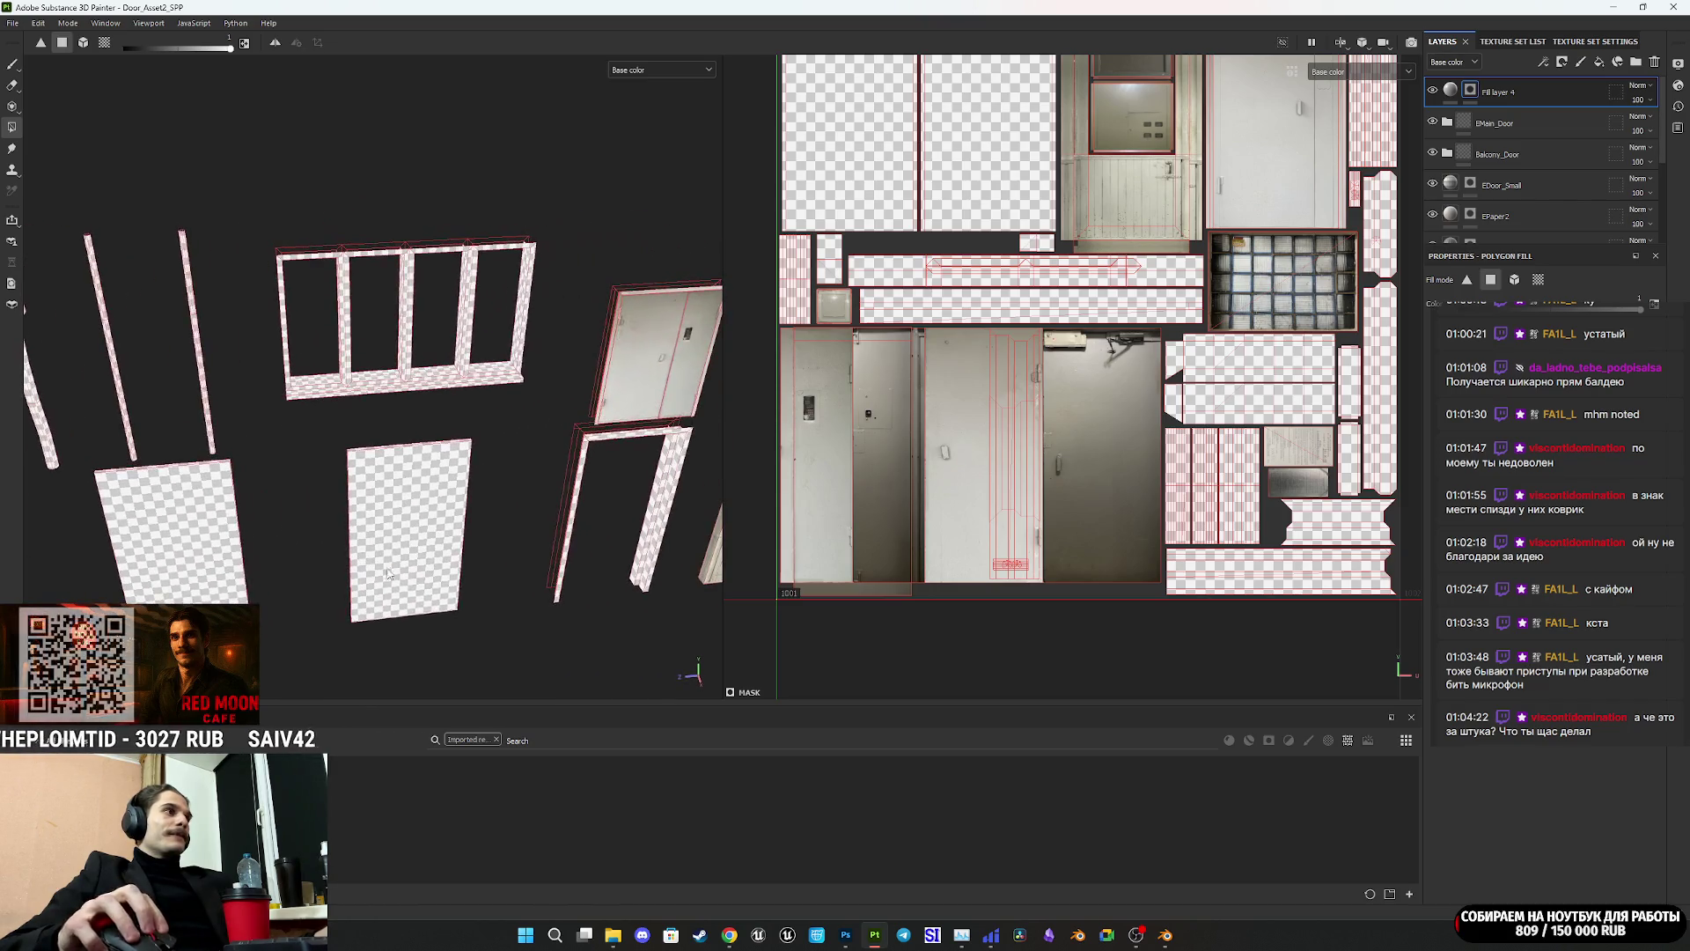
left_click_drag(490, 637, 327, 431)
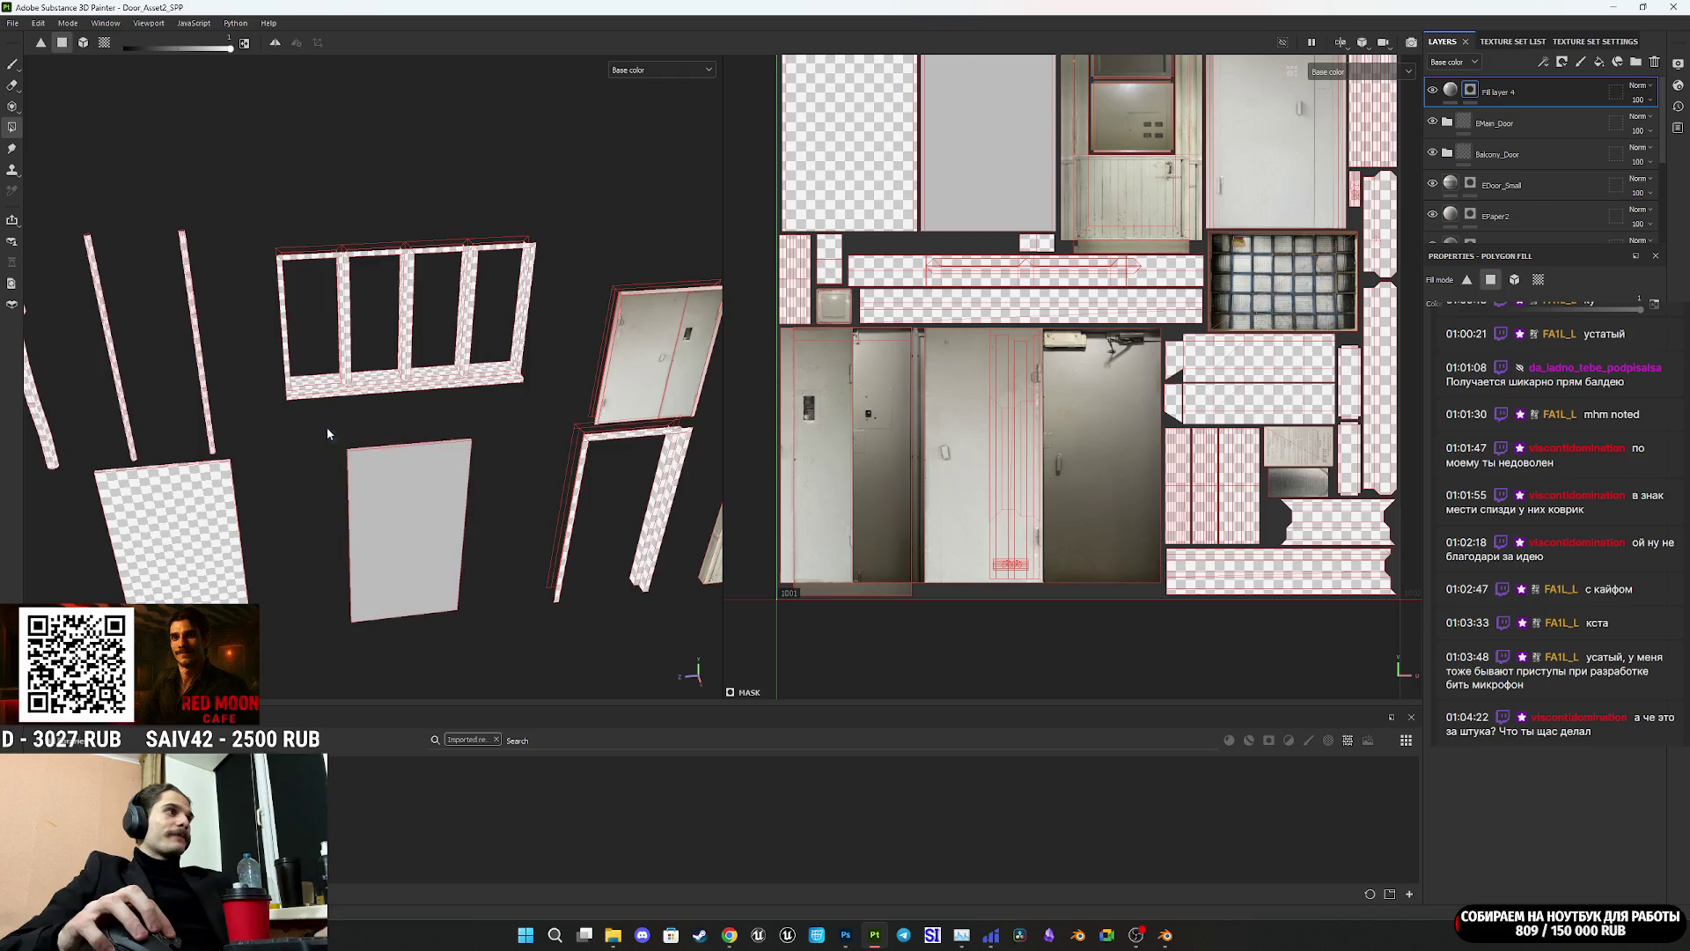
Step: Set 11.png as the fill's base colour and remove its normal channel
left_click(1452, 90)
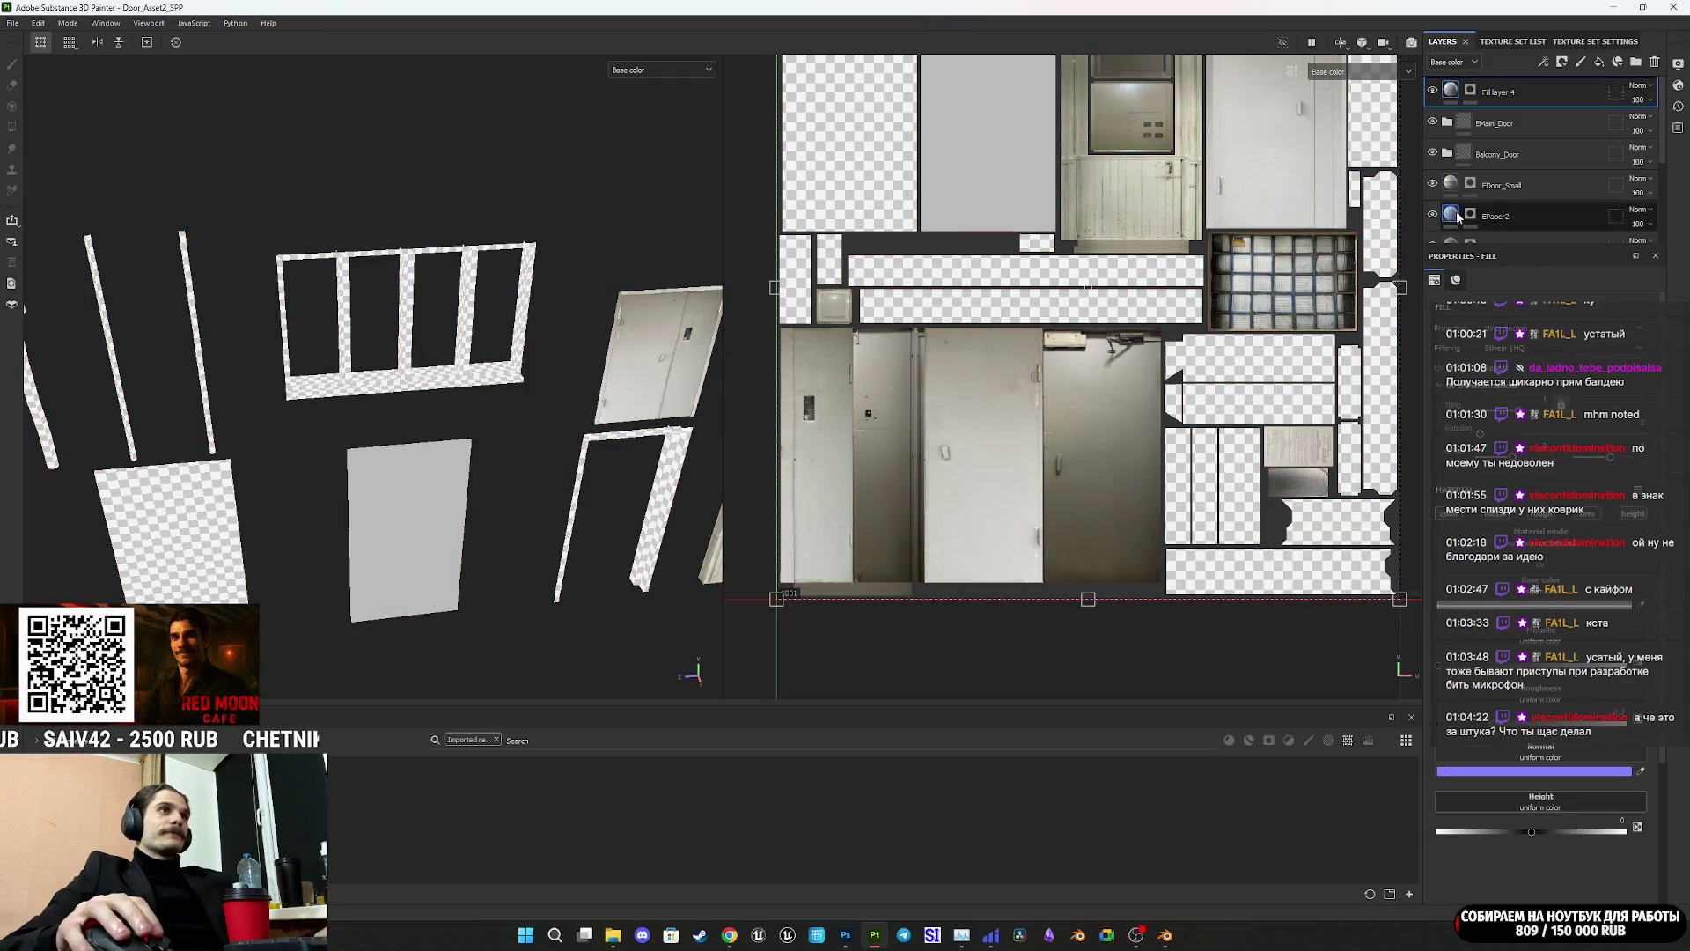
scroll(1011, 557, "down", 5)
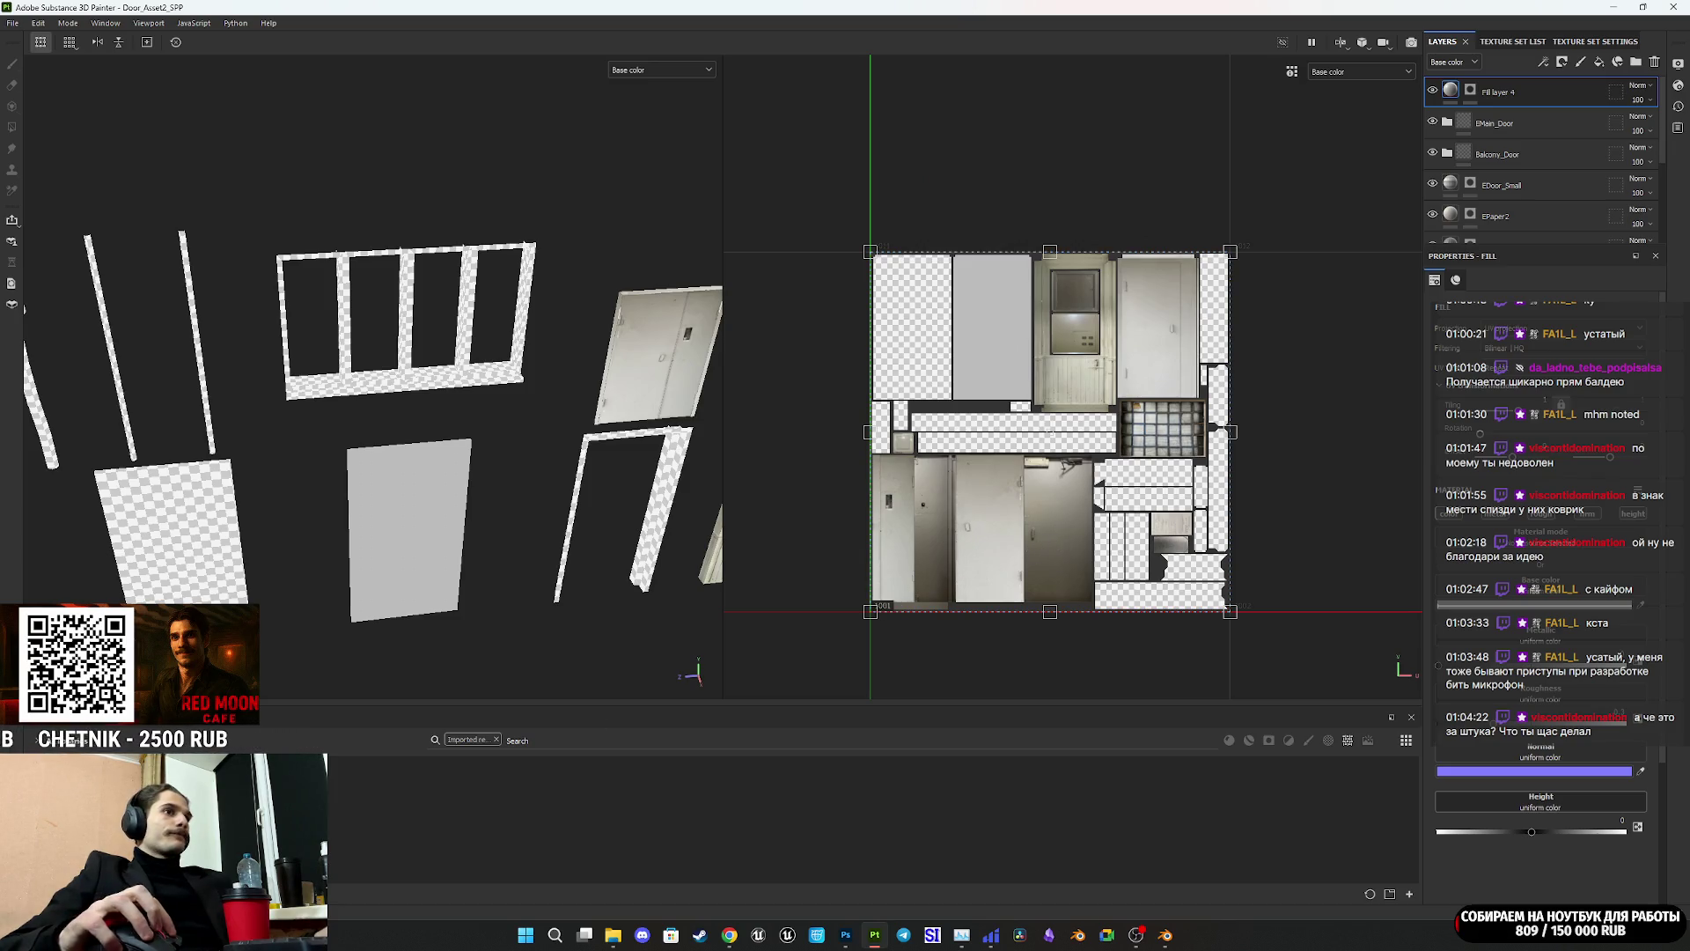
left_click_drag(1593, 605, 1480, 614)
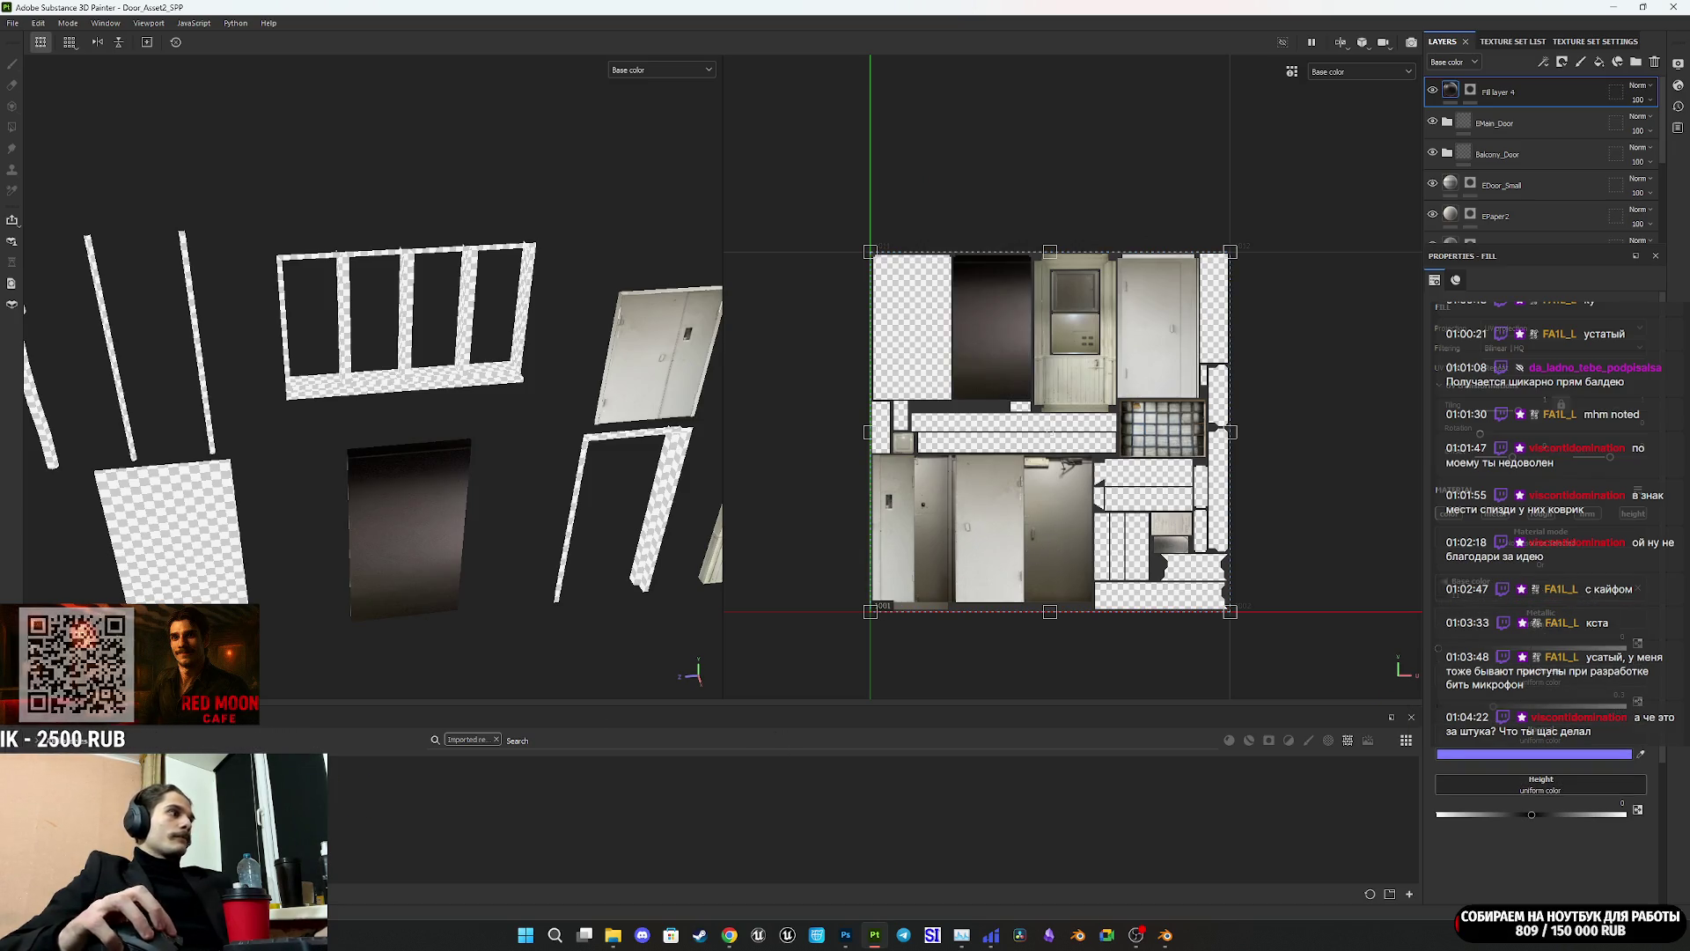
left_click(1541, 738)
Step: Drop metallic and height from the fill and shrink the photo onto the door's UV island
left_click(1636, 515)
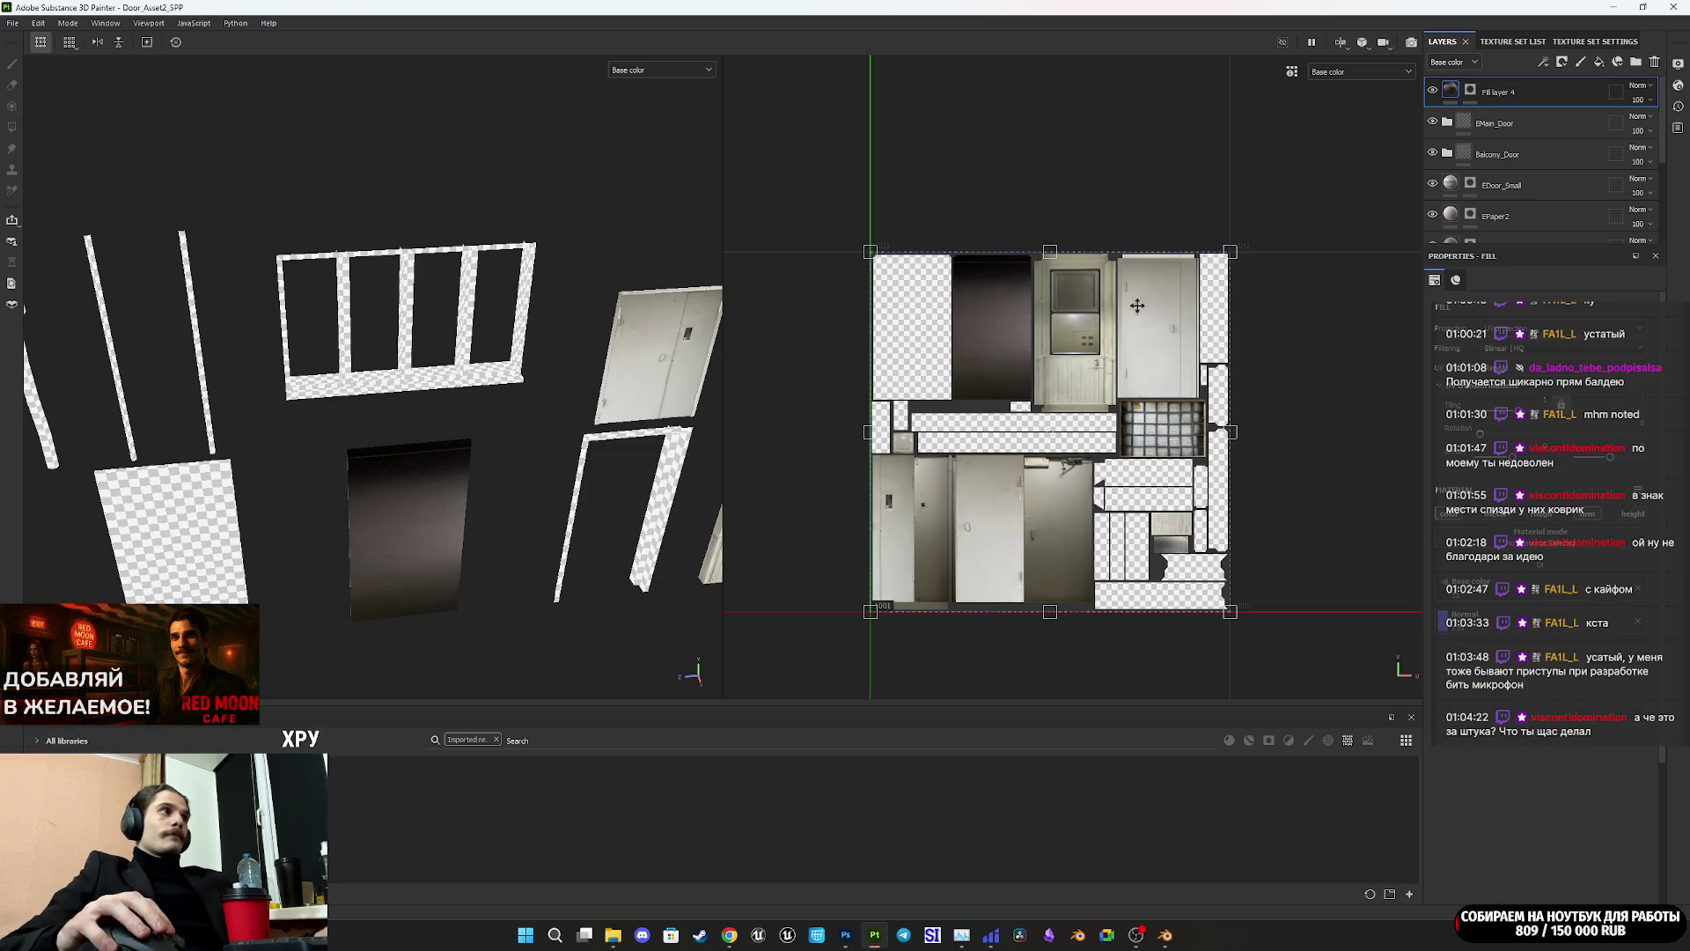
scroll(963, 400, "down", 2)
left_click_drag(896, 558, 956, 398)
mouse_move(1167, 287)
left_mouse_down()
mouse_move(1034, 316)
mouse_move(1018, 342)
left_mouse_up()
Step: Rescale the door photo from its corner and check the fit on the 3D door
scroll(959, 404, "up", 5)
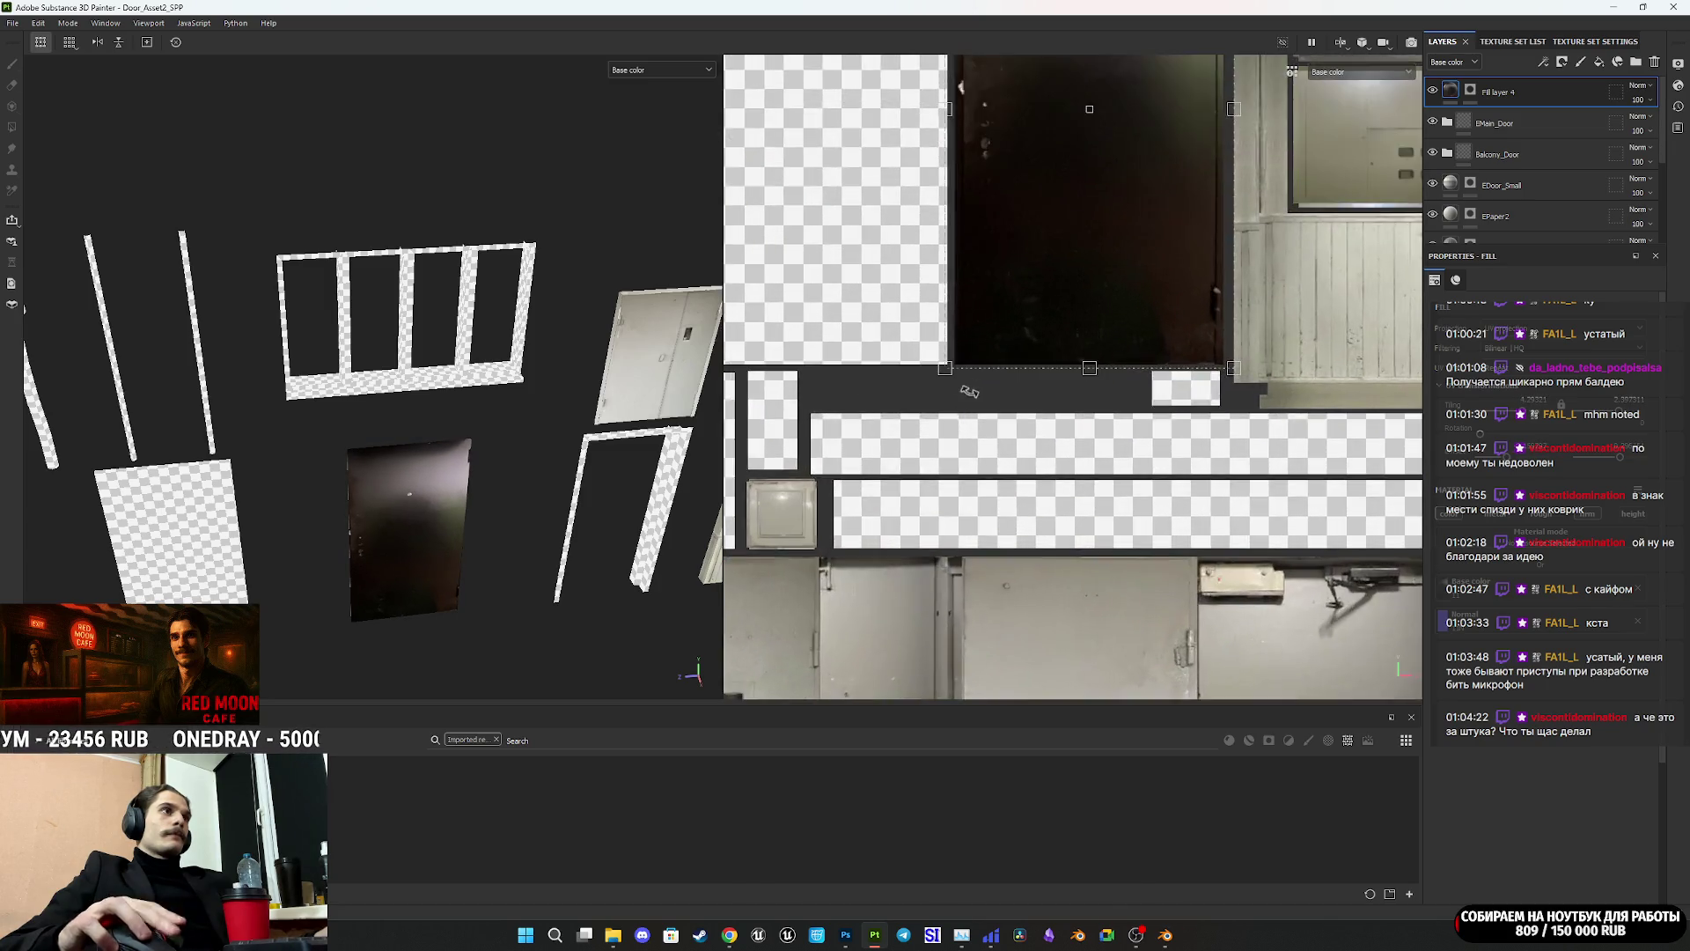
scroll(942, 348, "up", 5)
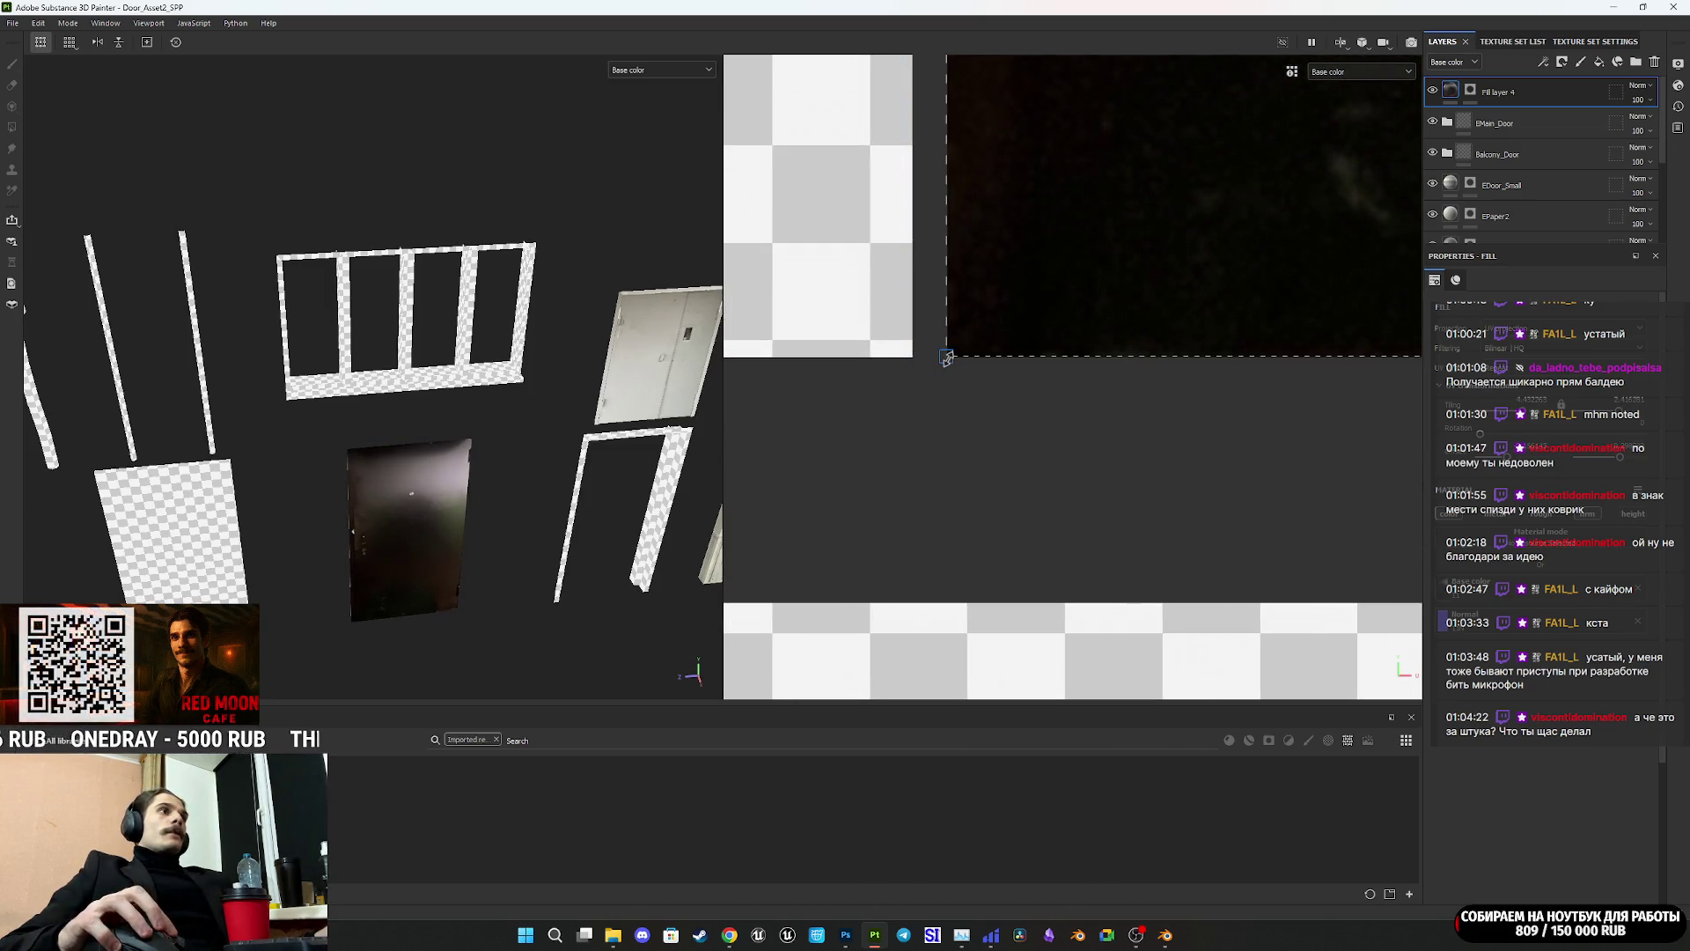
scroll(949, 358, "up", 3)
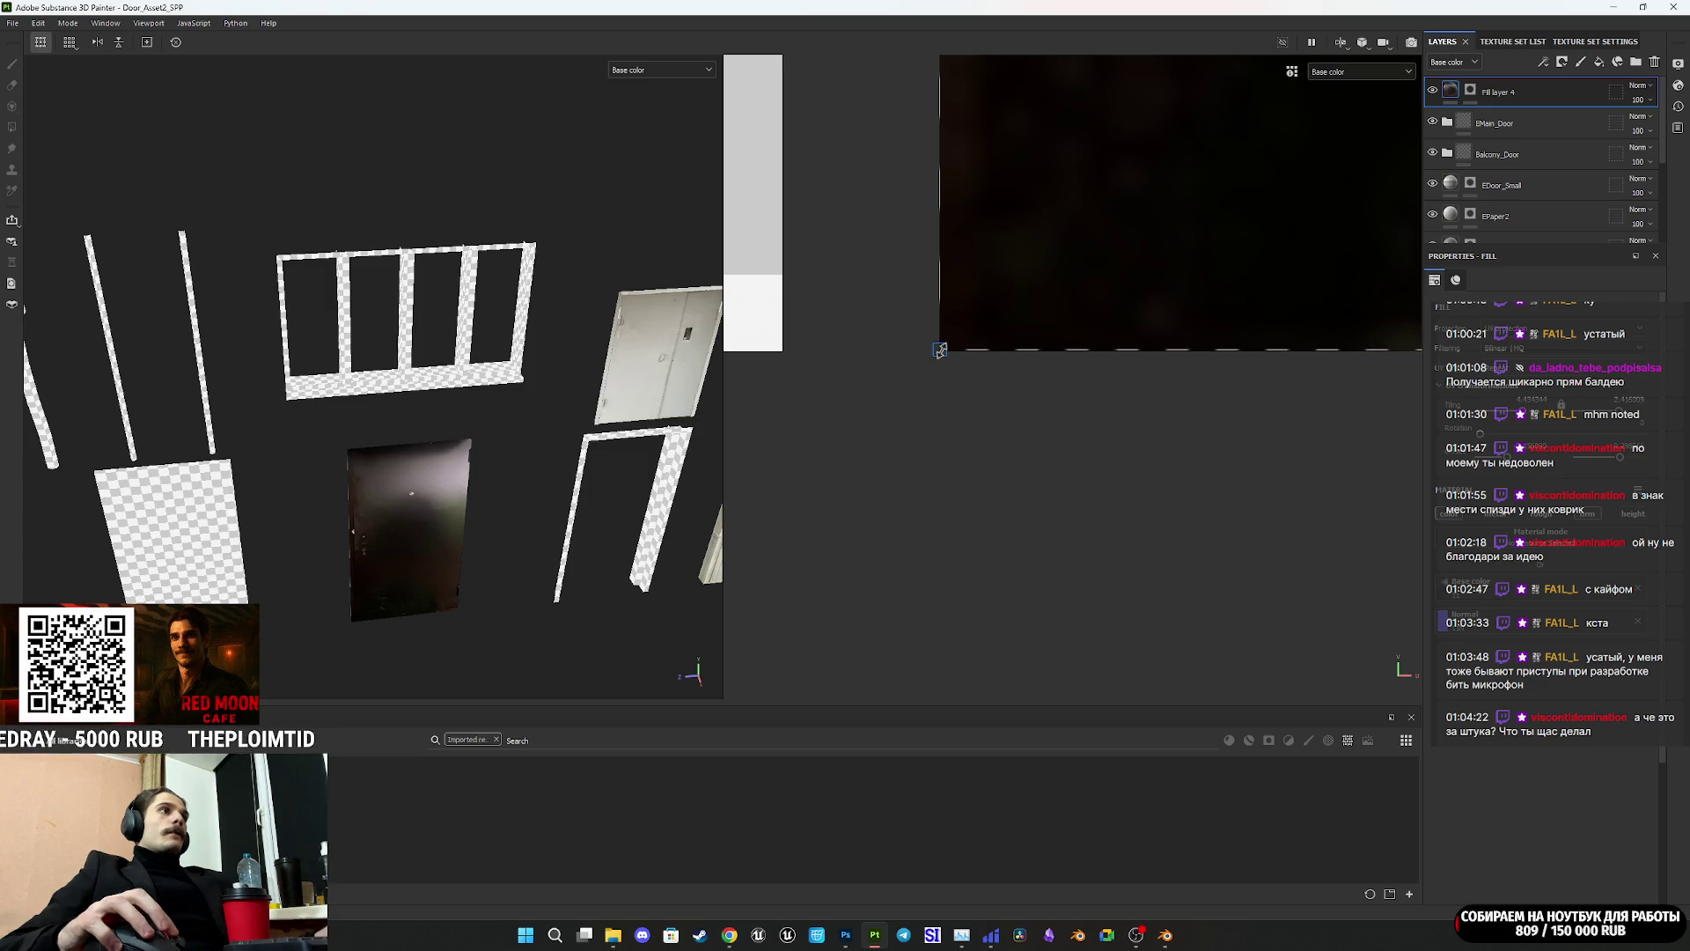
scroll(940, 349, "down", 10)
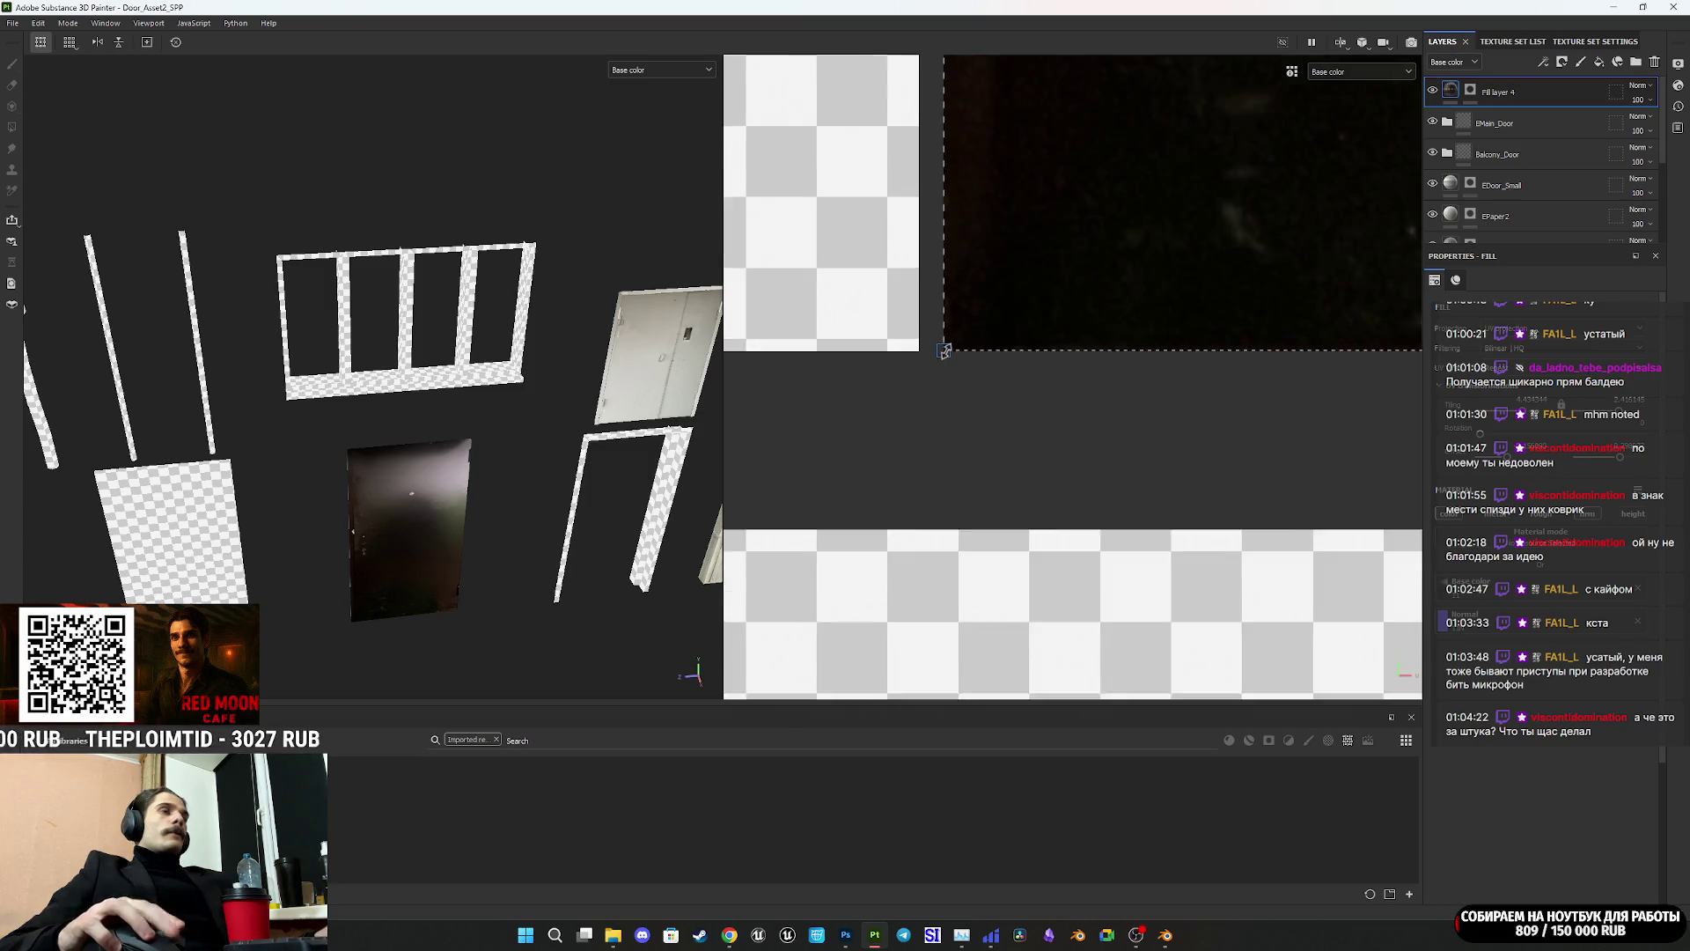
scroll(1136, 212, "up", 5)
scroll(1136, 212, "up", 5)
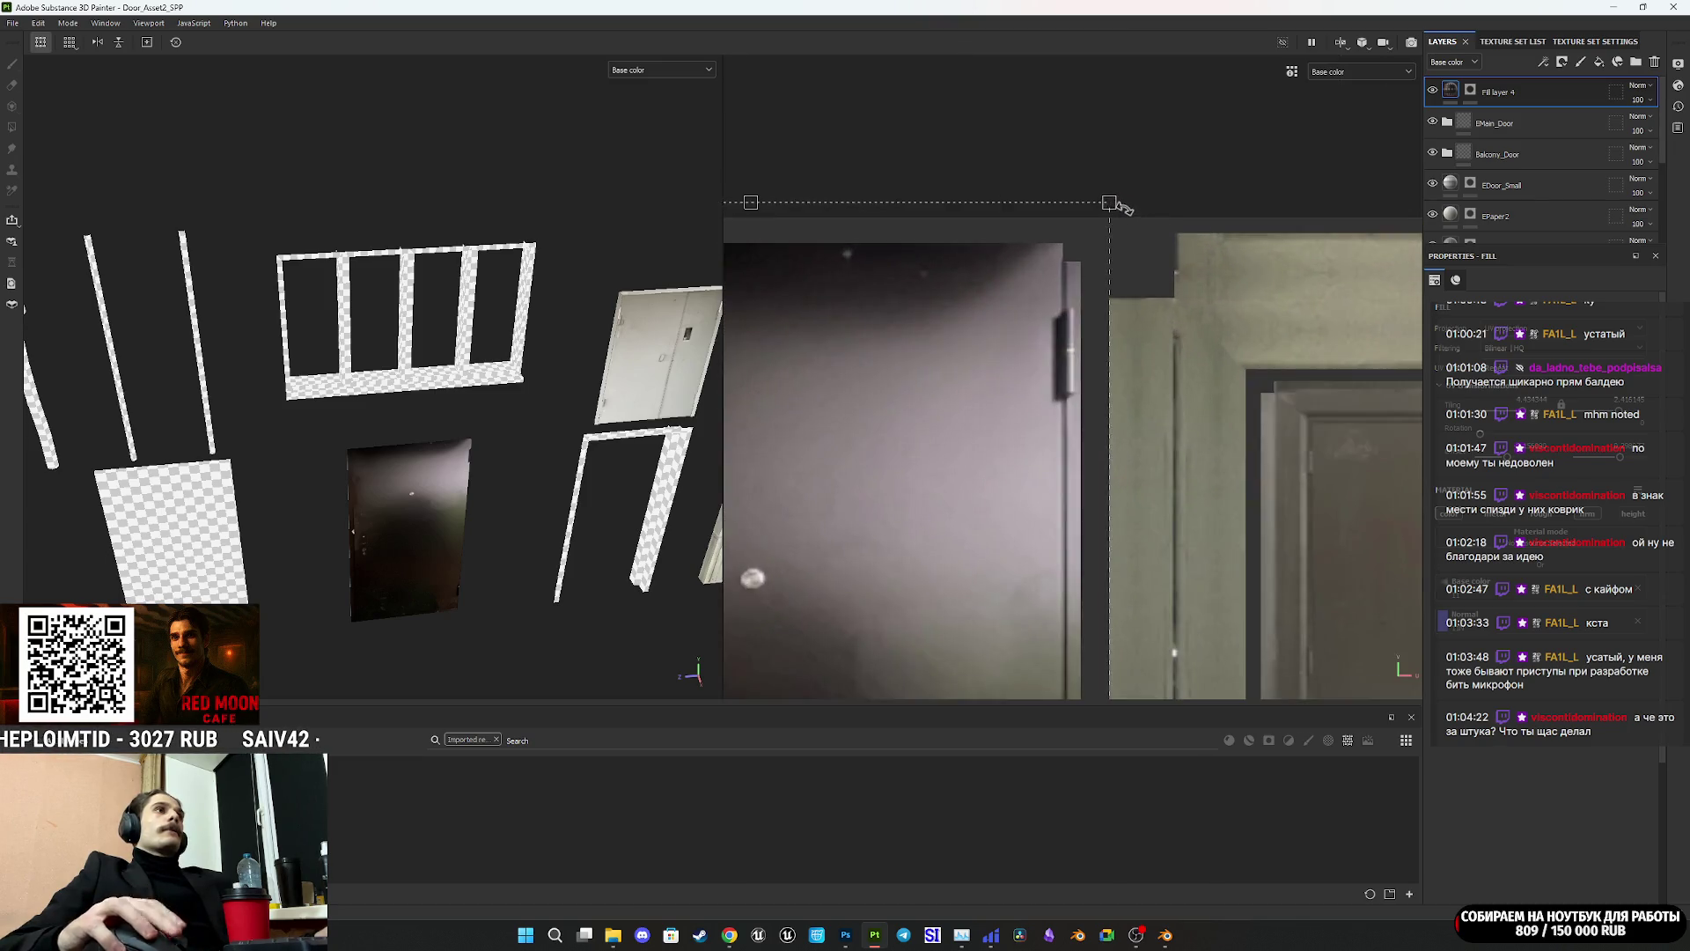
left_click_drag(1094, 195, 999, 315)
left_click_drag(1002, 318, 1007, 323)
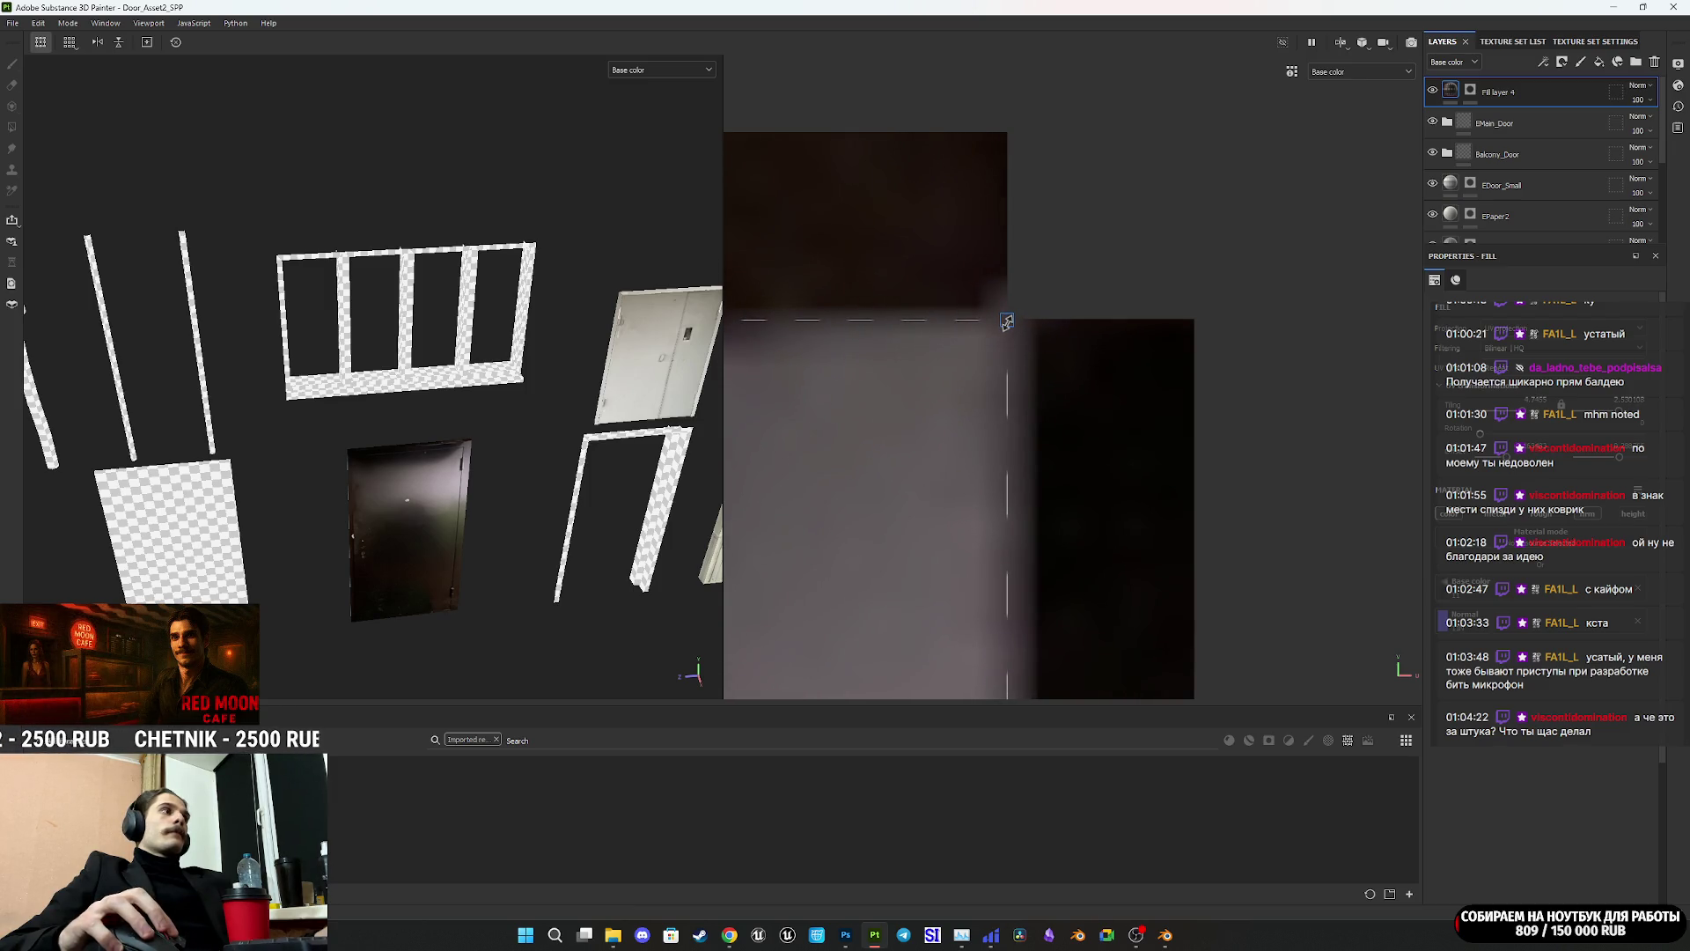
scroll(1007, 324, "down", 5)
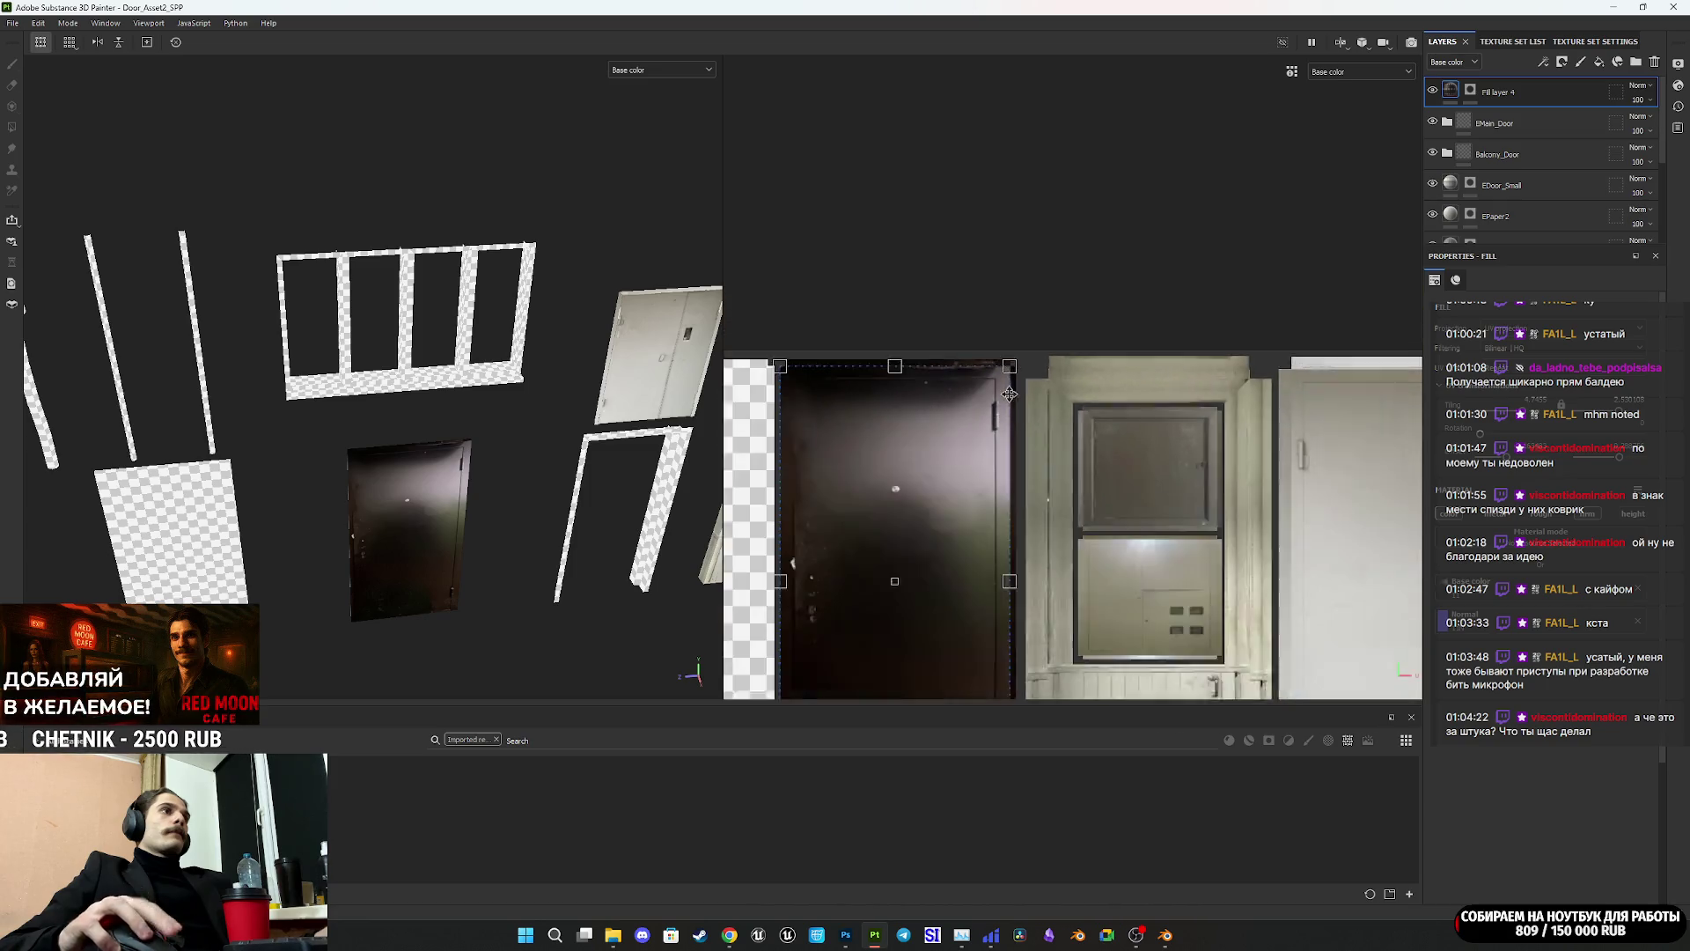
scroll(964, 467, "up", 5)
scroll(964, 467, "down", 4)
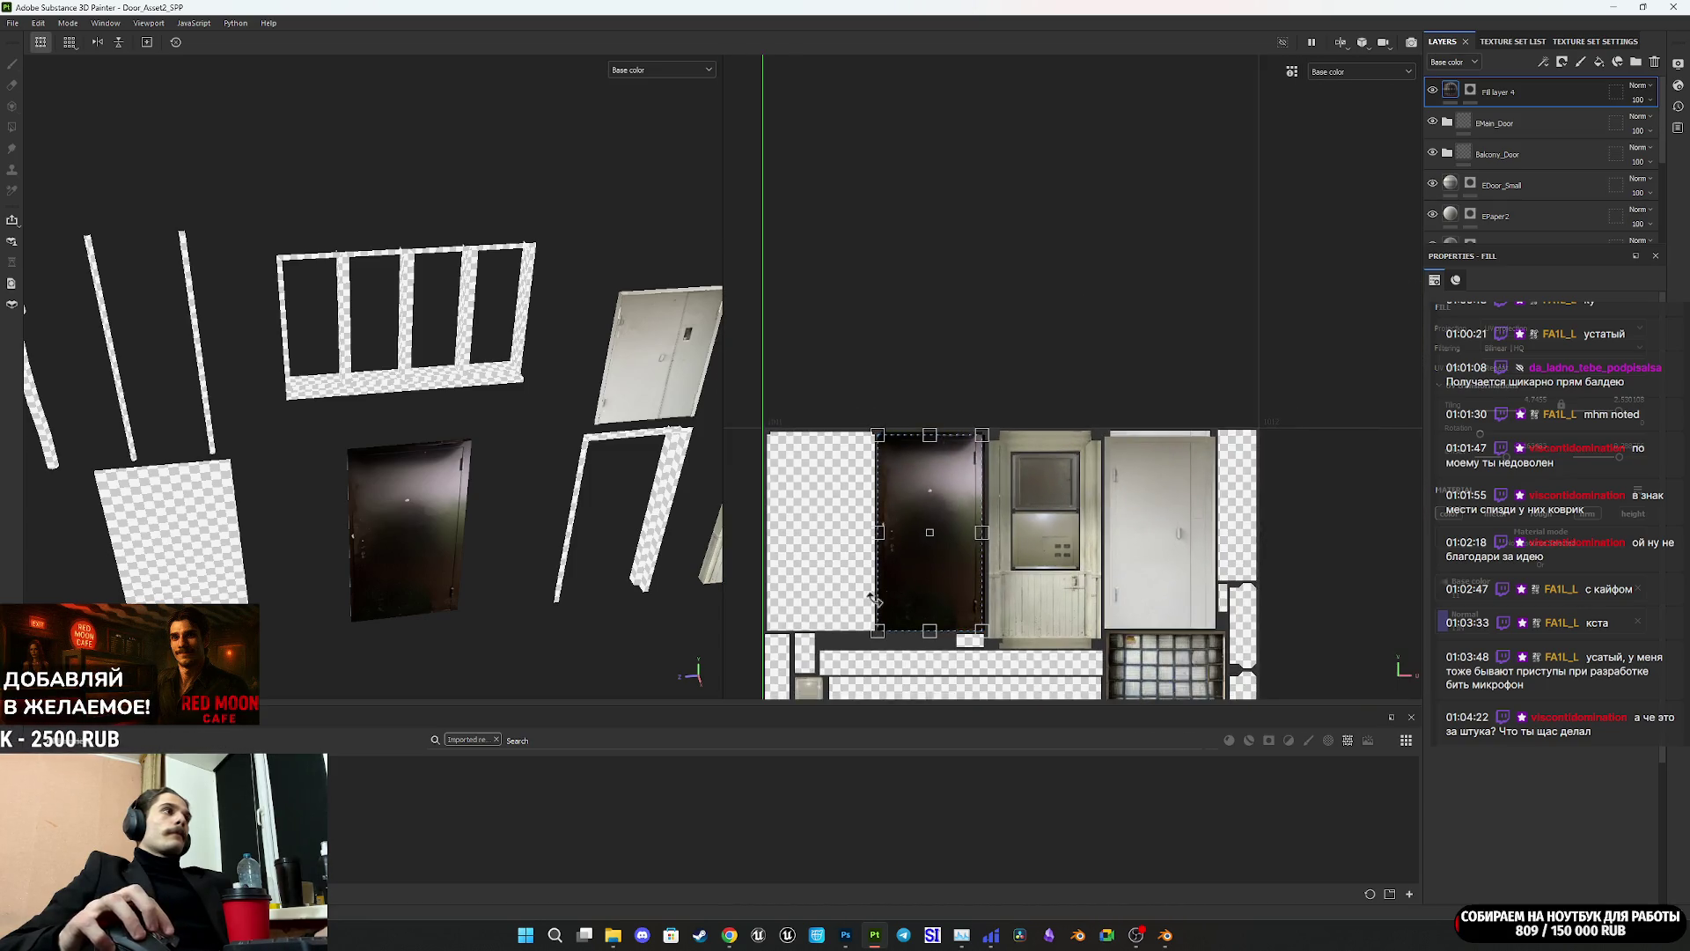
scroll(899, 604, "up", 2)
mouse_move(400, 576)
left_mouse_down("alt")
mouse_move(536, 538)
mouse_move(704, 581)
left_mouse_up("alt")
scroll(890, 611, "up", 3)
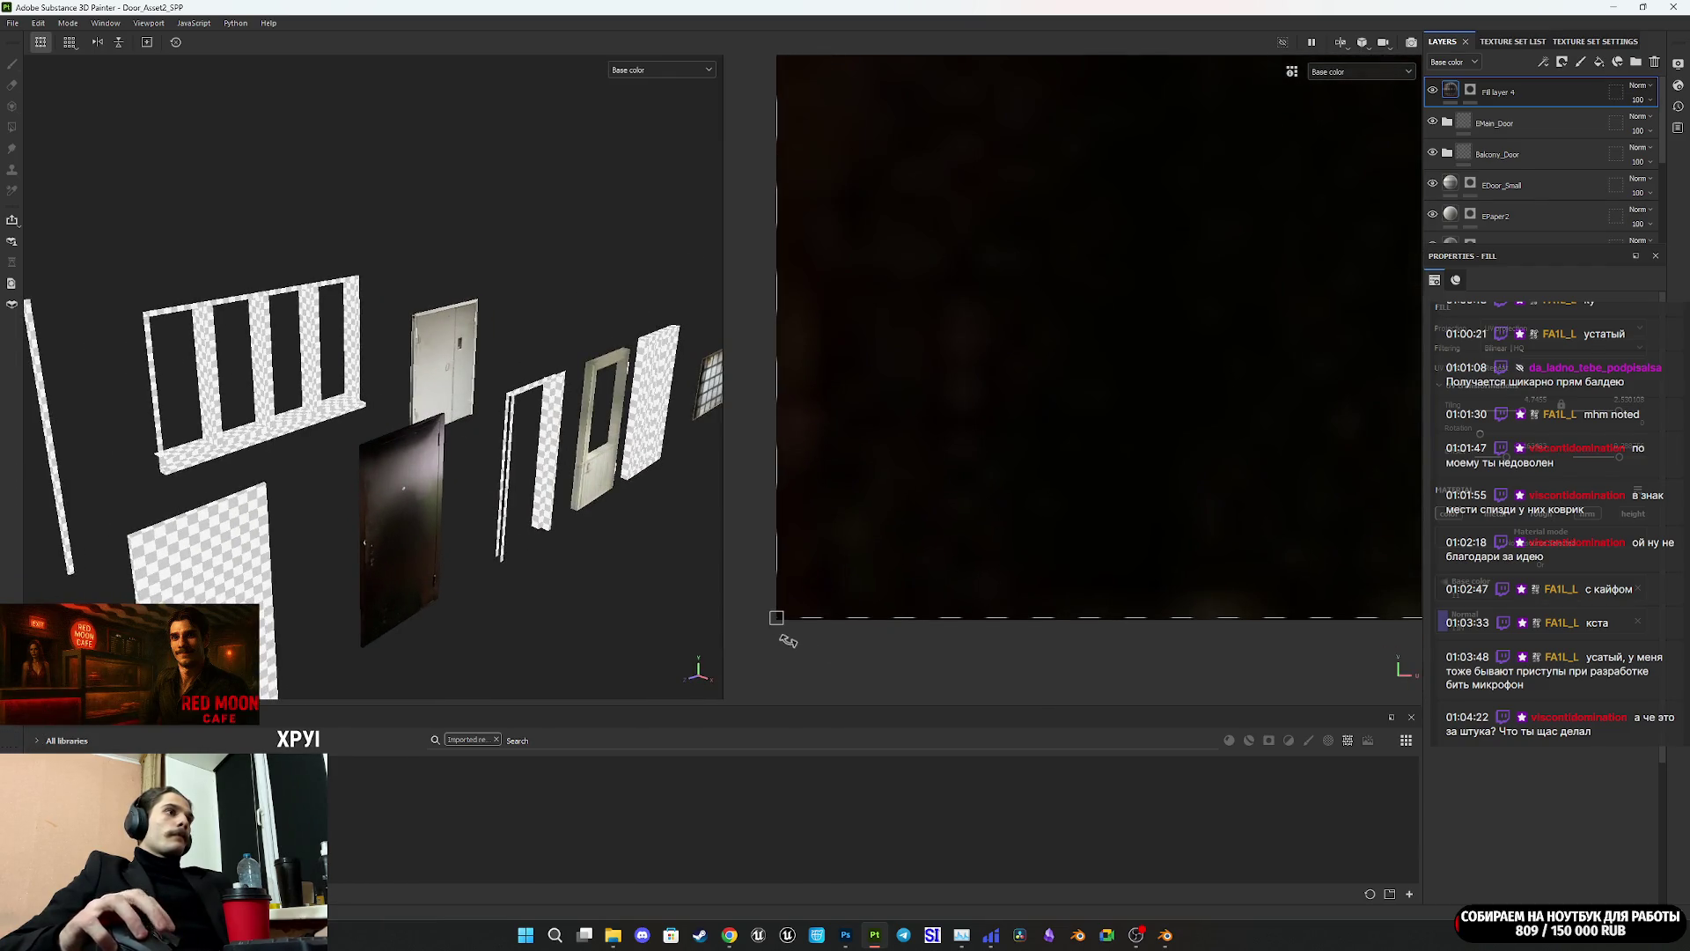
scroll(880, 486, "down", 3)
scroll(1074, 523, "up", 5)
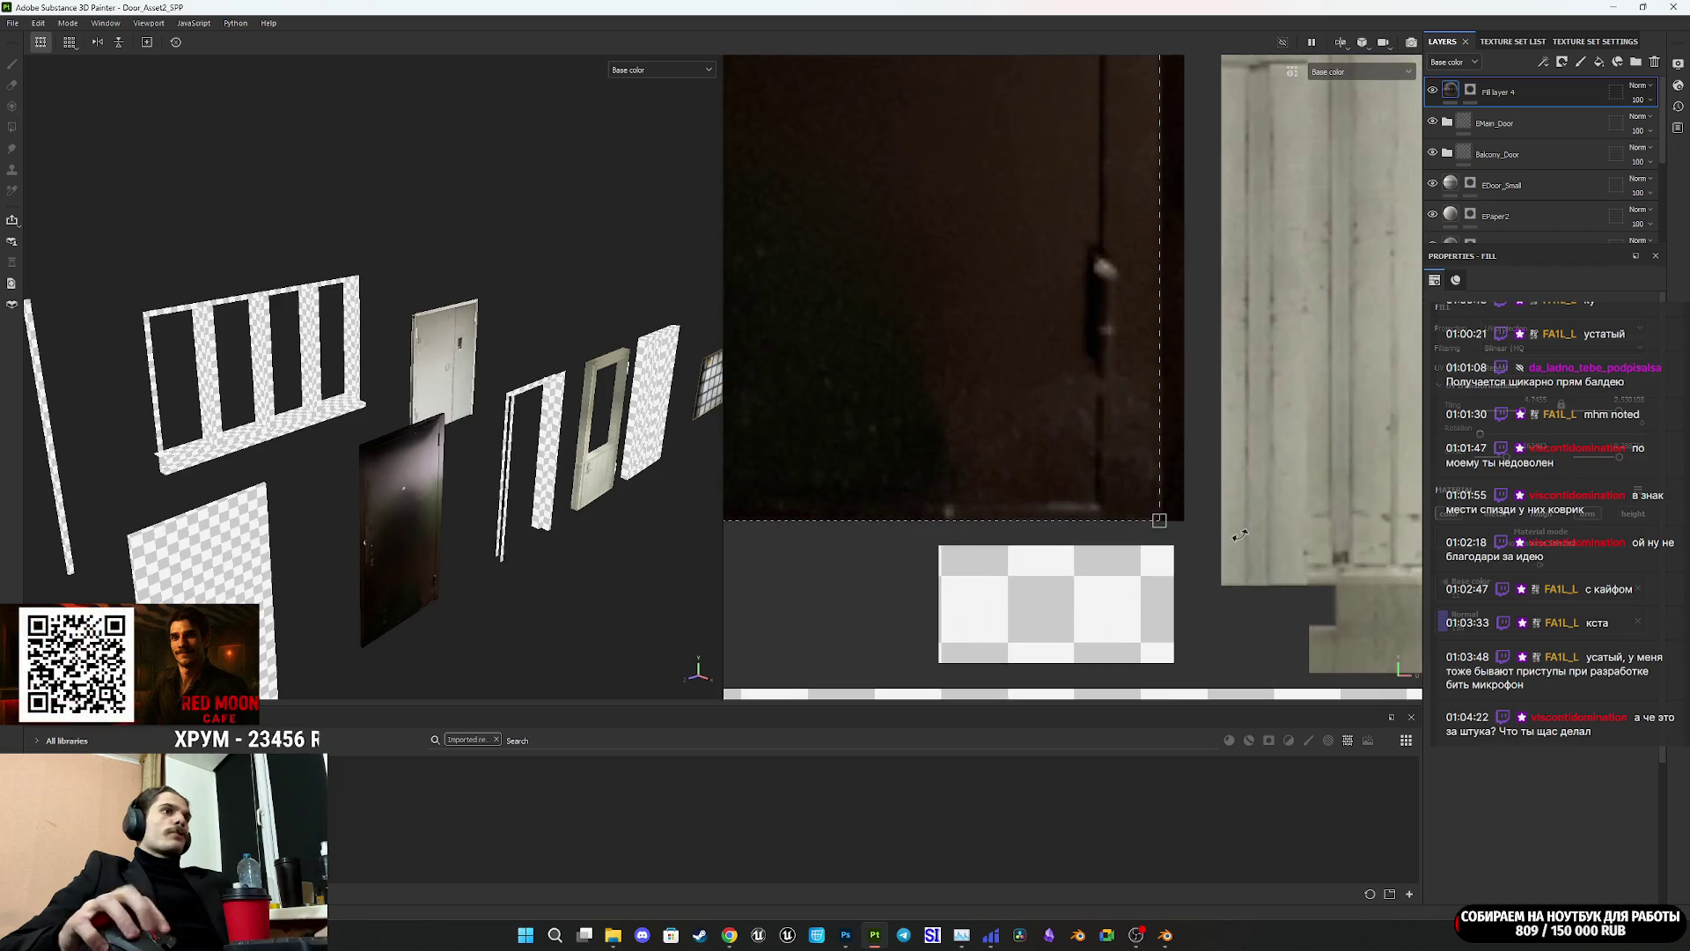
scroll(1153, 532, "down", 4)
scroll(1100, 247, "up", 4)
scroll(1104, 264, "down", 5)
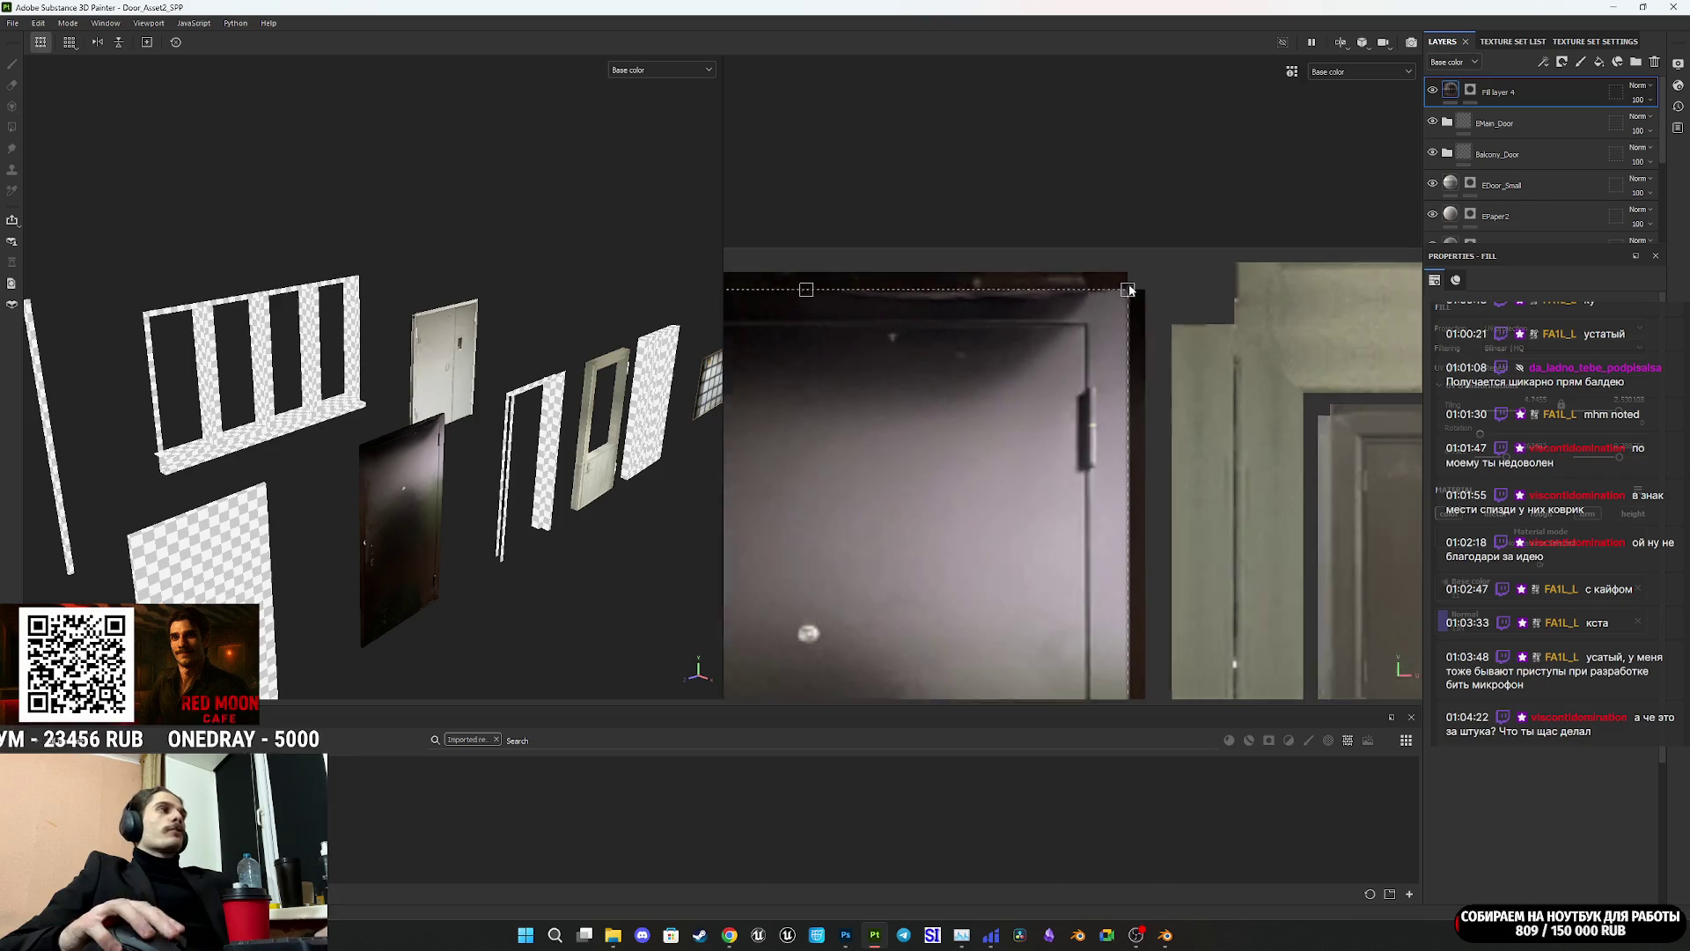
scroll(922, 291, "up", 5)
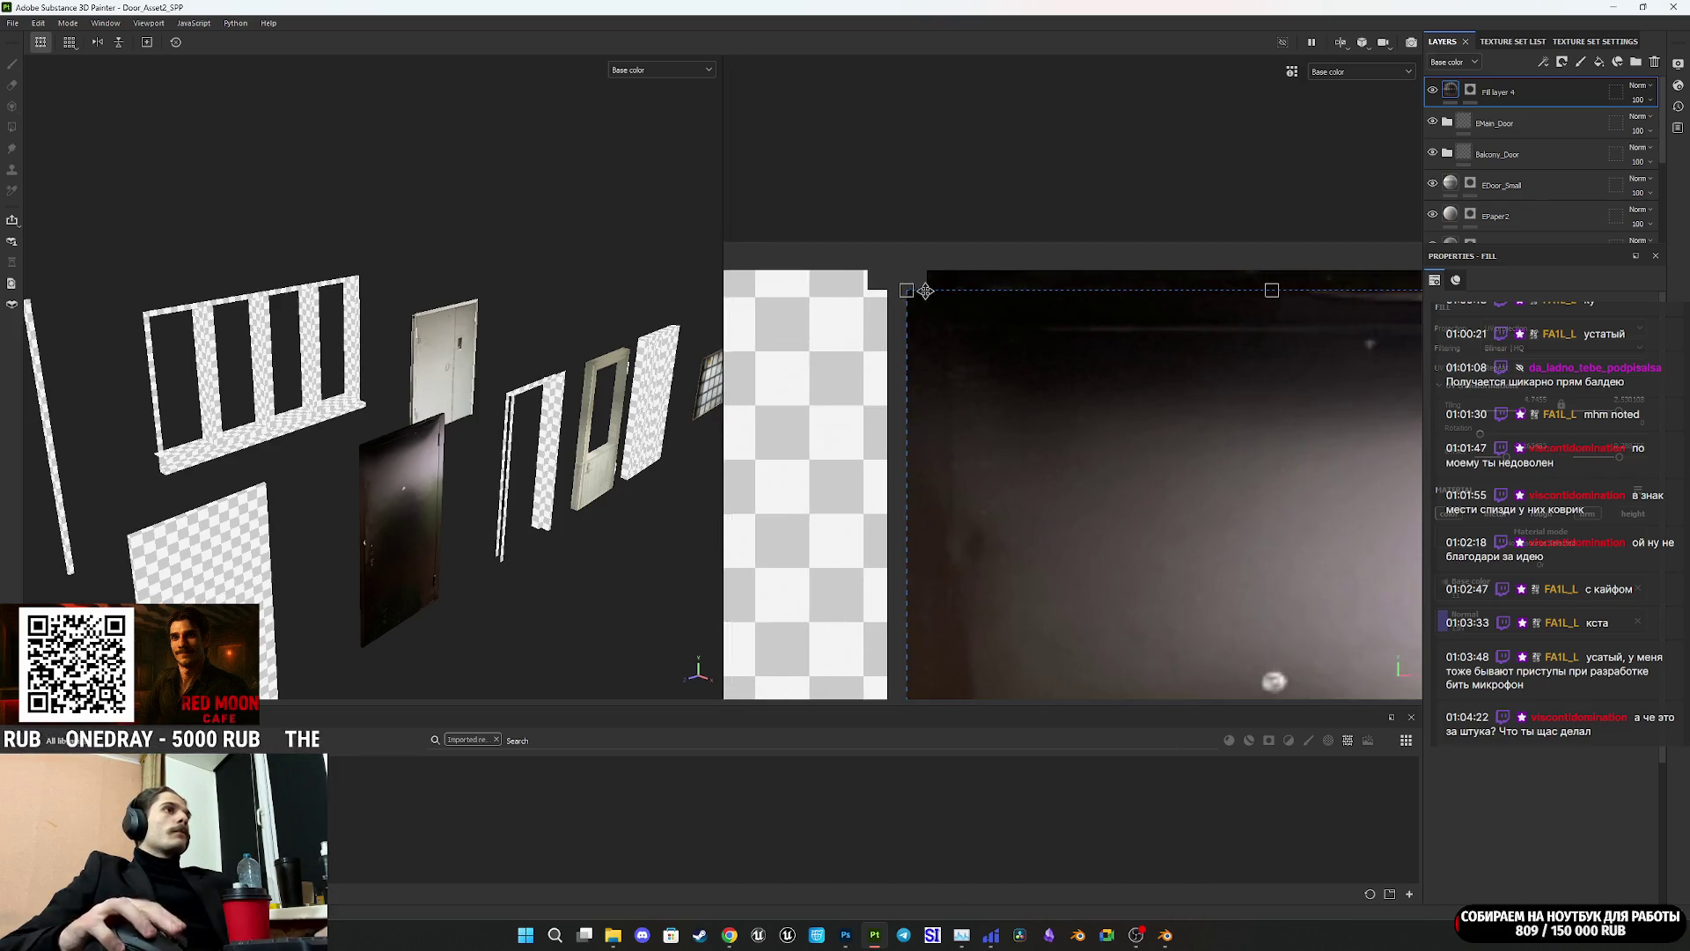
scroll(922, 290, "down", 4)
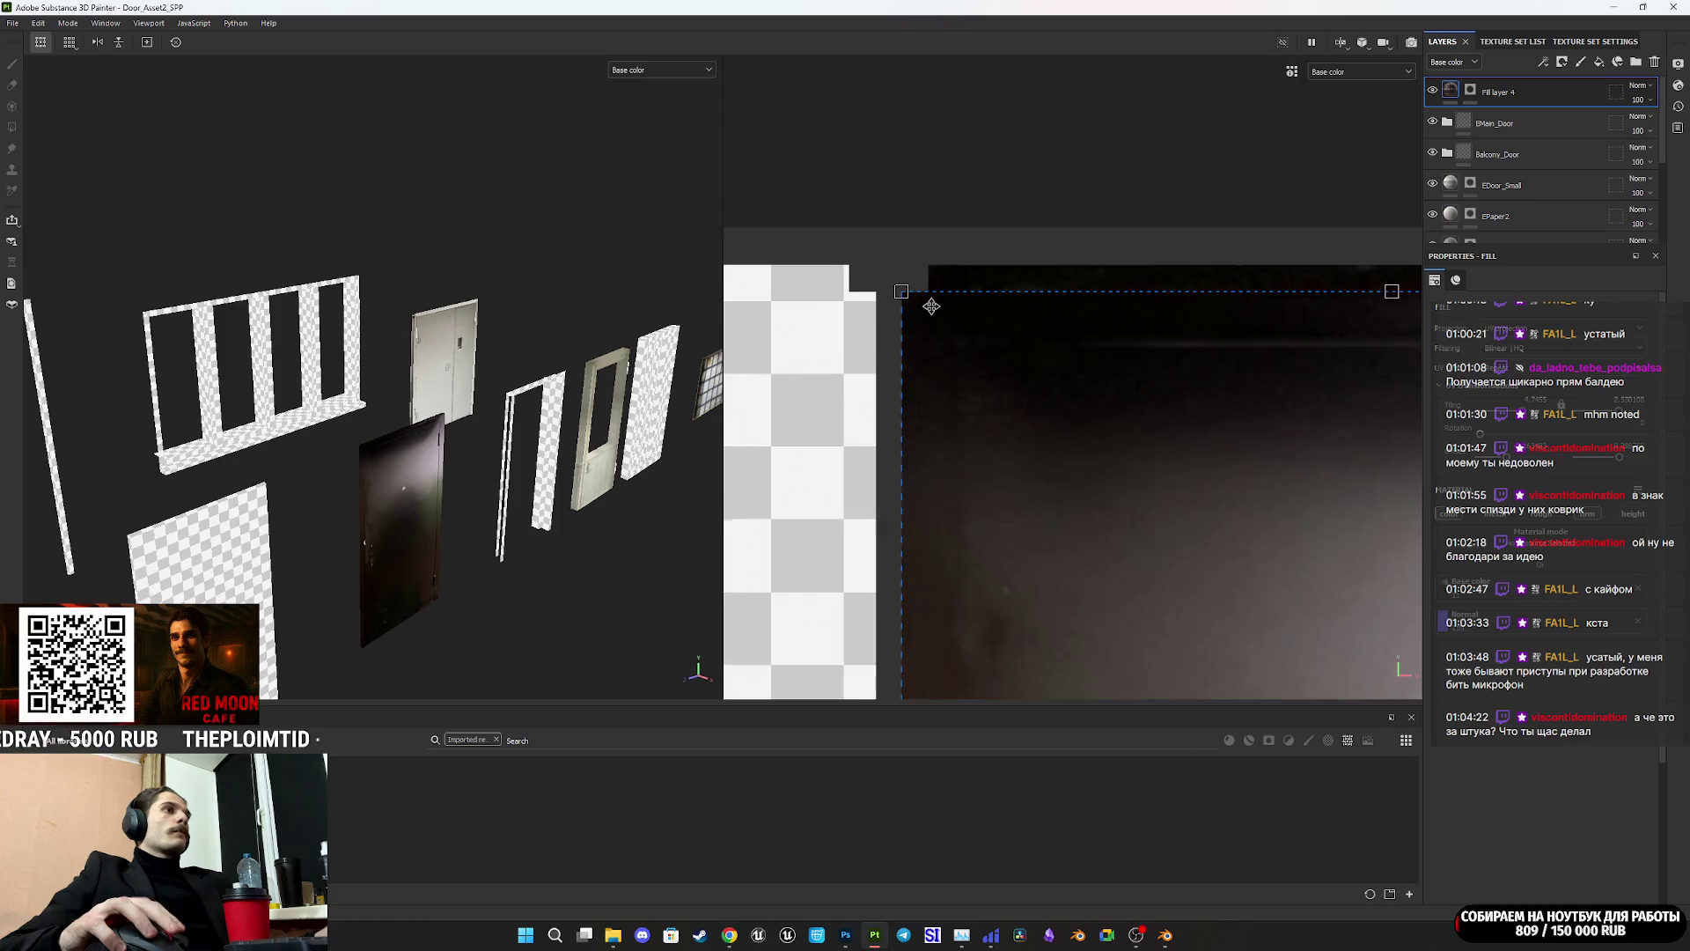
Step: Fine-tune the photo's top-right corner so its edge lines up with the UV island
middle_click_drag(977, 571, 907, 233)
scroll(1056, 475, "up", 4)
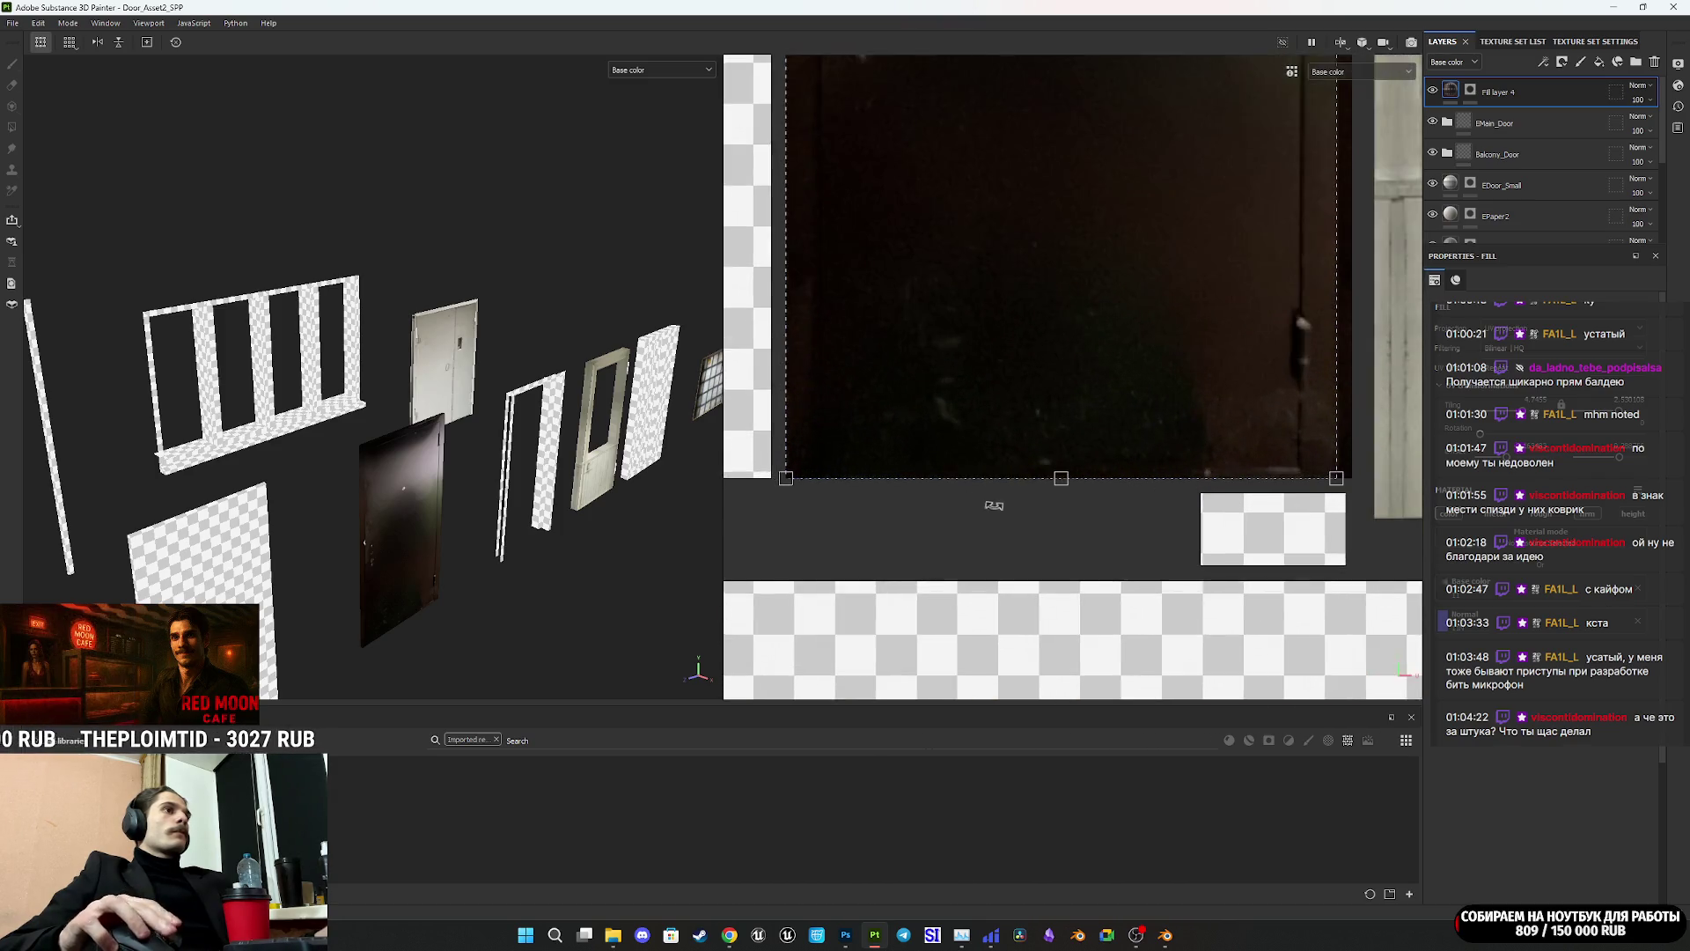
scroll(1007, 531, "up", 2)
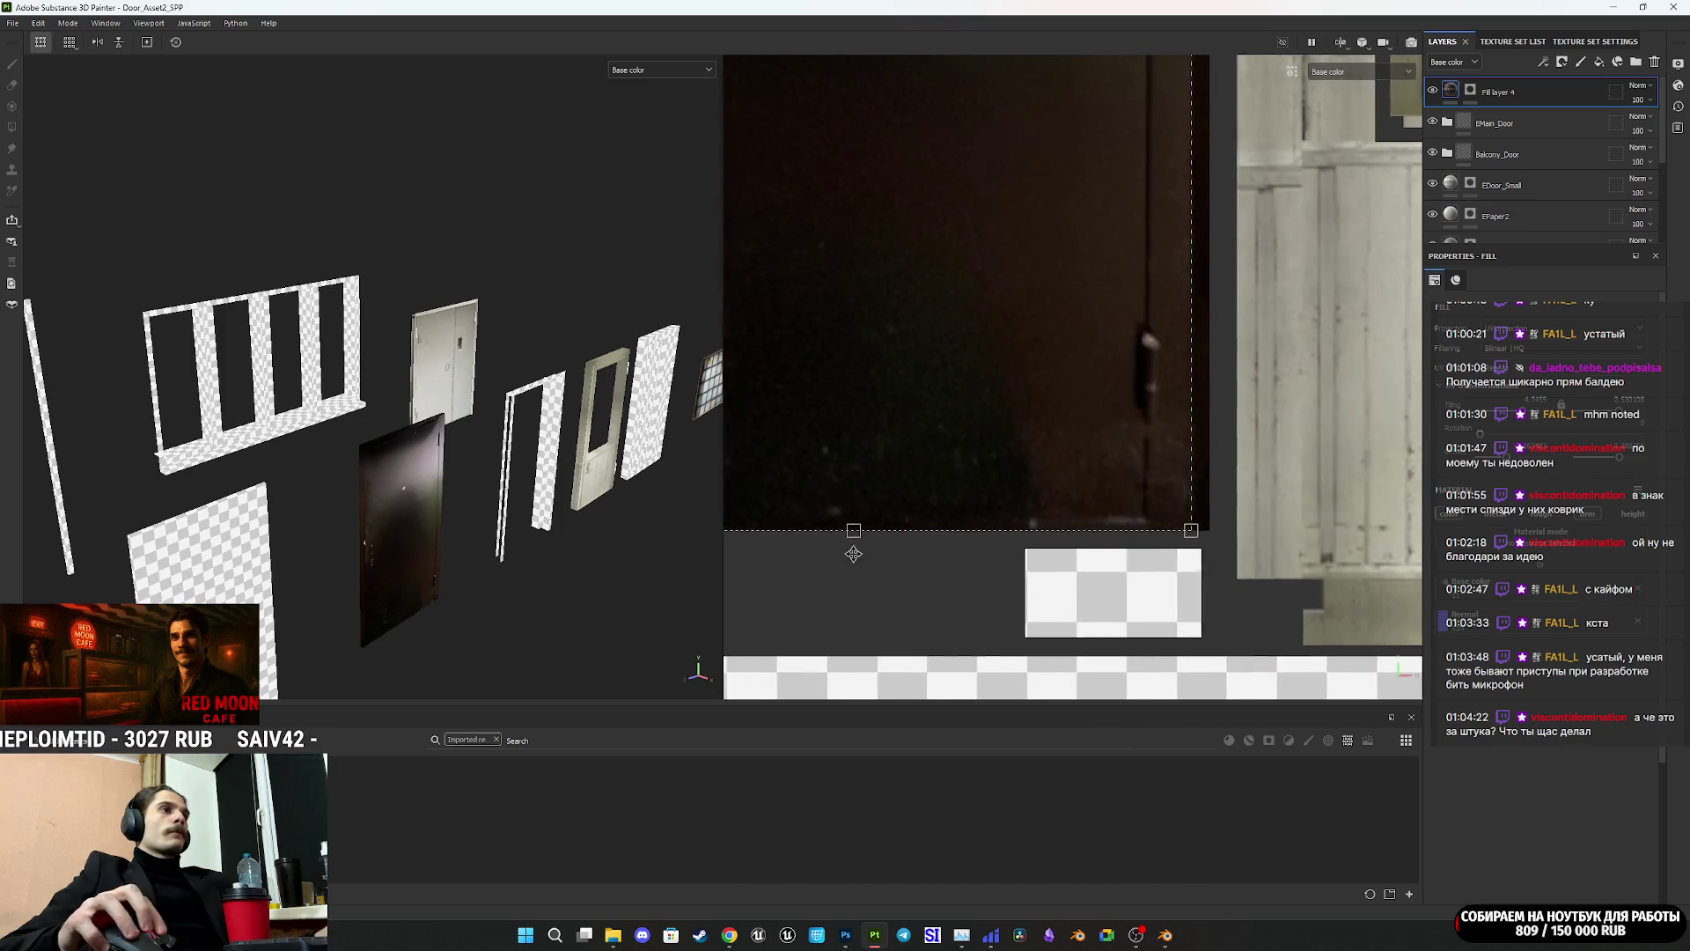
mouse_move(1165, 499)
middle_mouse_down()
mouse_move(1248, 533)
mouse_move(1438, 533)
mouse_move(1155, 488)
middle_mouse_up()
scroll(954, 514, "up", 3)
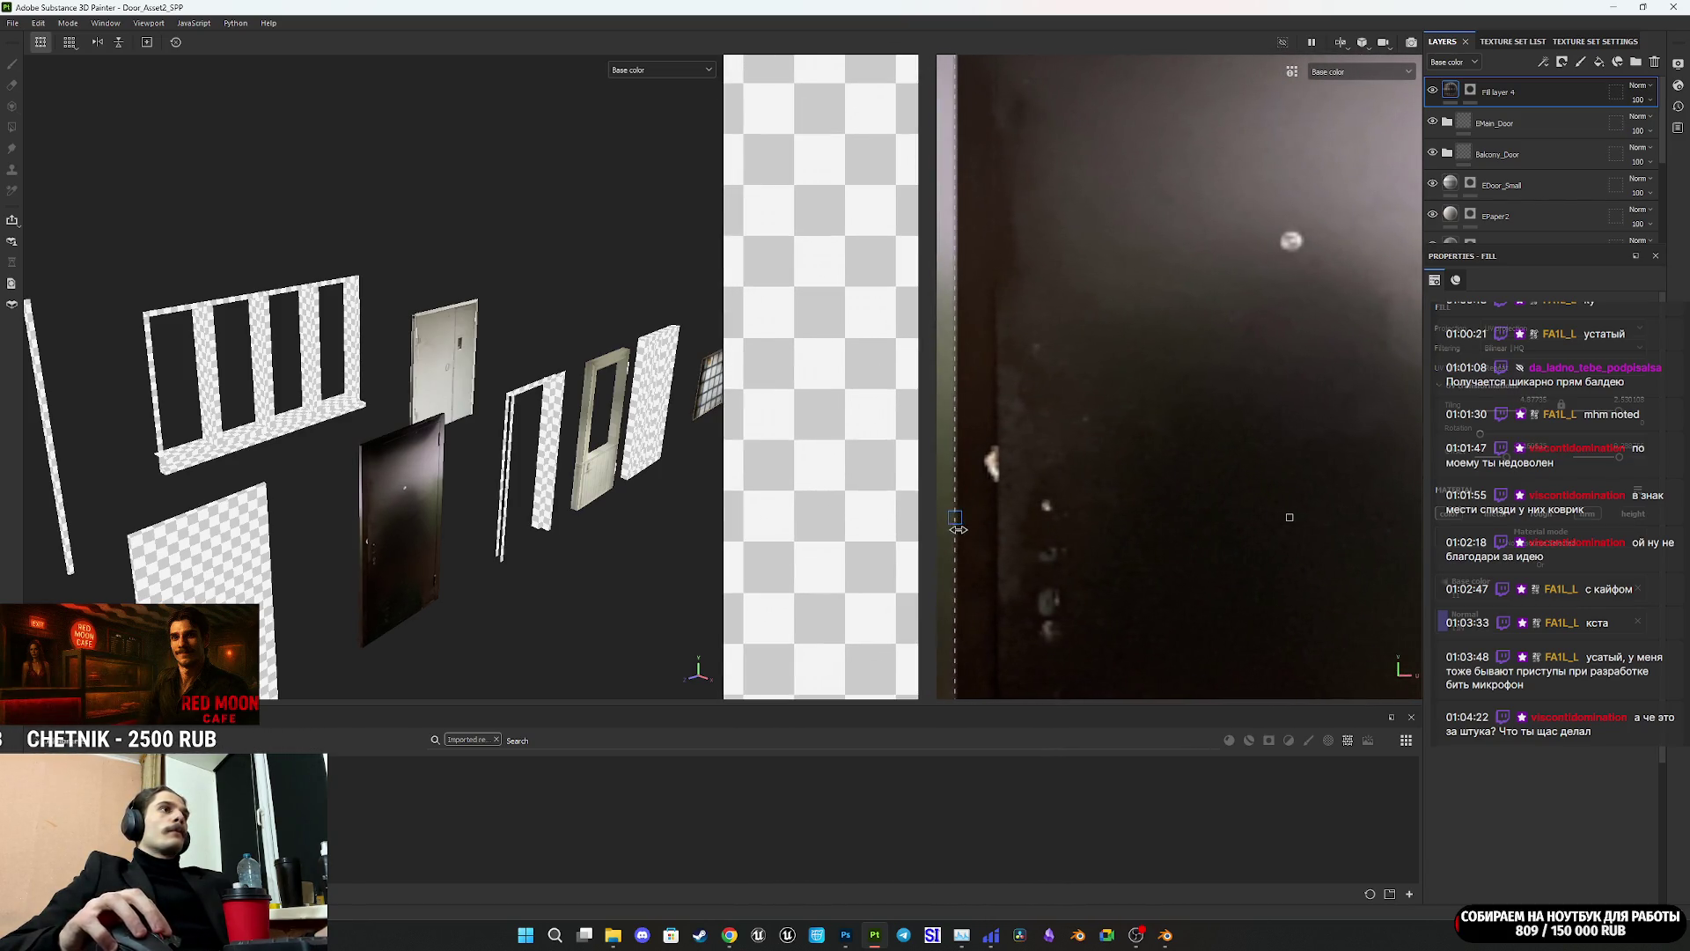
scroll(995, 309, "up", 2)
scroll(1003, 352, "down", 4)
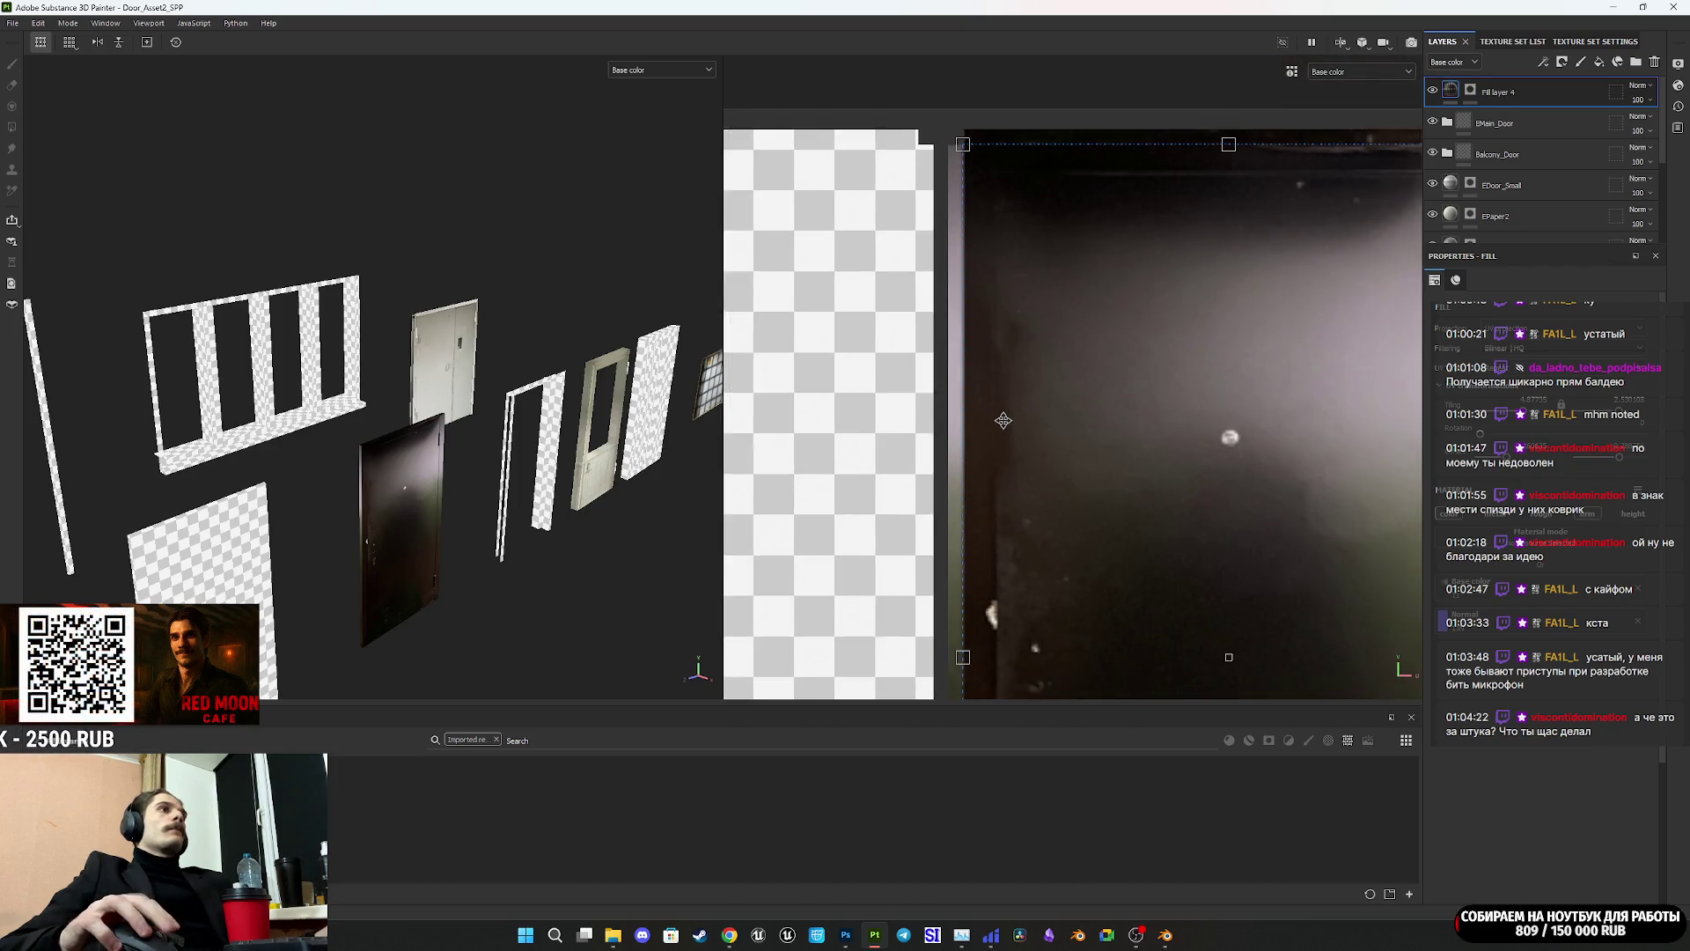
scroll(1010, 370, "up", 3)
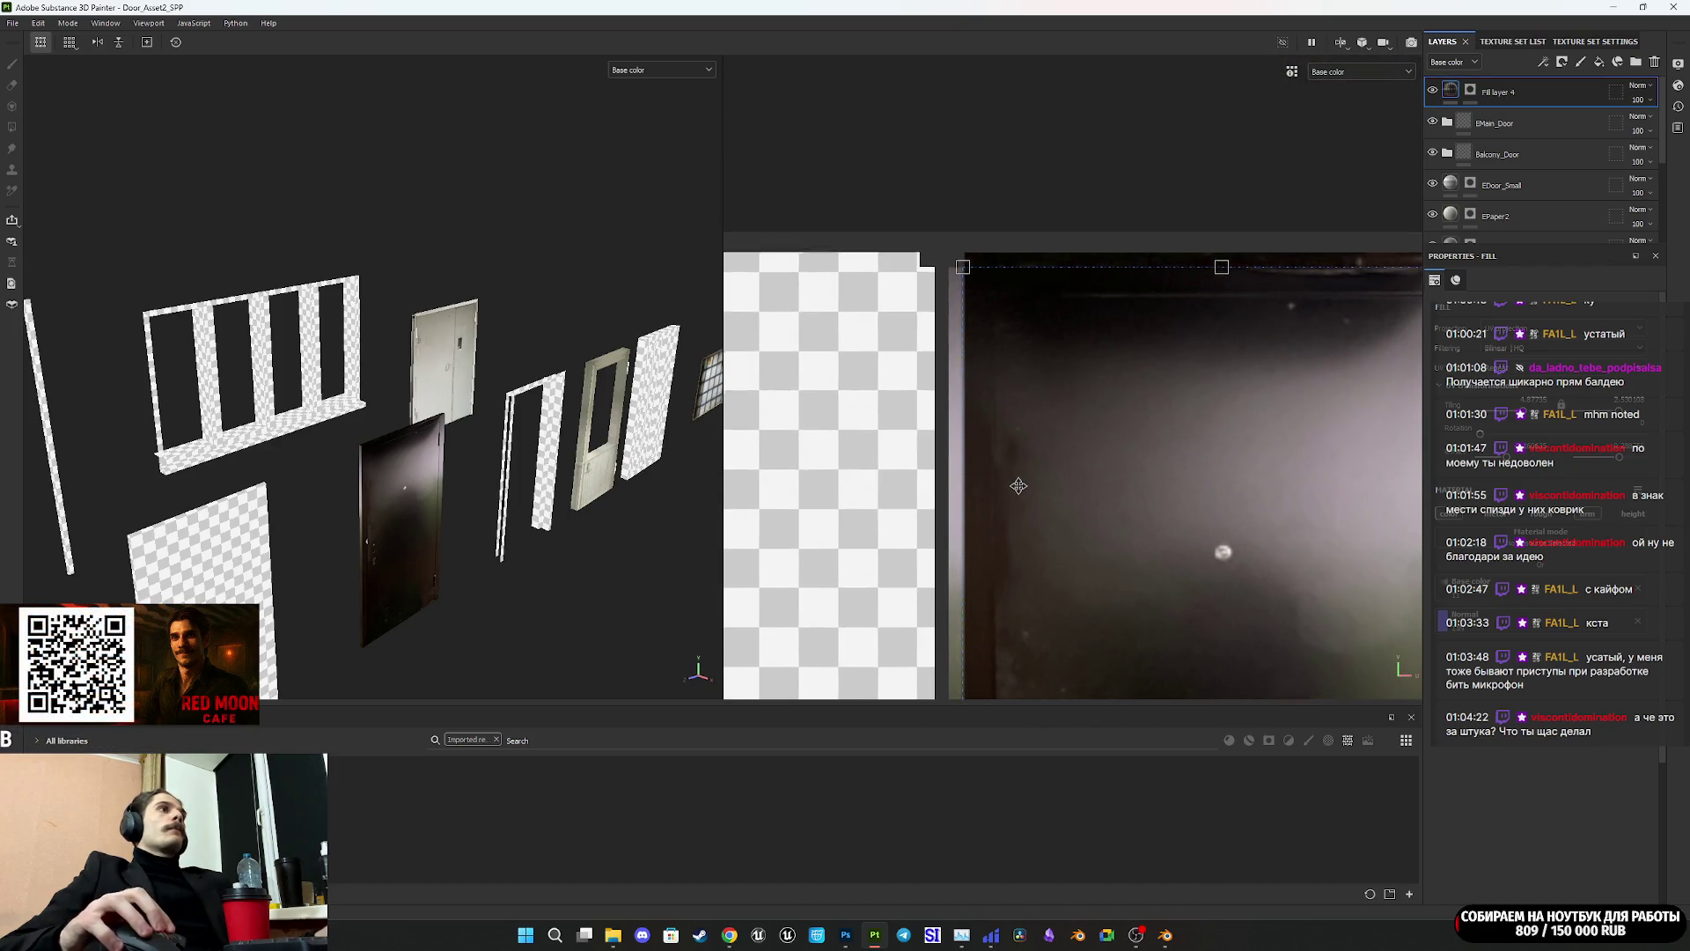
scroll(992, 257, "up", 5)
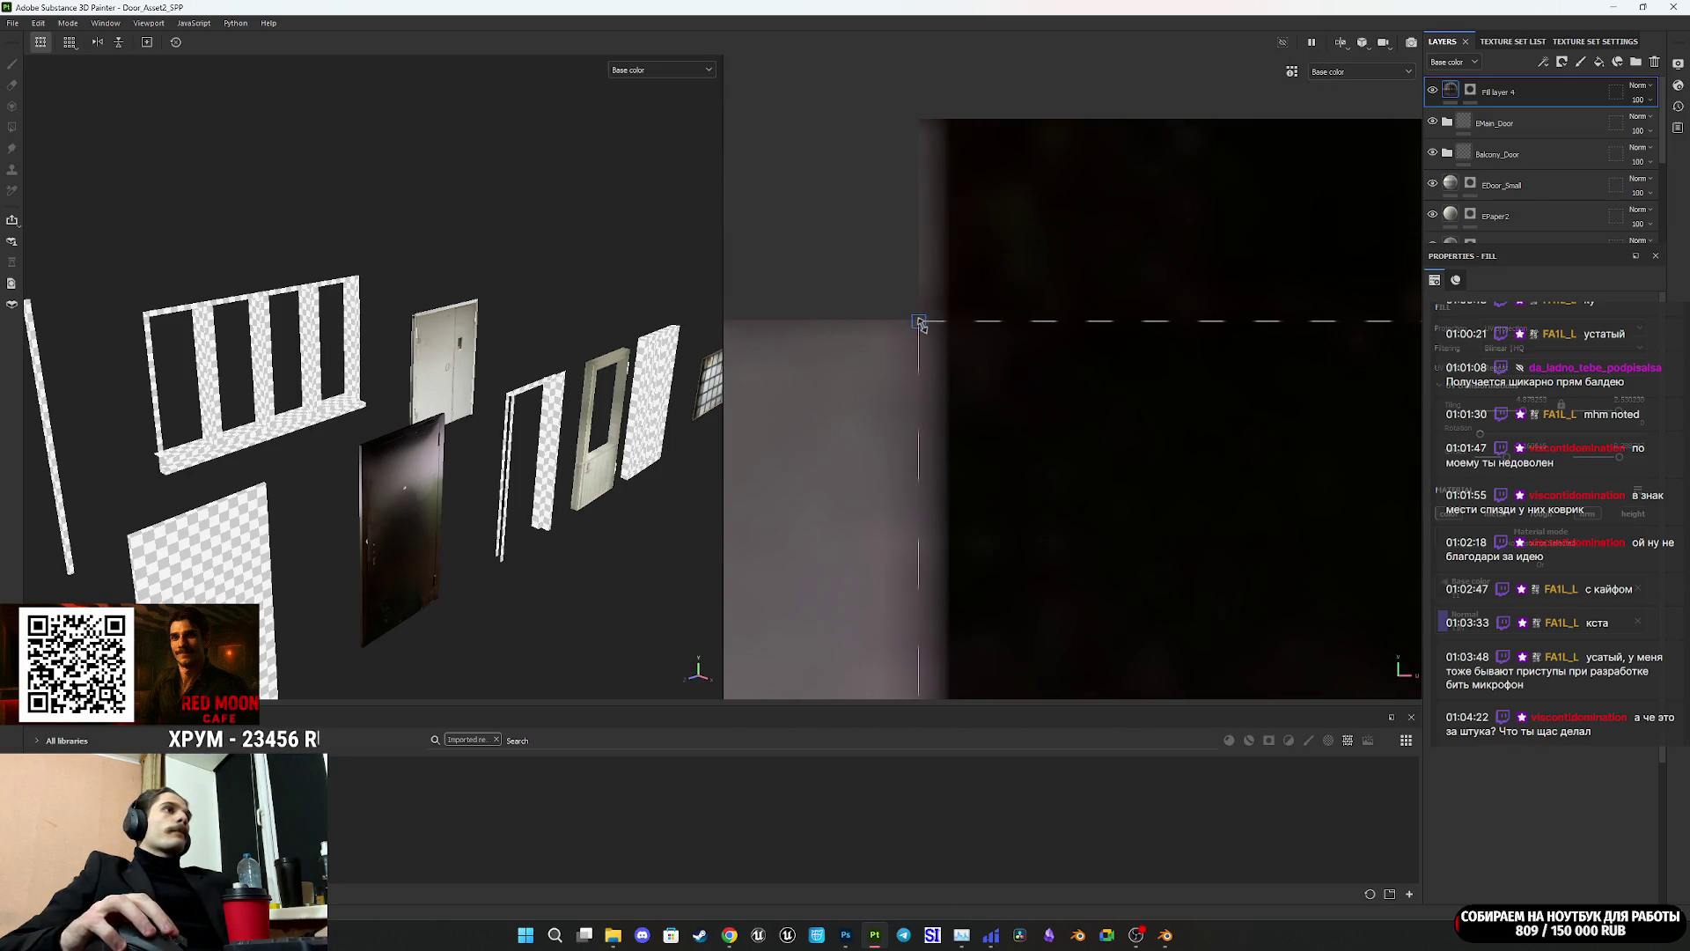
scroll(1068, 426, "down", 6)
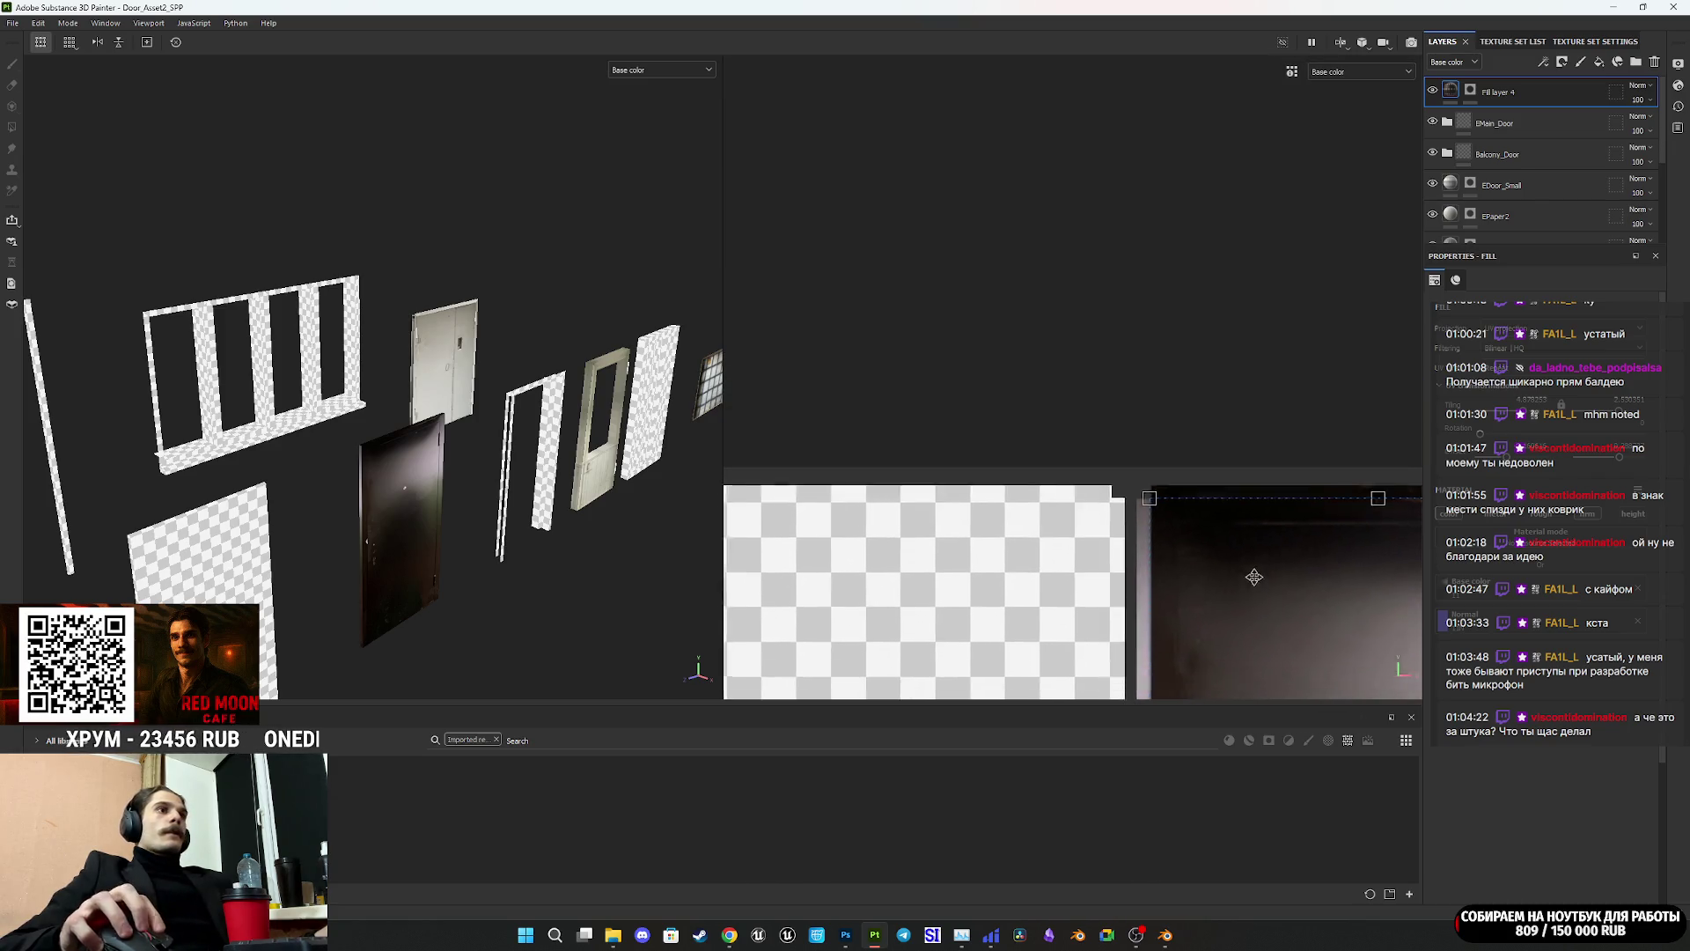
scroll(1152, 459, "up", 2)
scroll(1151, 459, "down", 2)
scroll(1080, 432, "up", 5)
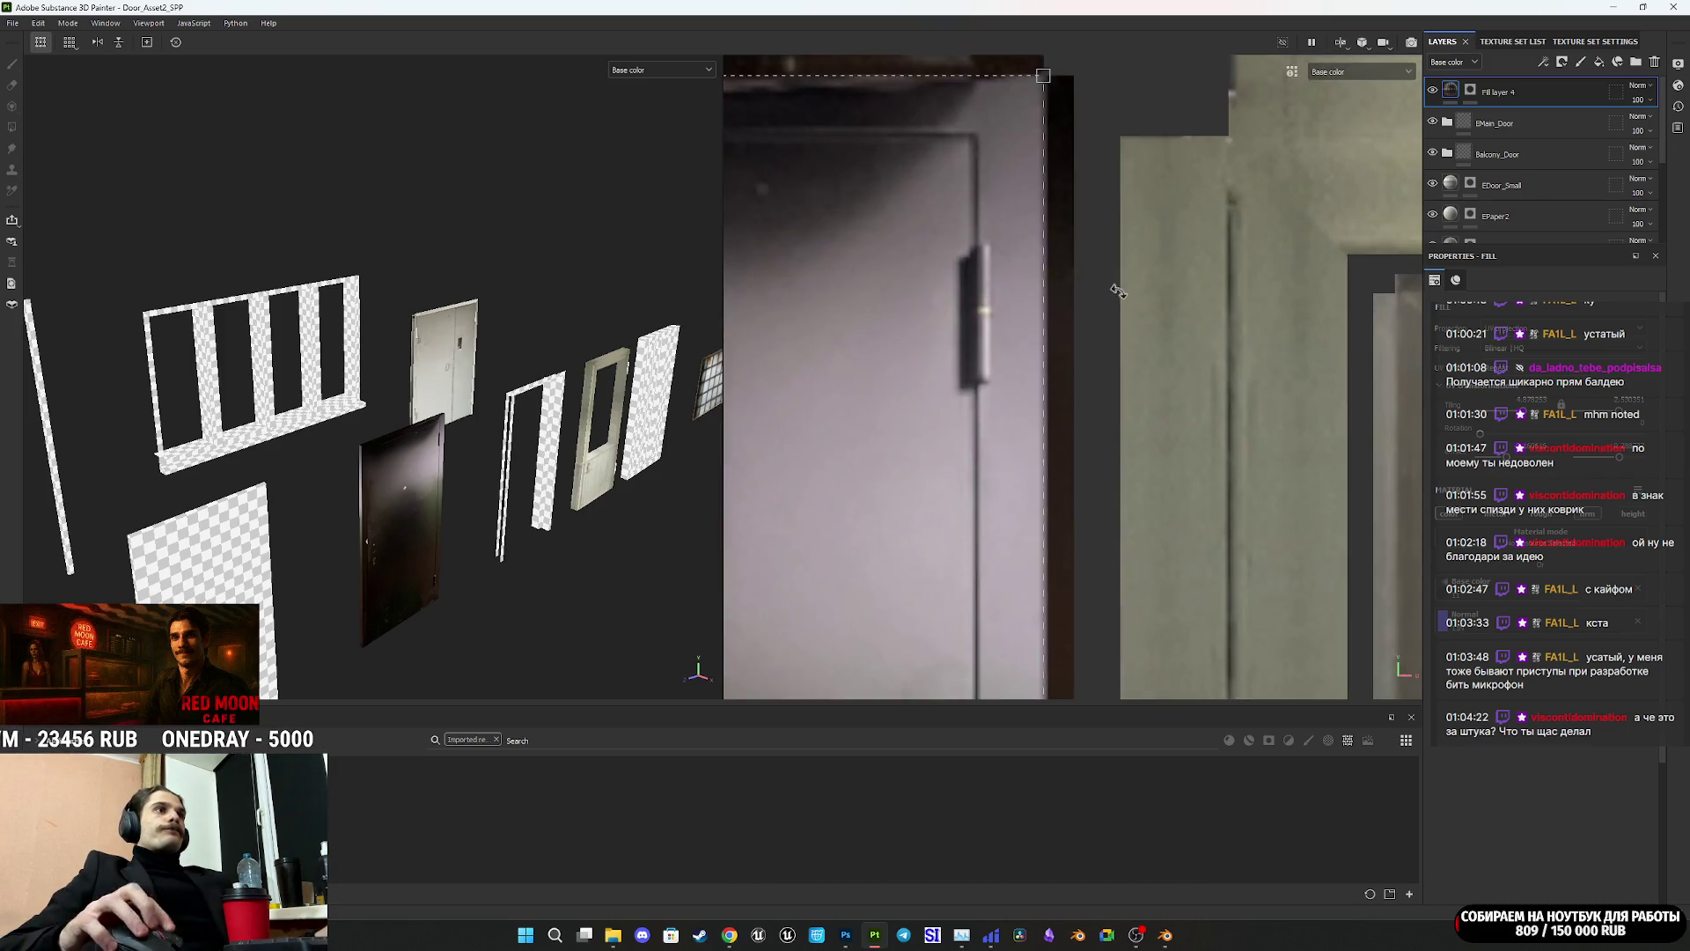
scroll(1080, 432, "up", 3)
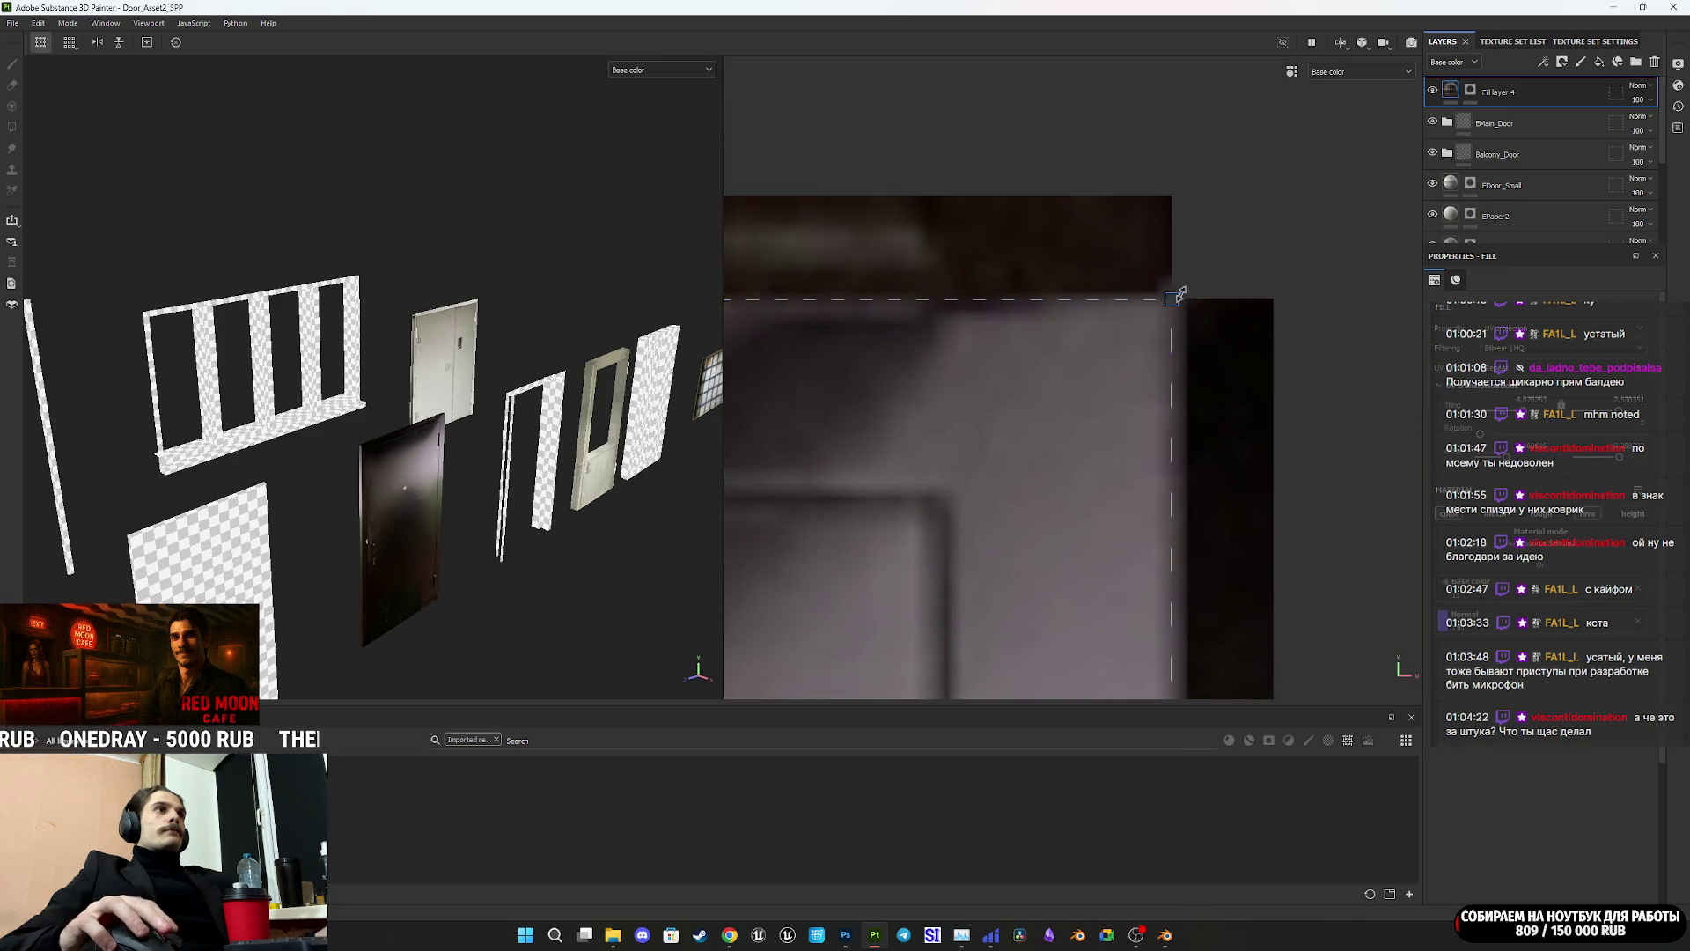
left_click_drag(1176, 301, 1179, 299)
Step: Orbit around the photo-textured door to inspect it, then switch to NormalMap-Online in Chrome
mouse_move(397, 481)
left_mouse_down("alt")
mouse_move(384, 509)
mouse_move(378, 479)
mouse_move(283, 491)
mouse_move(391, 490)
mouse_move(414, 447)
left_mouse_up("alt")
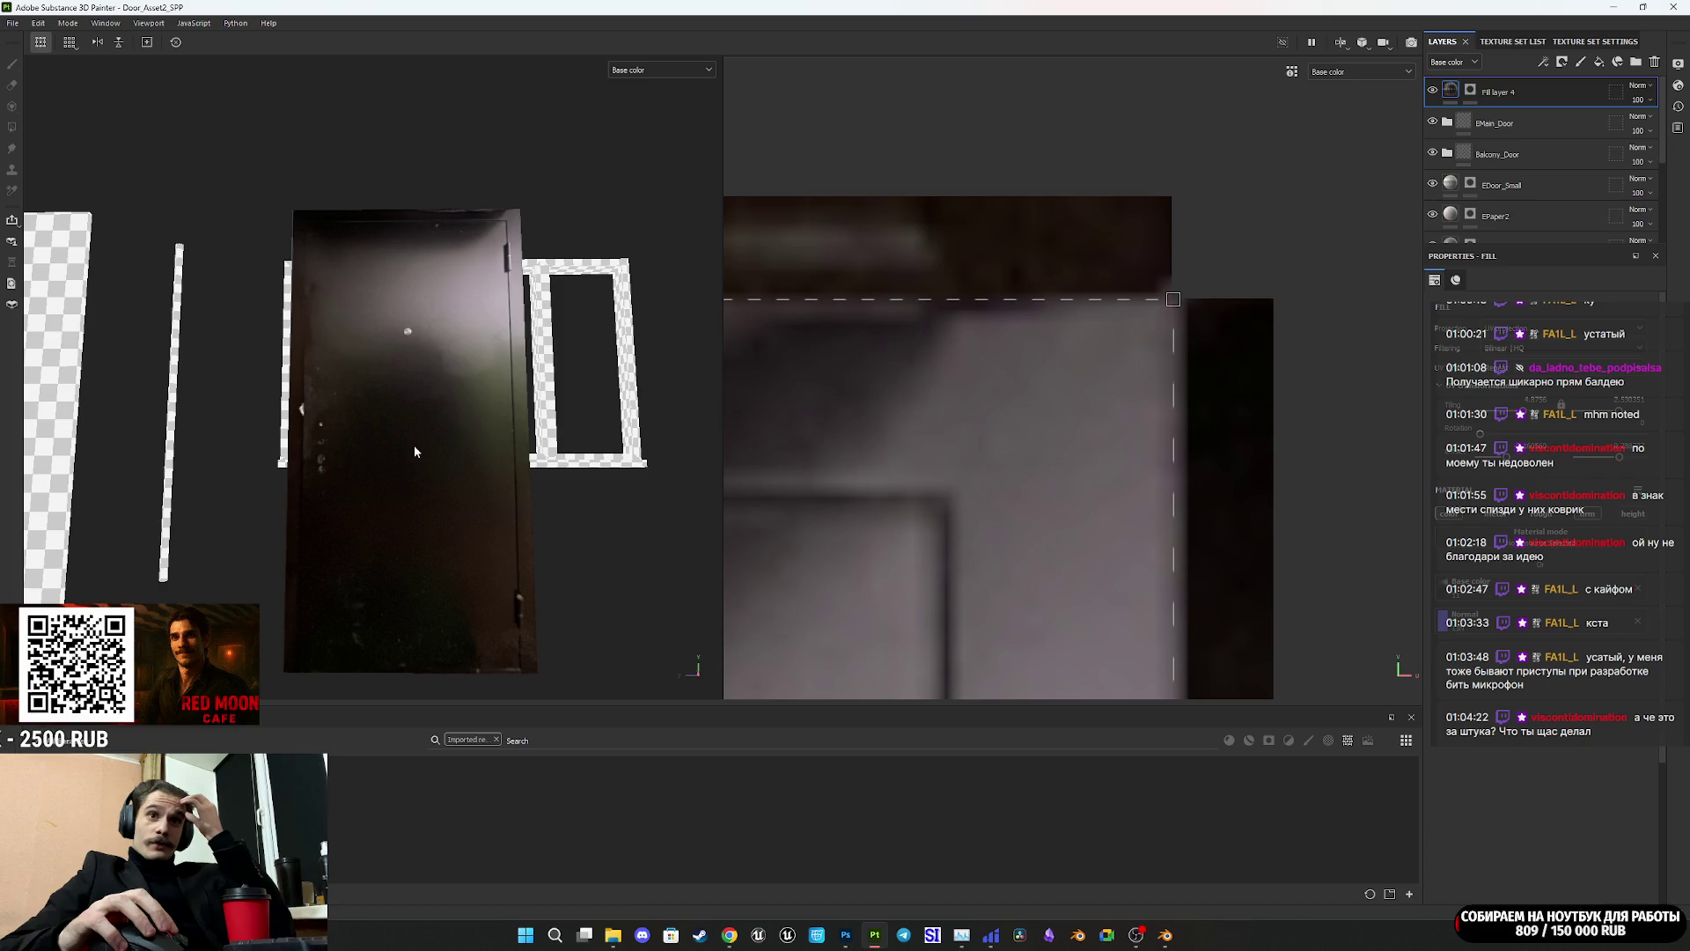
mouse_move(419, 440)
left_mouse_down("alt")
mouse_move(440, 499)
mouse_move(377, 440)
mouse_move(426, 419)
mouse_move(434, 462)
left_mouse_up("alt")
scroll(447, 483, "down", 2)
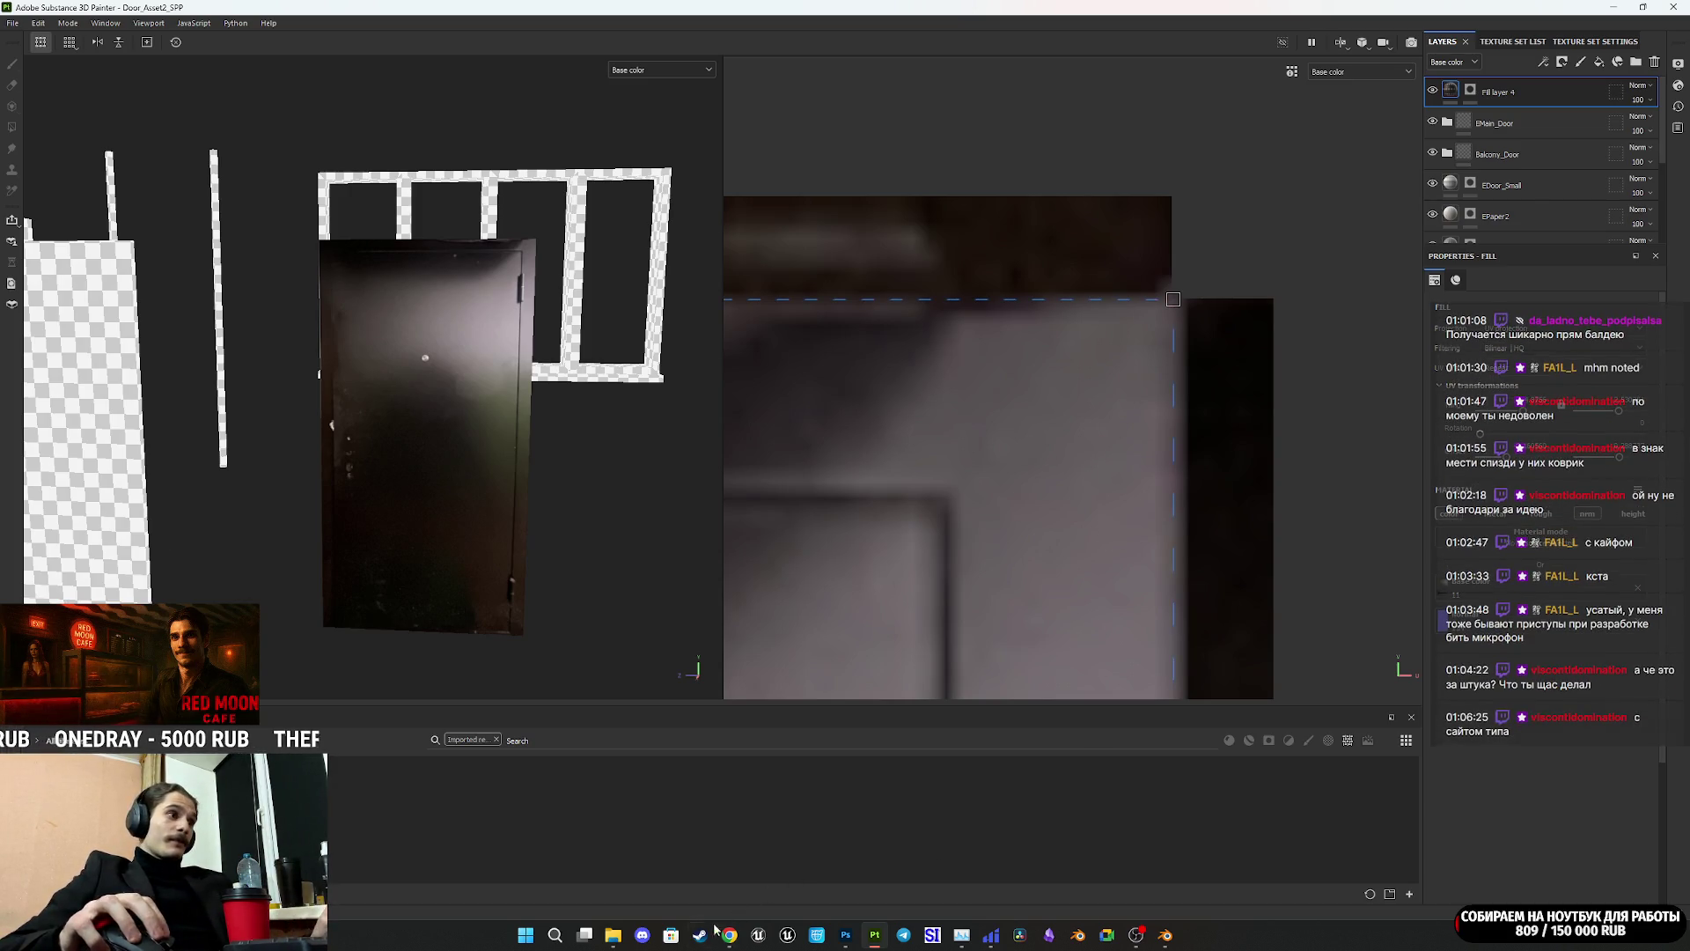
mouse_move(733, 936)
left_click(651, 845)
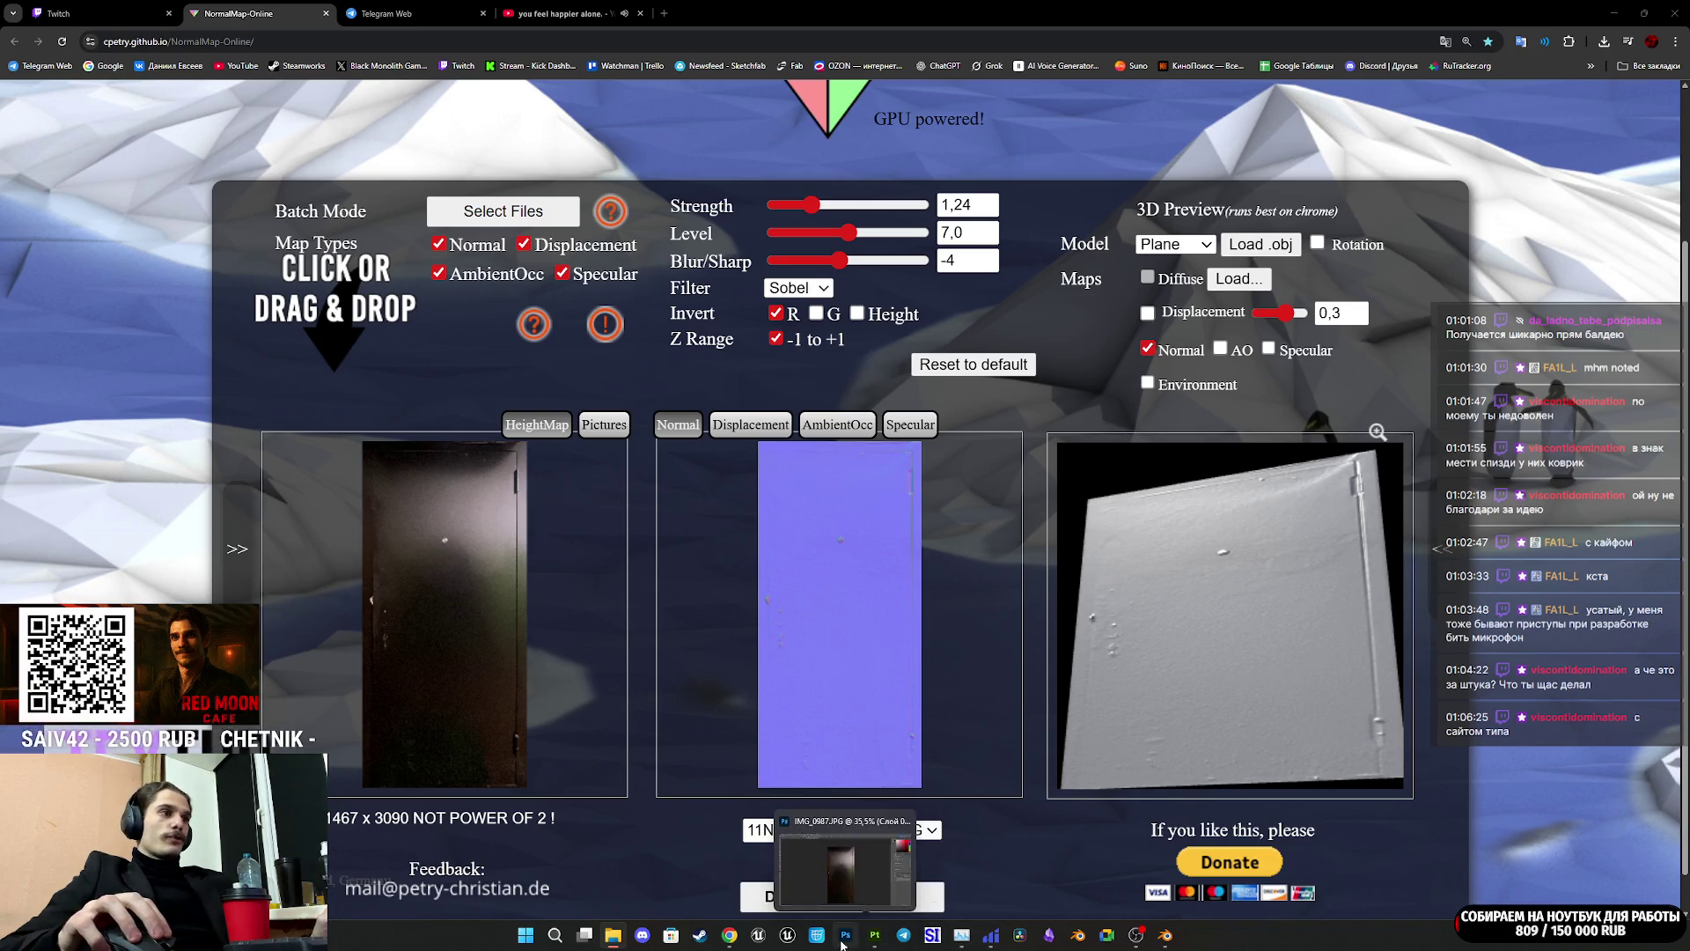
Step: Glance at Telegram Web, then bring up the Twitch stream manager tab in Chrome
mouse_move(874, 940)
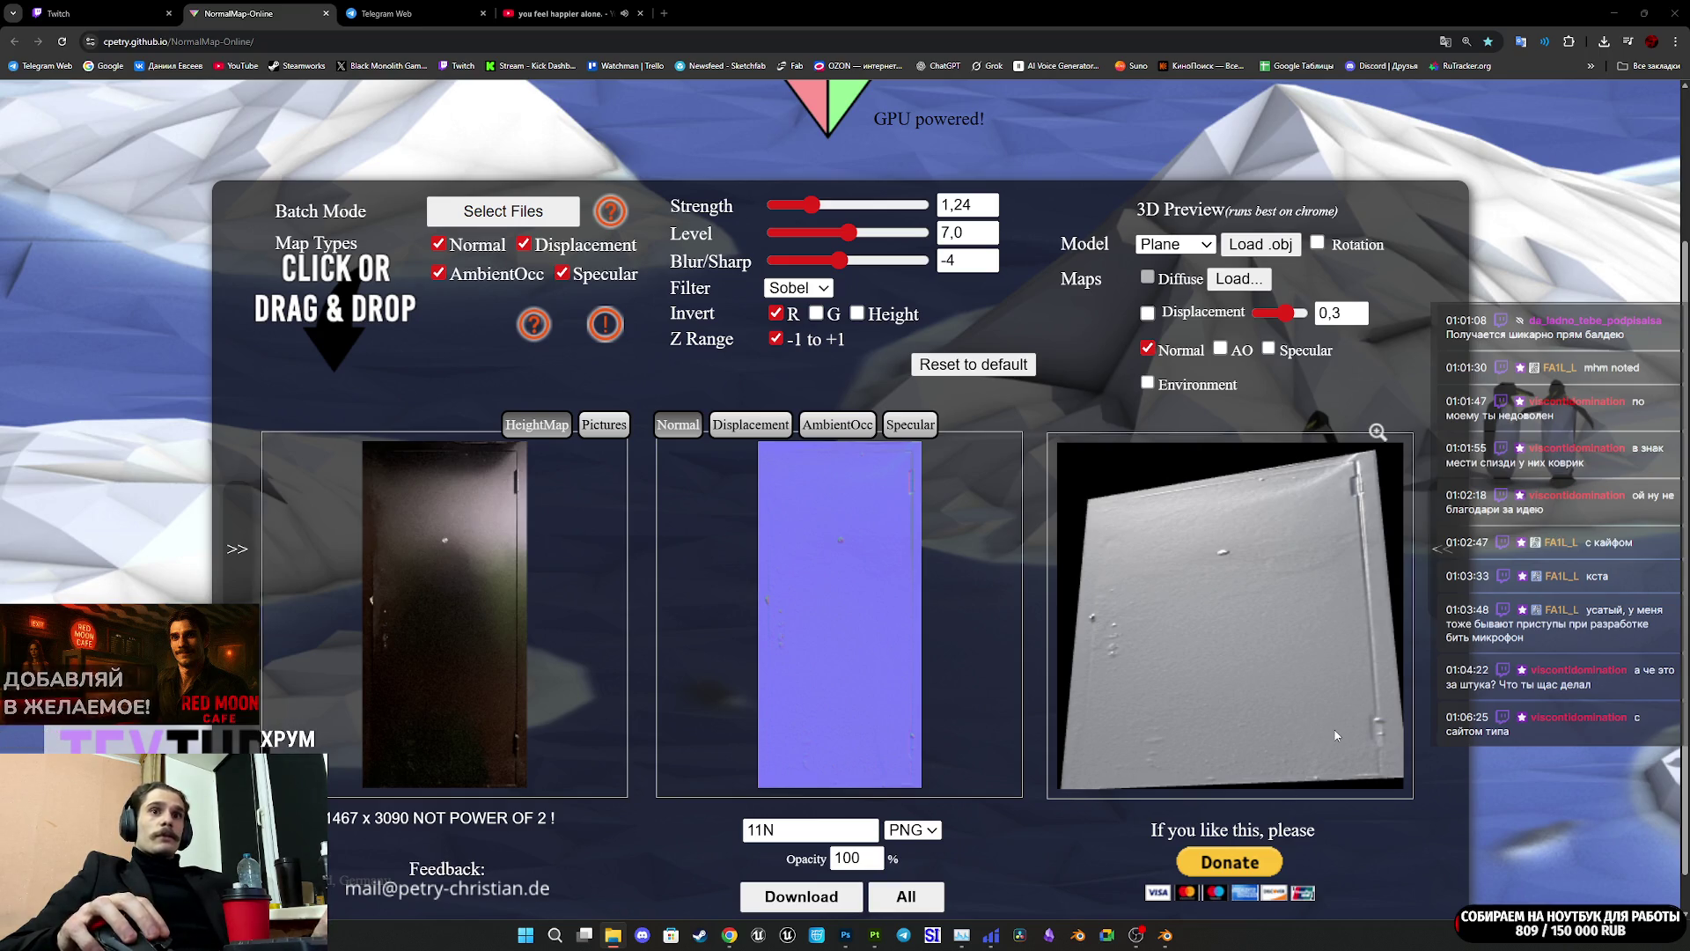
left_click(388, 14)
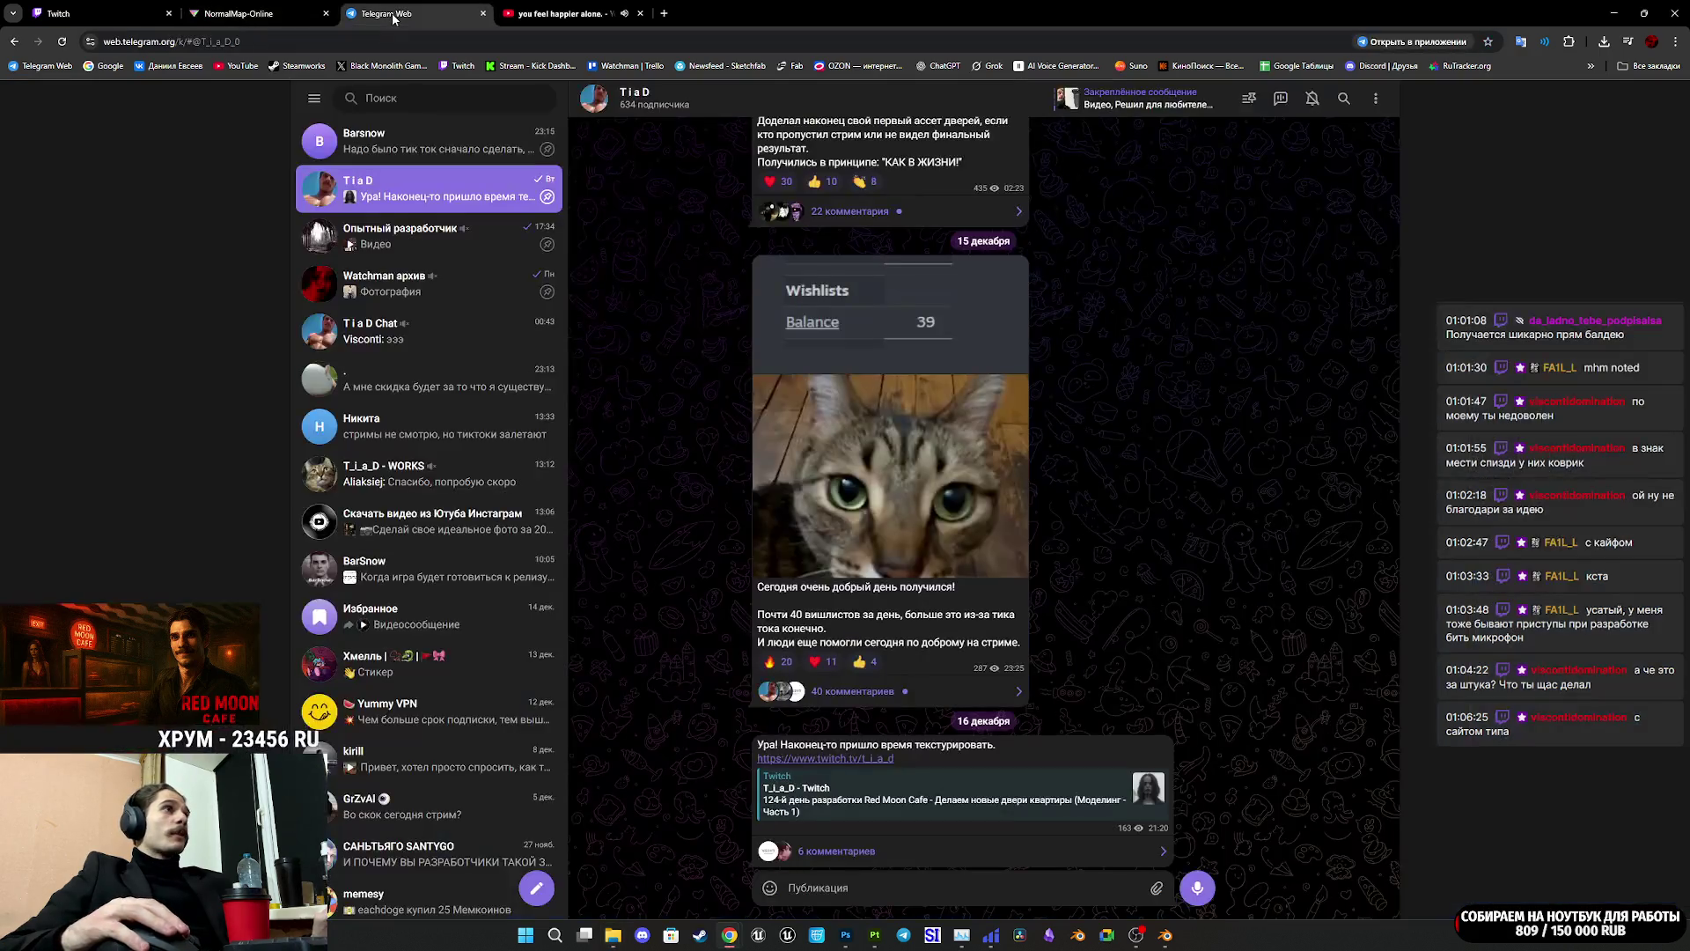
left_click(268, 16)
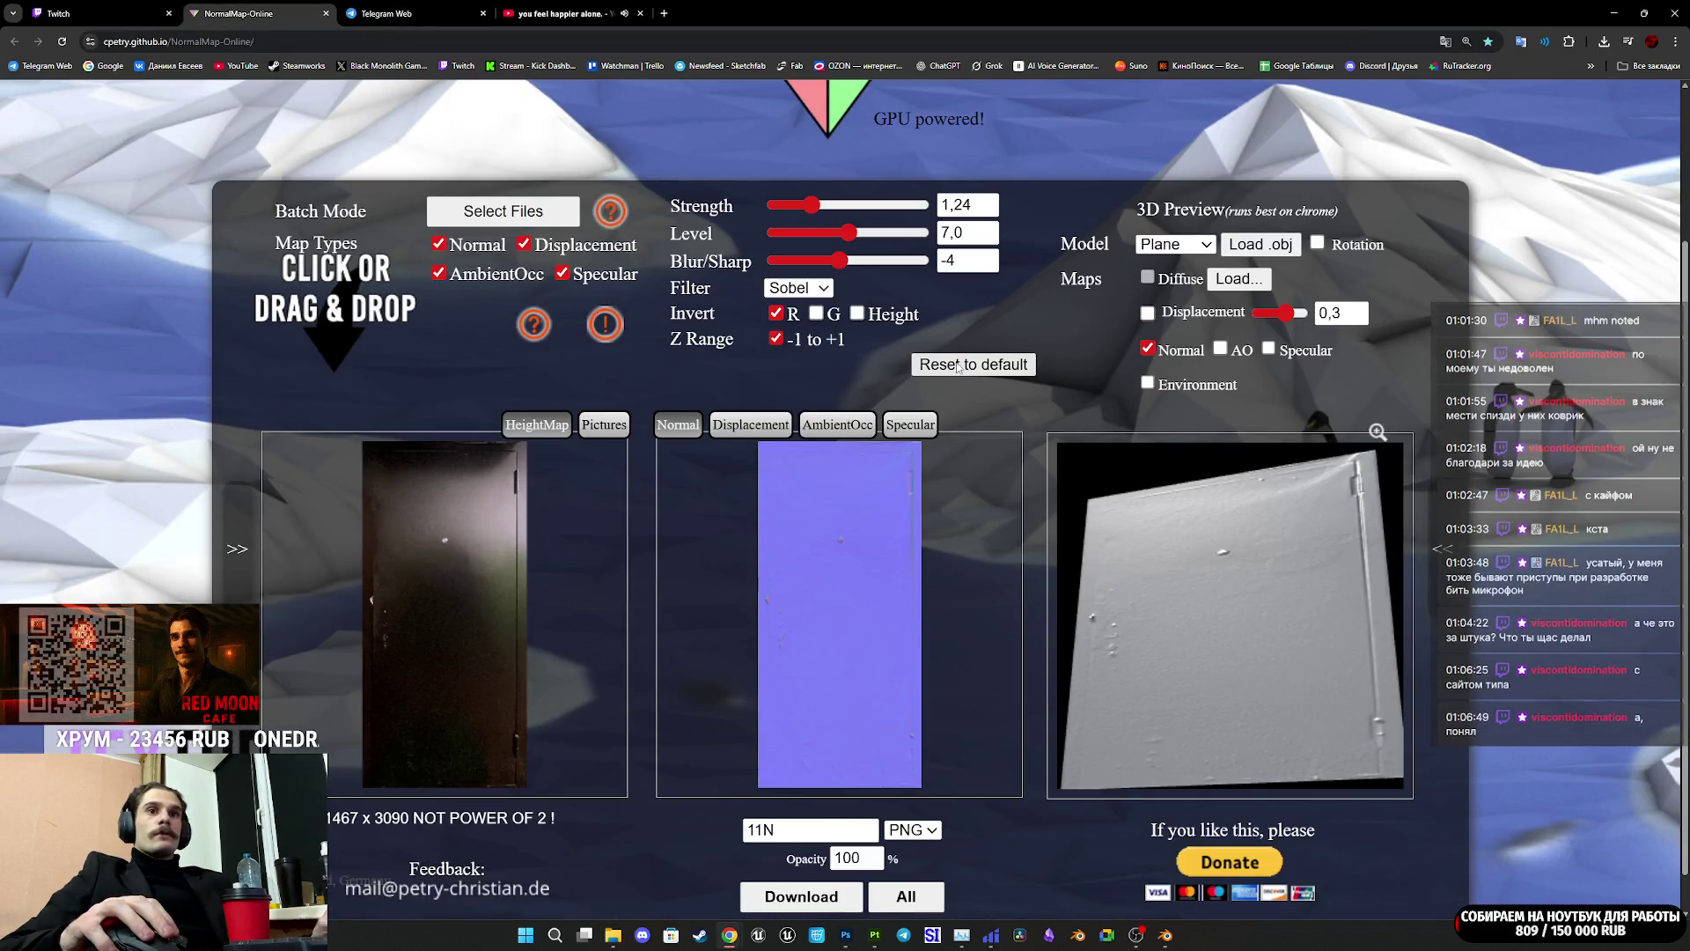
left_click(106, 13)
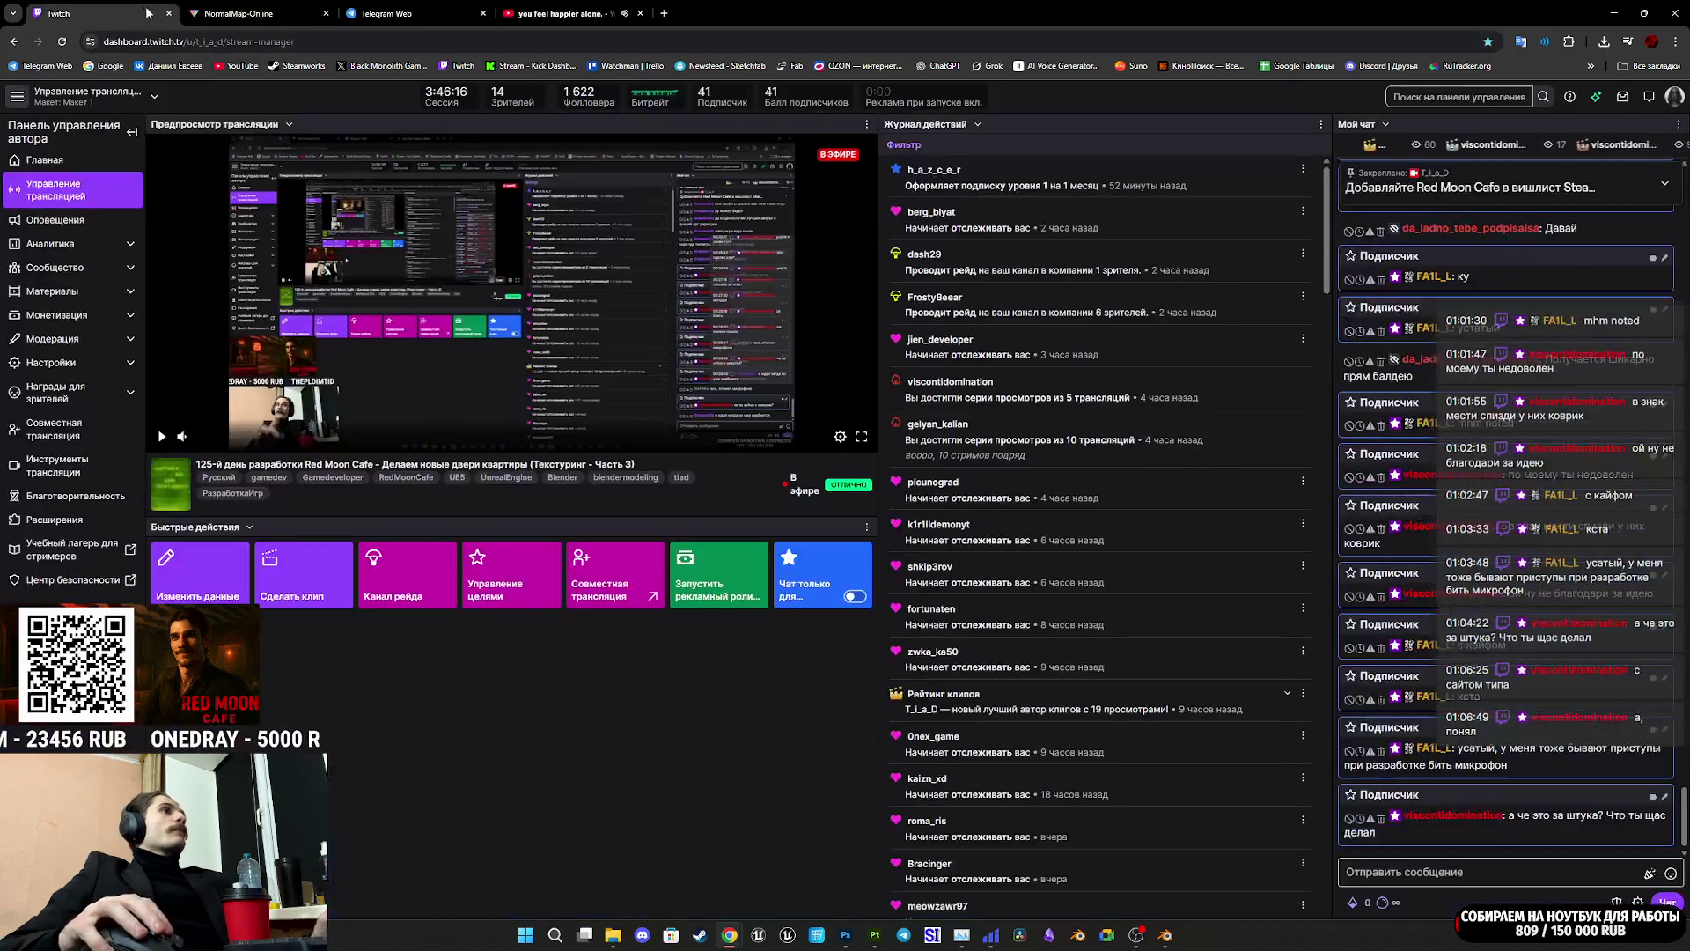
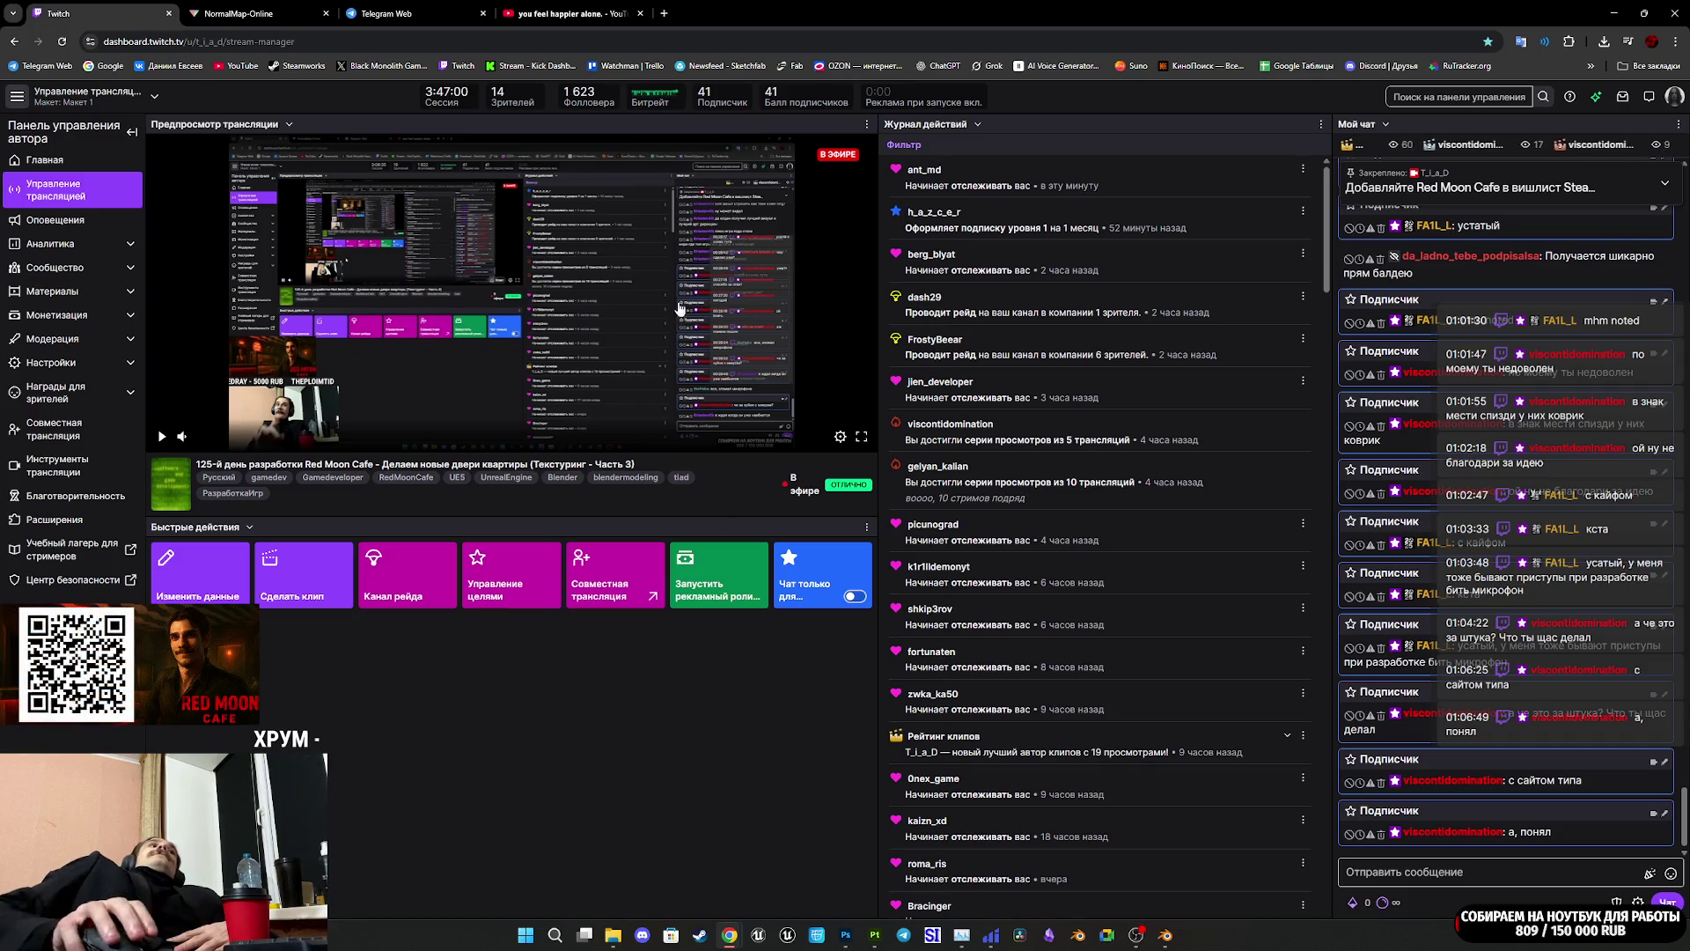
Step: Play the Lost Sounds 'nothing but memories.' video on YouTube, then go back to the Twitch dashboard
left_click(568, 13)
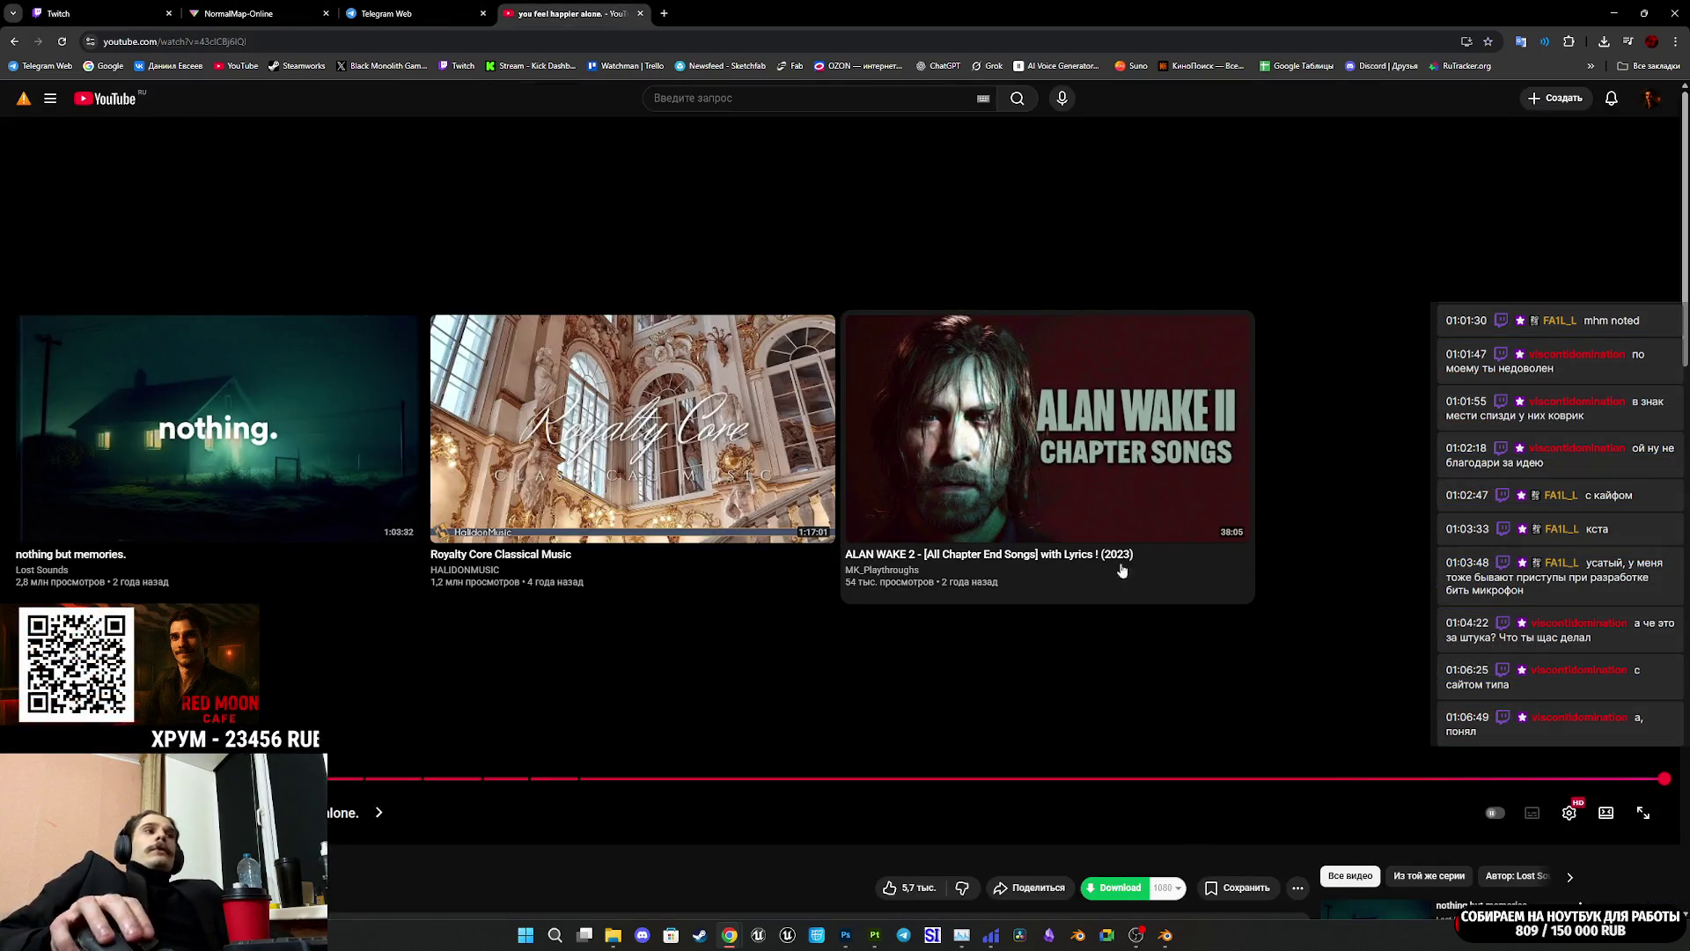
left_click(262, 467)
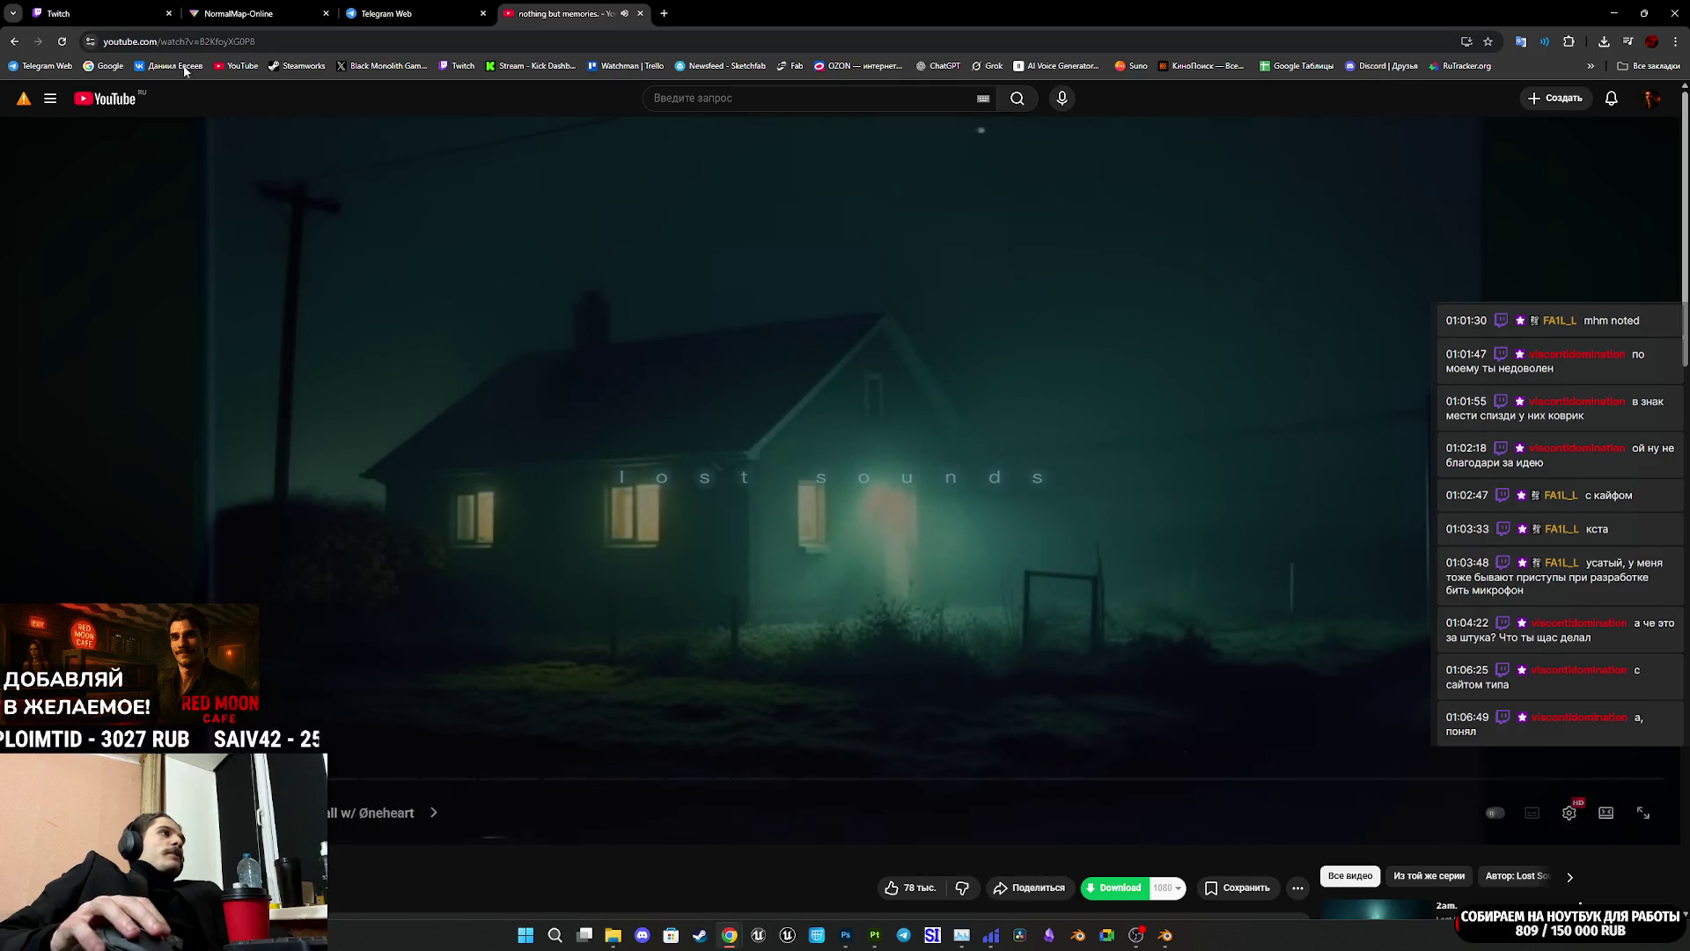
key("ctrl+1")
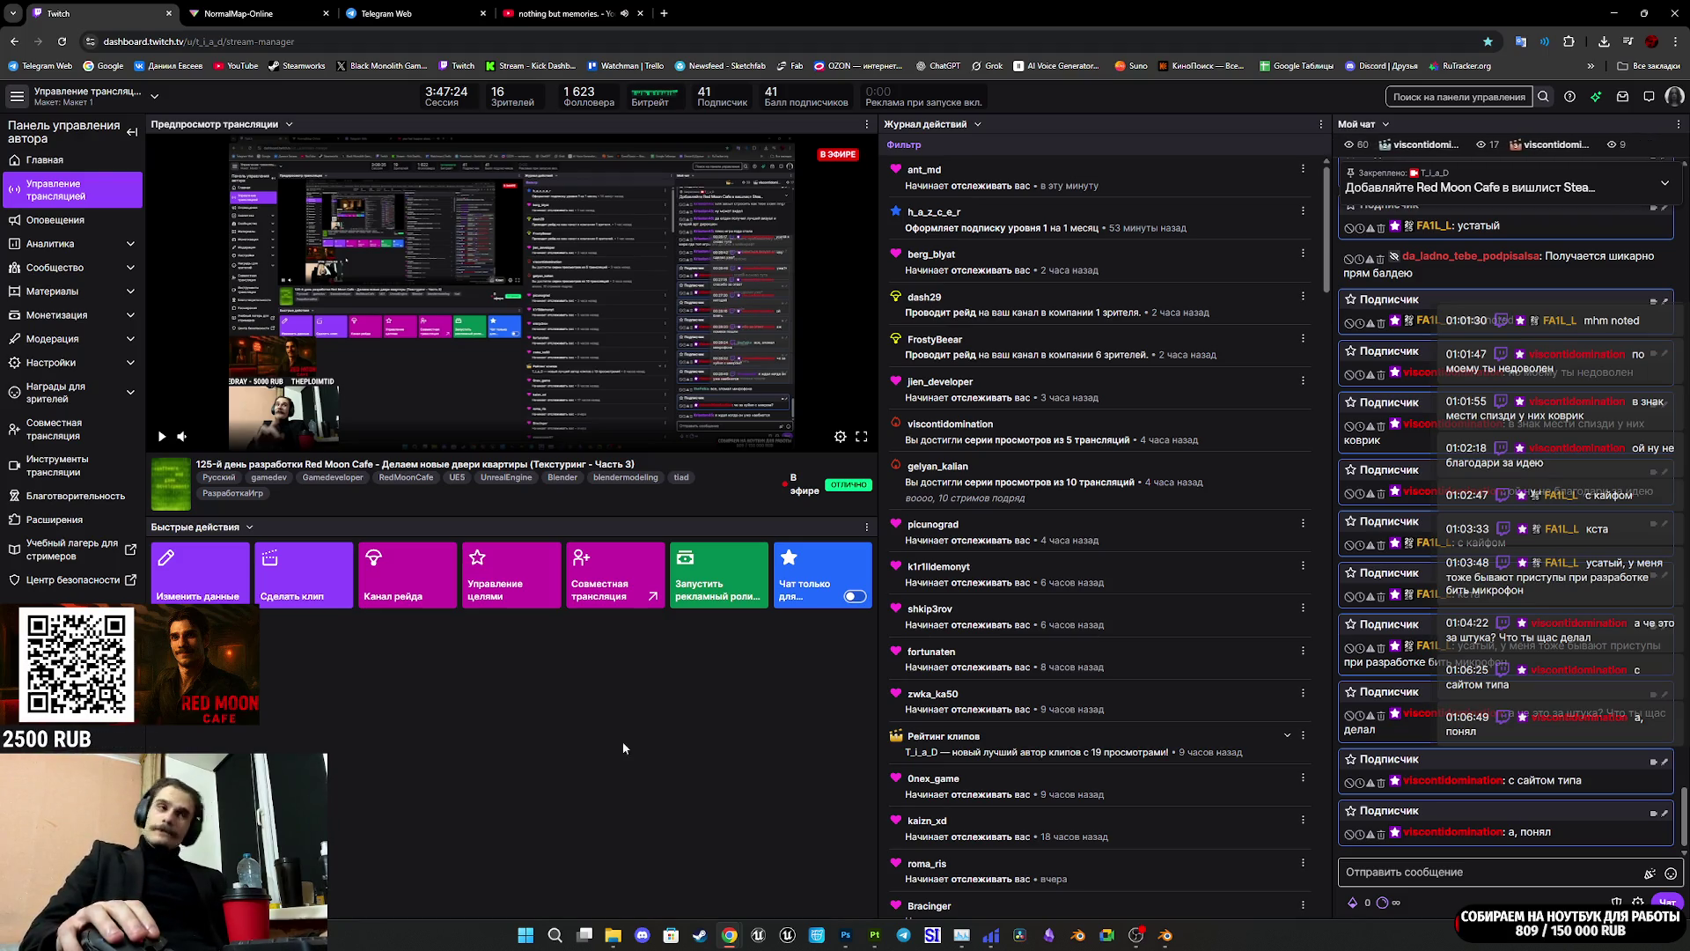
Step: Zoom out on the door texture layout in Substance 3D Painter, then bring up Photoshop's IMG_0987.JPG
mouse_move(952, 929)
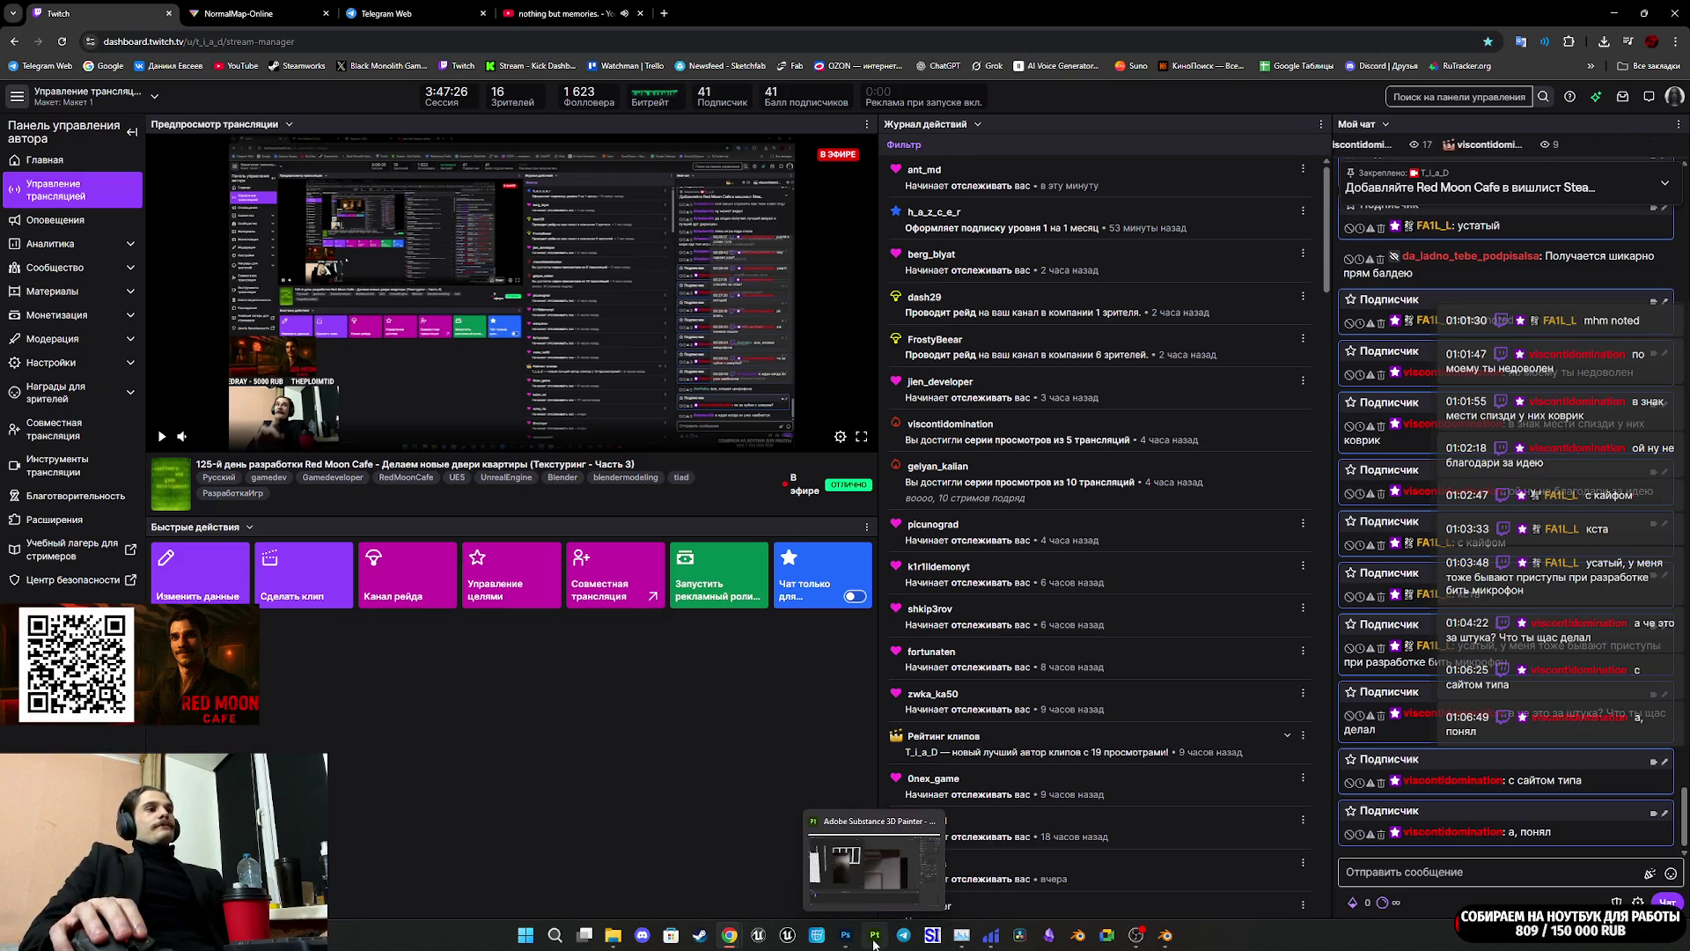
left_click(874, 941)
scroll(522, 470, "down", 2)
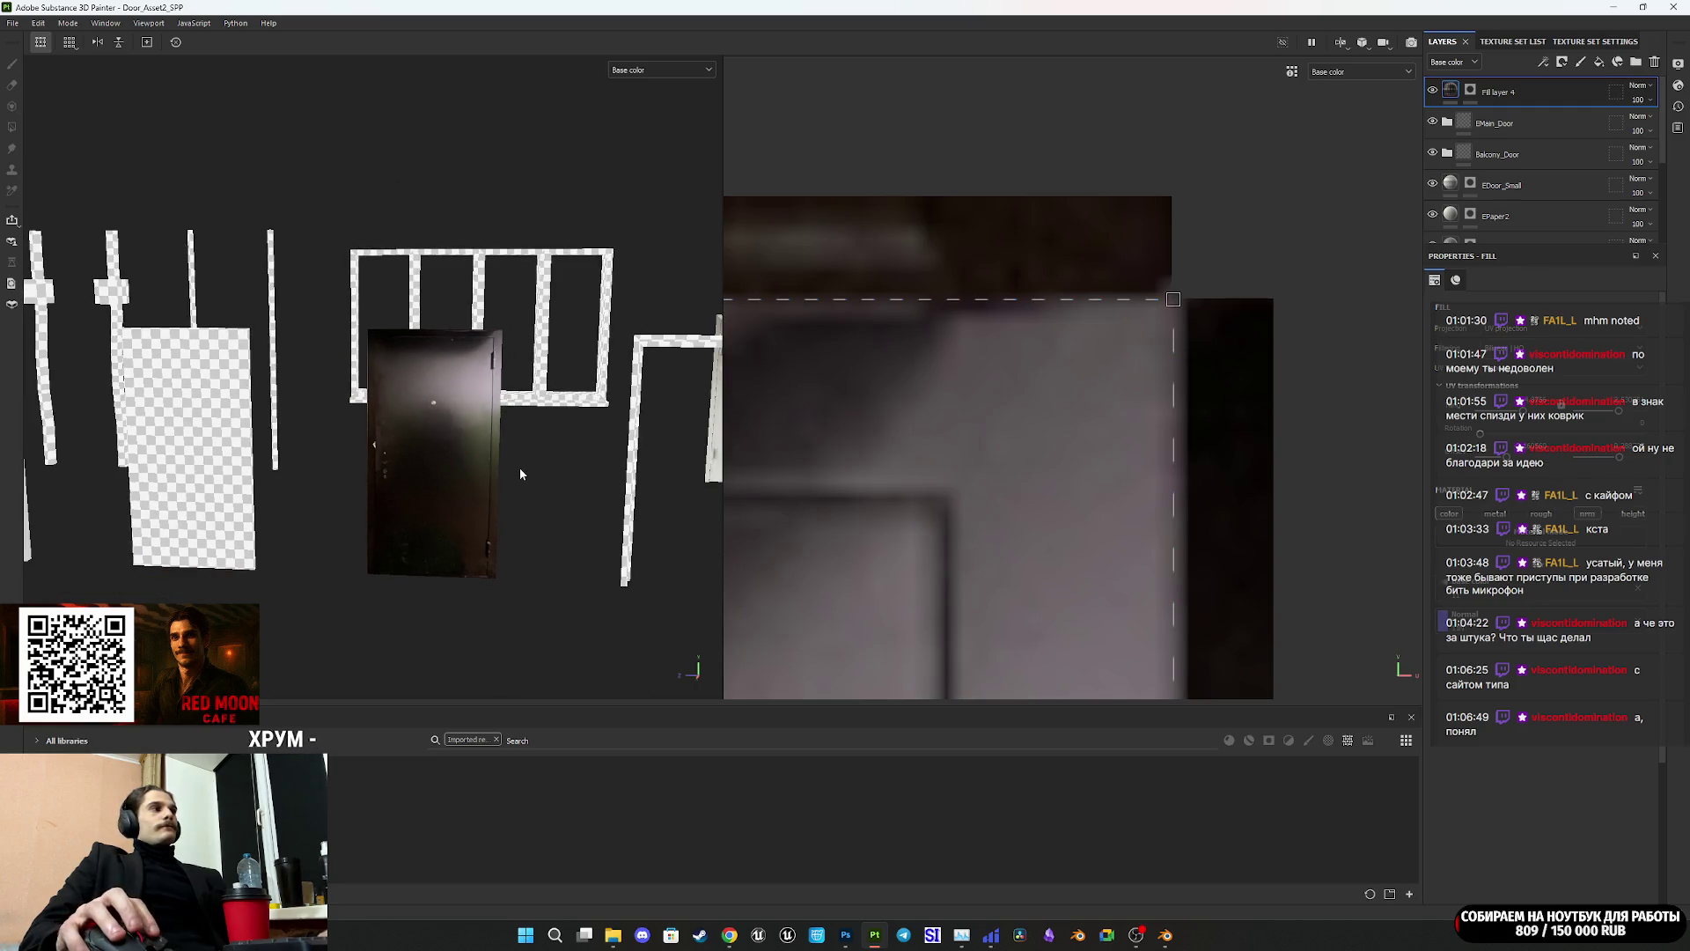
left_click(854, 940)
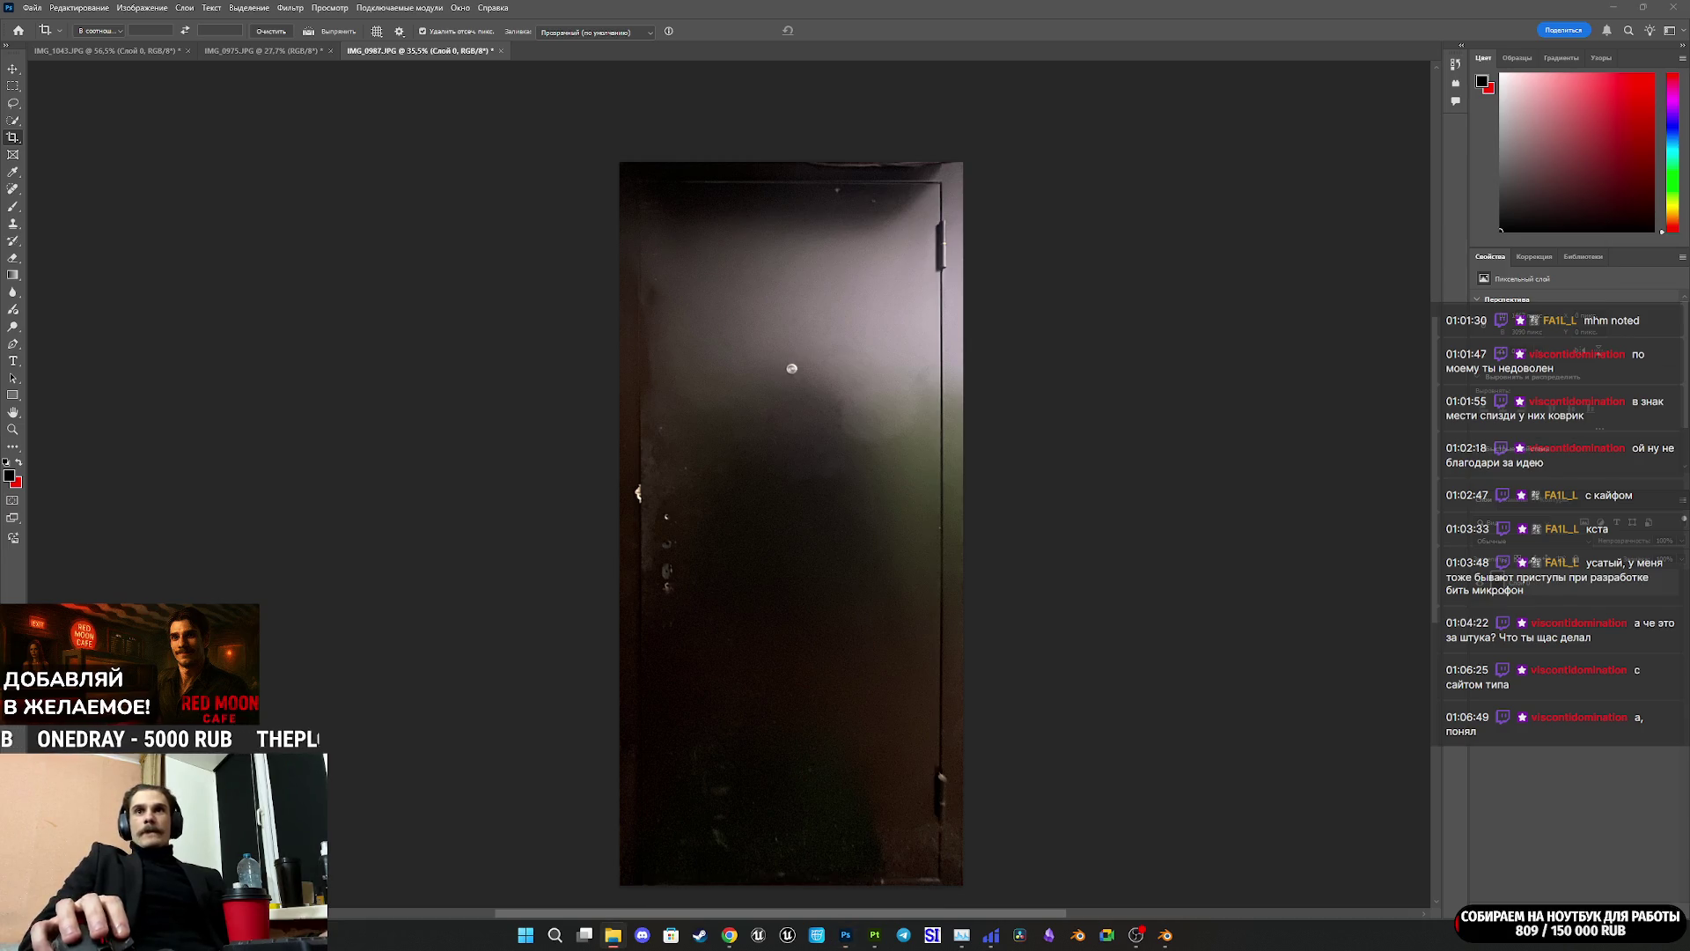
Step: Open IMG_0988.JPG with its embedded colour profile and apply a quick crop
mouse_move(1689, 669)
left_mouse_down()
mouse_move(1541, 682)
mouse_move(740, 631)
left_mouse_up()
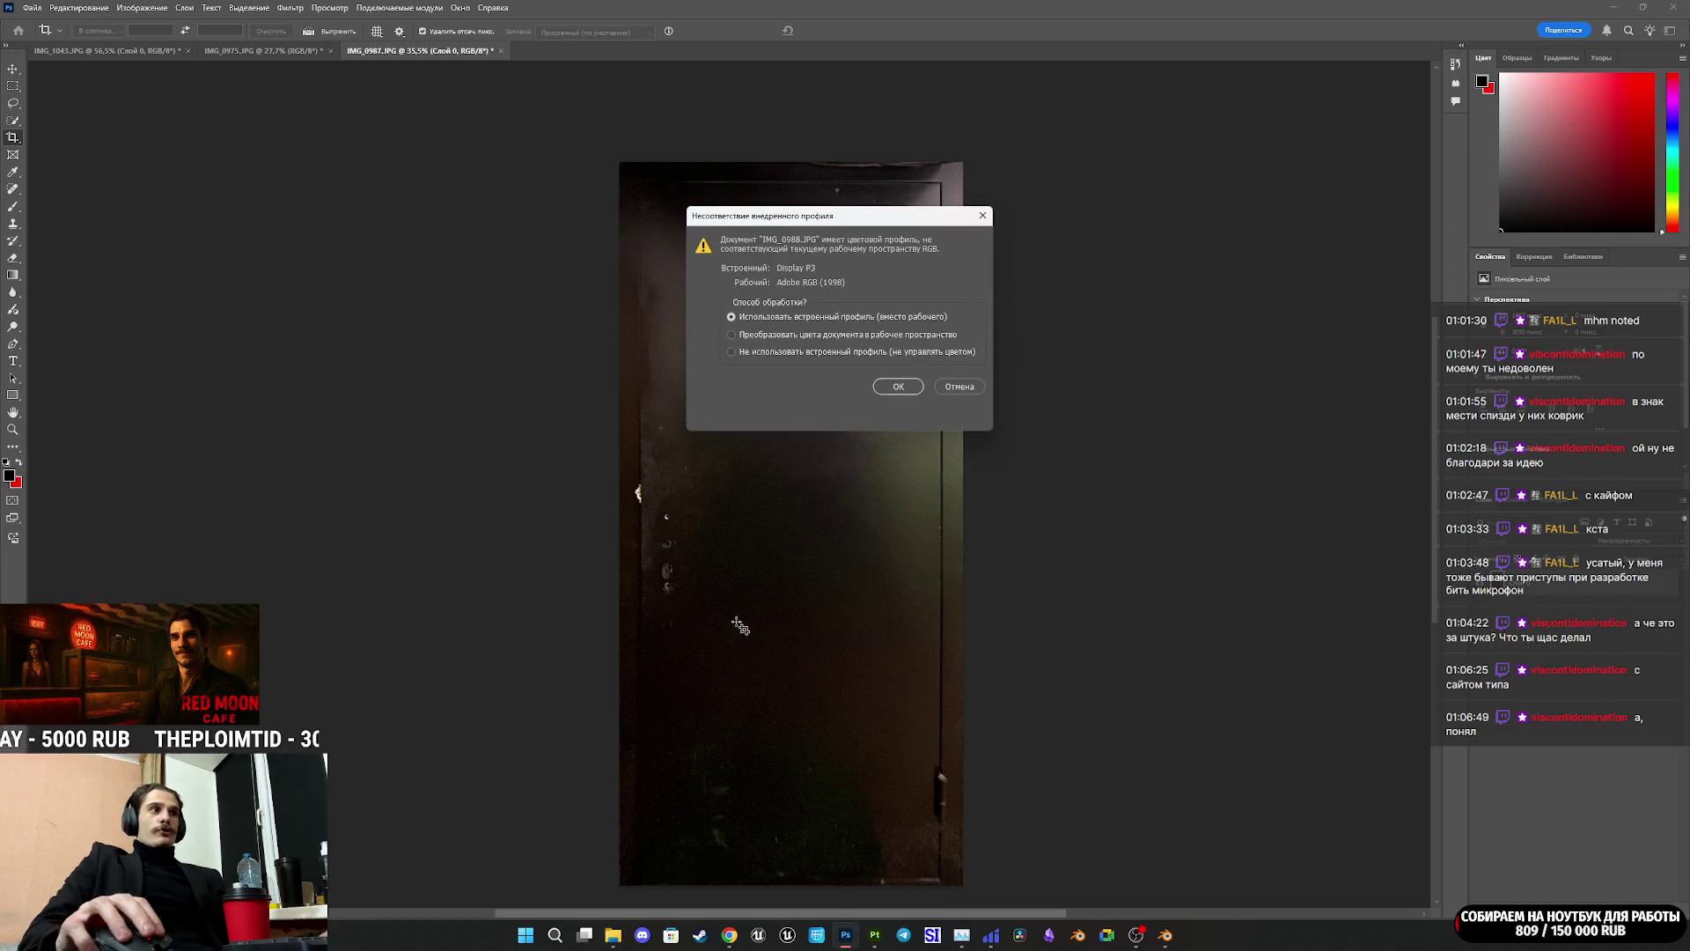
left_click(889, 386)
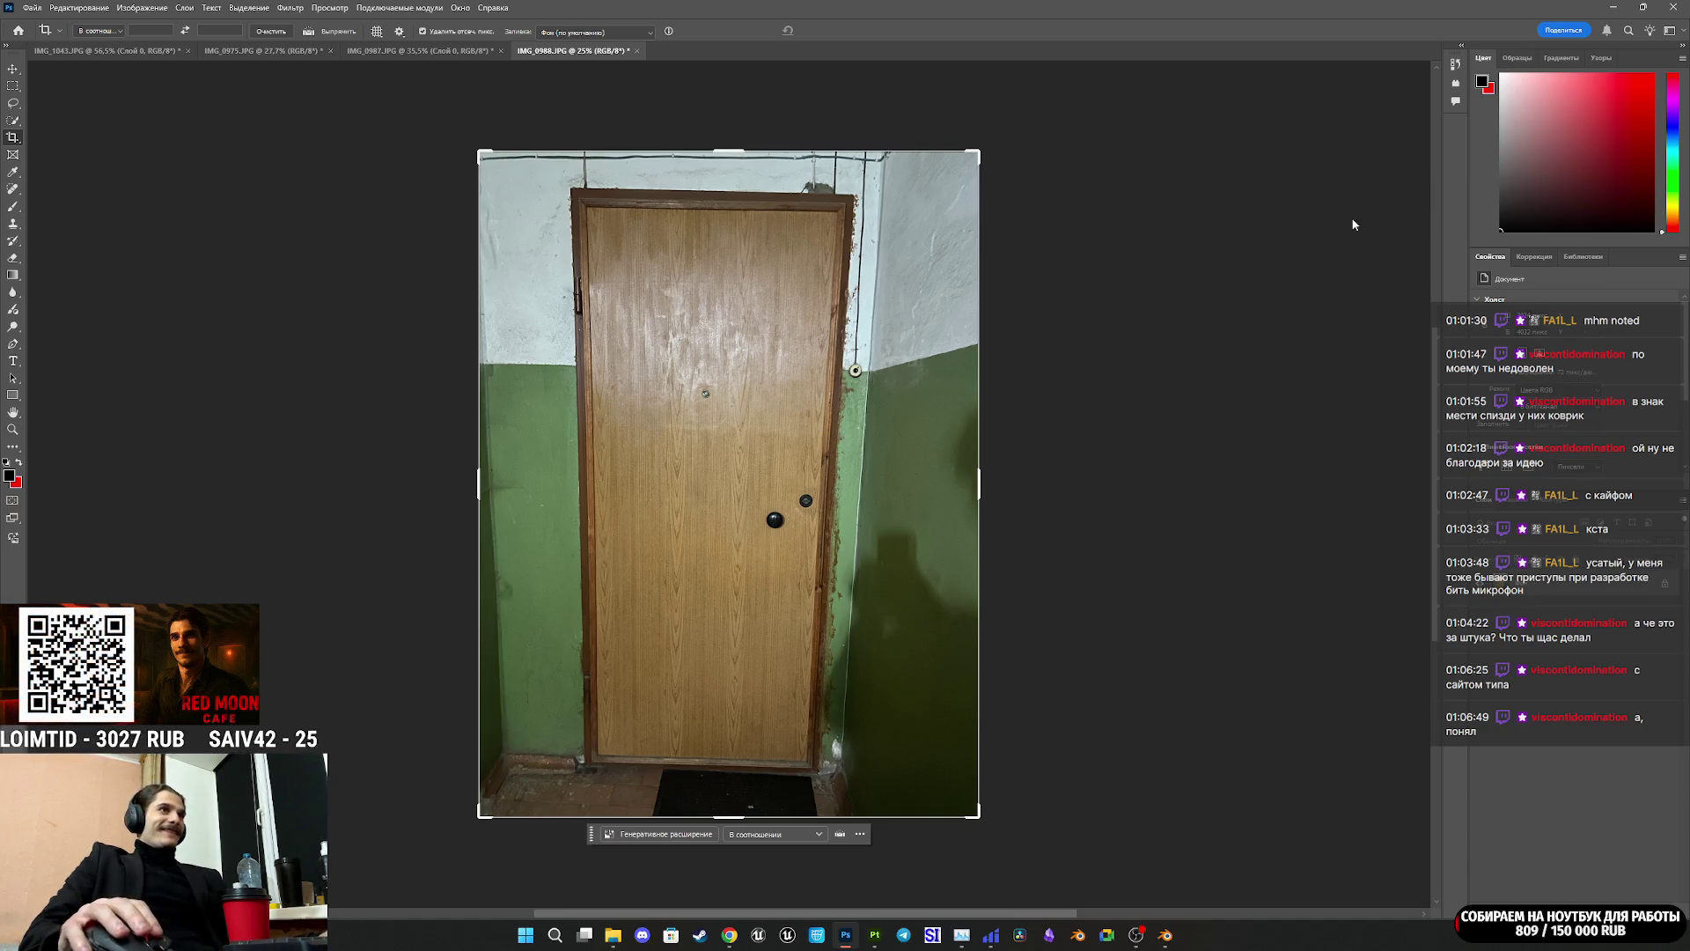
left_click(695, 387)
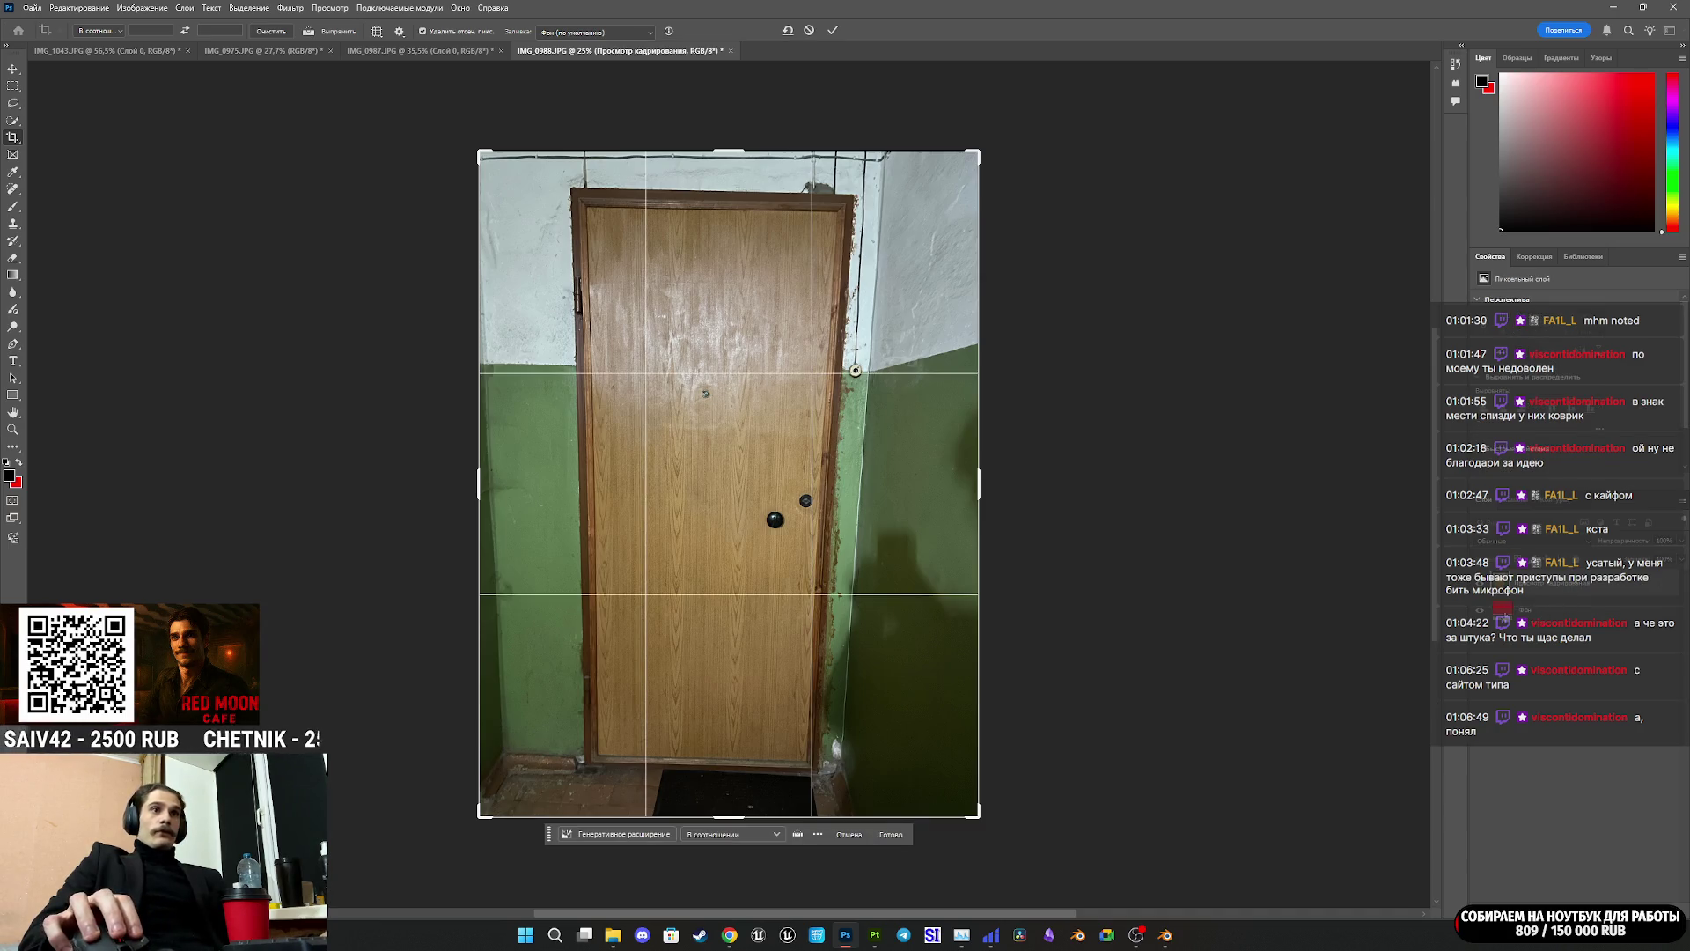
key("Return")
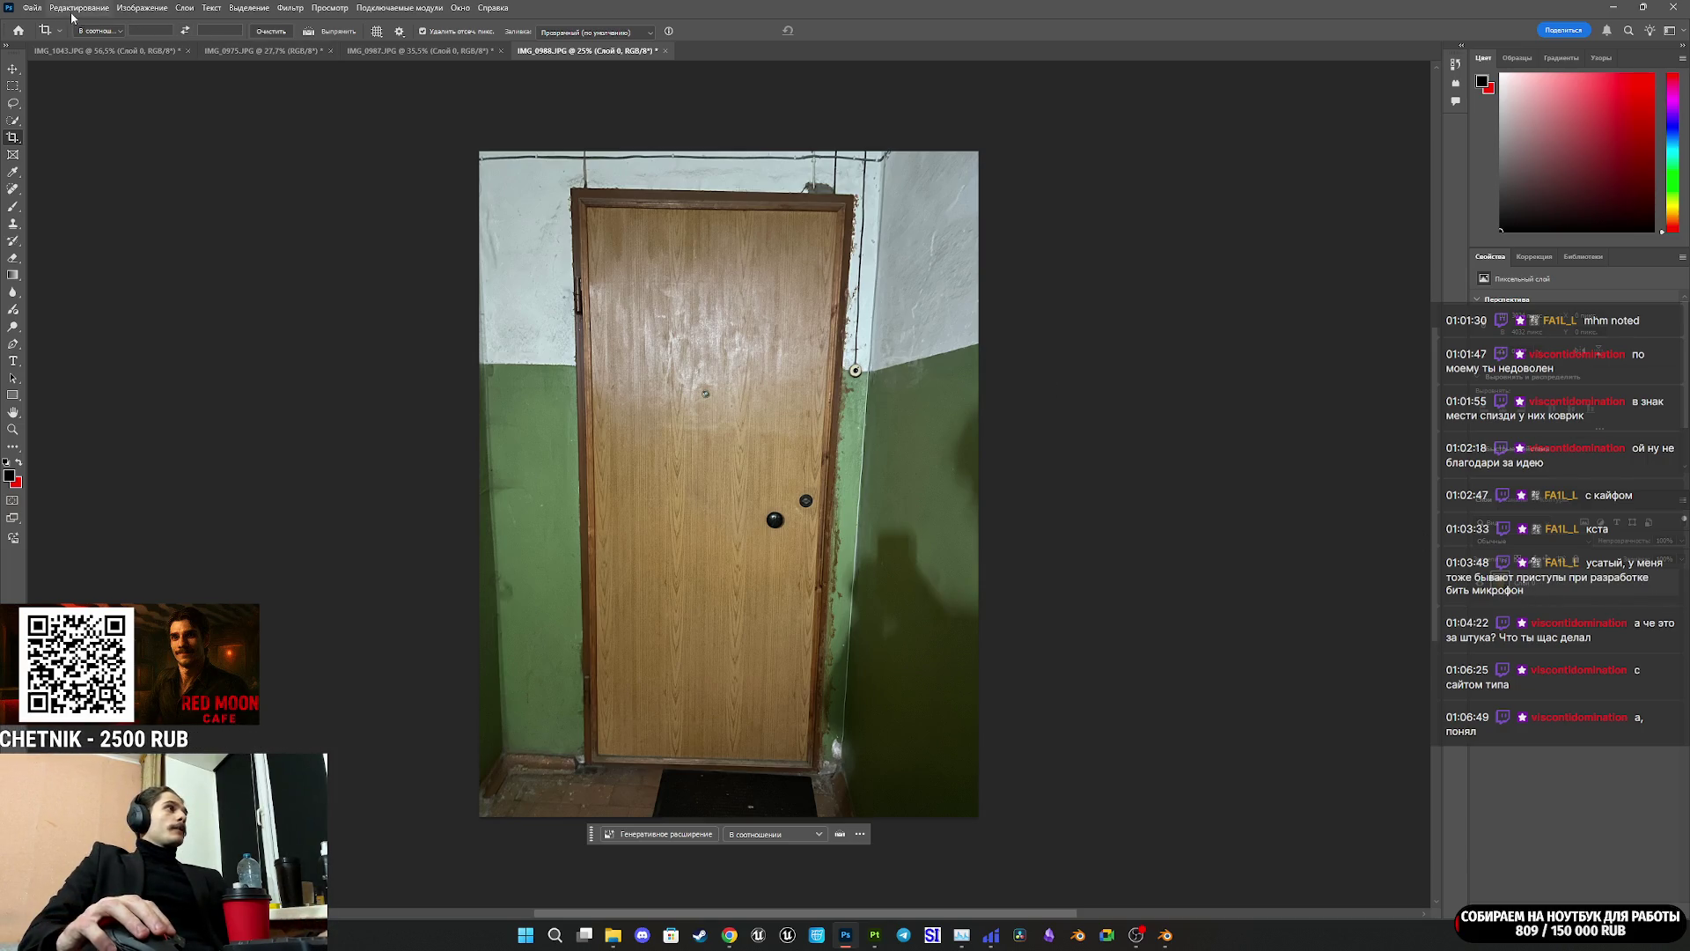
left_click(126, 8)
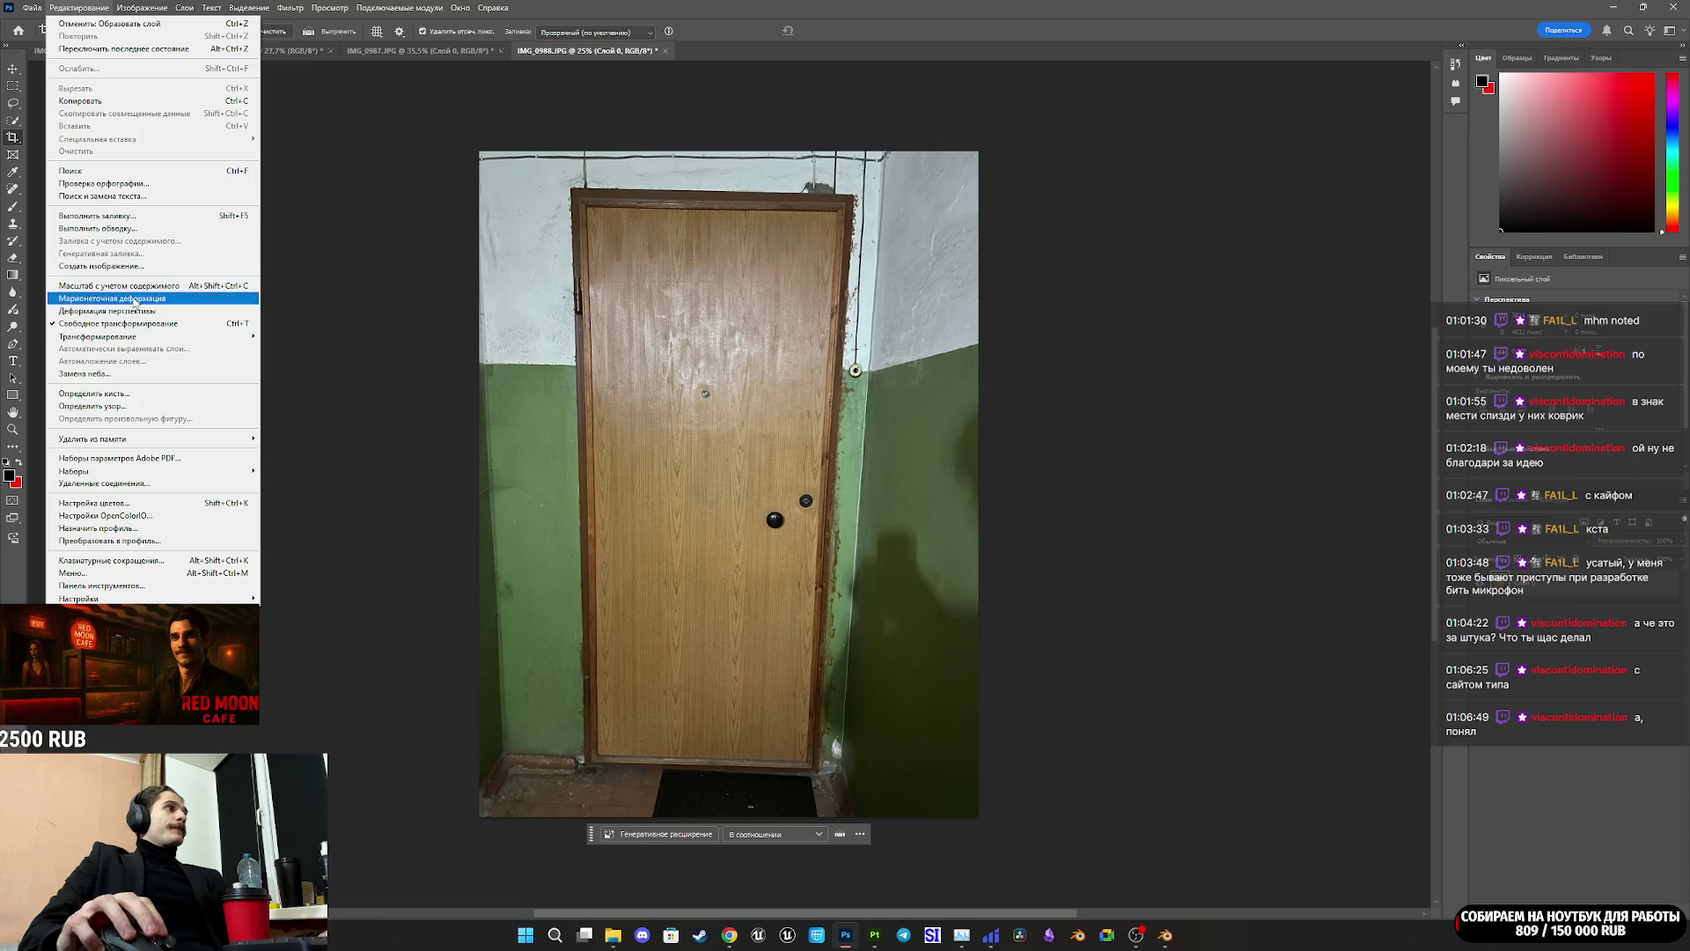
Step: Draw a Perspective Warp grid over the door and pin its top-right corner to the door
left_click(133, 312)
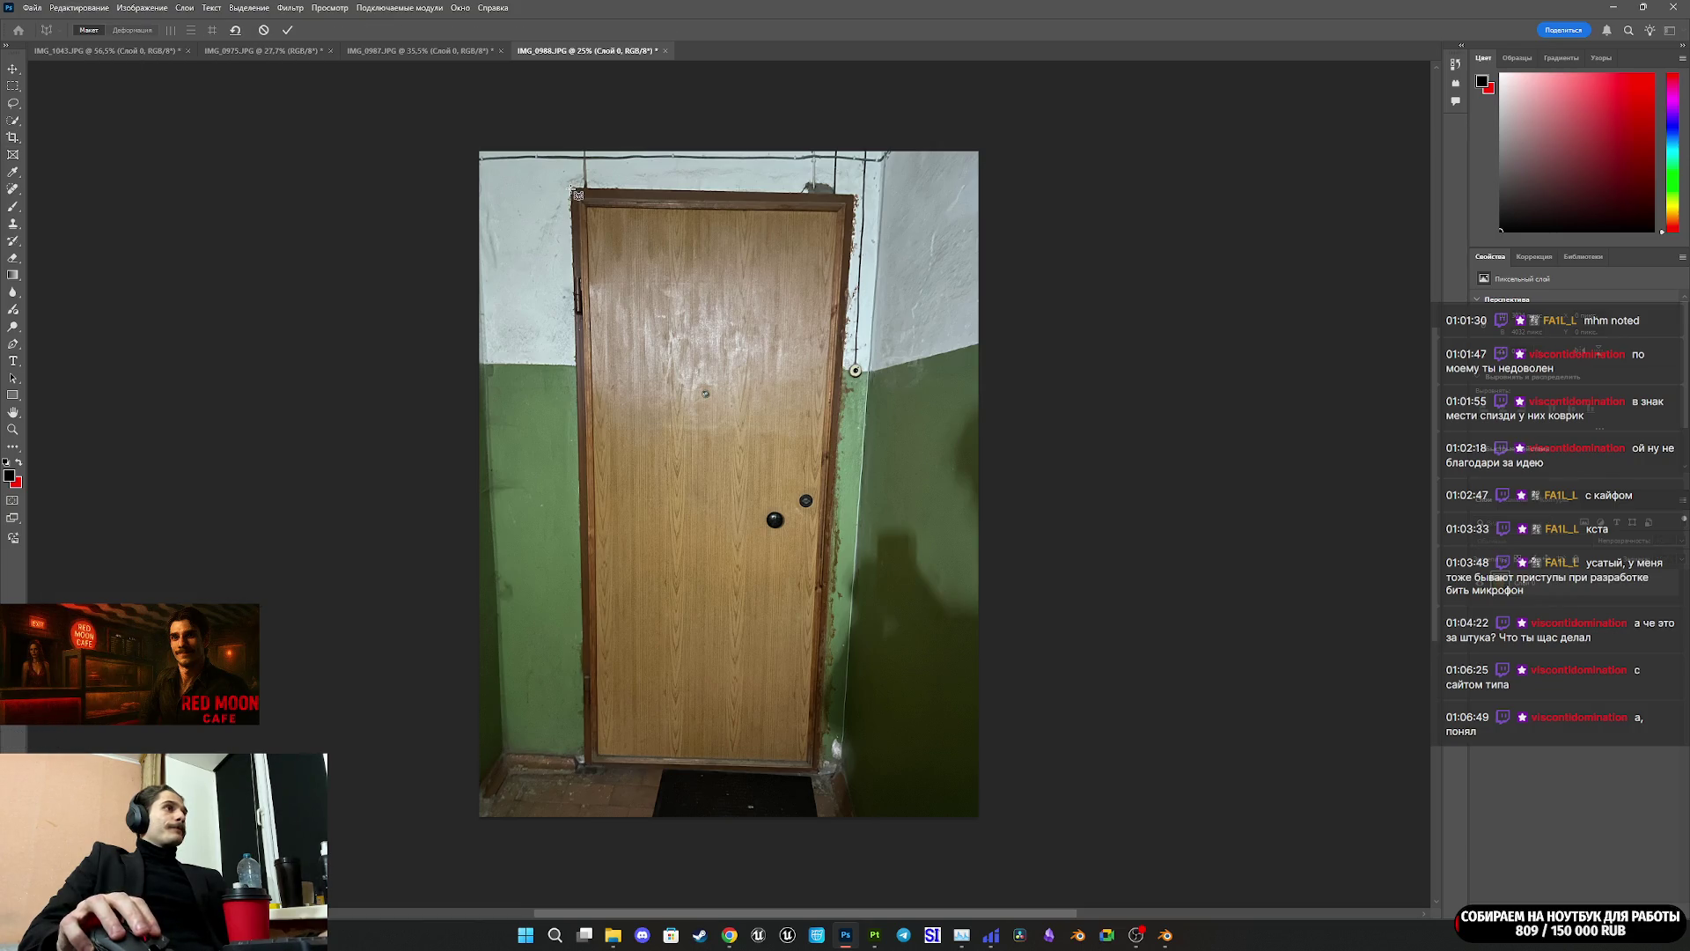
mouse_move(616, 278)
left_mouse_down()
mouse_move(792, 775)
mouse_move(823, 779)
left_mouse_up()
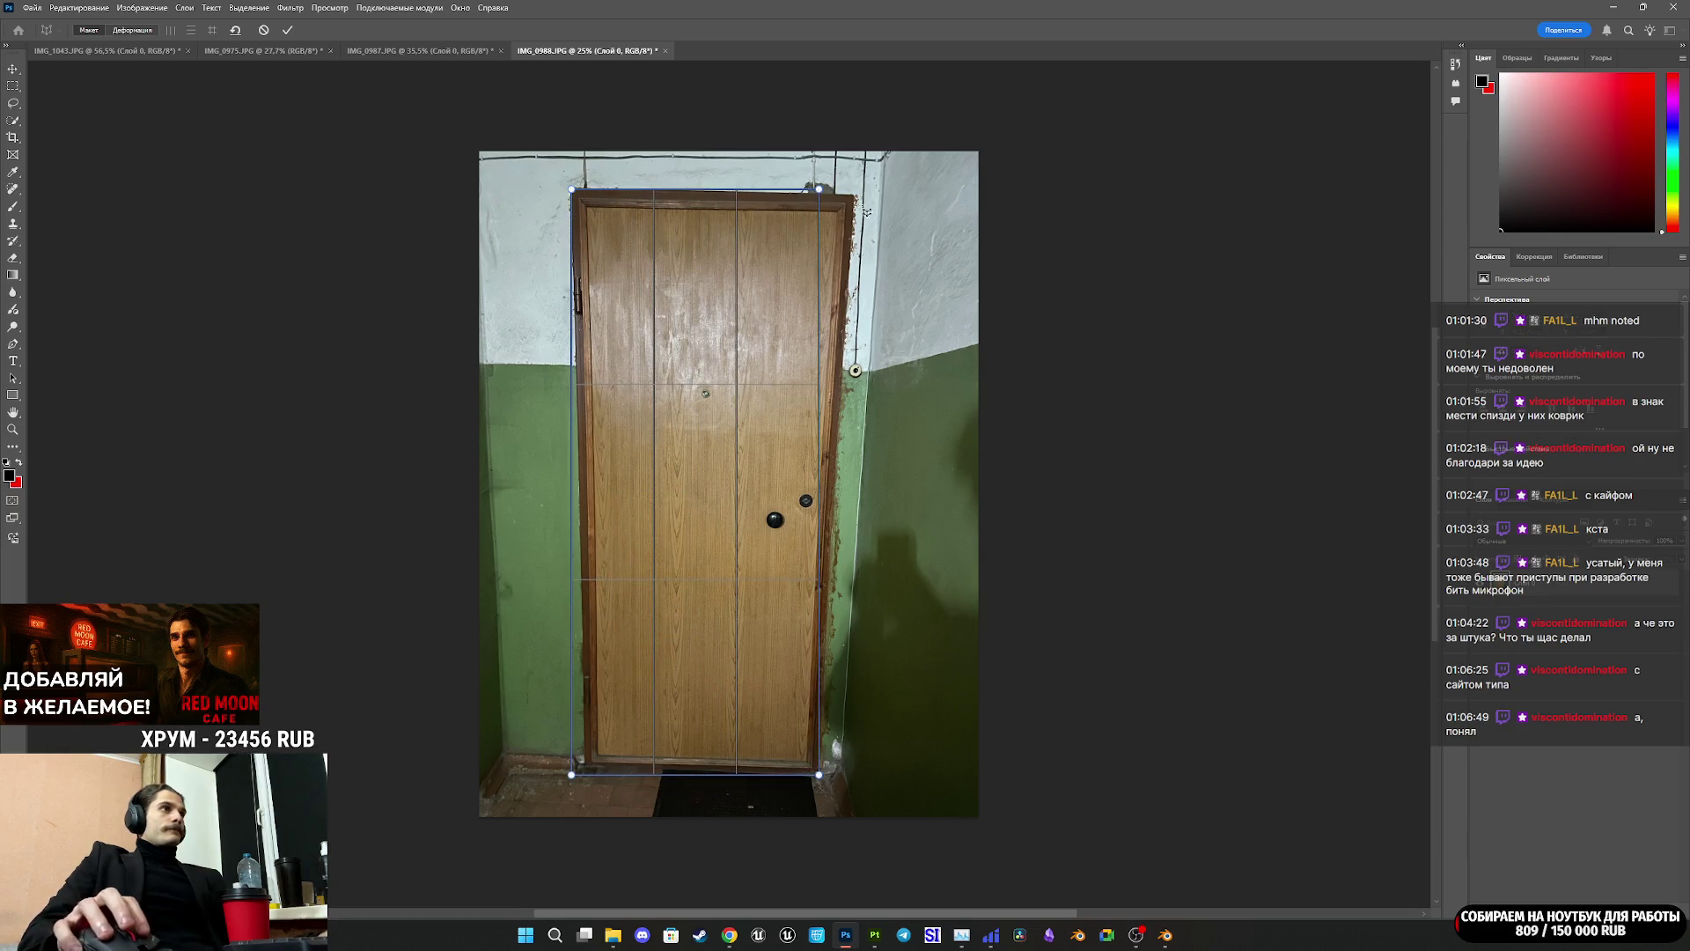
scroll(852, 247, "up", 5, "alt")
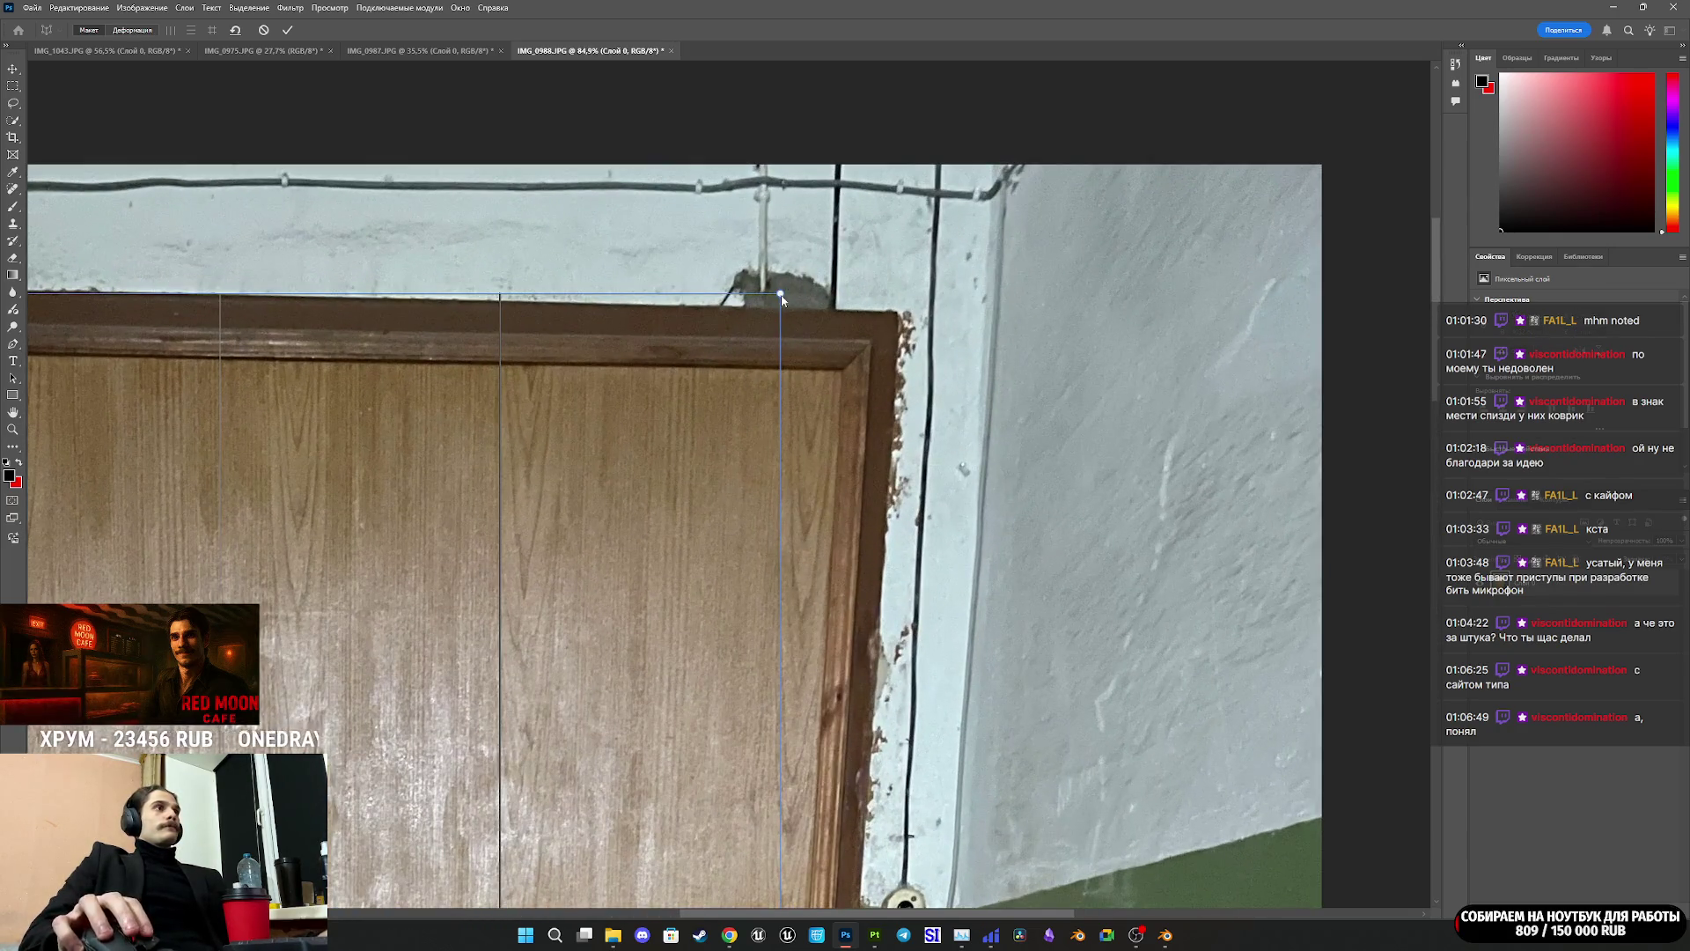
mouse_move(782, 300)
left_mouse_down()
mouse_move(911, 336)
mouse_move(897, 315)
left_mouse_up()
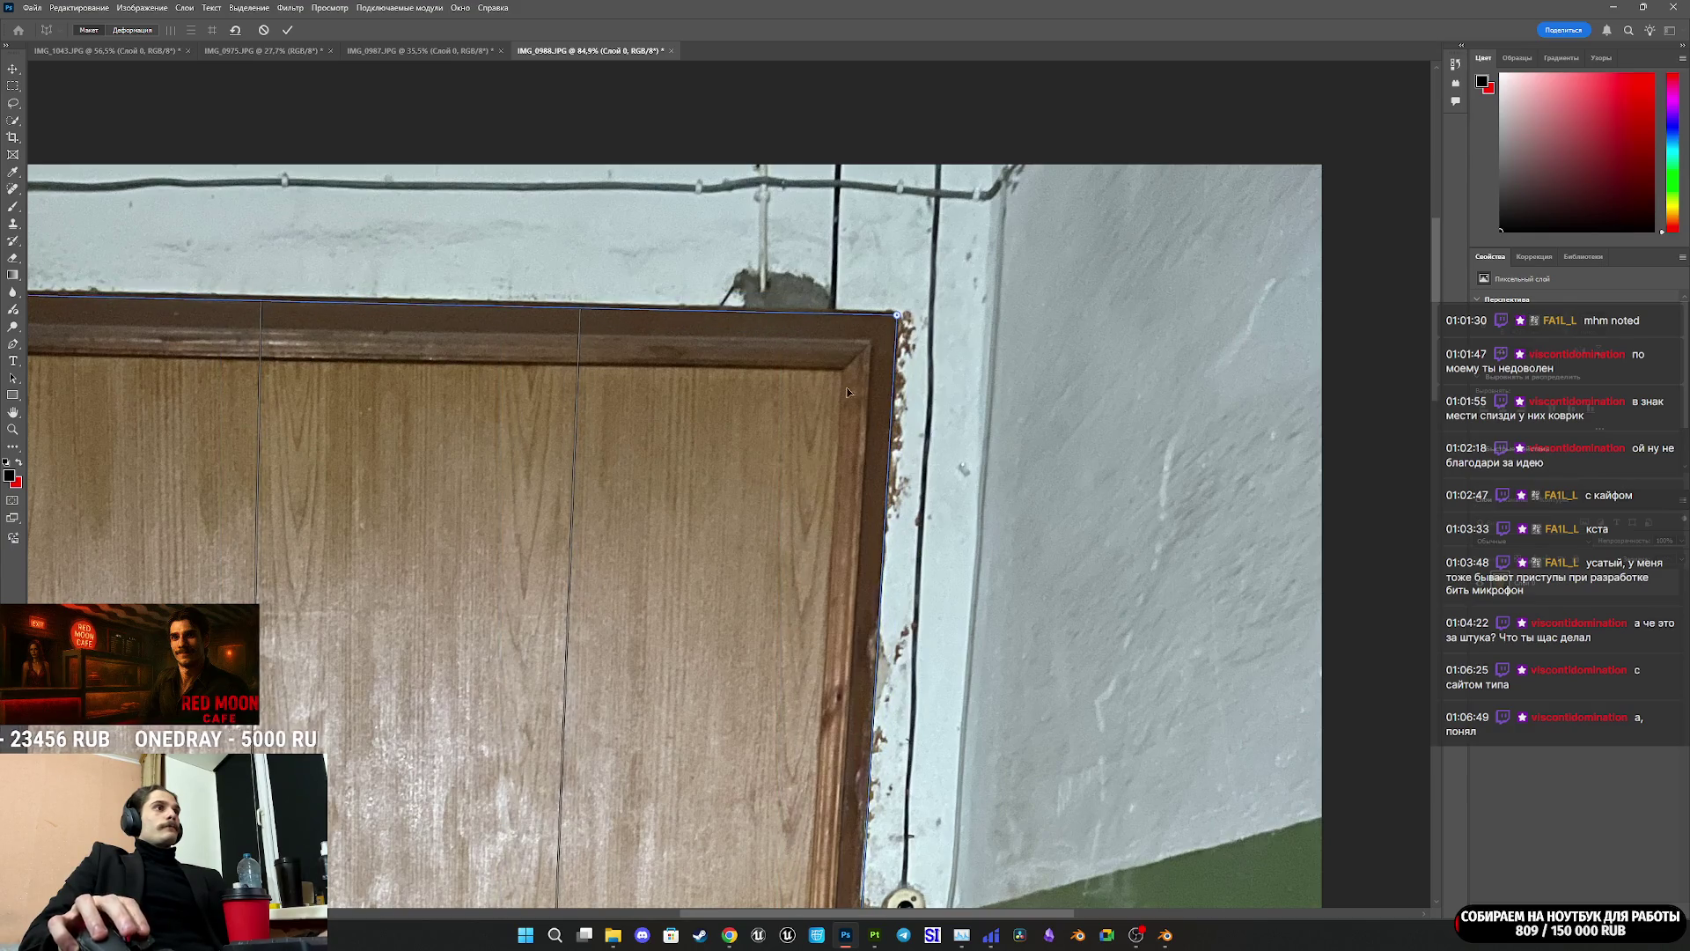
scroll(852, 388, "down", 4, "alt")
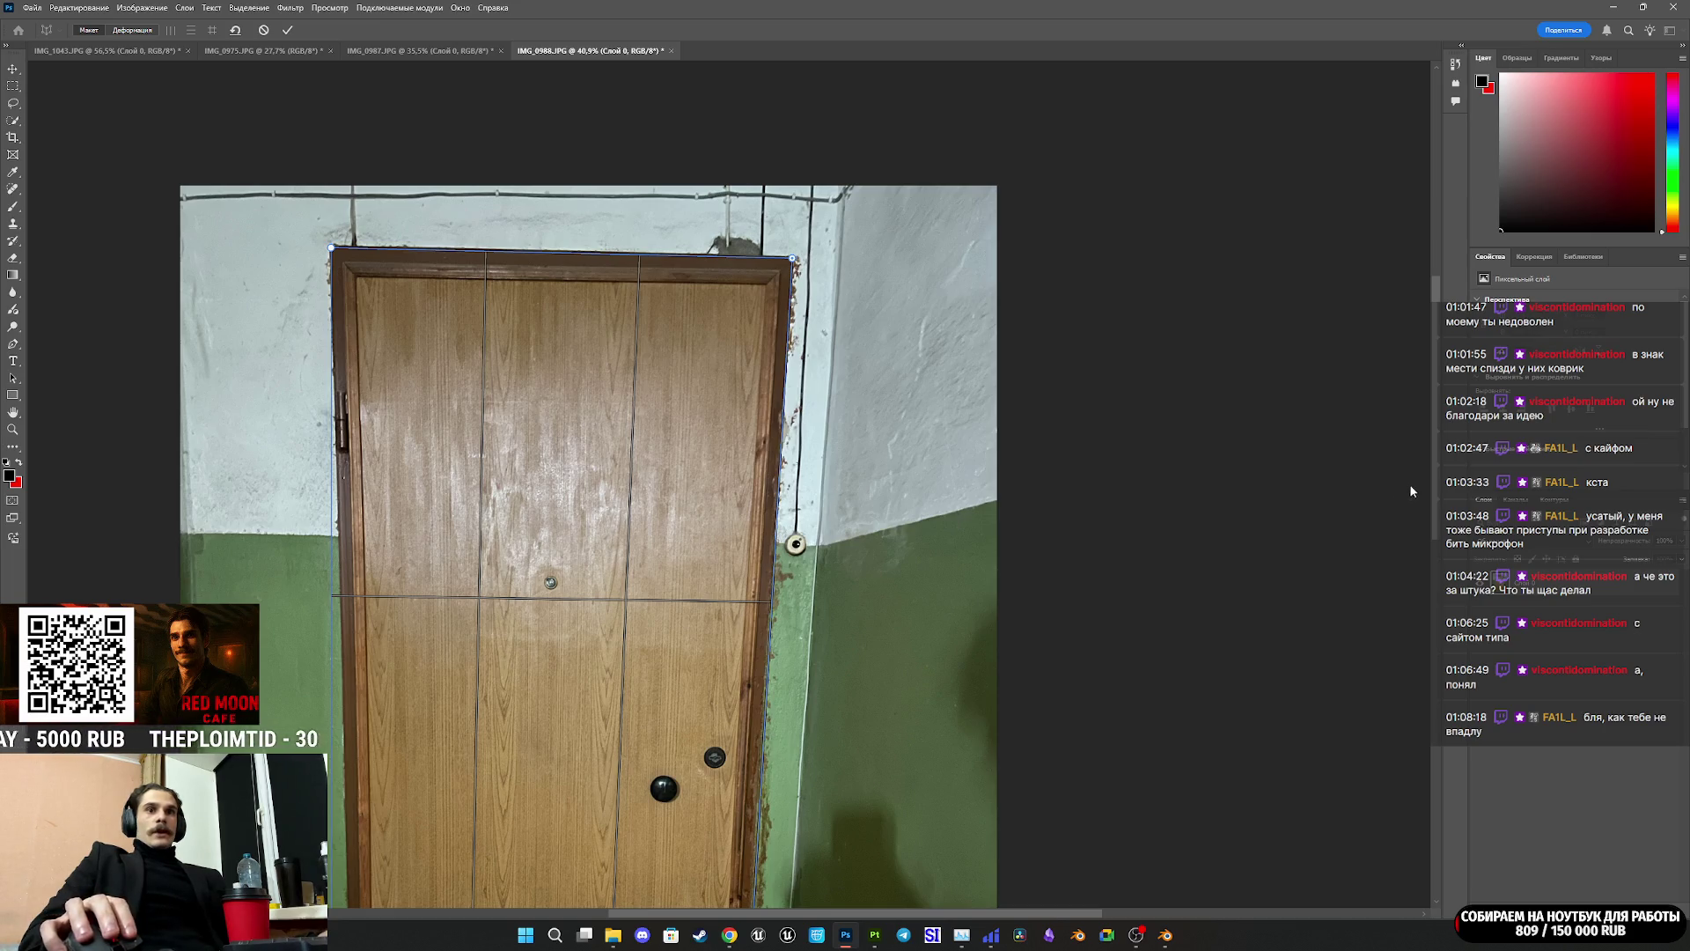
Step: Align the grid's bottom-right and bottom-left corners with the door and begin straightening it
scroll(739, 691, "down", 5)
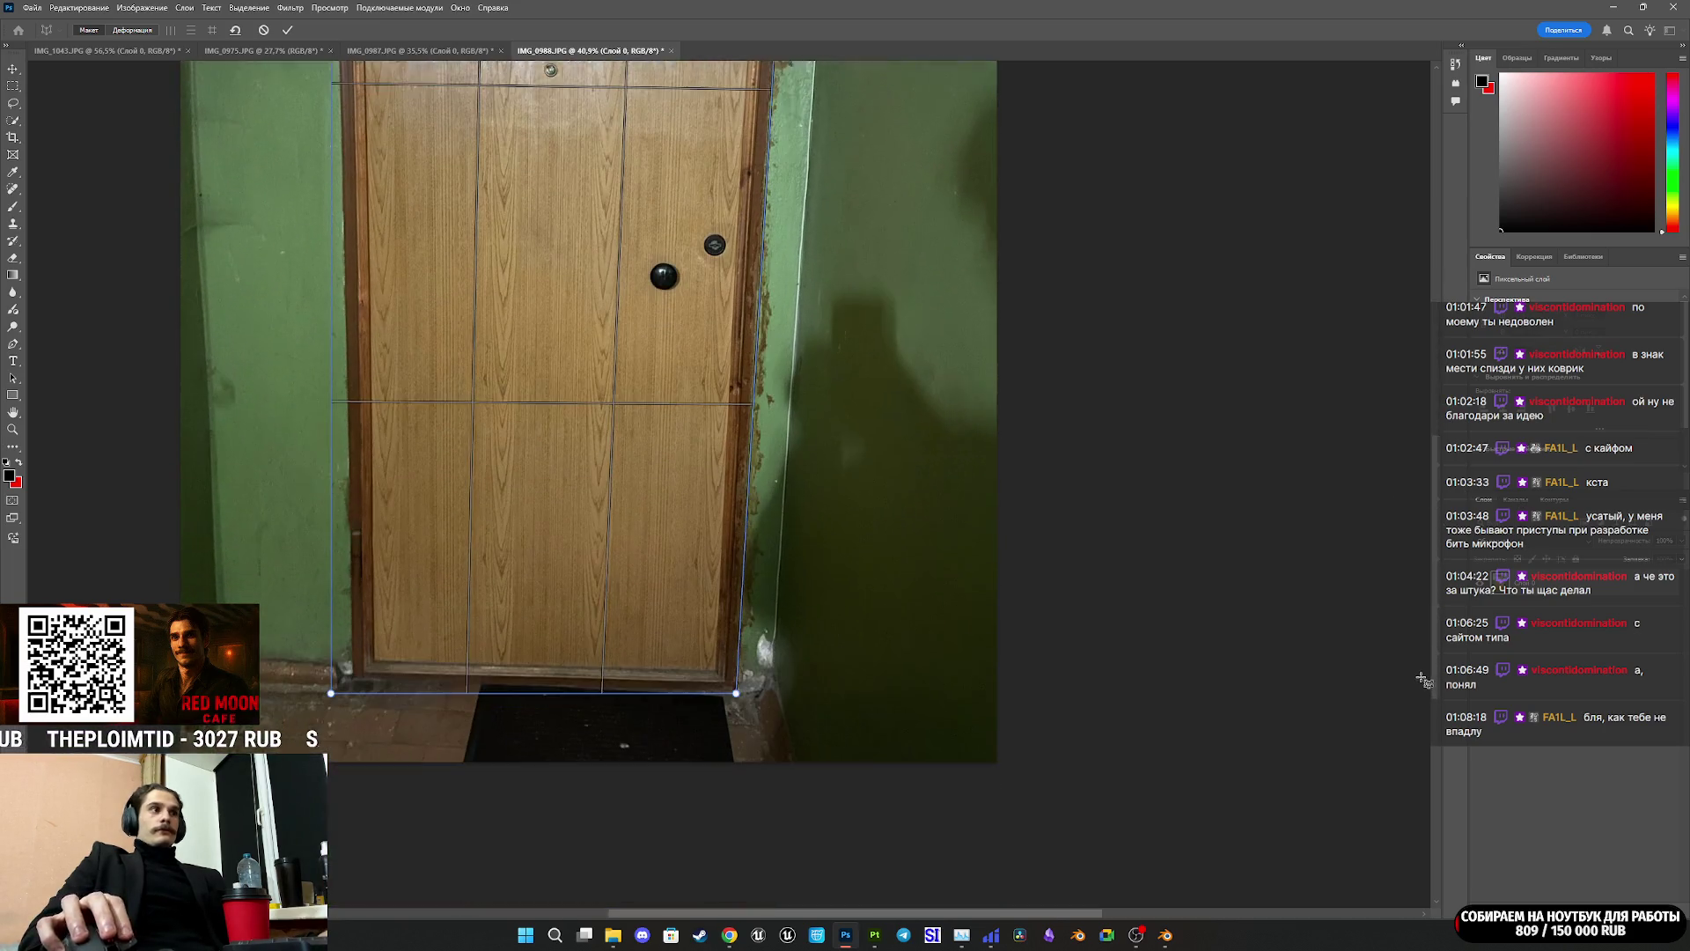
scroll(739, 692, "up", 3, "alt")
scroll(739, 691, "up", 3, "alt")
left_click_drag(744, 689, 742, 676)
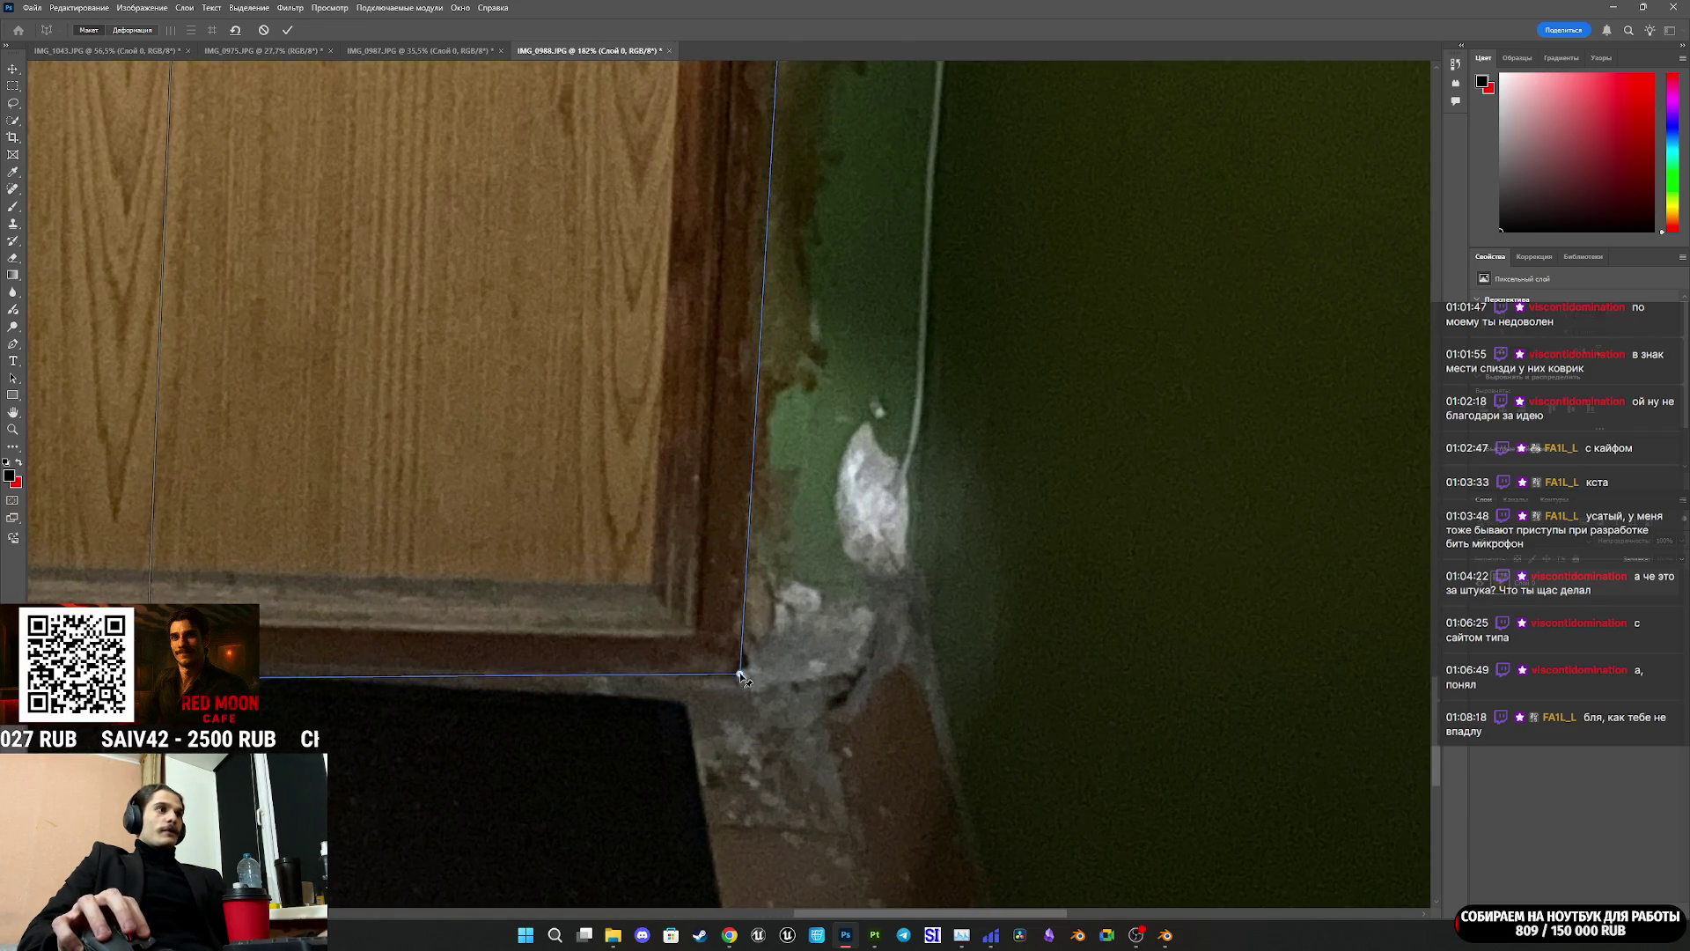
scroll(739, 675, "down", 5, "alt")
scroll(371, 675, "up", 4, "alt")
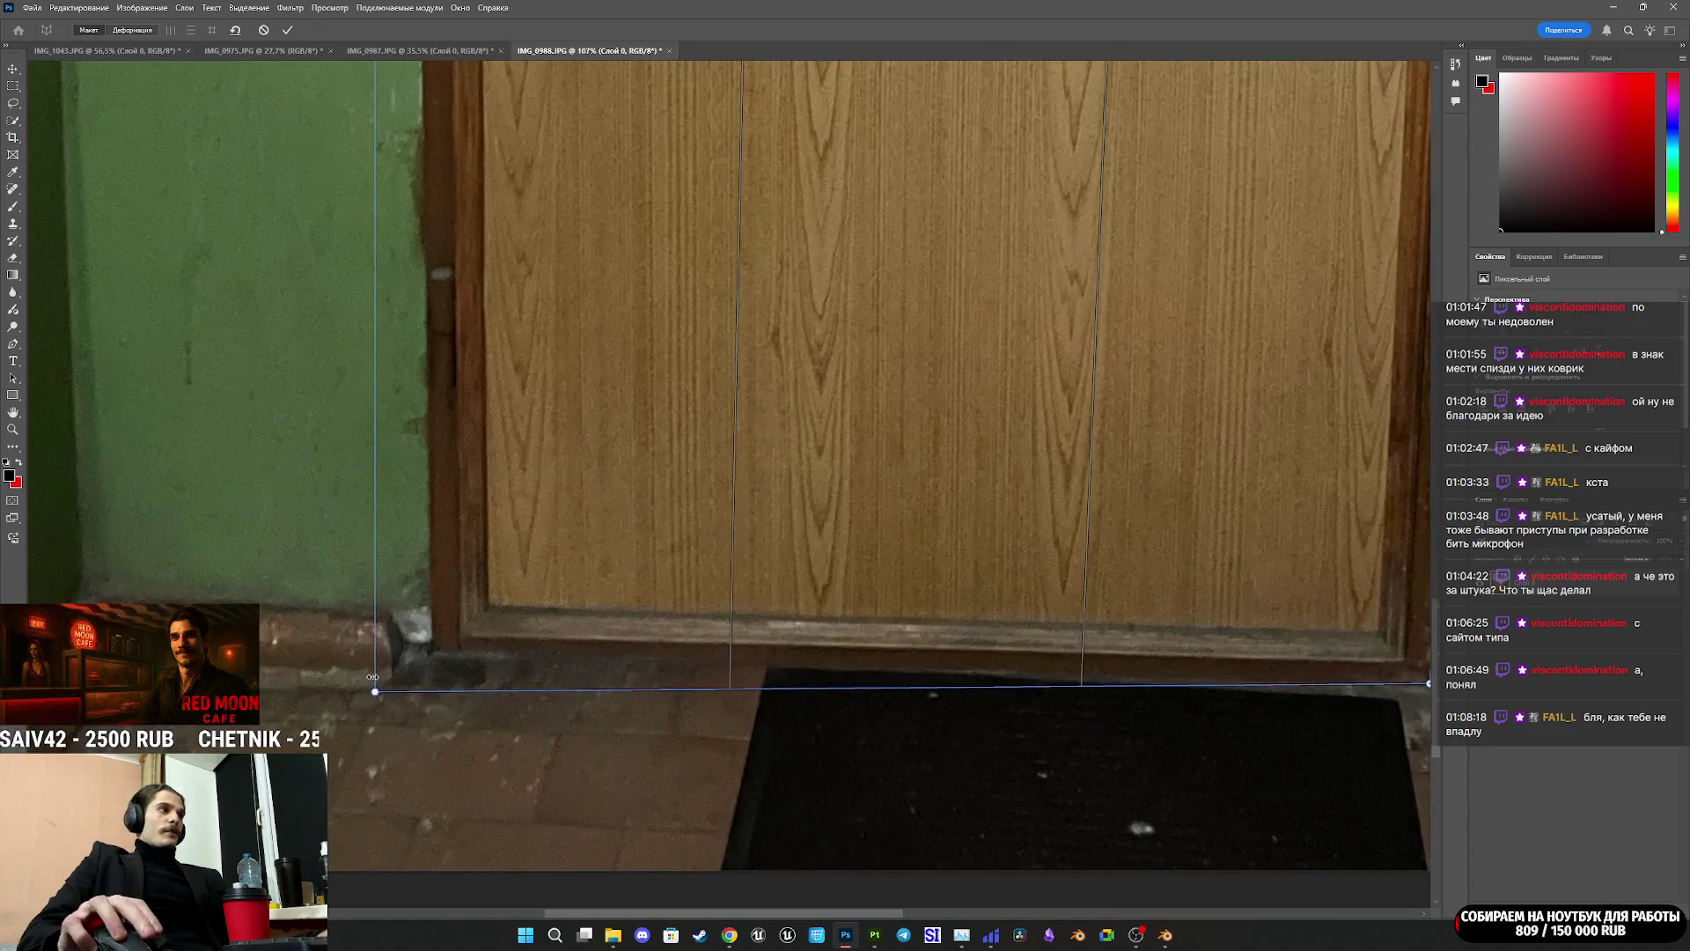
left_click_drag(377, 693, 435, 657)
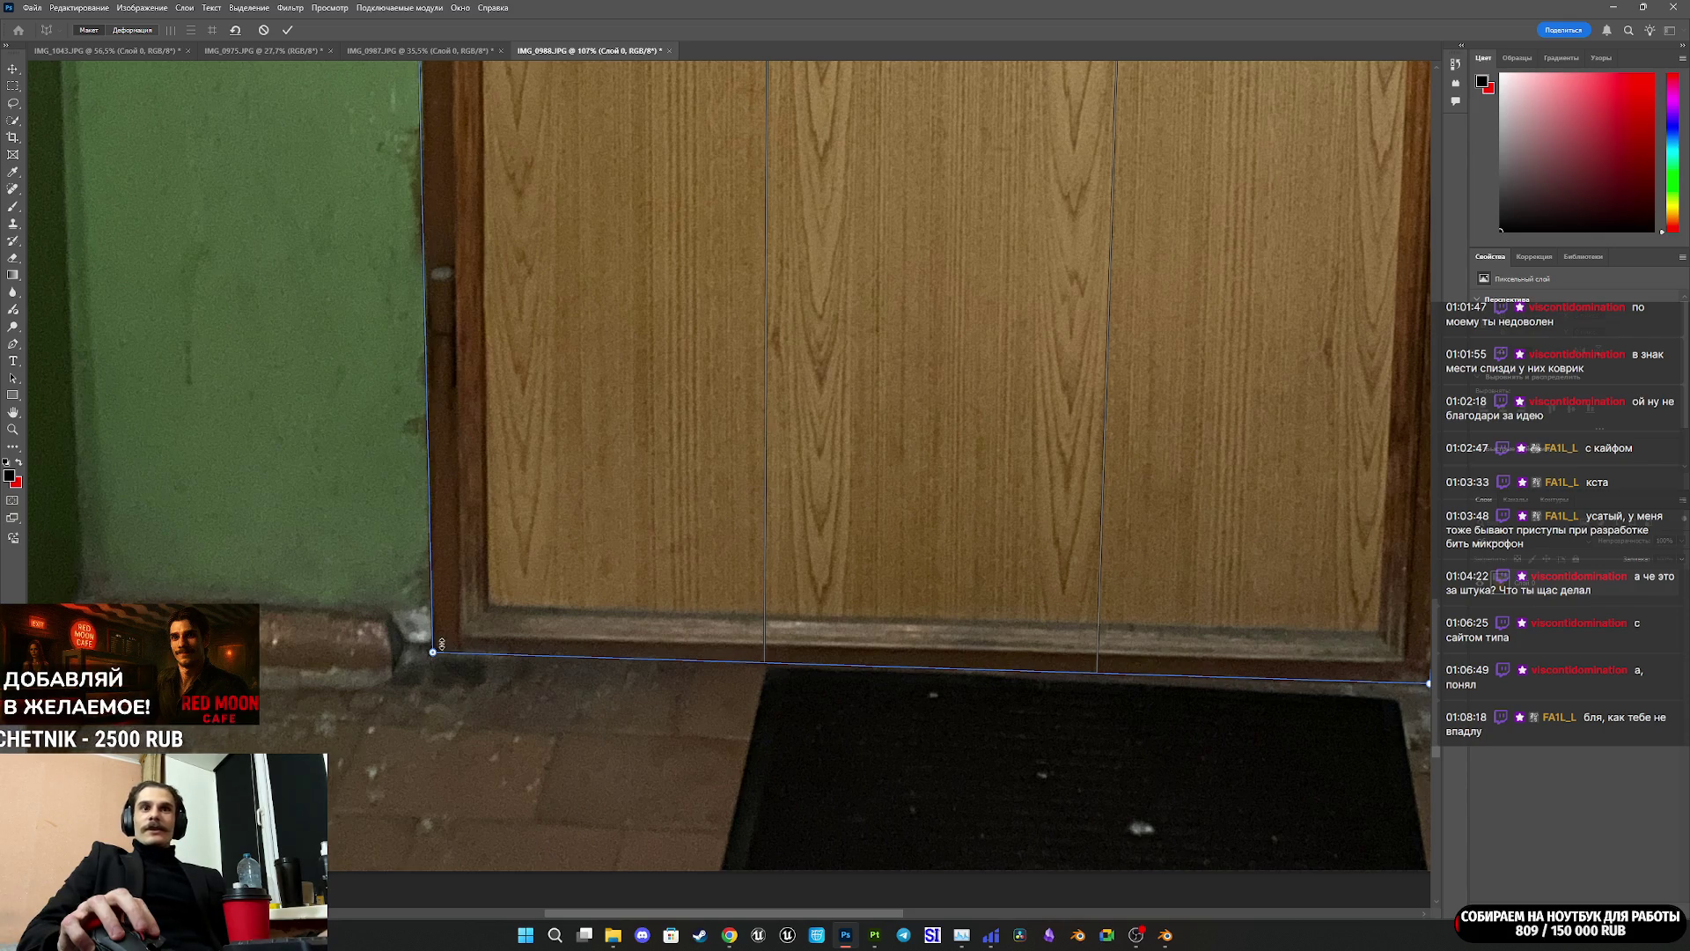
scroll(491, 611, "down", 3, "alt")
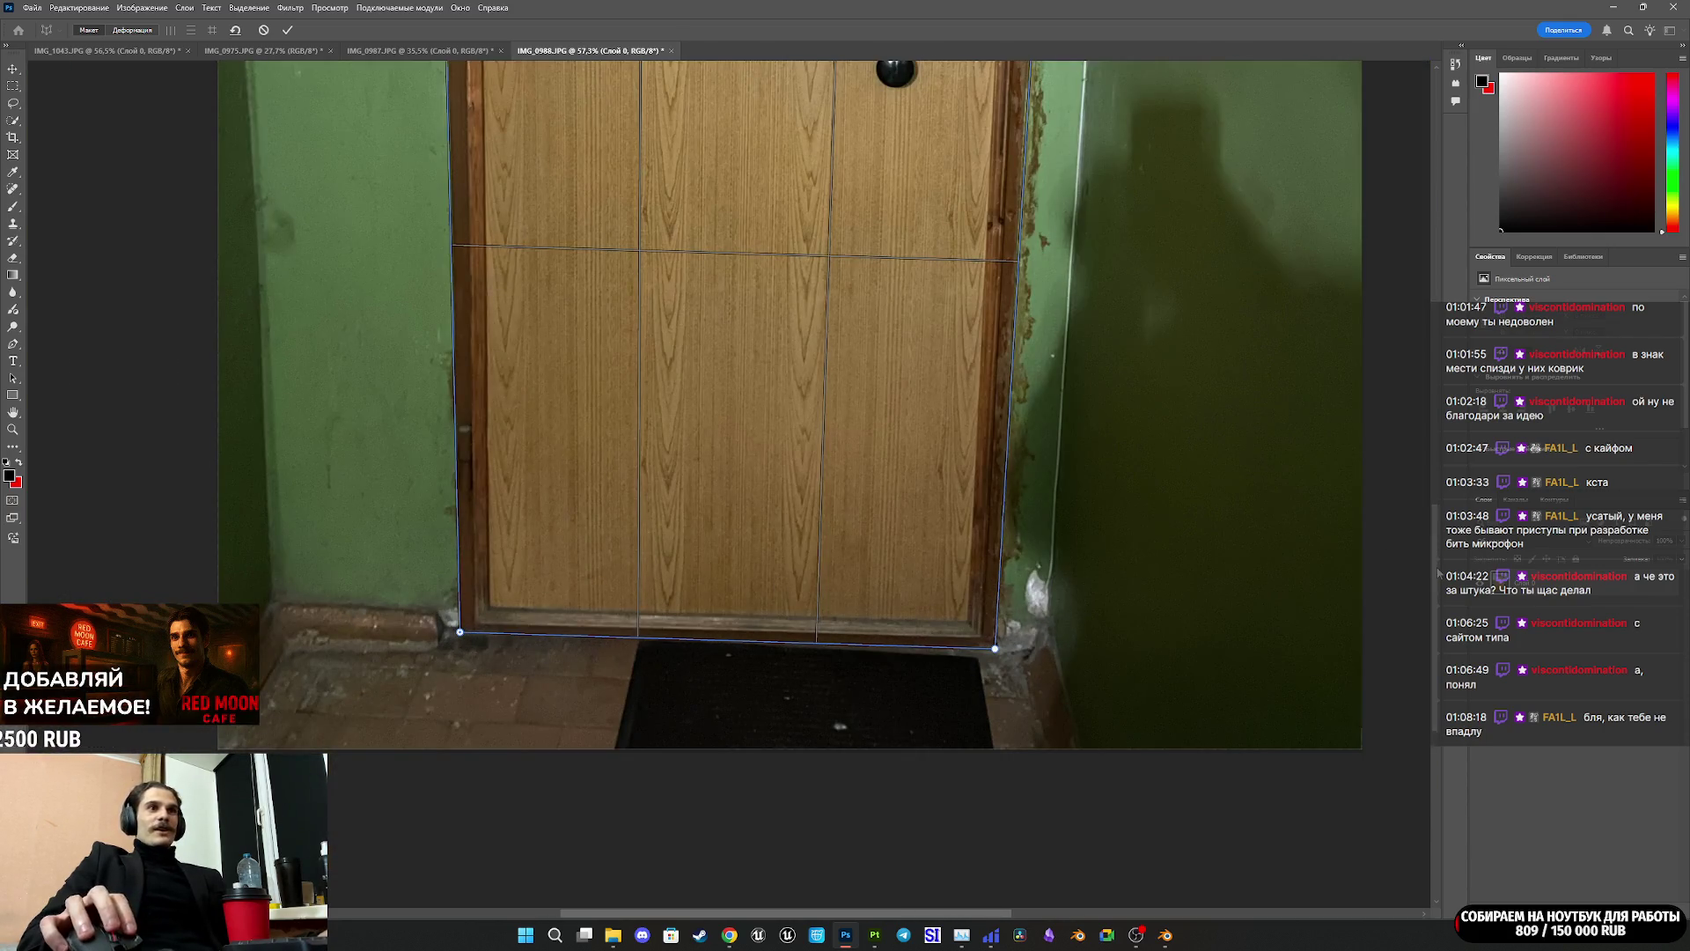
scroll(1439, 573, "up", 10)
scroll(1415, 330, "up", 1)
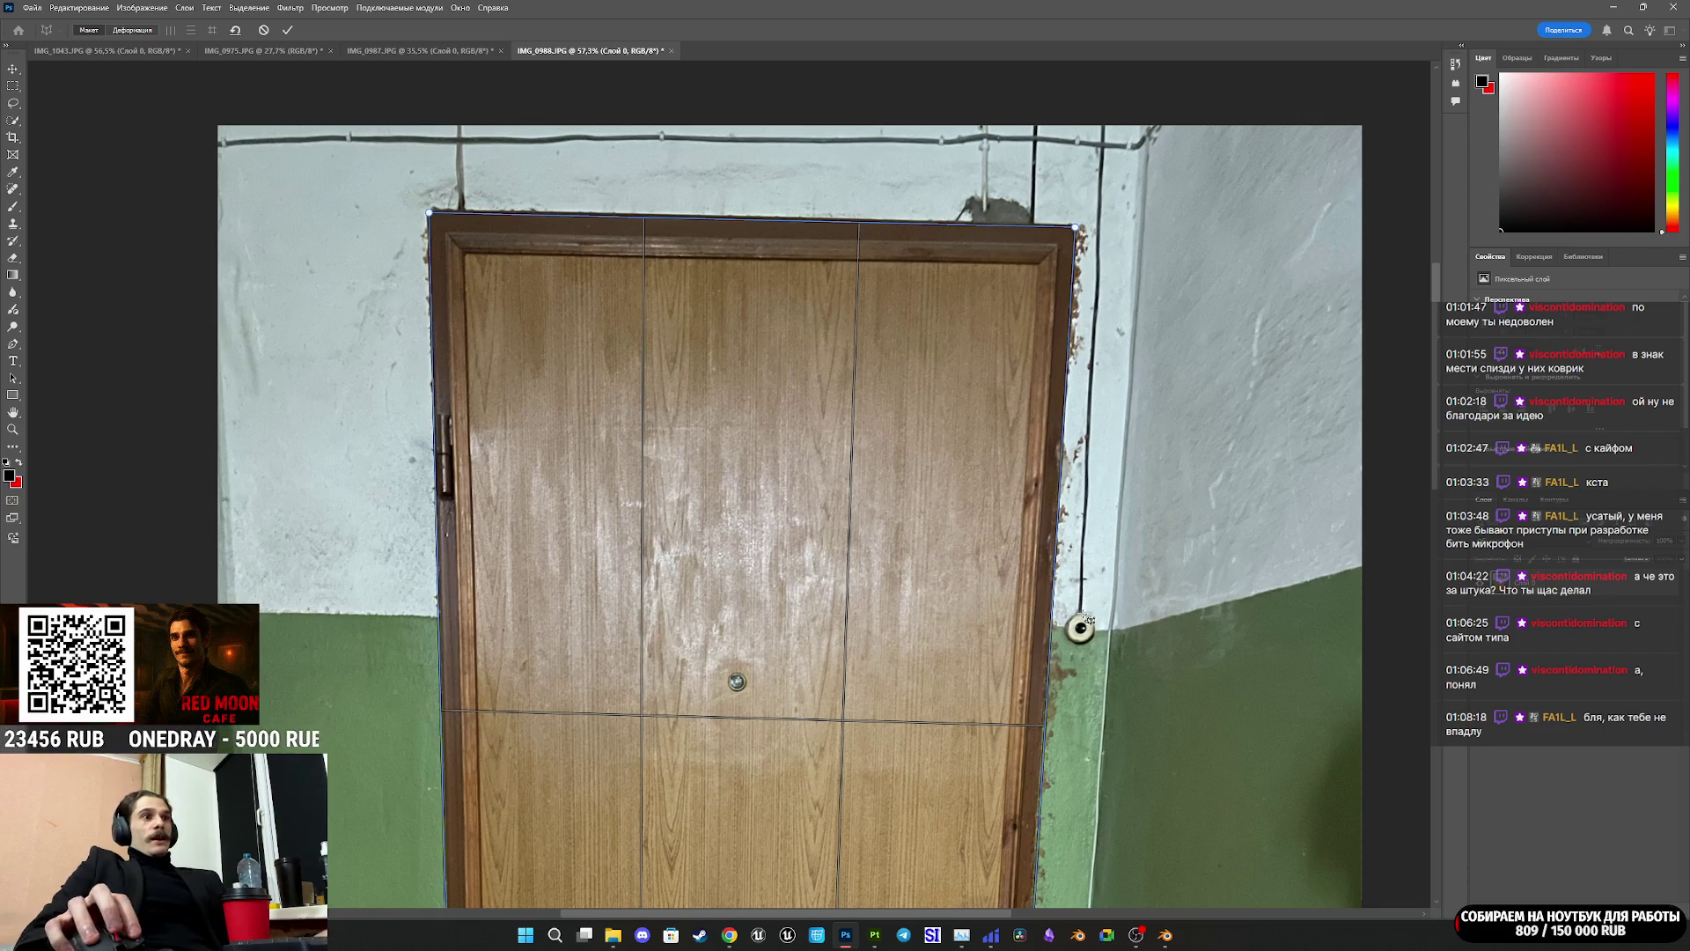
scroll(1085, 617, "up", 5, "alt")
scroll(1092, 614, "down", 8, "alt")
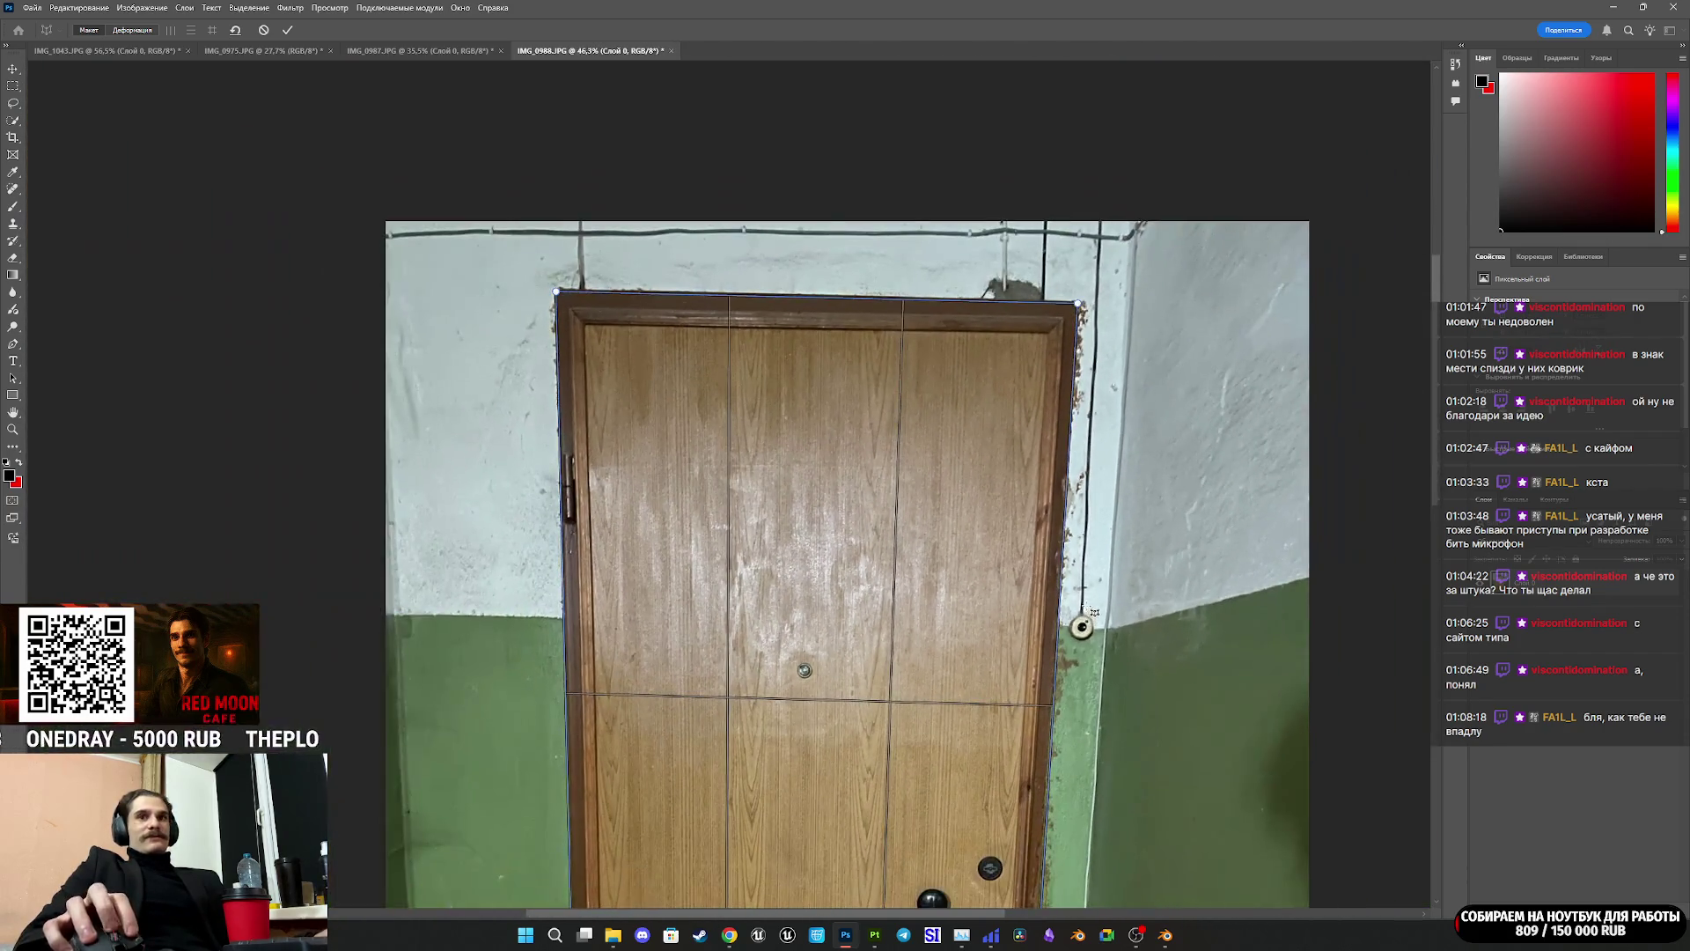
left_click(149, 31)
Step: Straighten the door squarely with the perspective warp and commit it
left_click(212, 30)
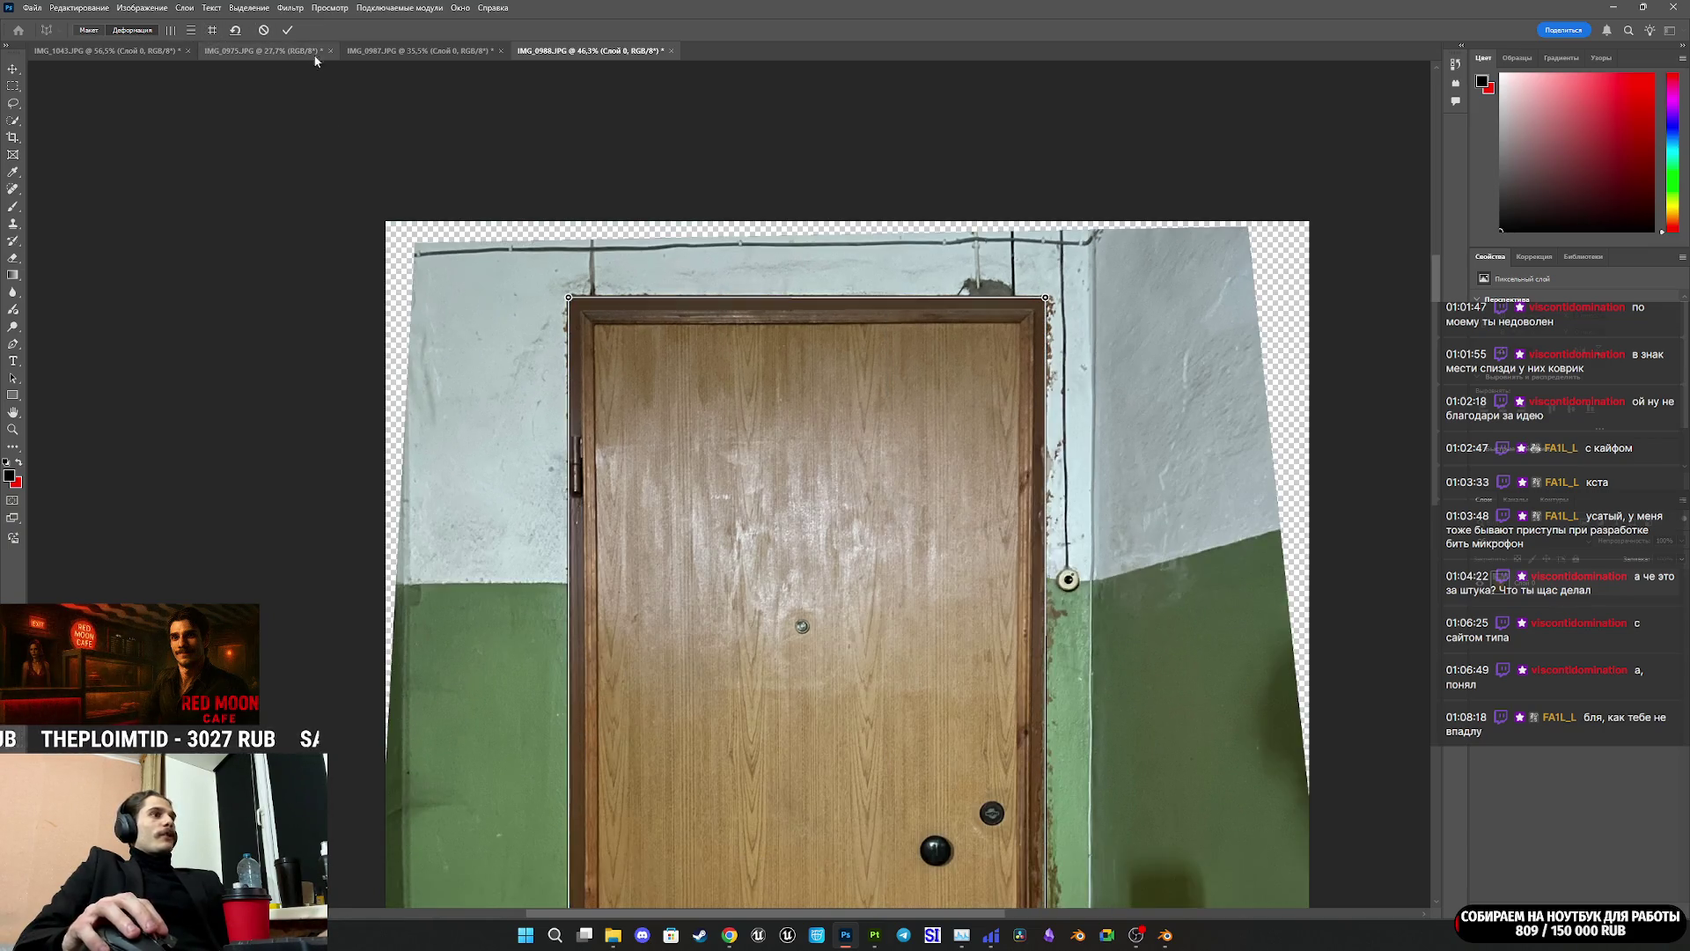
left_click(287, 30)
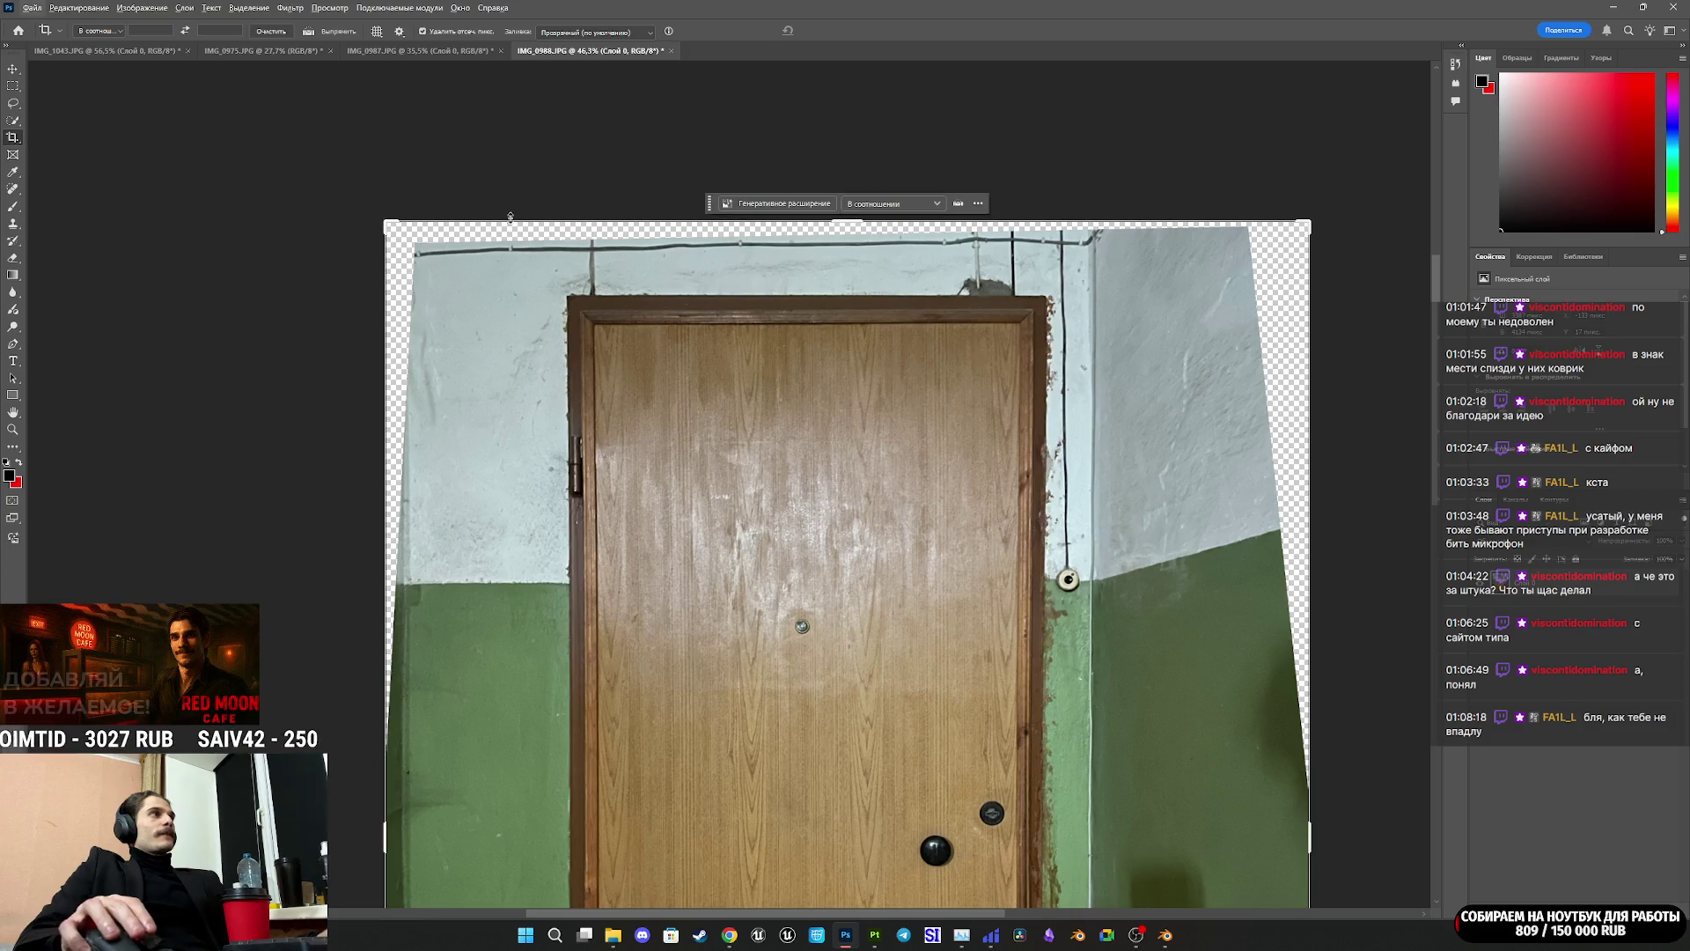
scroll(850, 506, "down", 3, "alt")
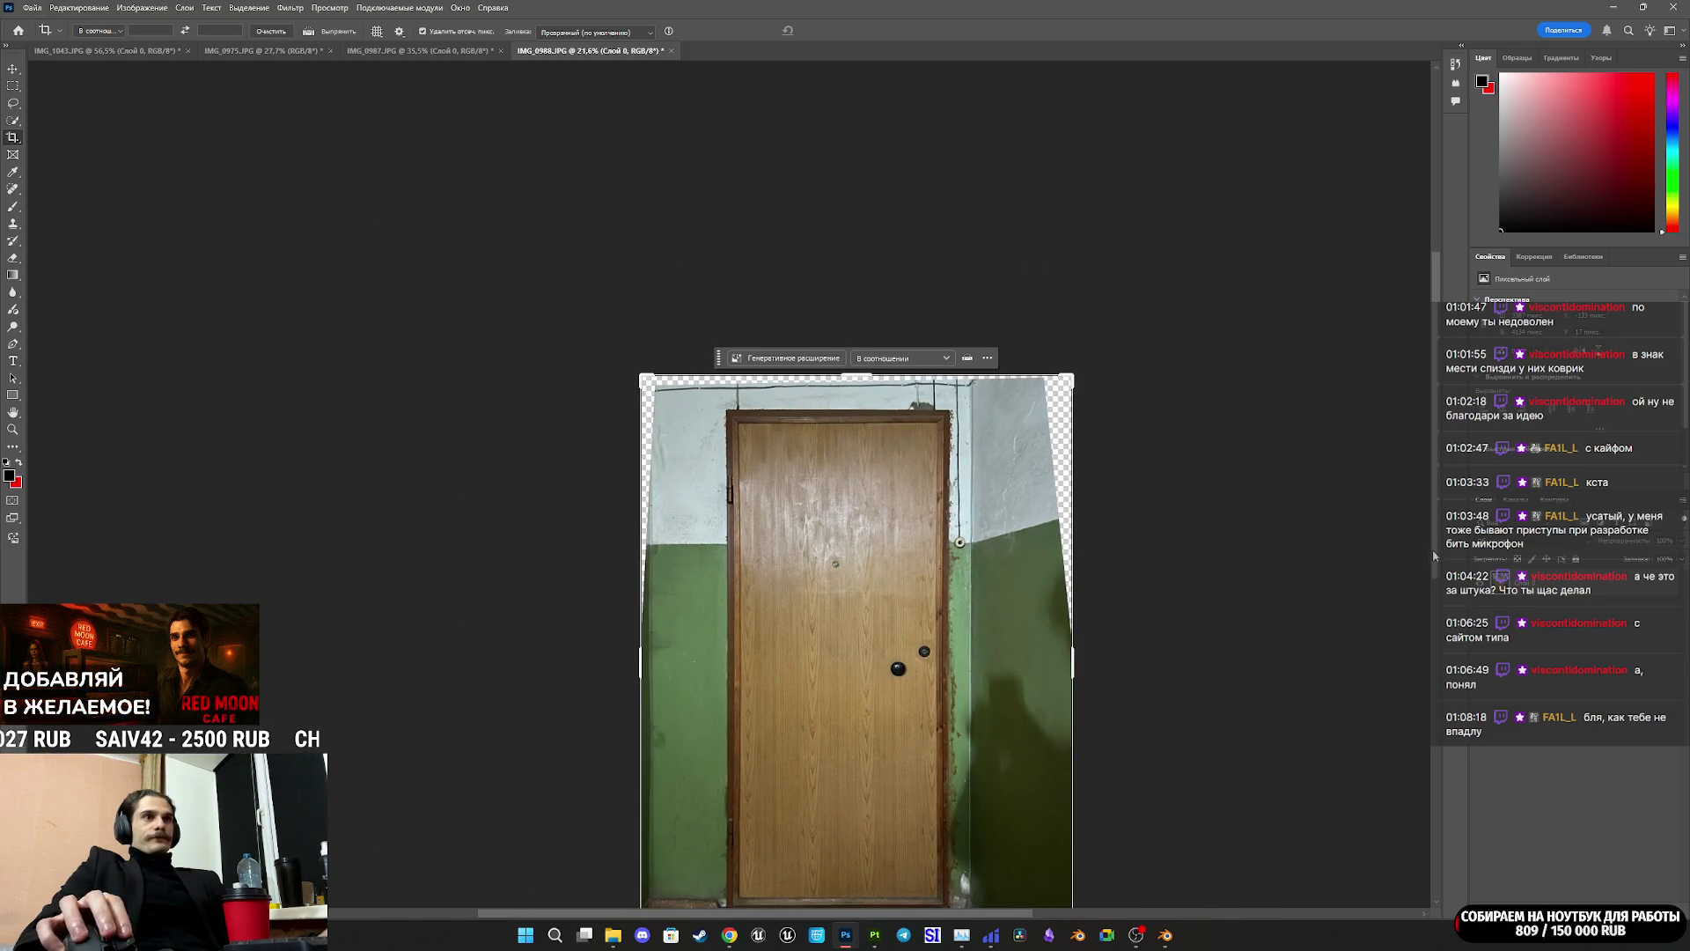
scroll(1434, 556, "down", 3)
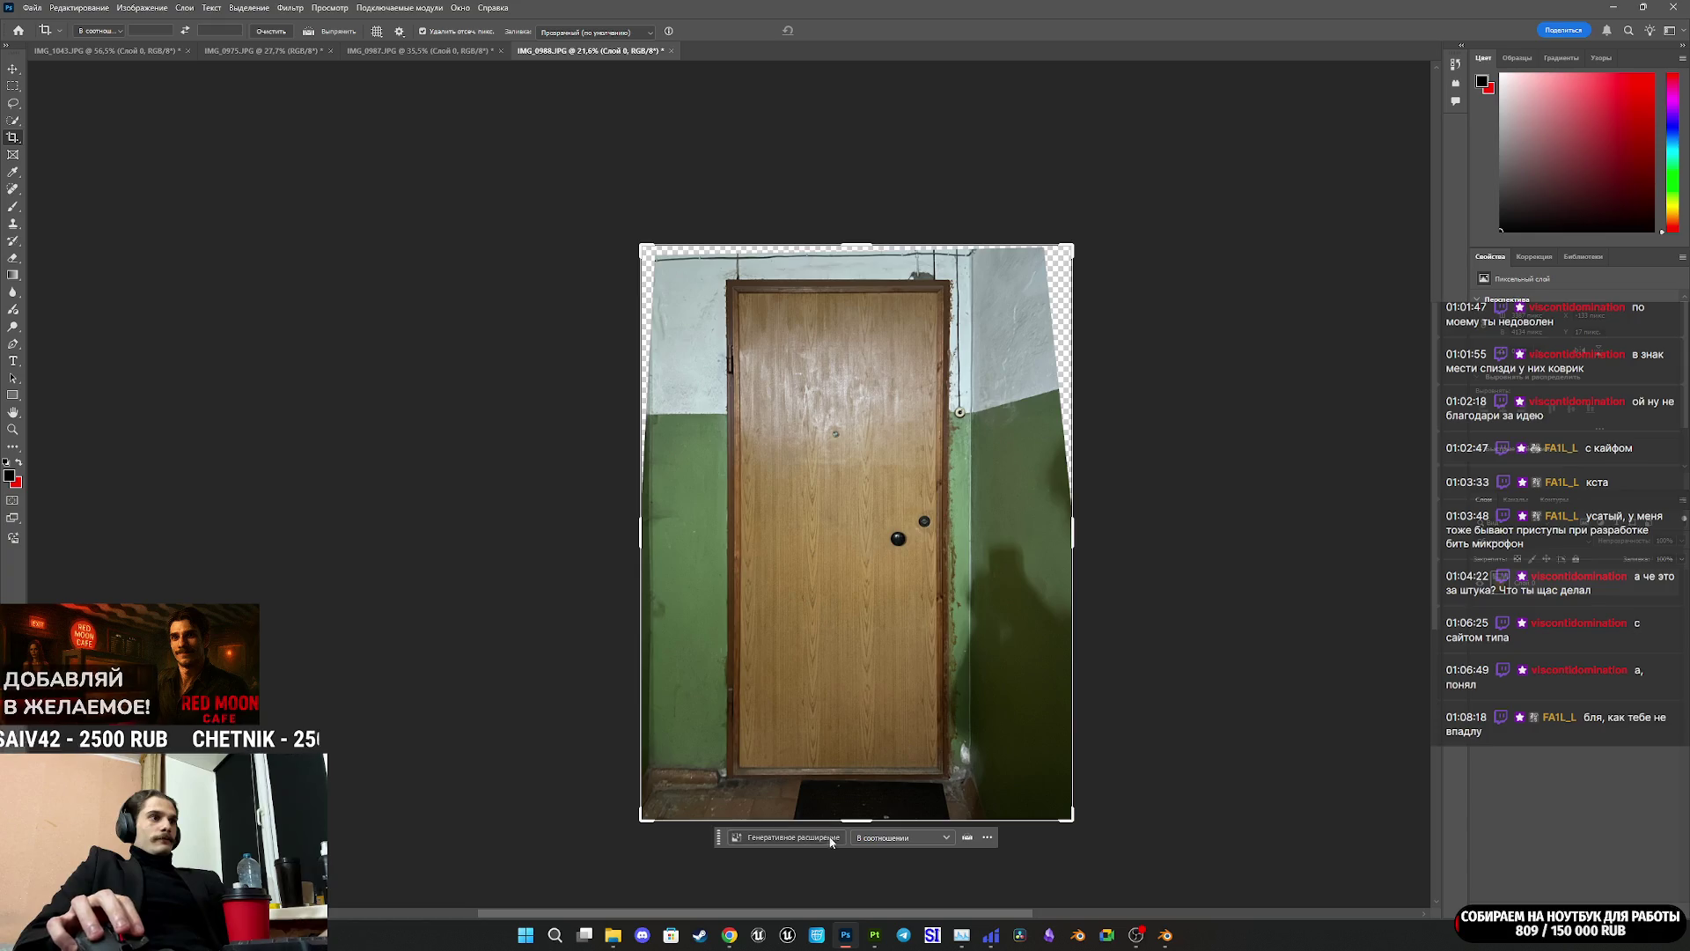
Step: Pull the crop's bottom, right, left and top edges in to the door frame and apply it
left_click_drag(864, 809, 864, 810)
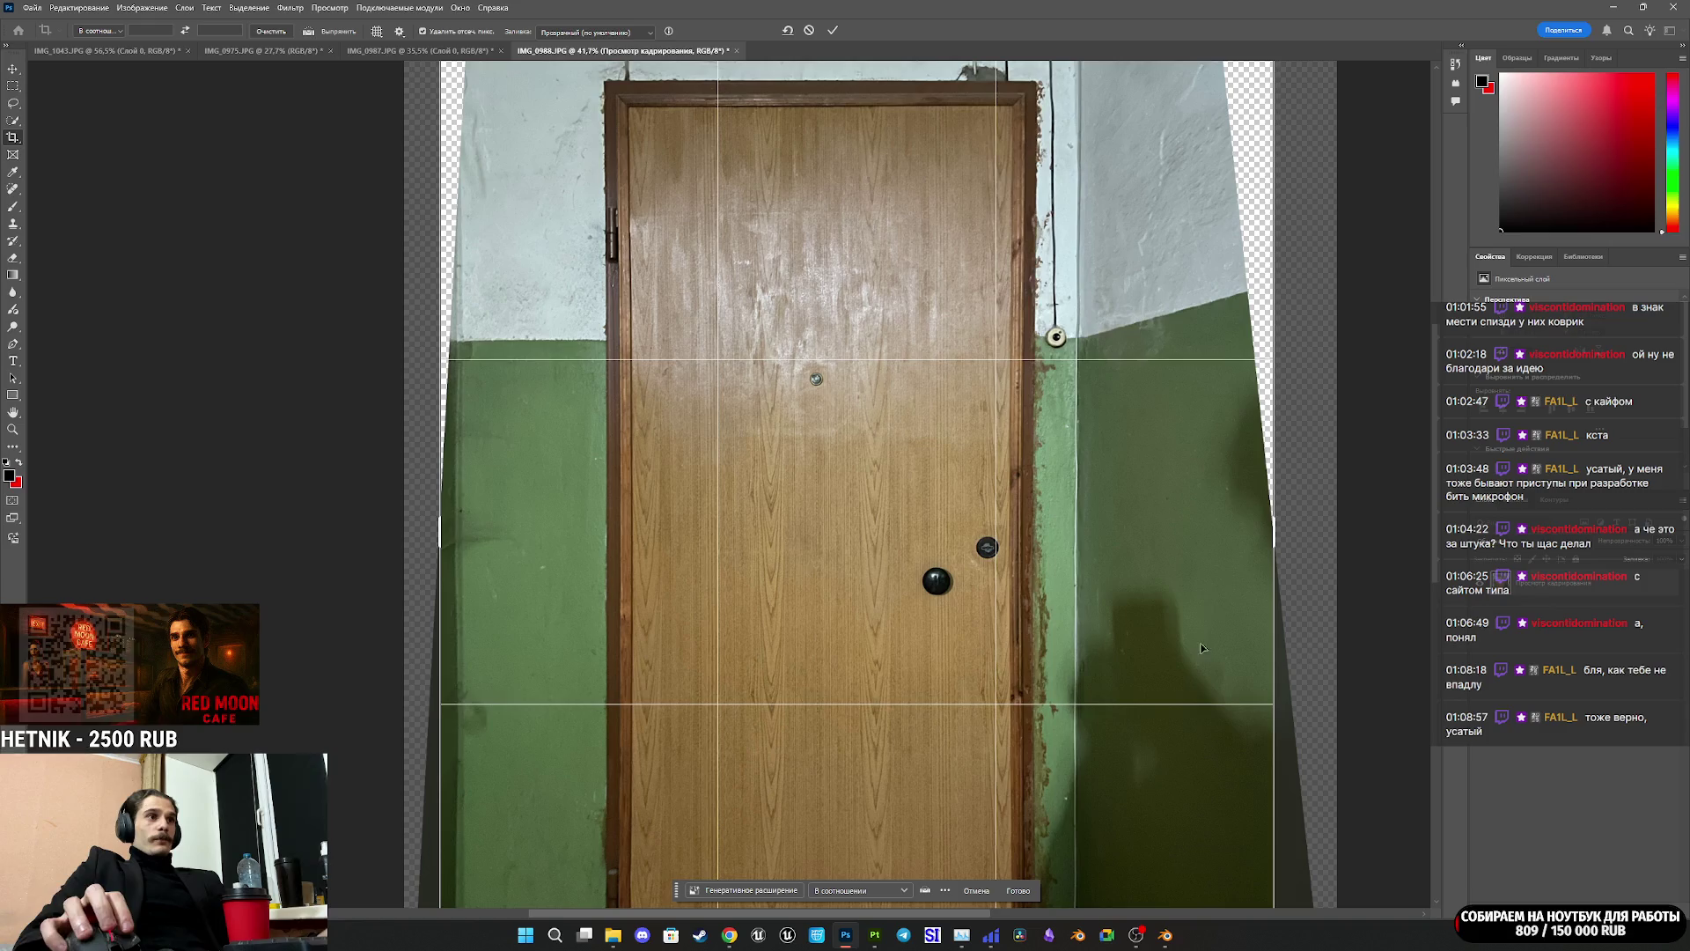
left_click_drag(1276, 543, 1155, 555)
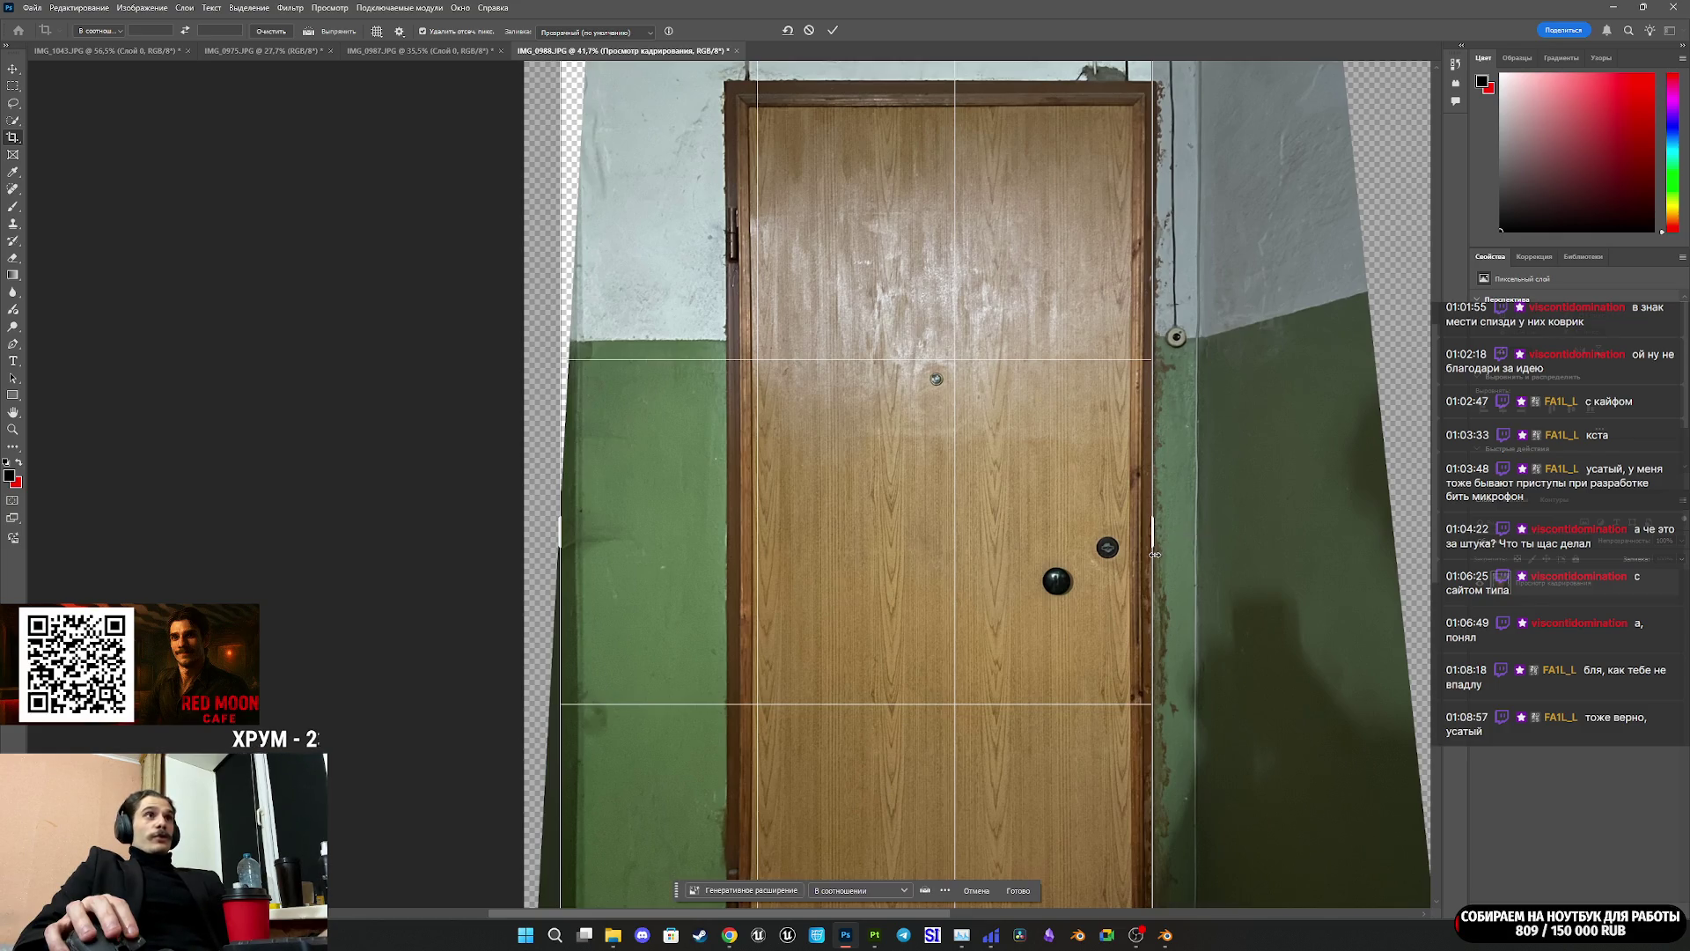
left_click_drag(557, 533, 639, 518)
scroll(1441, 560, "down", 4)
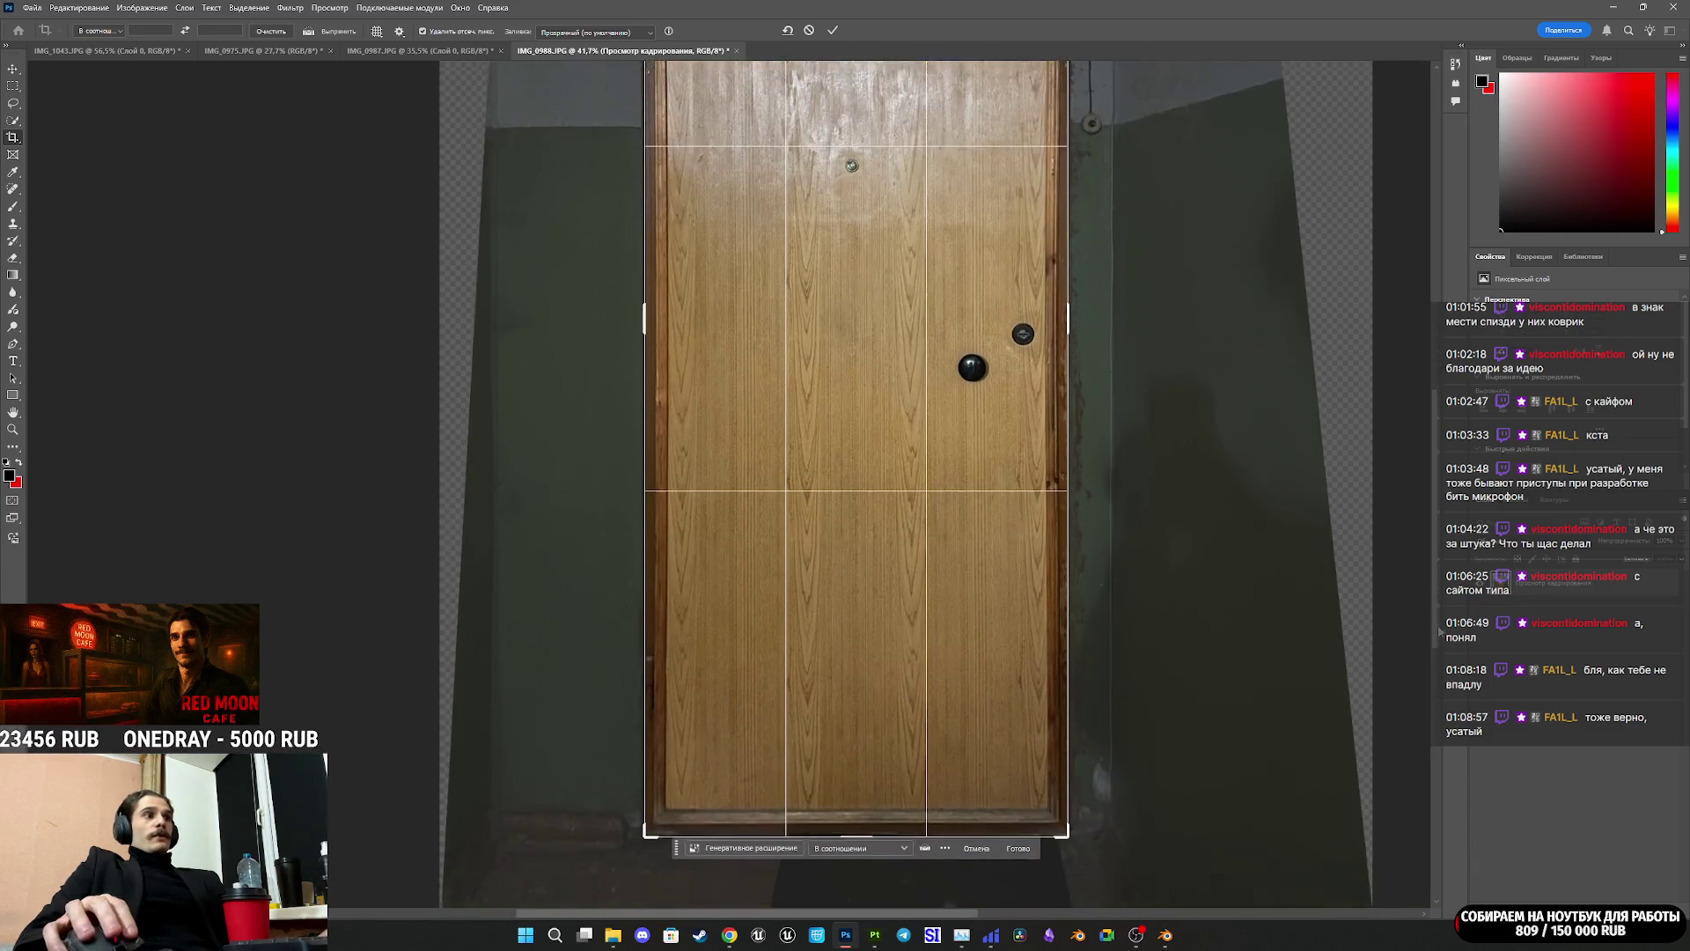
scroll(1452, 520, "up", 8)
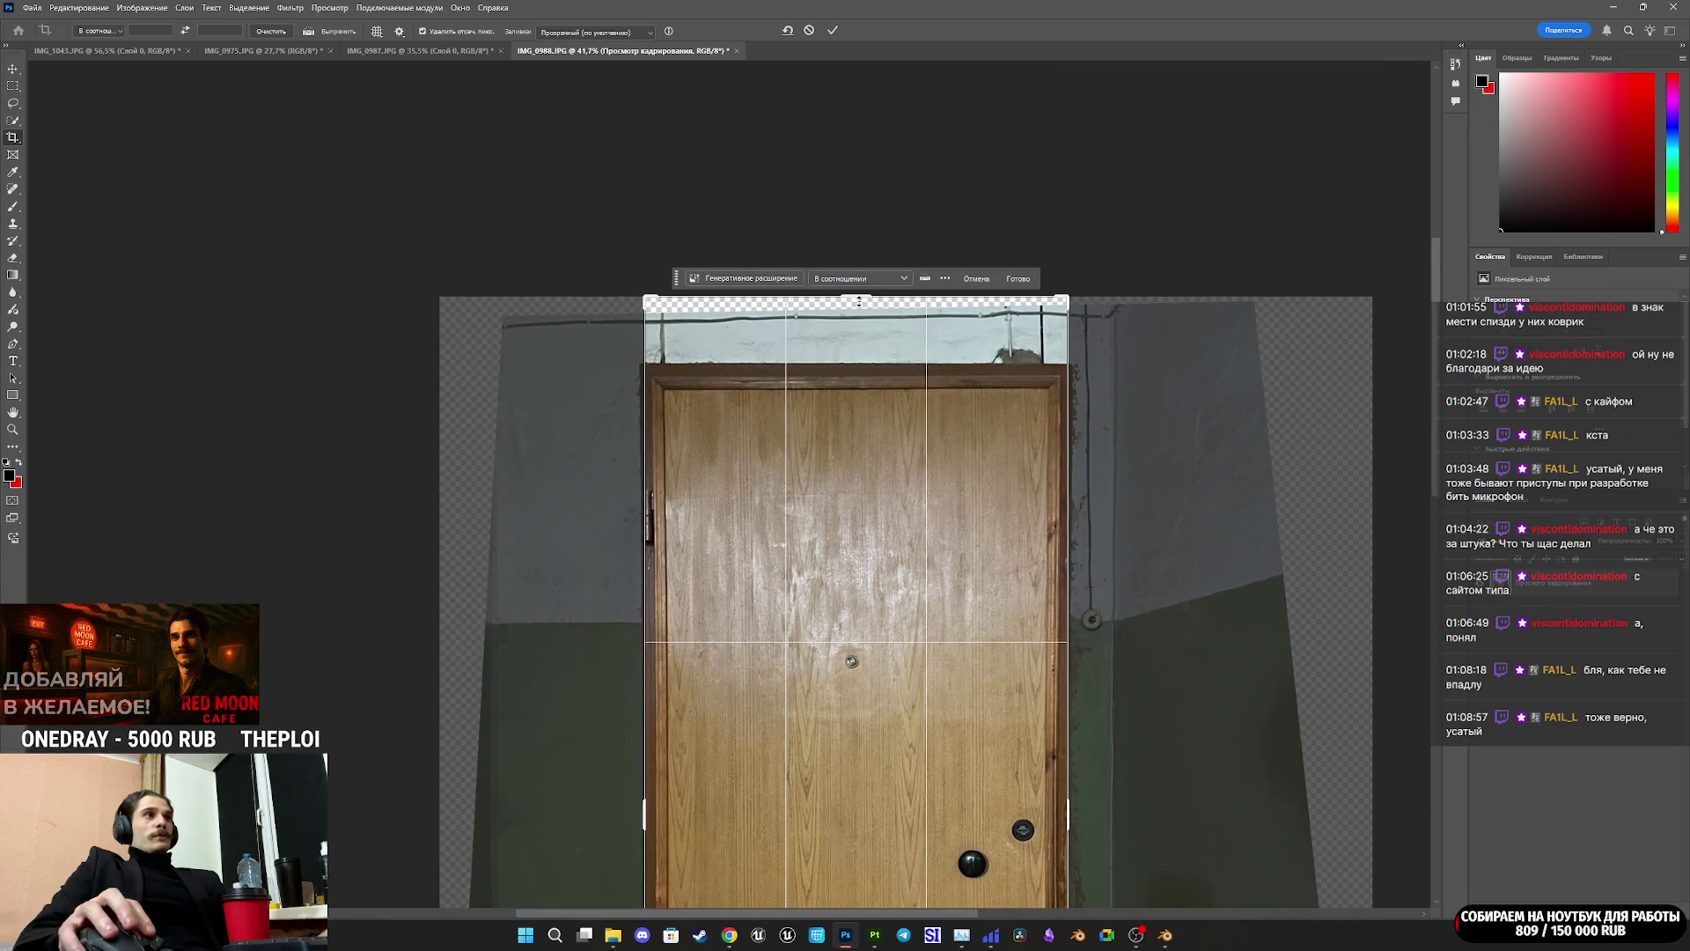
scroll(845, 302, "up", 3, "alt")
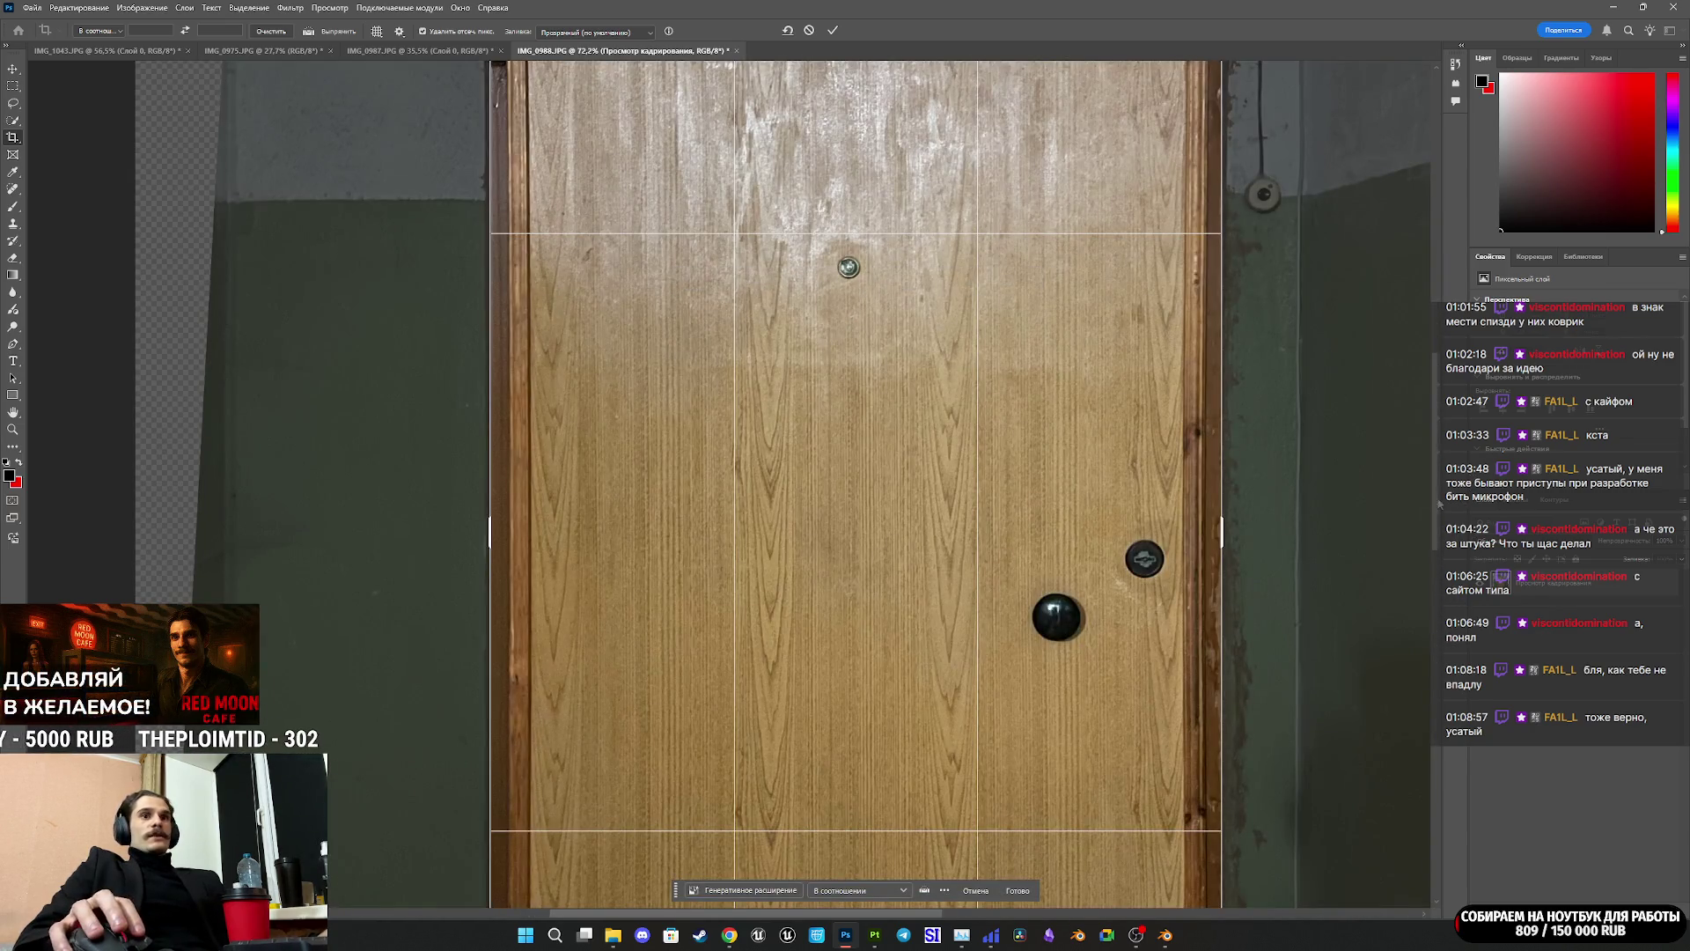
scroll(1440, 504, "up", 6)
left_click_drag(863, 185, 875, 245)
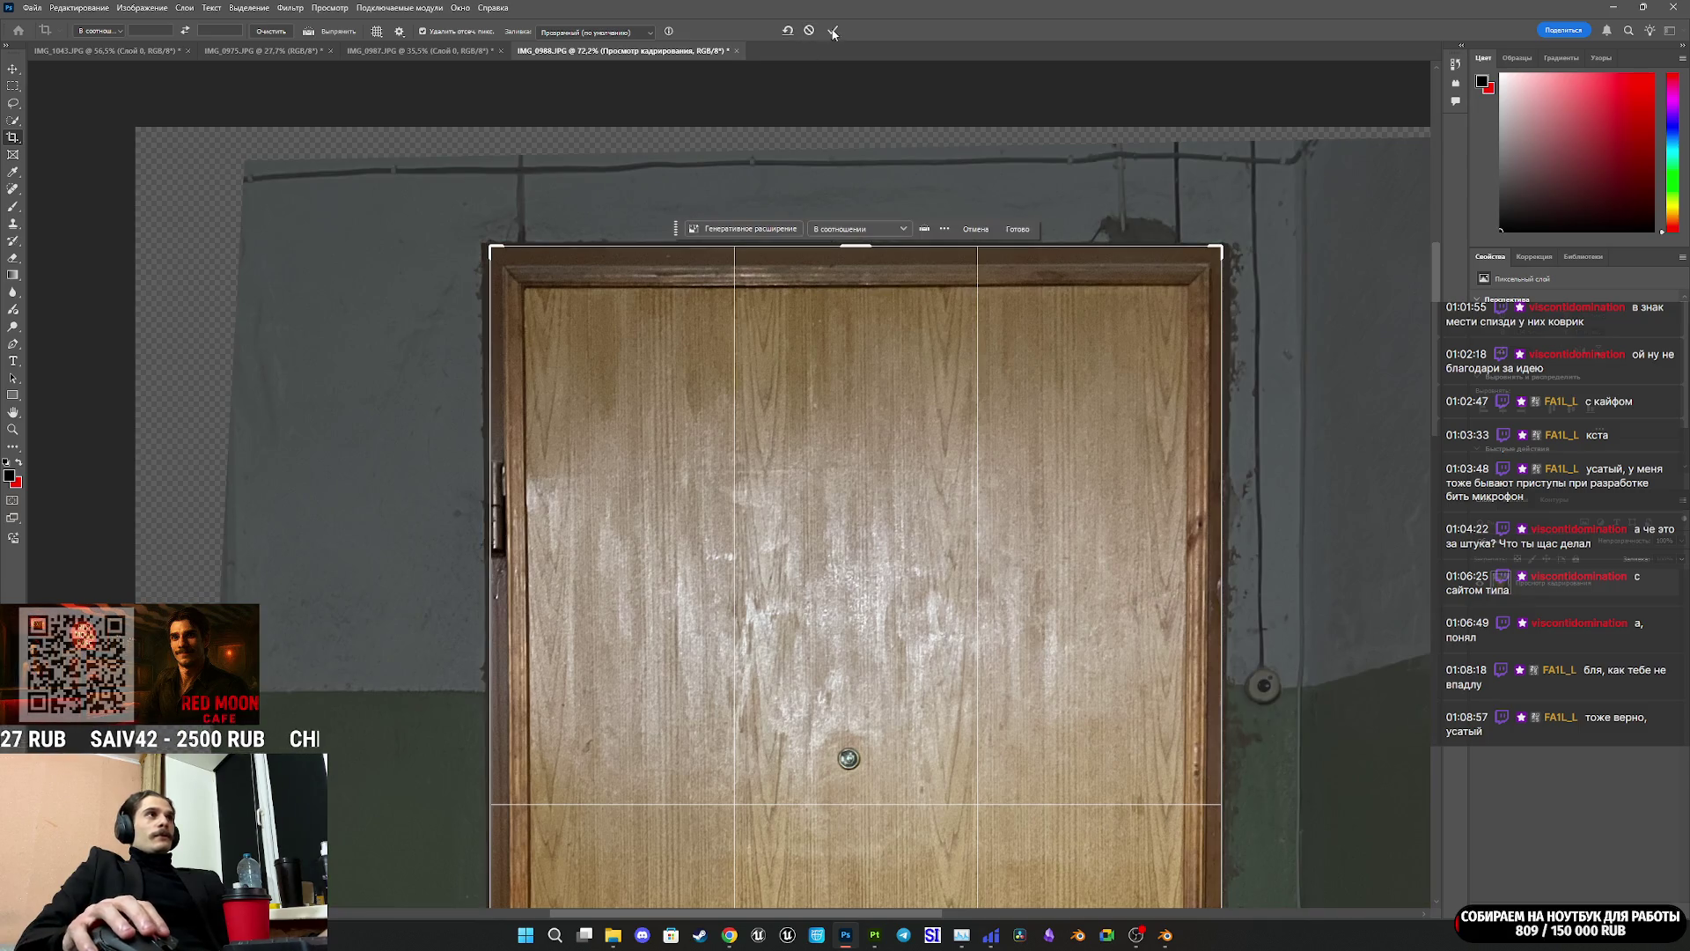
left_click(833, 30)
Step: Export the 1534×3511 cropped door as a PNG into the DA2 folder using Export As
scroll(1282, 573, "down", 1)
scroll(1145, 581, "down", 3, "alt")
scroll(1144, 583, "down", 2)
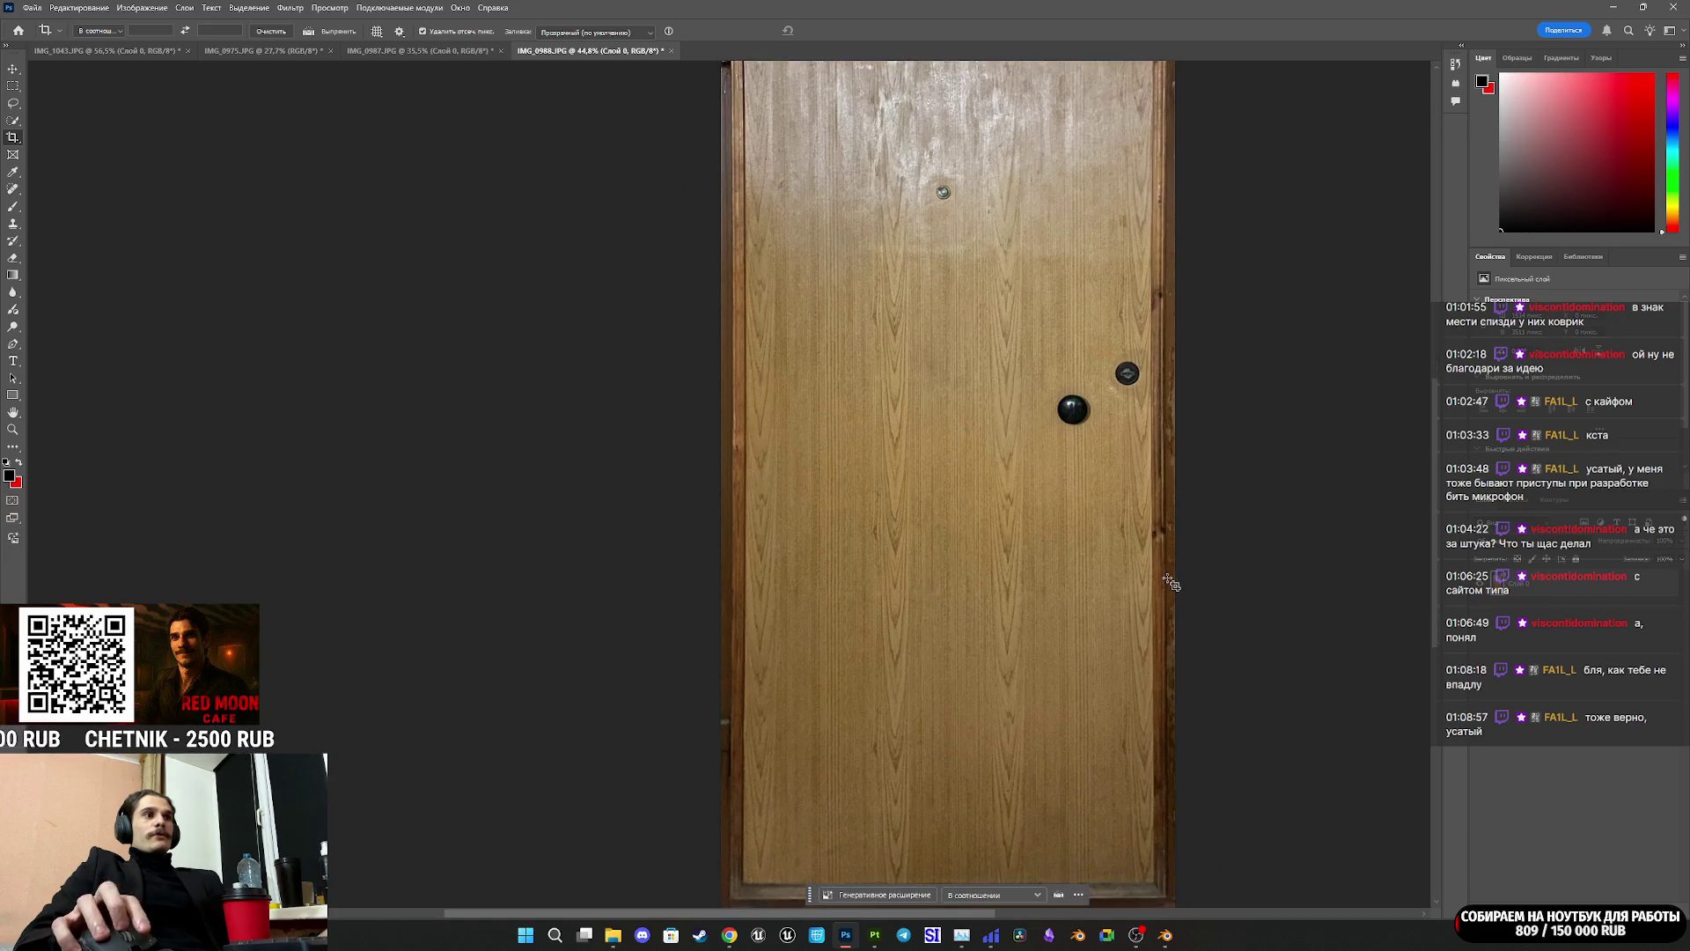
scroll(1131, 557, "down", 1, "alt")
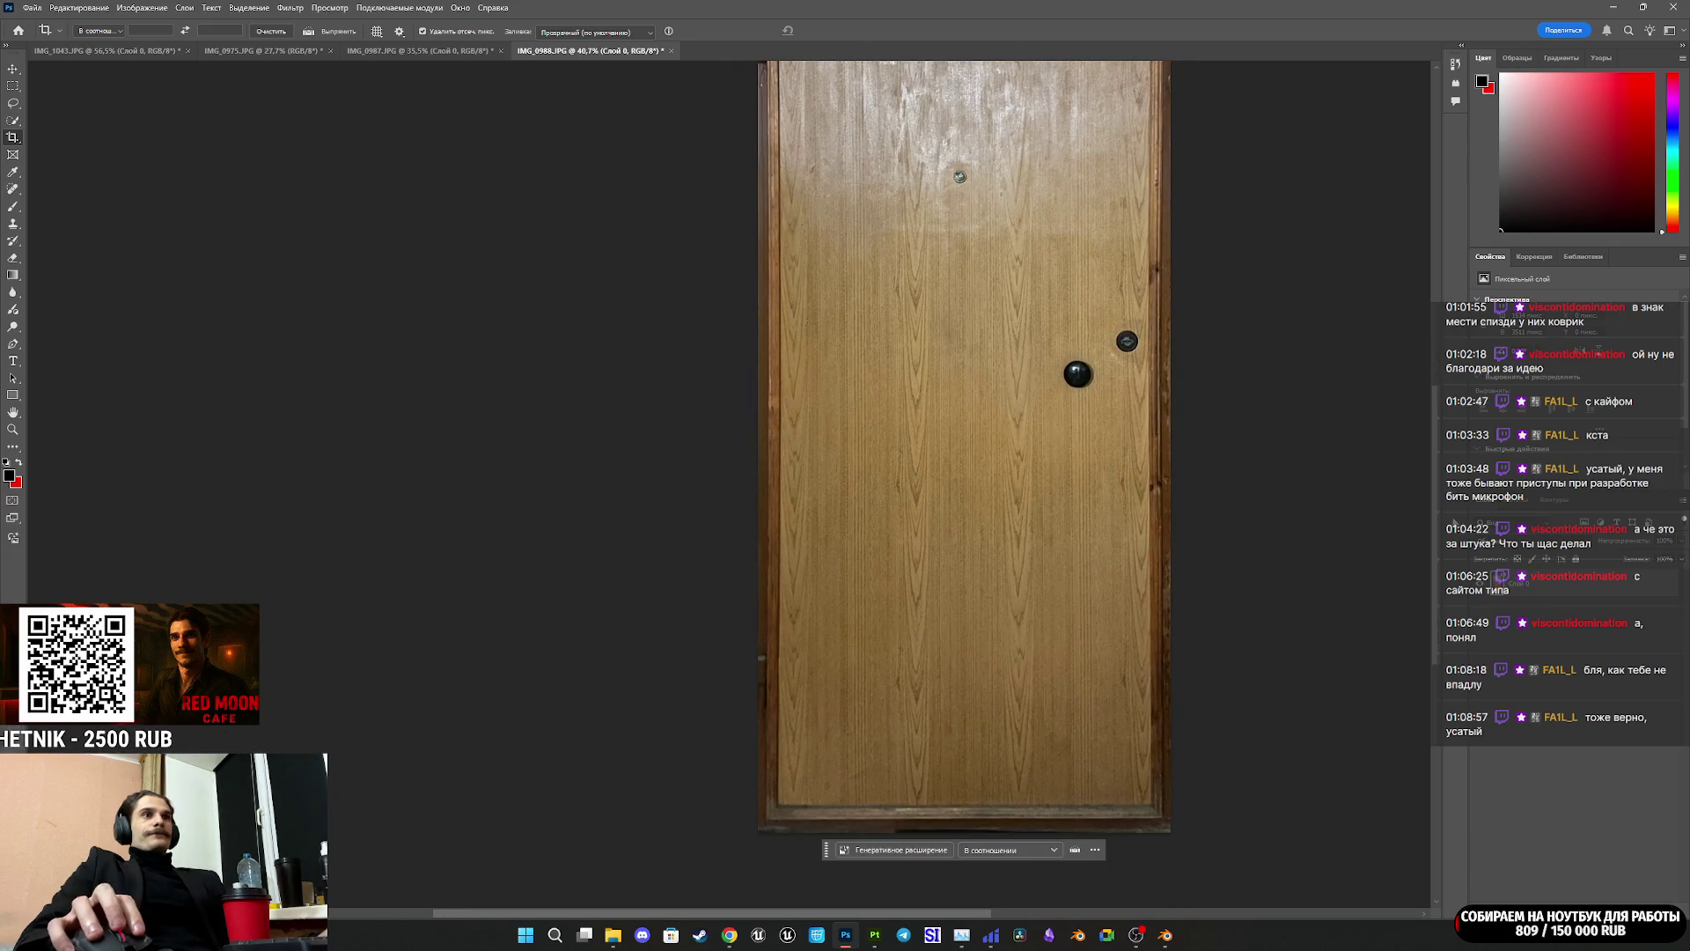
scroll(1415, 449, "up", 2)
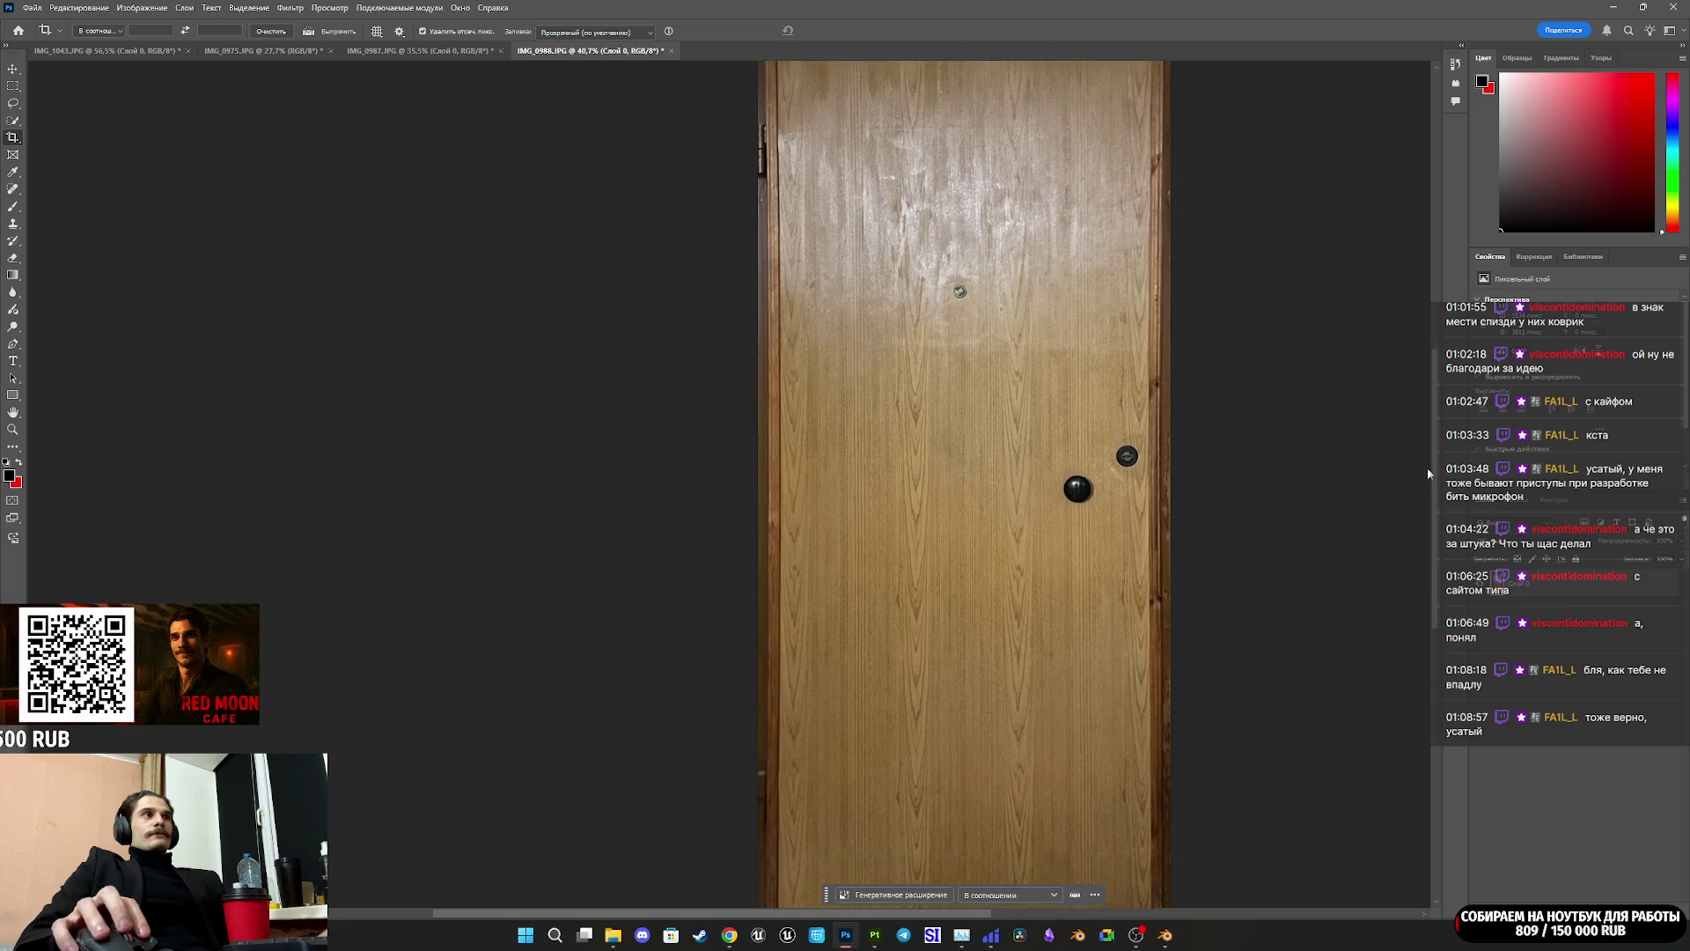
scroll(1391, 482, "down", 2, "alt")
scroll(1356, 484, "up", 1, "alt")
scroll(1344, 483, "down", 1, "alt")
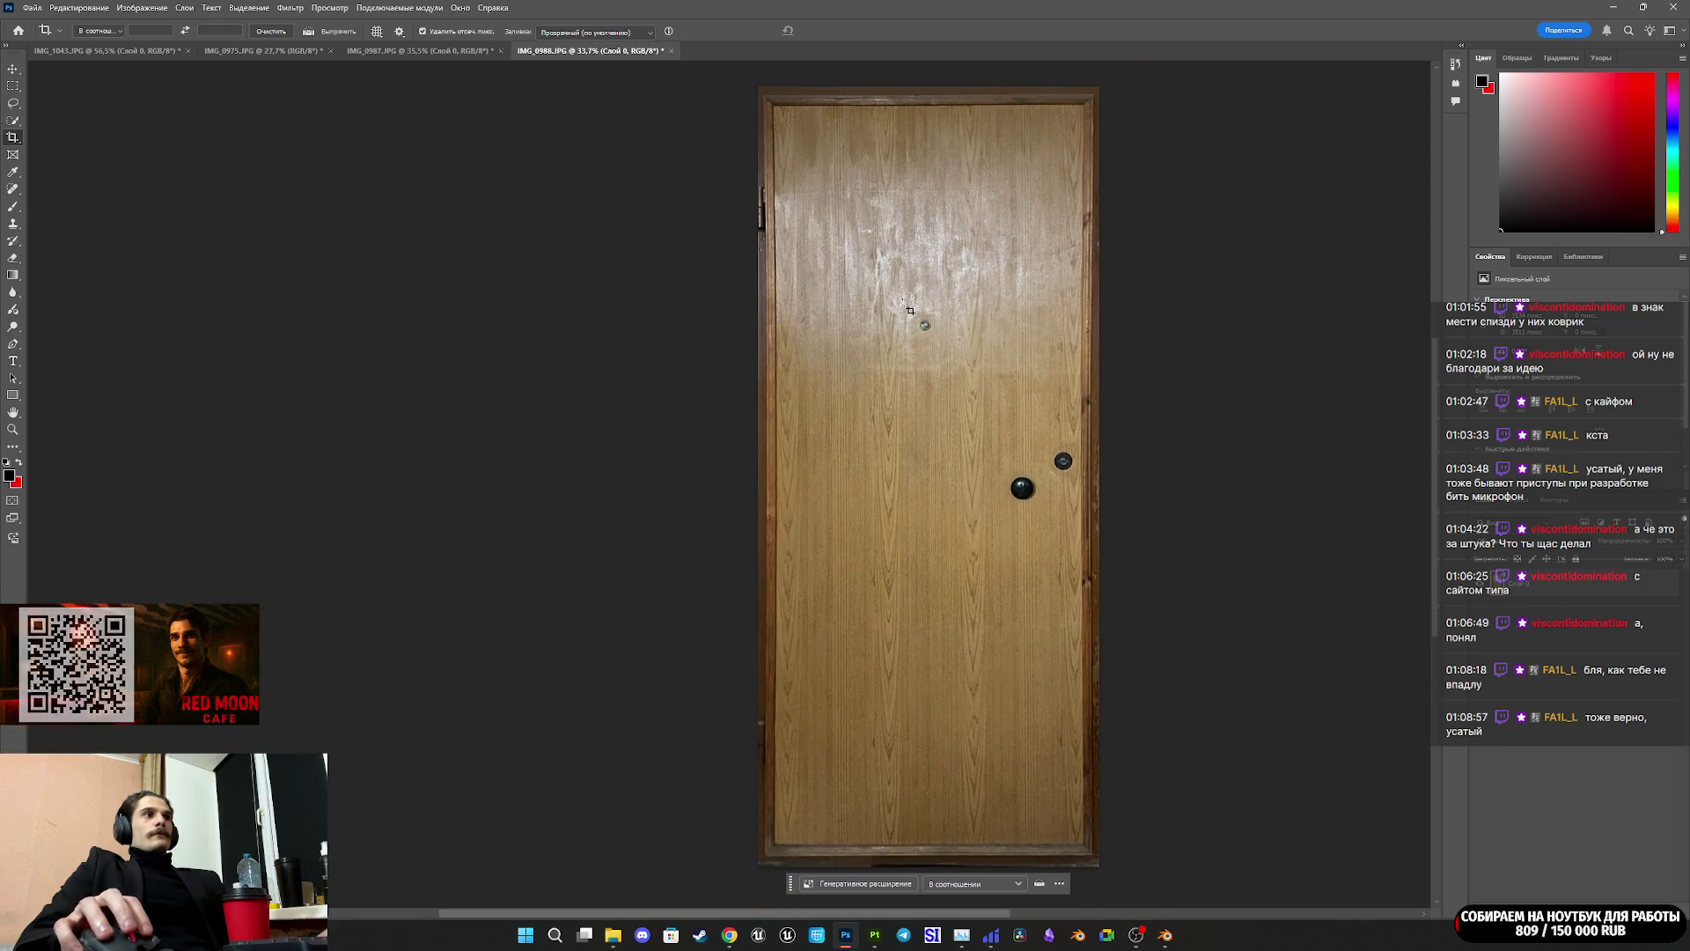
left_click(31, 7)
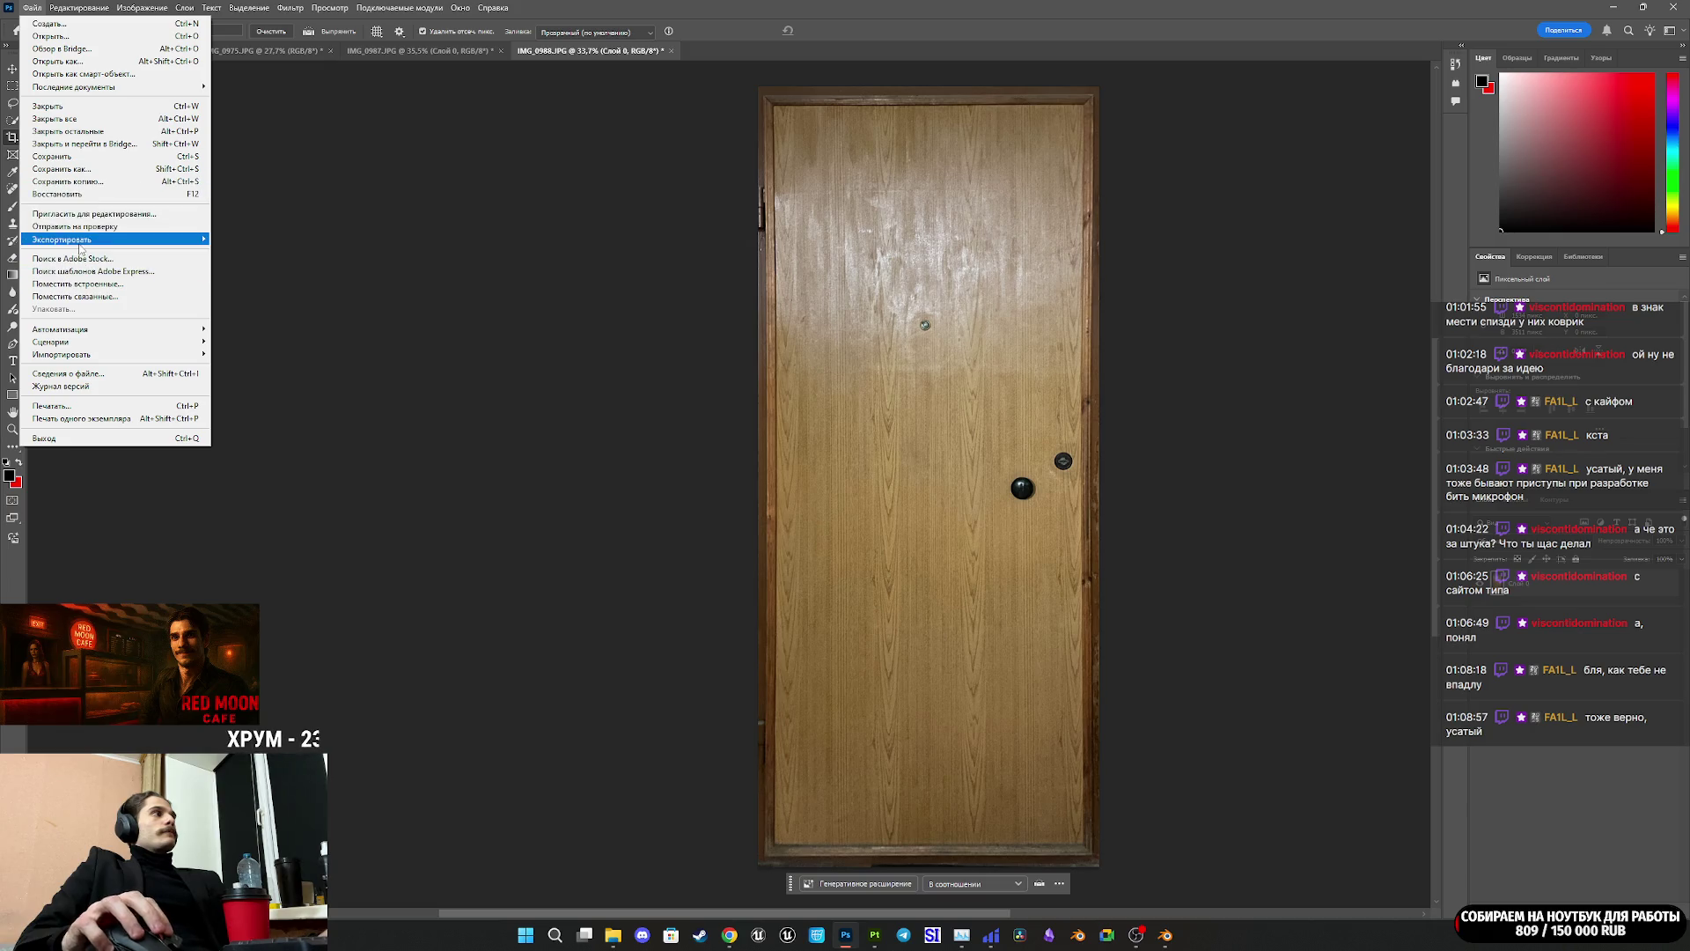
mouse_move(173, 240)
left_click(259, 252)
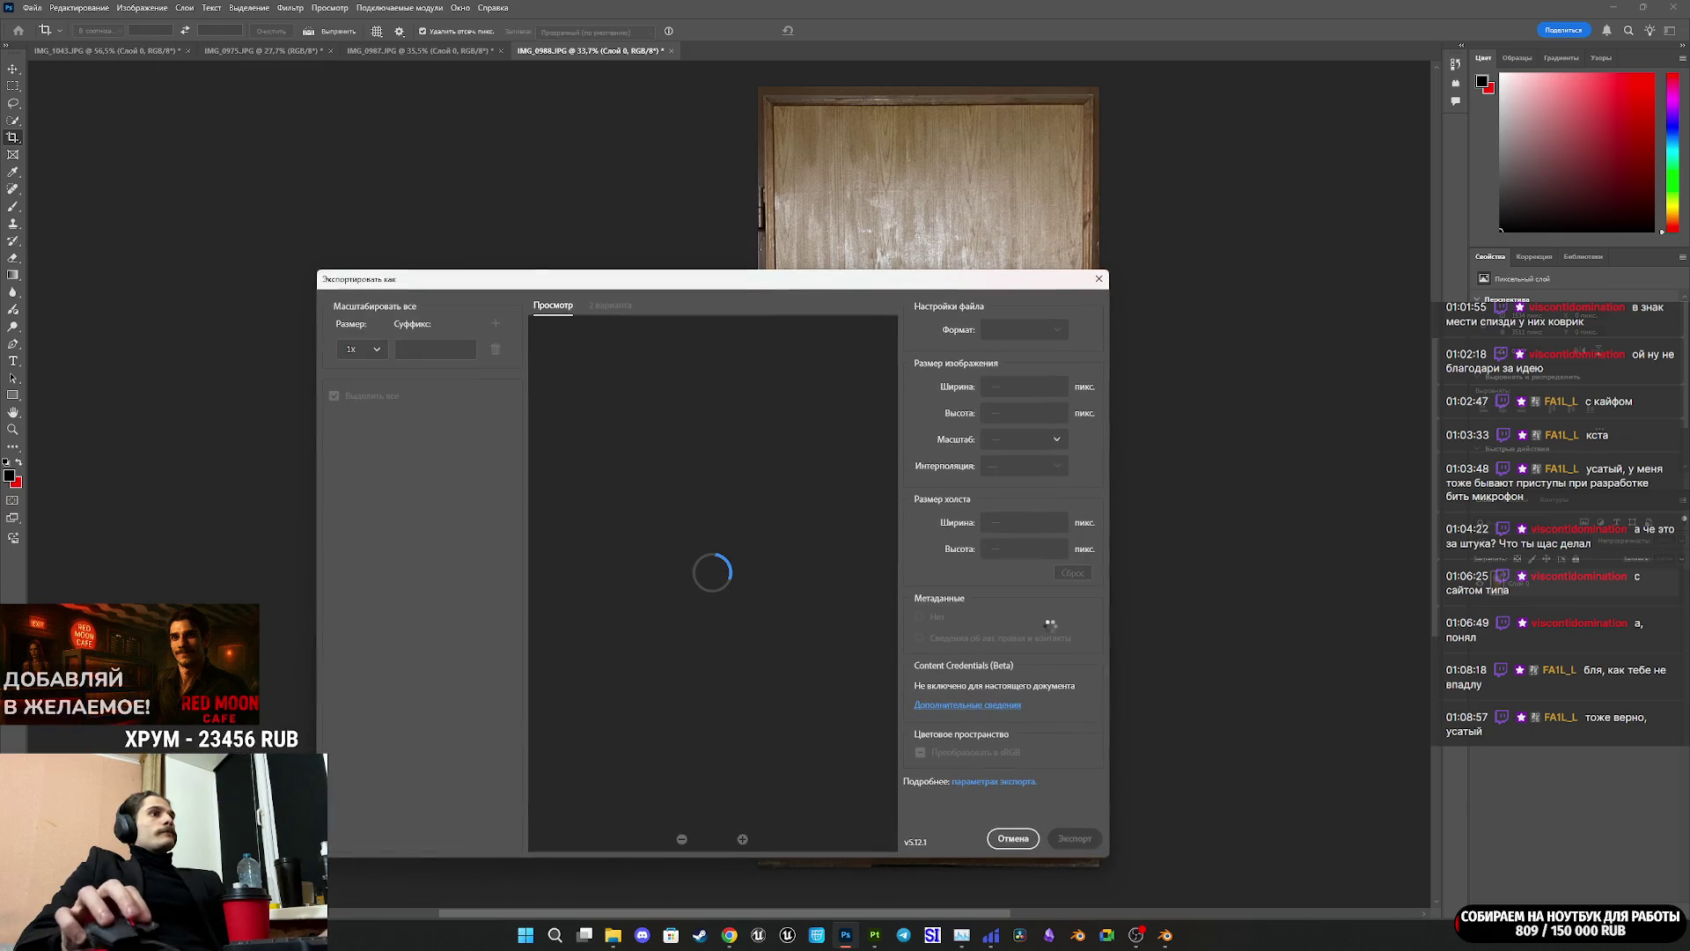
left_click(1068, 839)
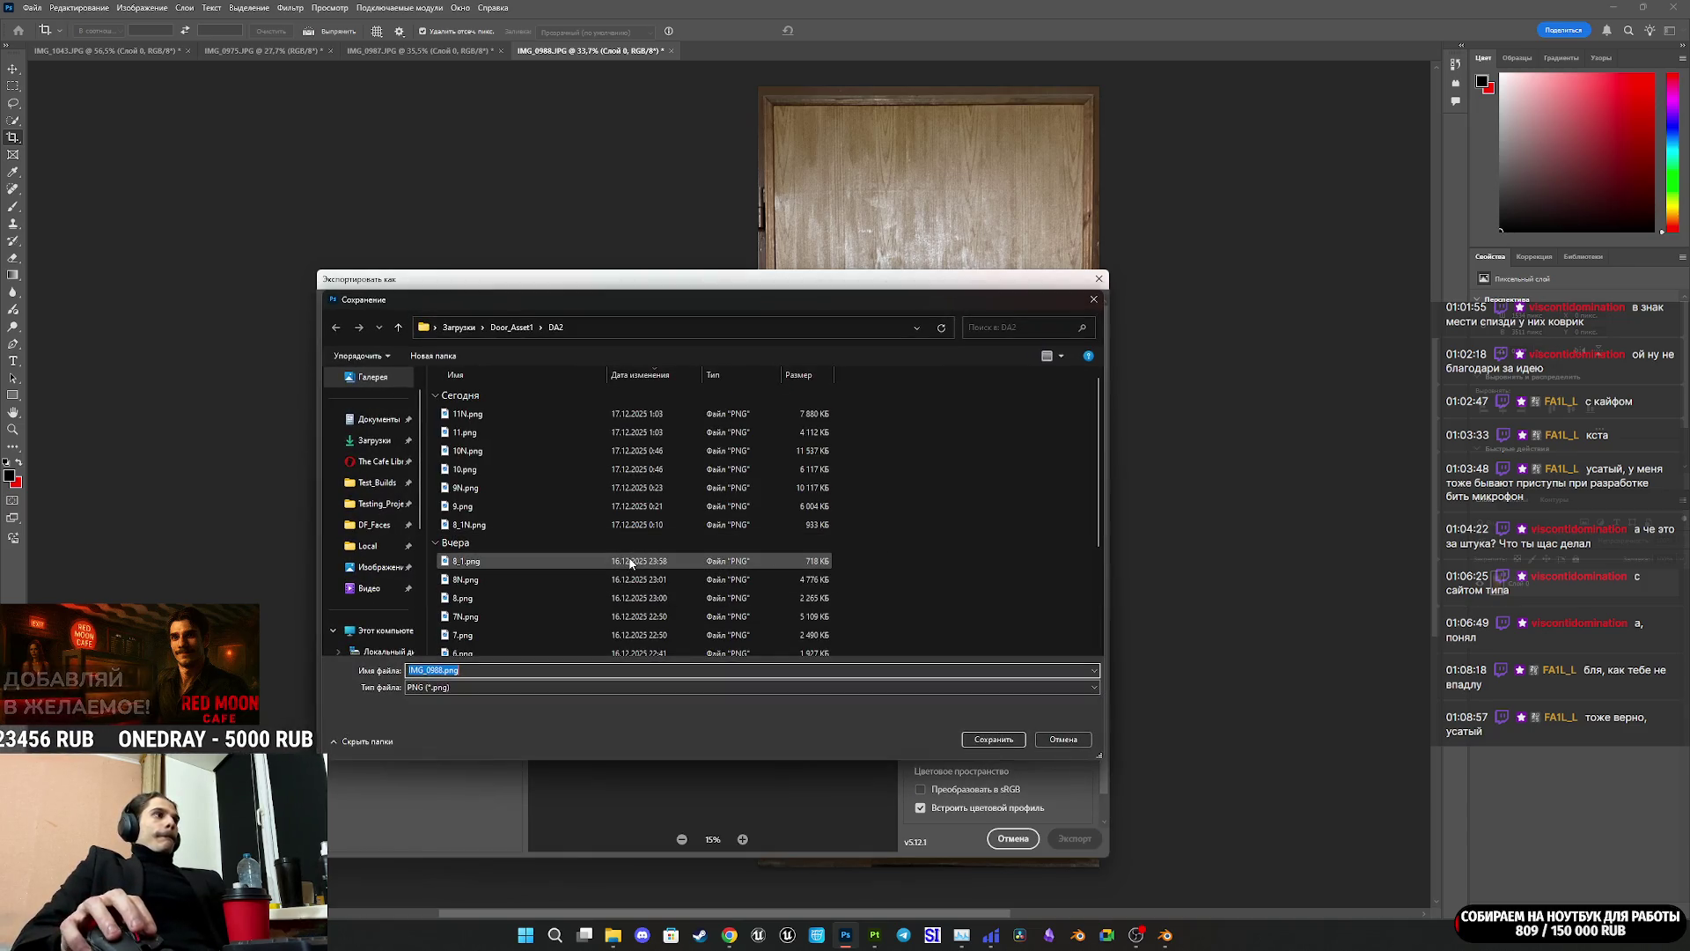
left_click(993, 739)
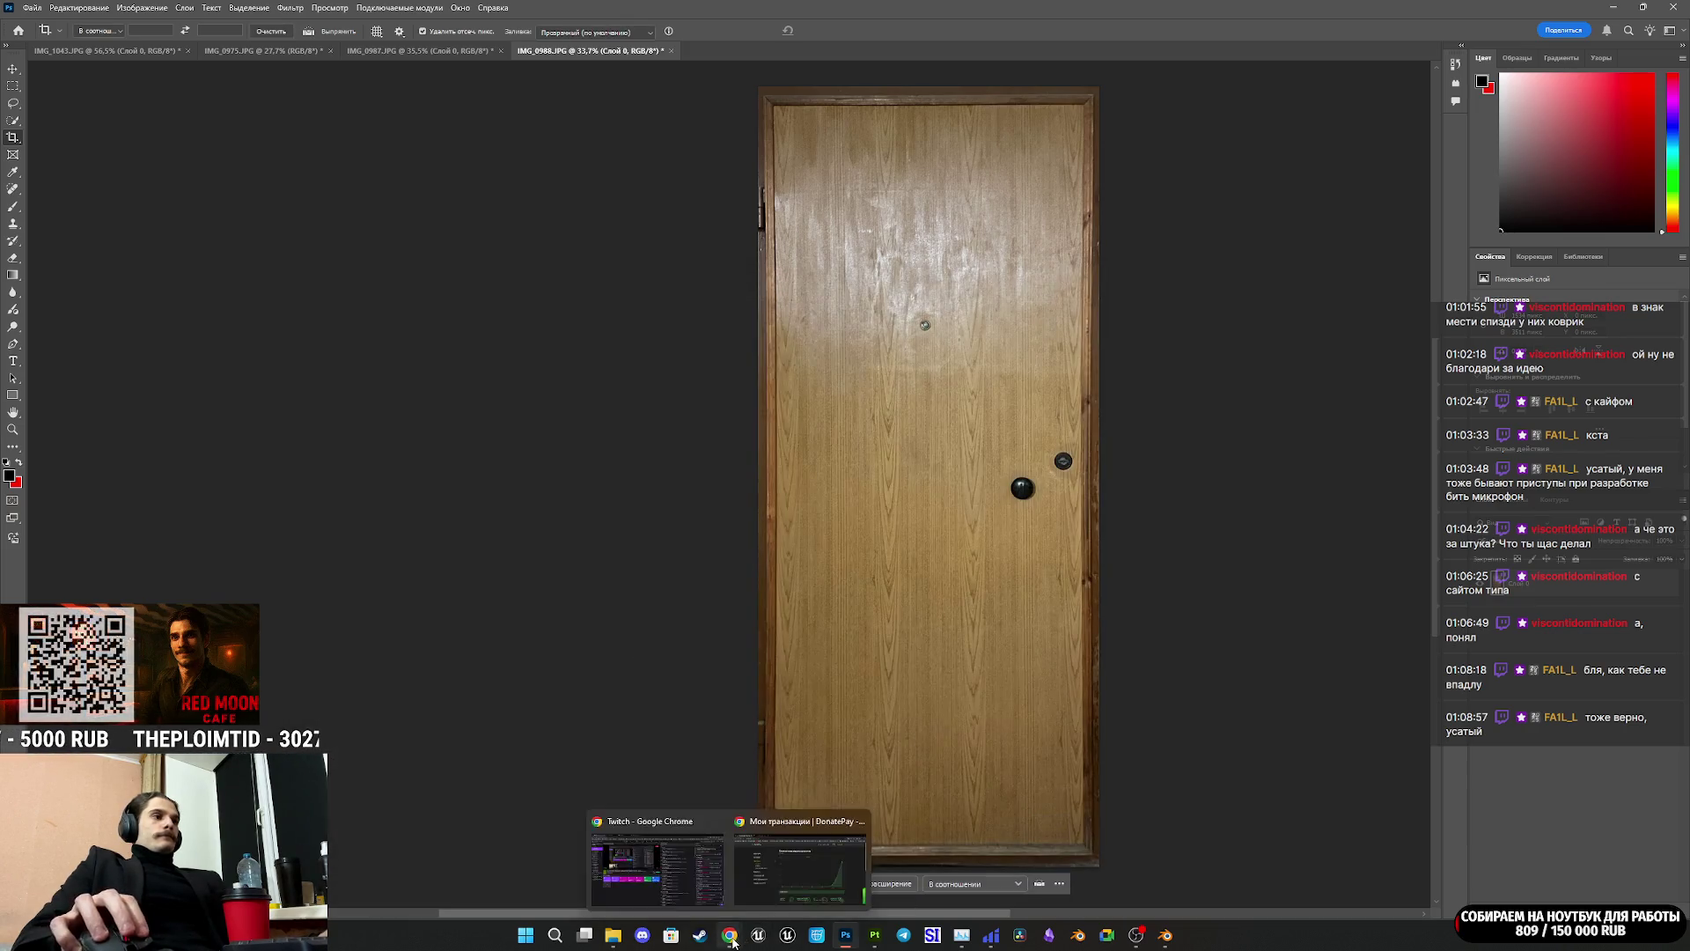
left_click(684, 873)
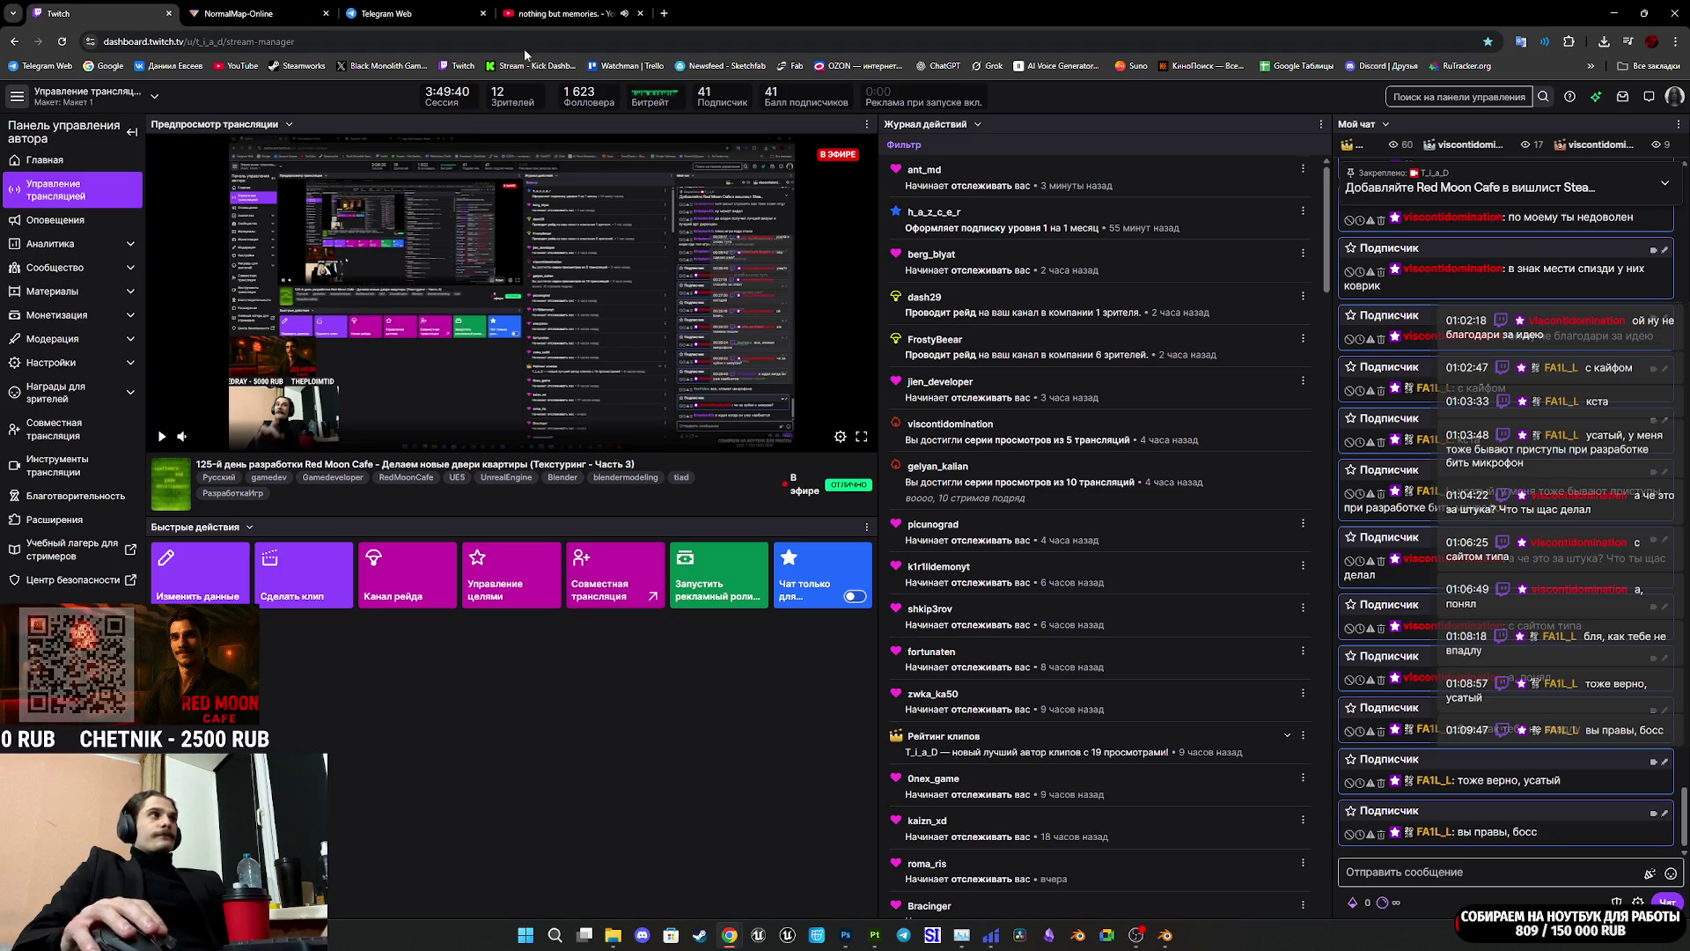
Step: Move from the Telegram Web tab to the NormalMap-Online page in the browser
left_click(414, 9)
left_click(287, 7)
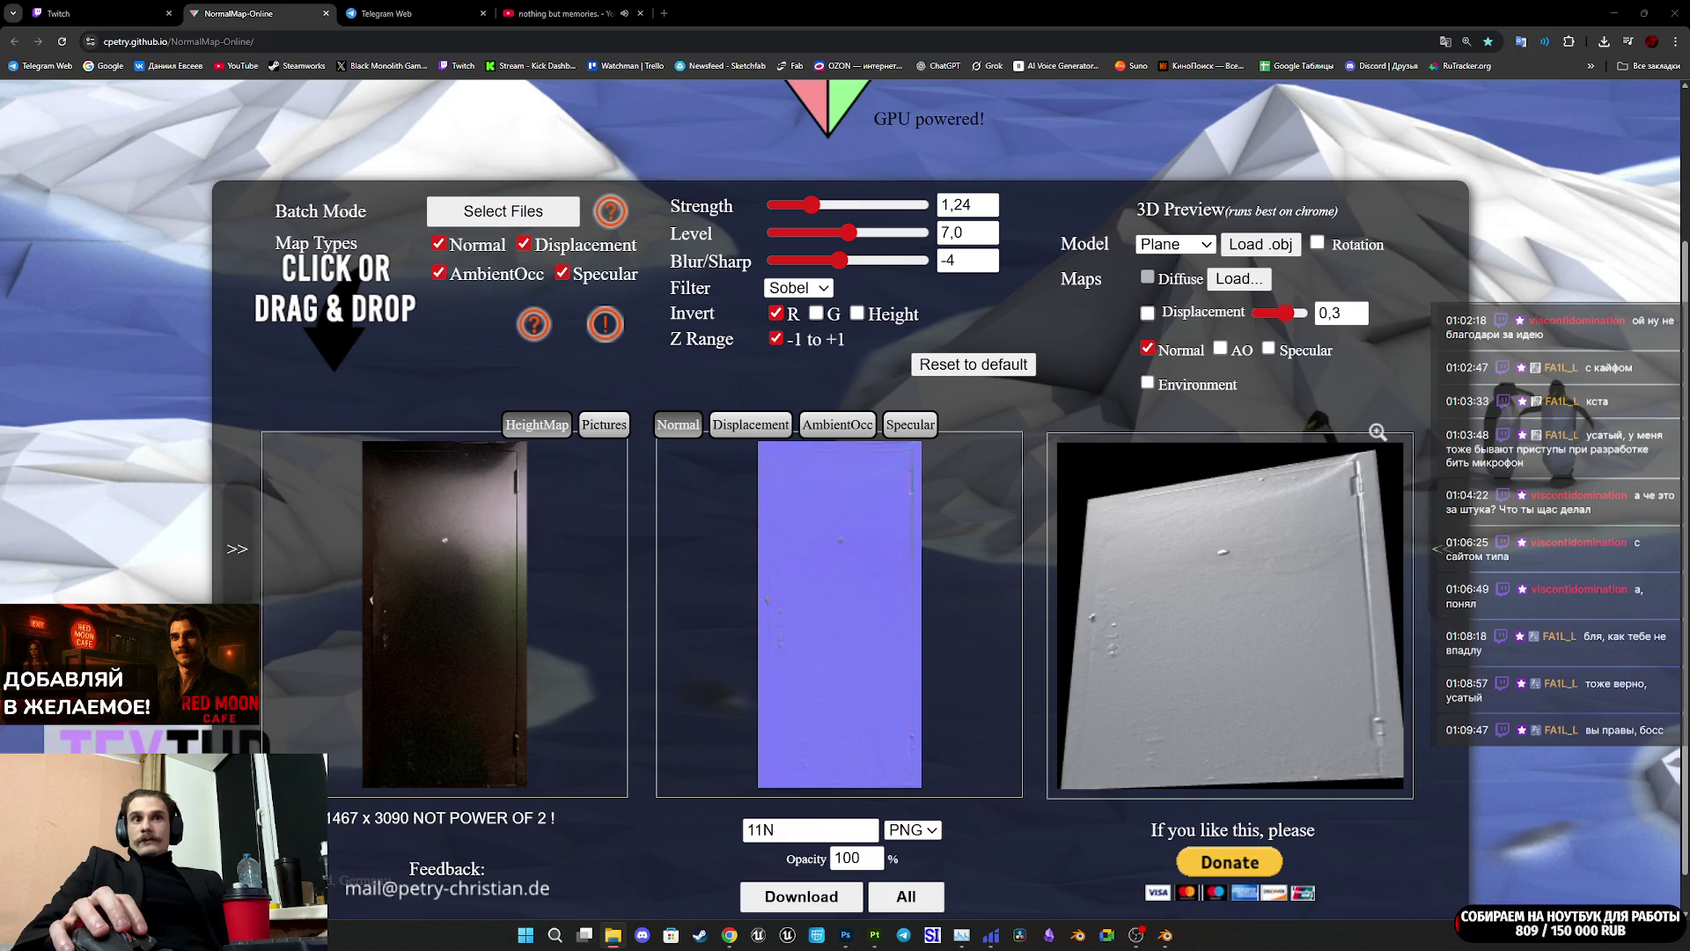
Step: Load the cropped door PNG as the heightmap, with Blur/Sharp -6 and strength 0.69
mouse_move(841, 616)
left_mouse_down()
mouse_move(961, 618)
mouse_move(494, 636)
mouse_move(529, 651)
left_mouse_up()
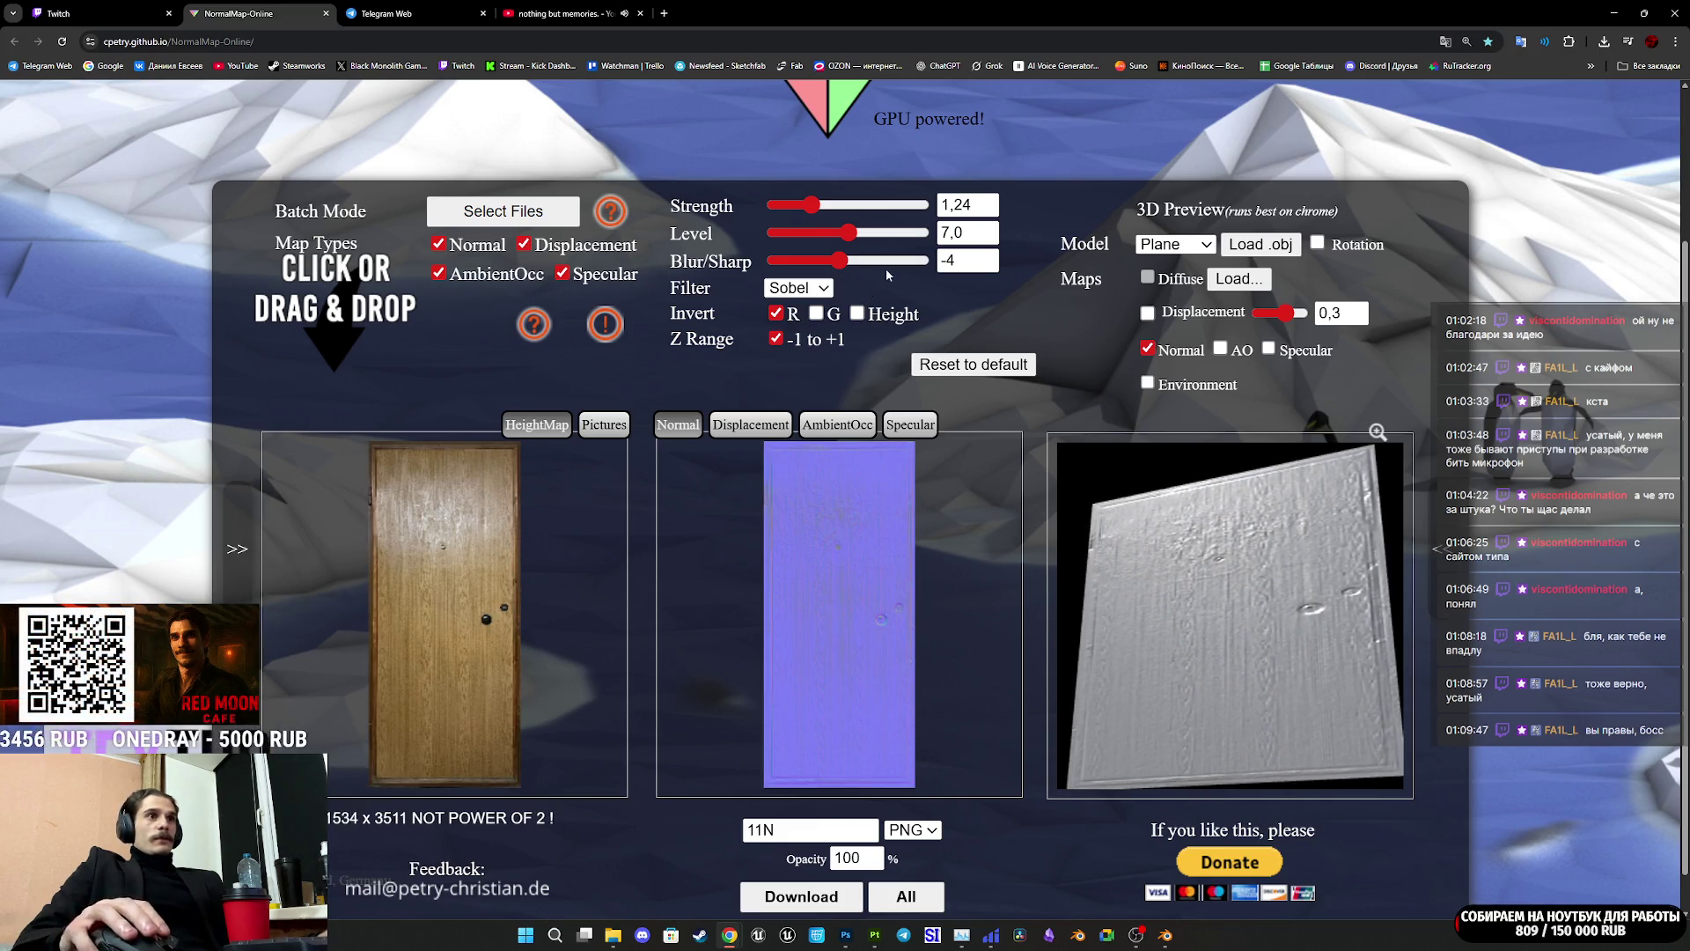
left_click(836, 260)
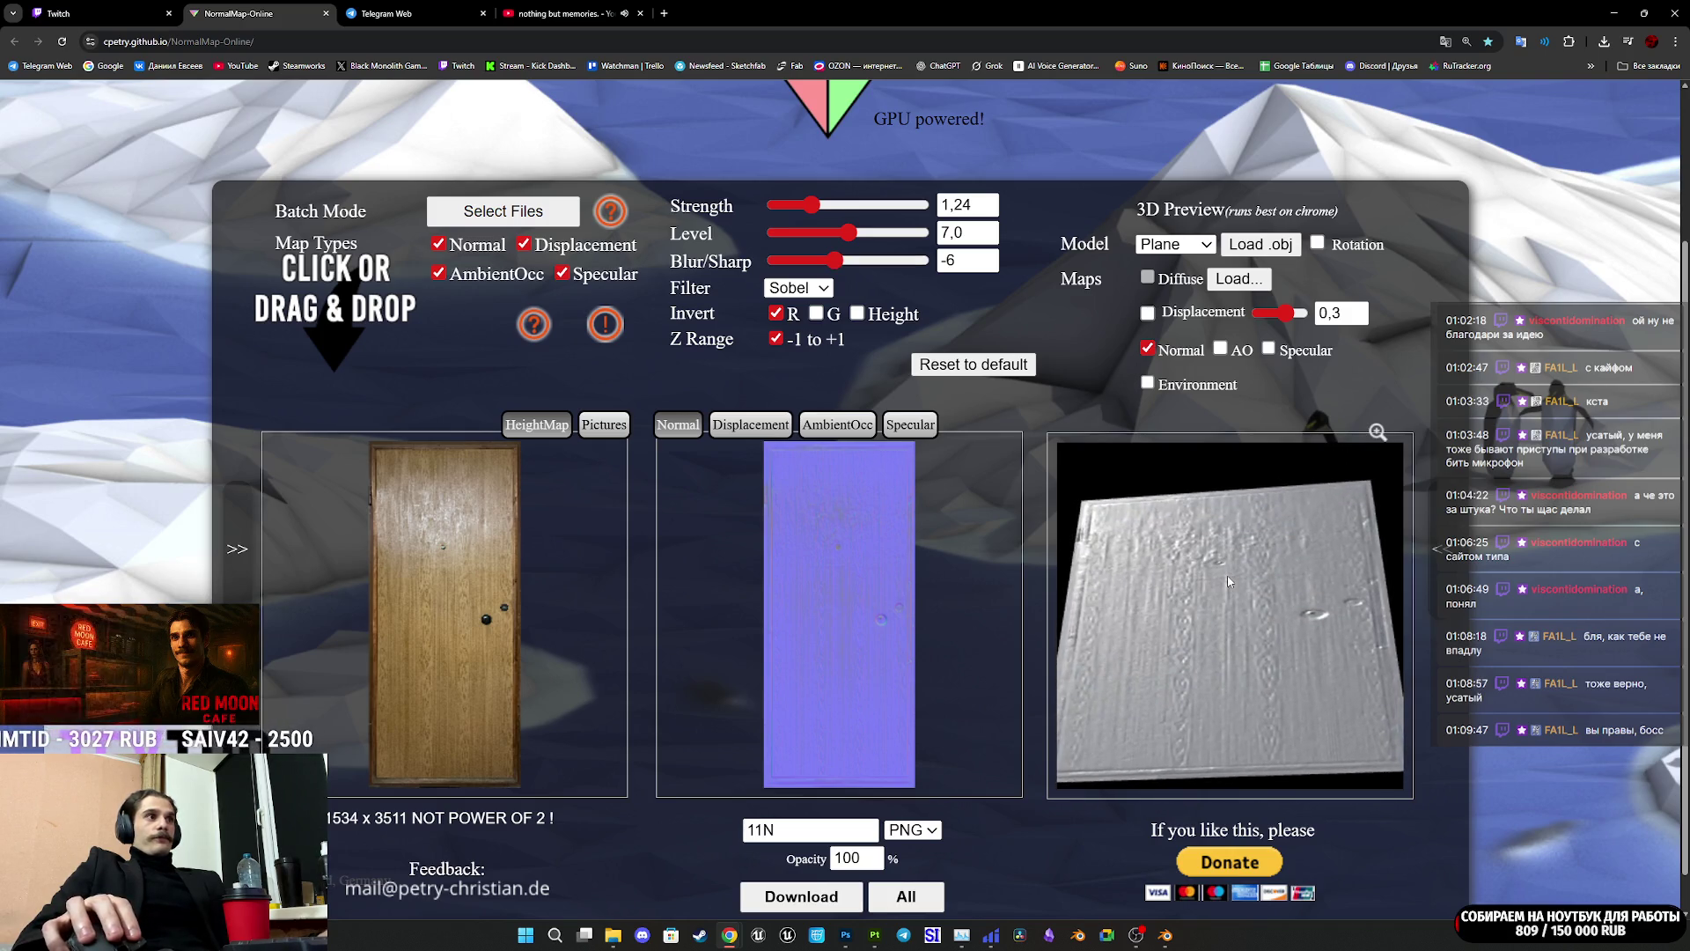
left_click(807, 206)
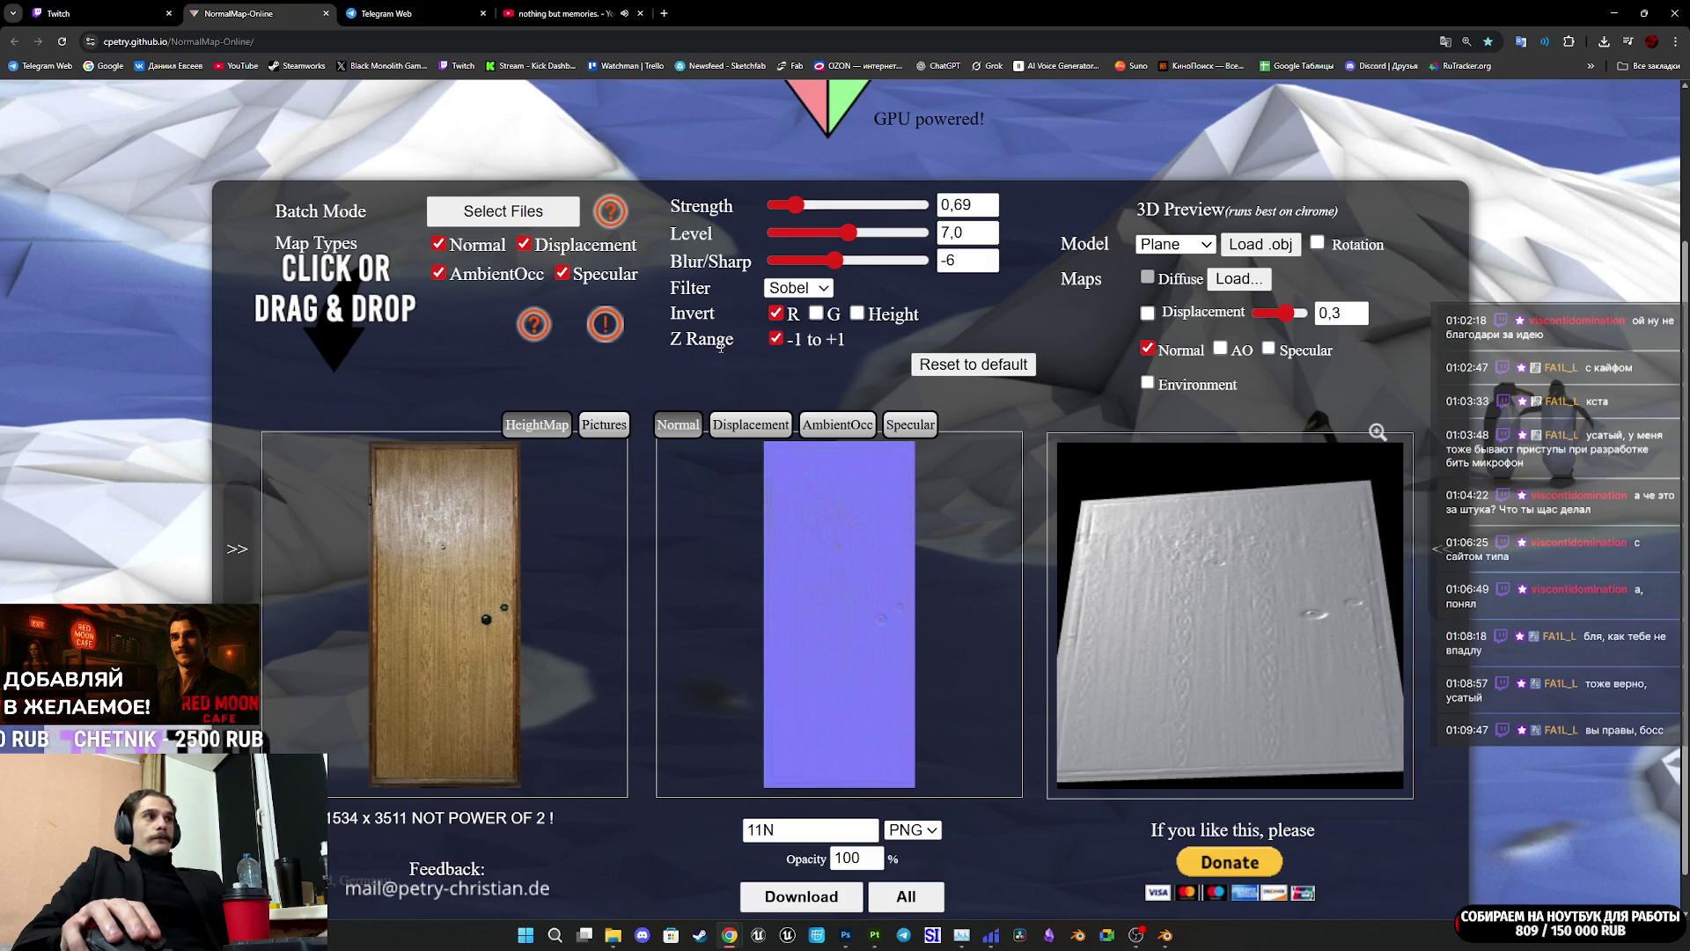
Step: Rename the output to 12N and download the normal map as 12N.png
left_click(772, 831)
key("BackSpace")
type("2")
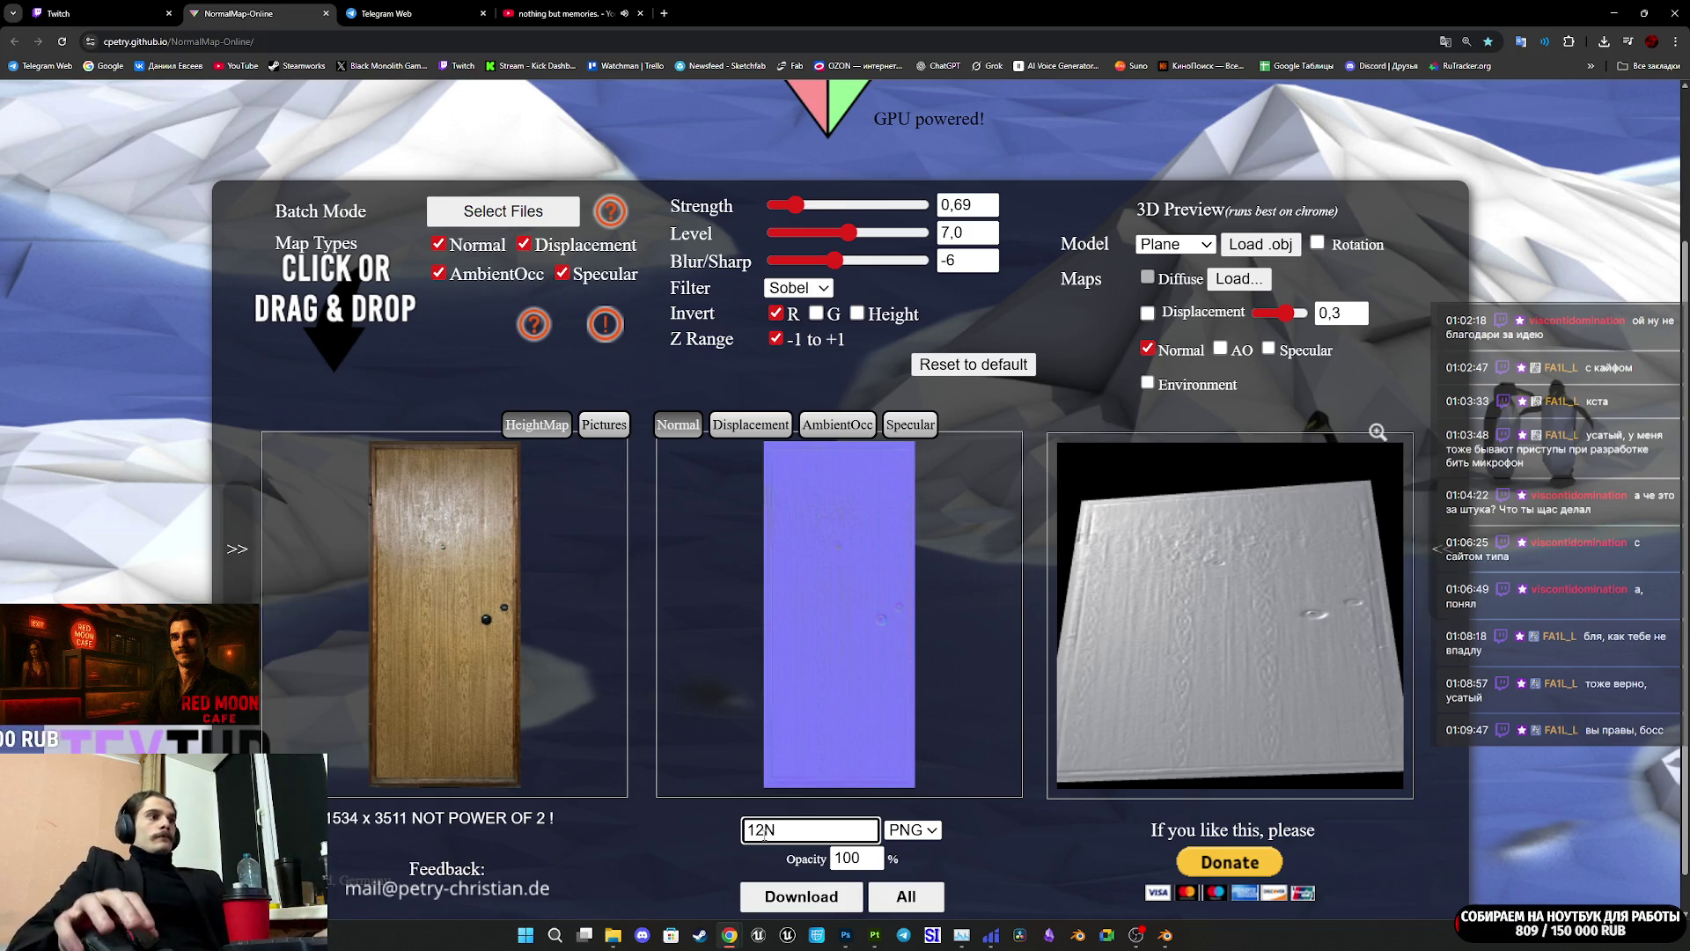
left_click(781, 893)
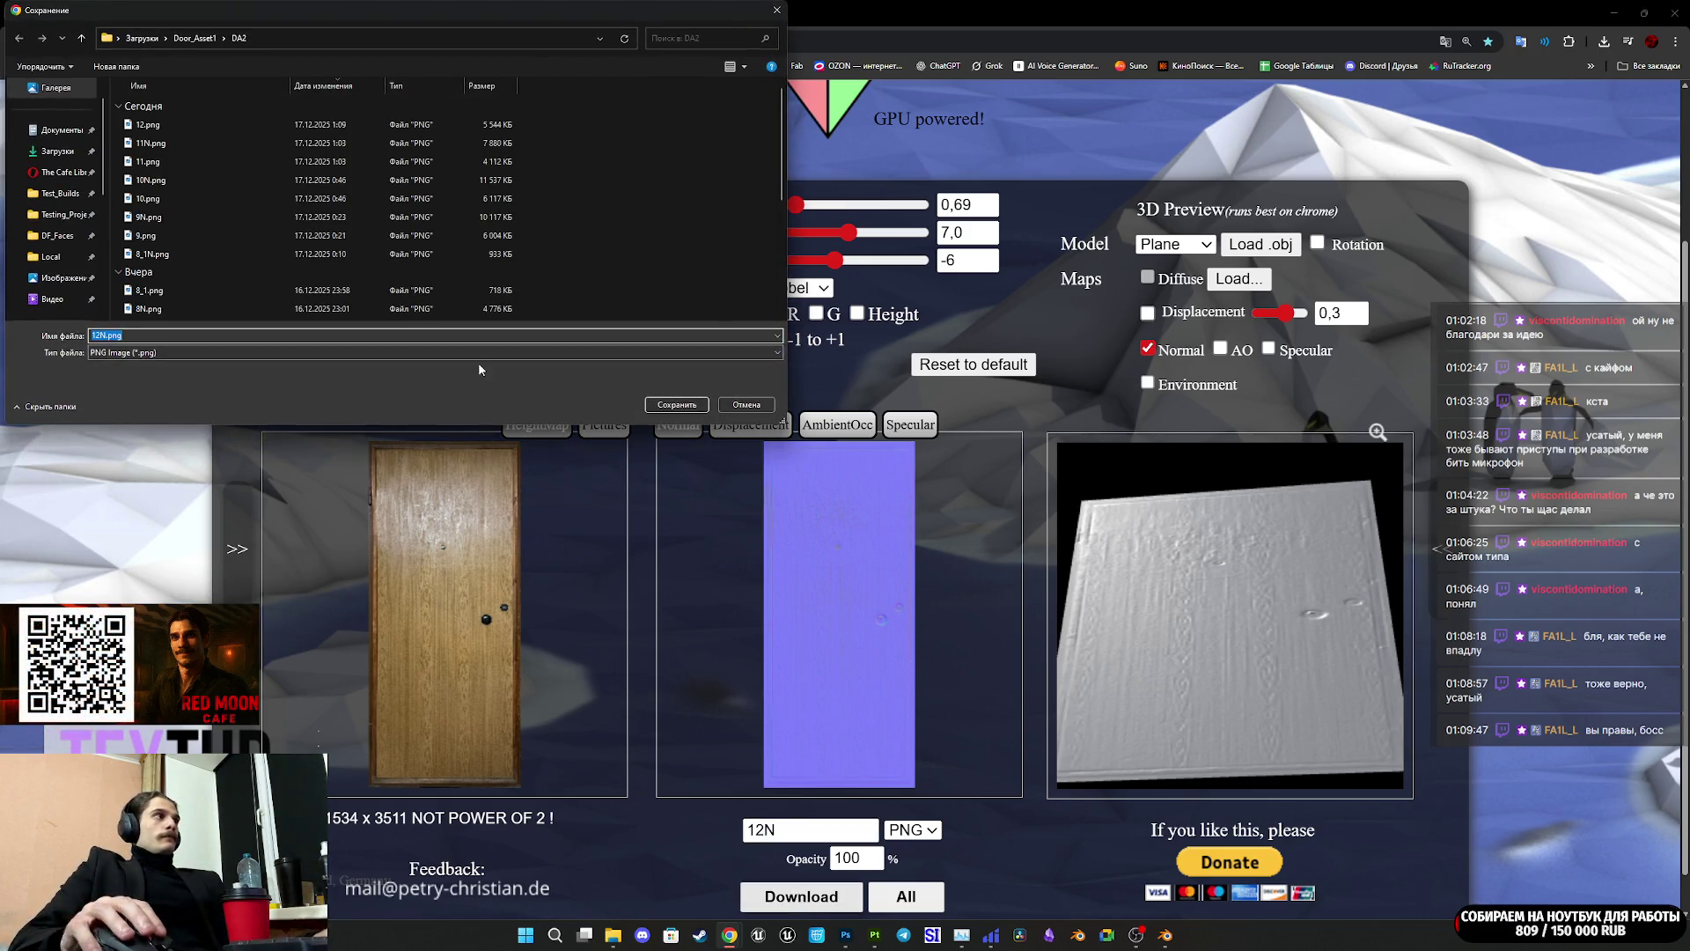
left_click(671, 404)
mouse_move(875, 944)
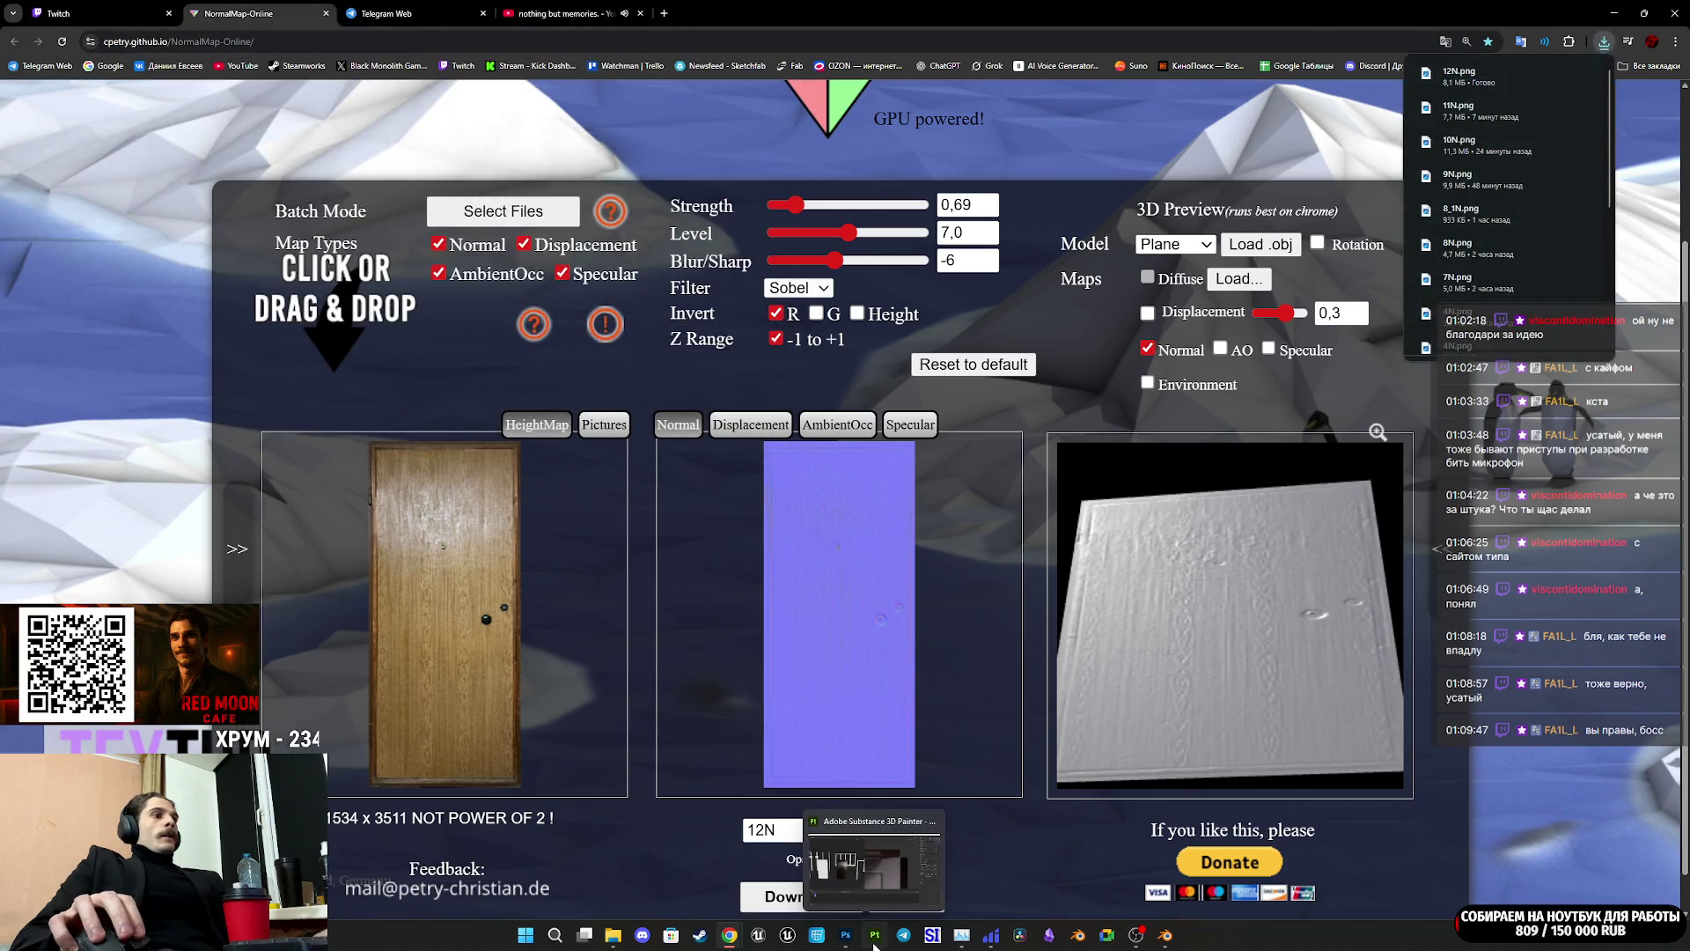